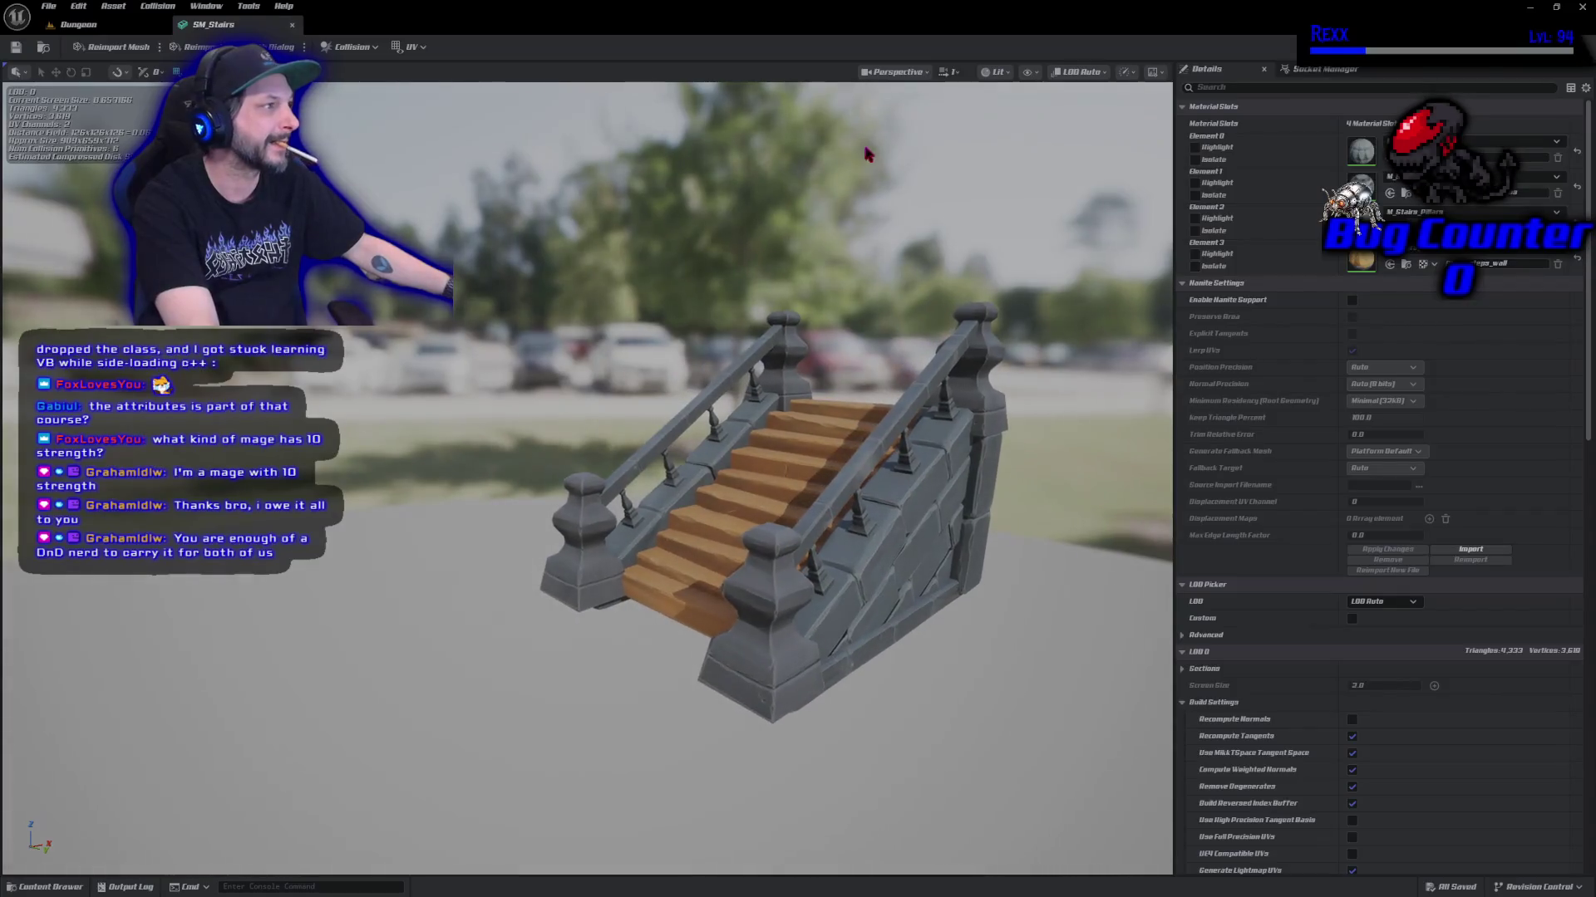
Turn on the Simple Collision display in the SM_Stairs viewport and zoom toward the side wall.
left_click(1029, 72)
left_click(1034, 298)
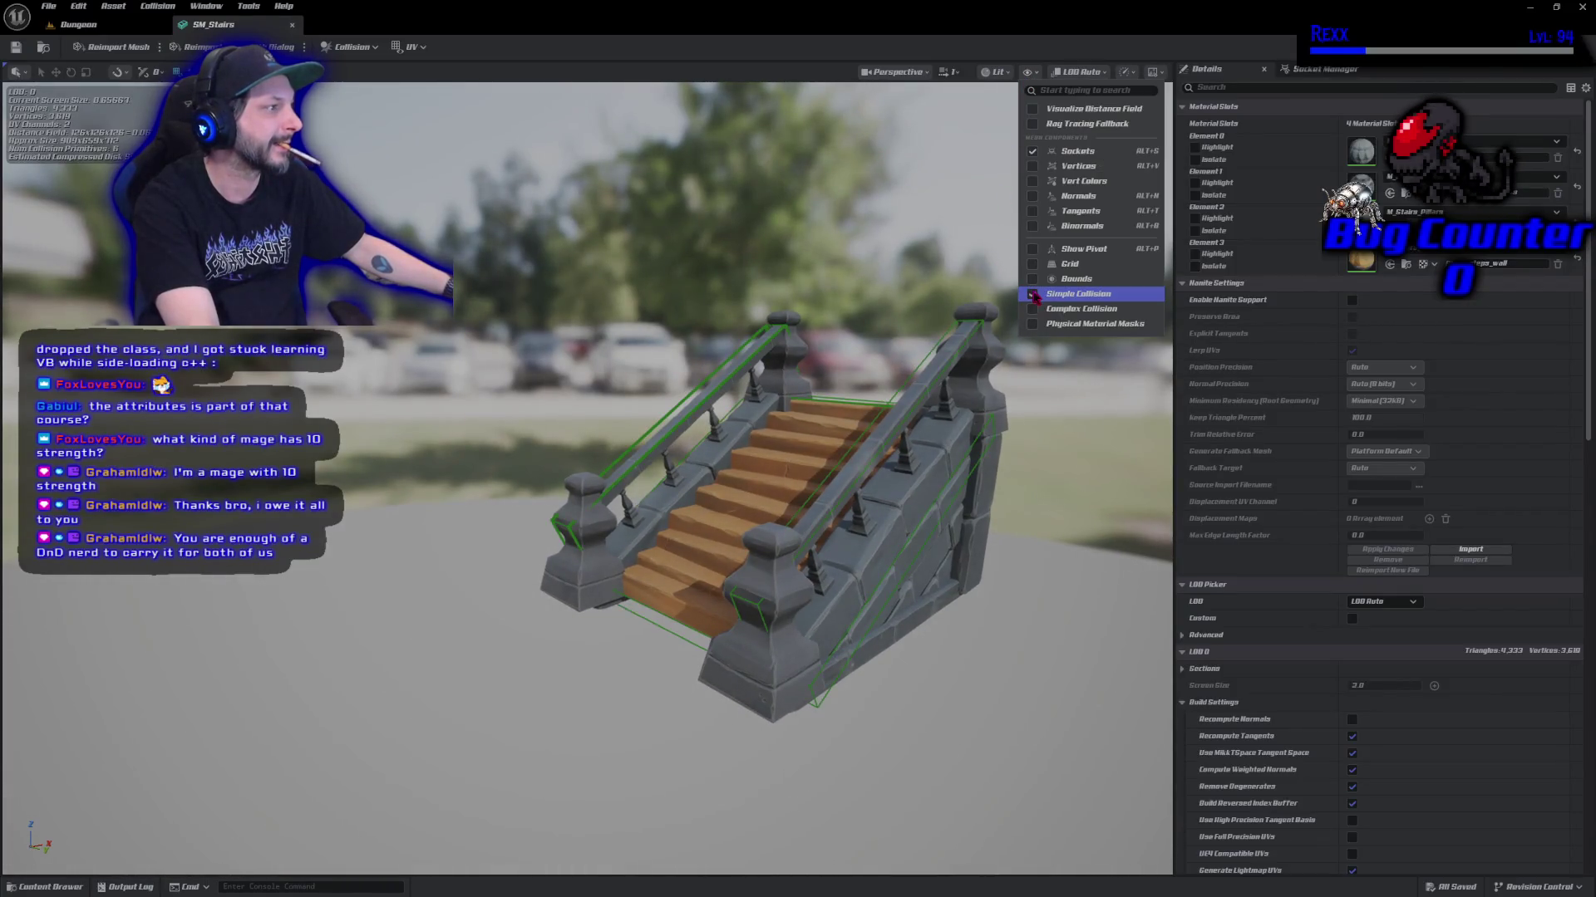
left_click(948, 355)
left_click_drag(867, 154, 740, 176)
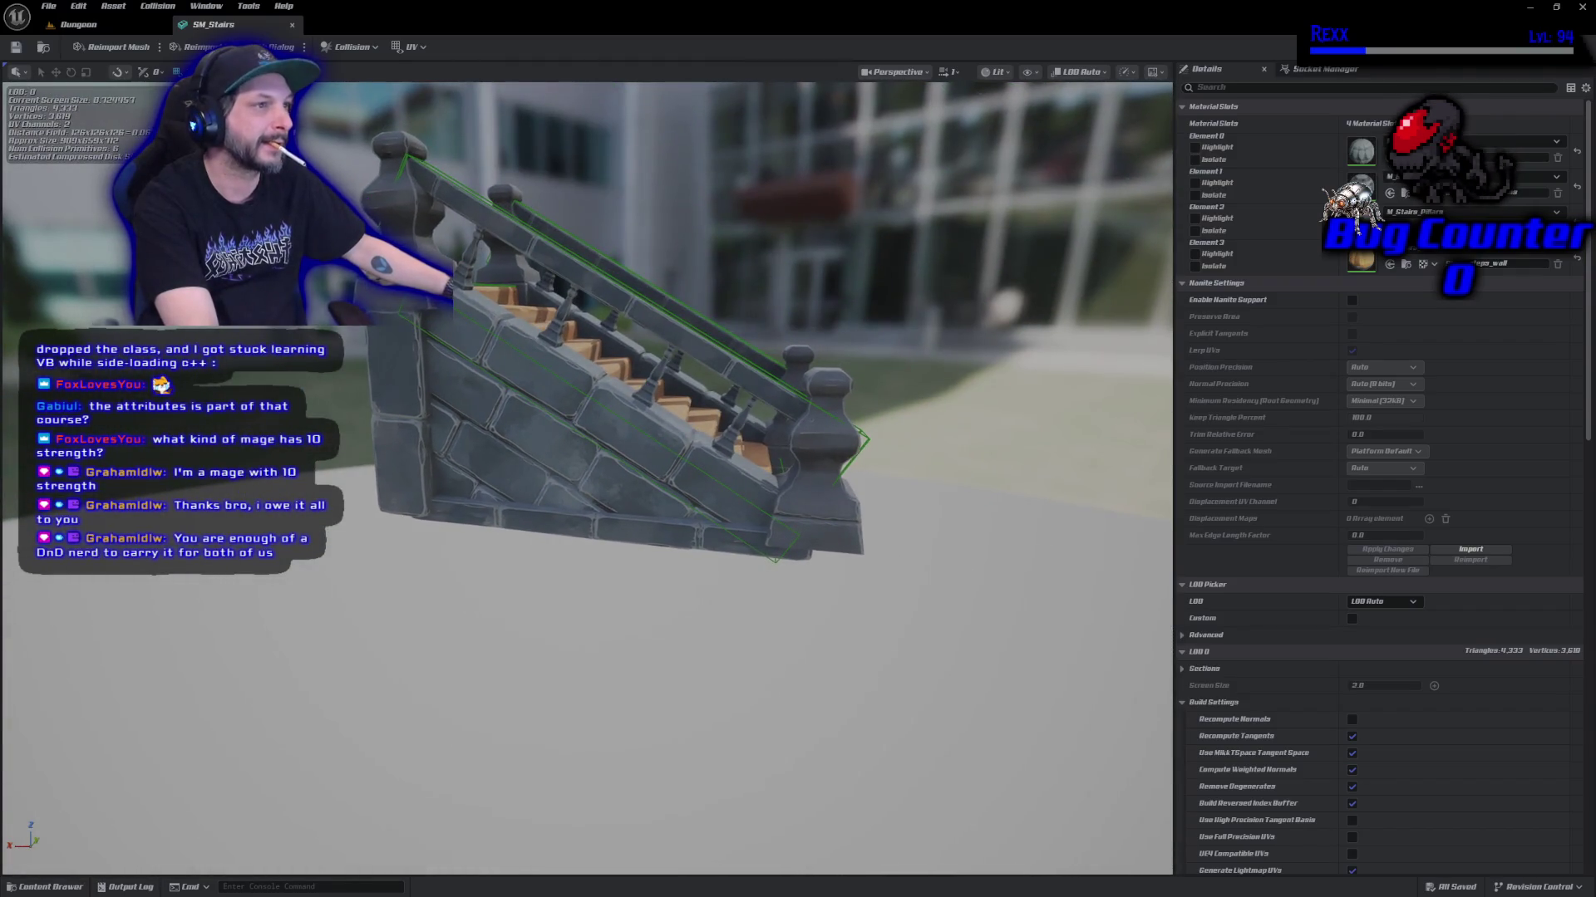
Add a box simplified collision, shrink it much narrower and get ready to move it onto the left railing.
left_click(349, 47)
left_click(390, 114)
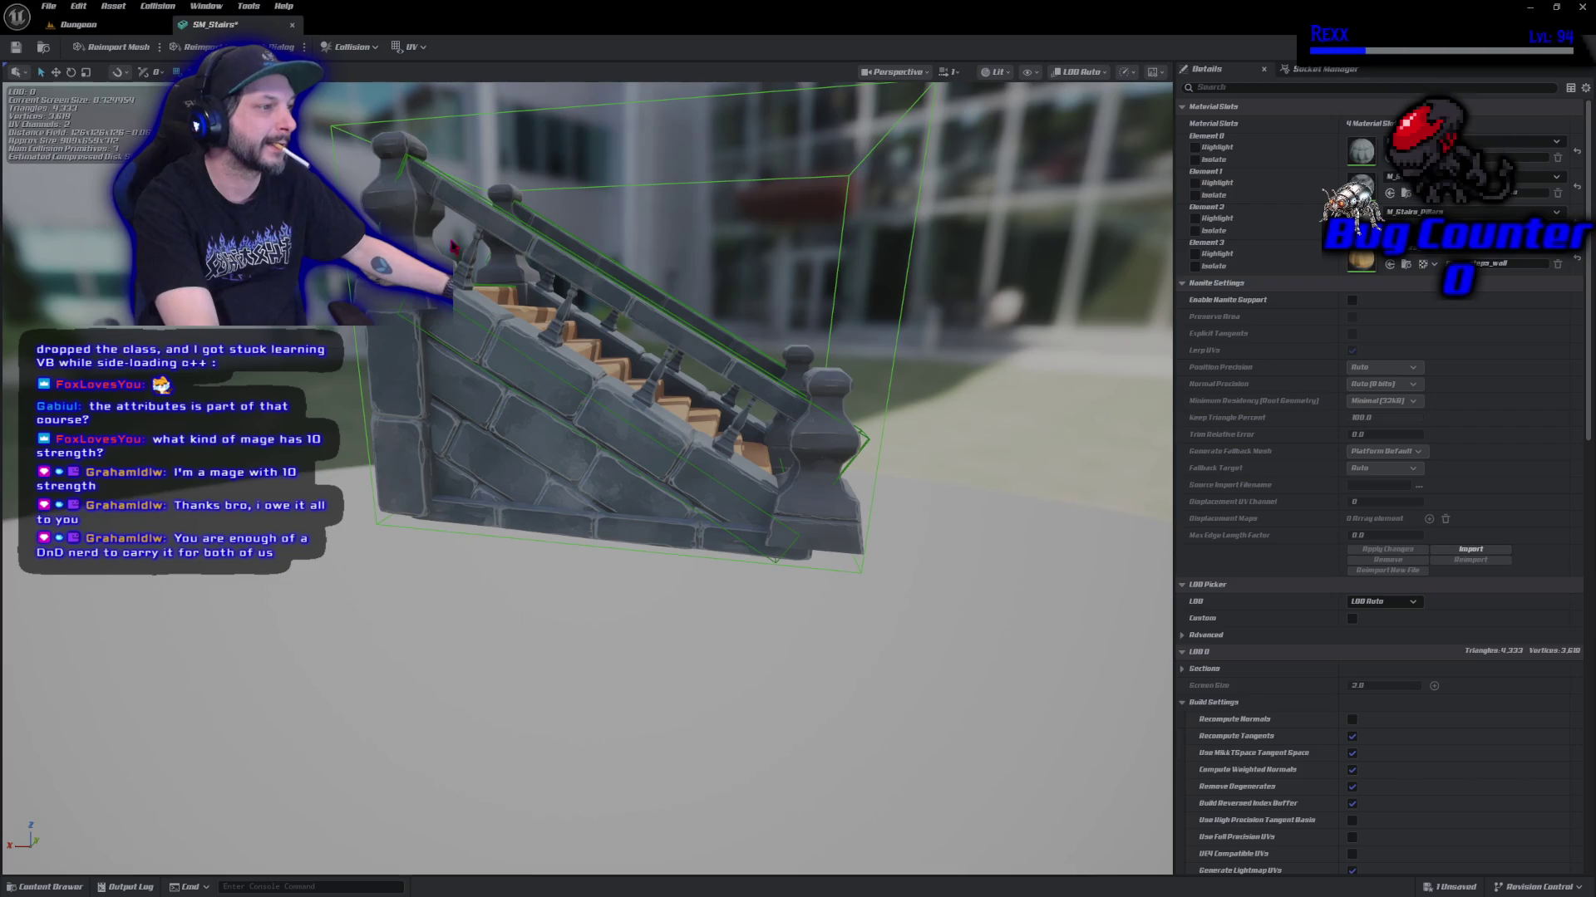
mouse_move(564, 352)
left_mouse_down()
mouse_move(665, 353)
mouse_move(563, 351)
left_mouse_up()
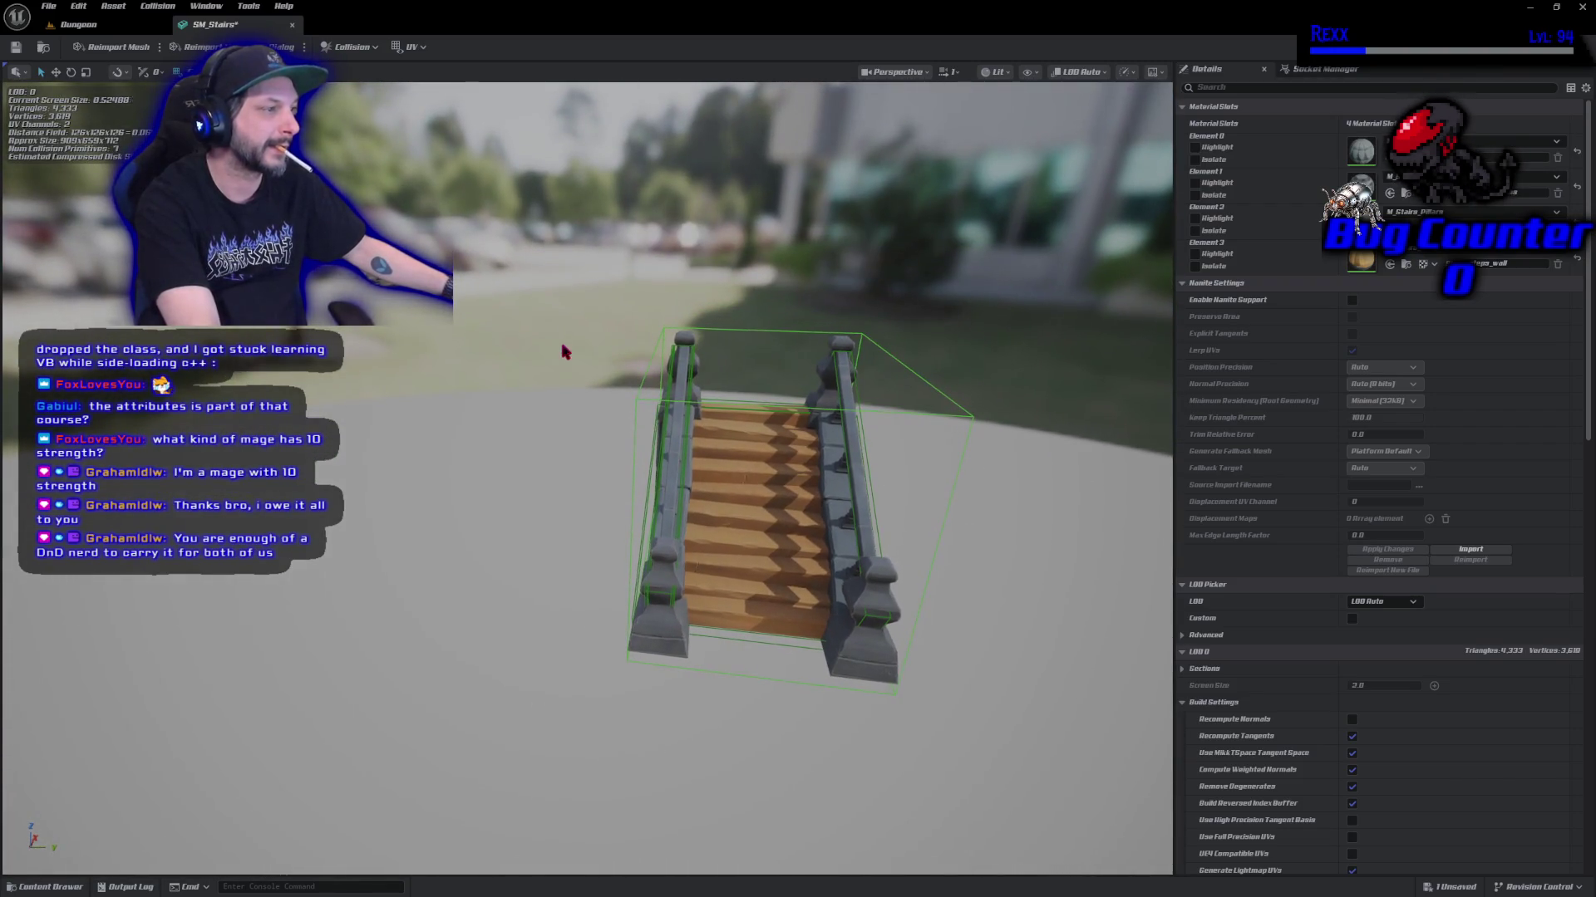
left_click(745, 337)
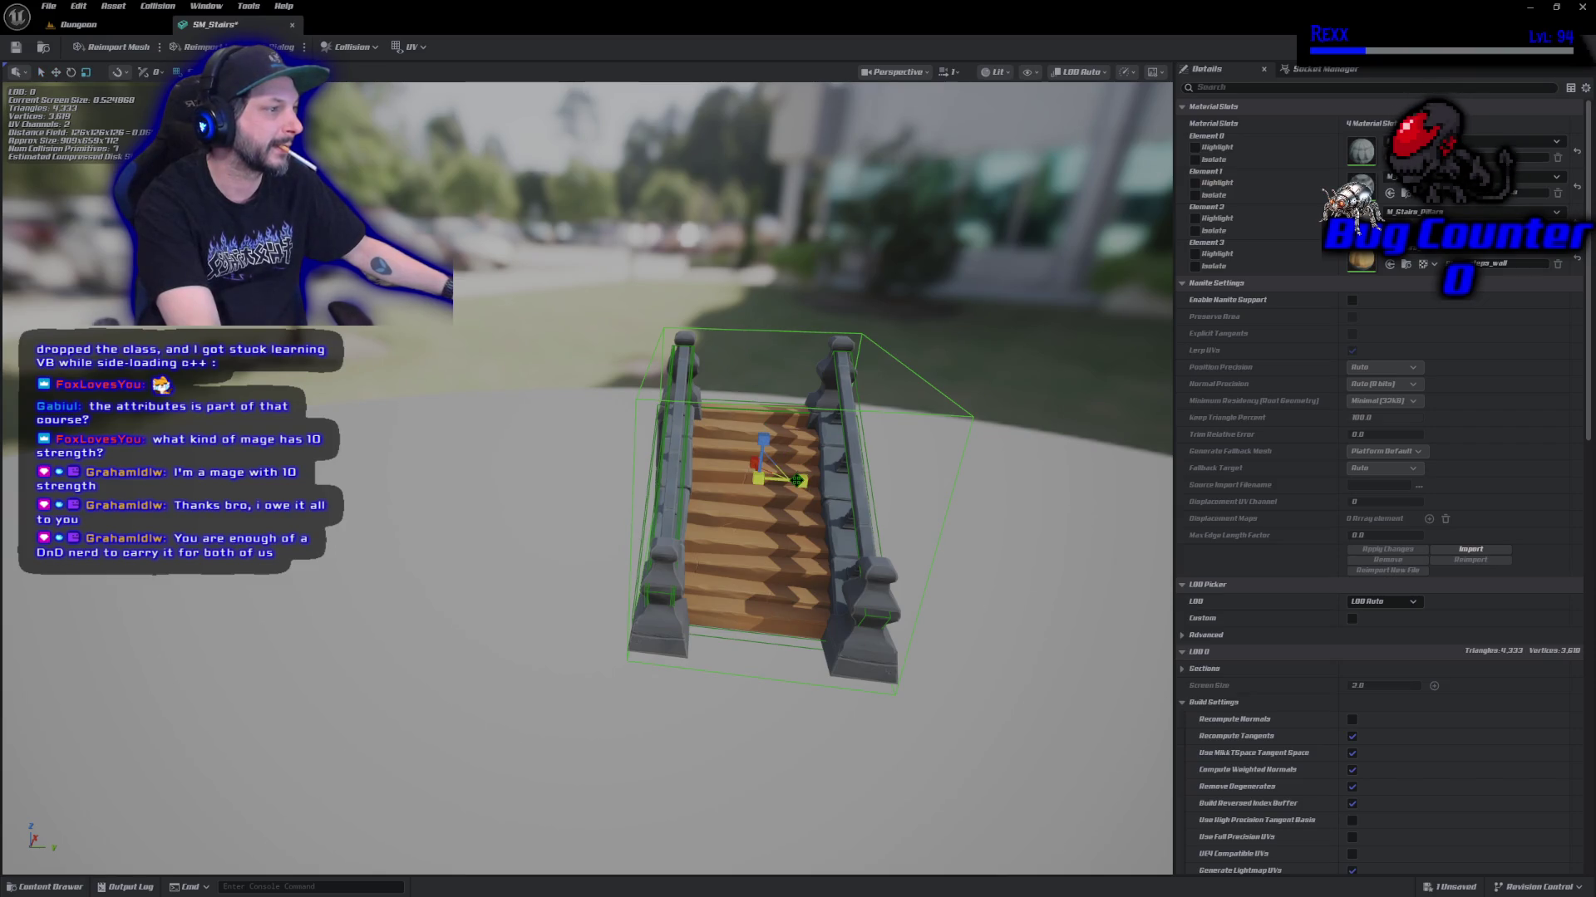
mouse_move(796, 480)
left_mouse_down()
mouse_move(688, 473)
mouse_move(700, 499)
mouse_move(752, 470)
mouse_move(889, 496)
mouse_move(507, 490)
left_mouse_up()
key("e")
key("w")
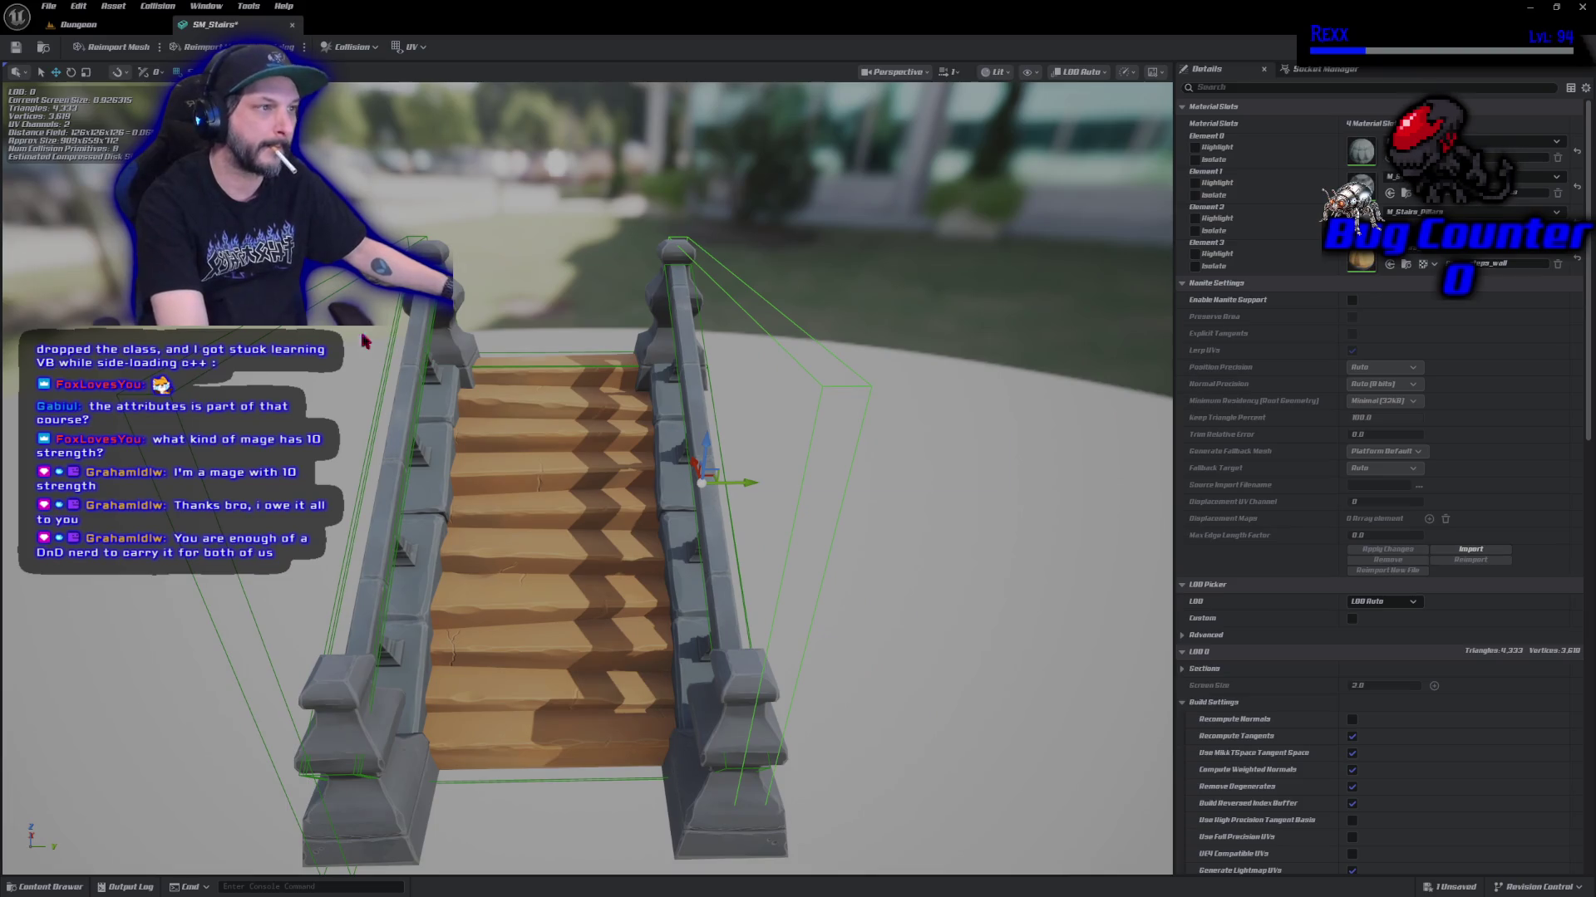
Playtest the Dungeon level by walking up the corridor and back, then close the SM_Stairs editor.
left_click(79, 24)
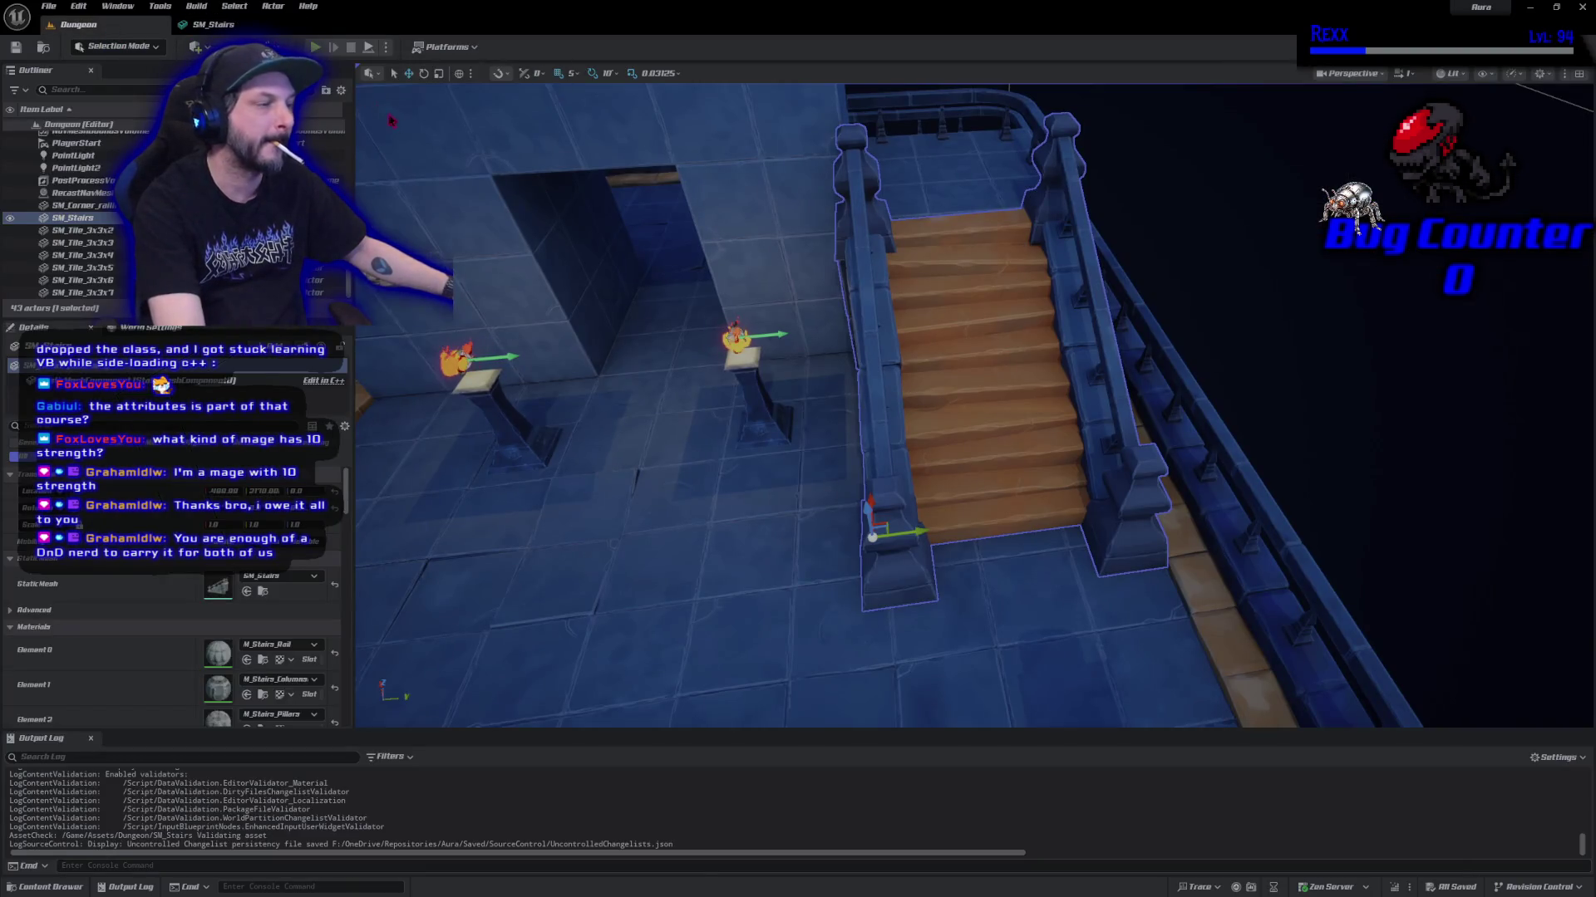
key("alt+p")
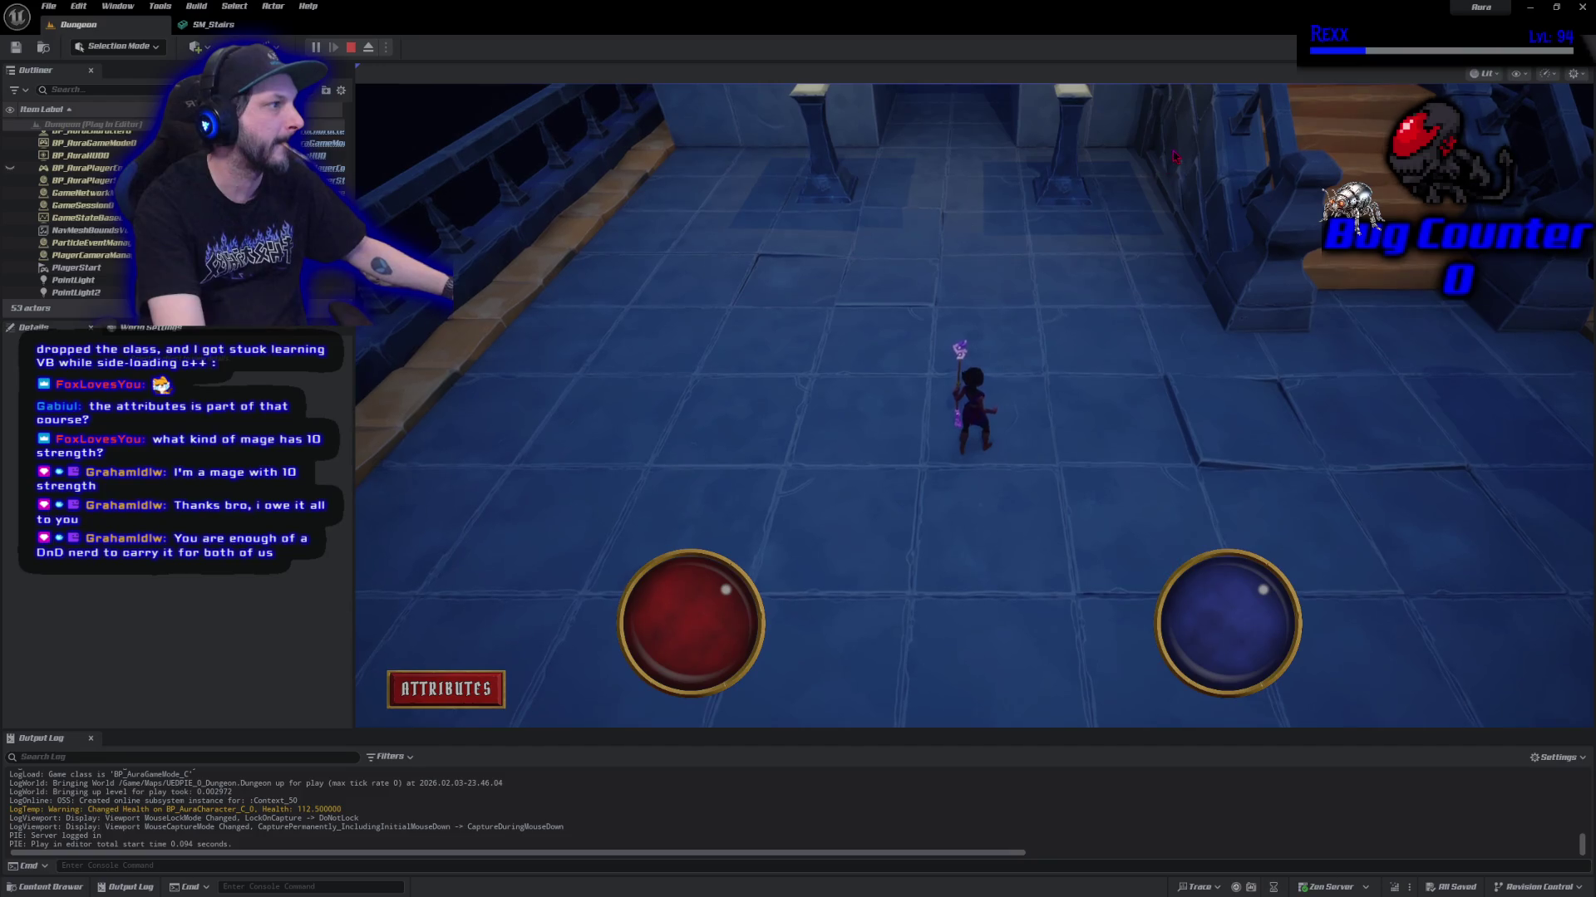
key("w")
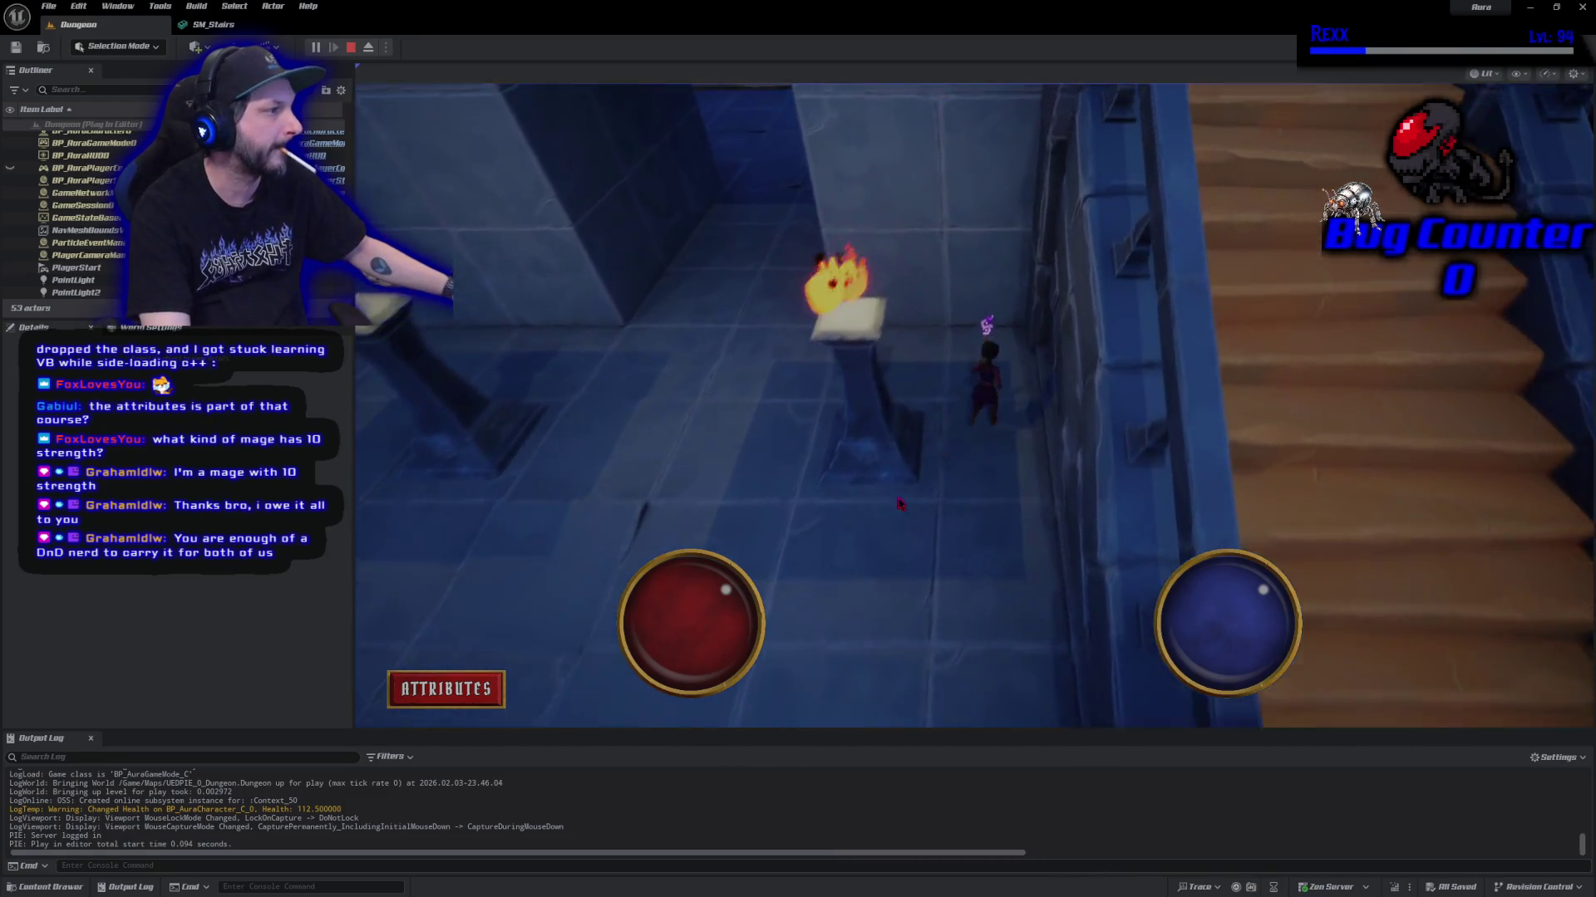
key("w")
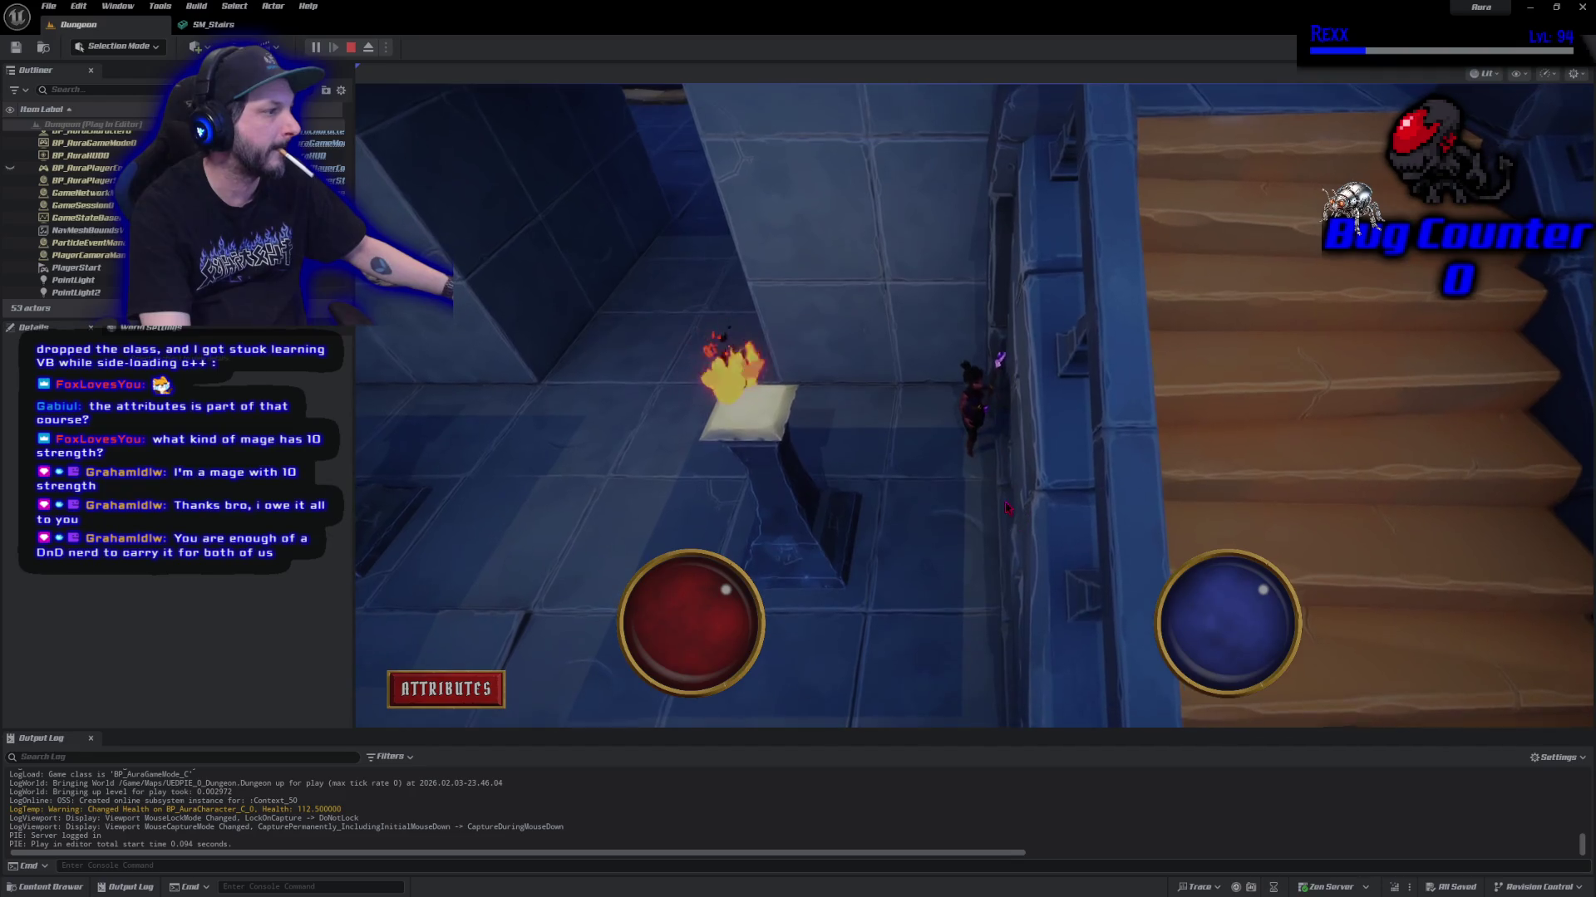
key("s")
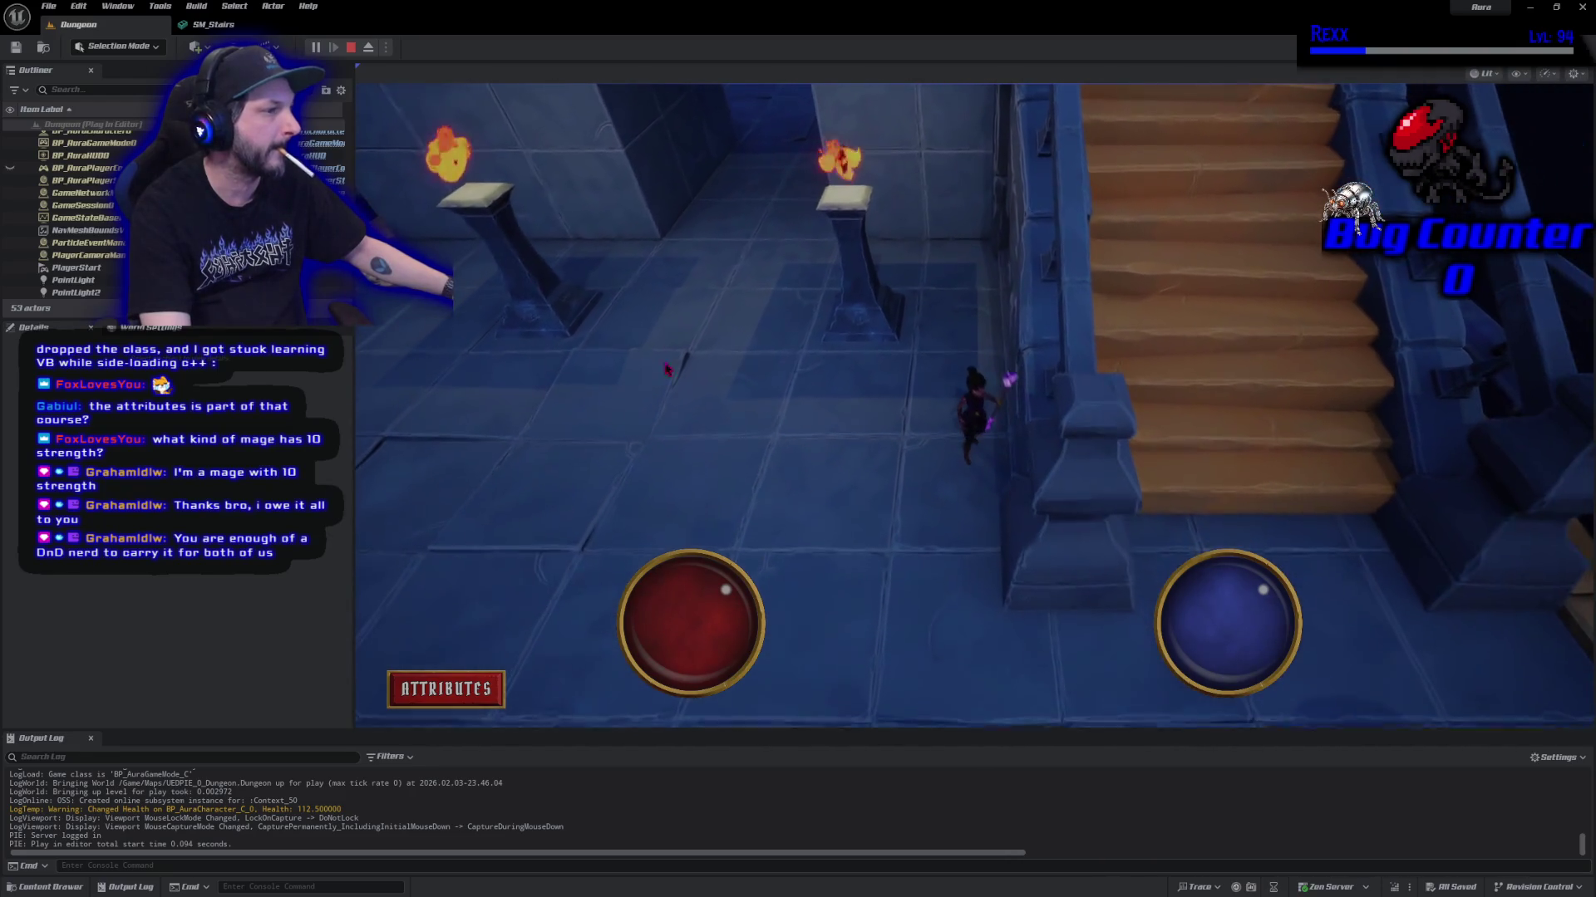
left_click(350, 49)
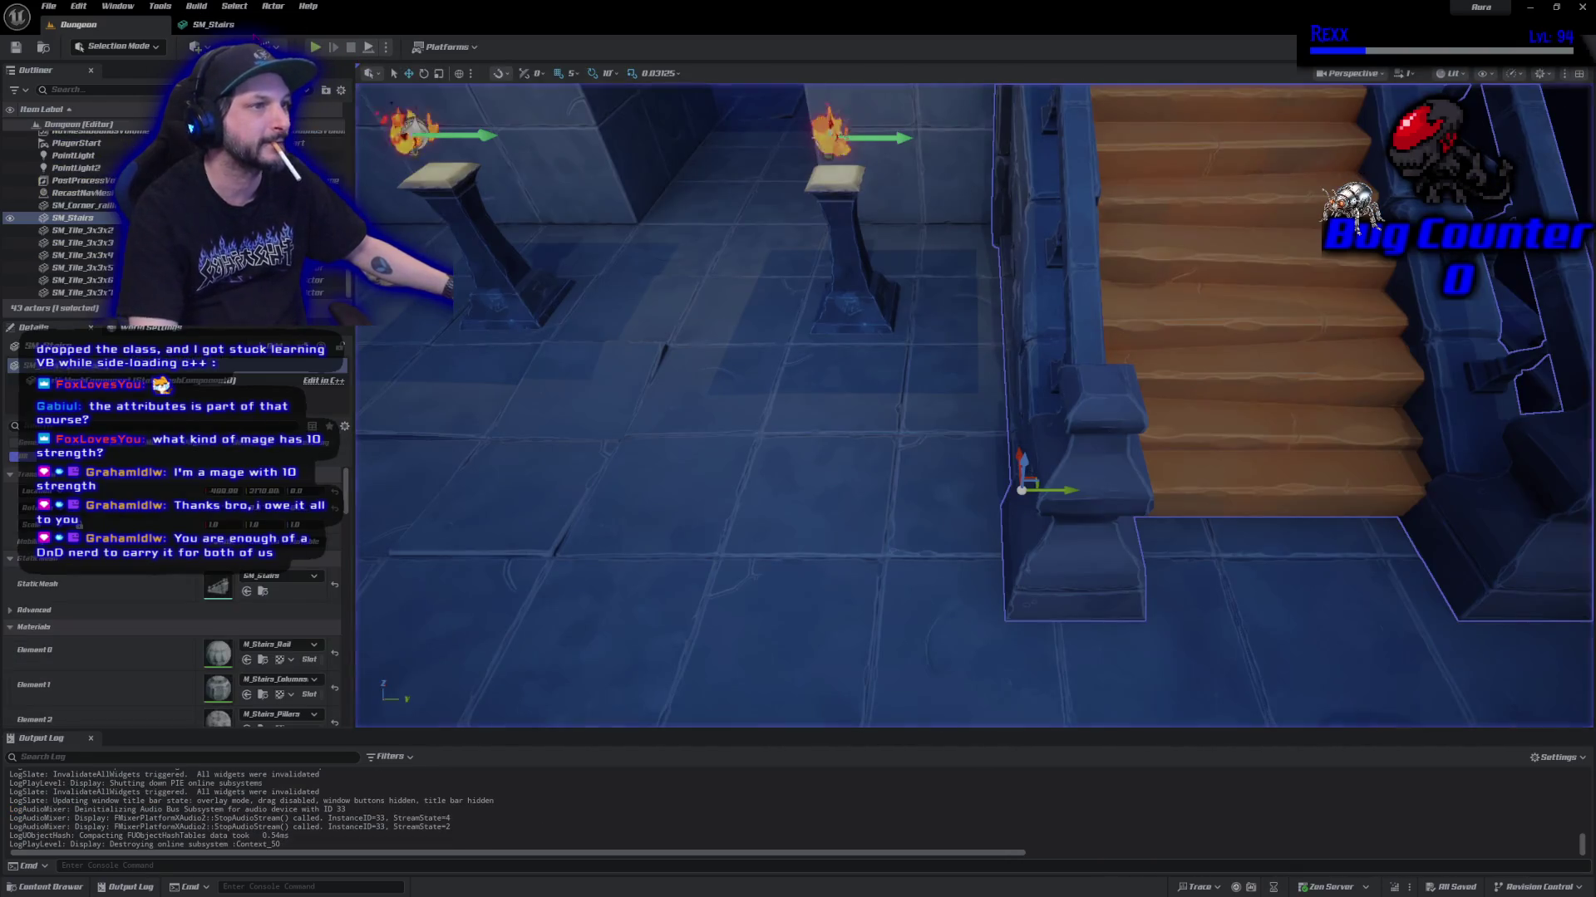
middle_click(246, 26)
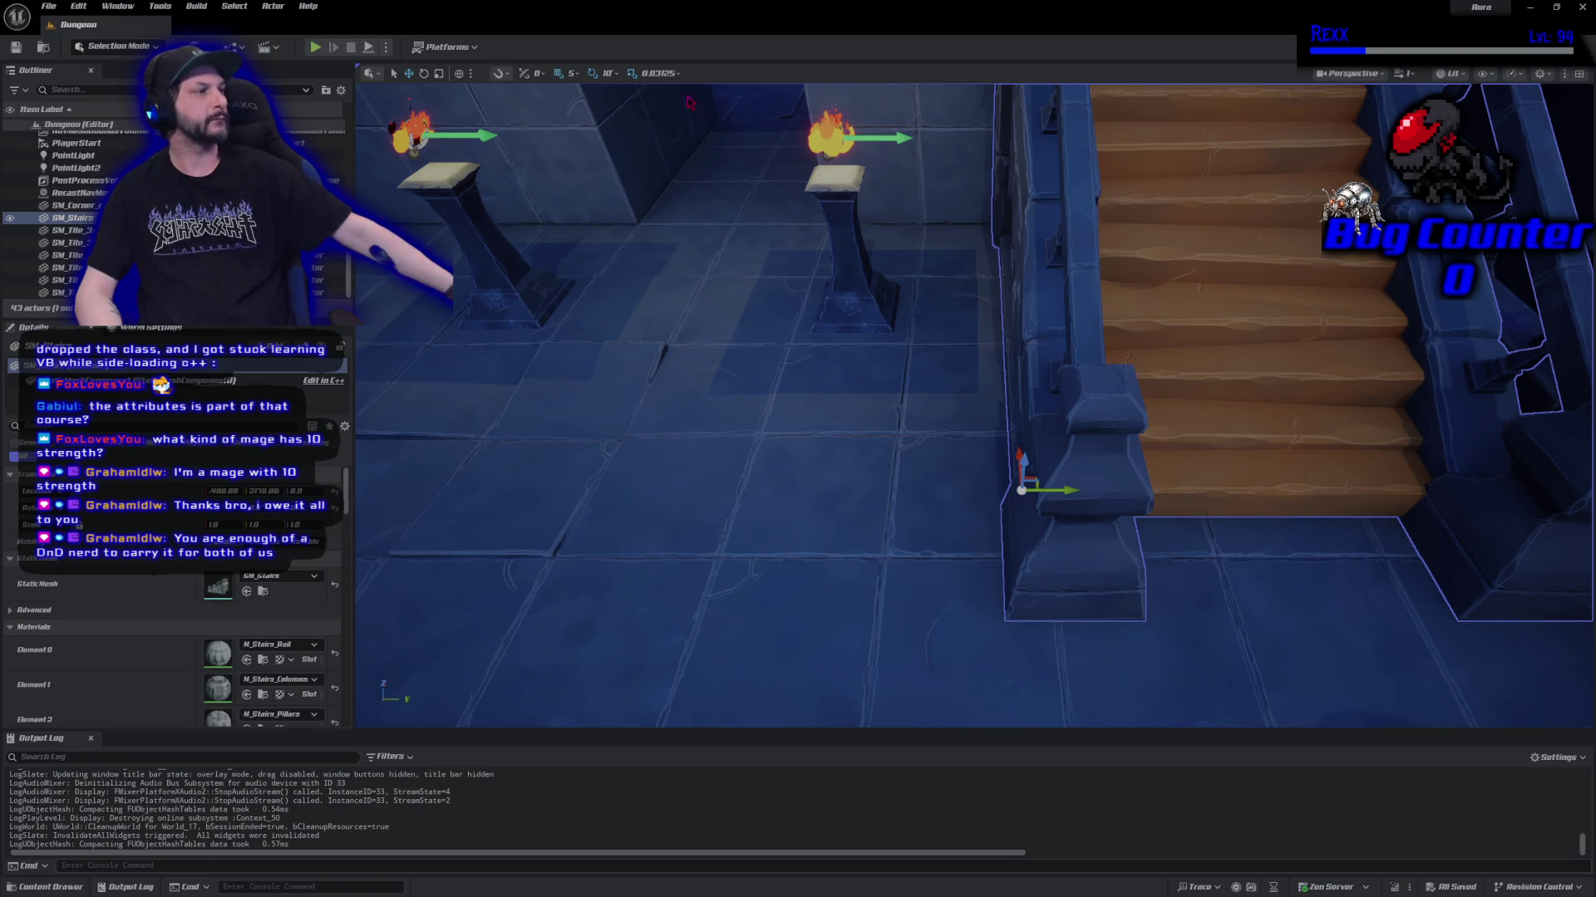
Frame the stairs, show the green navmesh overlay, view it from above, and start Play.
key("f")
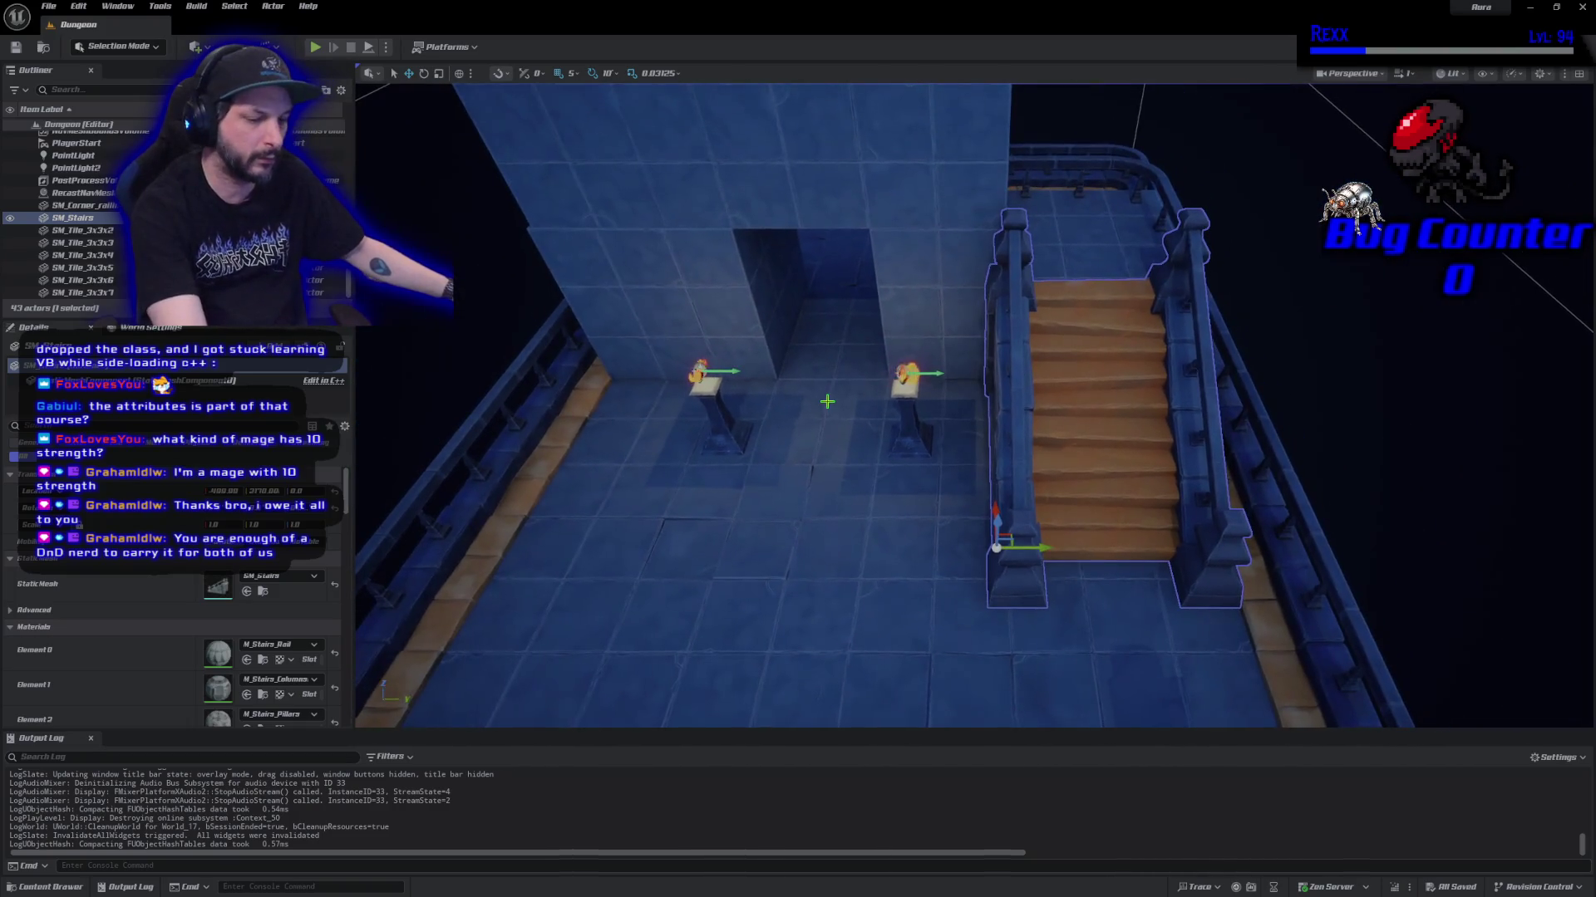
key("p")
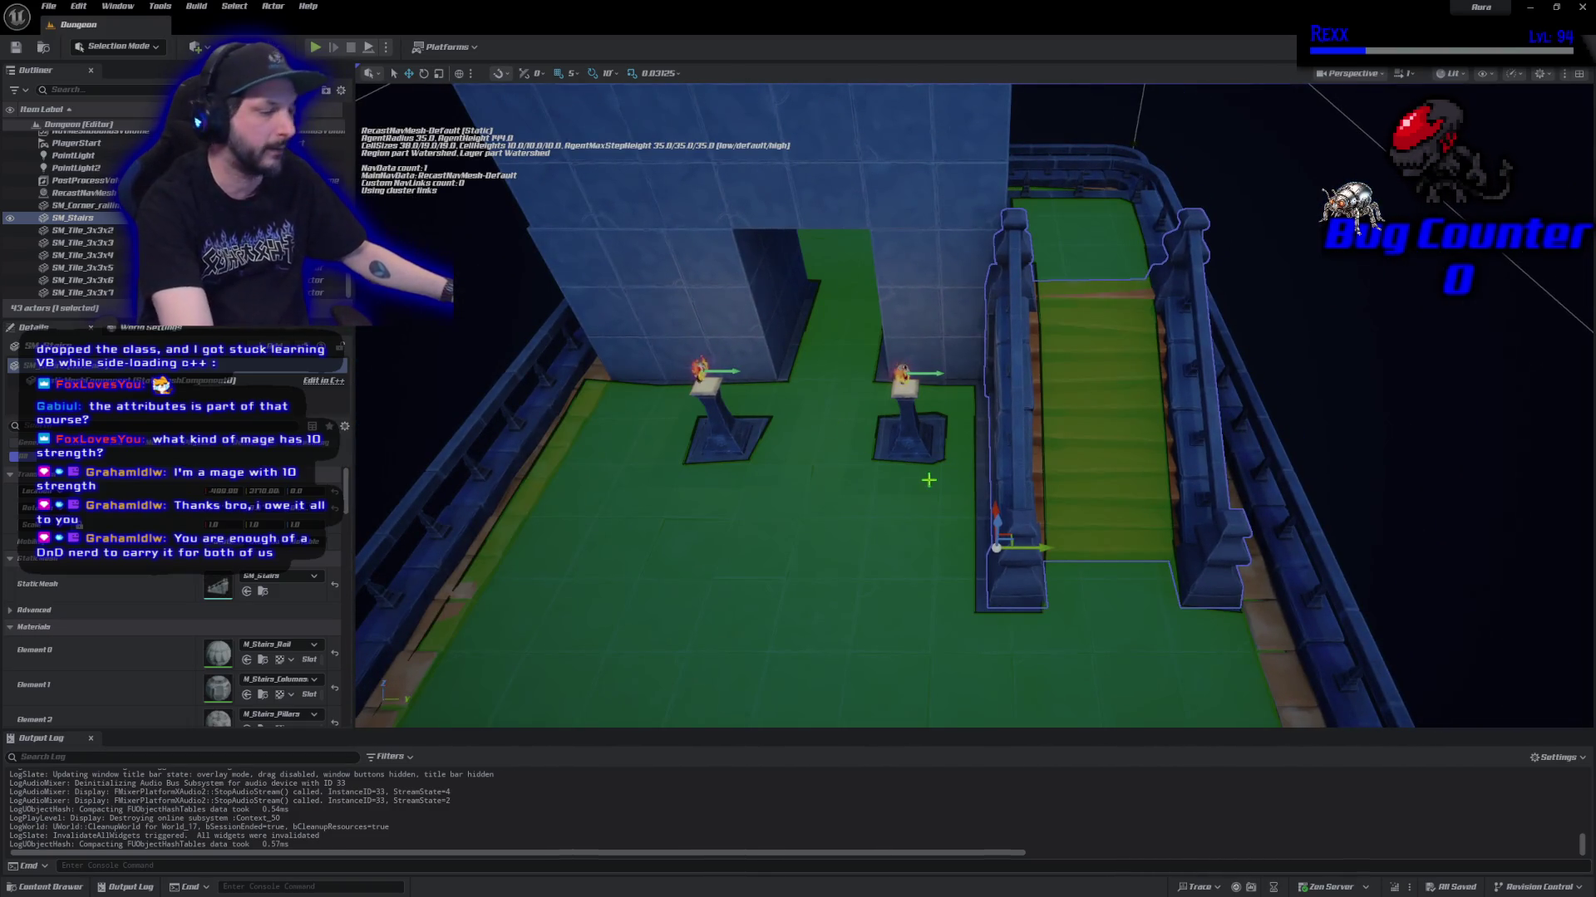
mouse_move(837, 428)
left_mouse_down()
mouse_move(838, 466)
mouse_move(704, 355)
left_mouse_up()
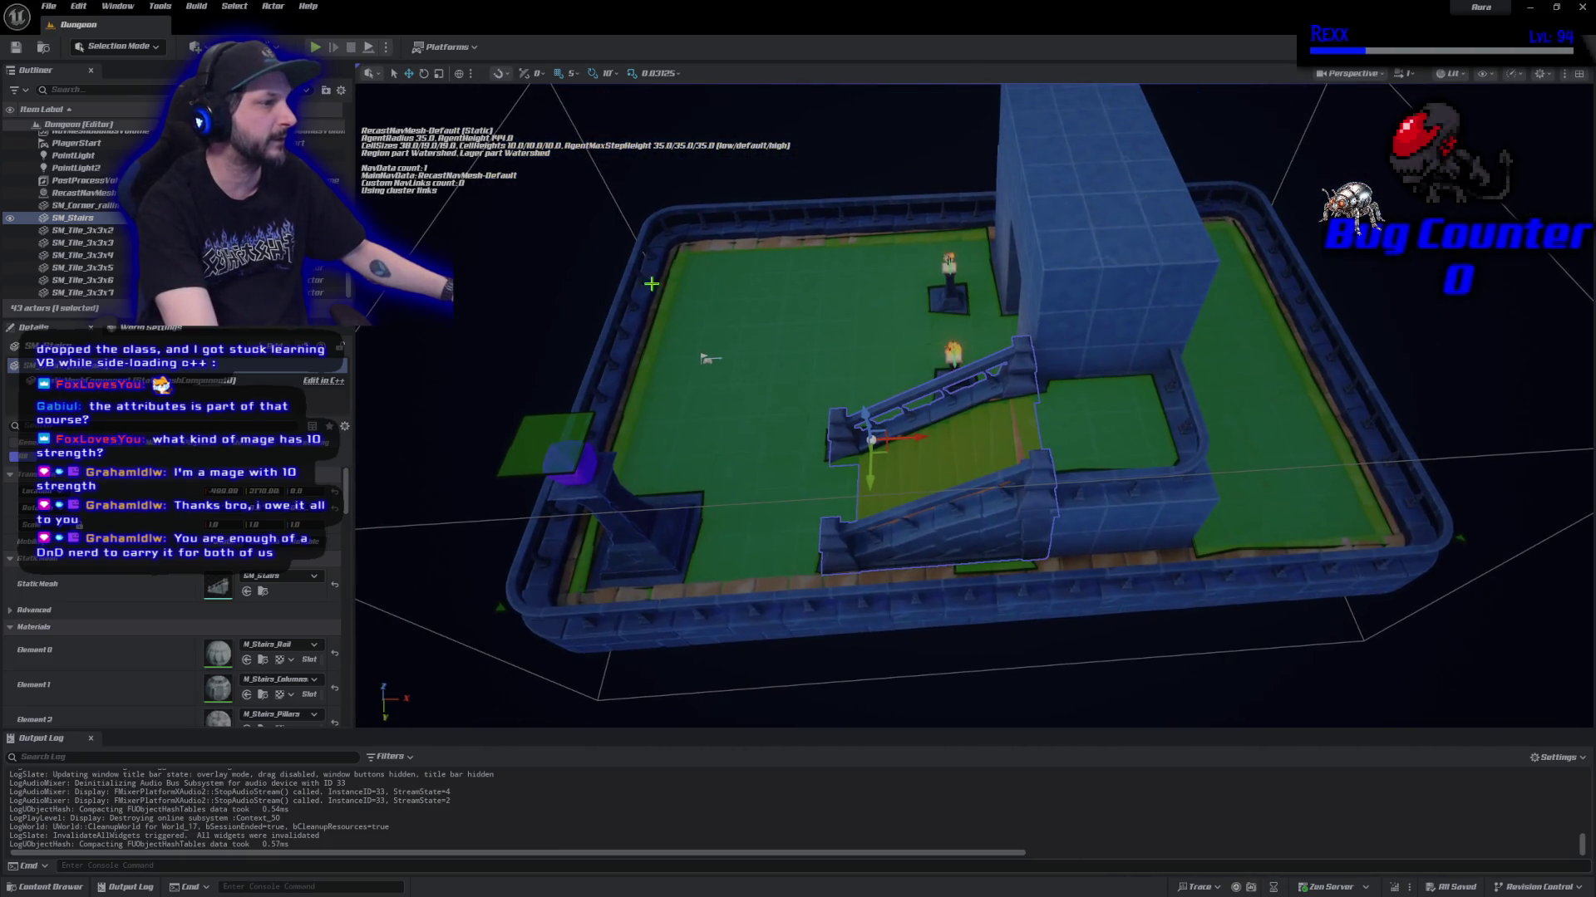
left_click(550, 295)
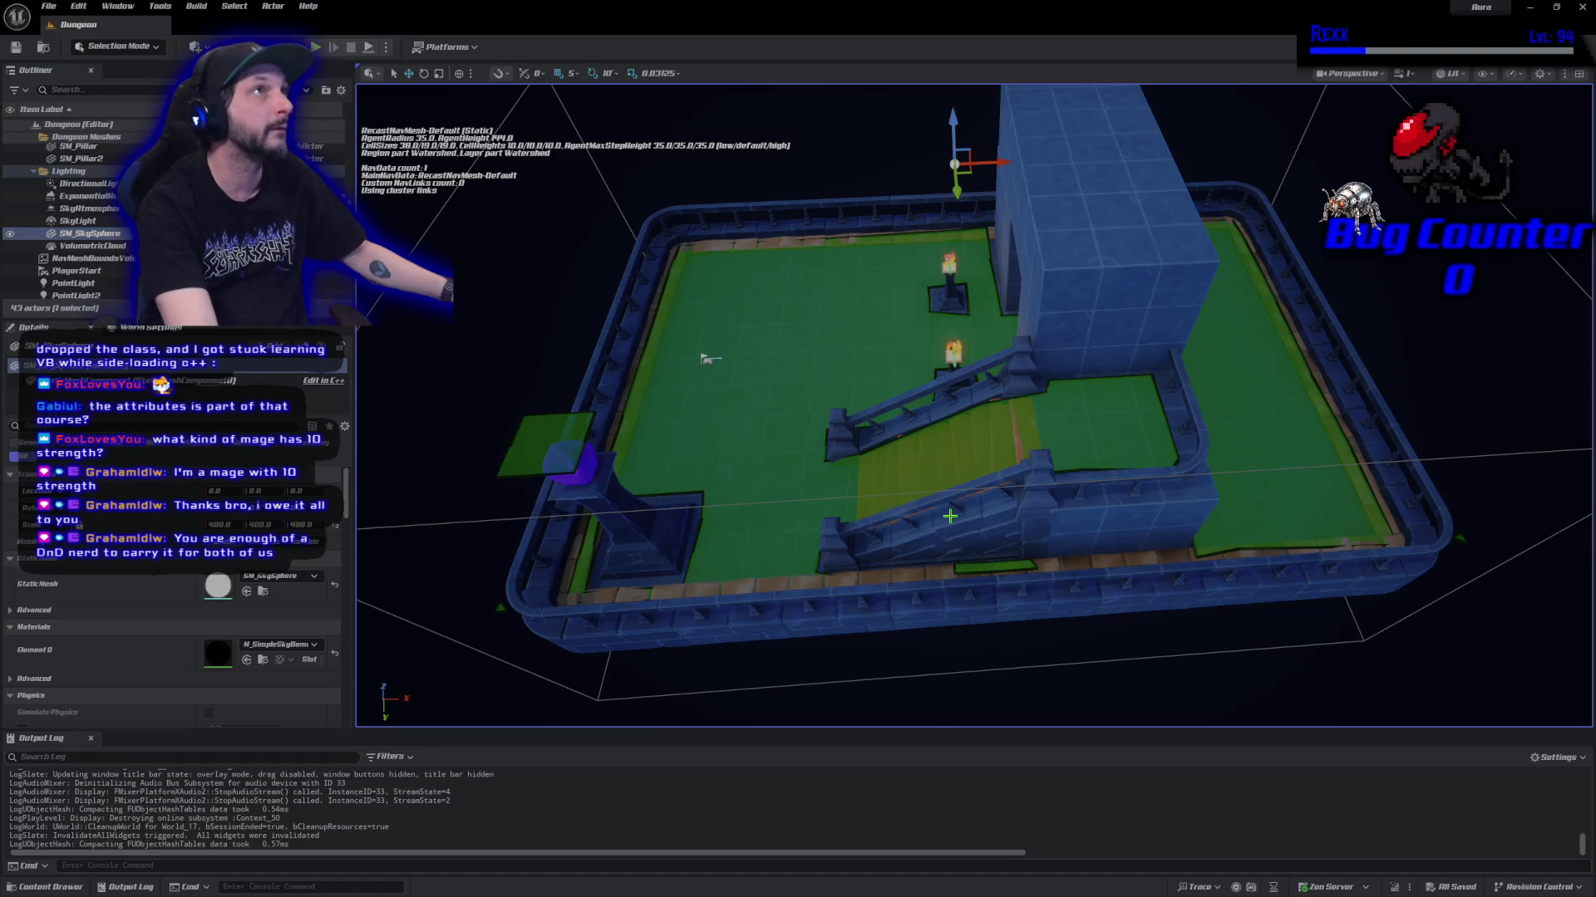
left_click_drag(709, 359, 709, 274)
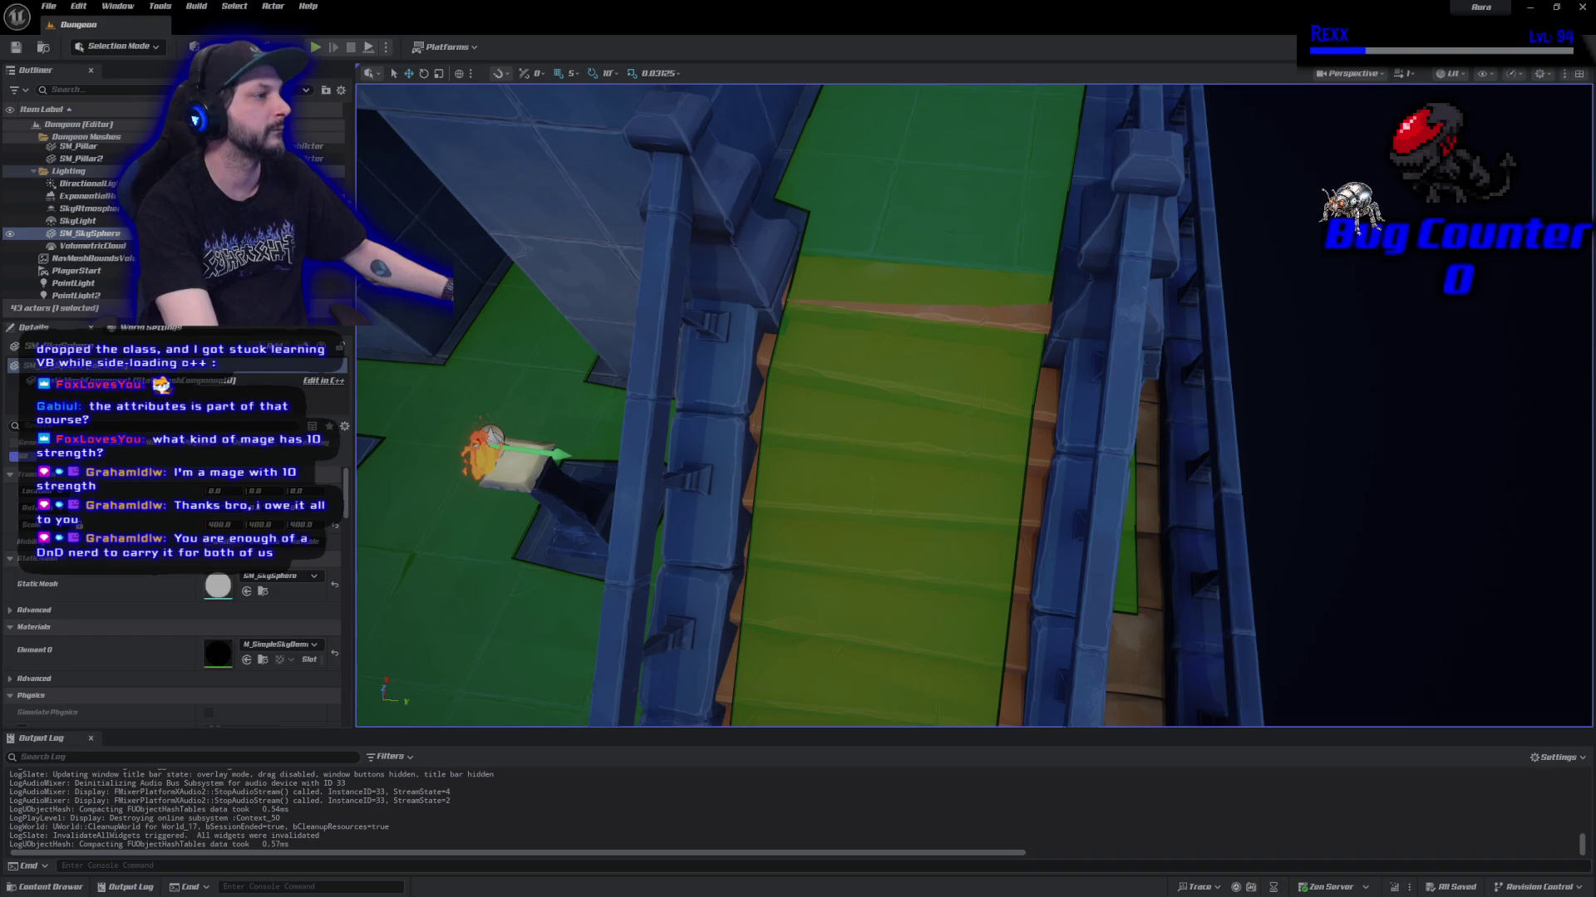
left_click(316, 47)
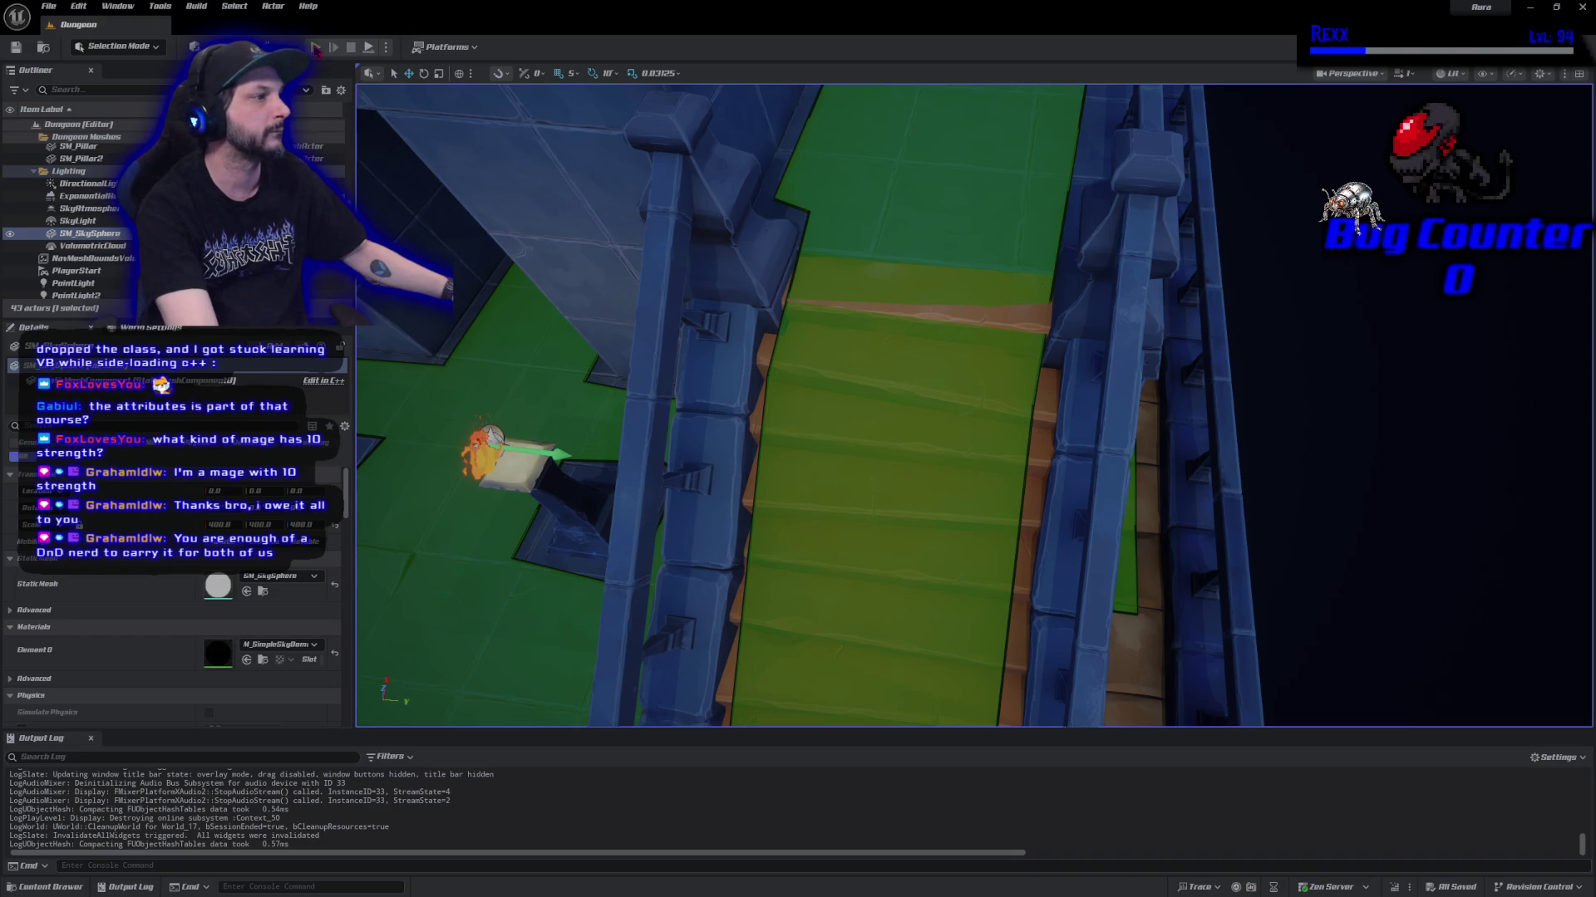
Walk the character up to the upper landing and back down the stairs repeatedly, then stop play.
left_click(1070, 274)
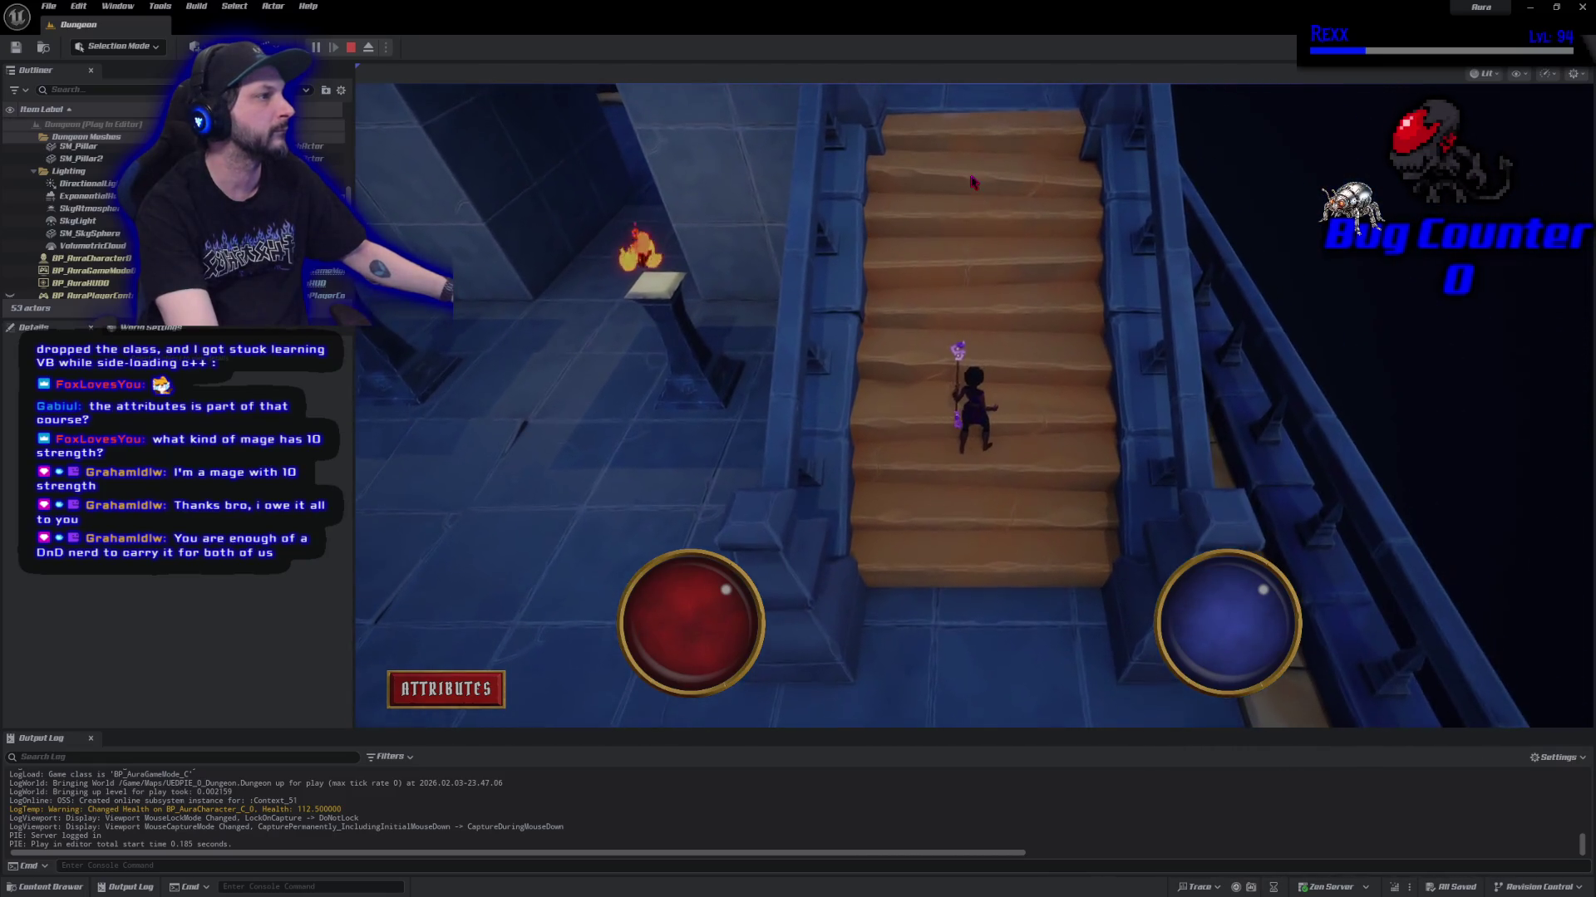
left_click(996, 133)
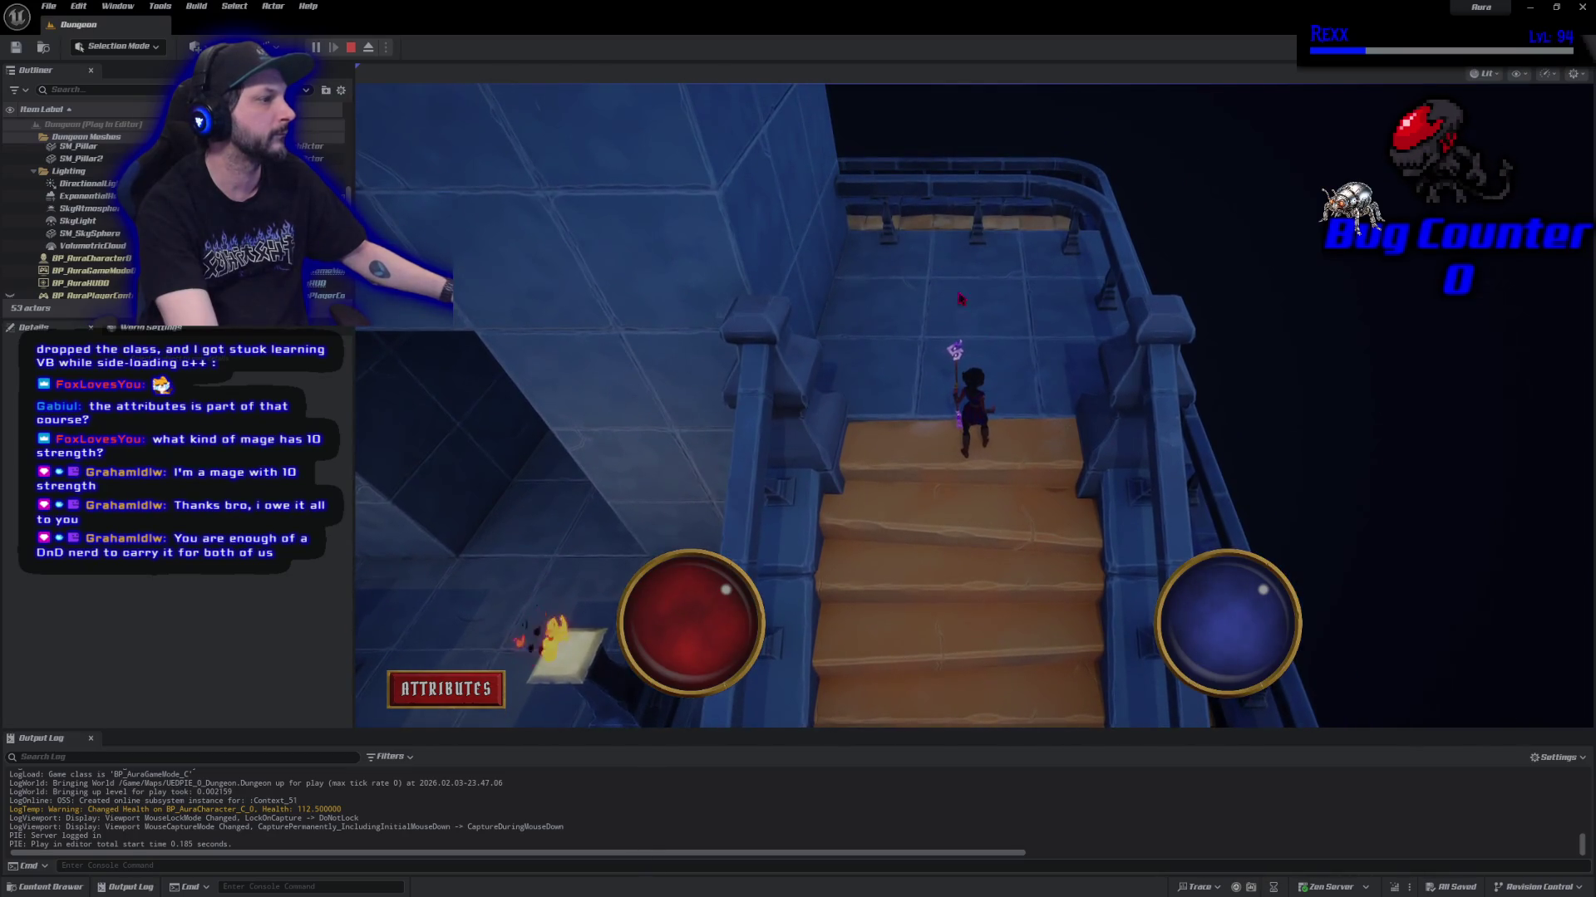
left_click(958, 297)
left_click(989, 528)
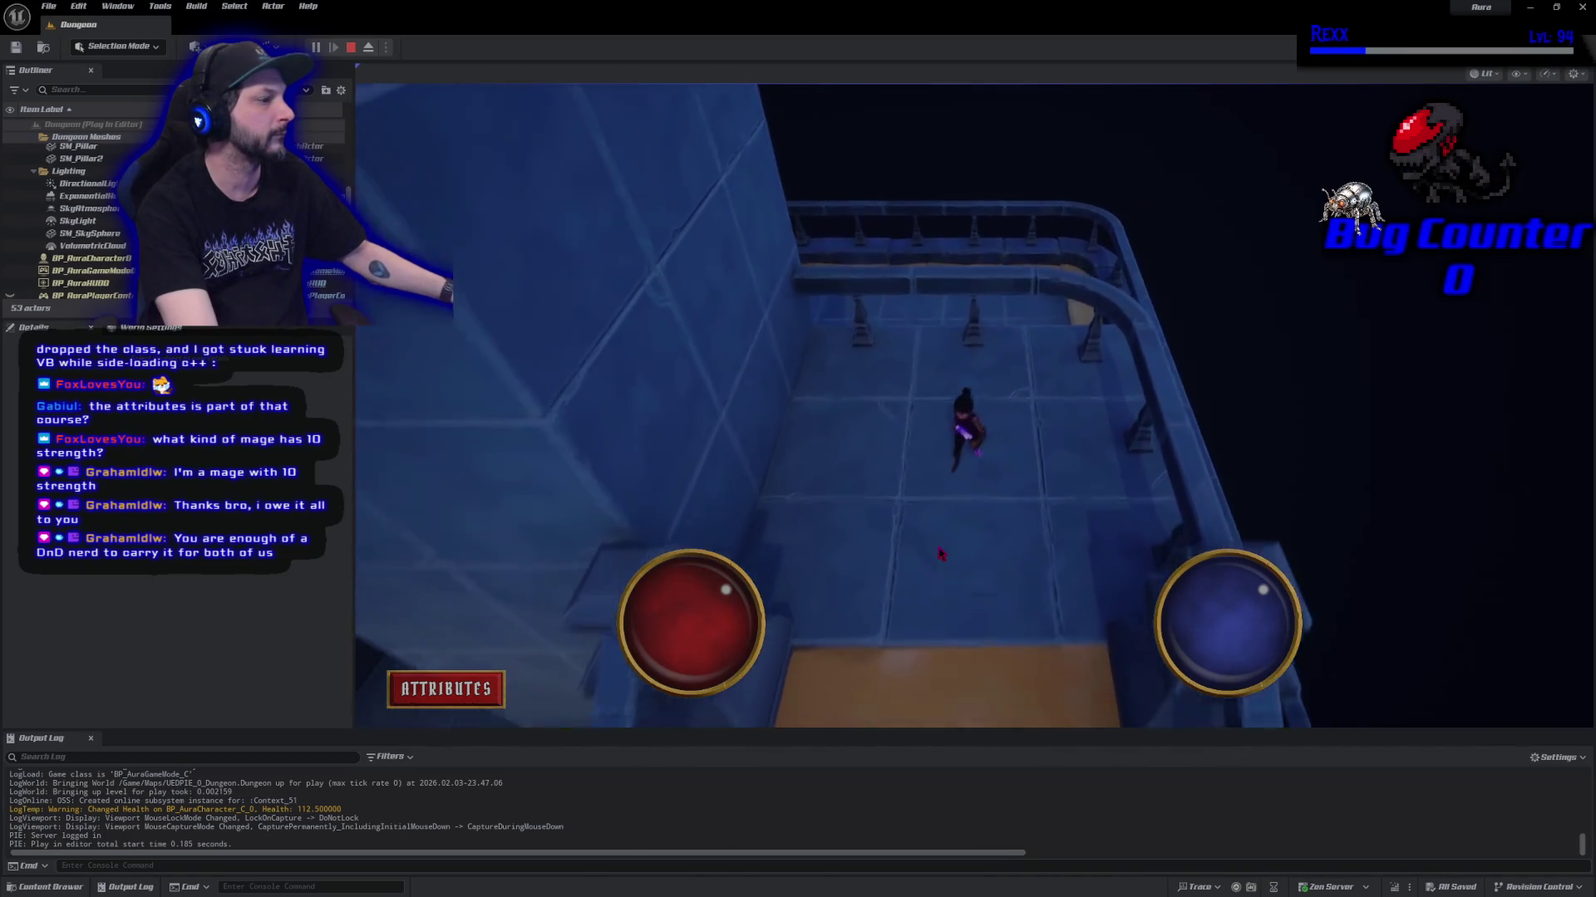
left_click(1016, 706)
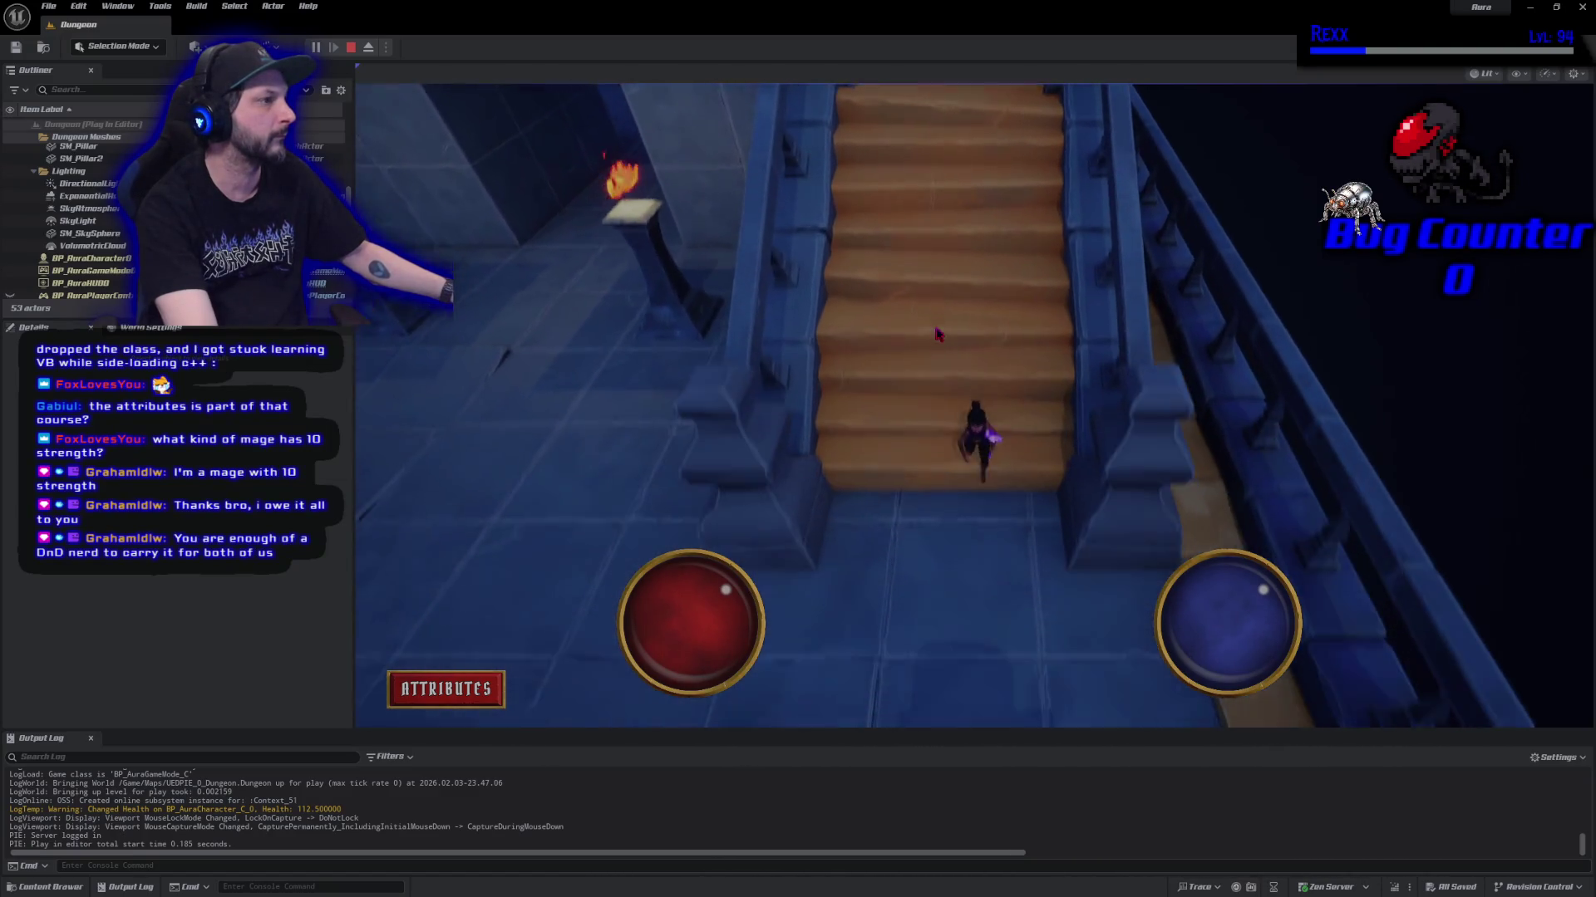
left_click(957, 240)
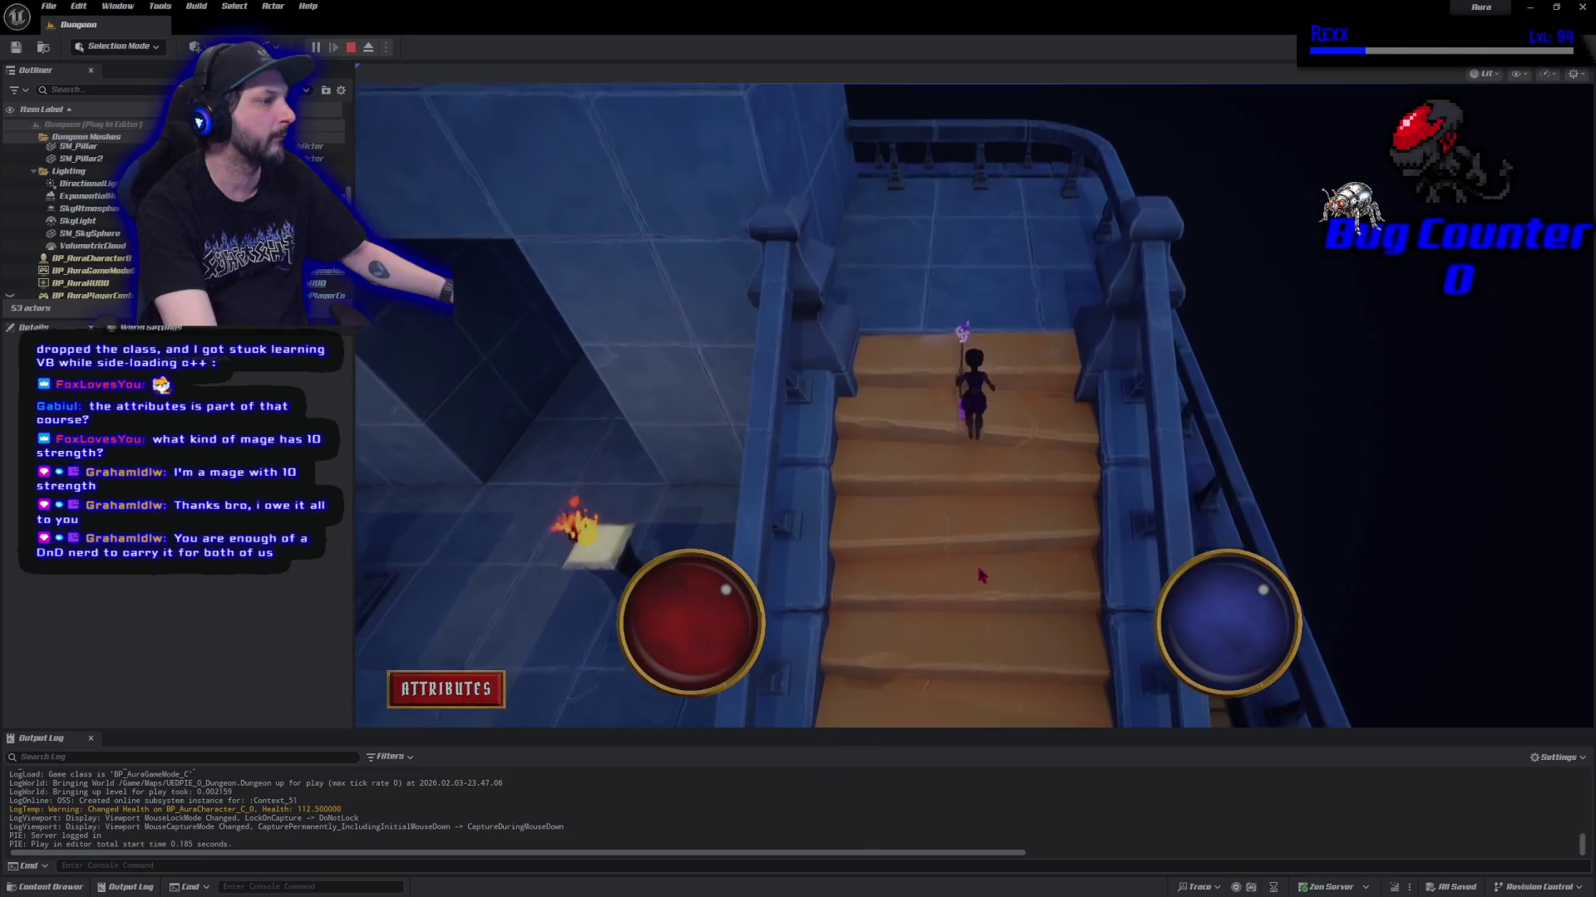
left_click(975, 637)
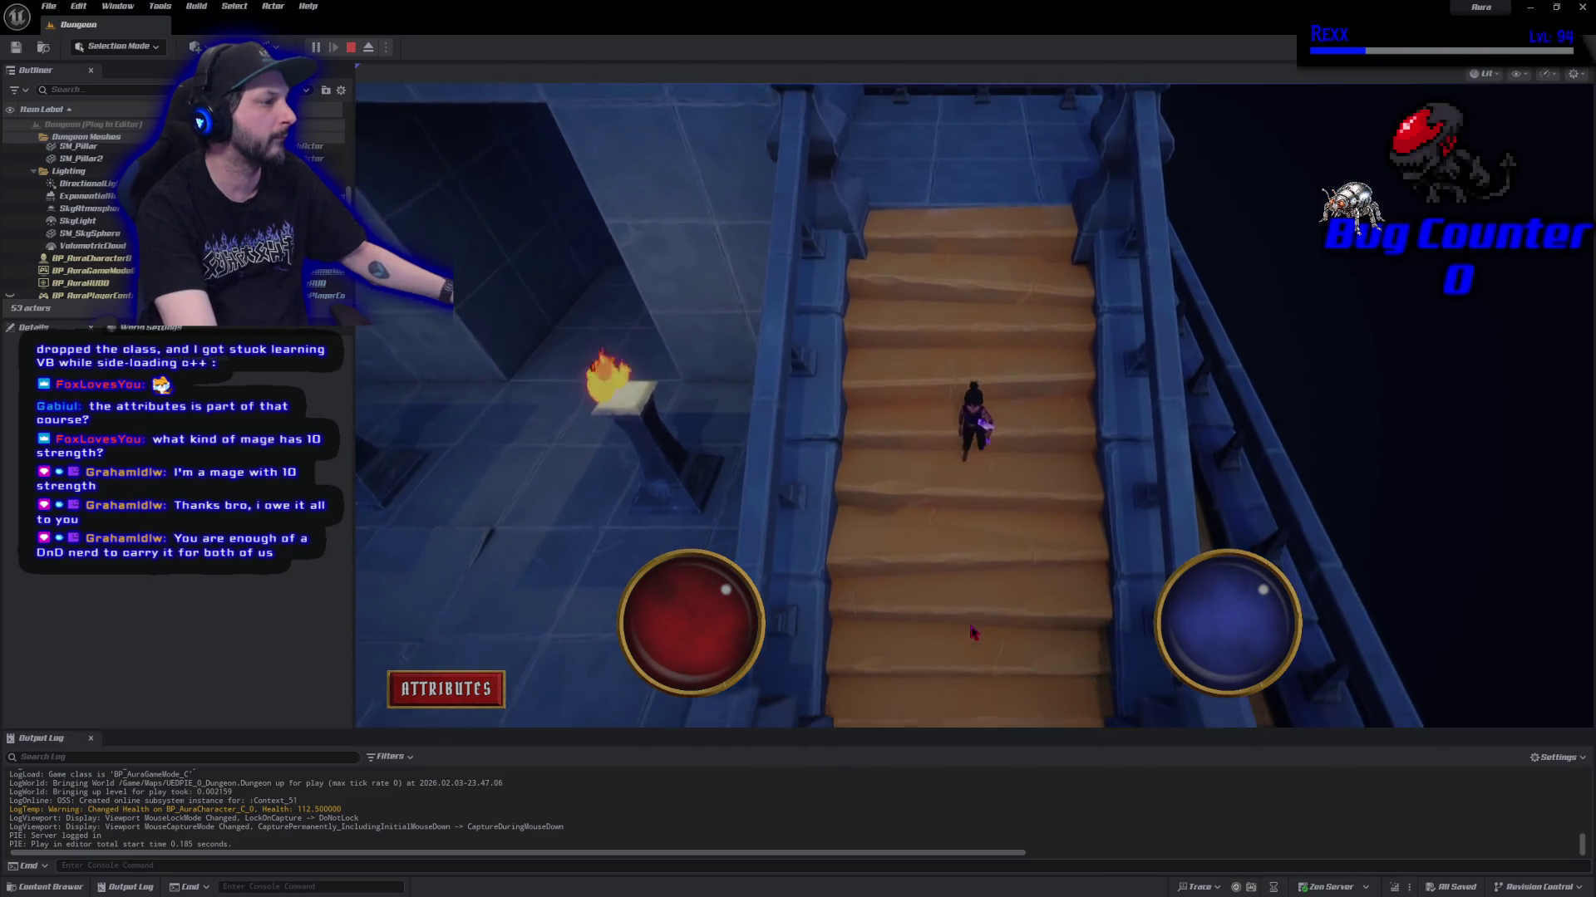
left_click(971, 134)
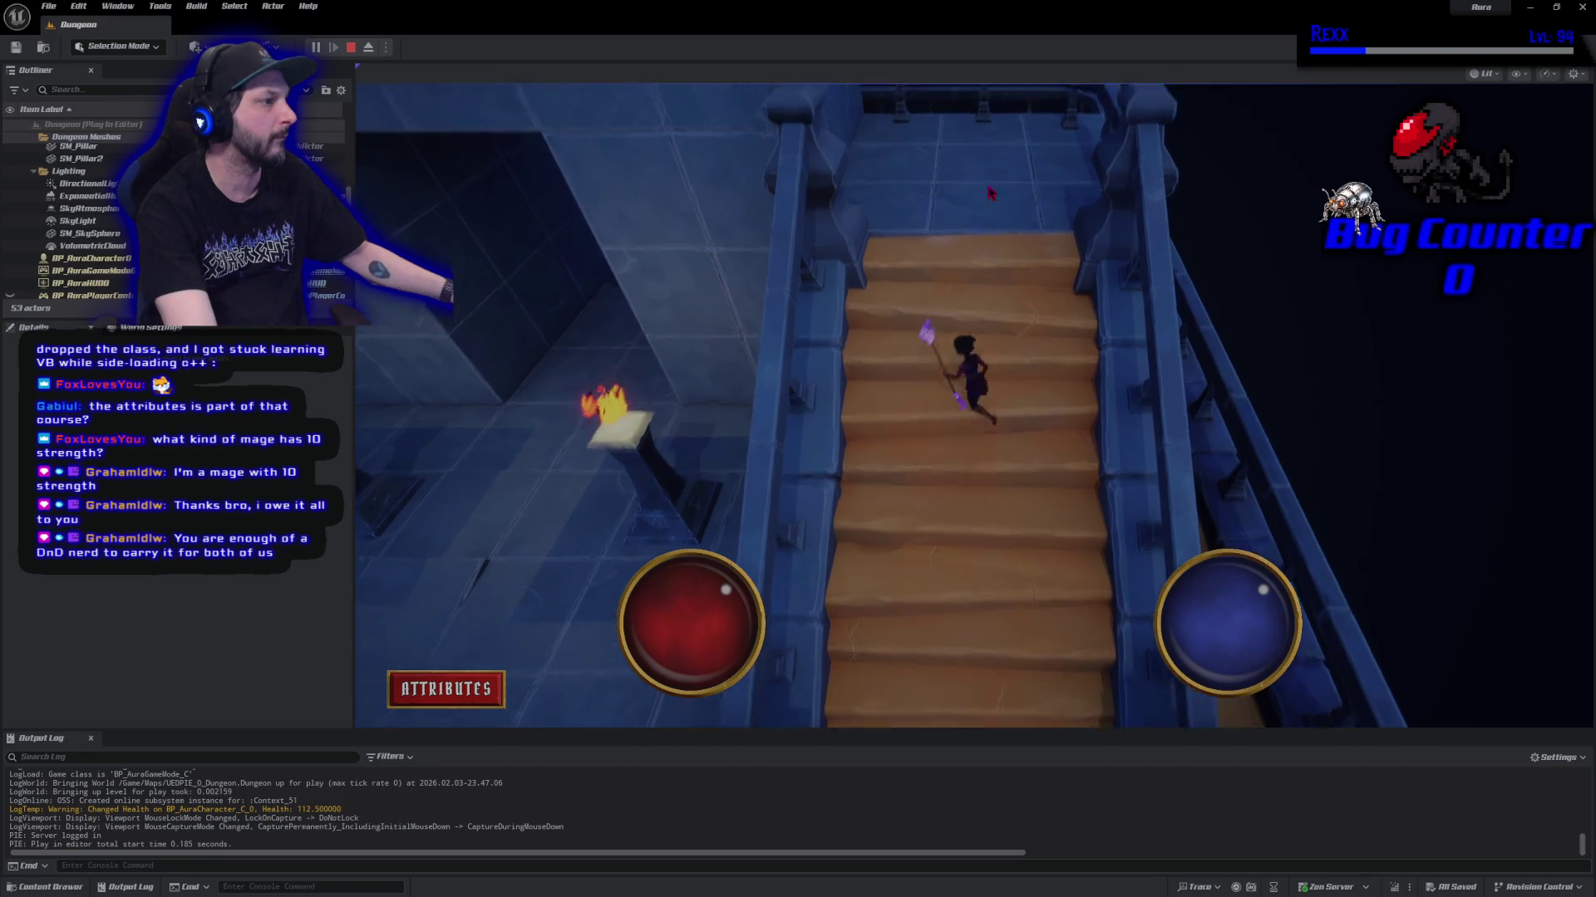
left_click(978, 504)
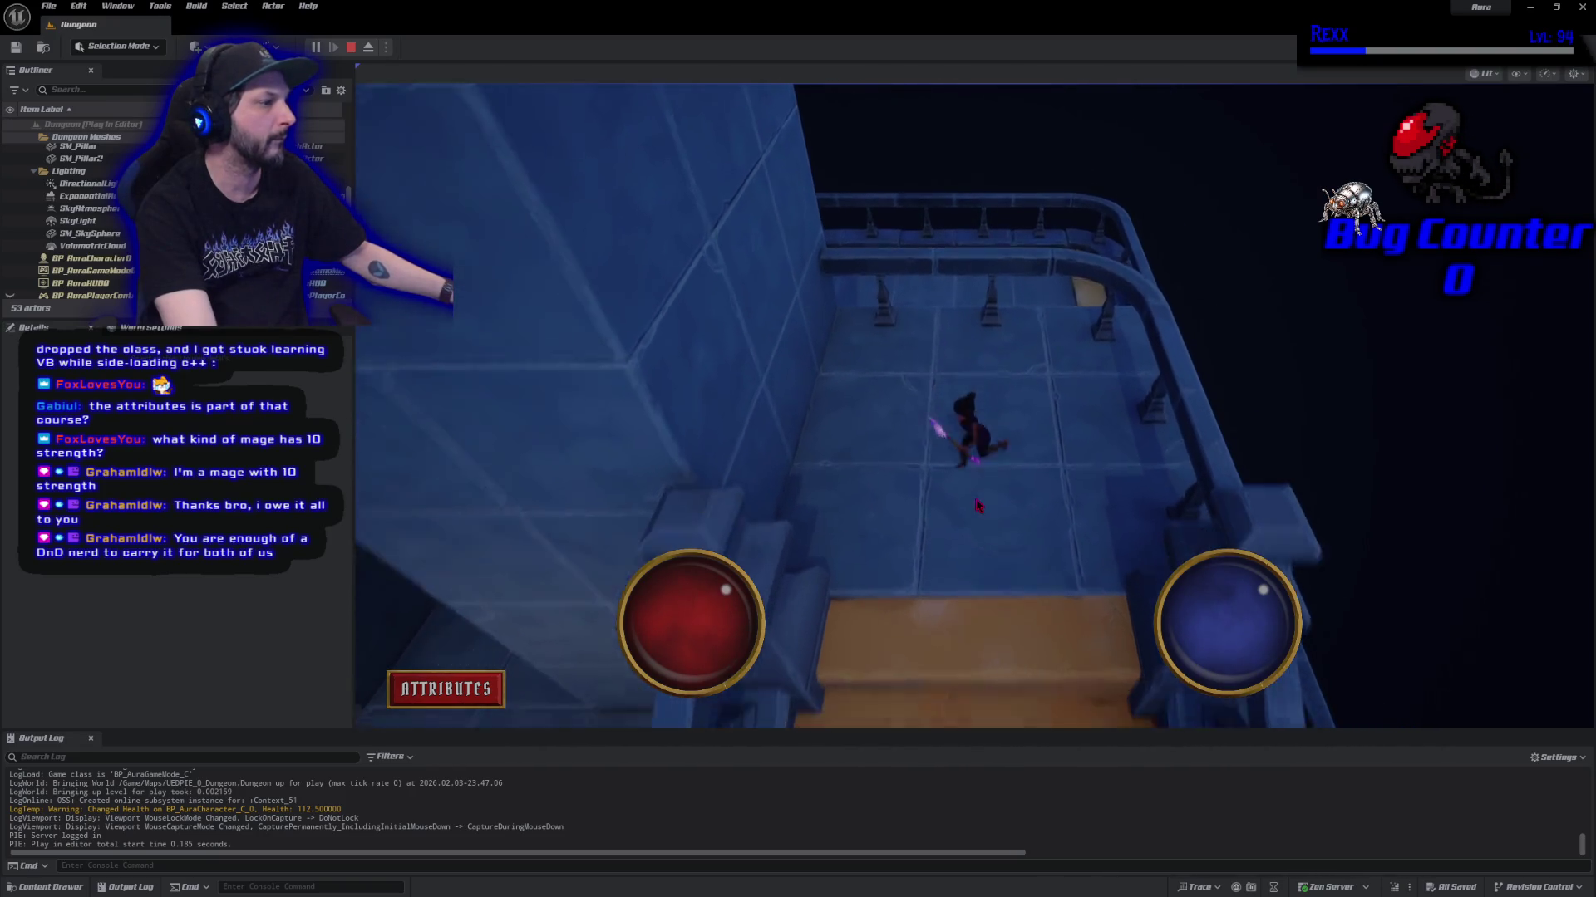
left_click(954, 87)
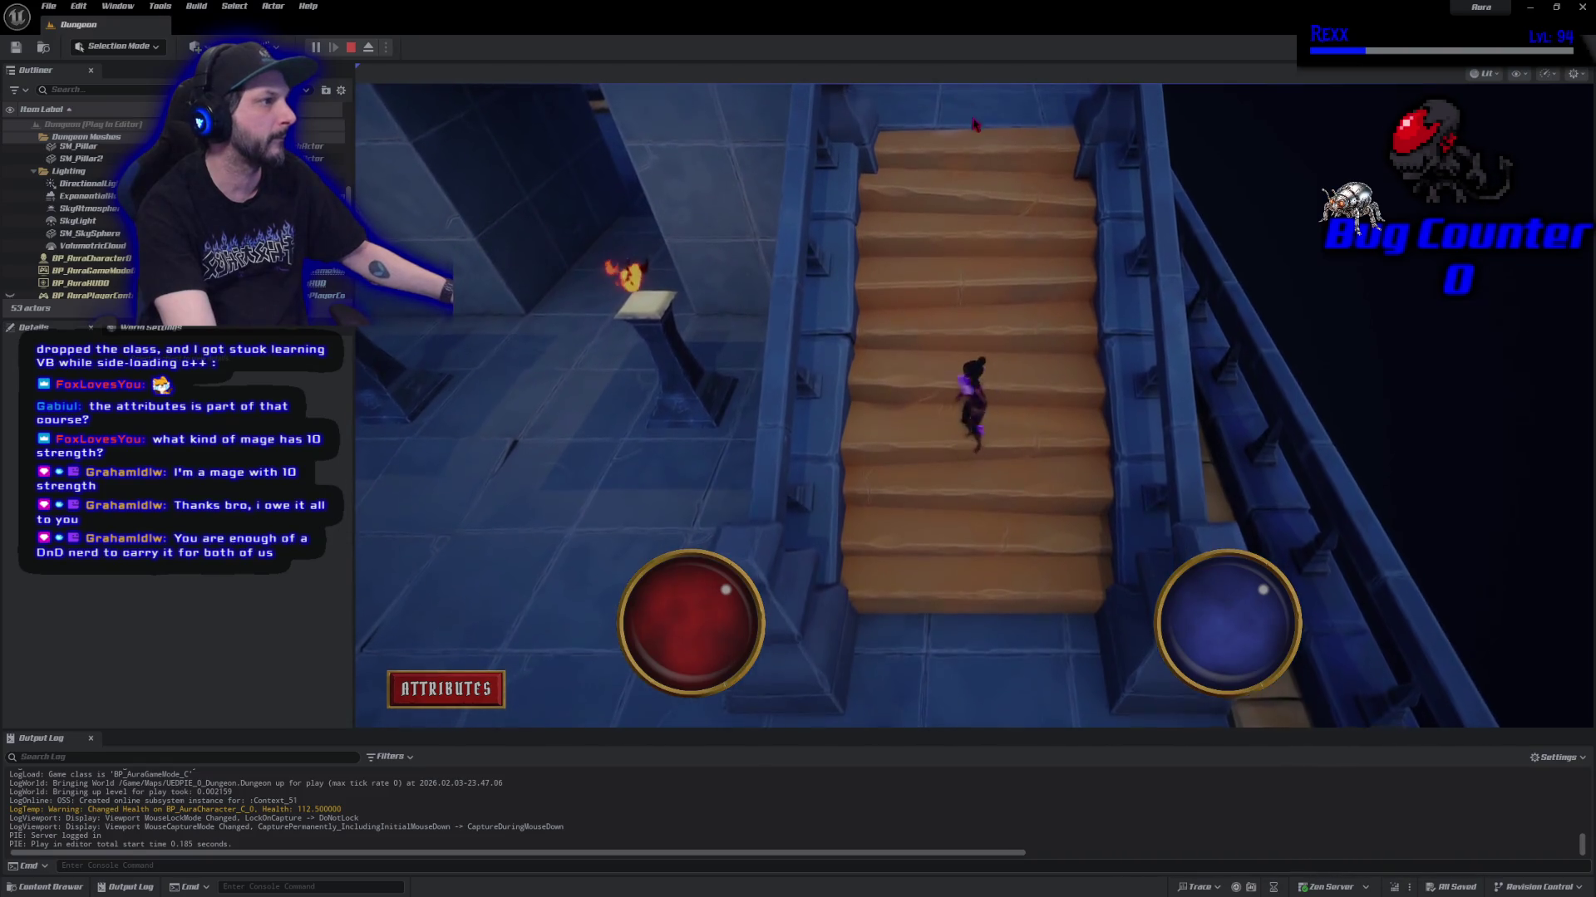
left_click(984, 108)
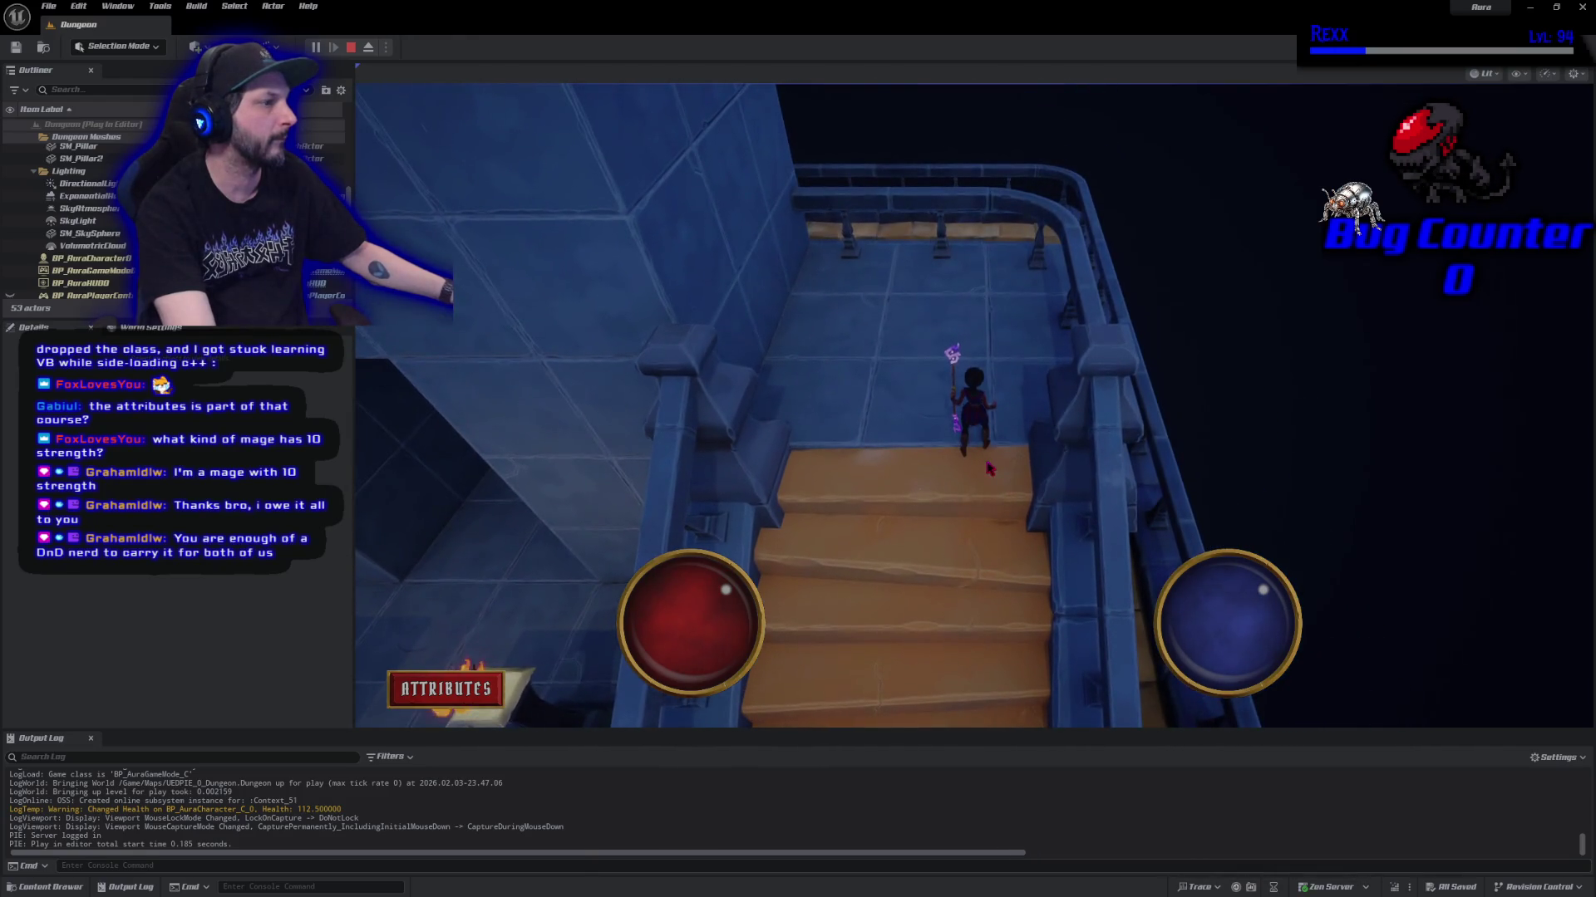
left_click(351, 47)
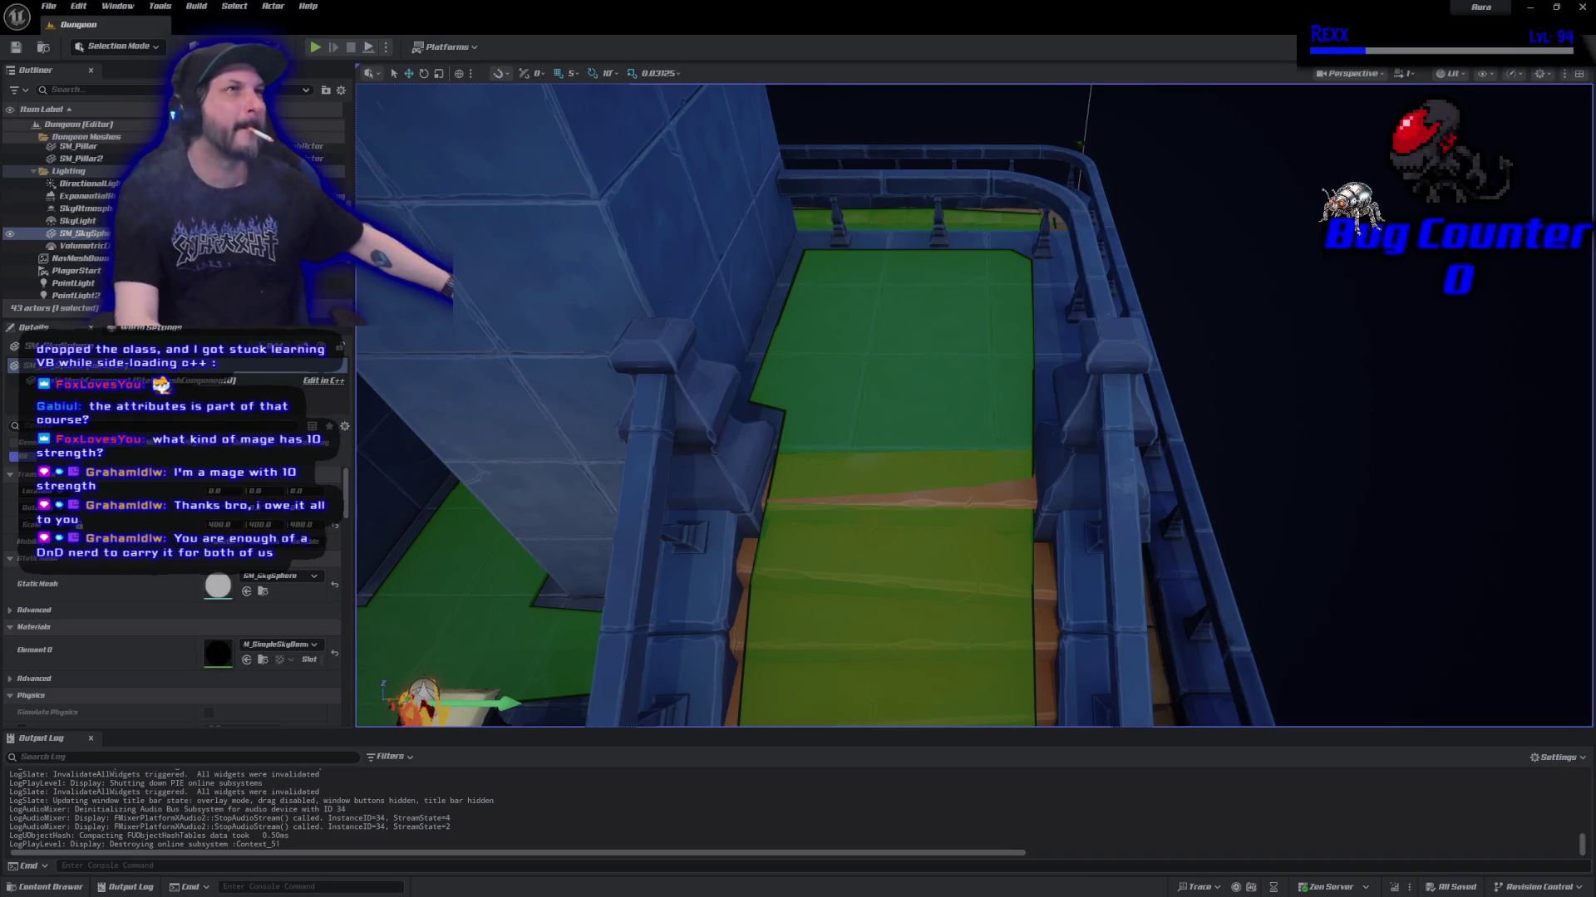
Hide the navmesh overlay, zoom out over the dungeon, and switch to Game View with G.
left_click_drag(532, 311, 529, 304)
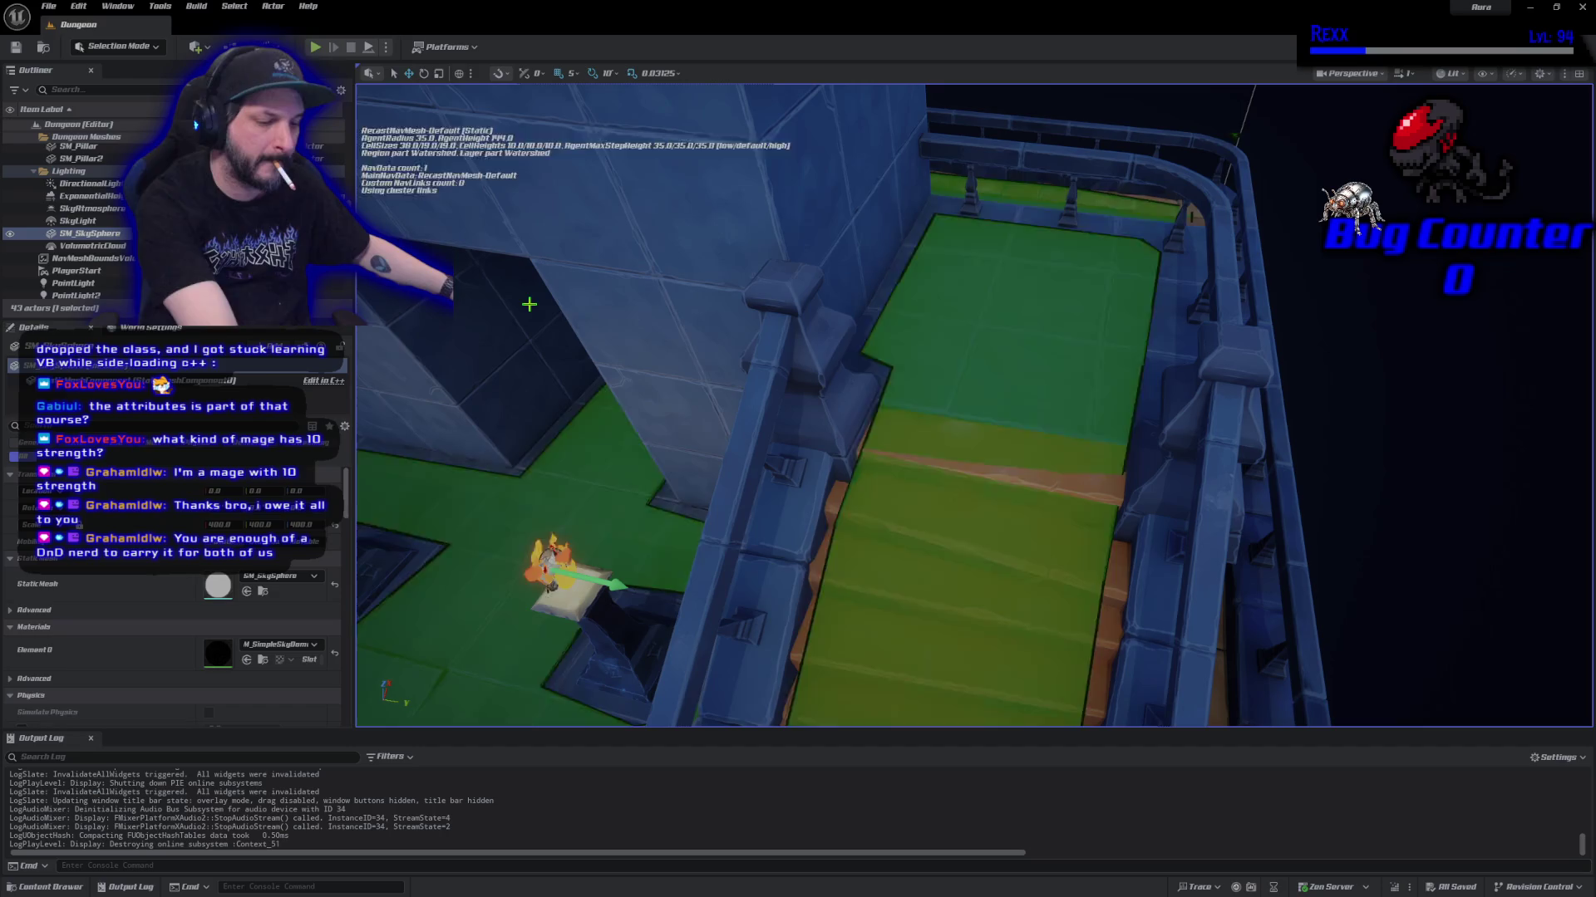
key("p")
left_click_drag(570, 403, 570, 403)
scroll(917, 468, "down", 10)
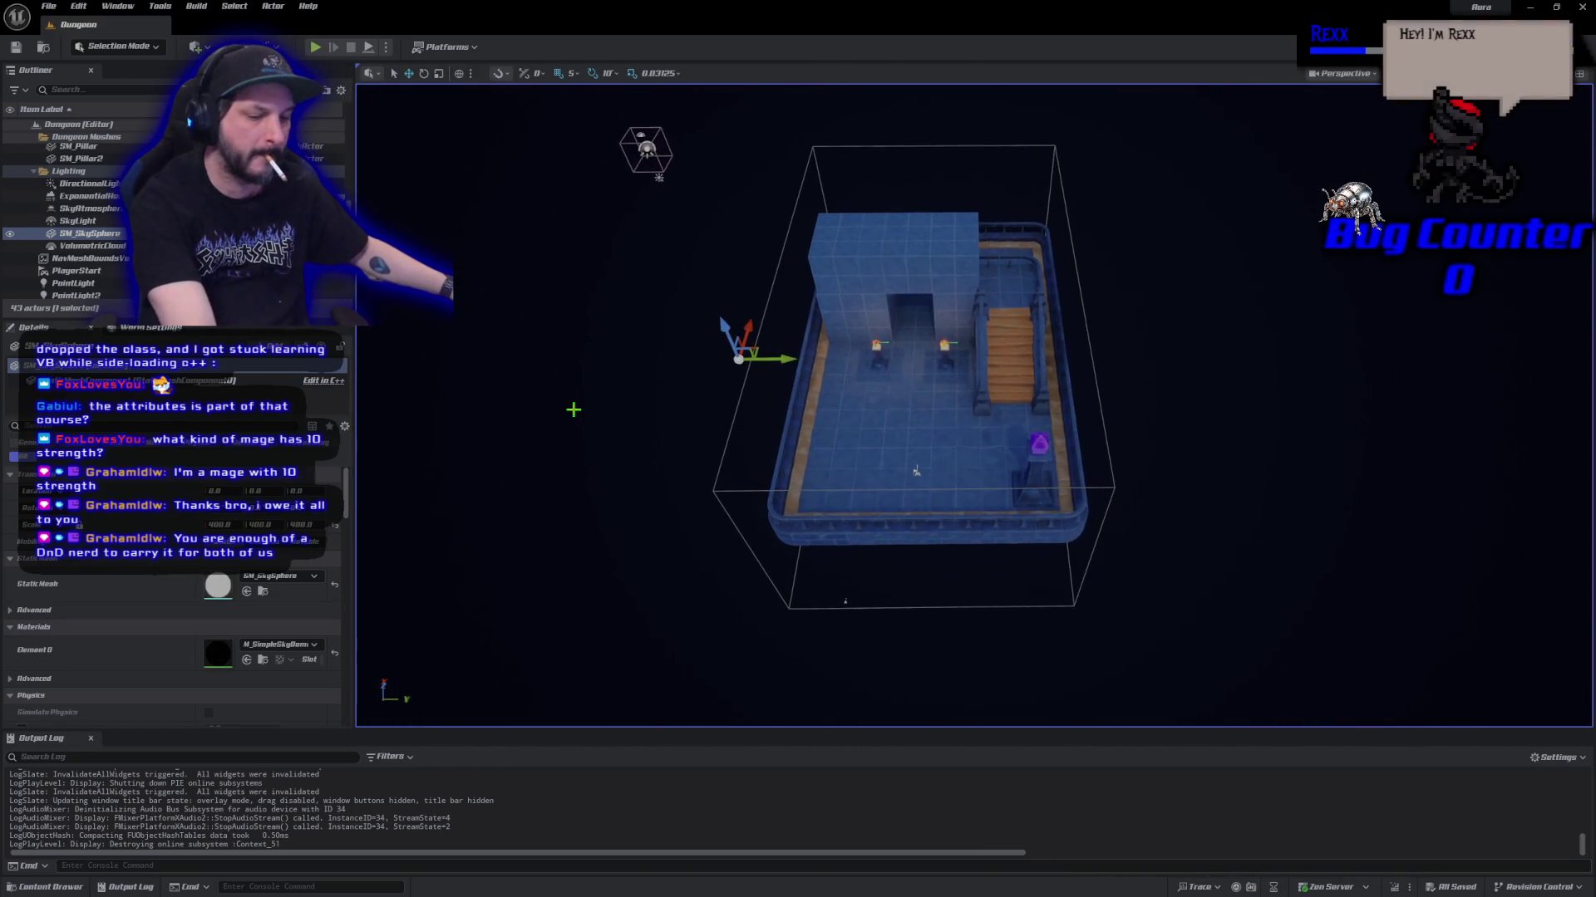
key("g")
key("g")
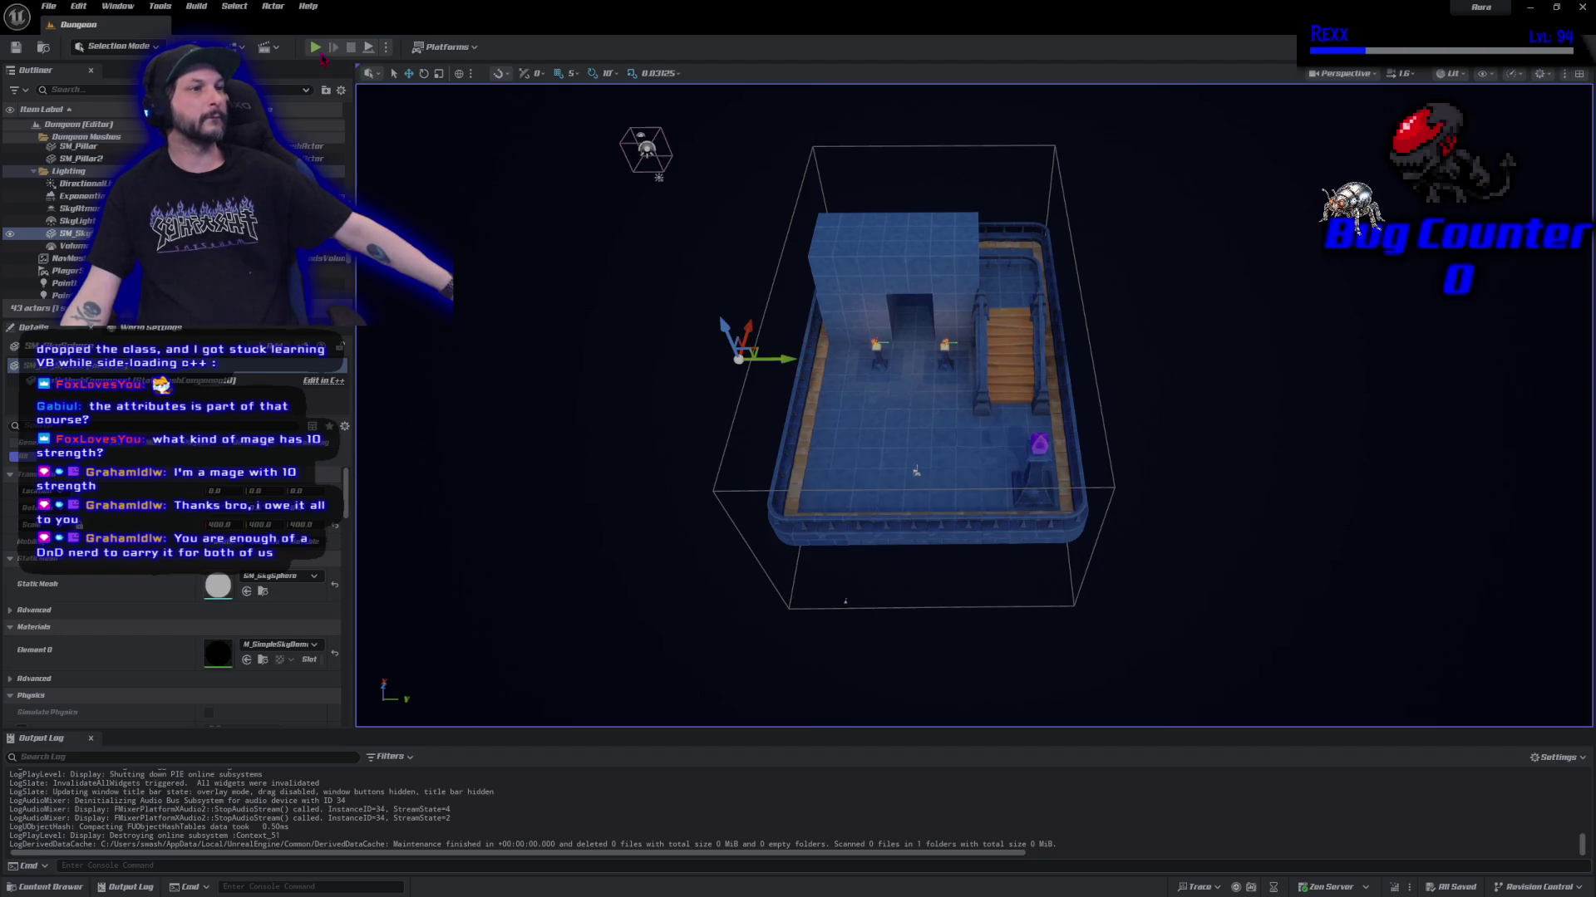
Play the level, running the character toward the stairs and back, then stop.
key("alt+p")
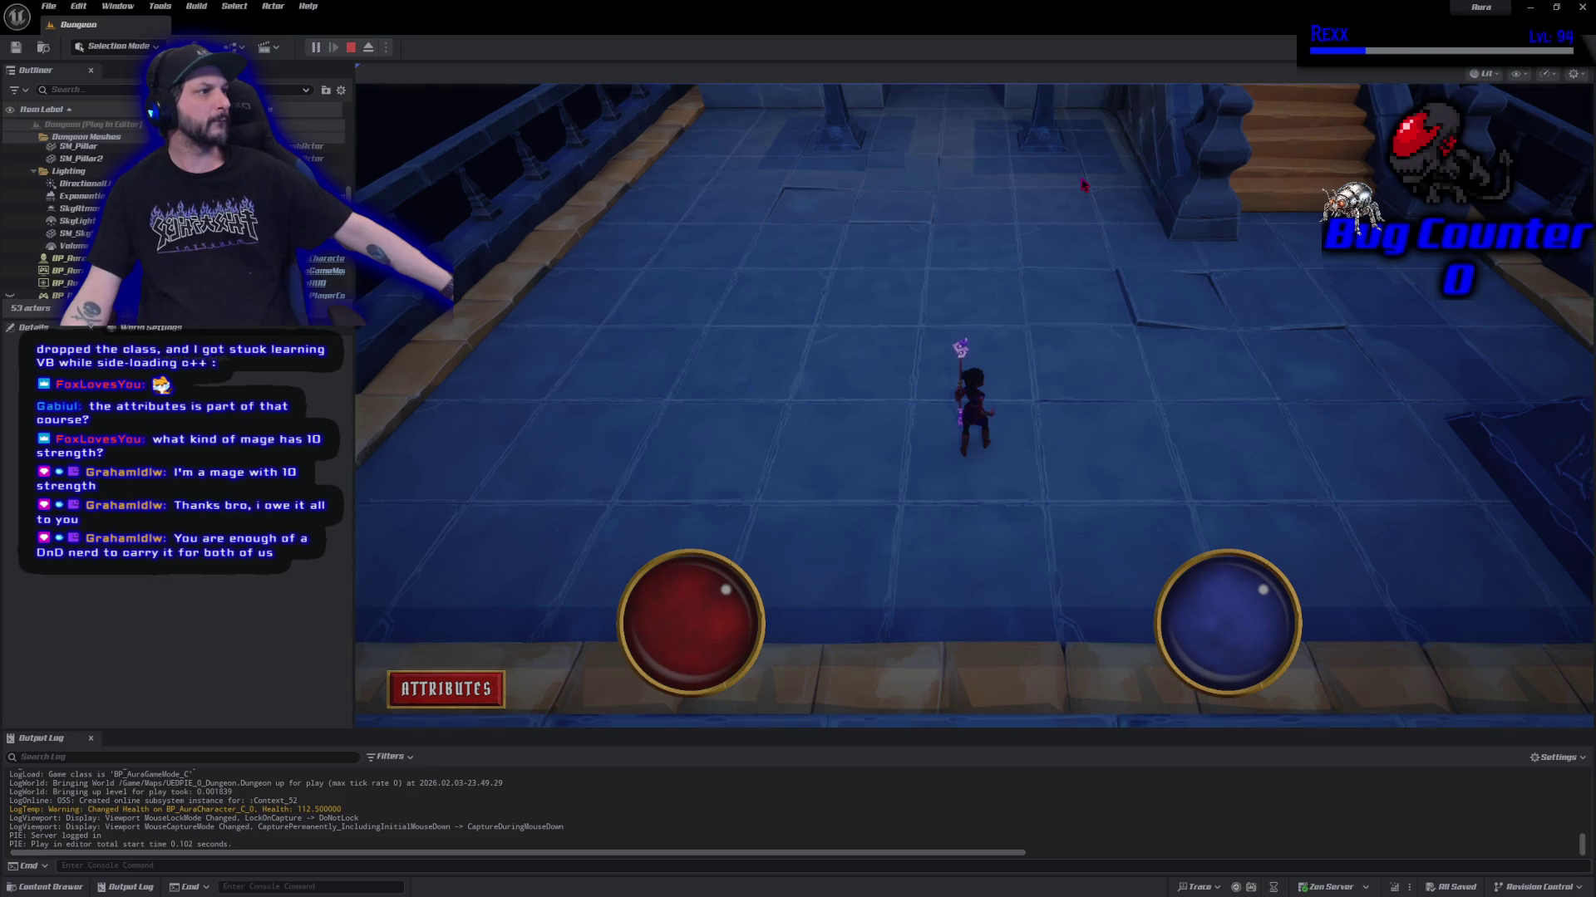
left_click(1084, 185)
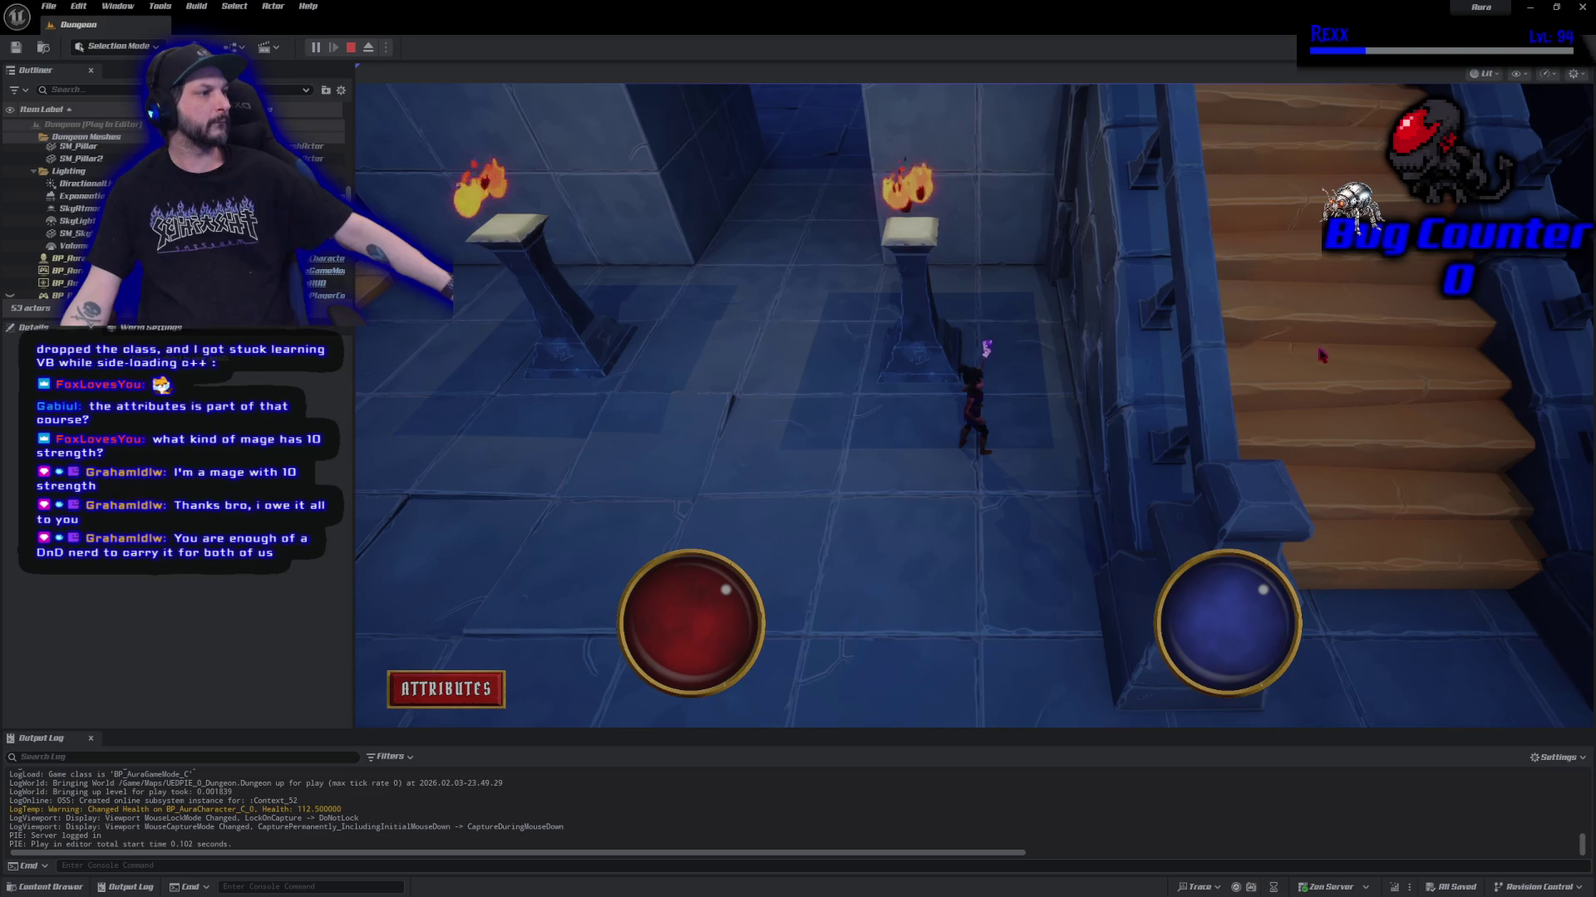
left_click(1342, 324)
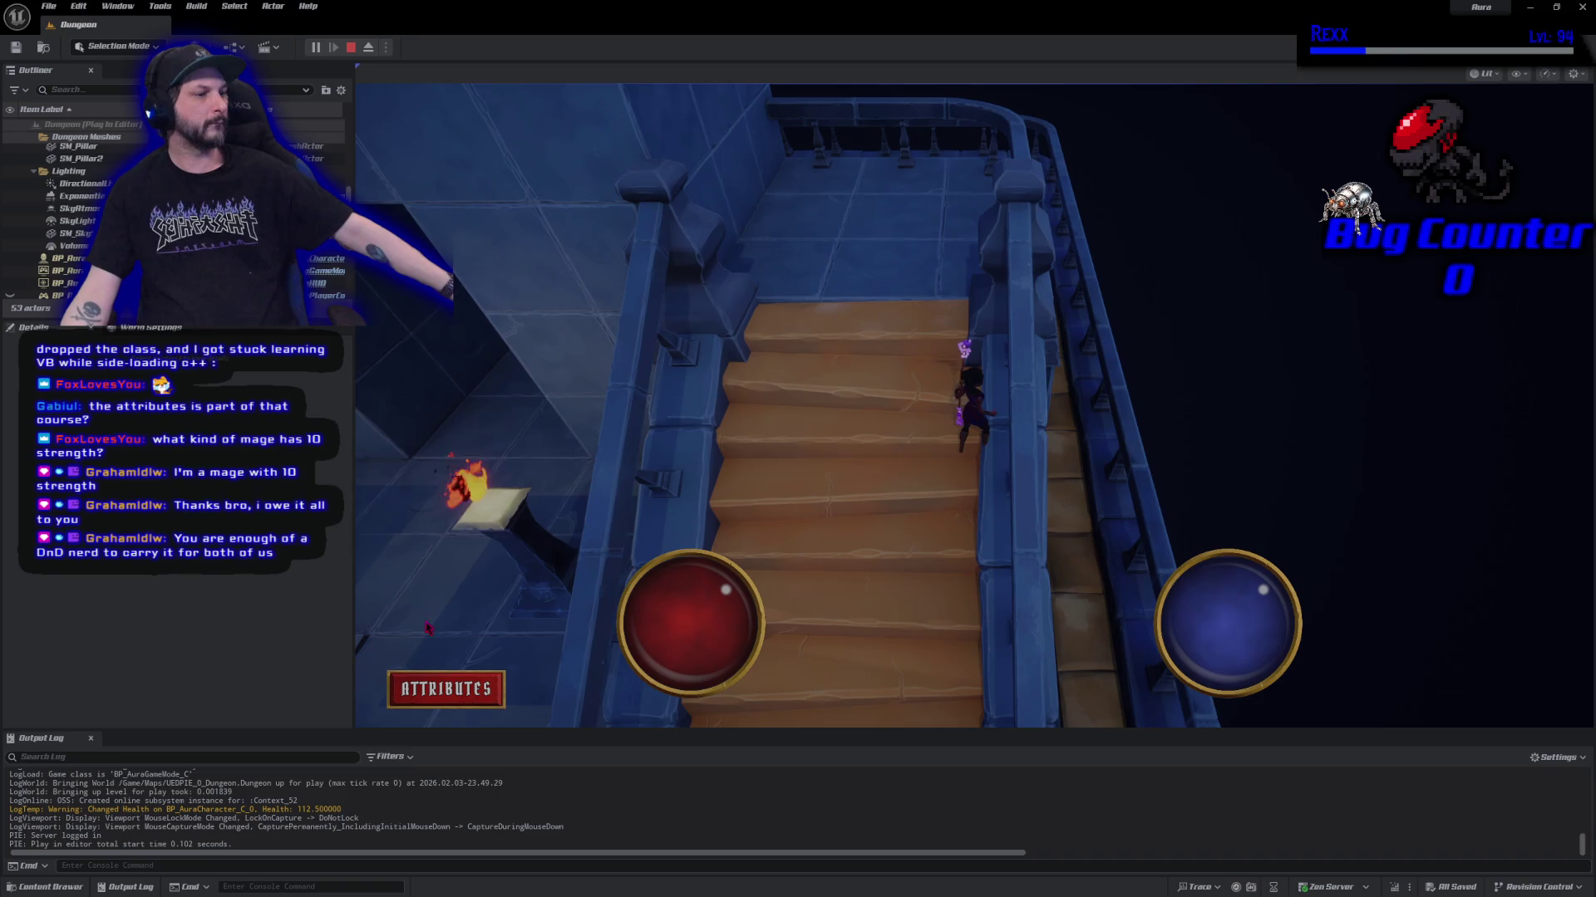
left_click(440, 640)
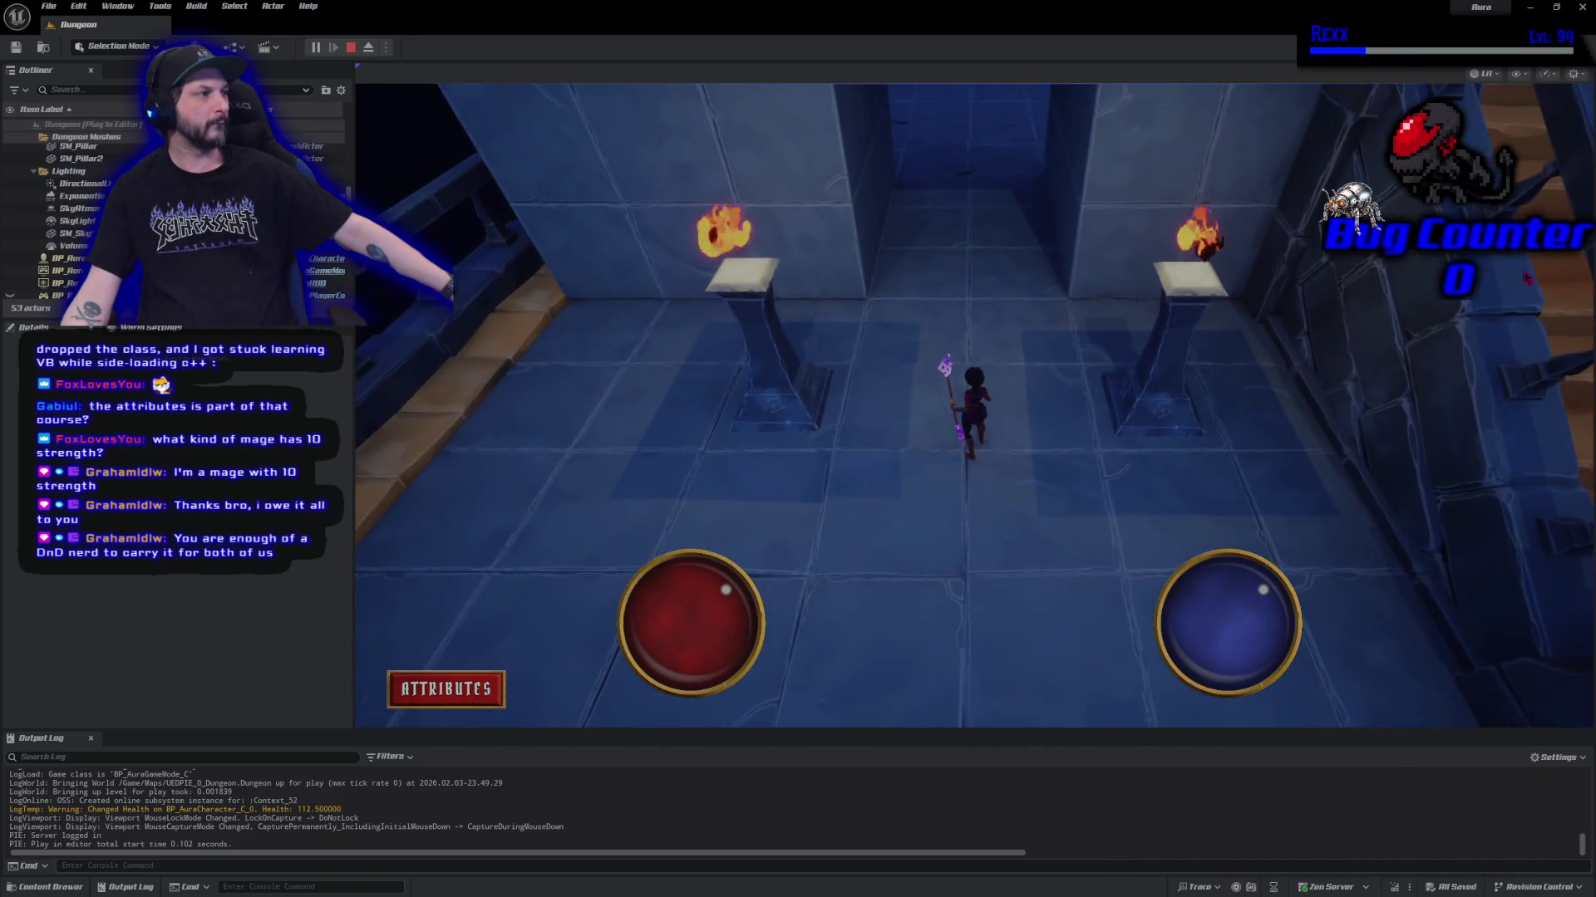
left_click(1269, 526)
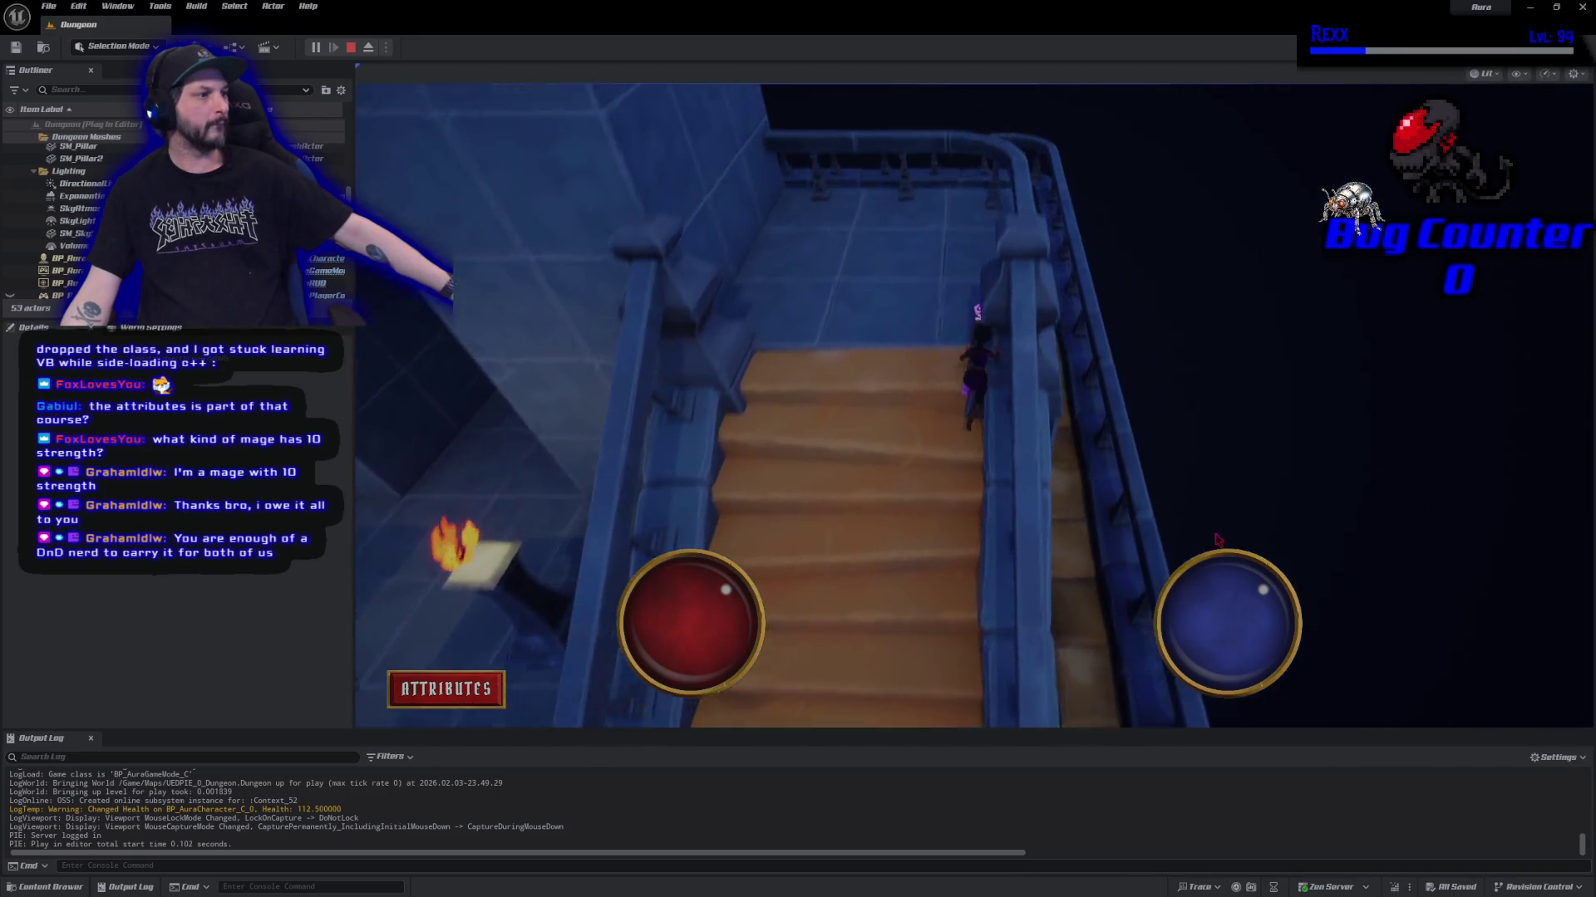
left_click(351, 48)
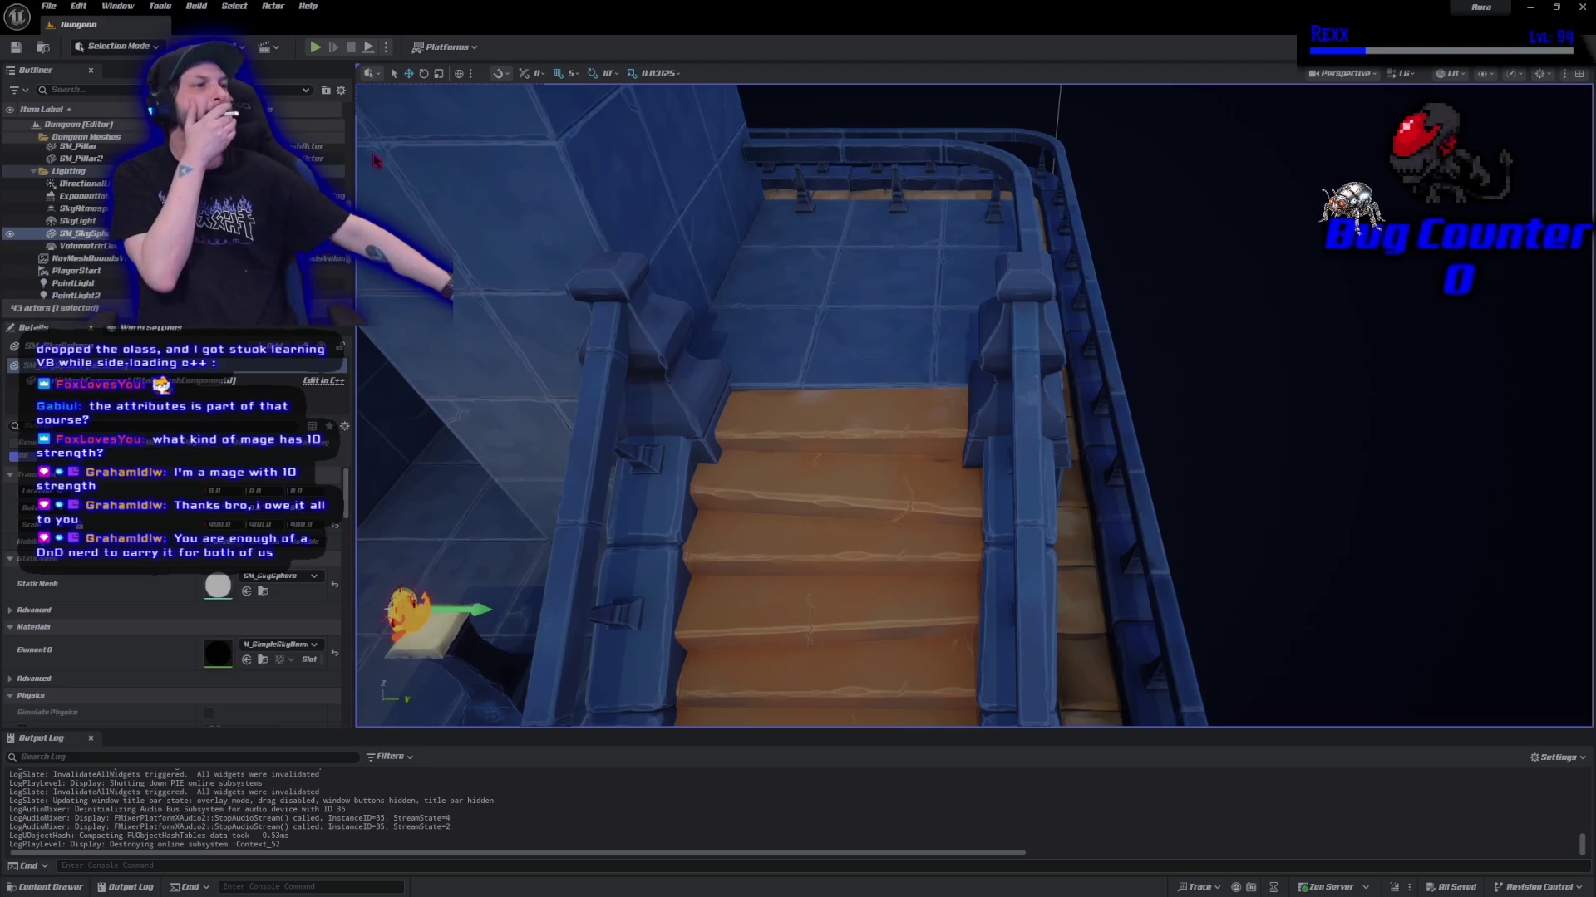
Start a second session and cast three fire bolts toward the upper-right wall before exiting.
left_click(315, 47)
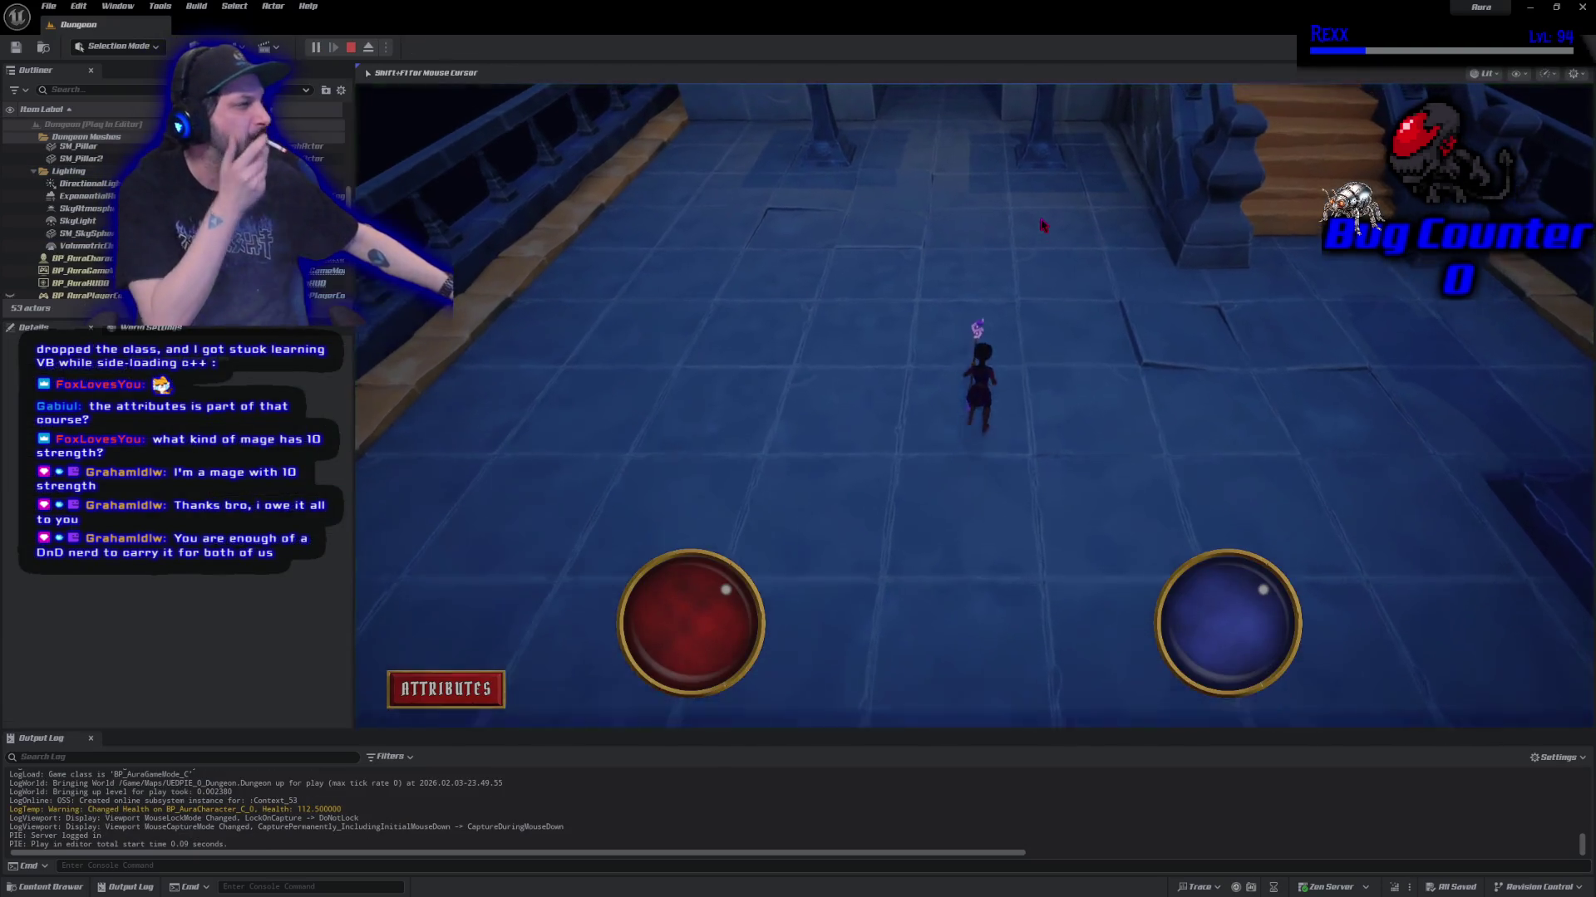
left_click(1077, 374, "shift")
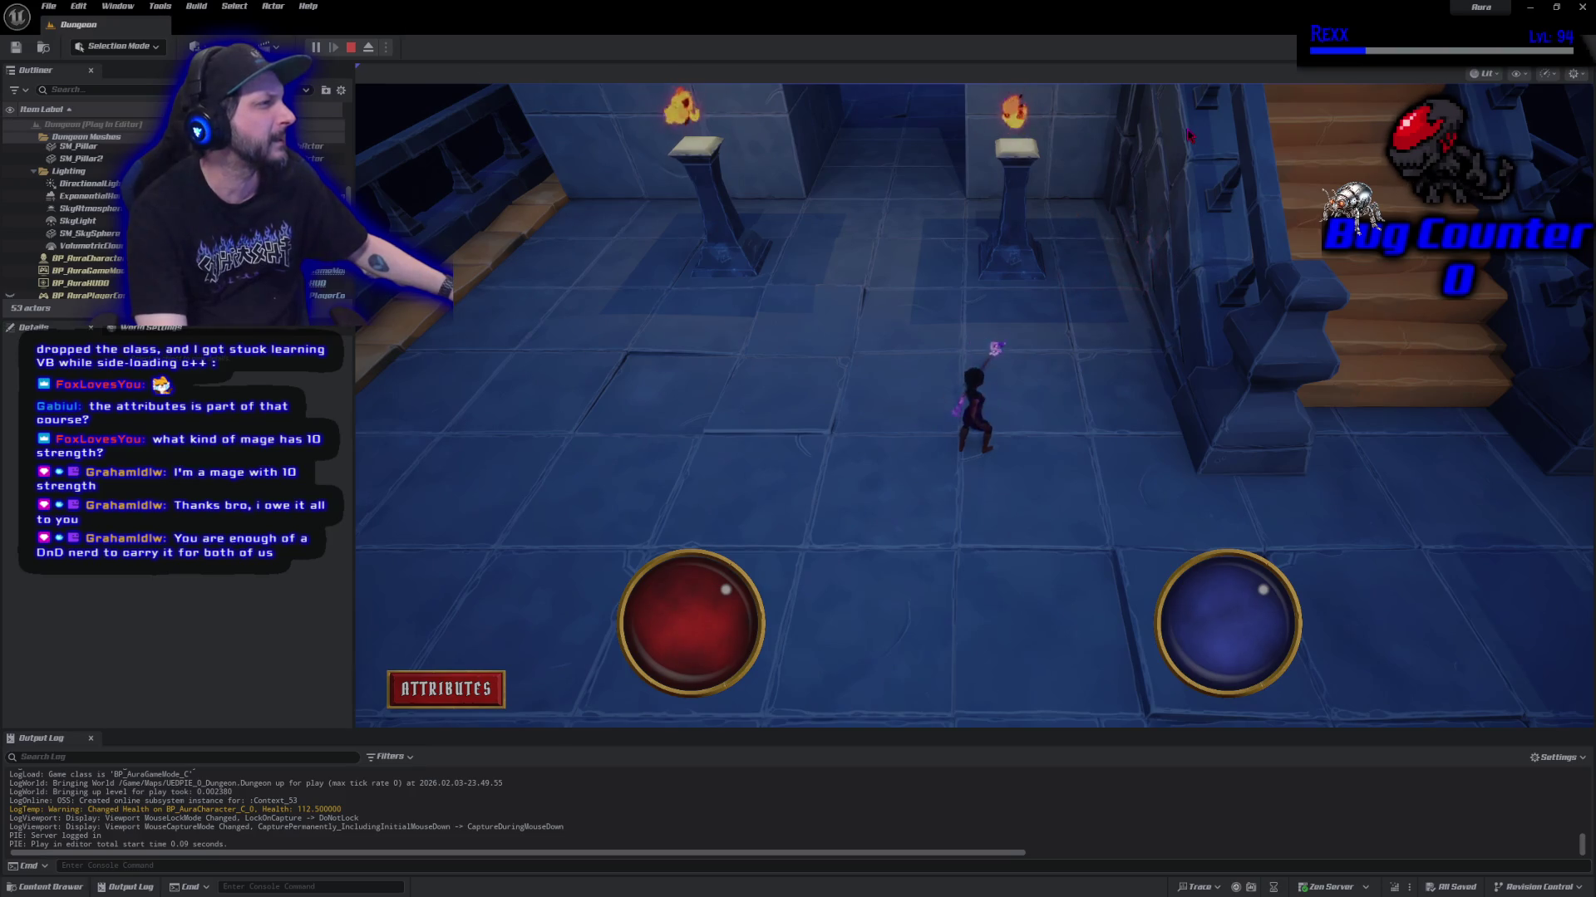
left_click(1161, 206, "shift")
left_click(1167, 380, "shift")
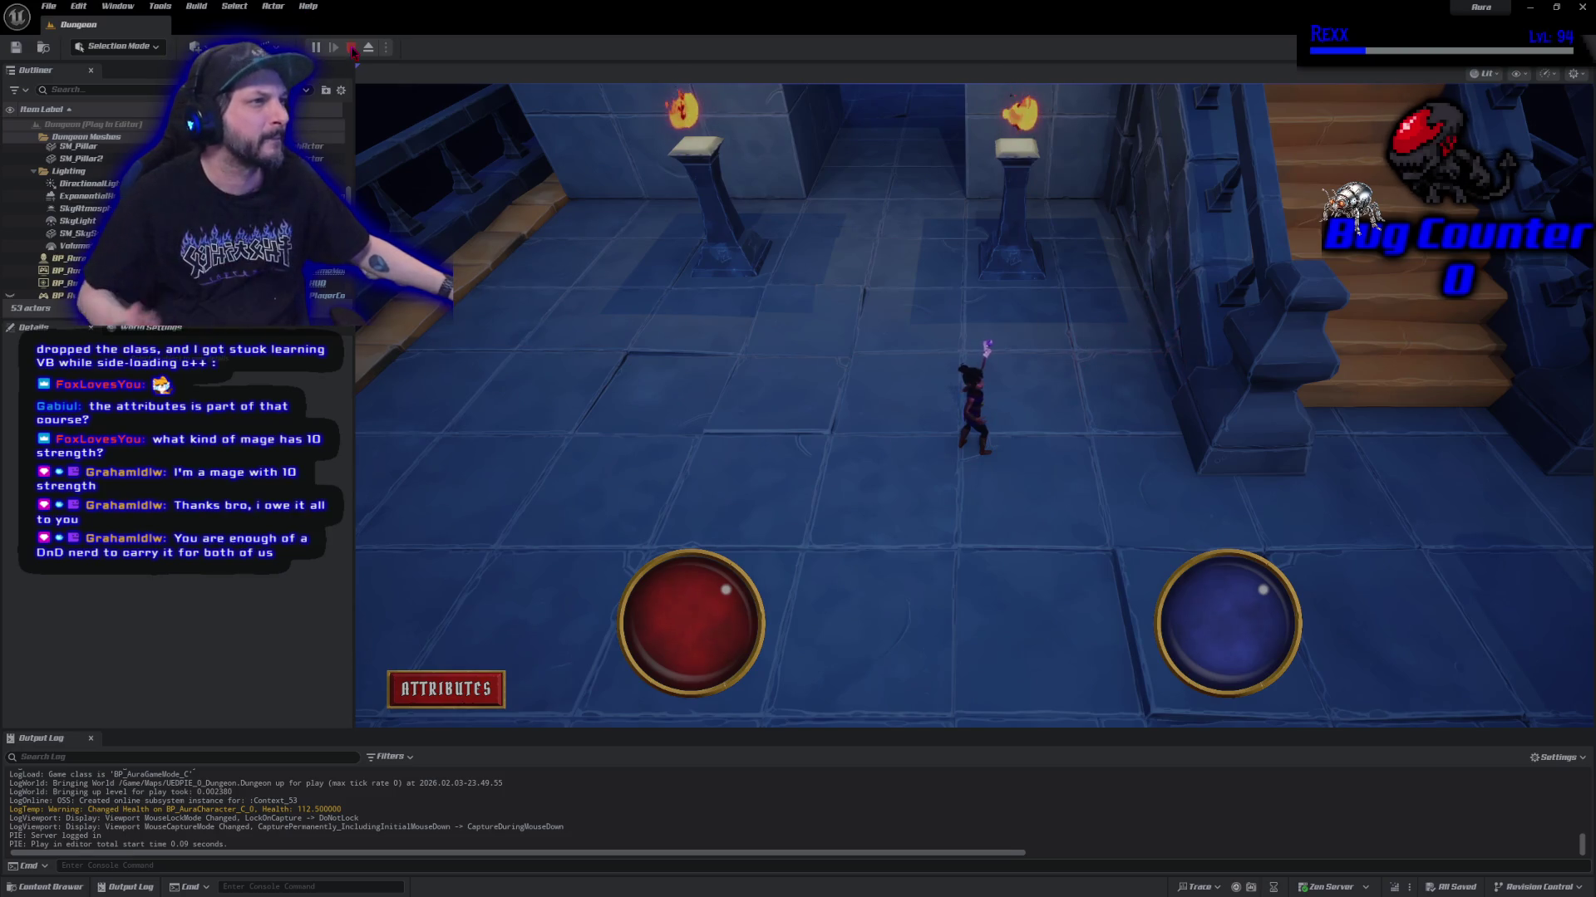
key("Escape")
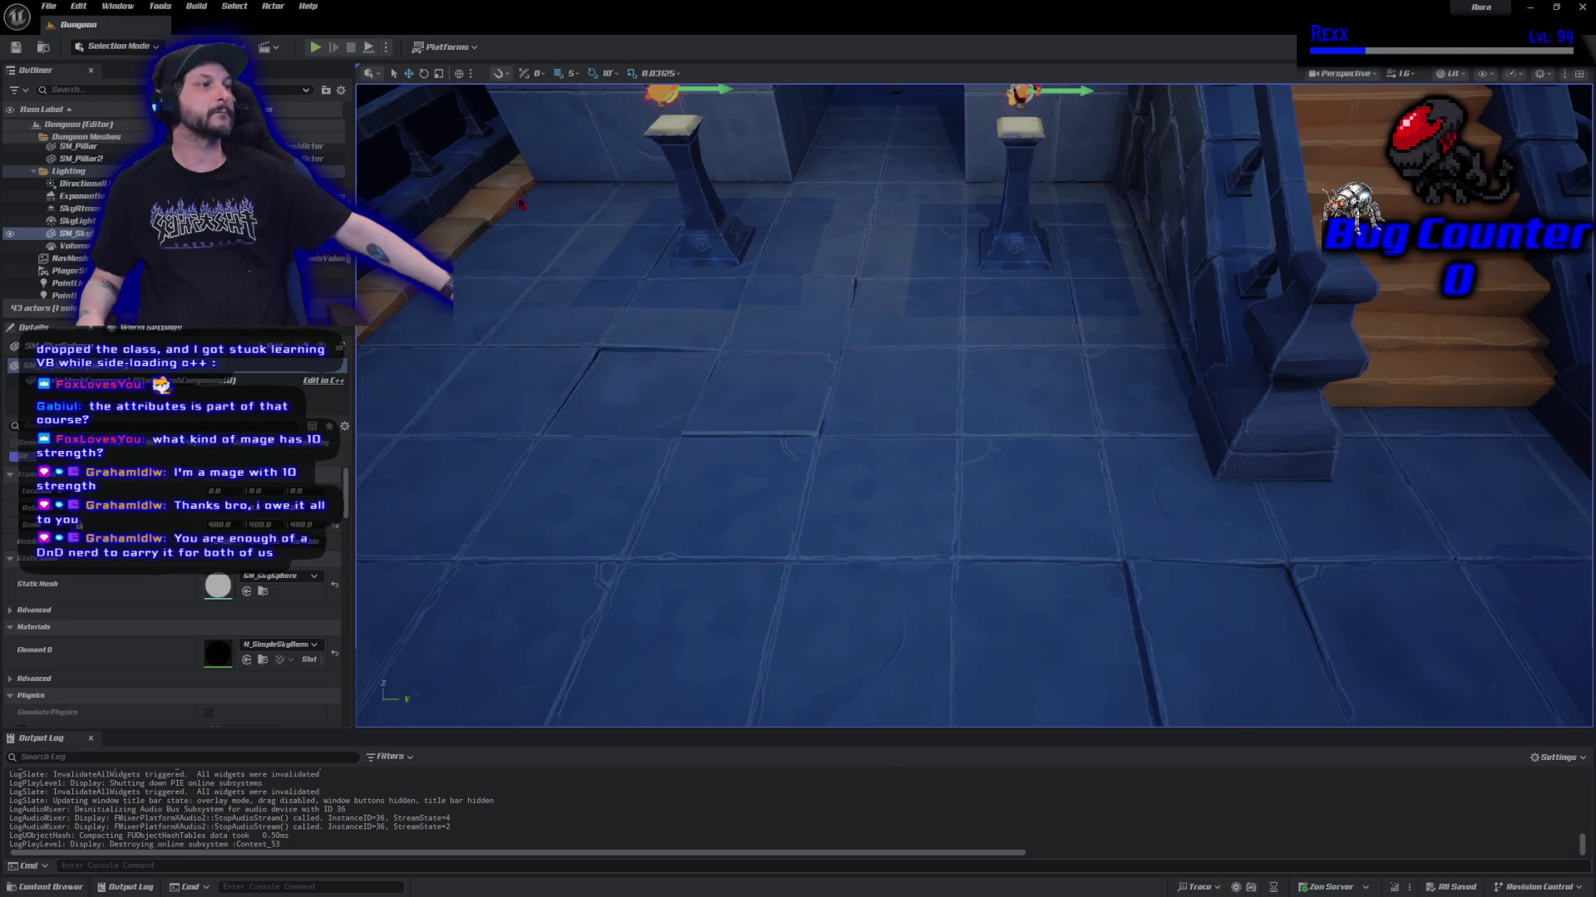
Play again, run up the corridor, and cast fireballs at the left and right pillars.
left_click(314, 46)
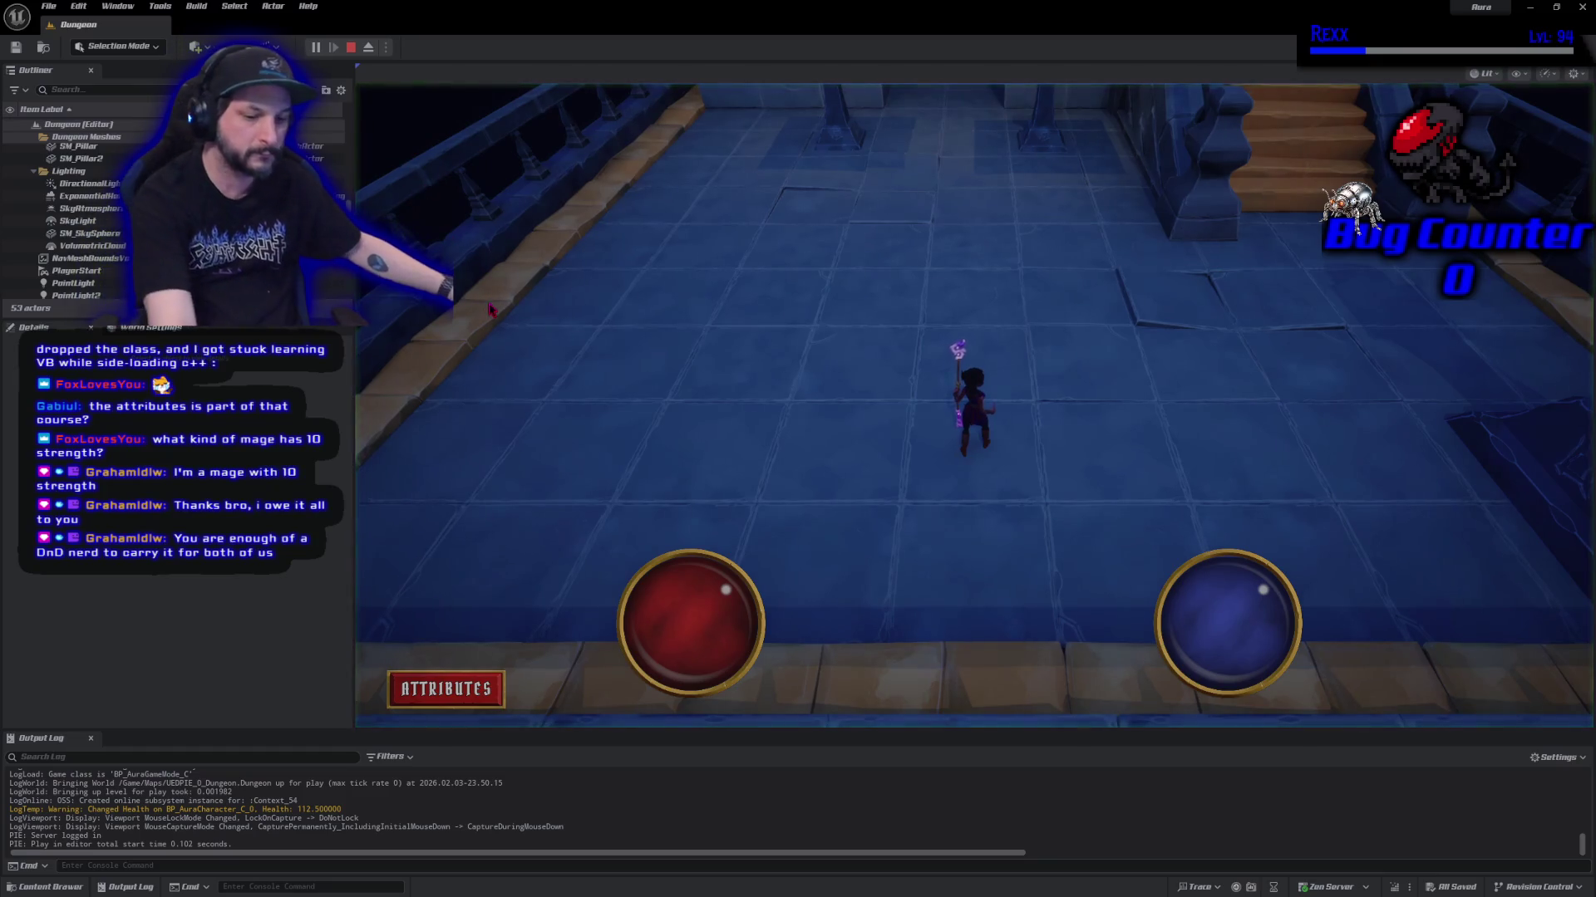
left_click(945, 192)
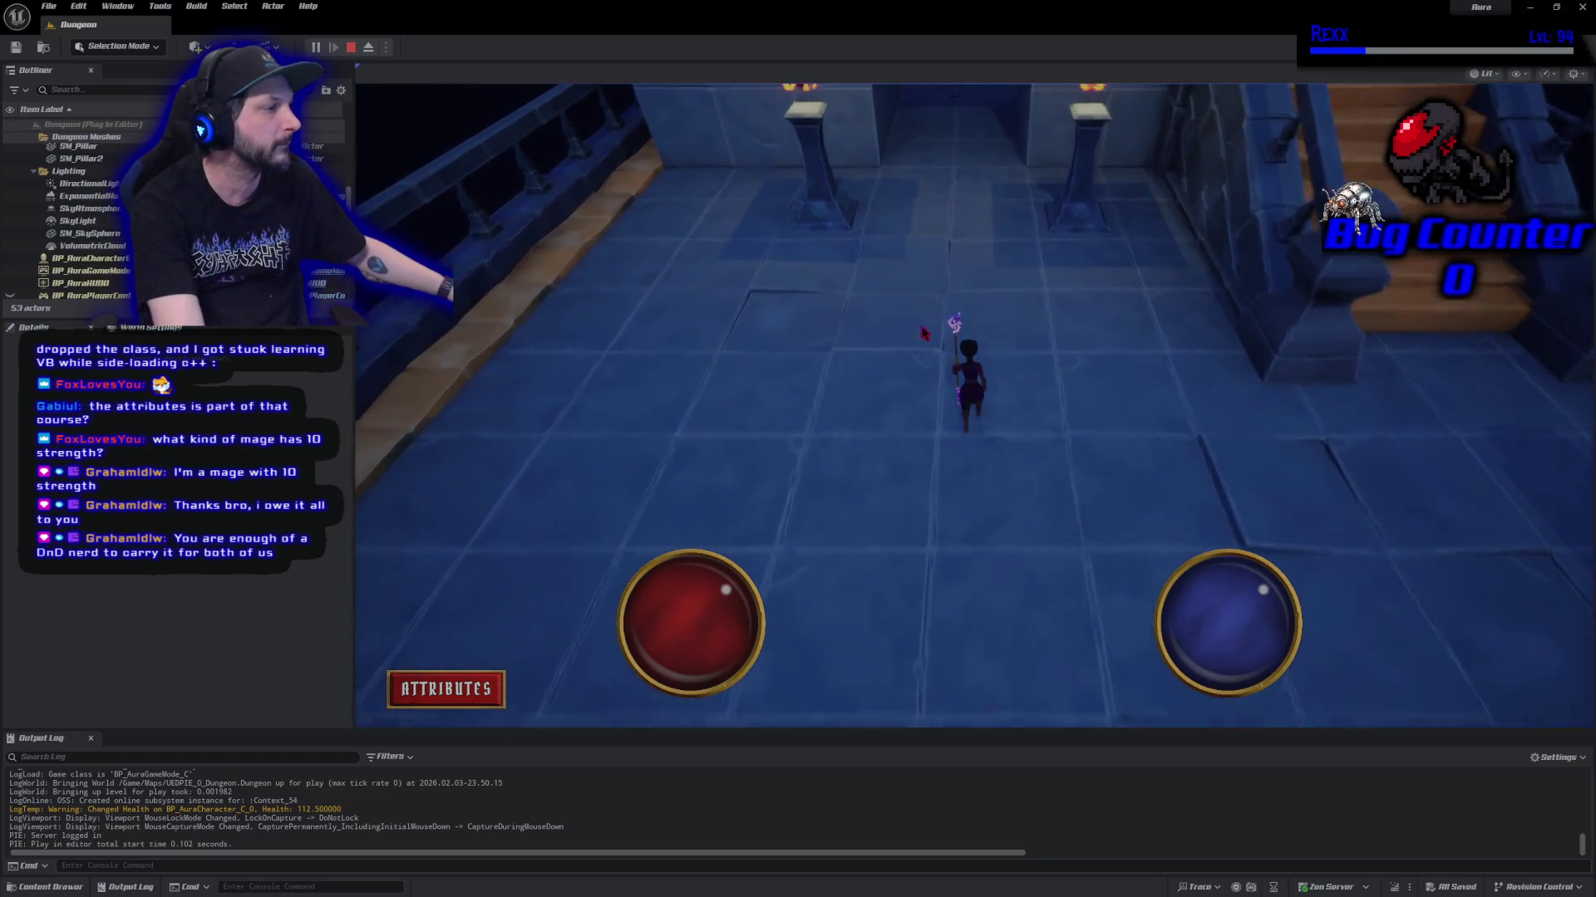
left_click(805, 313, "shift")
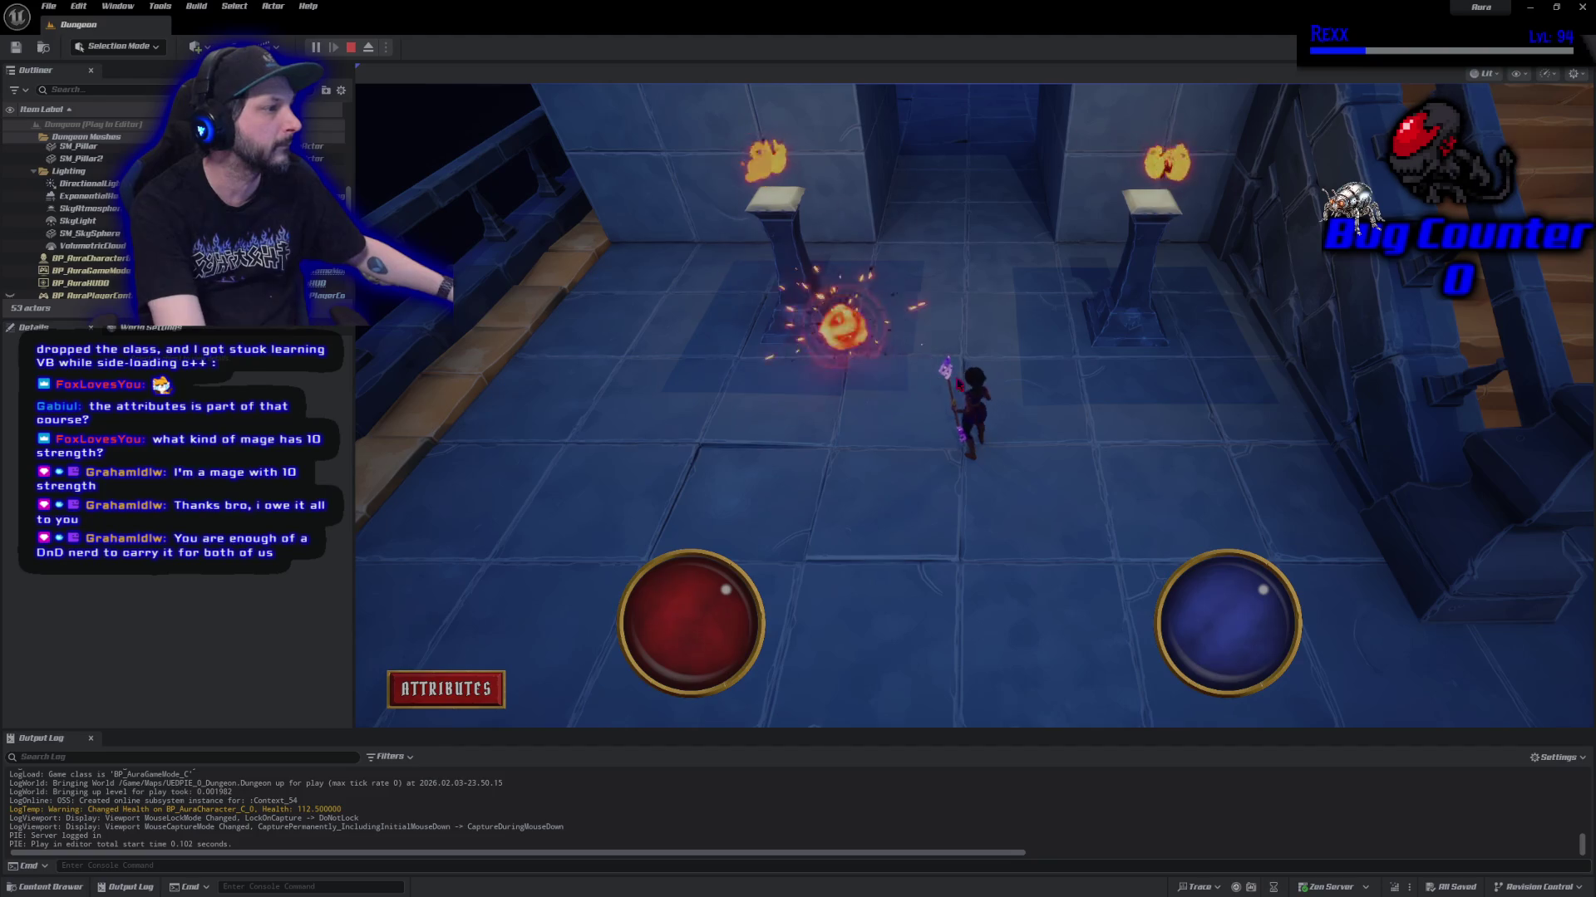
left_click(1142, 279, "shift")
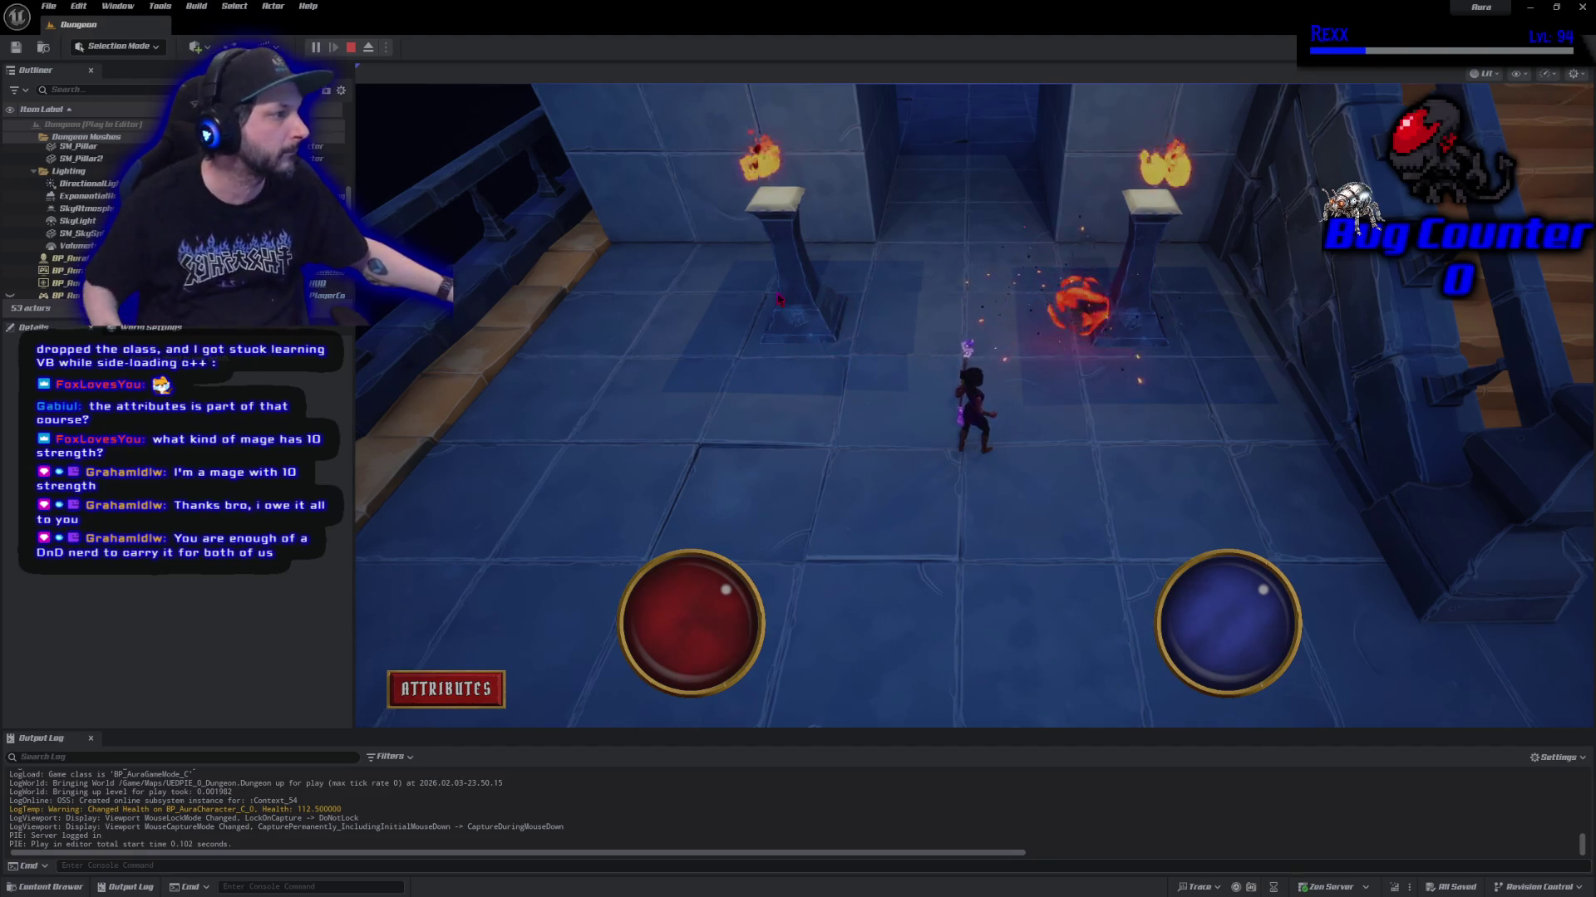
key("Escape")
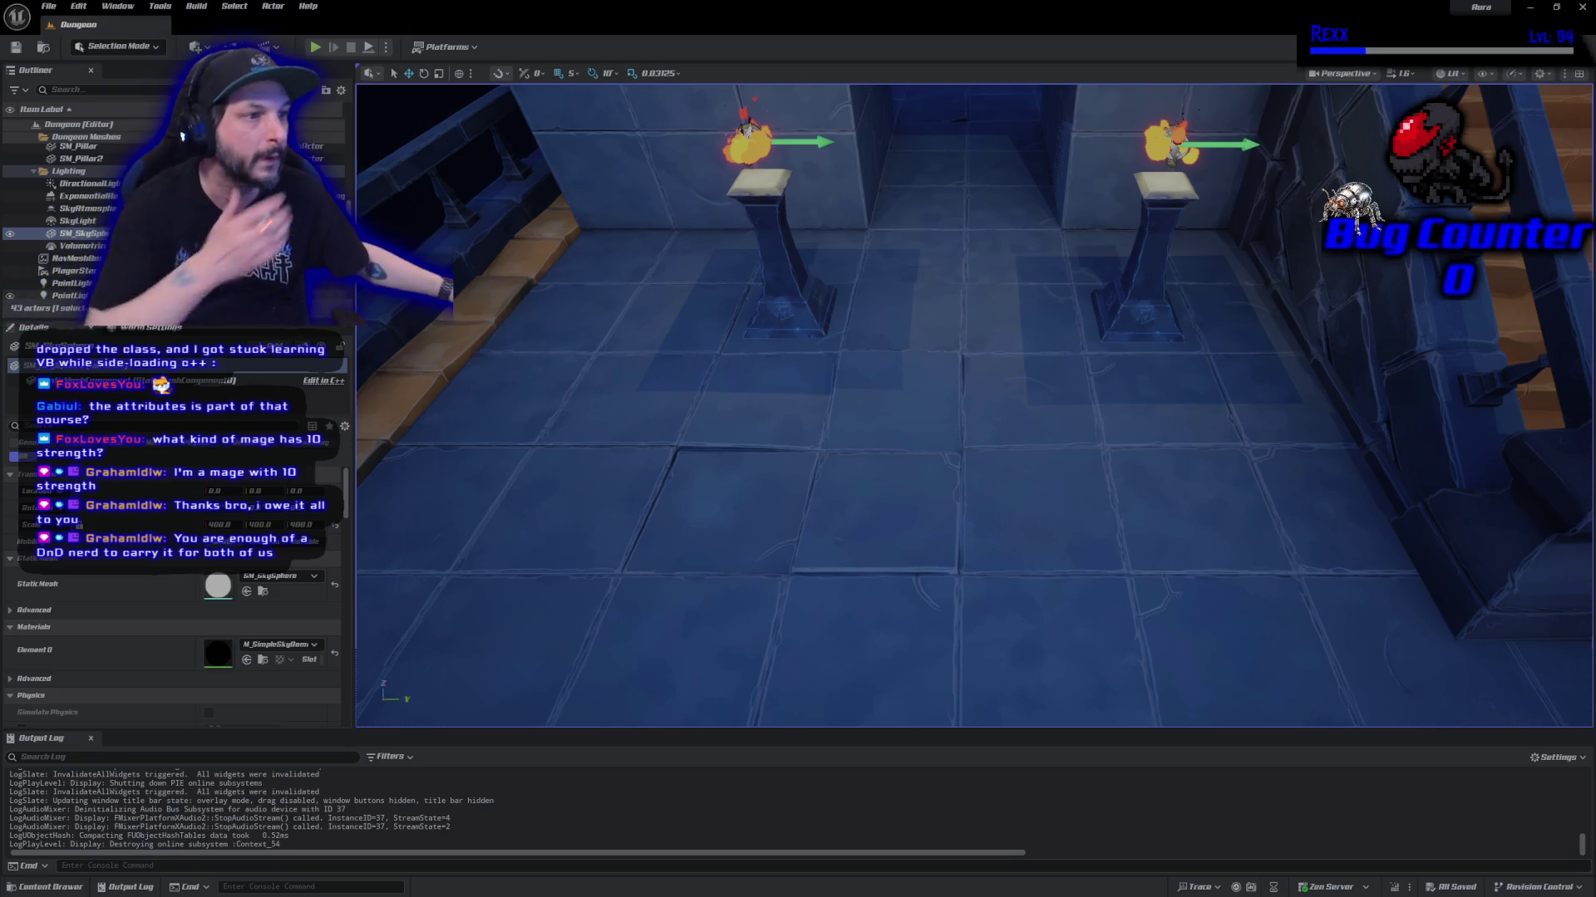
Move the eight actors from SM_Corner_rail through SM_Tile_3x3x7 into the Floor folder.
scroll(182, 133, "down", 5)
left_click(109, 292)
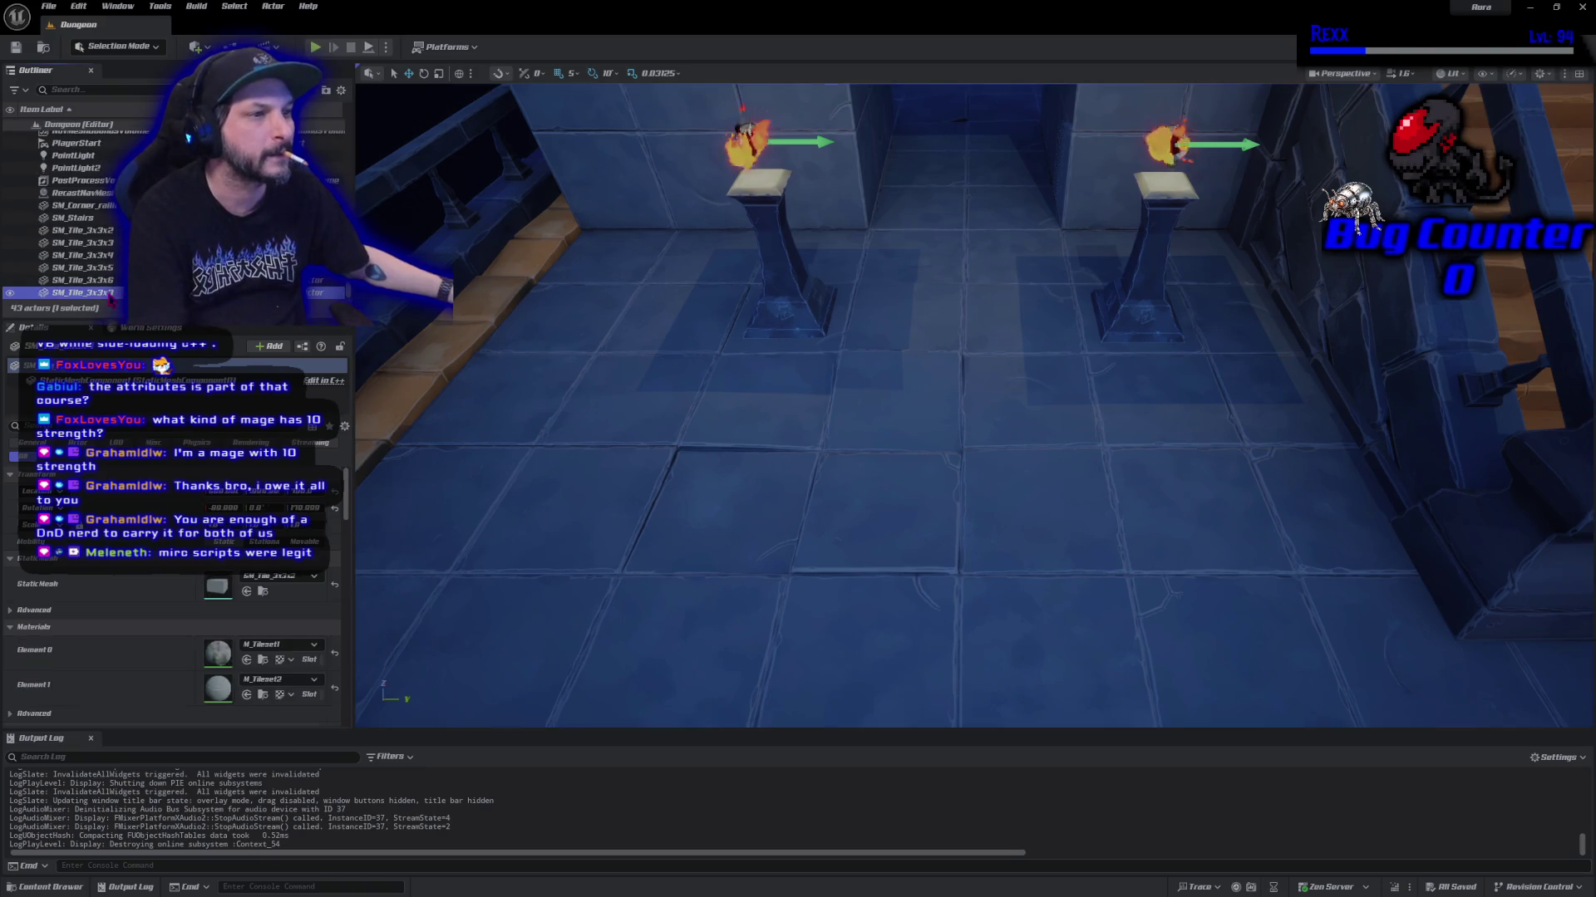
left_click(101, 205, "shift")
scroll(116, 250, "up", 3)
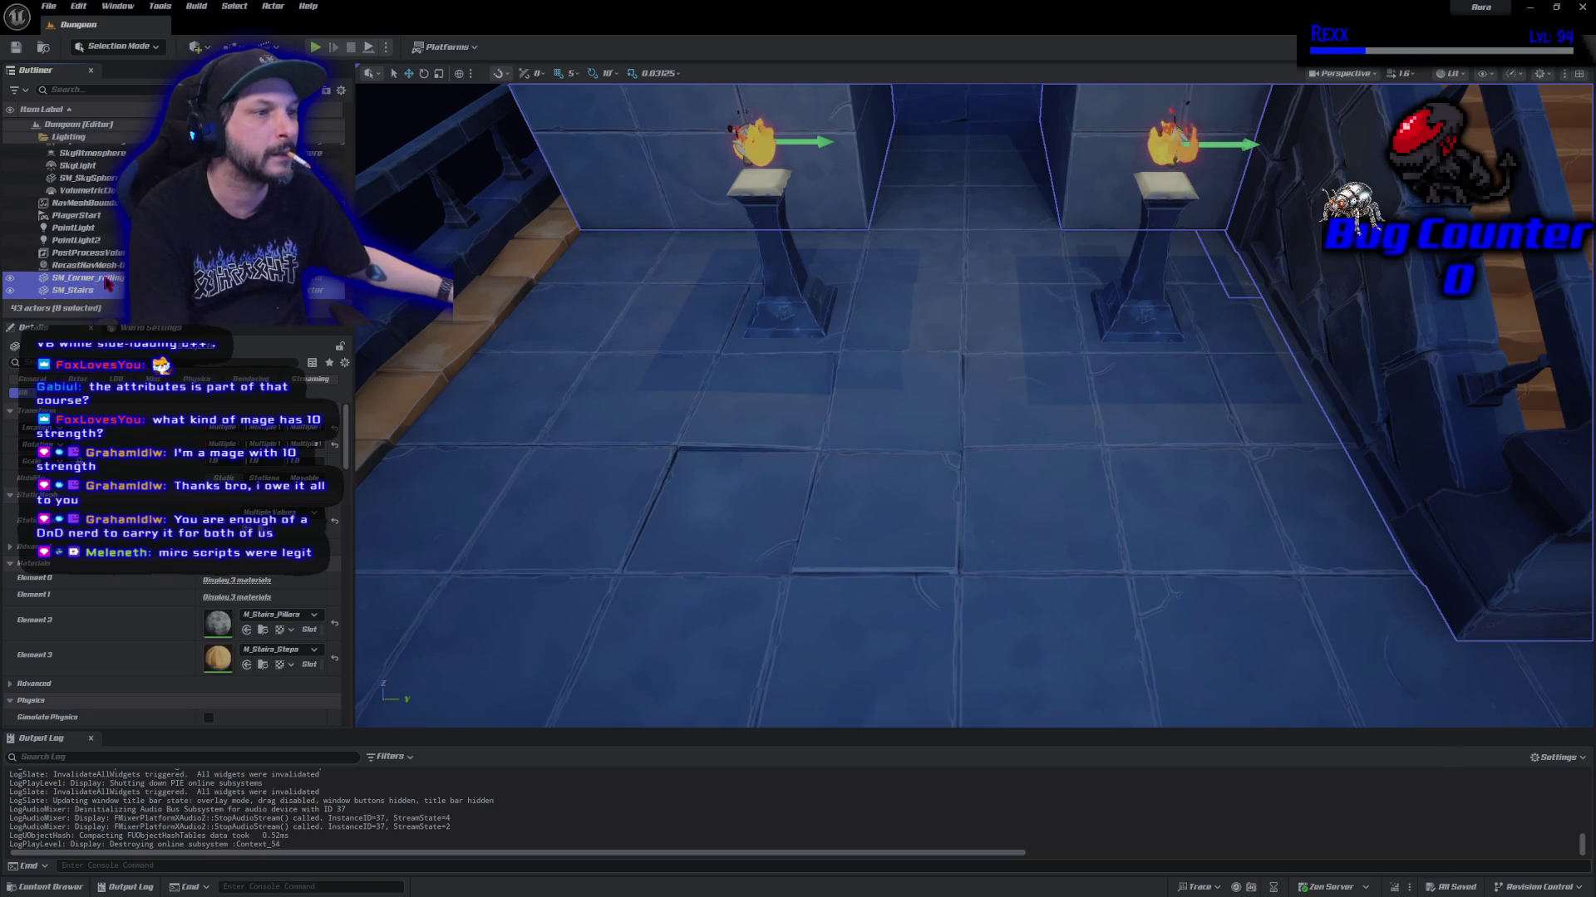
mouse_move(119, 143)
left_mouse_down()
mouse_move(104, 116)
mouse_move(116, 253)
left_mouse_up()
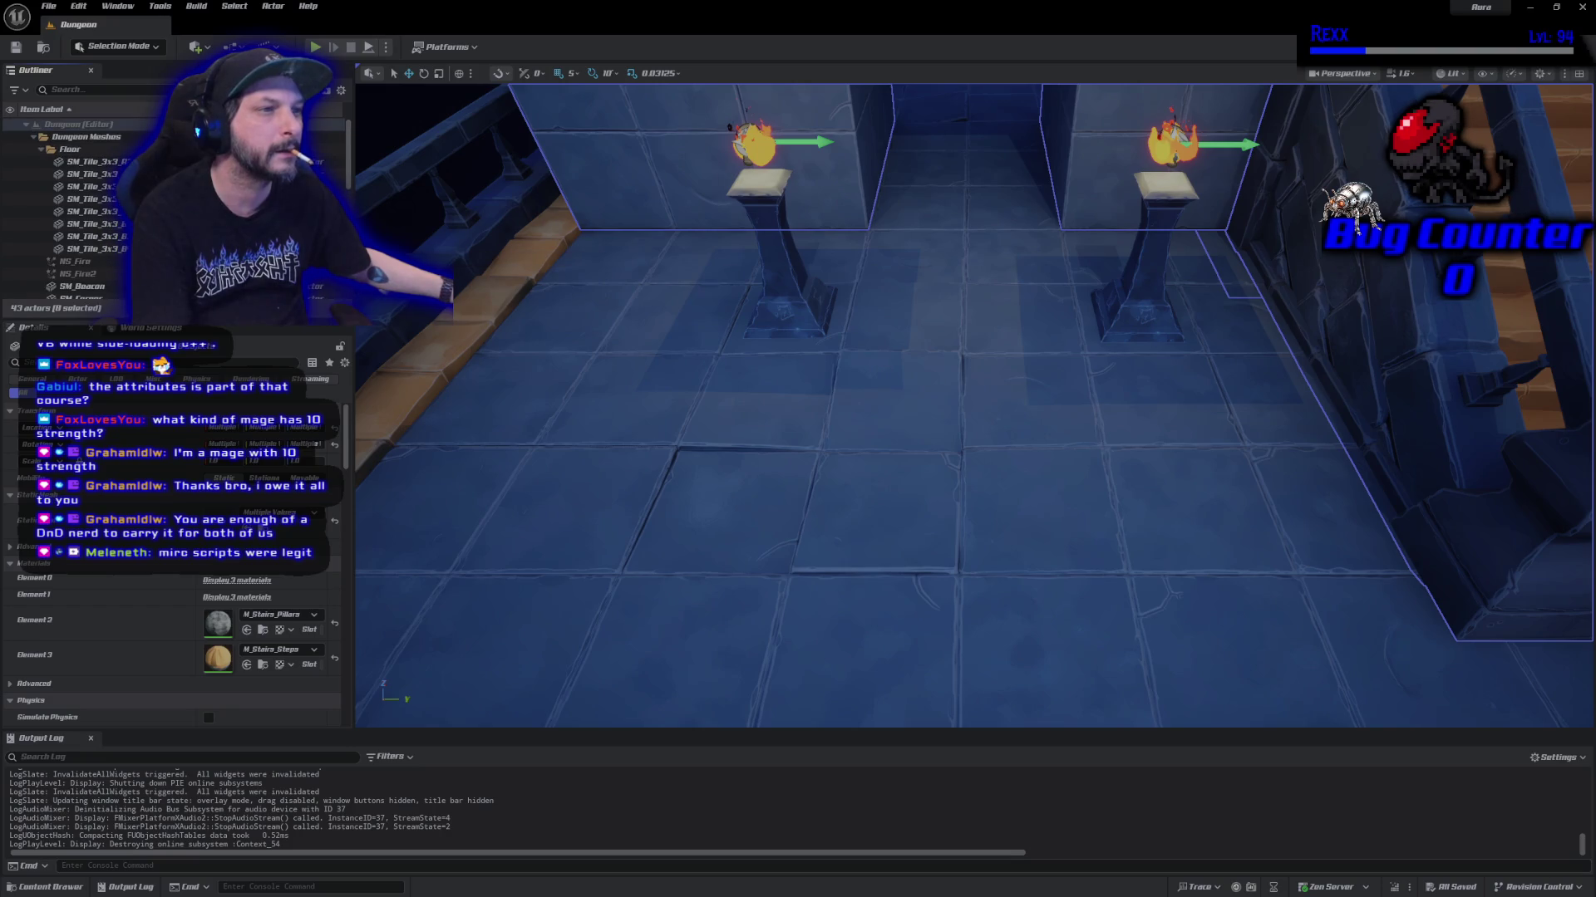
mouse_move(102, 187)
left_mouse_down()
mouse_move(85, 137)
mouse_move(47, 144)
left_mouse_up()
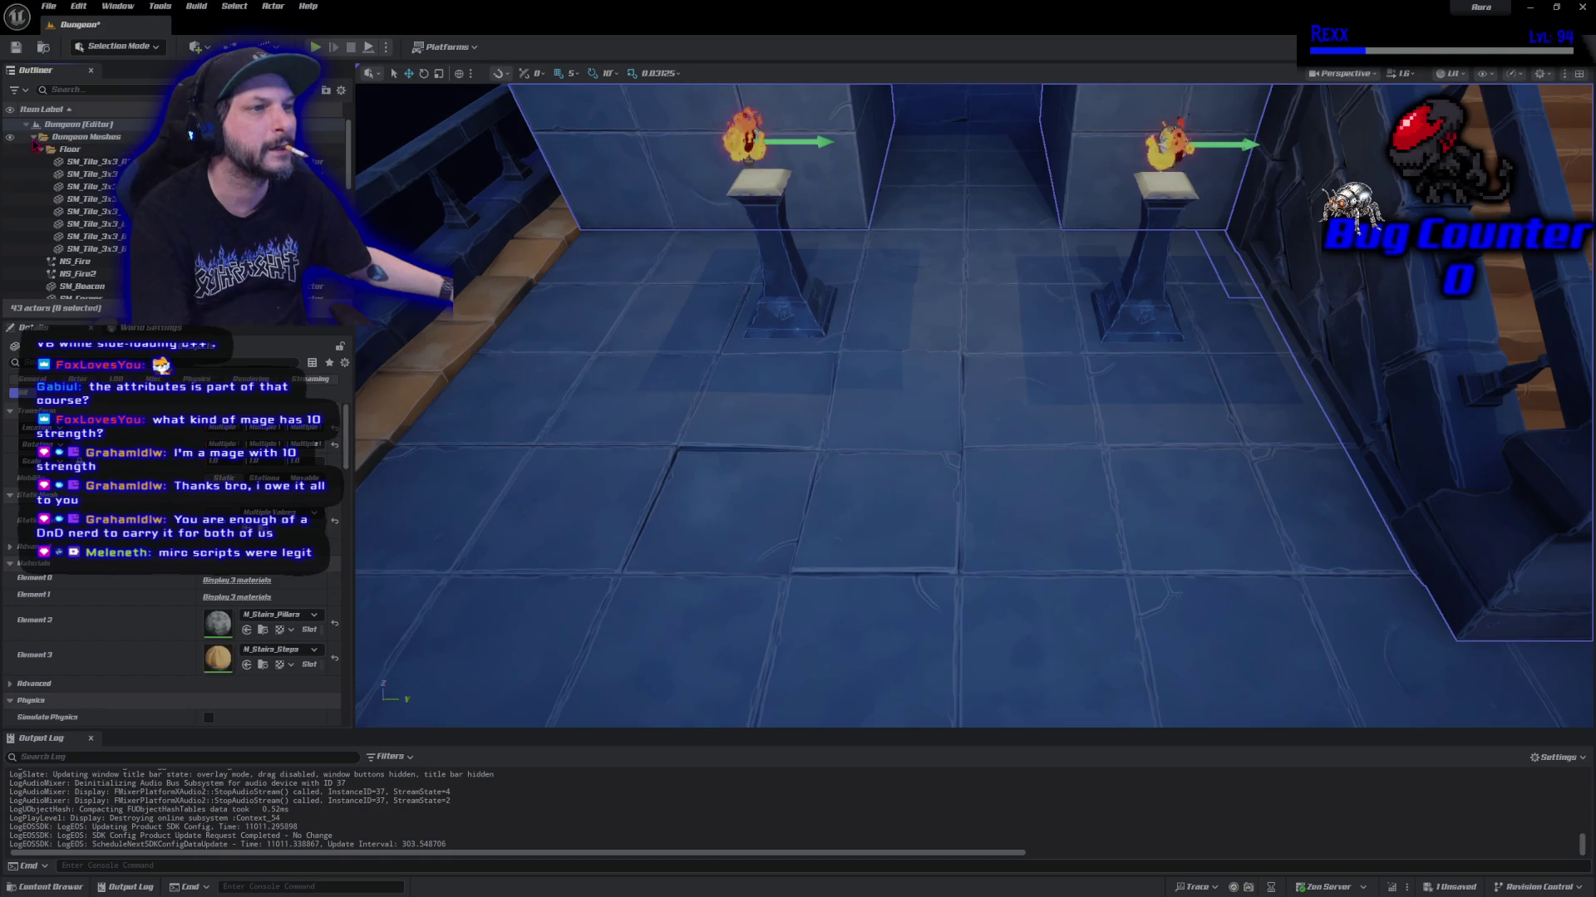
left_click(33, 137)
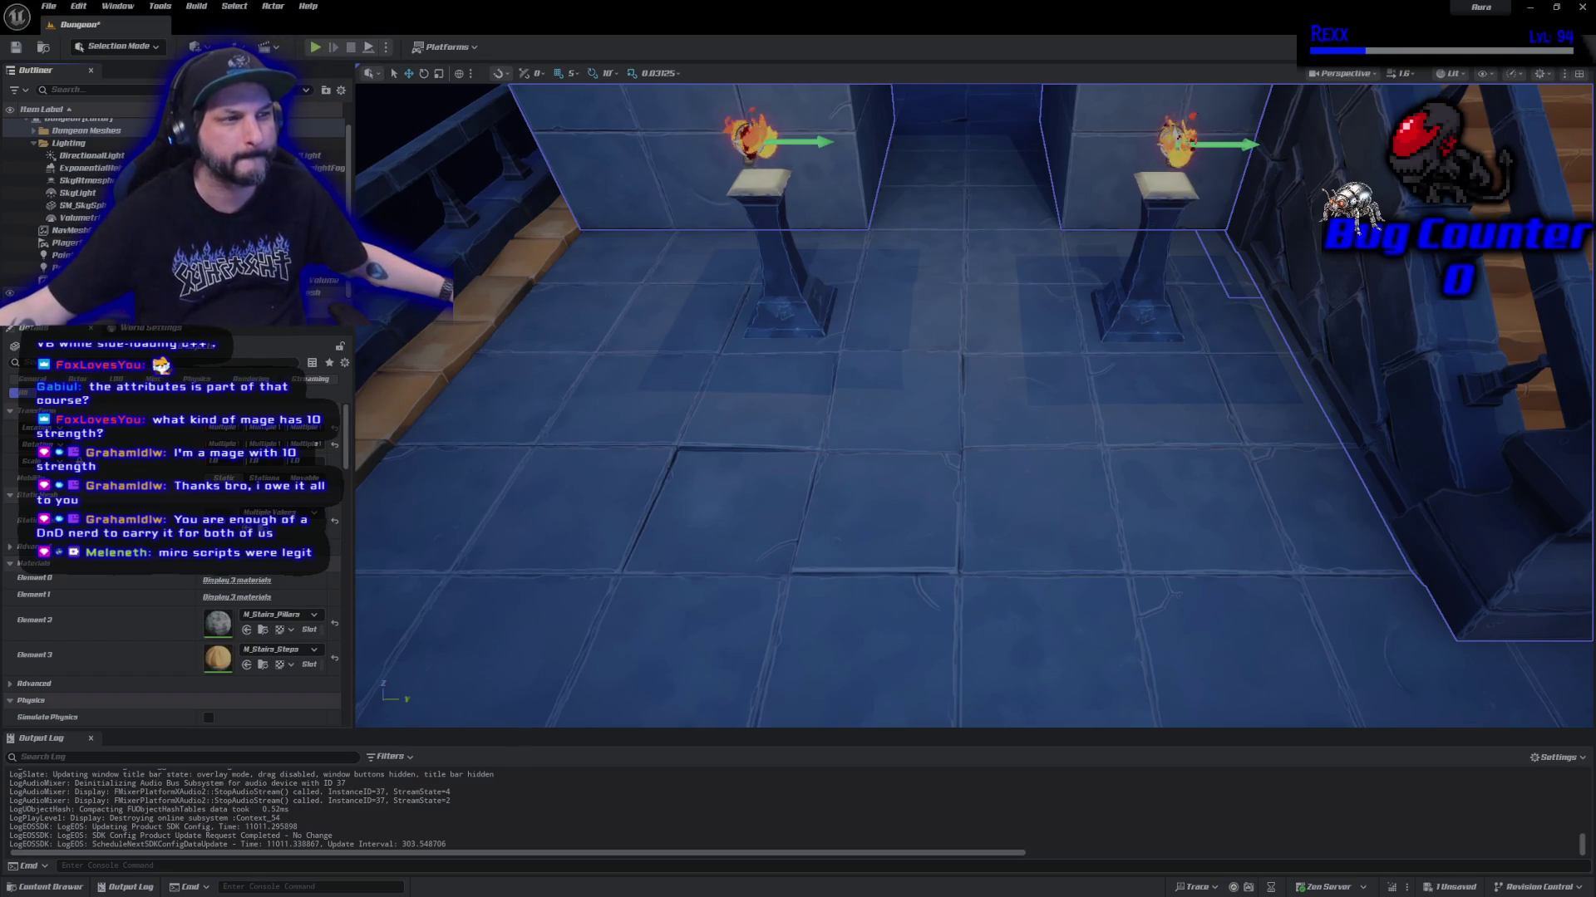
Move the PointLight and PointLight2 torch lights into the Dungeon Meshes folder.
left_click(83, 268)
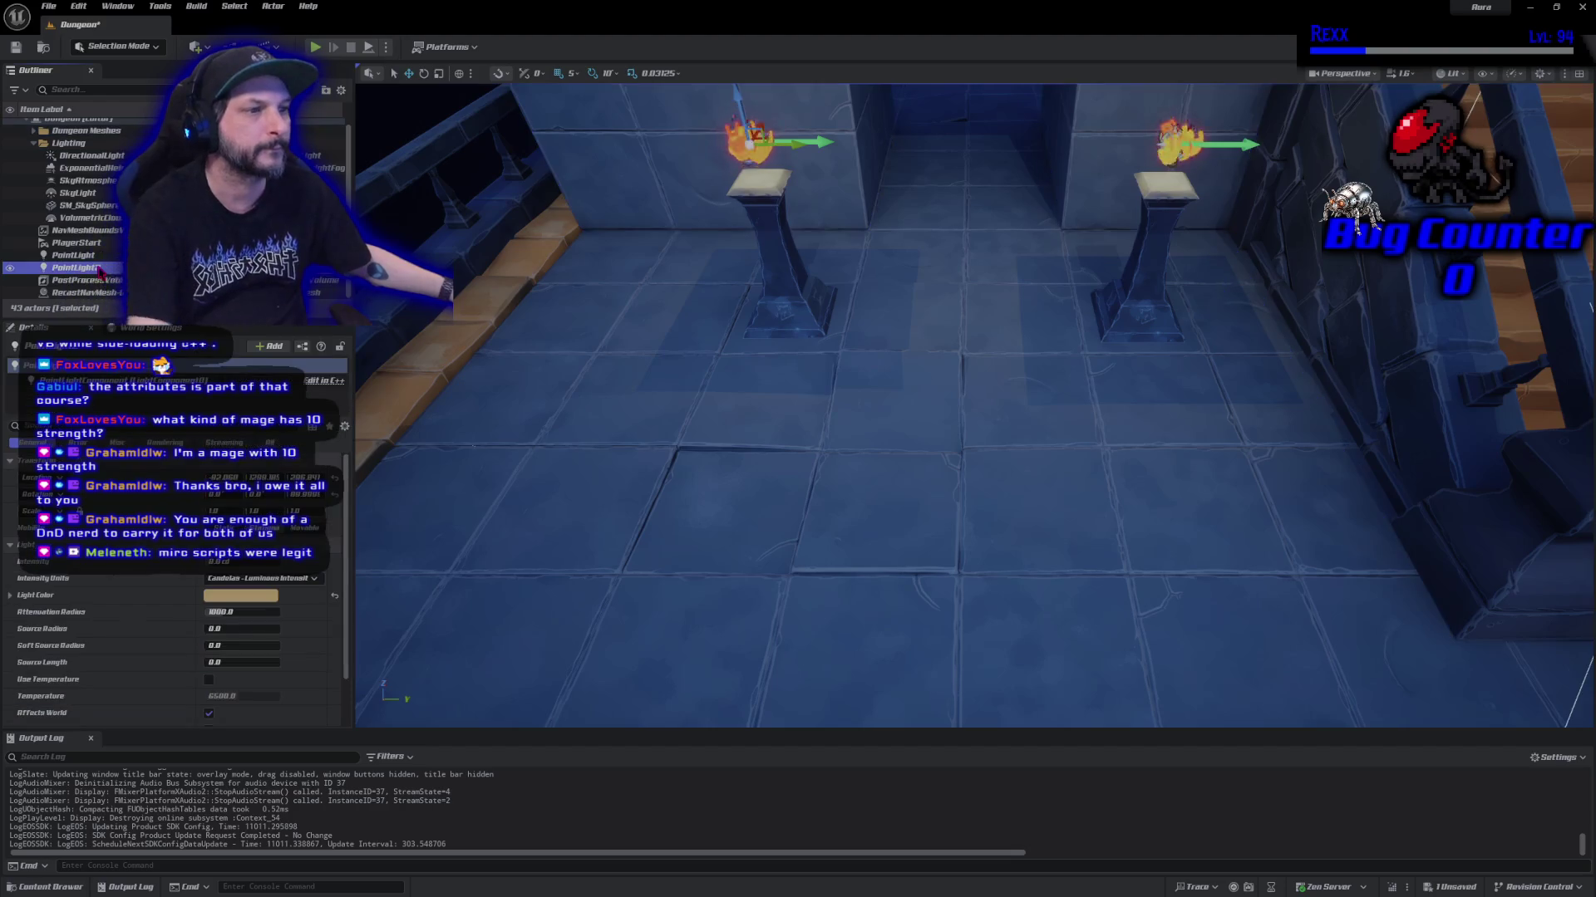
key("shift+Up")
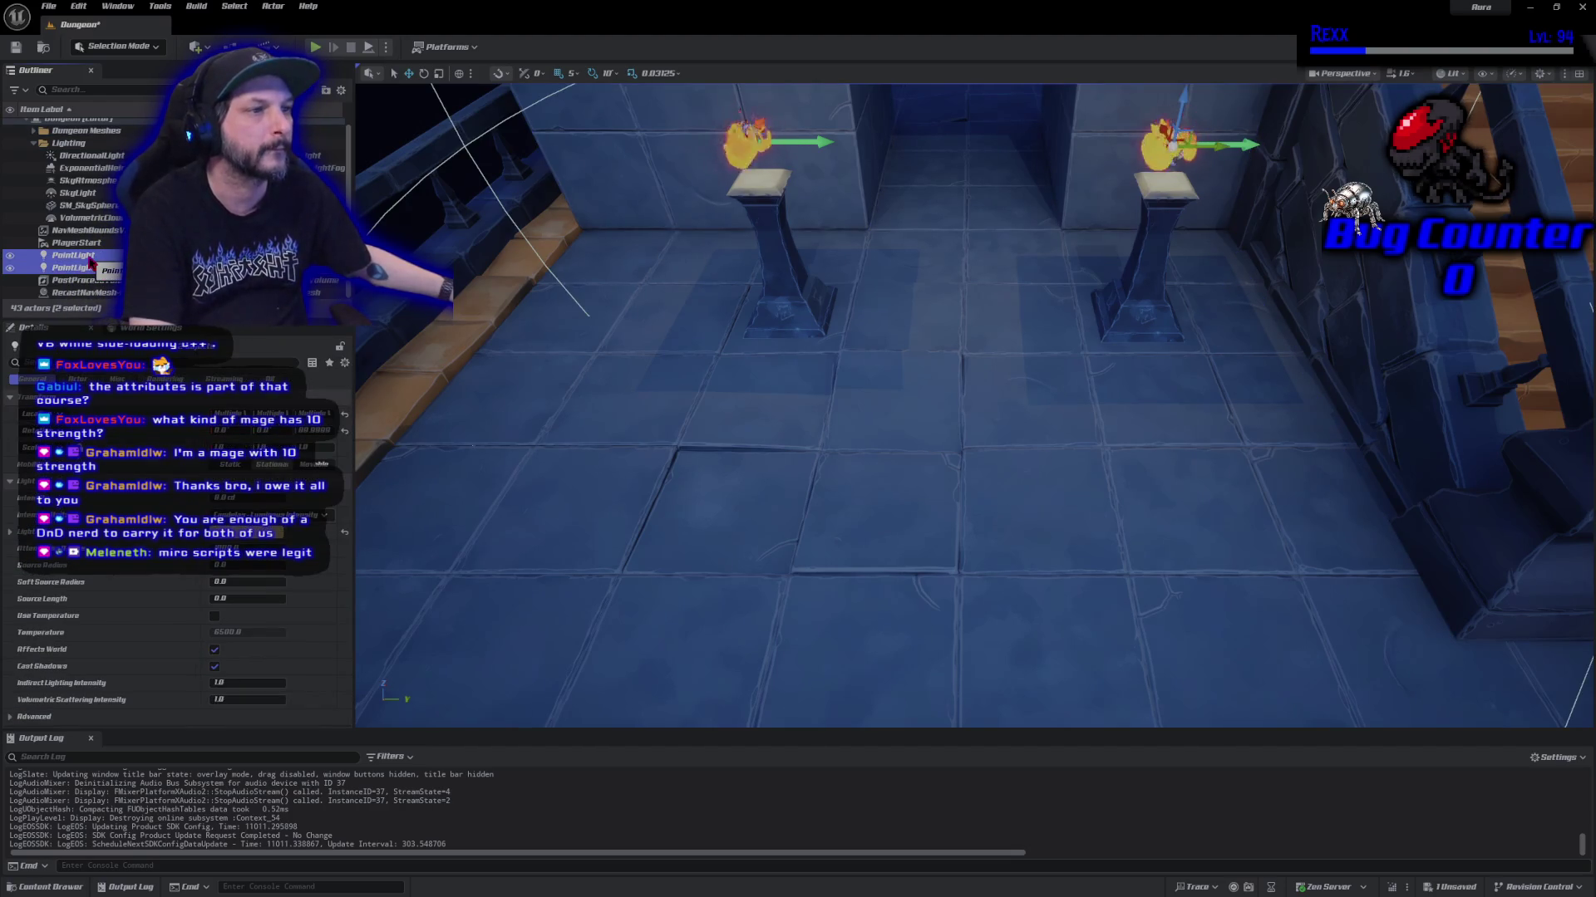
left_click_drag(91, 262, 92, 208)
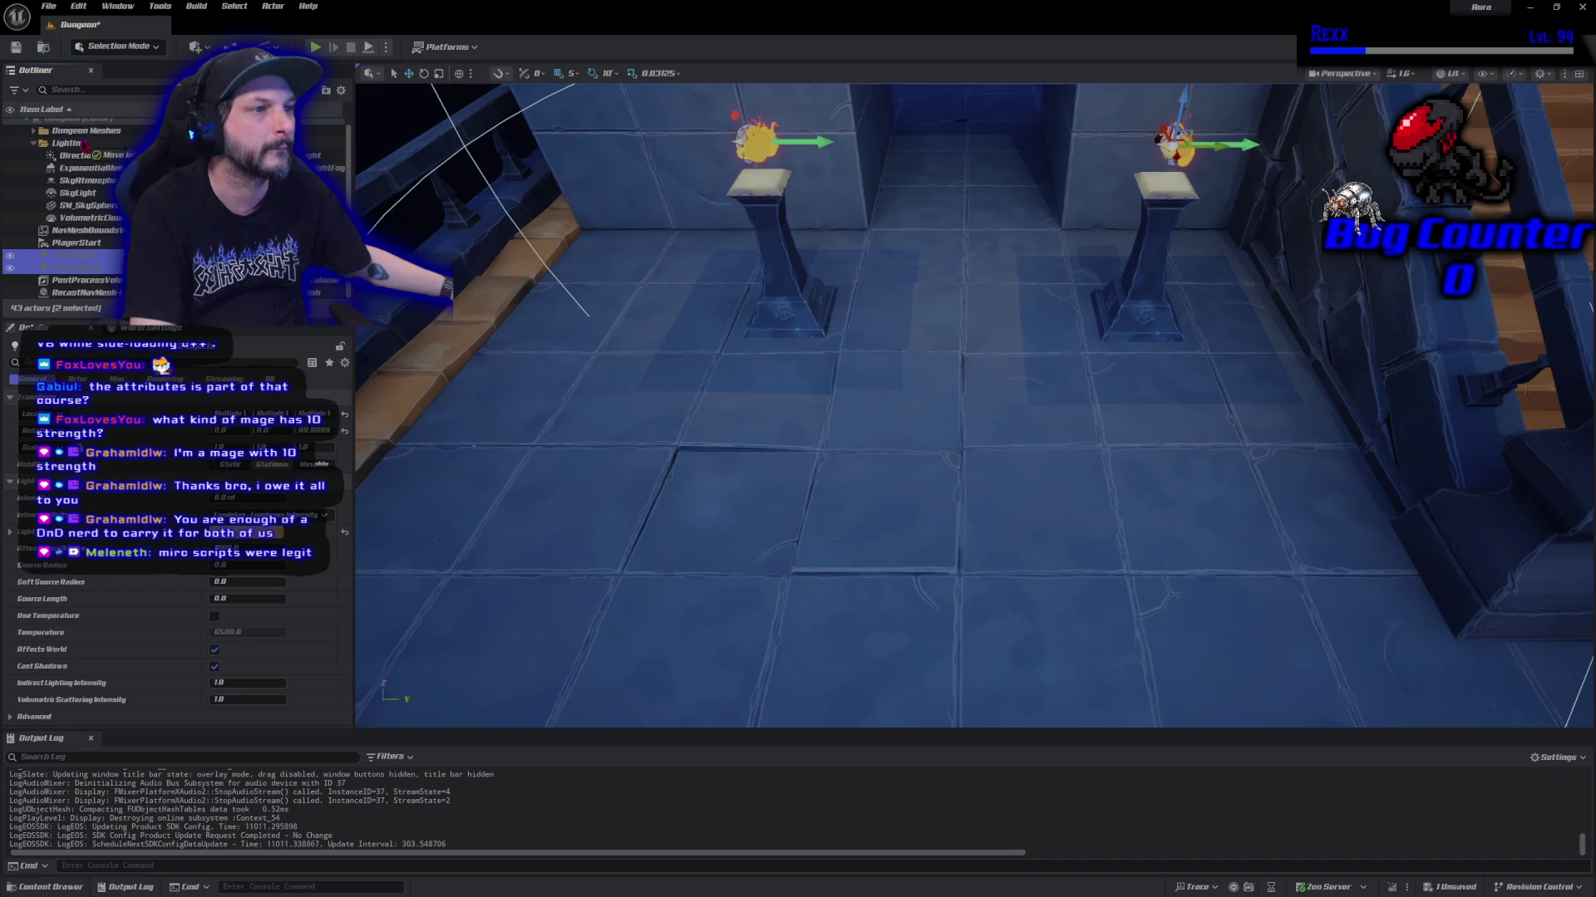
left_click_drag(84, 136, 84, 136)
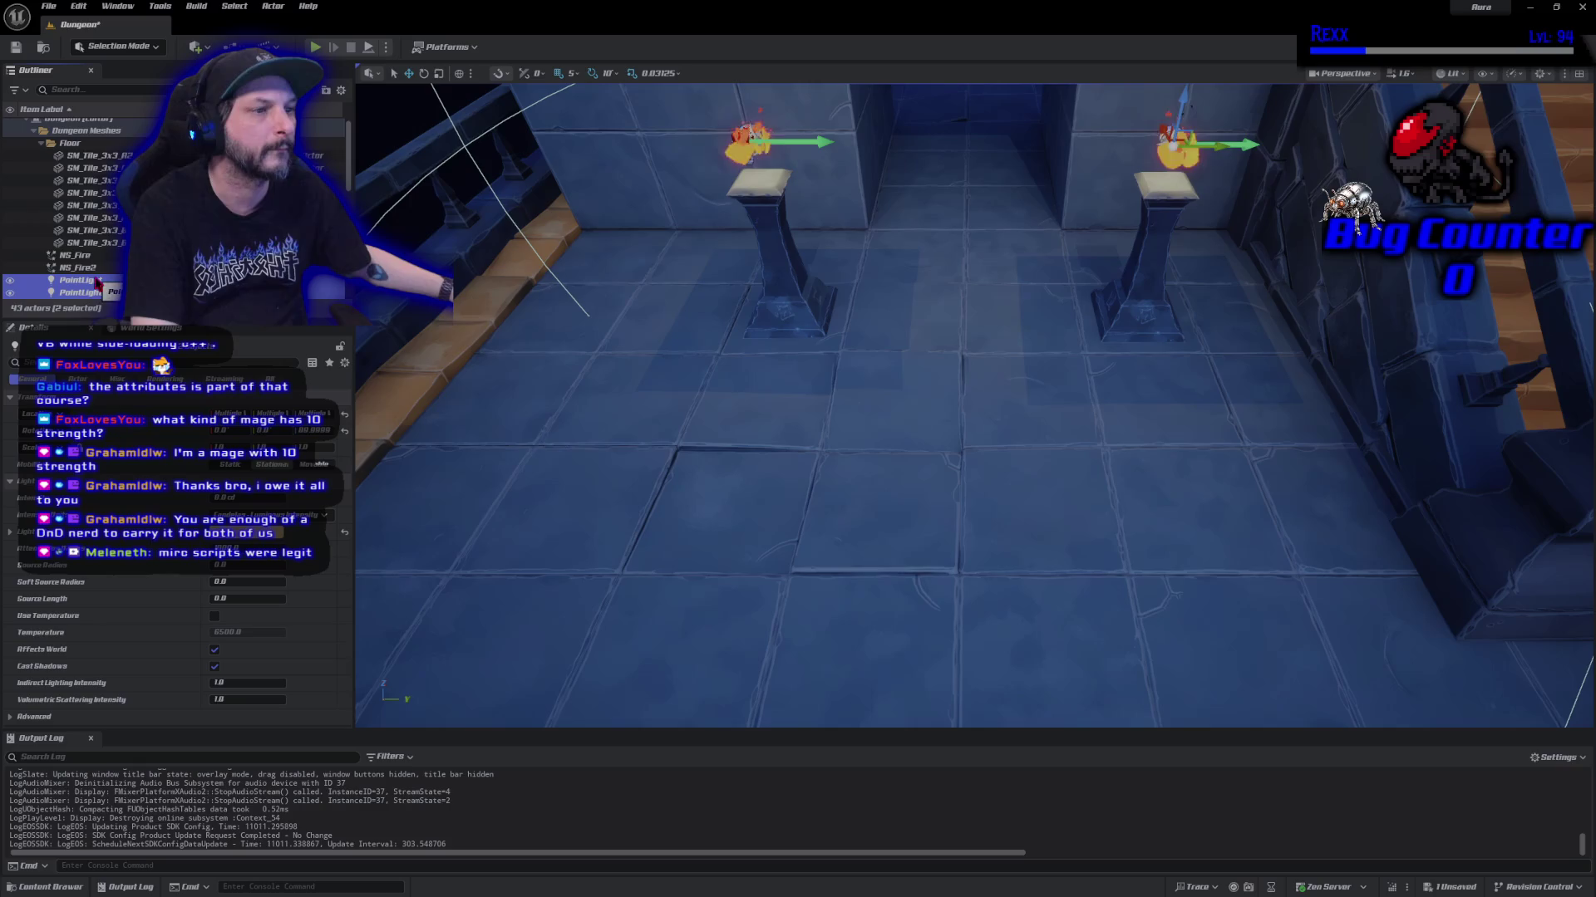
Collapse the folder, clear the selection, and Save All from the File menu.
left_click(33, 131)
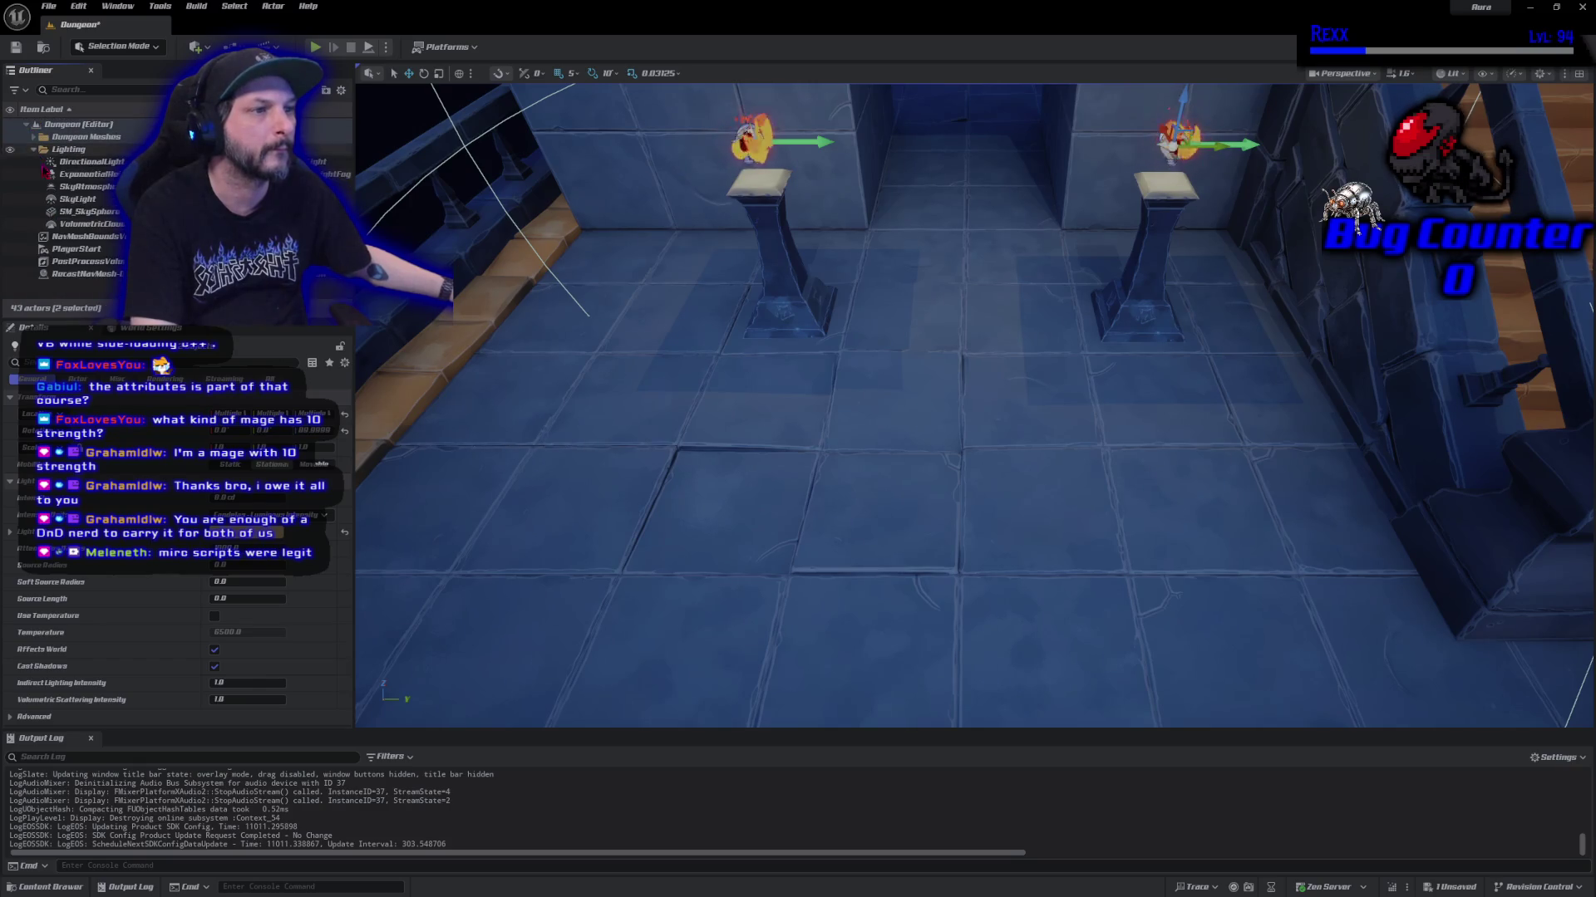
key("Escape")
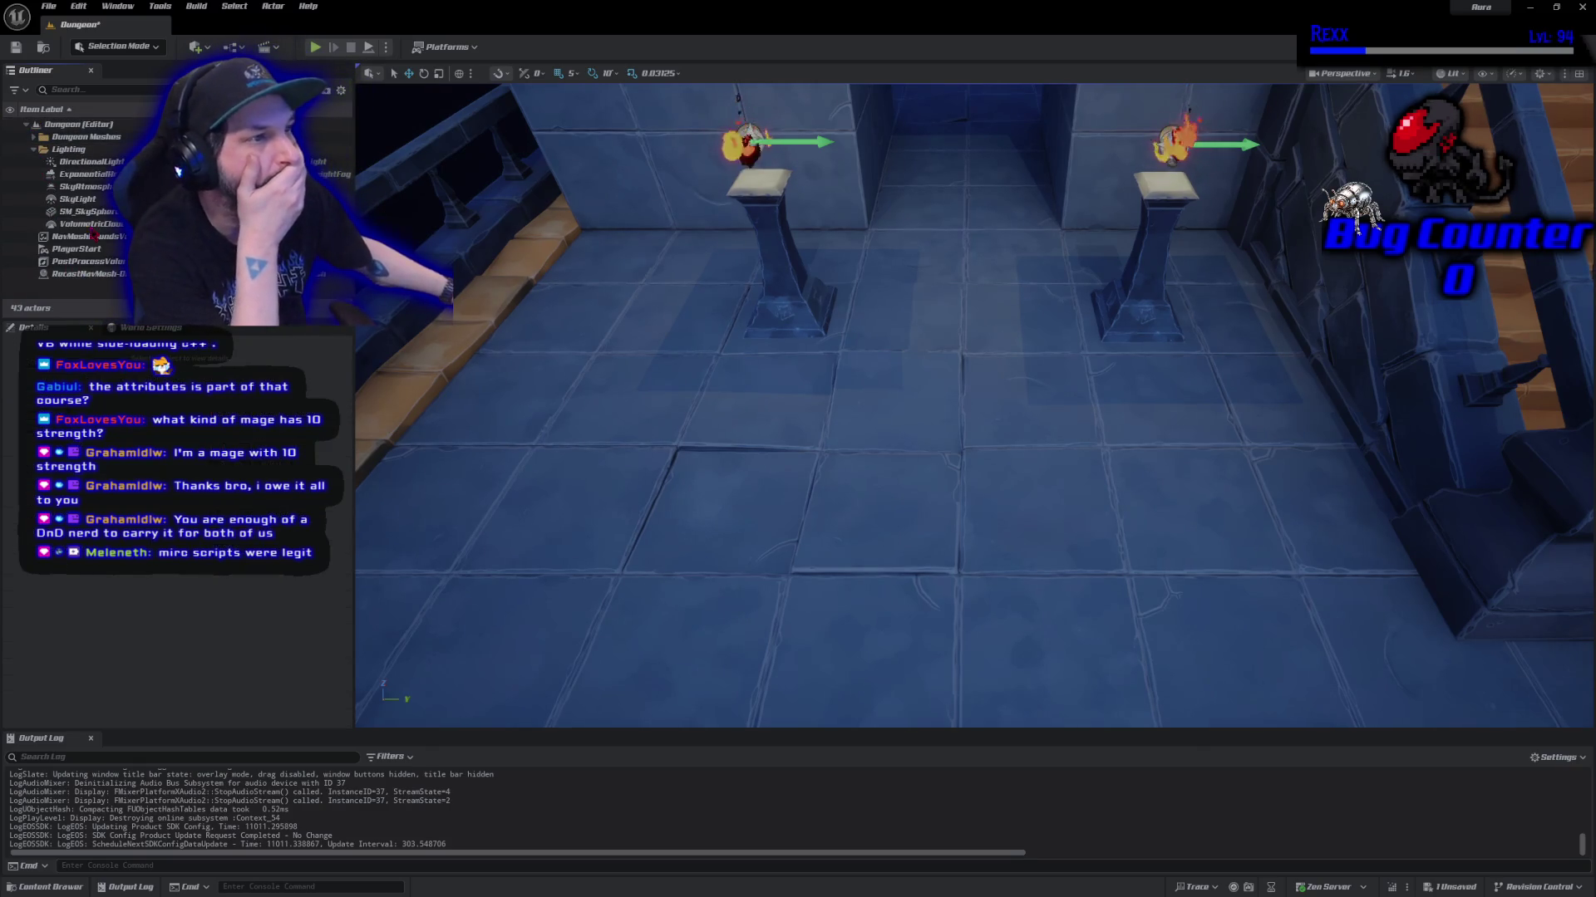
left_click(49, 5)
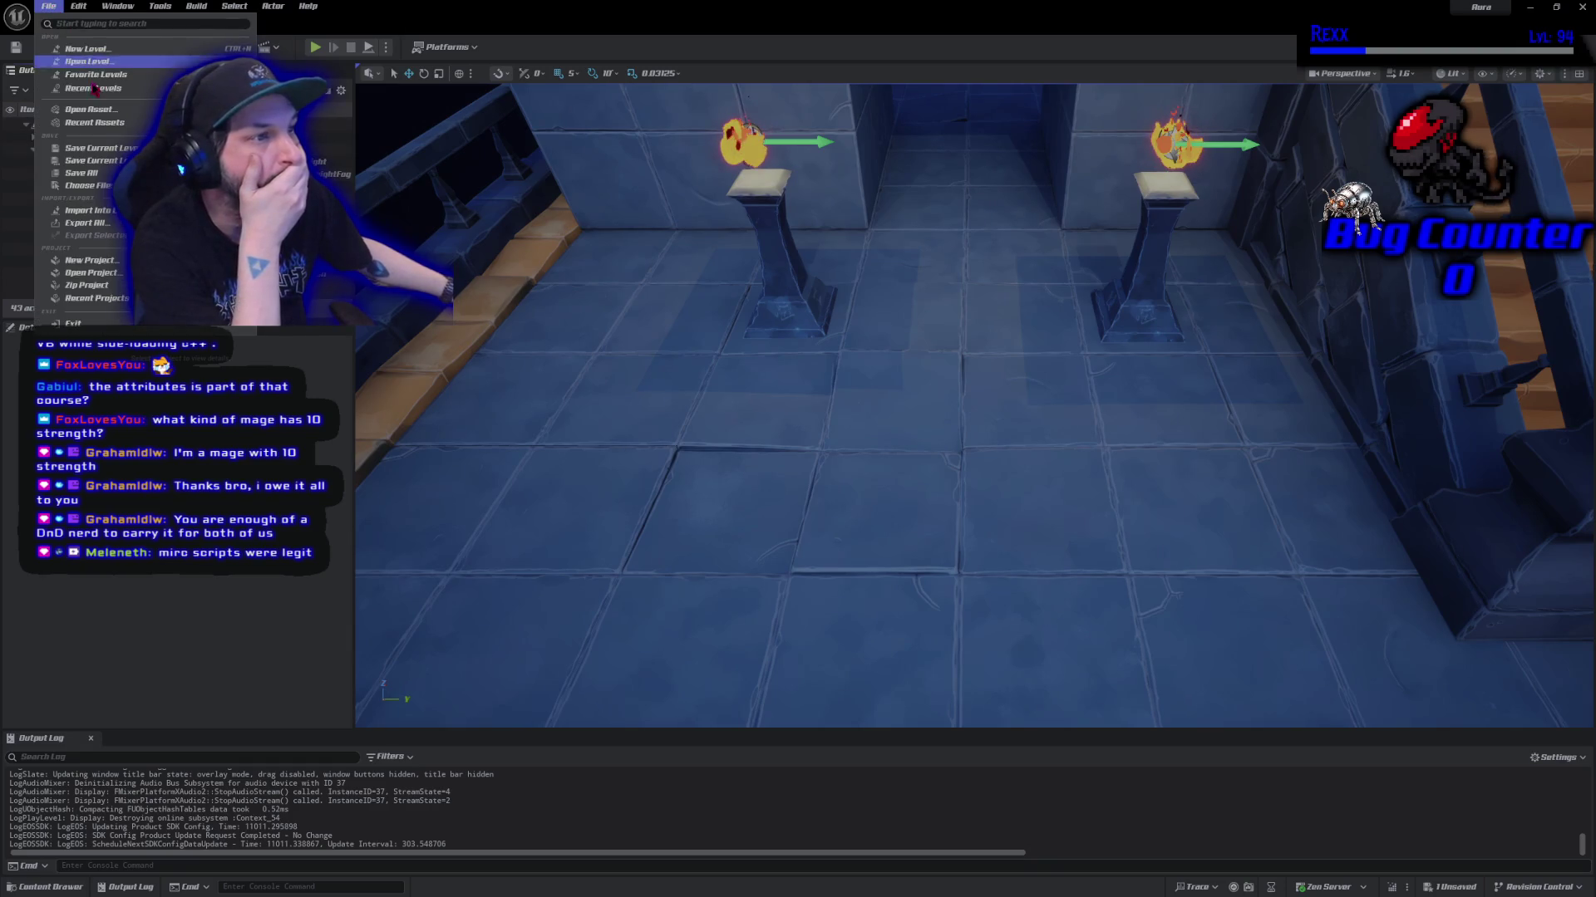
left_click(93, 173)
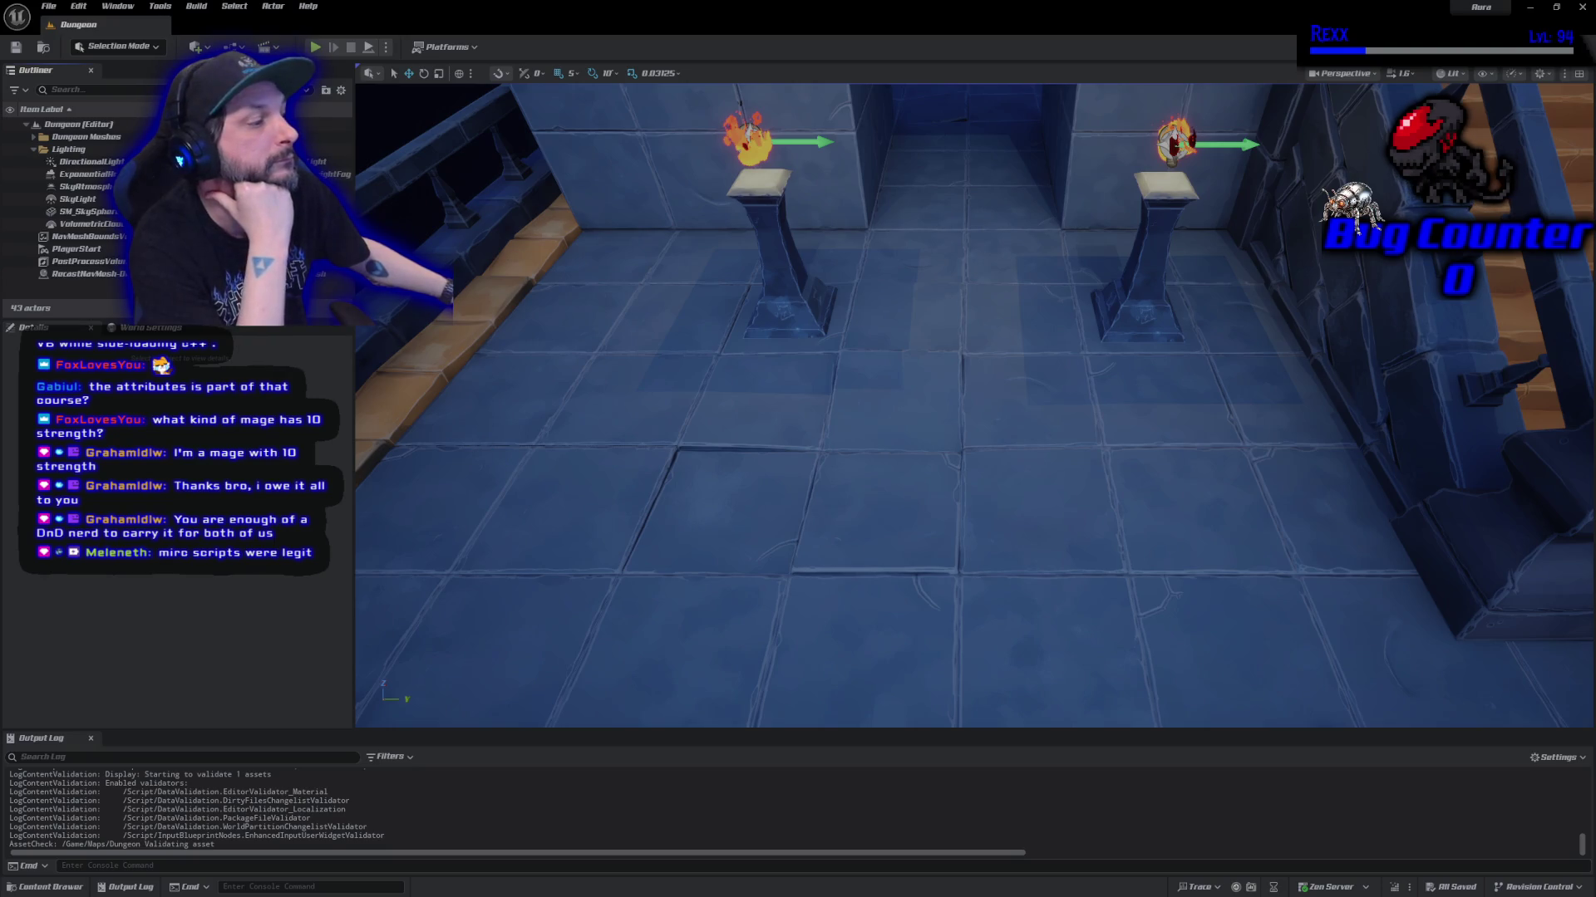
Edit the floor tile's SM_Tile_3x3_B mesh and show its Tileset3 materials in the Content Drawer.
left_click(715, 527)
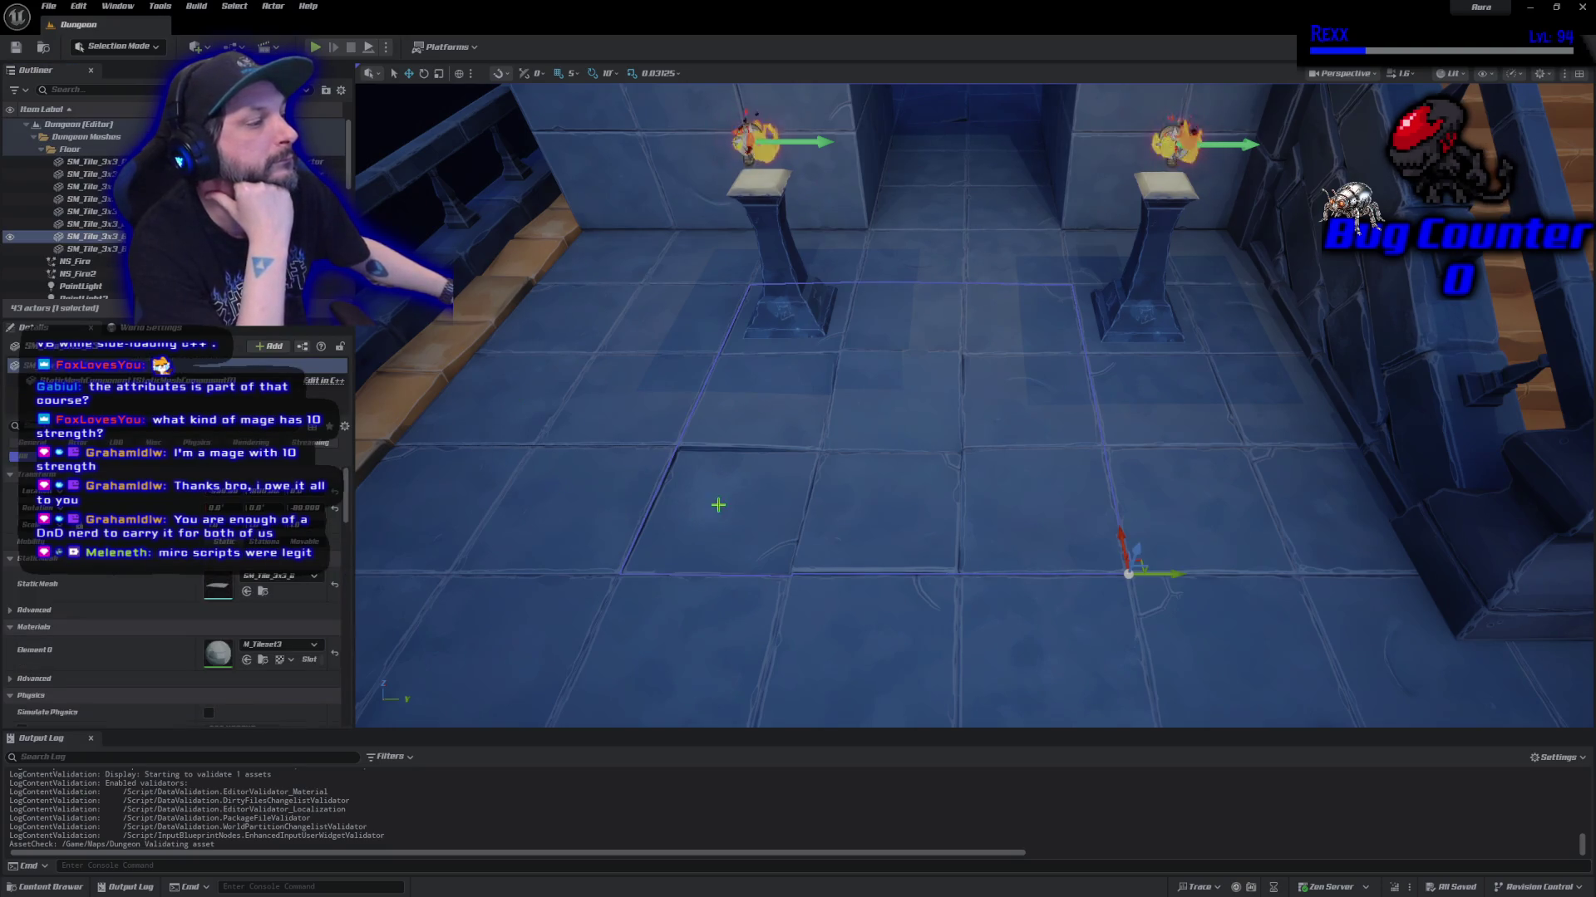
right_click(718, 505)
left_click(787, 154)
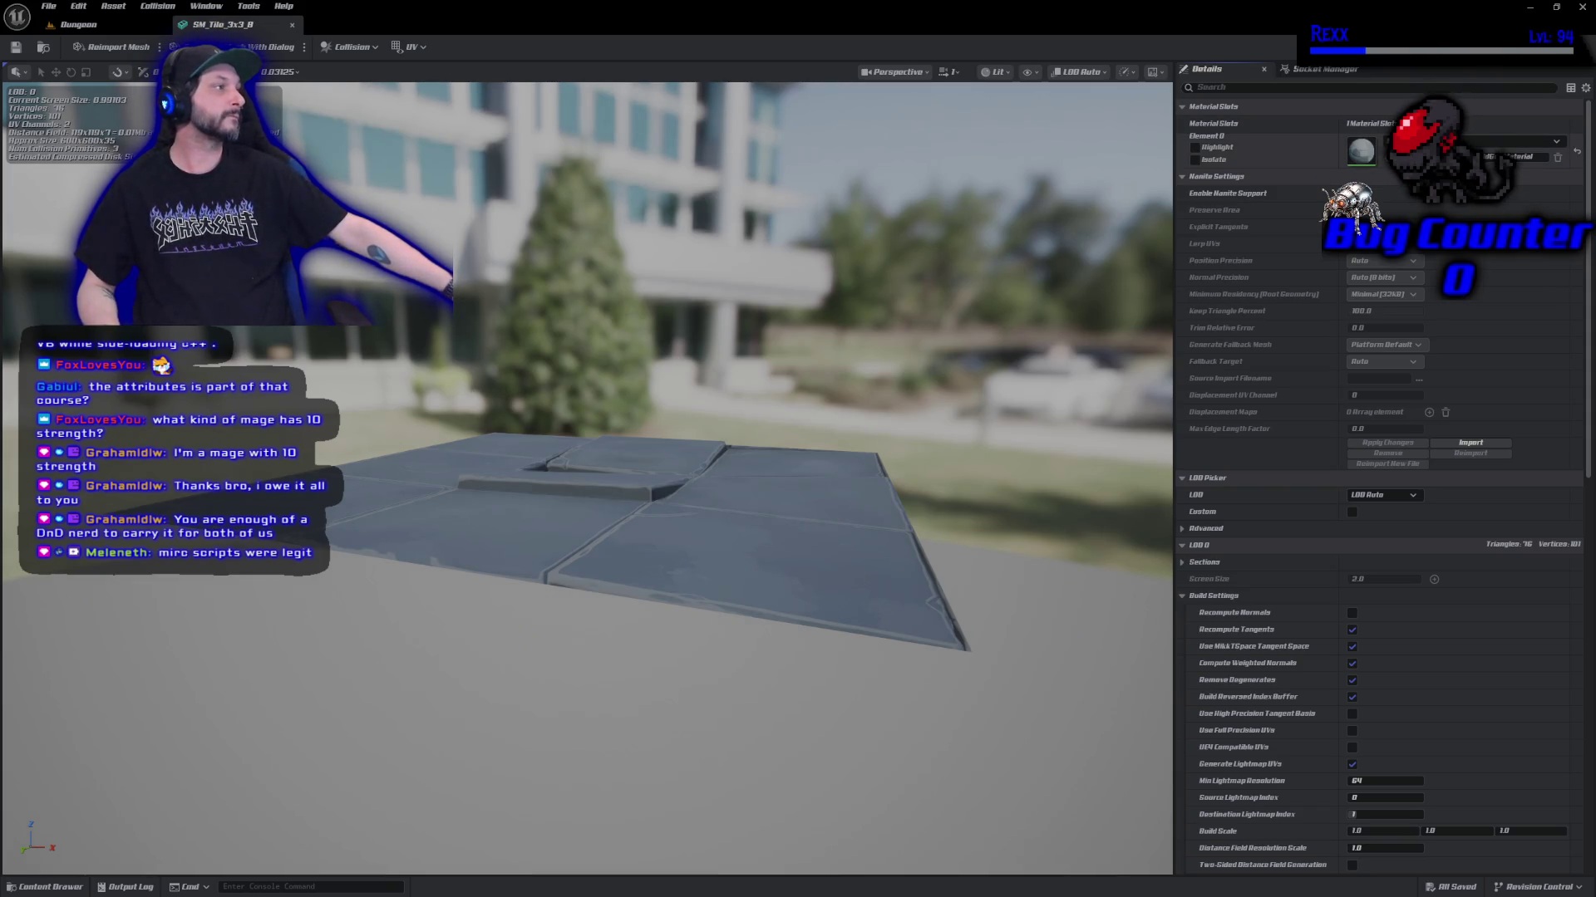
key("ctrl+space")
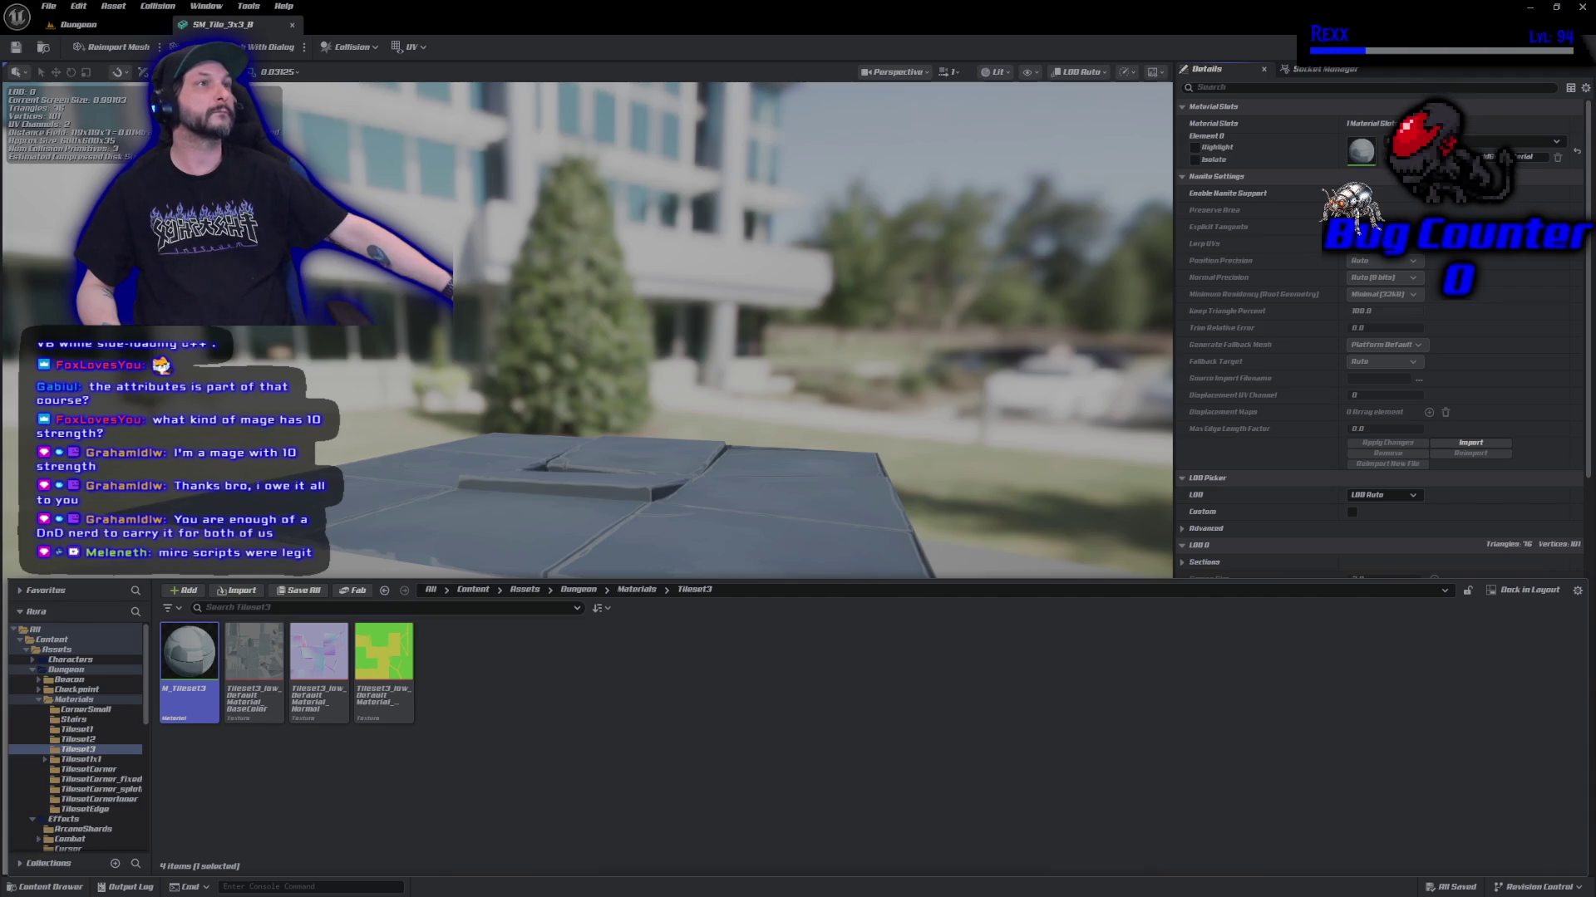
Cap the Tileset3 BaseColor texture's Maximum Texture Size at 512, save it, and return to Dungeon.
double_click(257, 690)
scroll(667, 467, "down", 2)
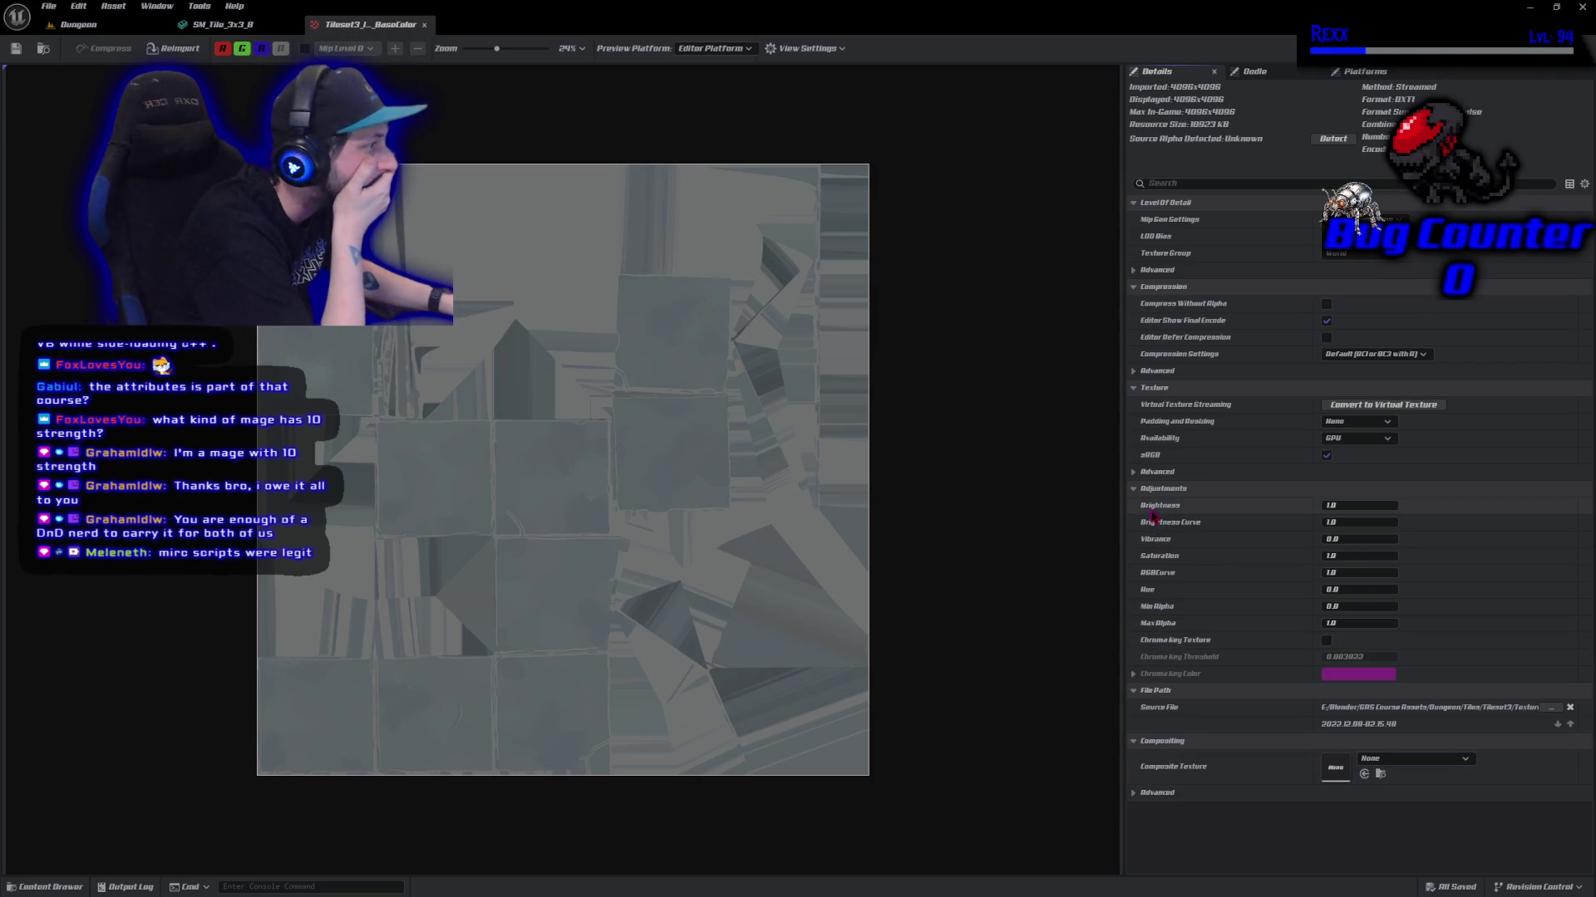
left_click(1136, 372)
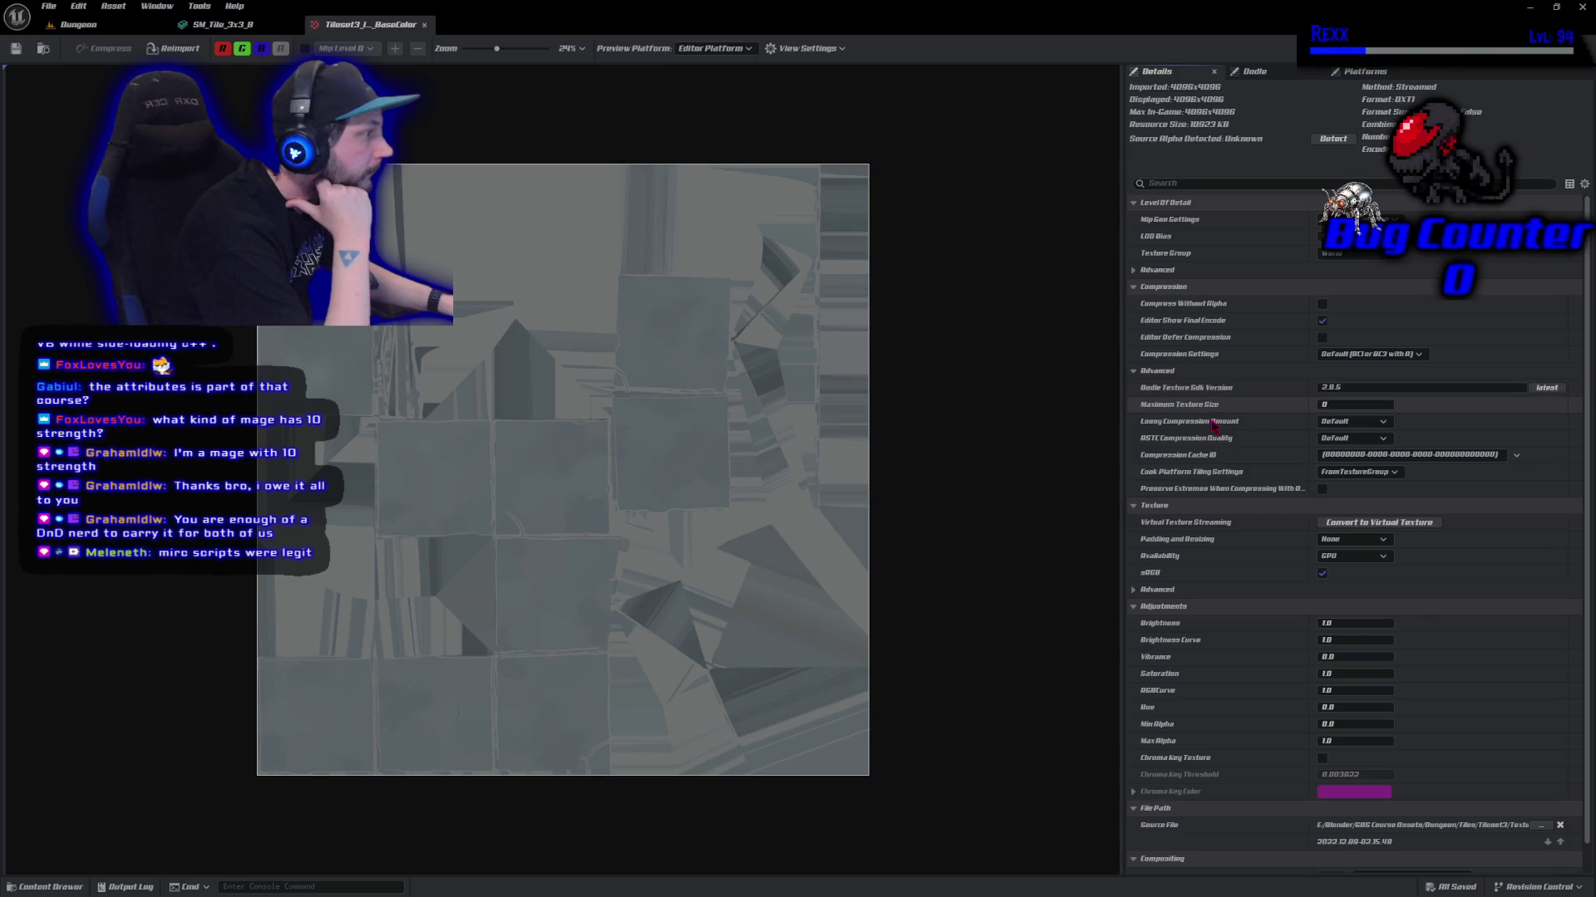
left_click(1330, 404)
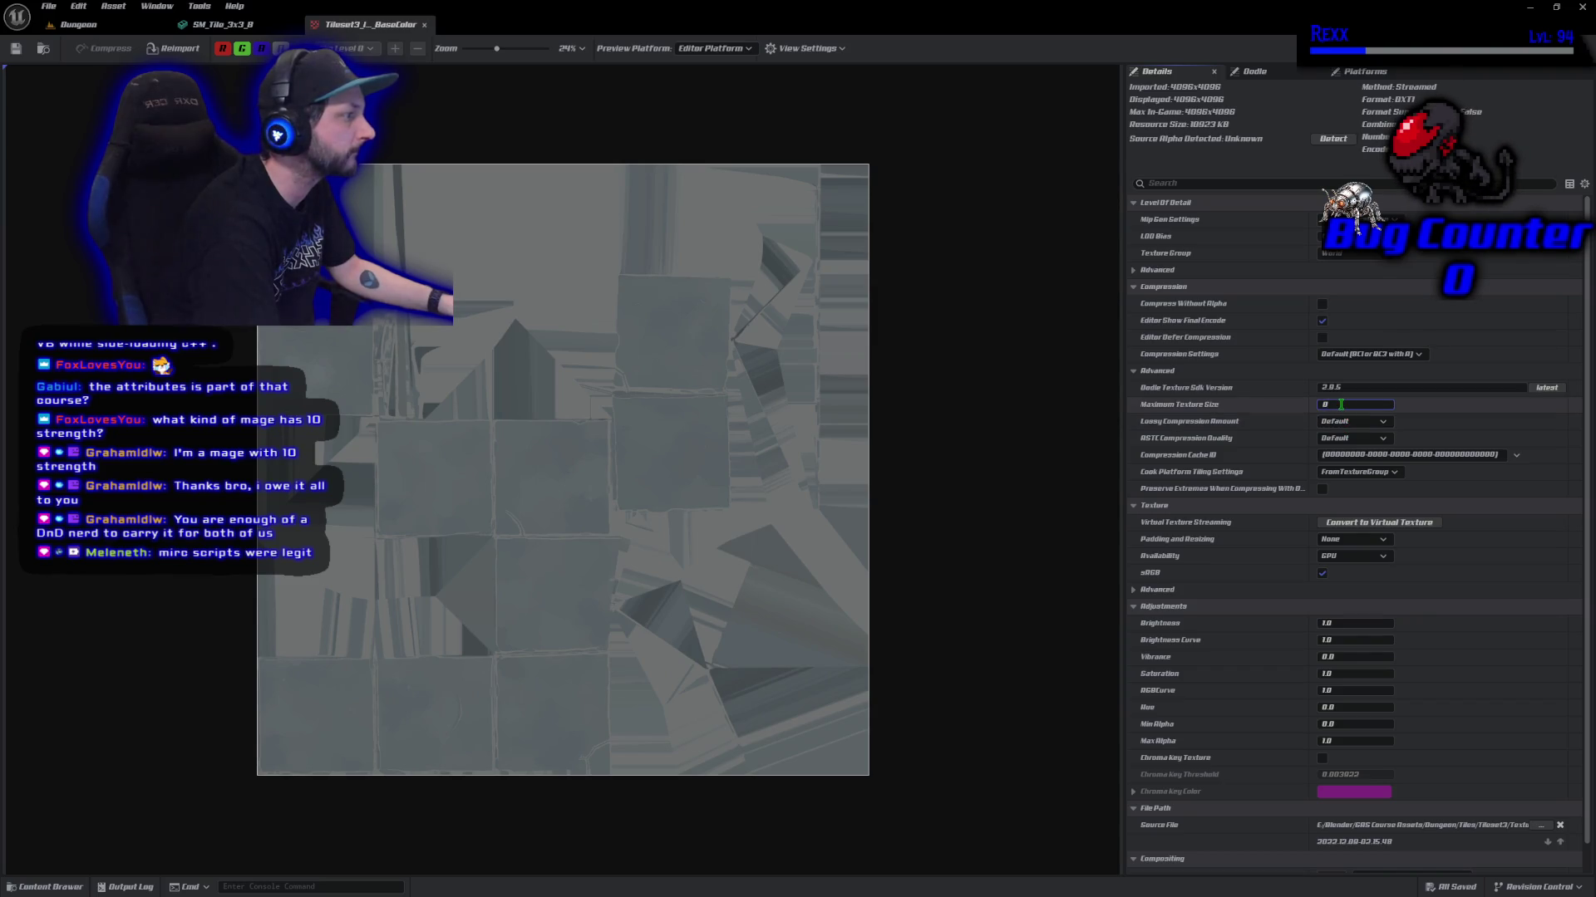
left_click(1341, 404)
type("512")
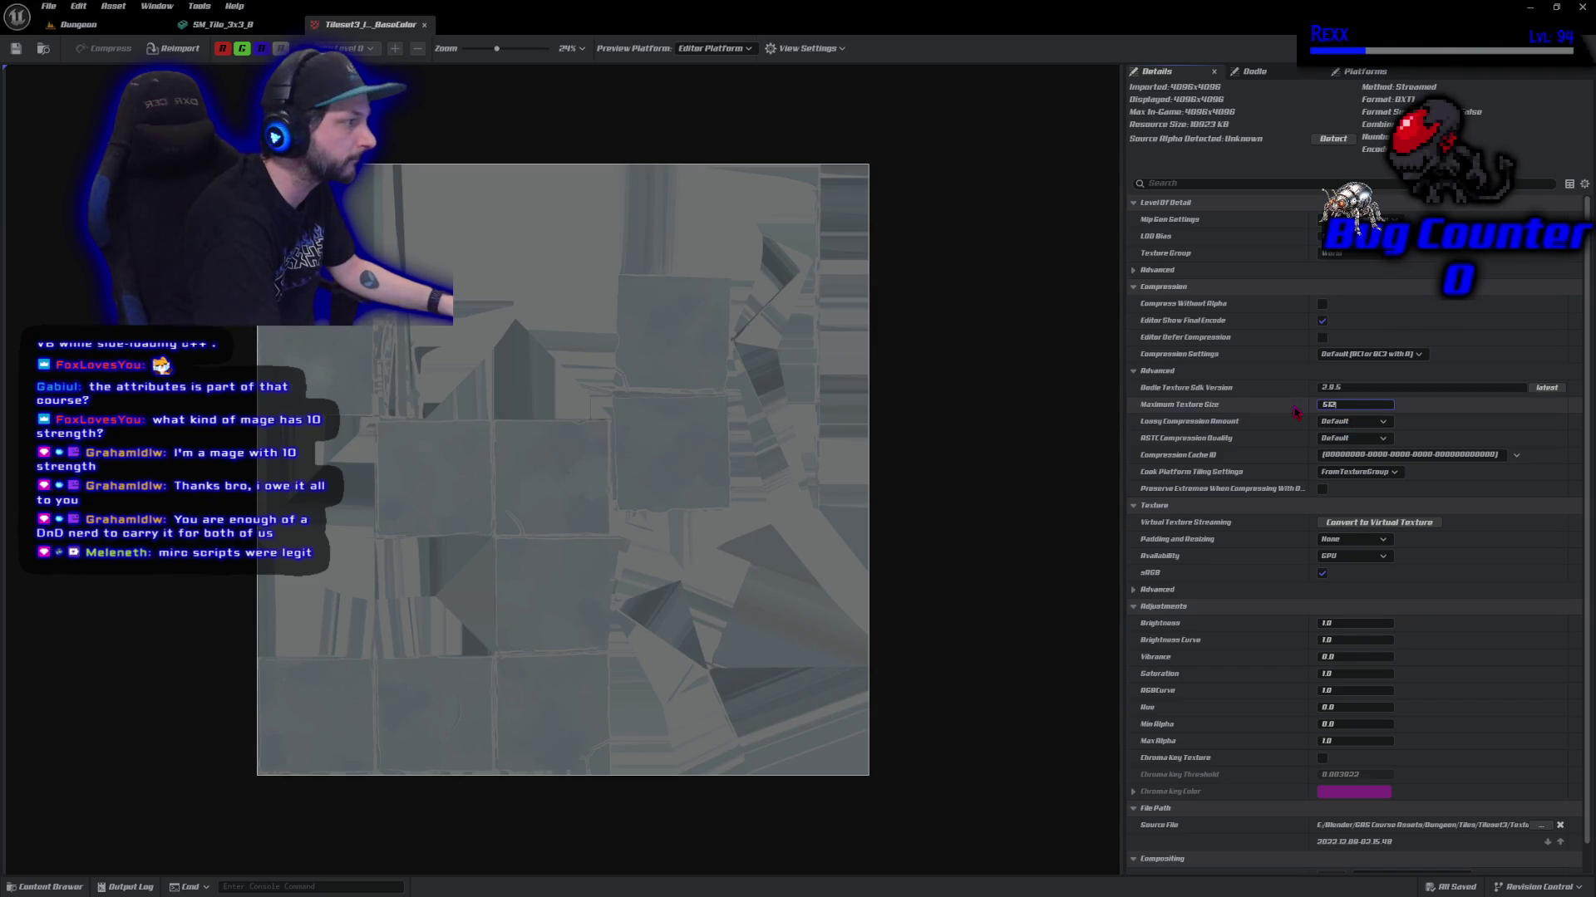
key("Return")
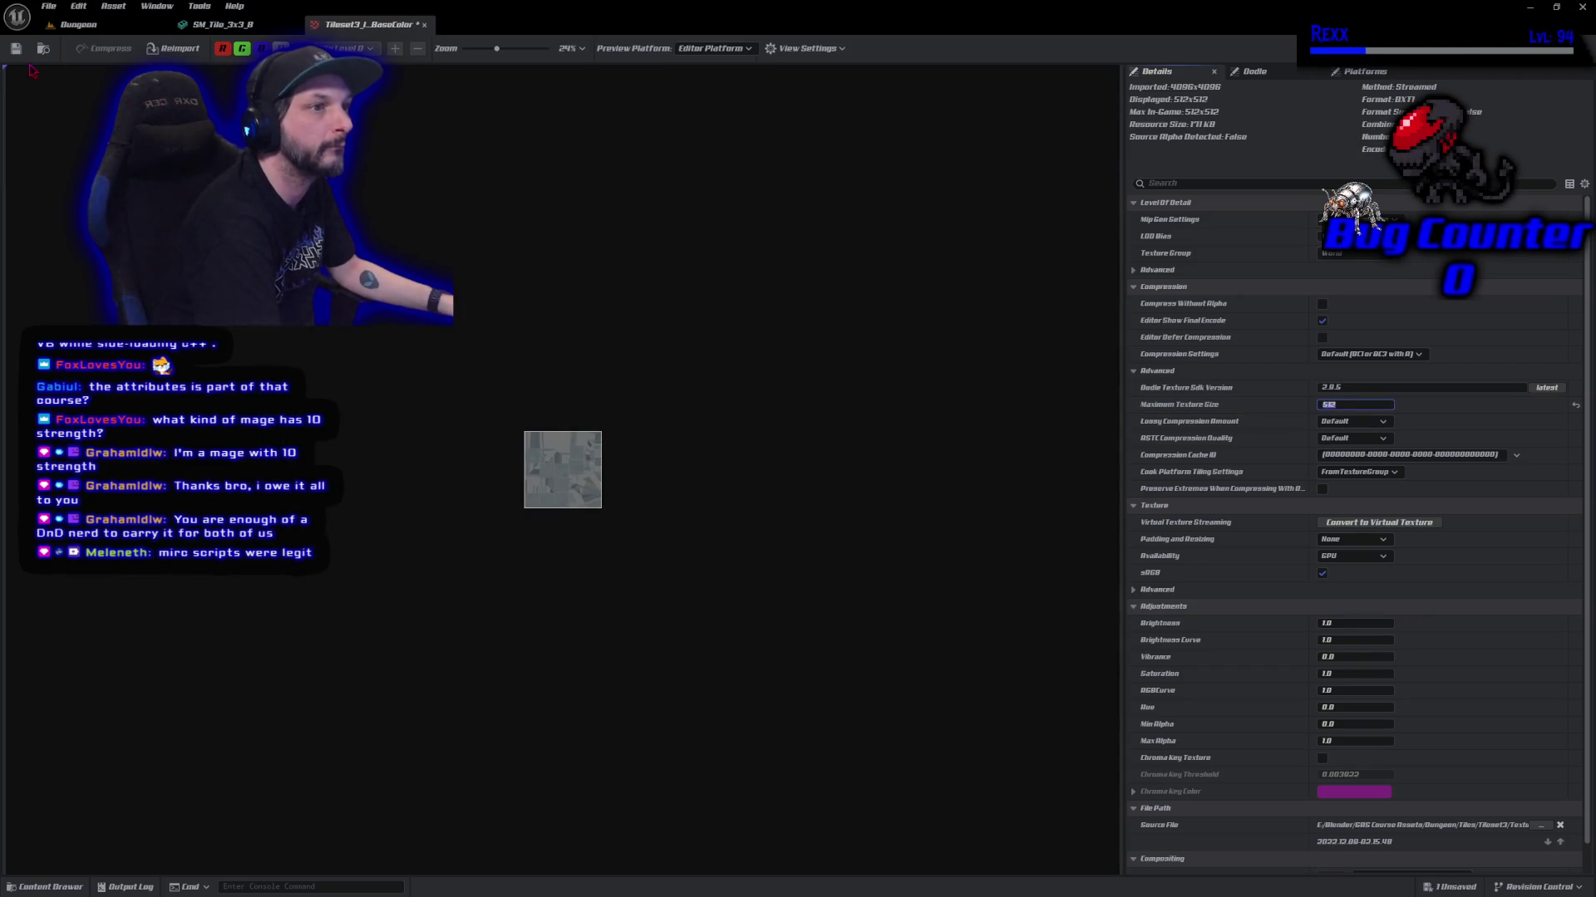
left_click(16, 48)
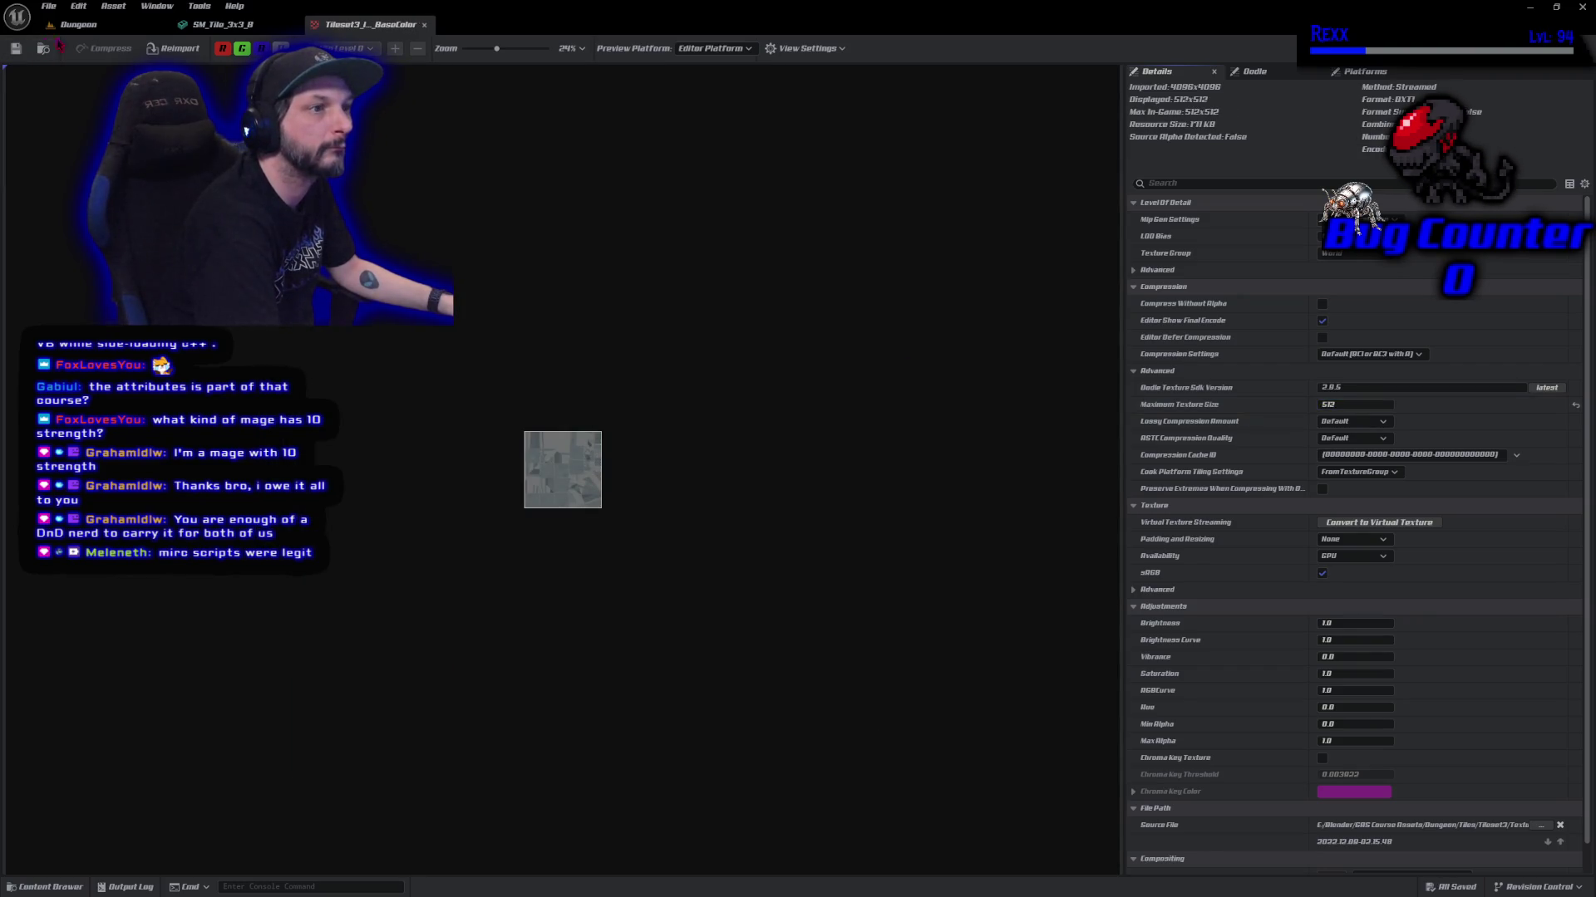
left_click(75, 24)
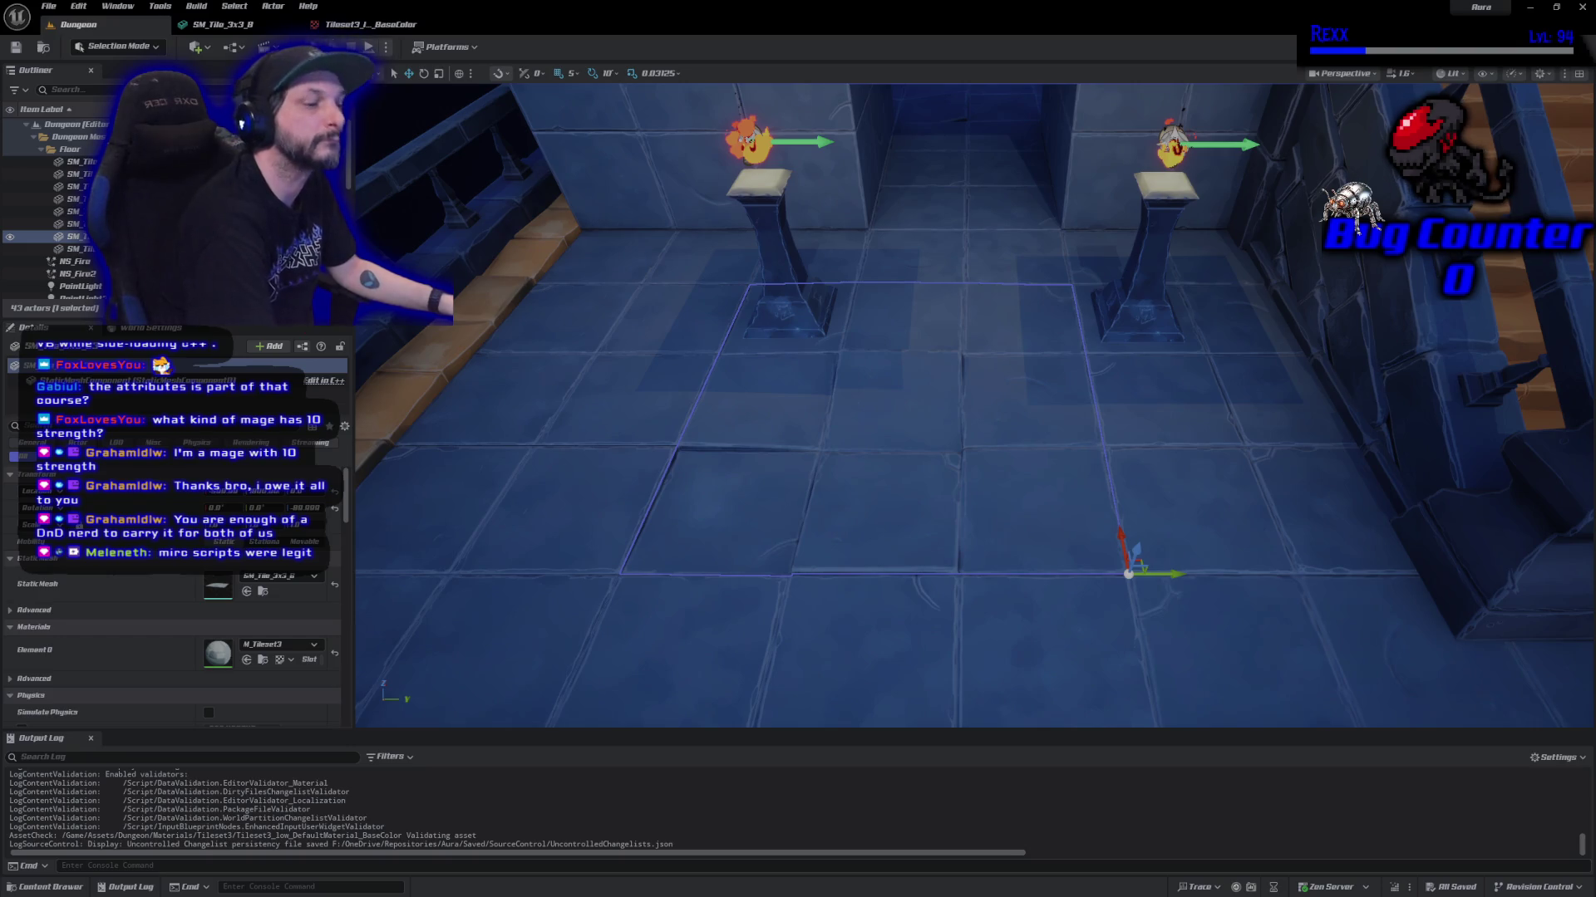
Open the Tileset3 Normal and ORM textures together in the Property Matrix.
left_click(64, 888)
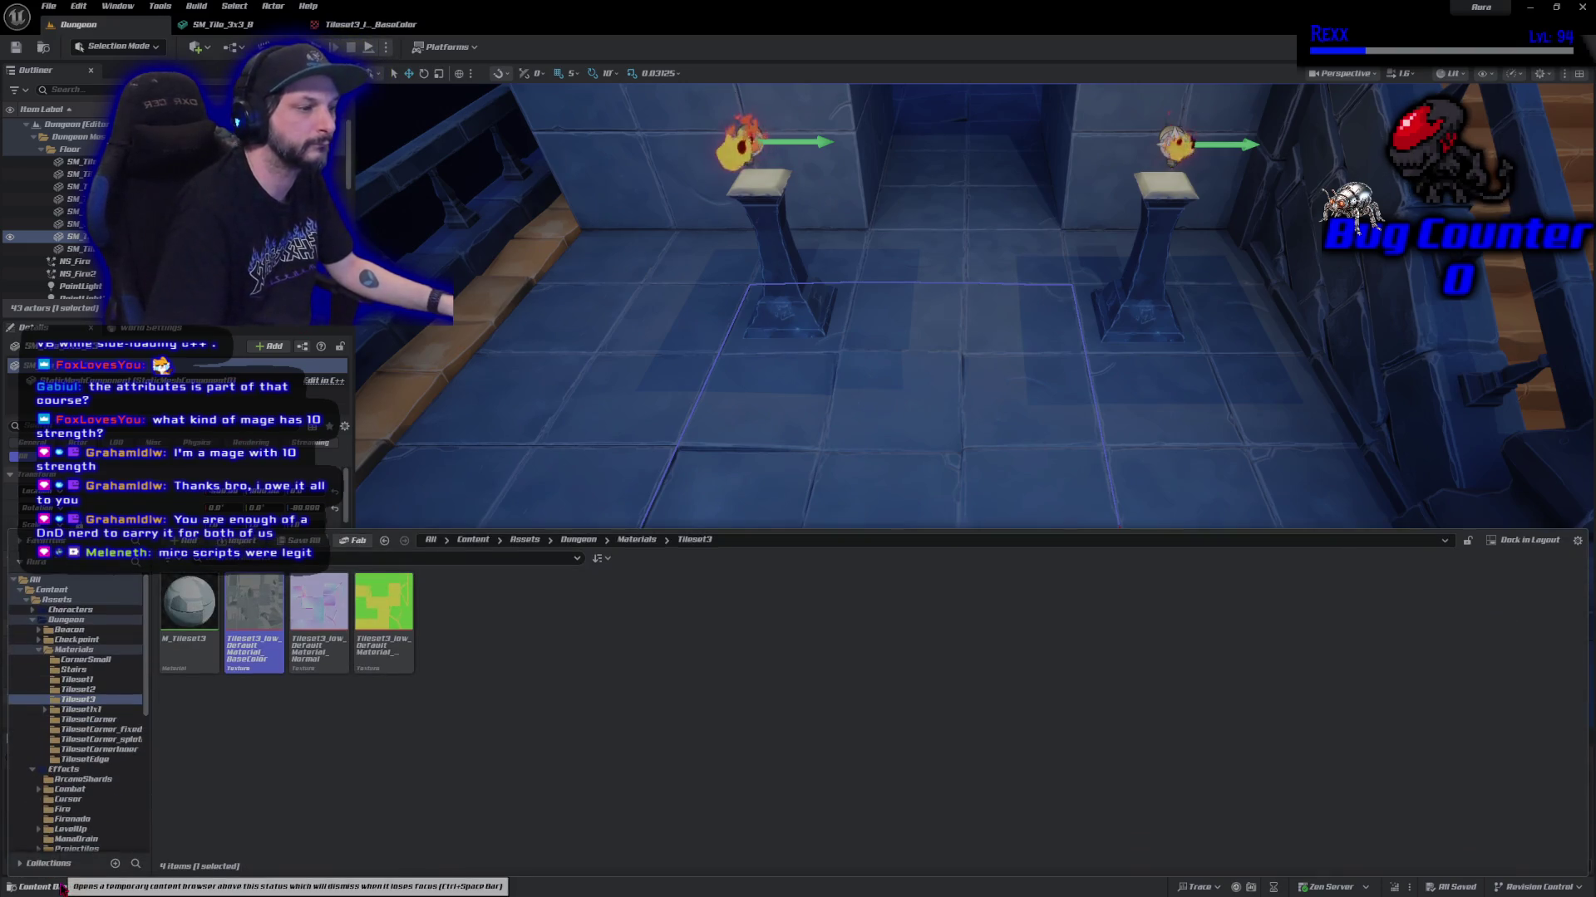
left_click(331, 642)
left_click(388, 647, "ctrl")
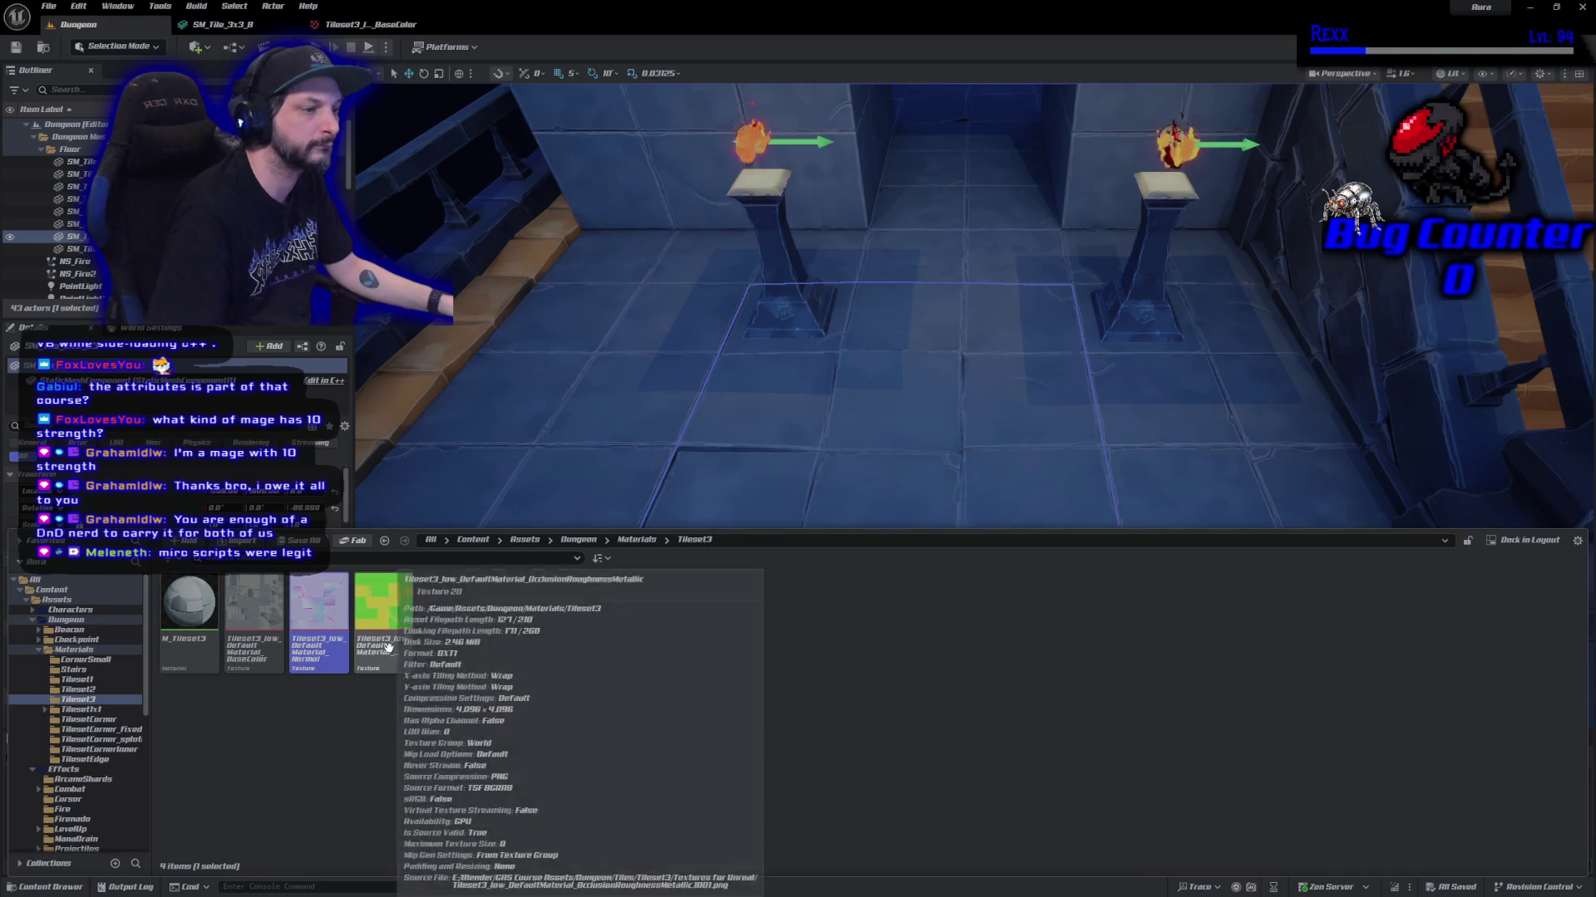
right_click(388, 647)
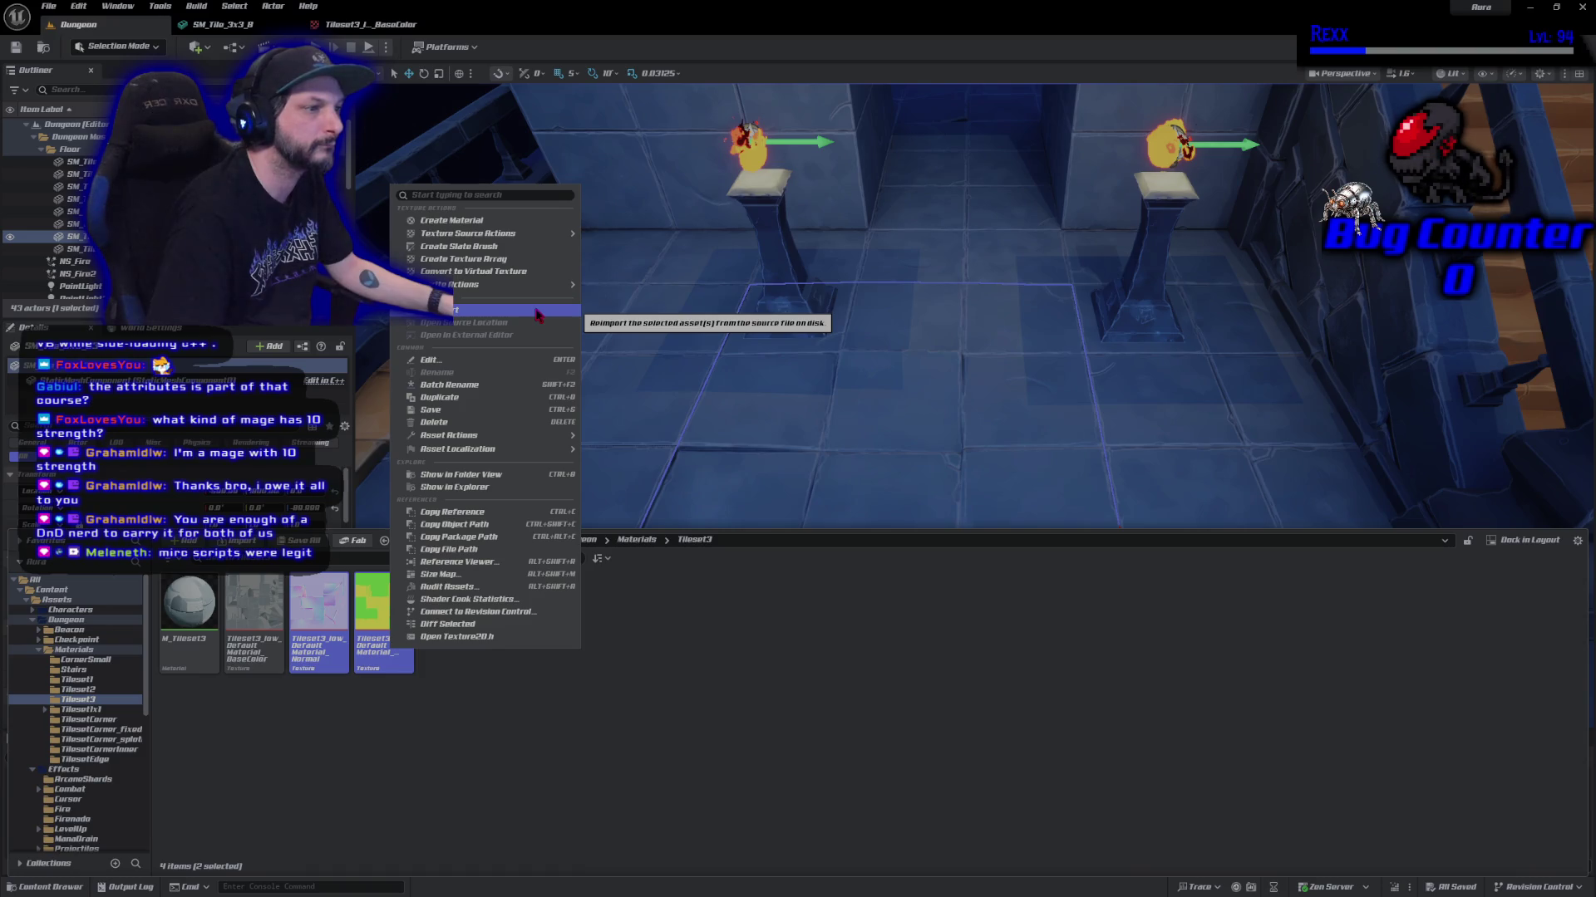
mouse_move(466, 284)
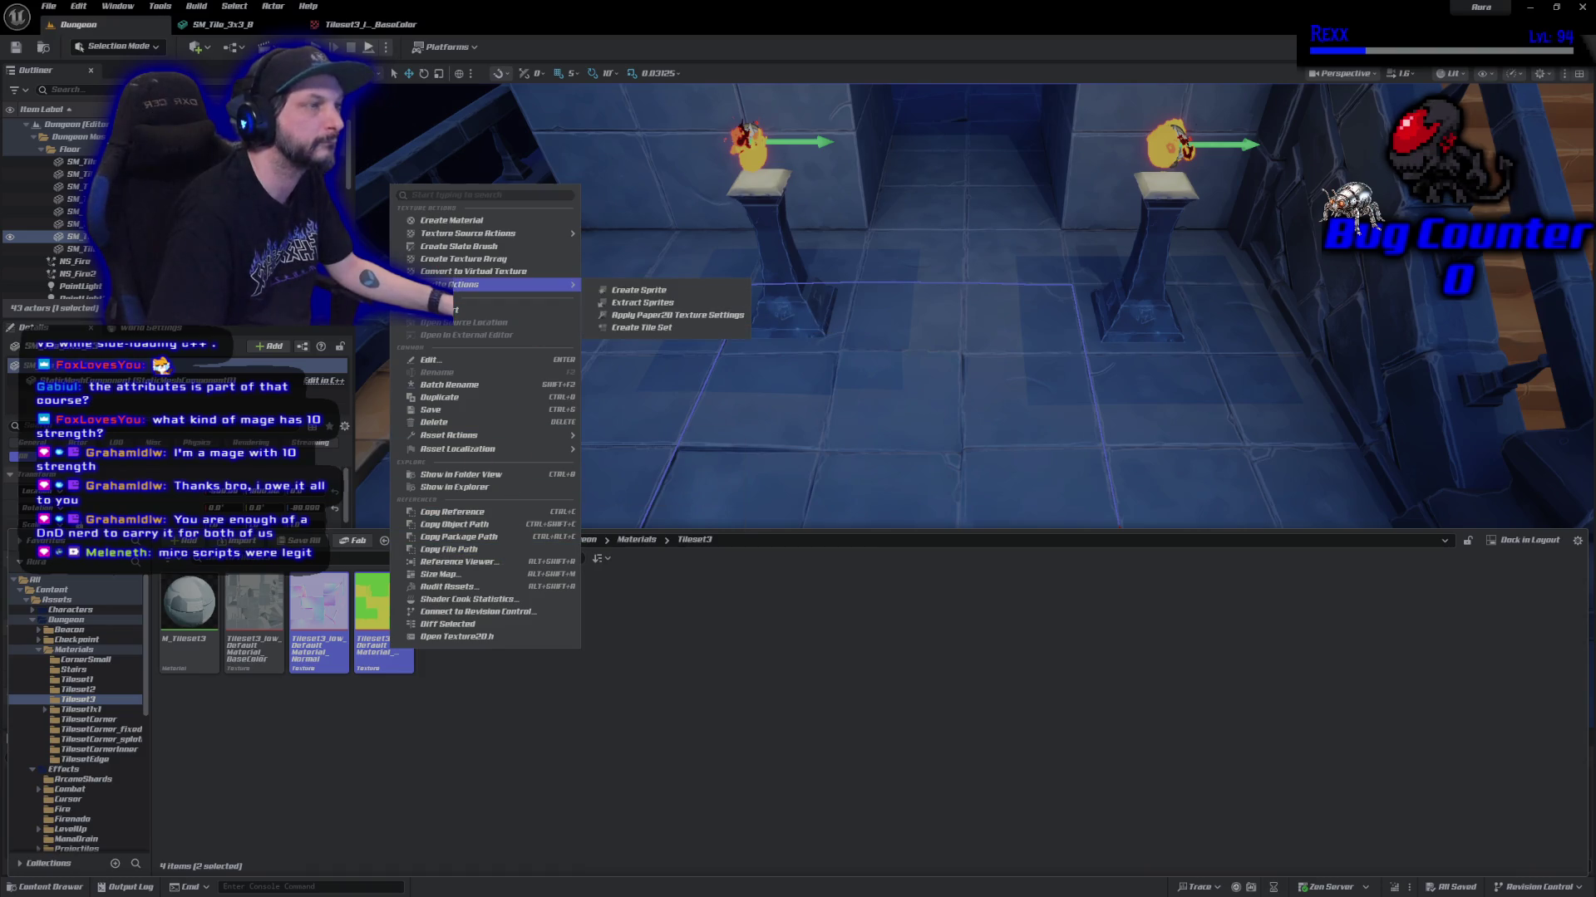
key("Escape")
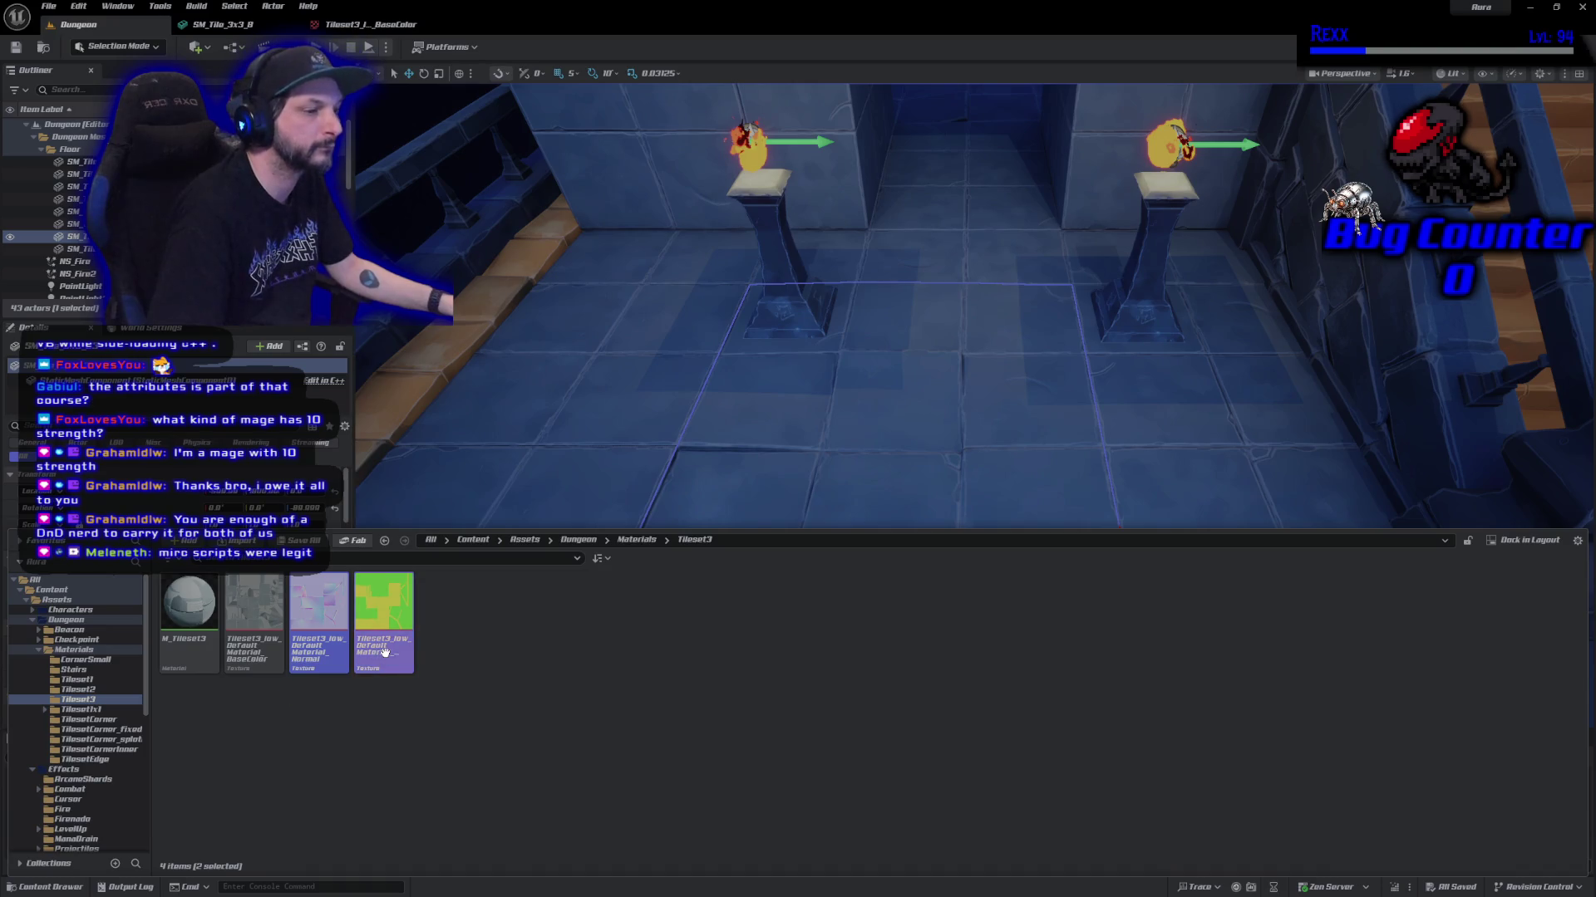
right_click(411, 647)
mouse_move(466, 440)
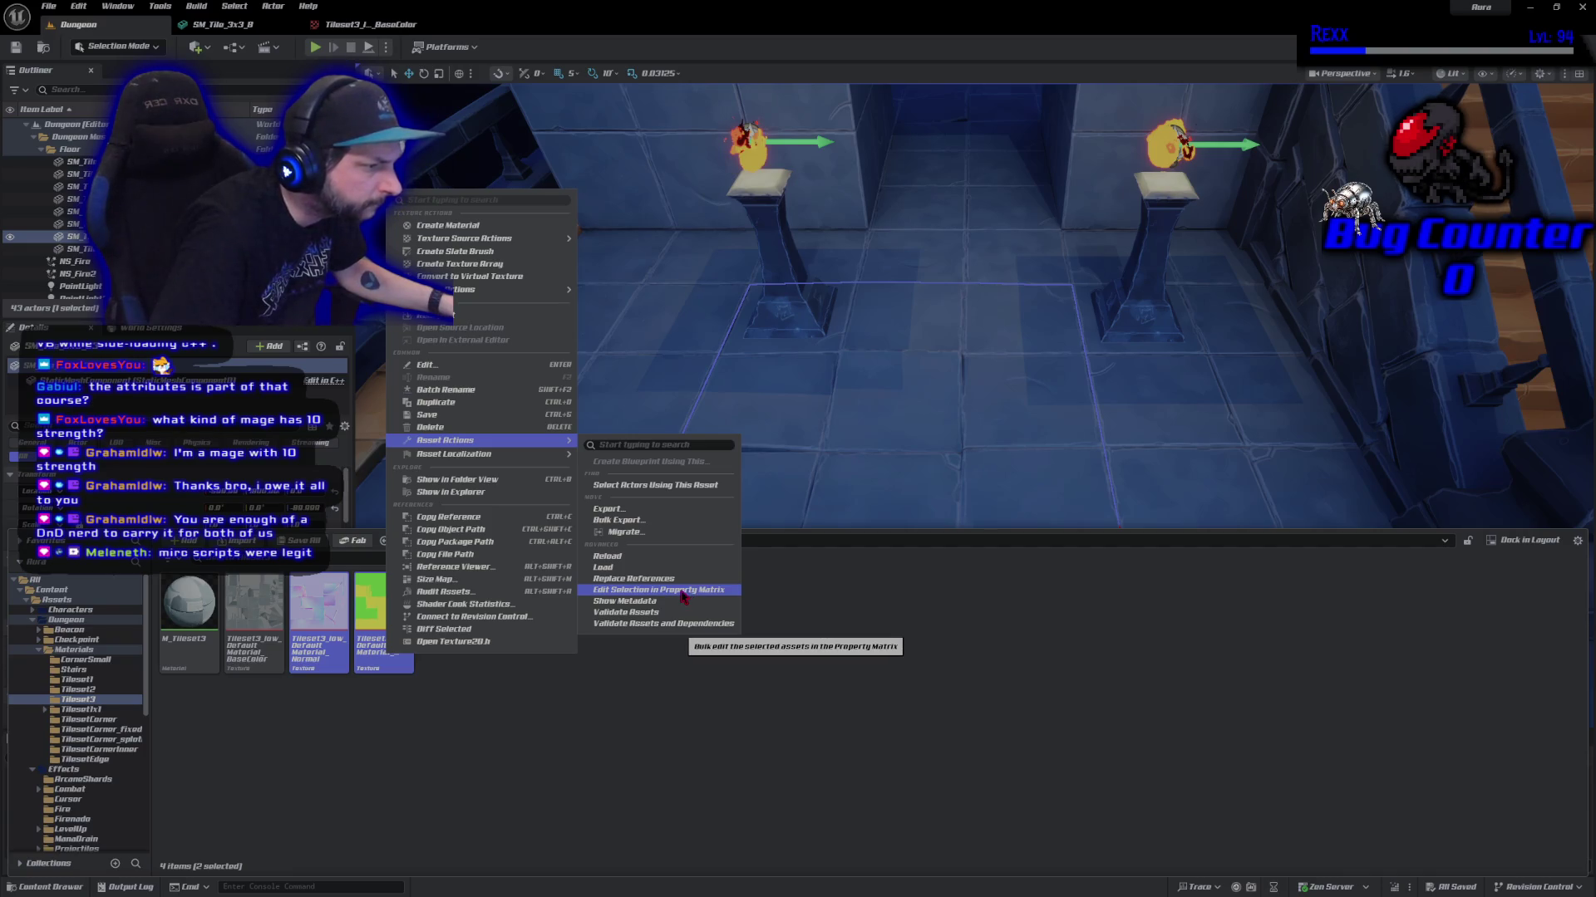
left_click(681, 592)
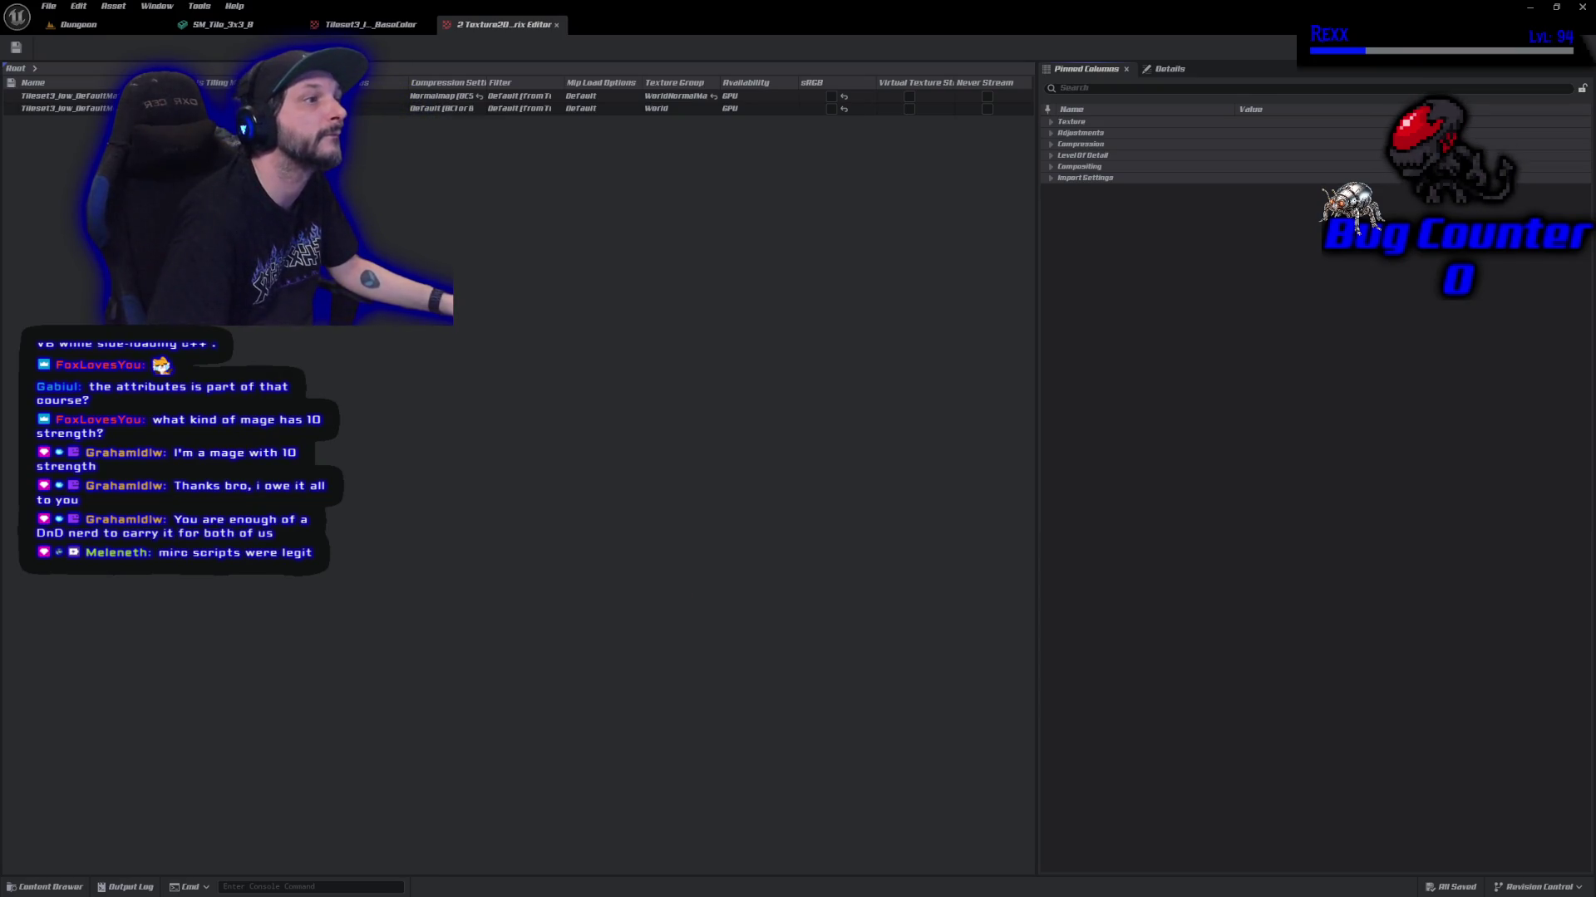
Close the Property Matrix, BaseColor texture and tile mesh editor tabs.
left_click(558, 28)
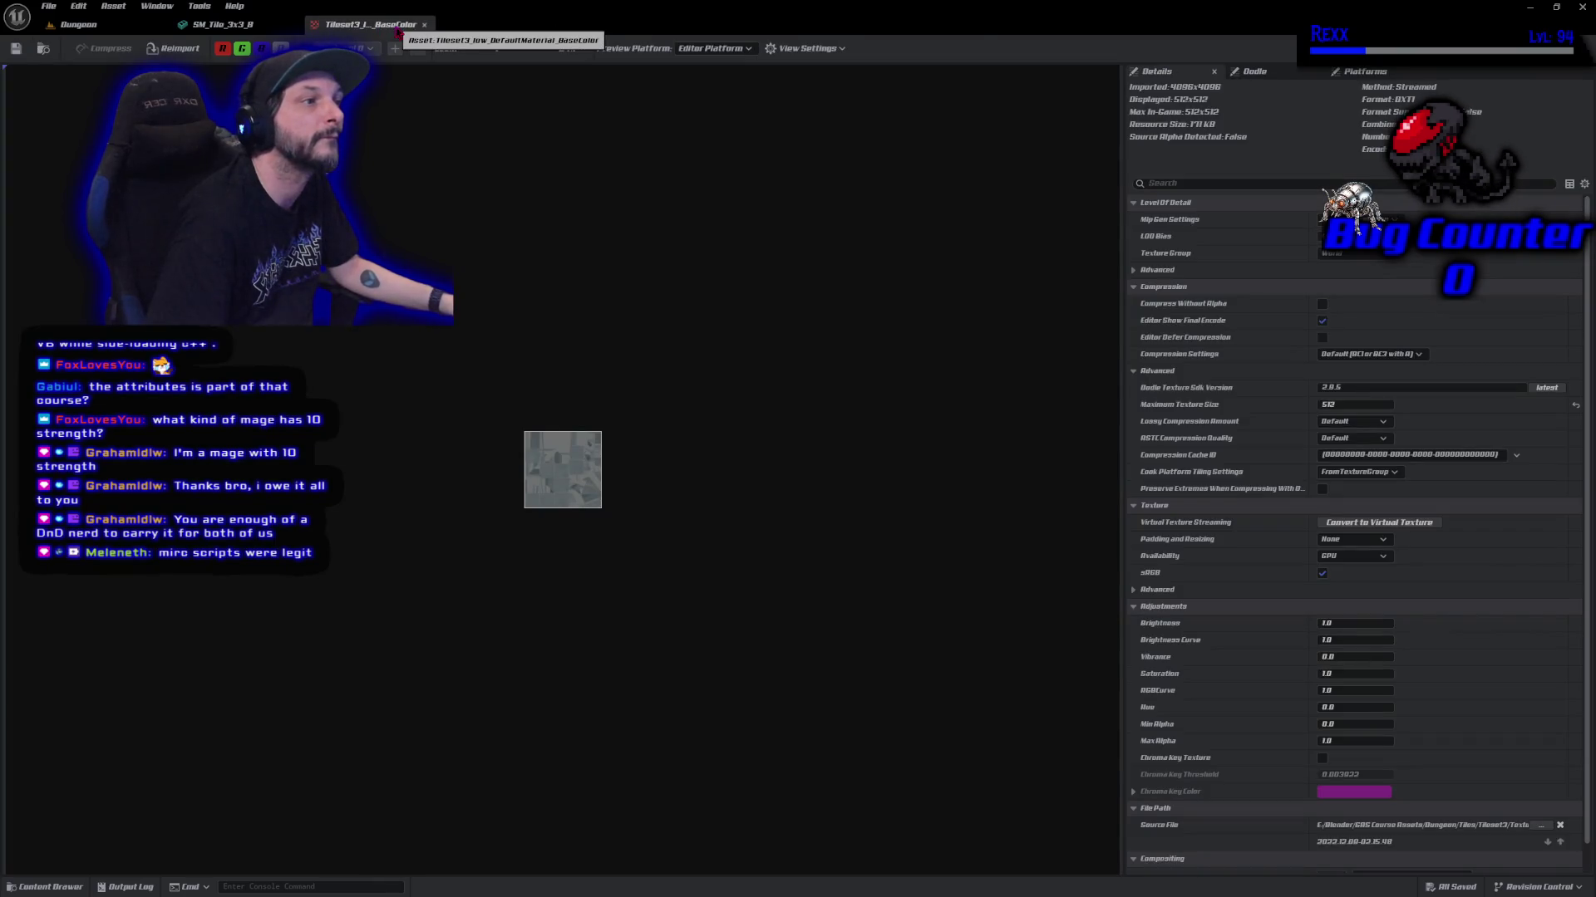
left_click(424, 25)
left_click(291, 25)
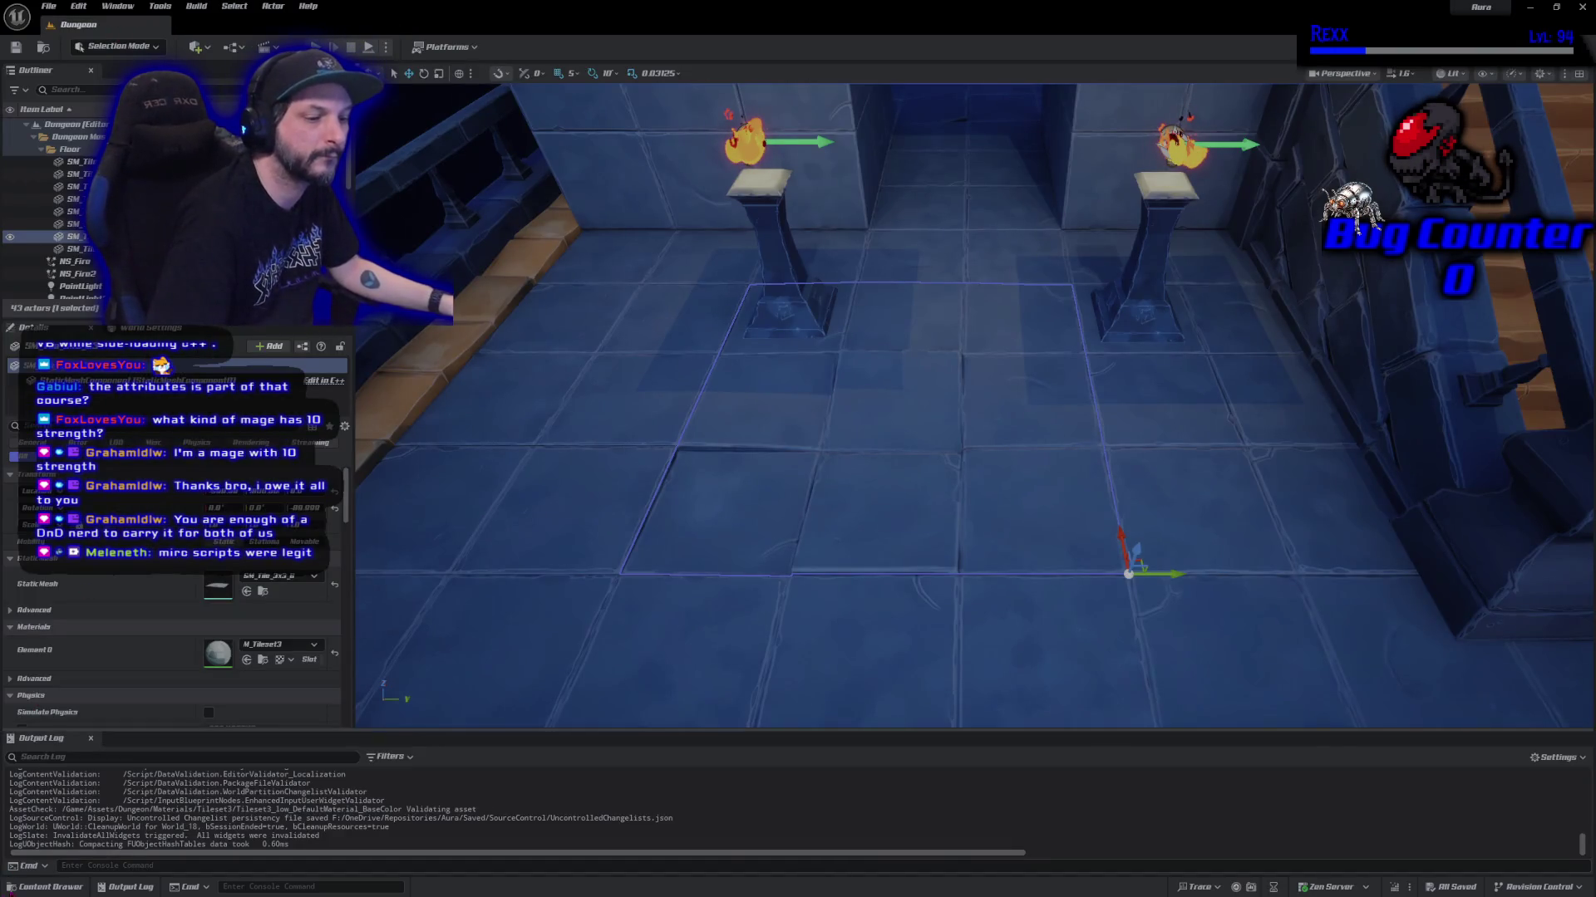
Filter the content browser to textures matching 'tile' and select the tile textures.
left_click(45, 887)
left_click(35, 579)
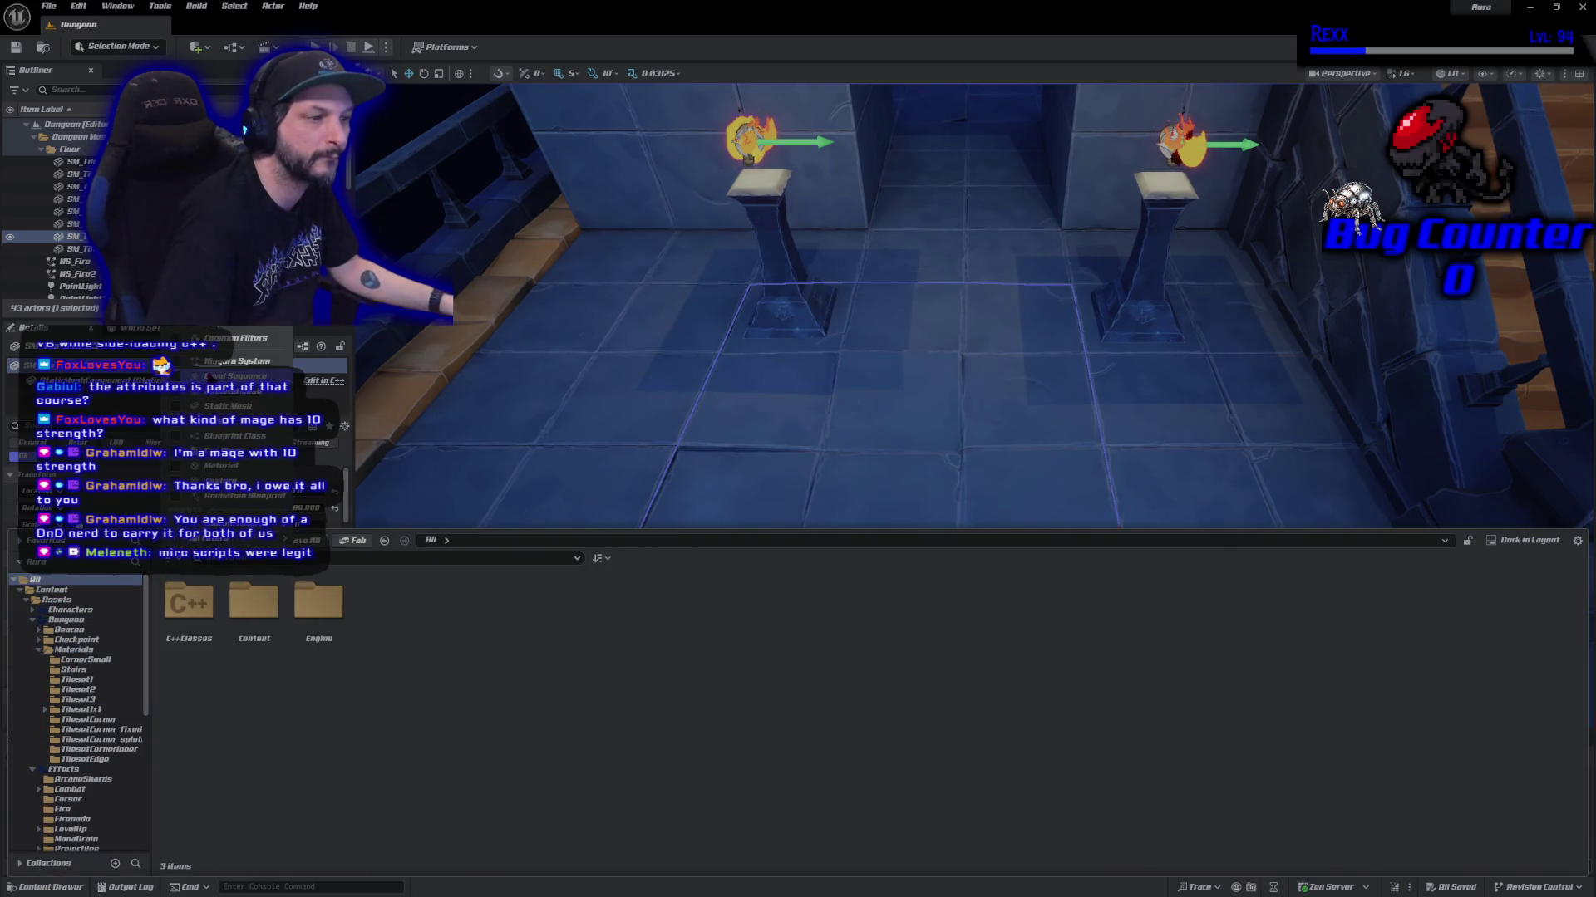
left_click(337, 480)
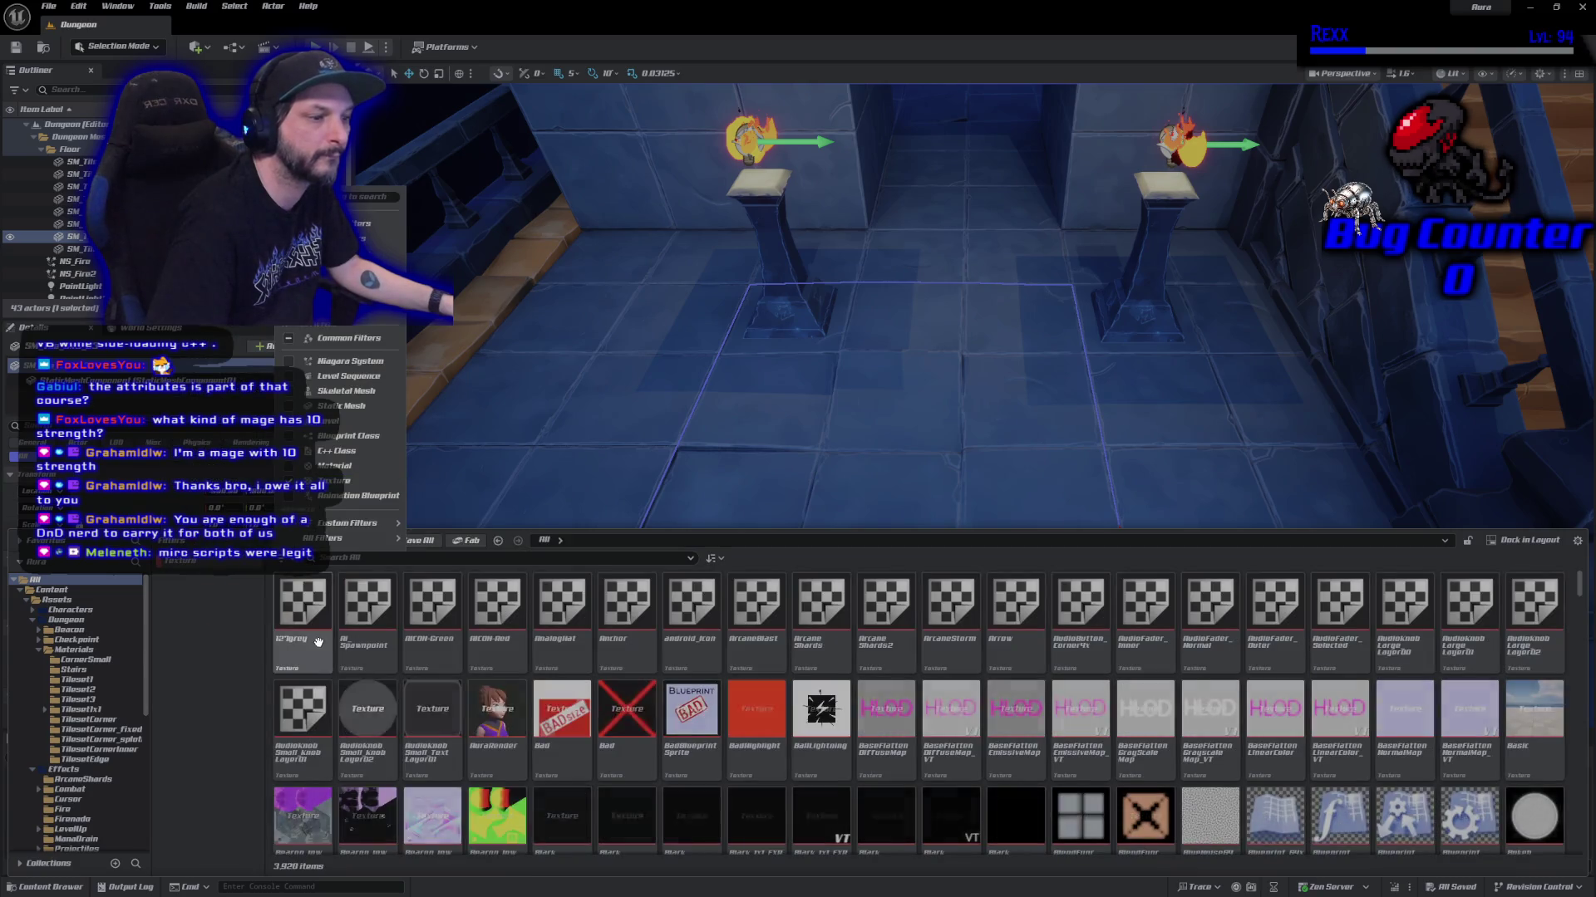
key("Escape")
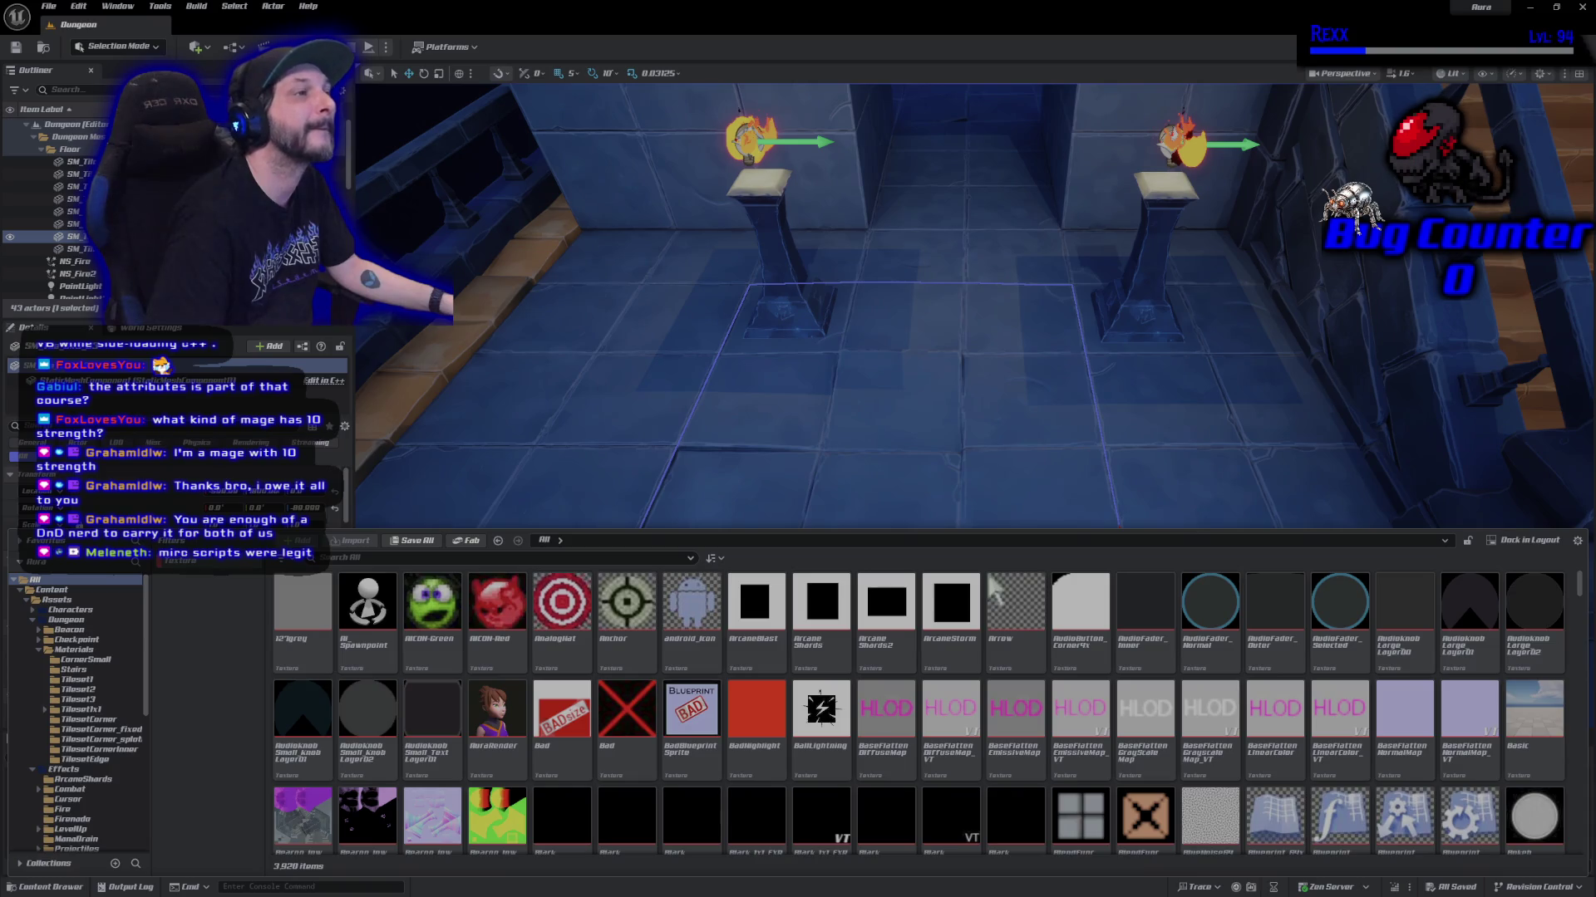
left_click(441, 559)
type("tile")
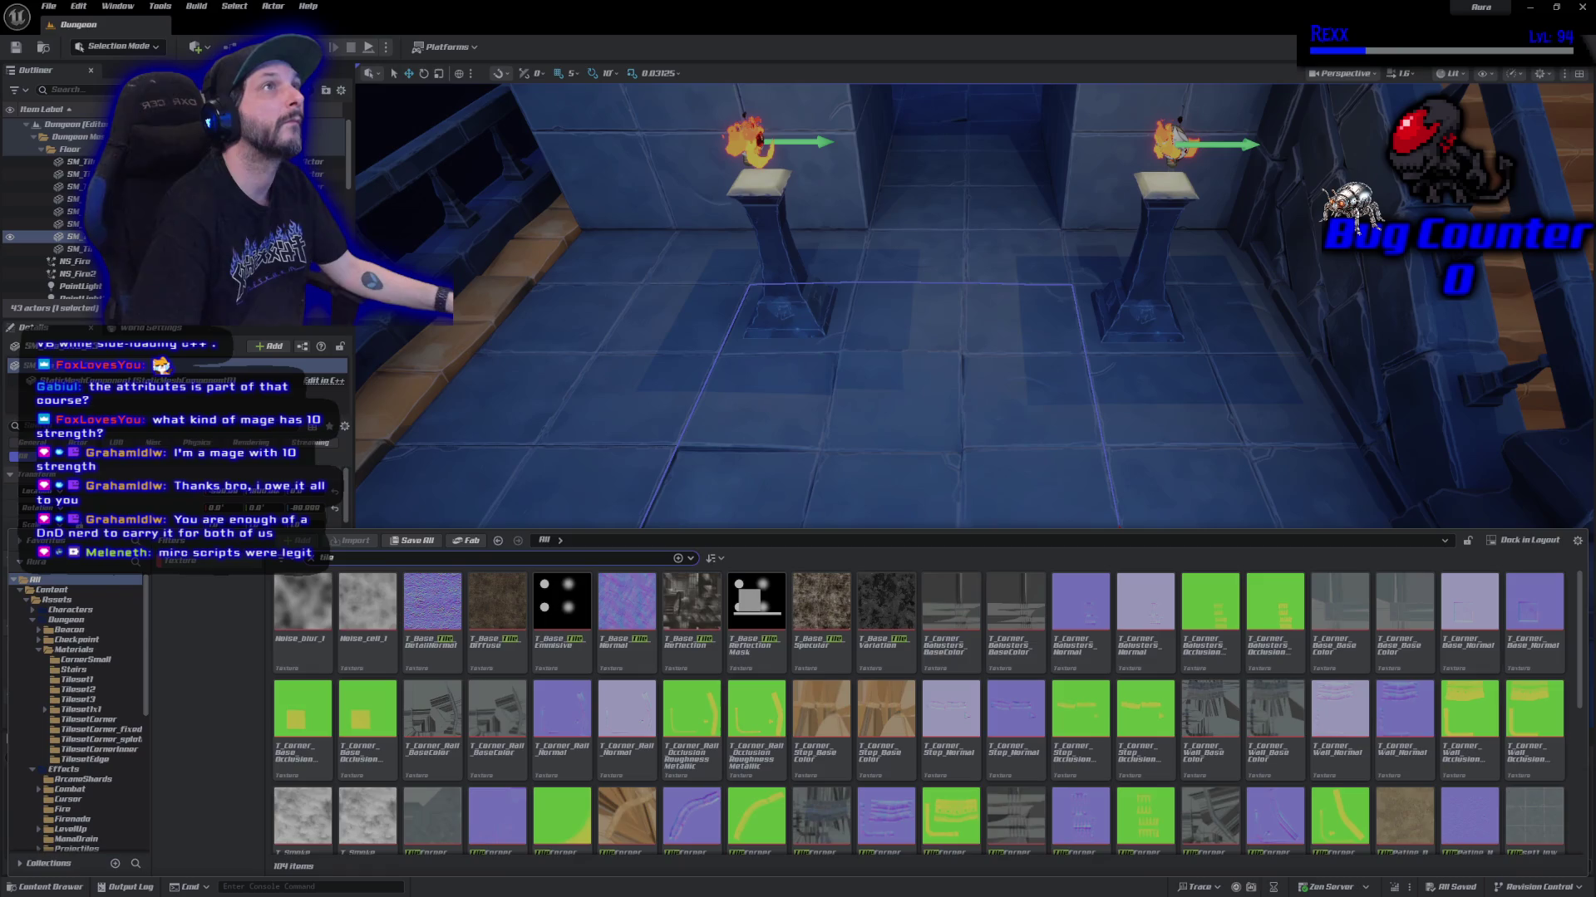
left_click(428, 641)
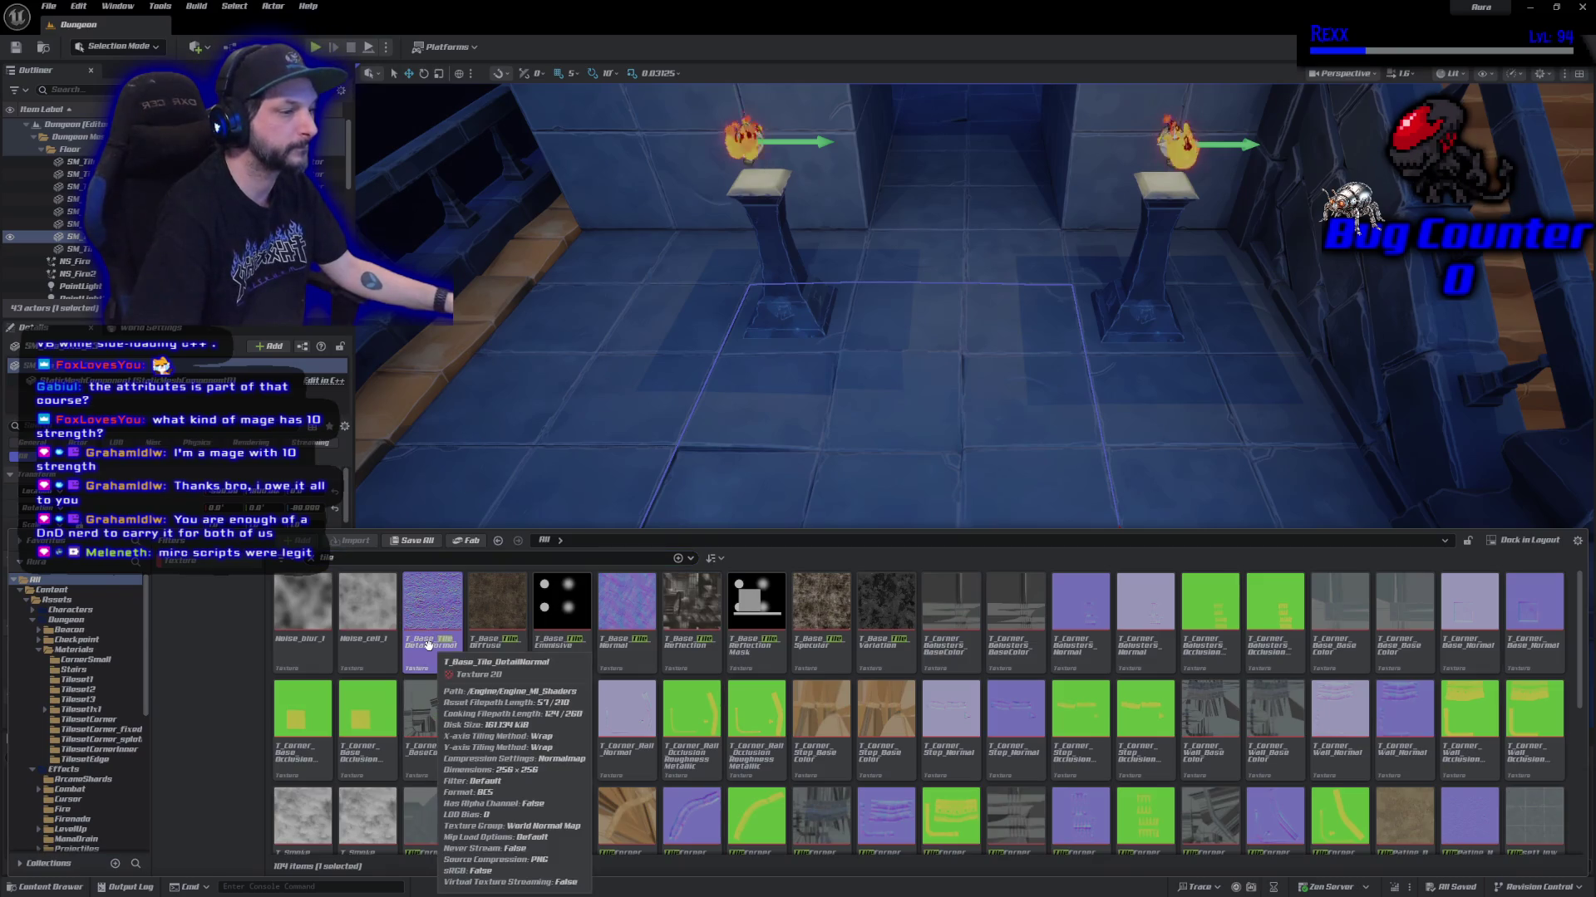
scroll(566, 764, "down", 2)
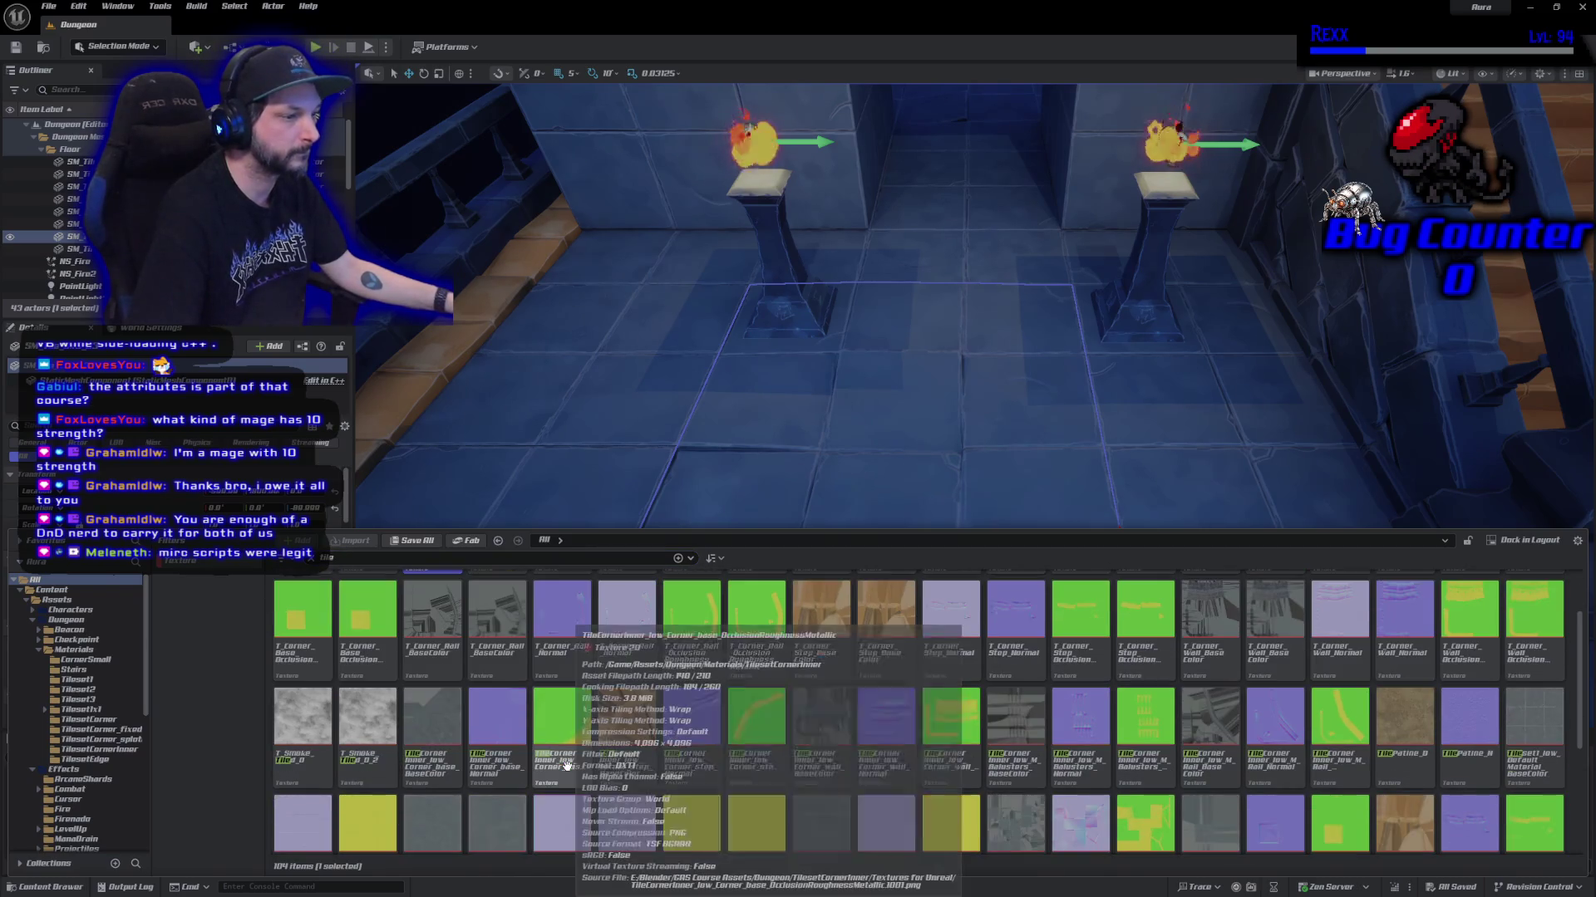
scroll(540, 748, "down", 5)
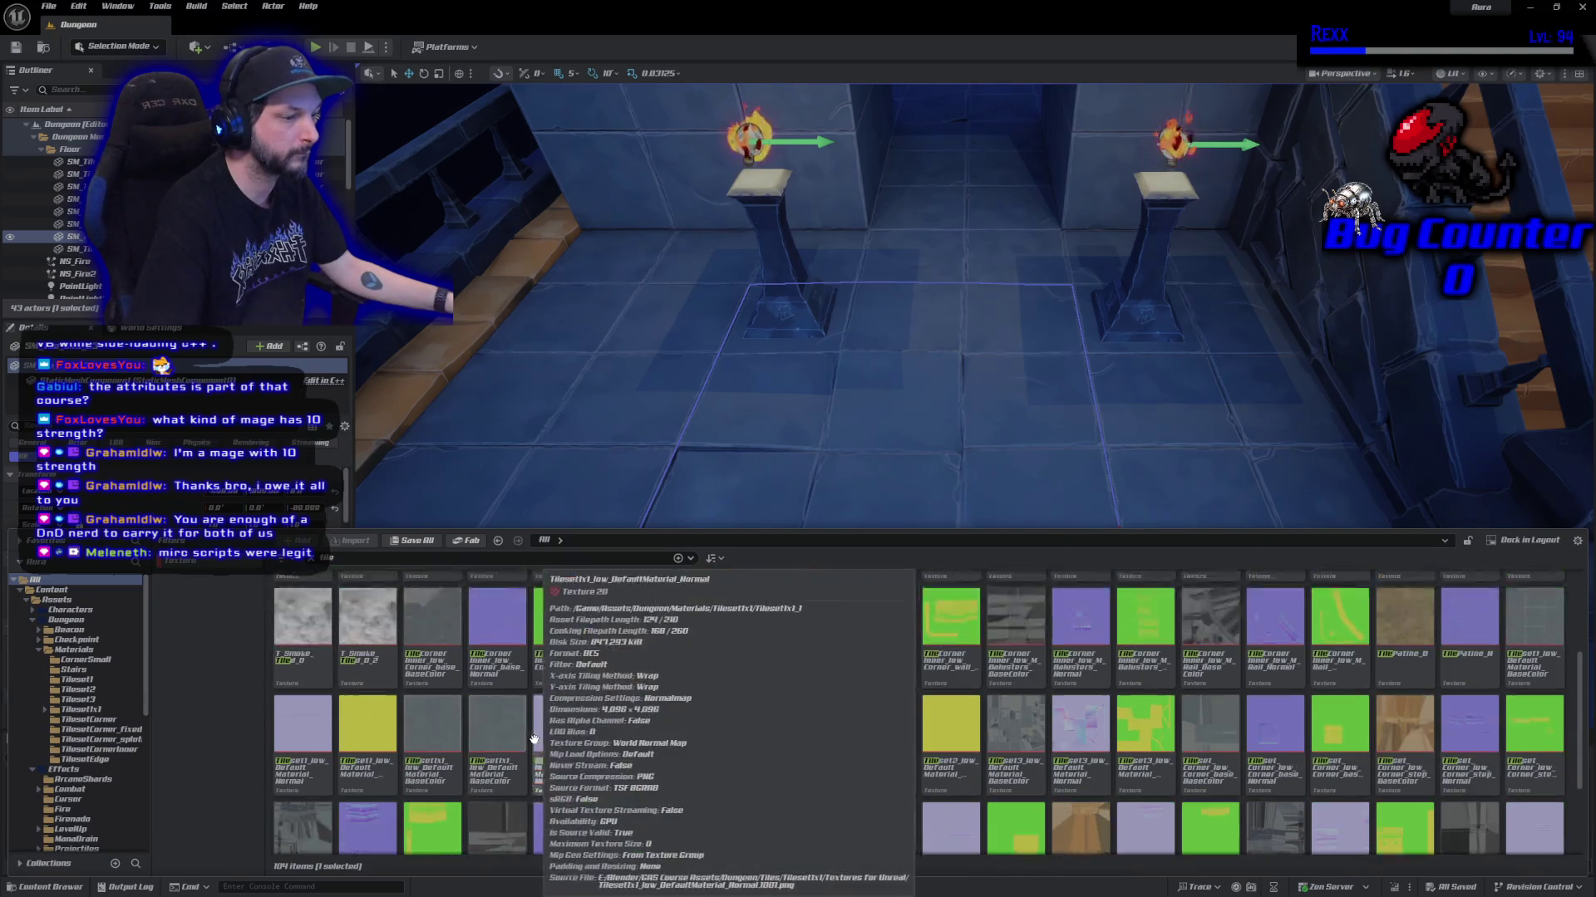
left_click(497, 798, "shift")
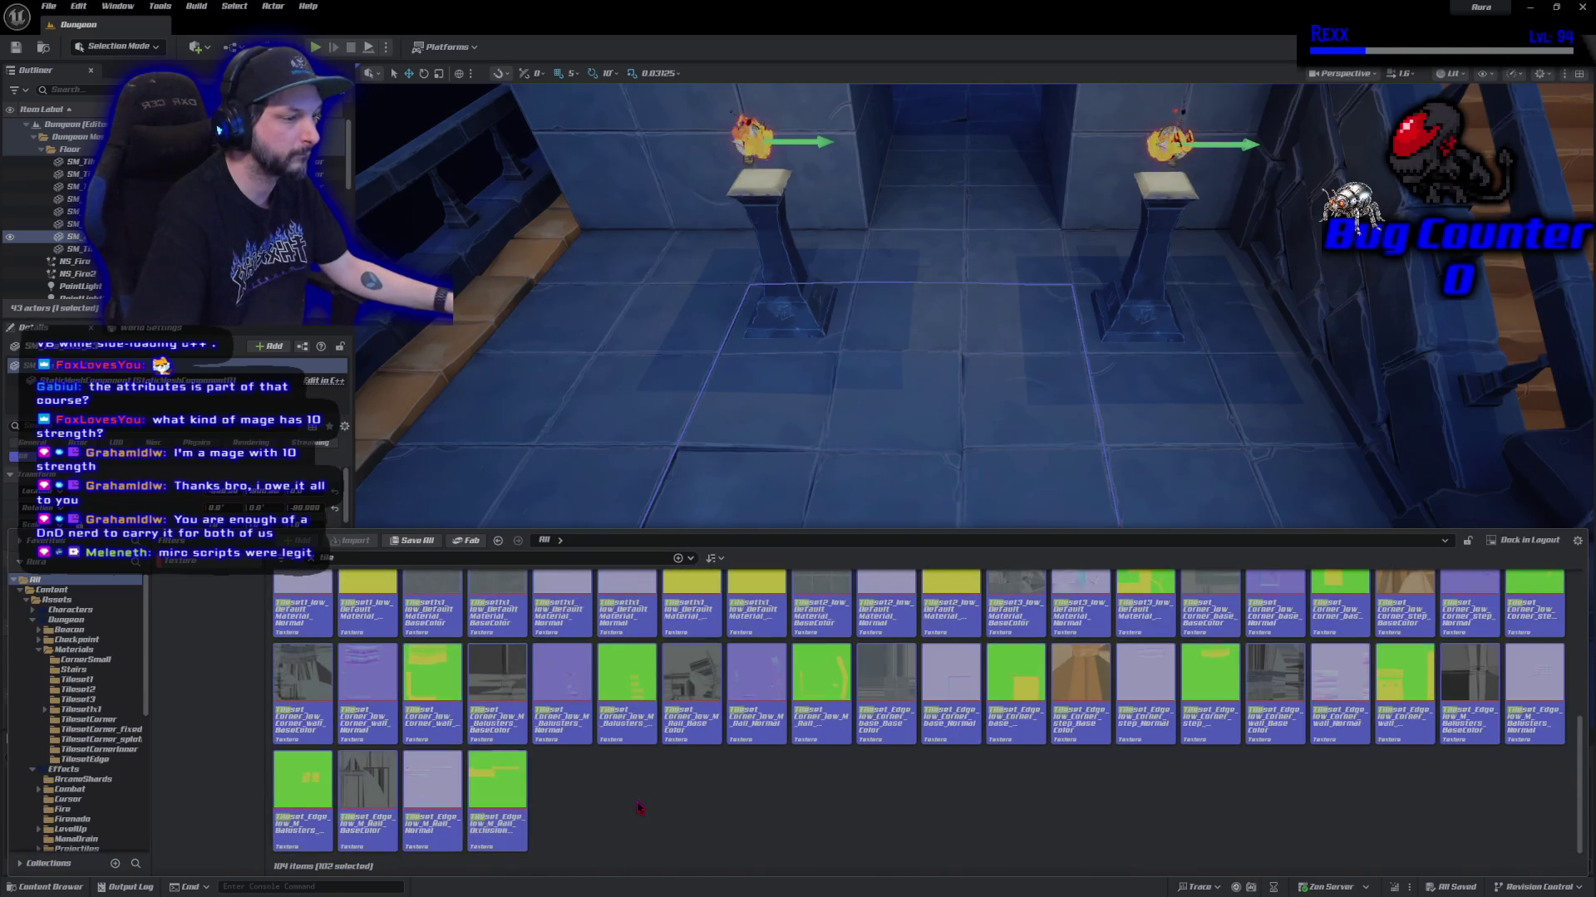
Open the selected tile textures in the Property Matrix, confirming the many-assets load.
right_click(522, 802)
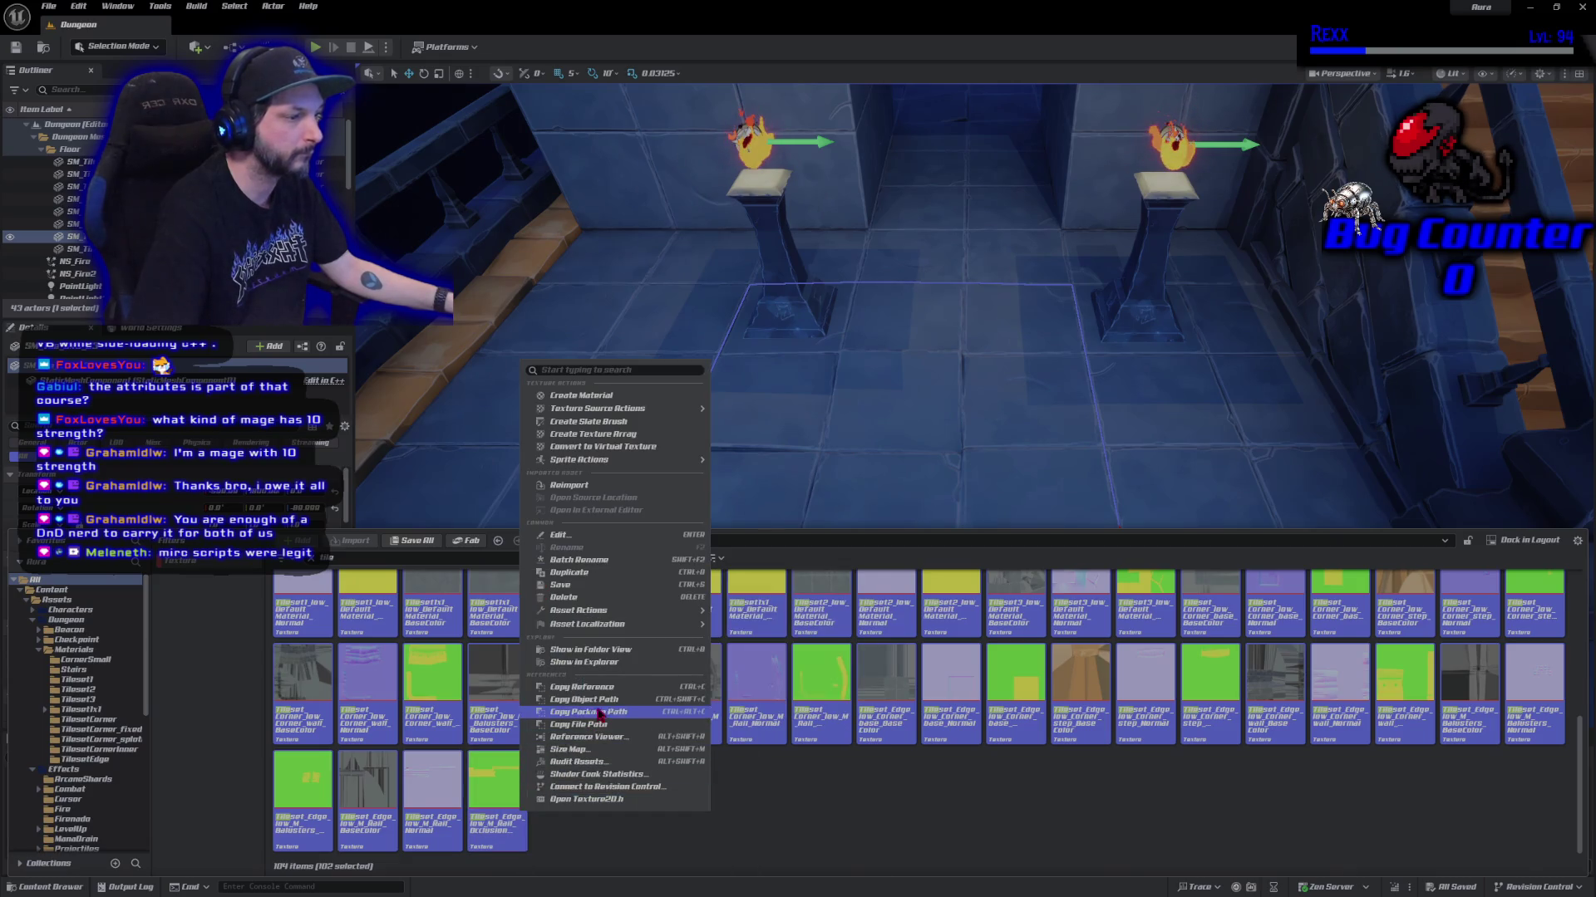
mouse_move(642, 625)
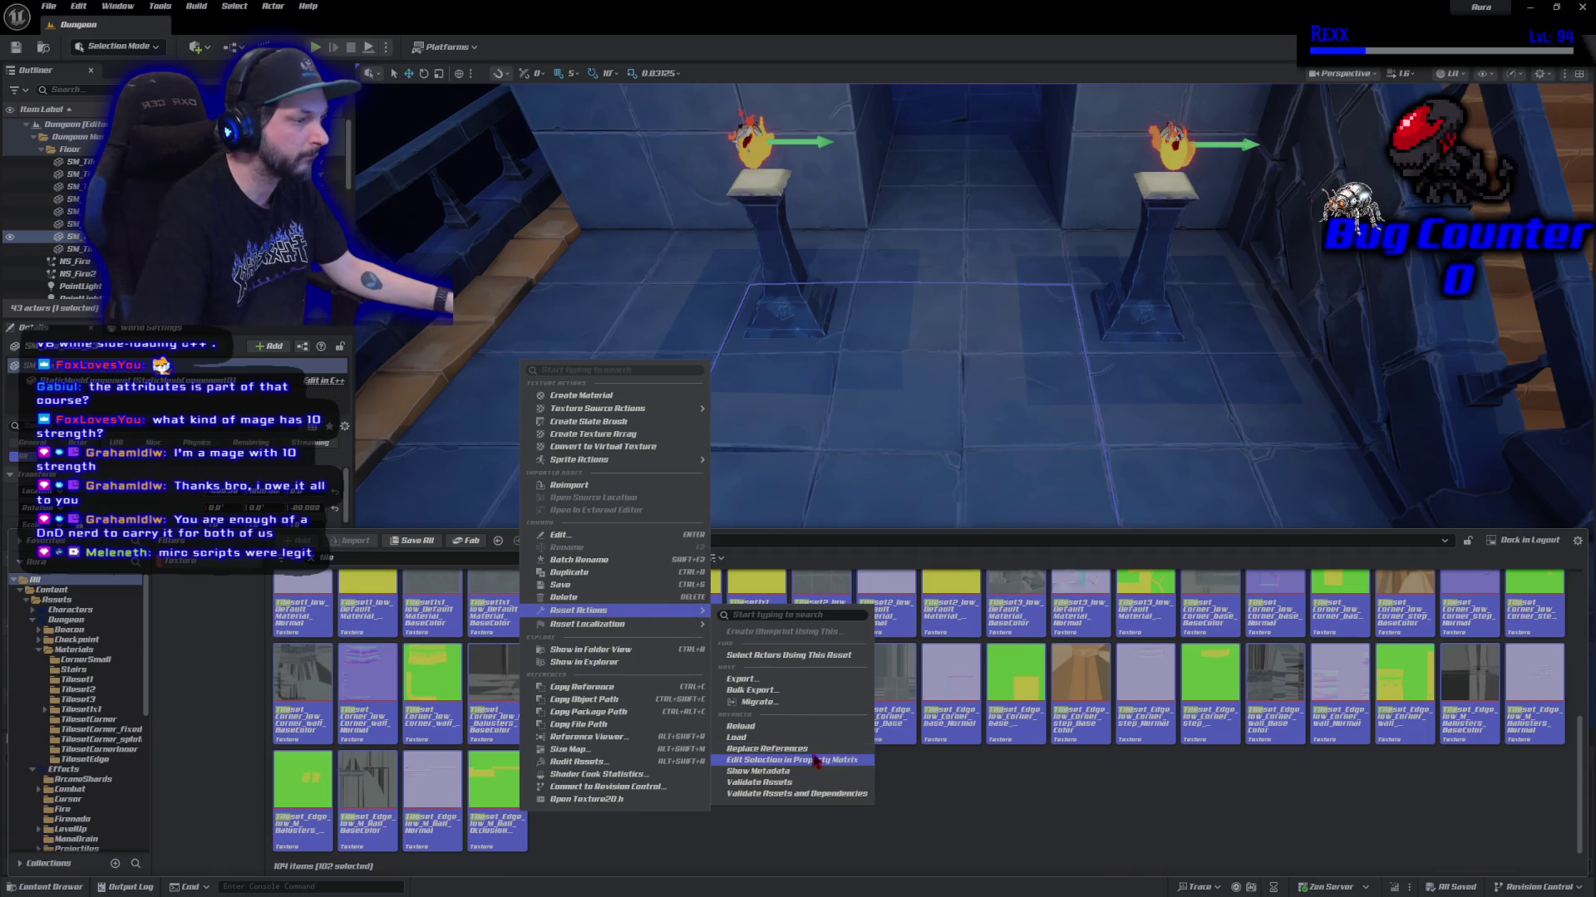
left_click(815, 762)
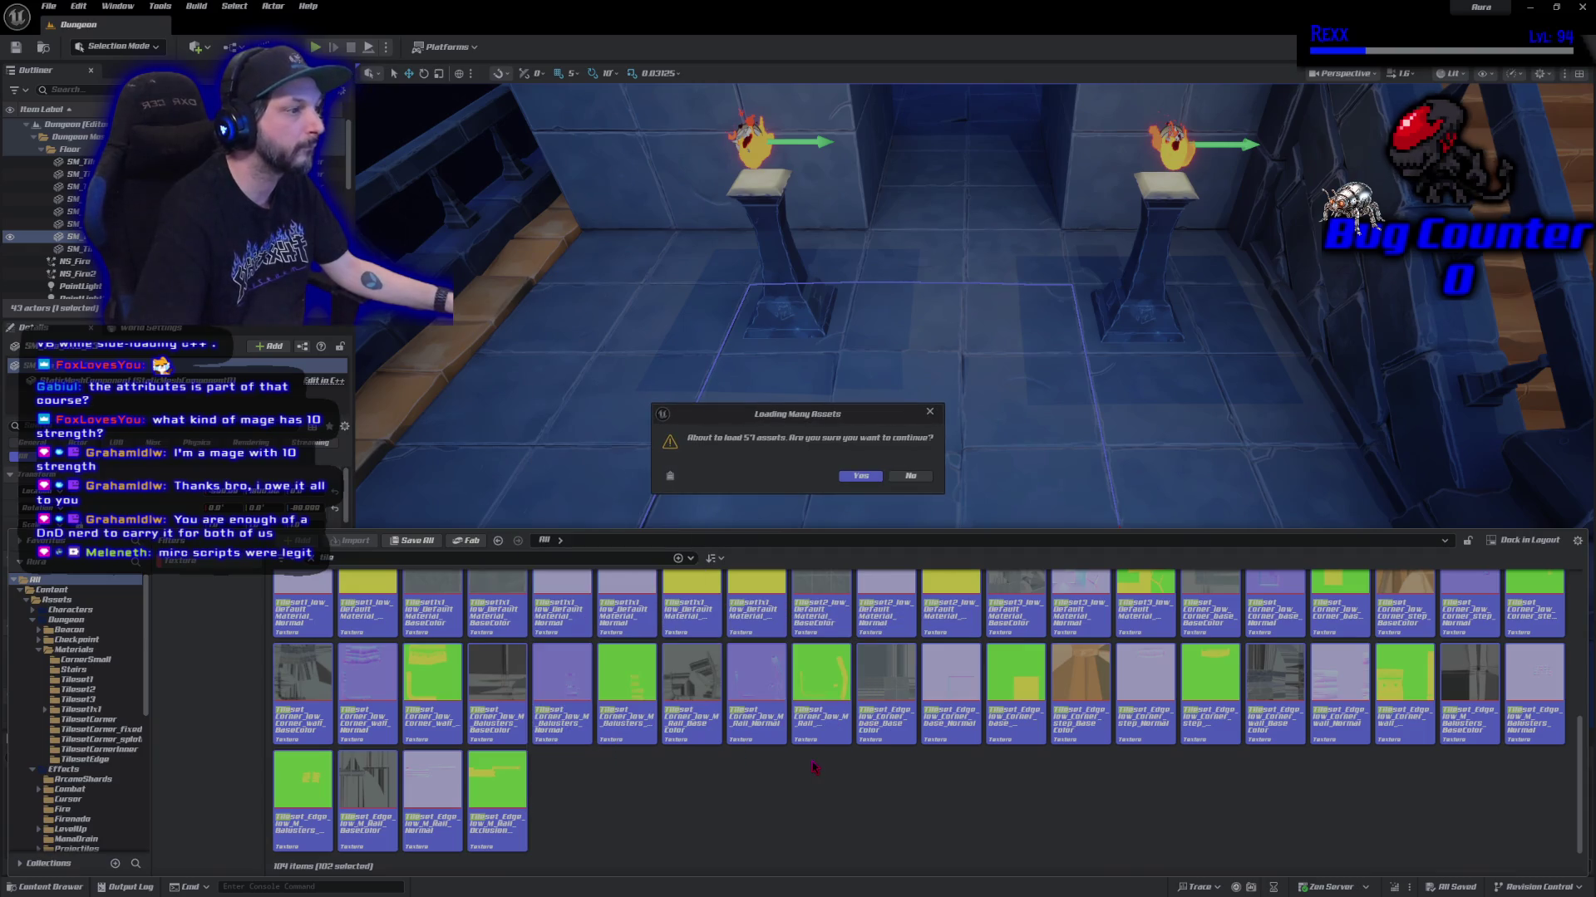
left_click(849, 474)
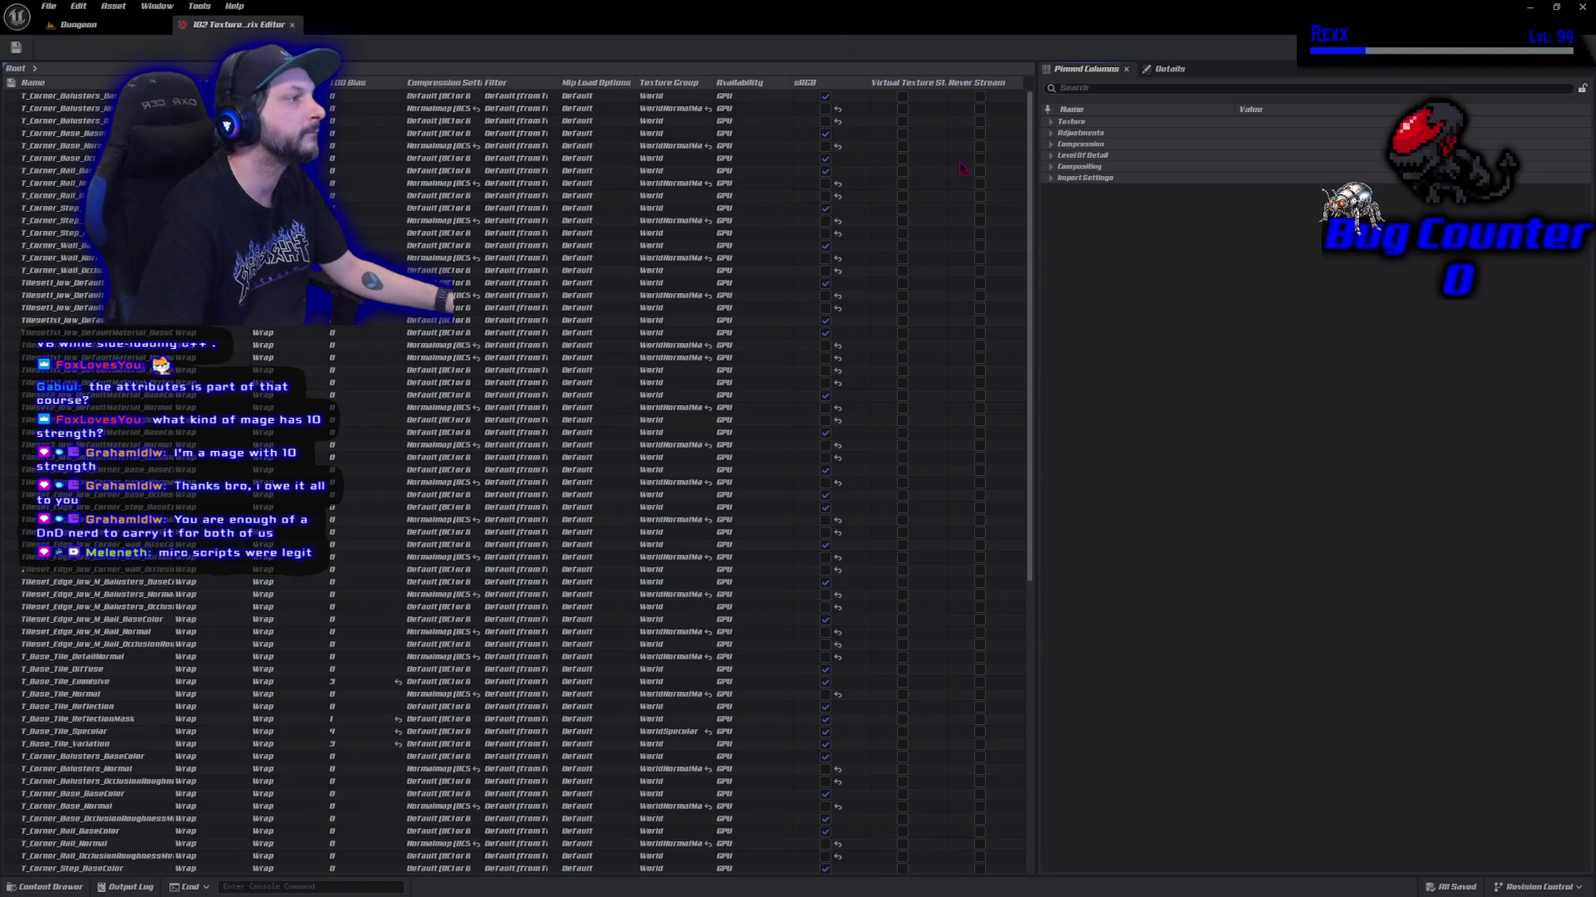
Cap the tile textures' Maximum Texture Size at 512, save them, and close the Property Matrix.
left_click(1054, 144)
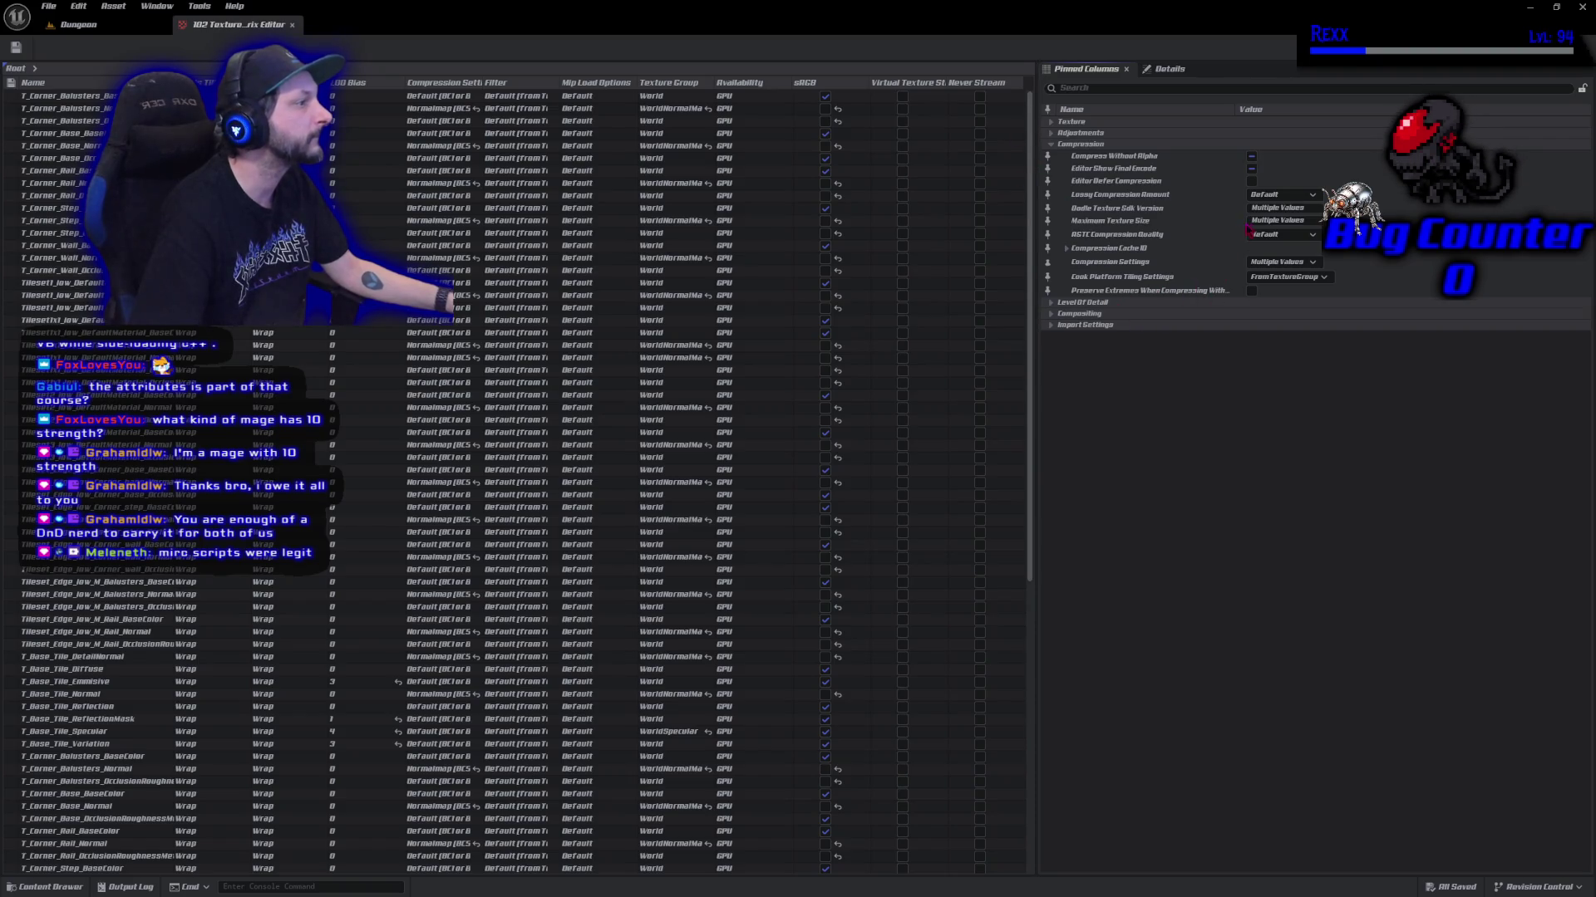
left_click(1275, 221)
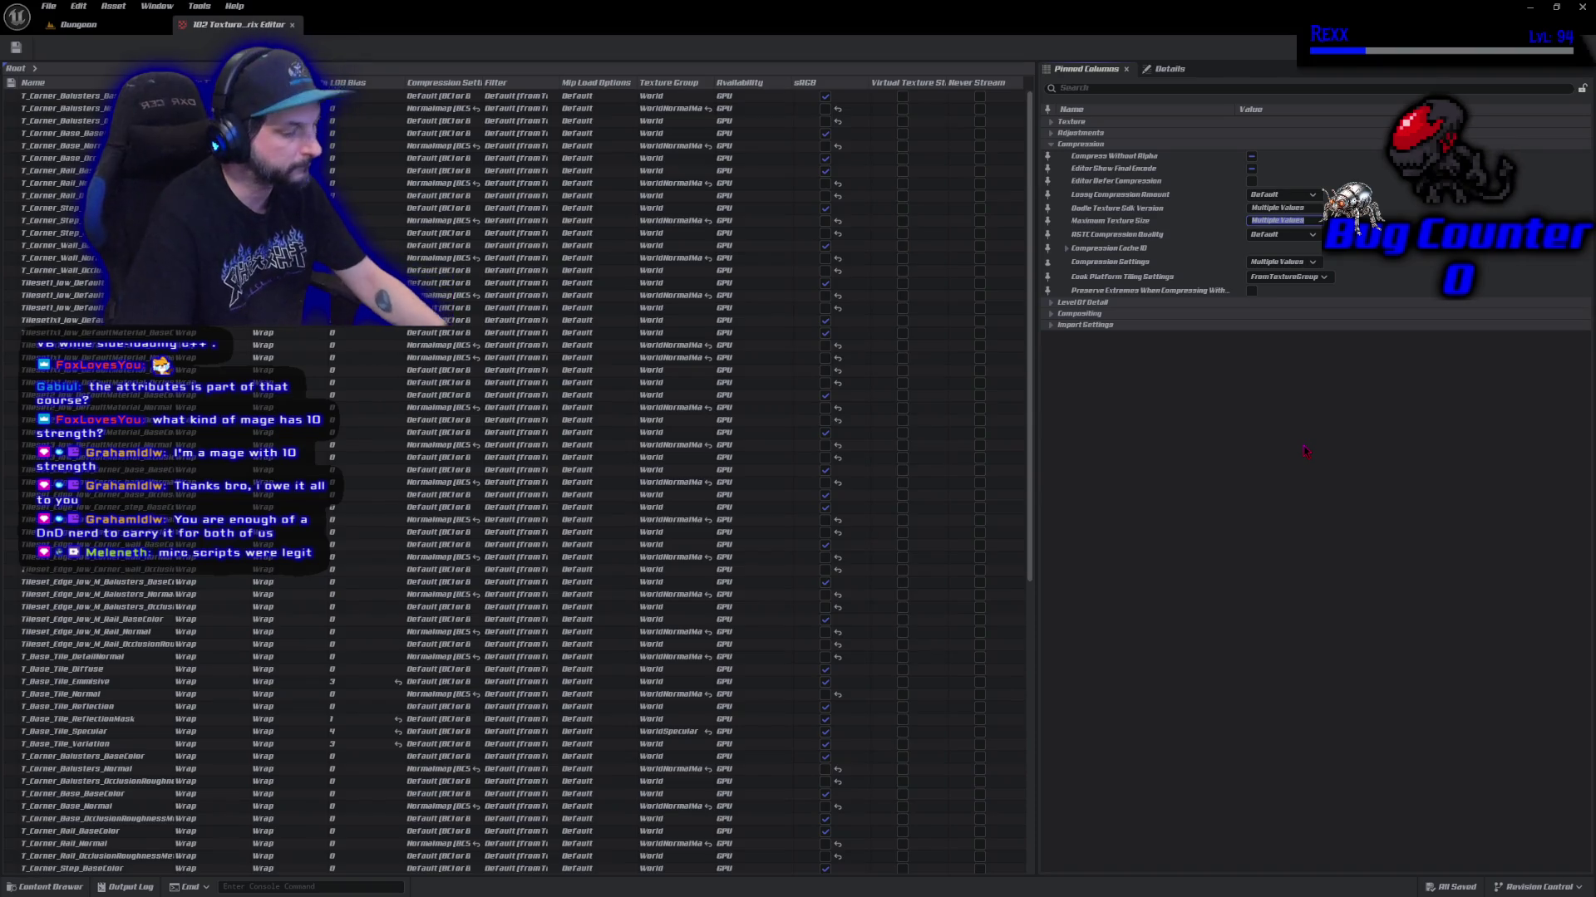
type("512")
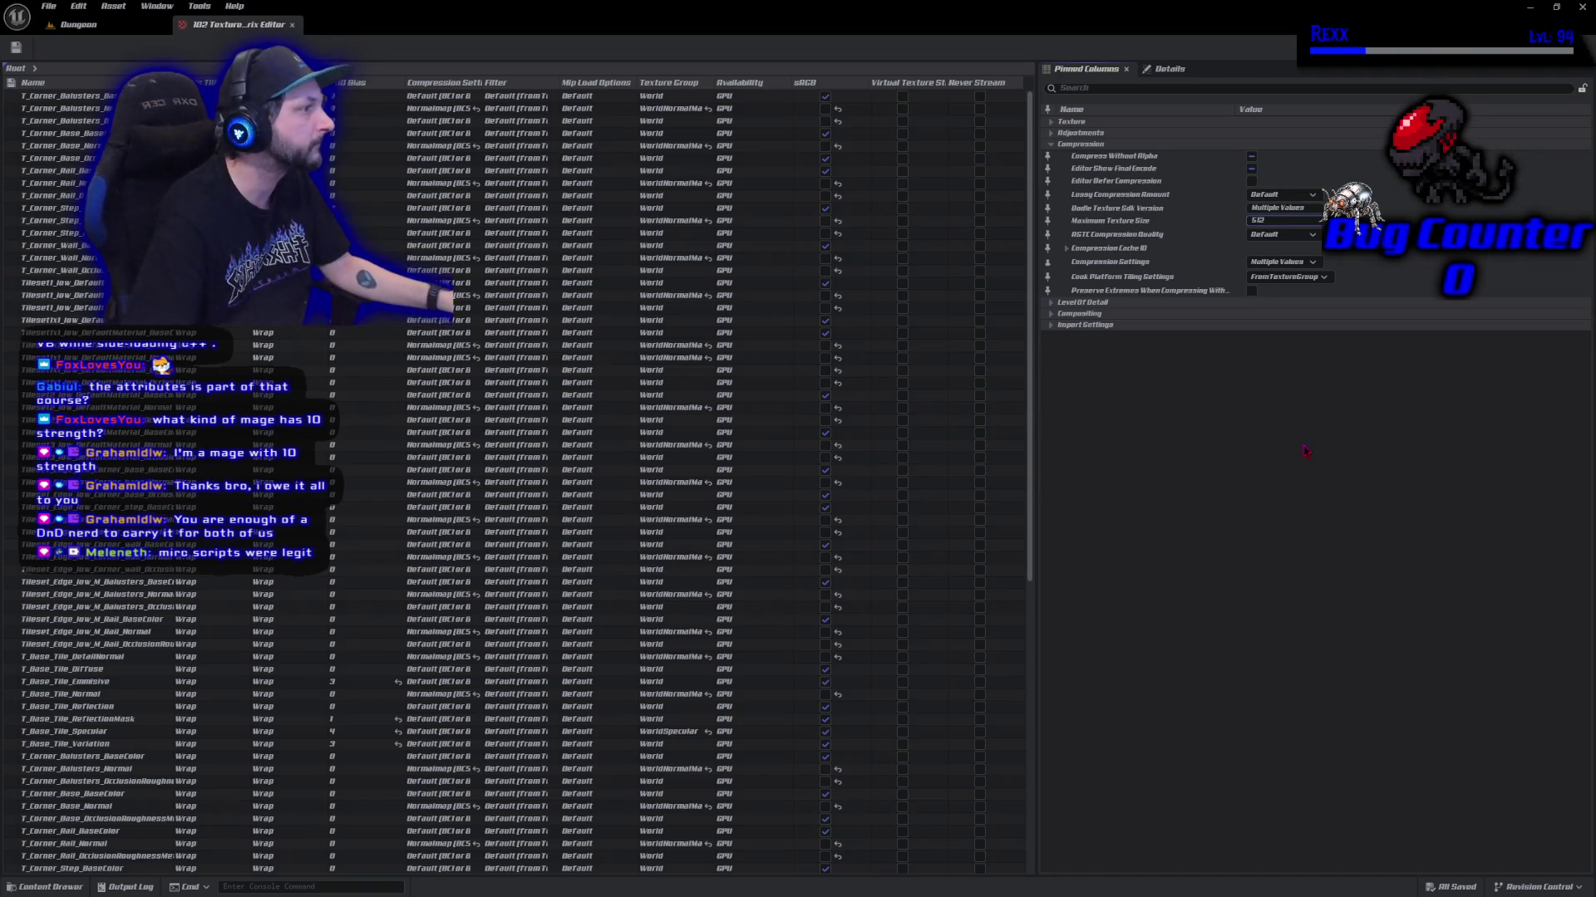
key("Return")
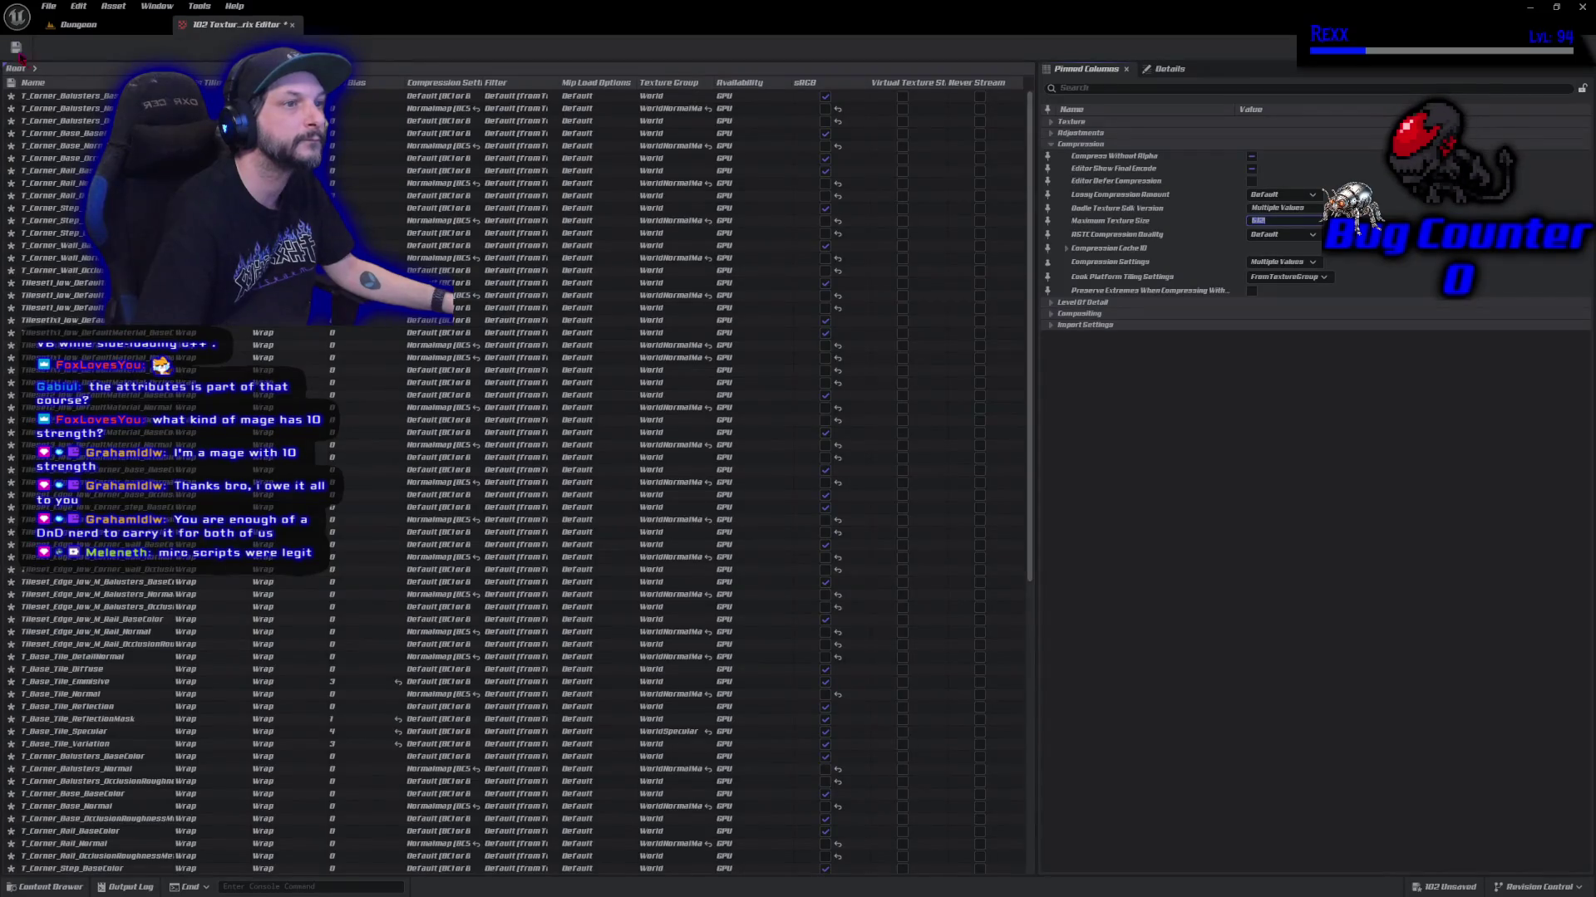
left_click(15, 48)
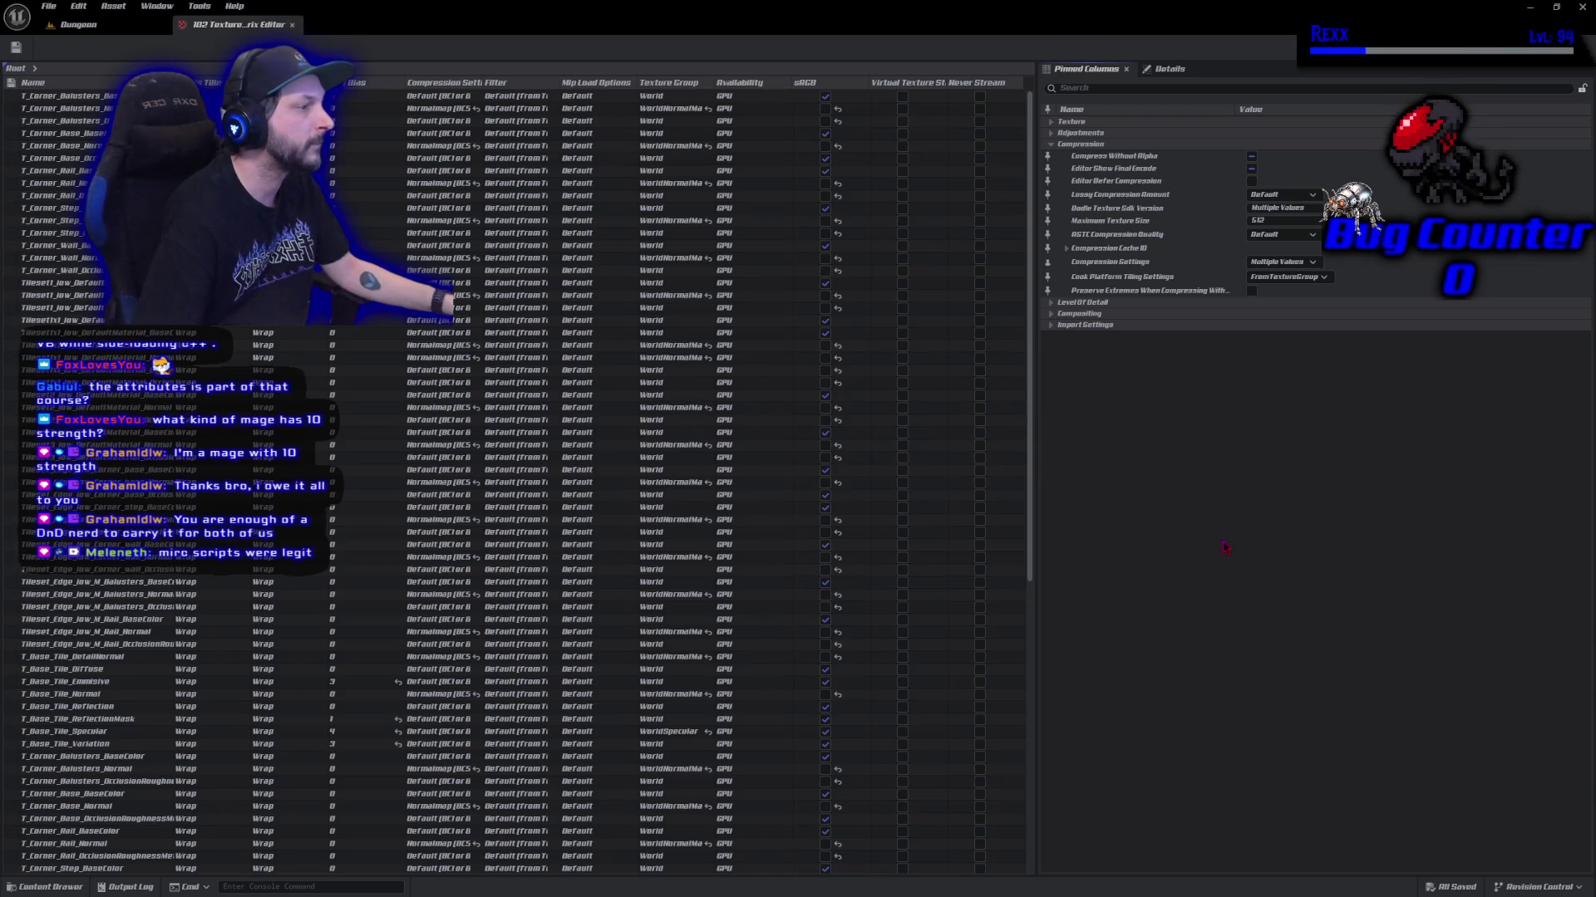
left_click(292, 25)
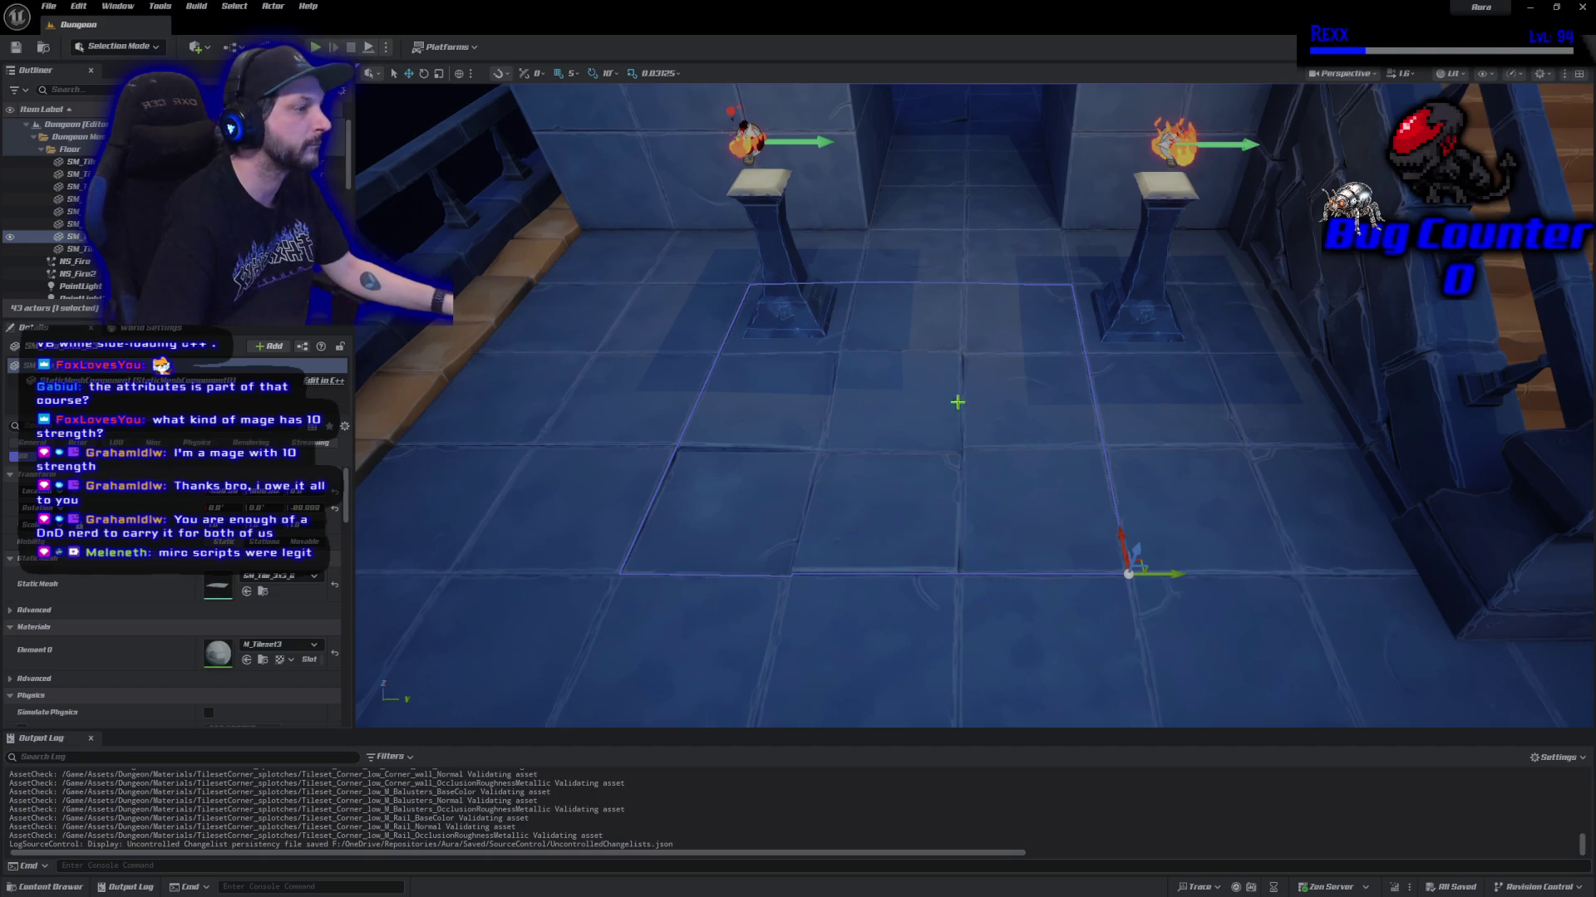
In Project Settings Maps & Modes, set Editor Startup Map and Game Default Map to Dungeon.
key("f")
scroll(972, 407, "down", 5)
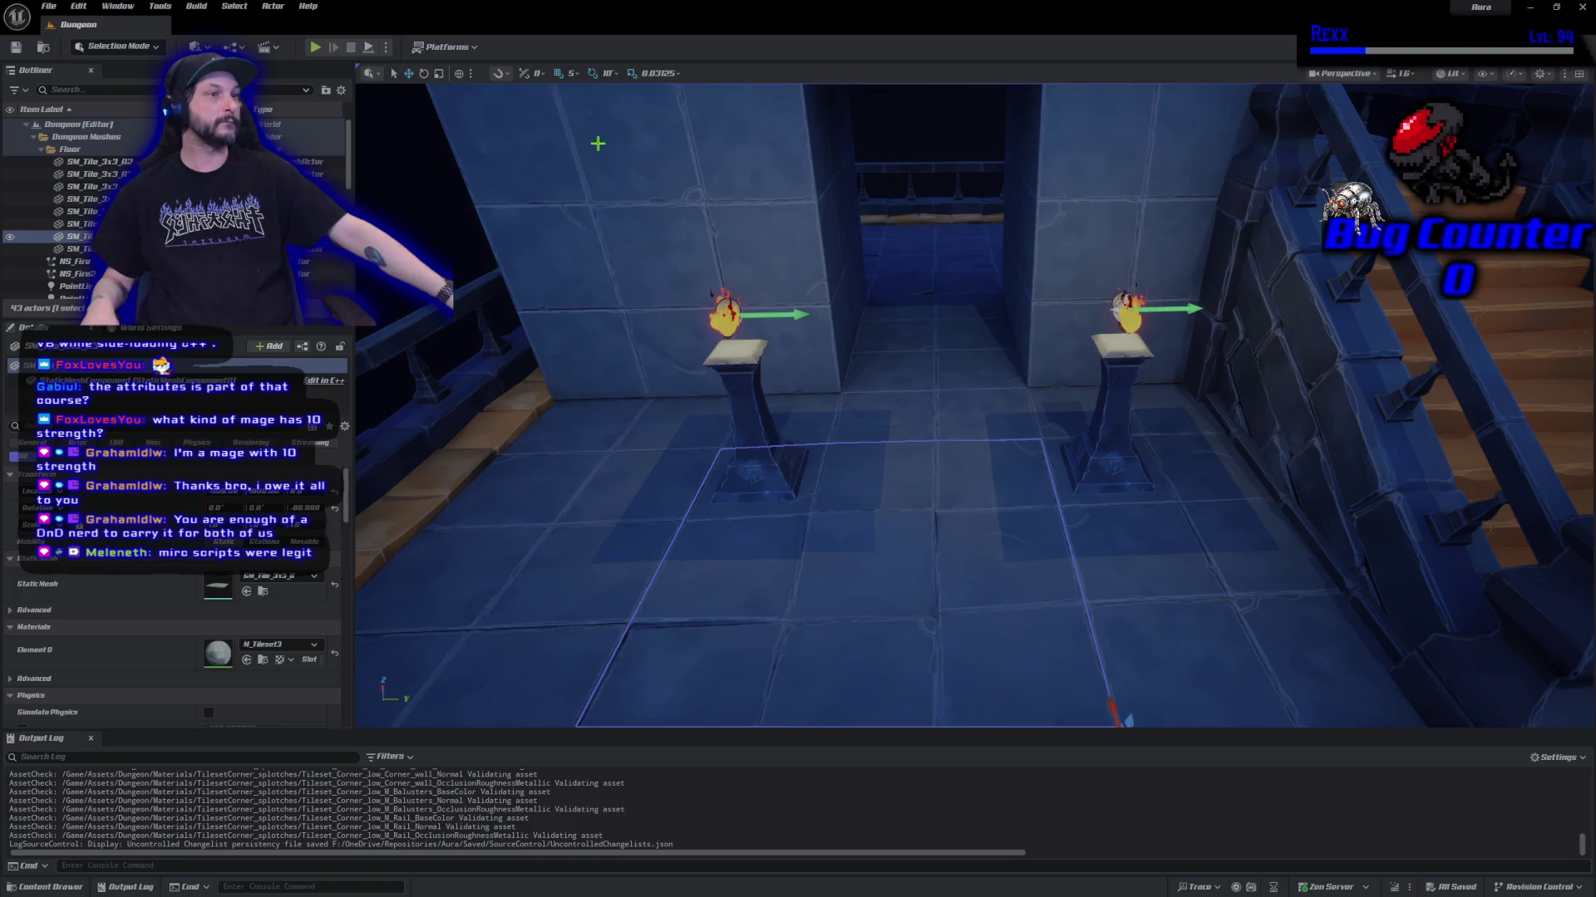
left_click(76, 7)
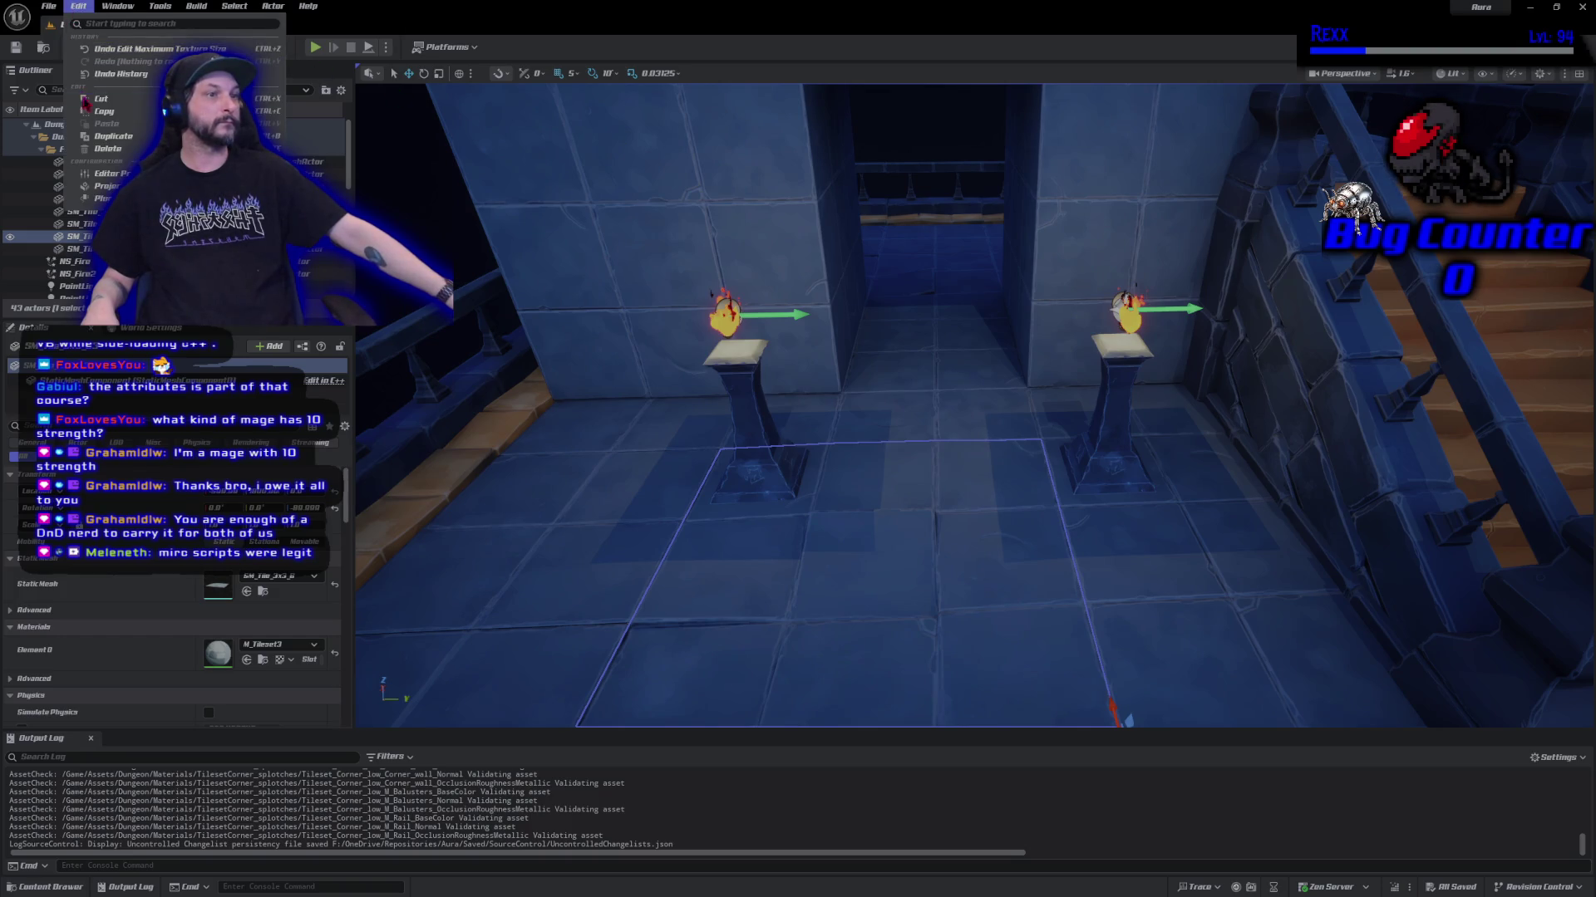
left_click(107, 186)
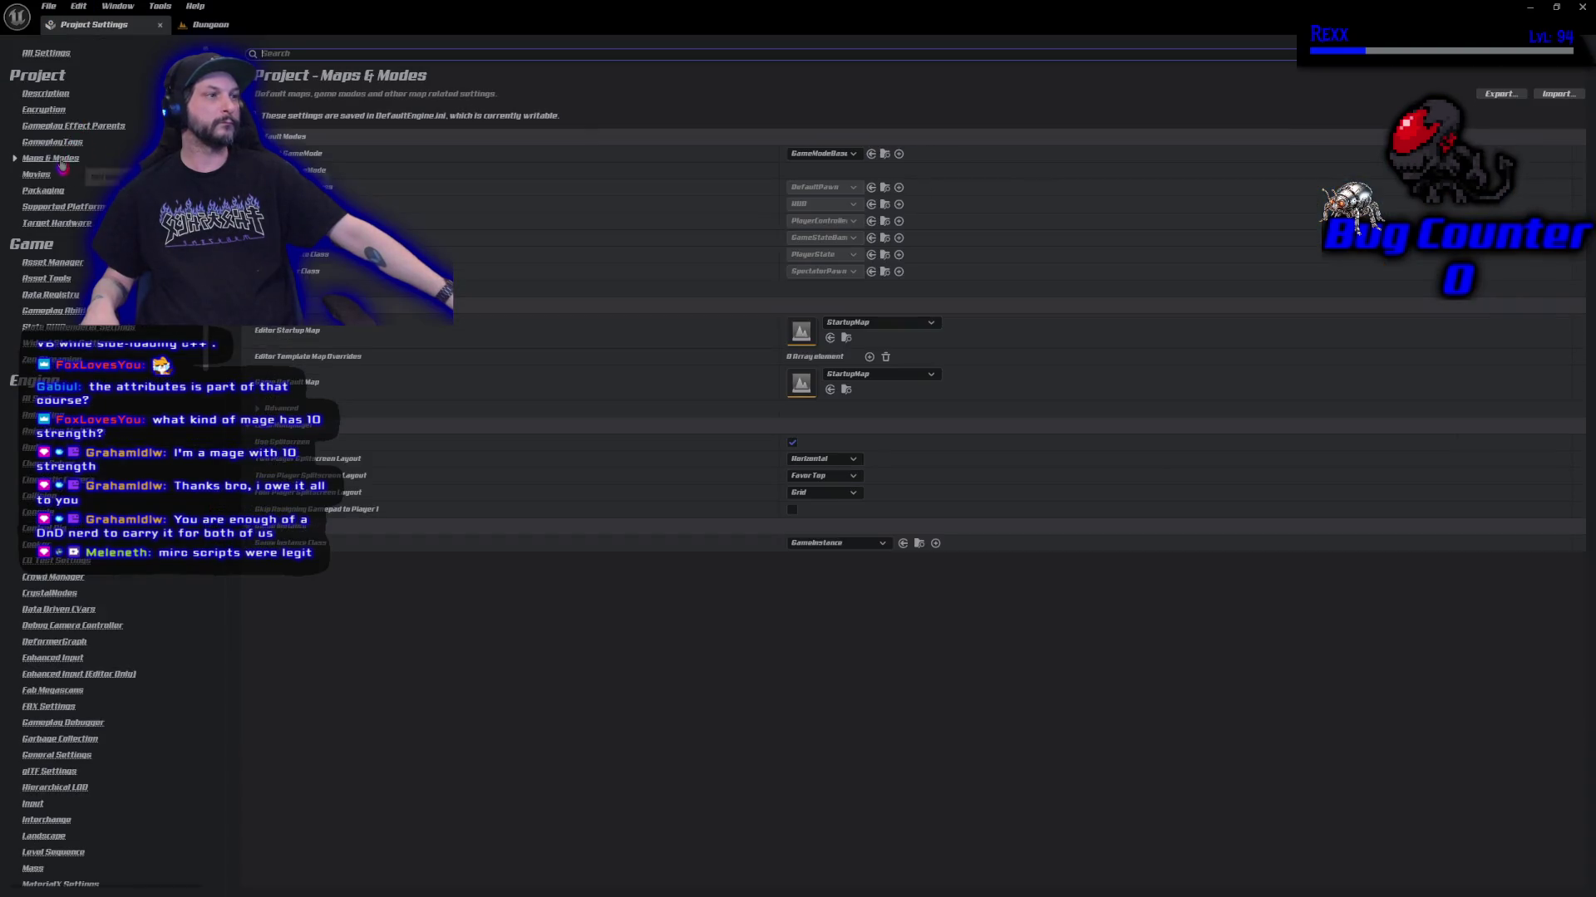
left_click(50, 158)
left_click(888, 327)
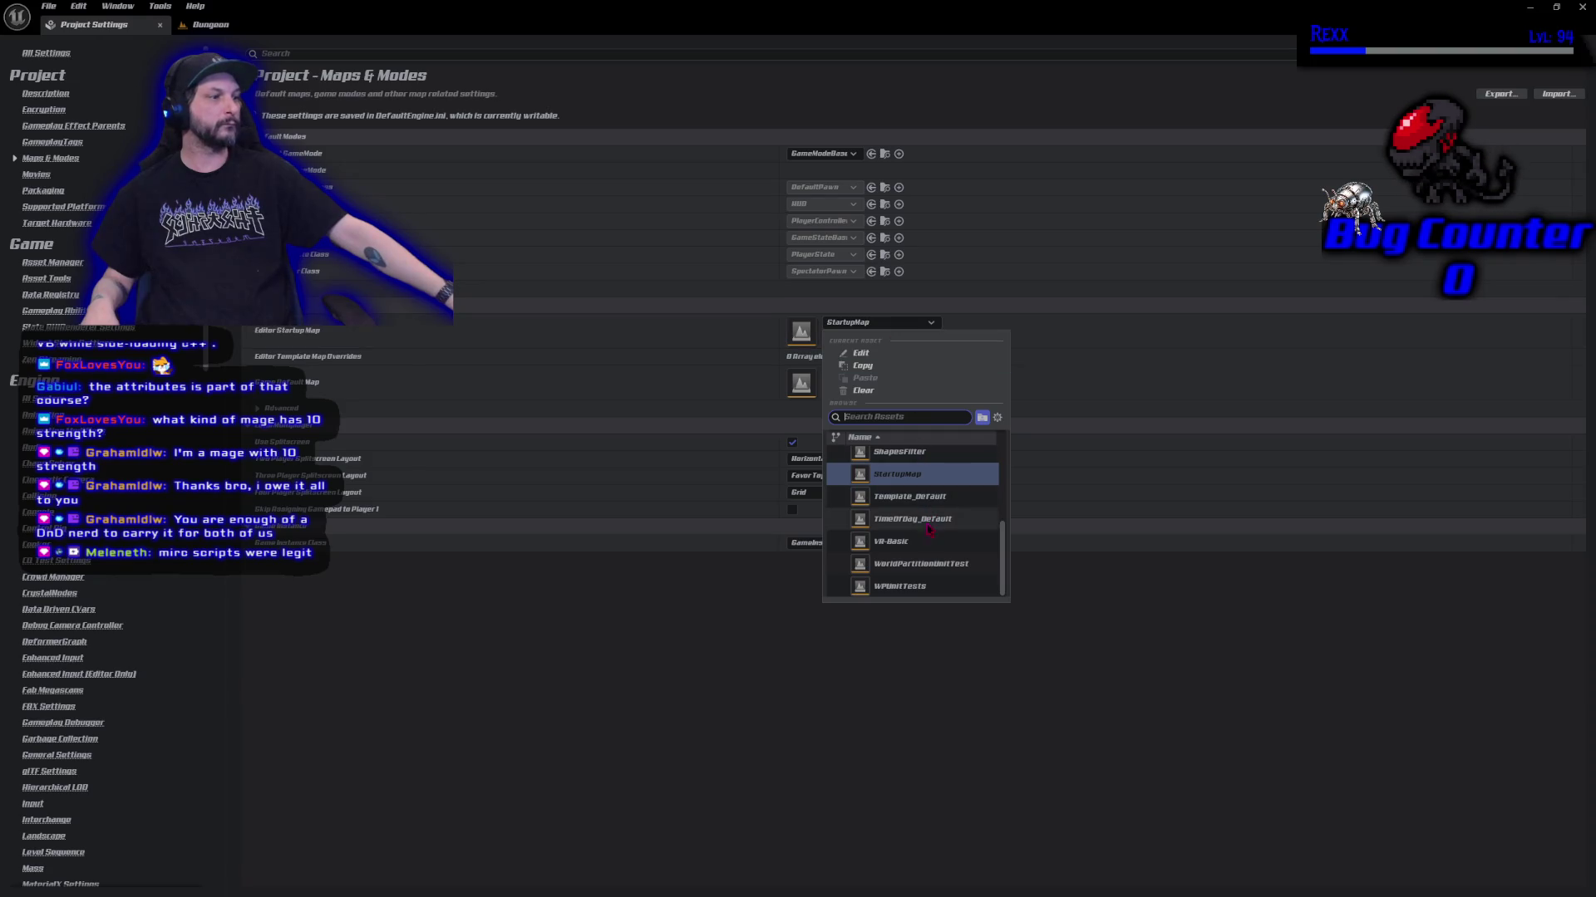
scroll(929, 543, "up", 2)
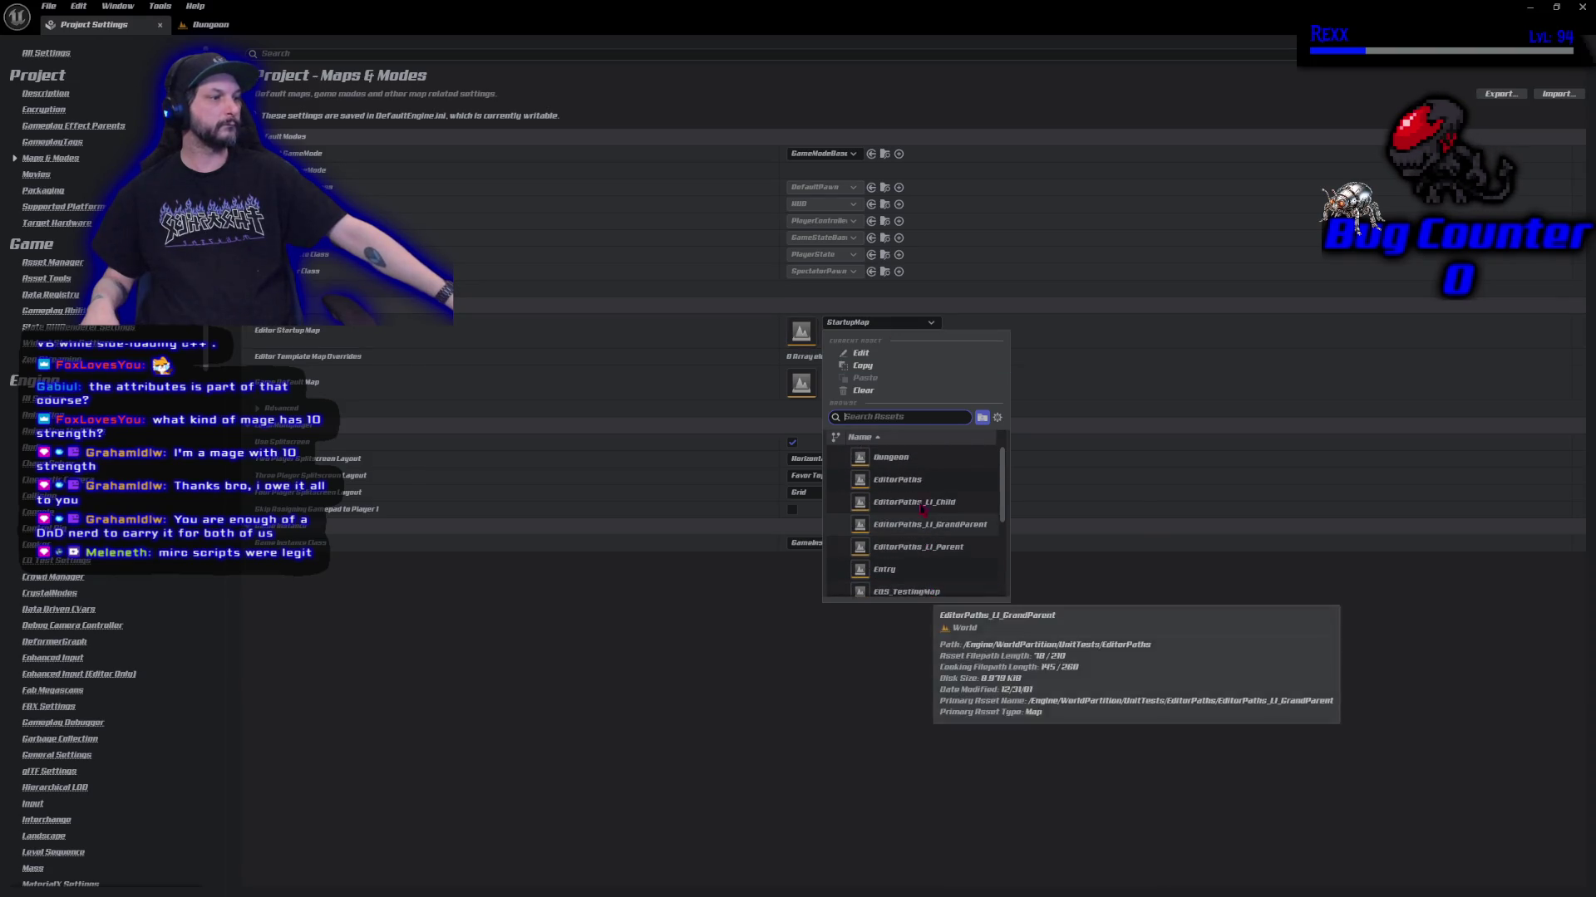
left_click(905, 459)
left_click(879, 374)
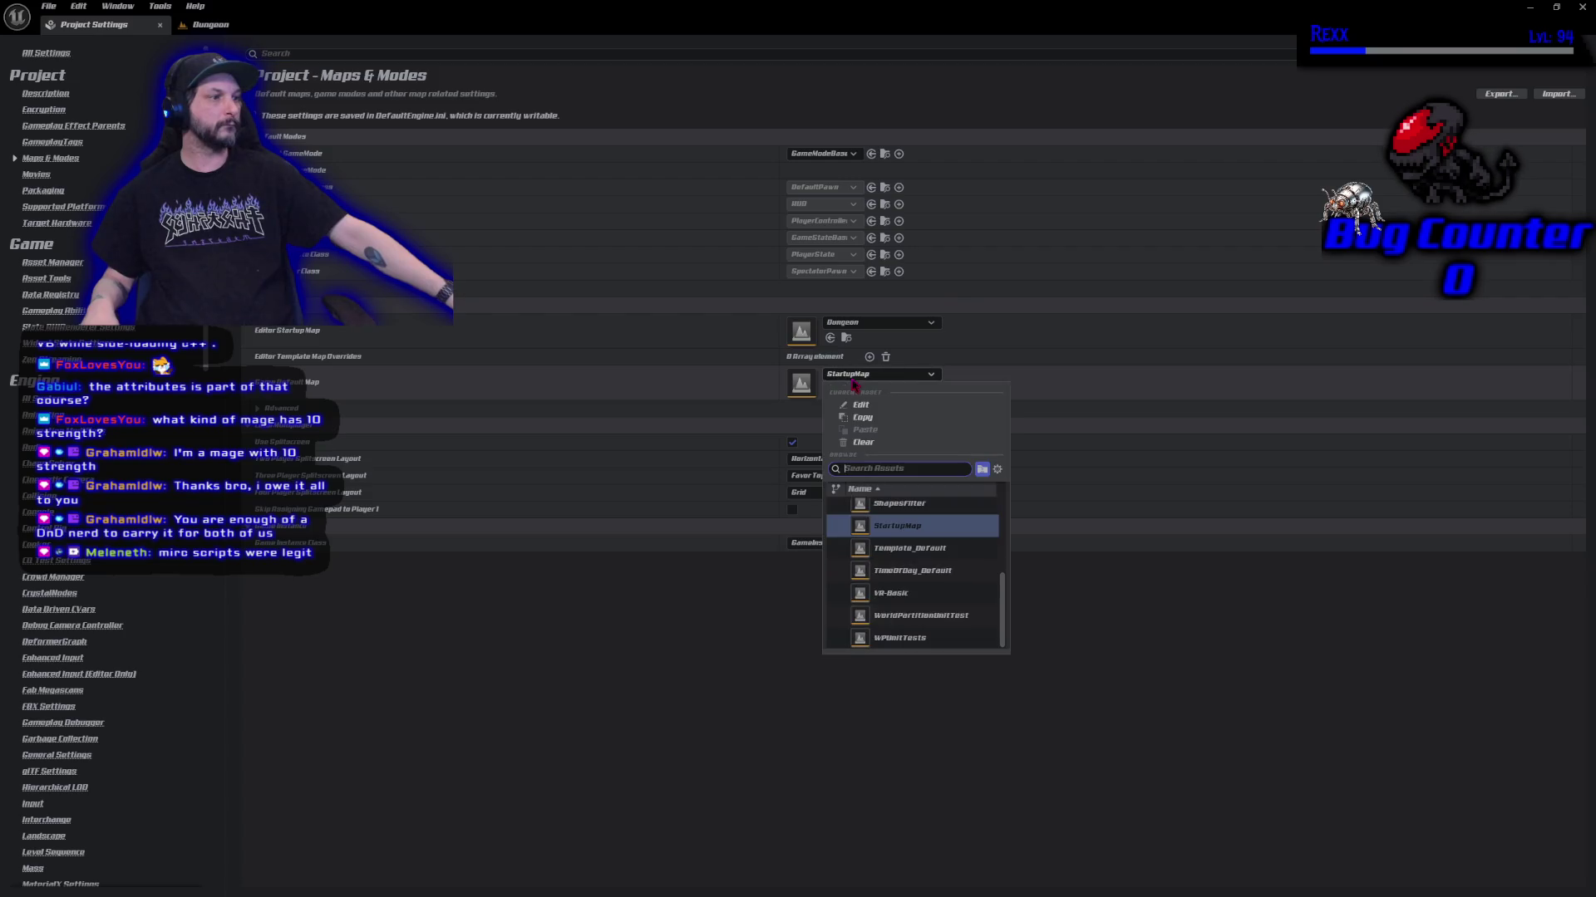
scroll(884, 523, "up", 3)
left_click(885, 512)
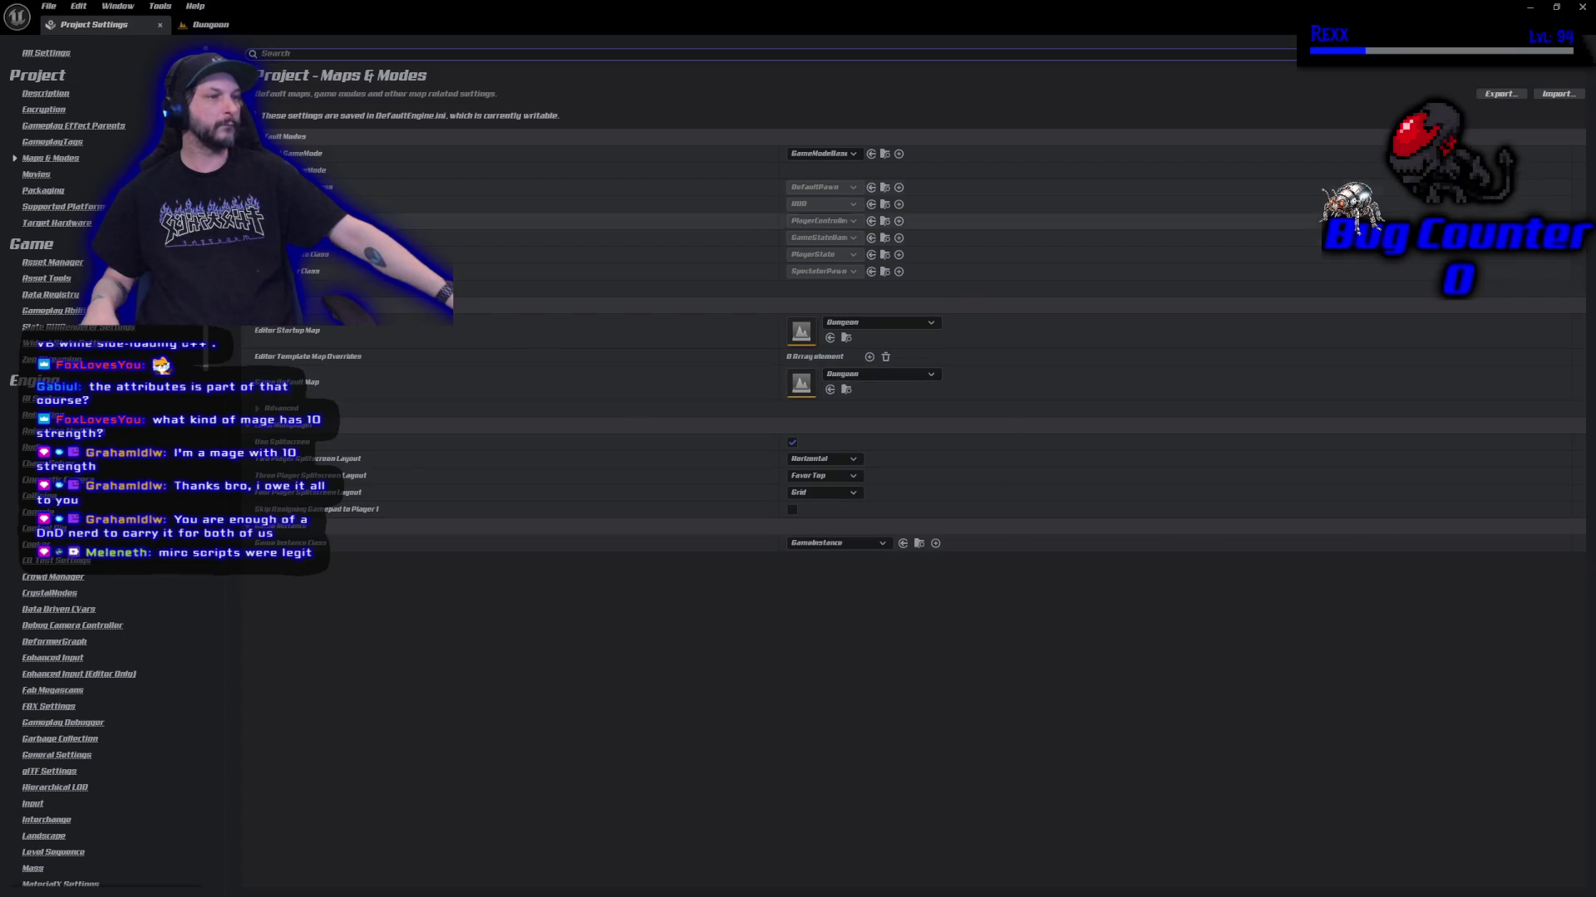
left_click(159, 25)
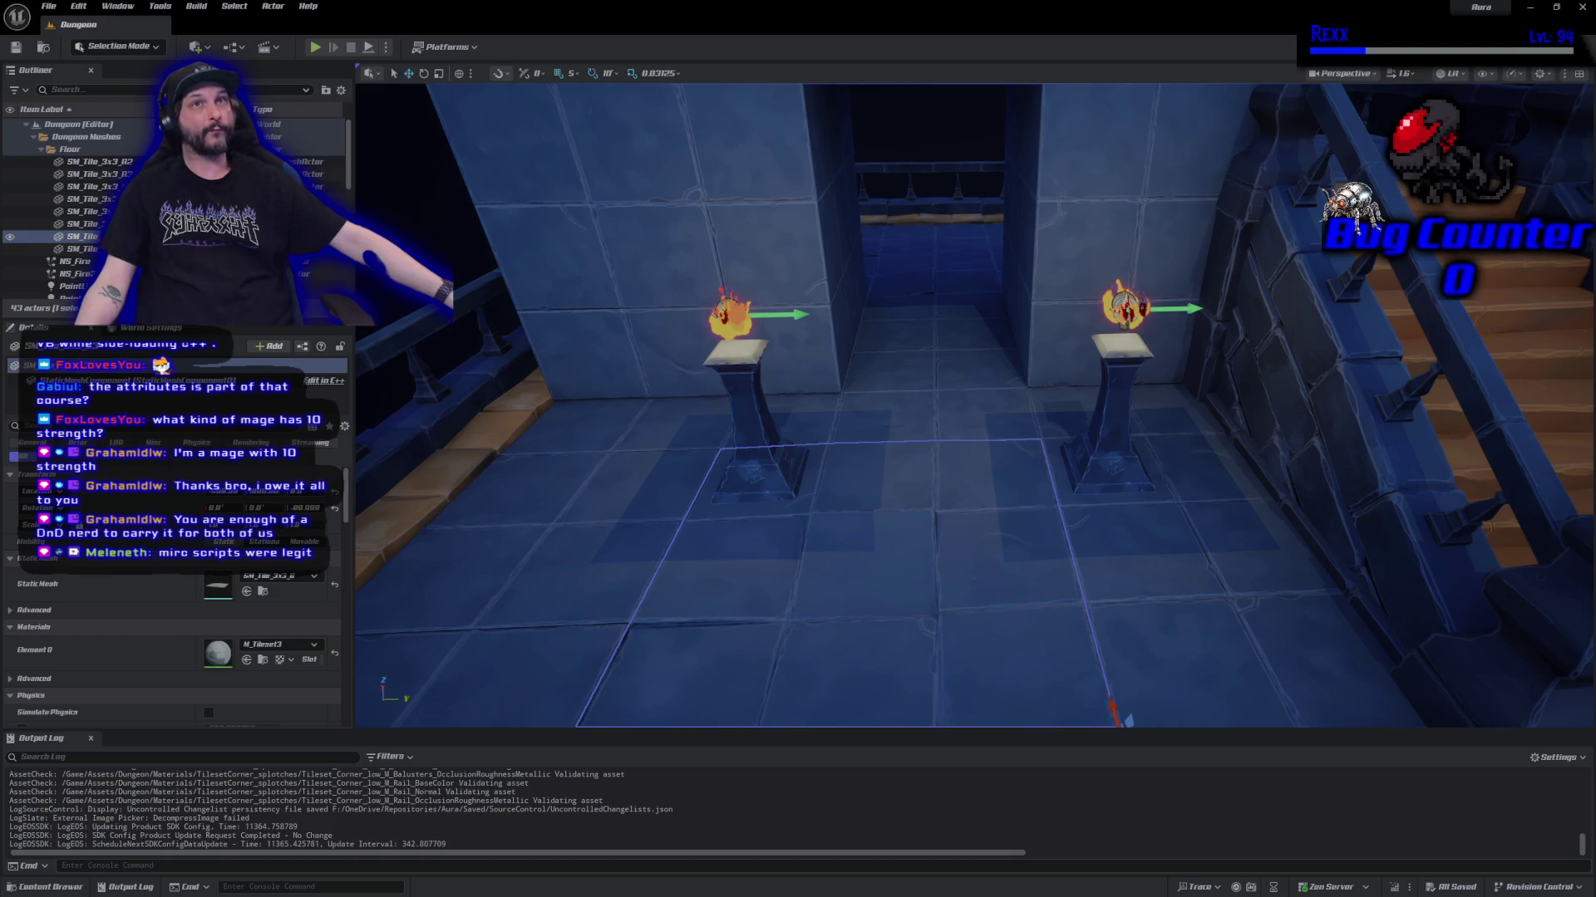
Search the content drawer for 'stair', select all twelve stair textures, and open them in the Property Matrix.
left_click(49, 887)
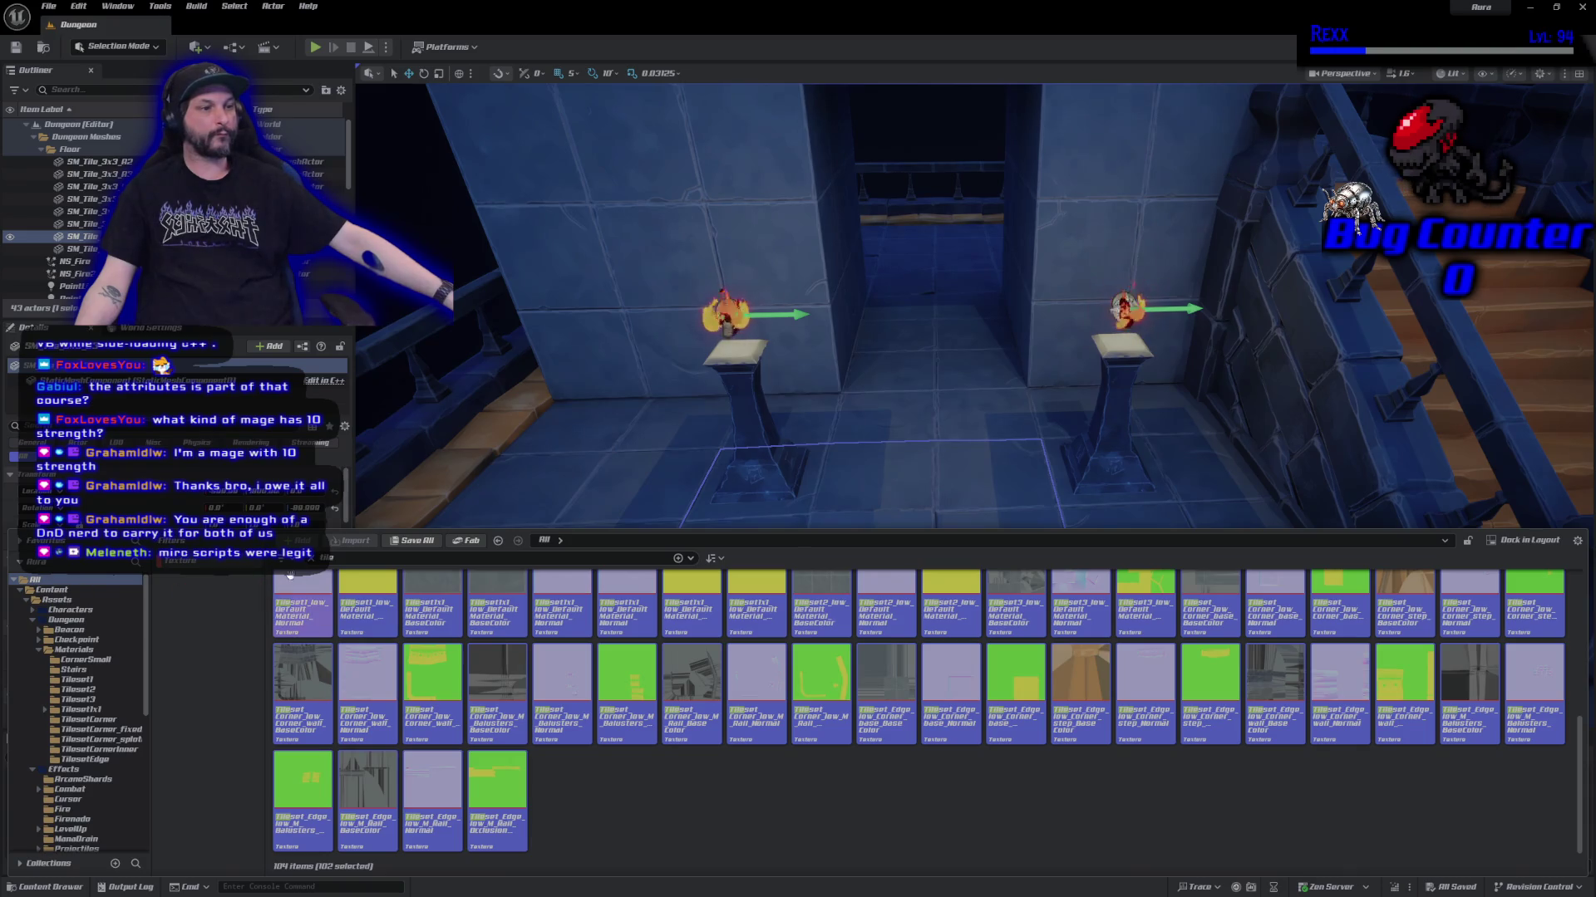
left_click(310, 558)
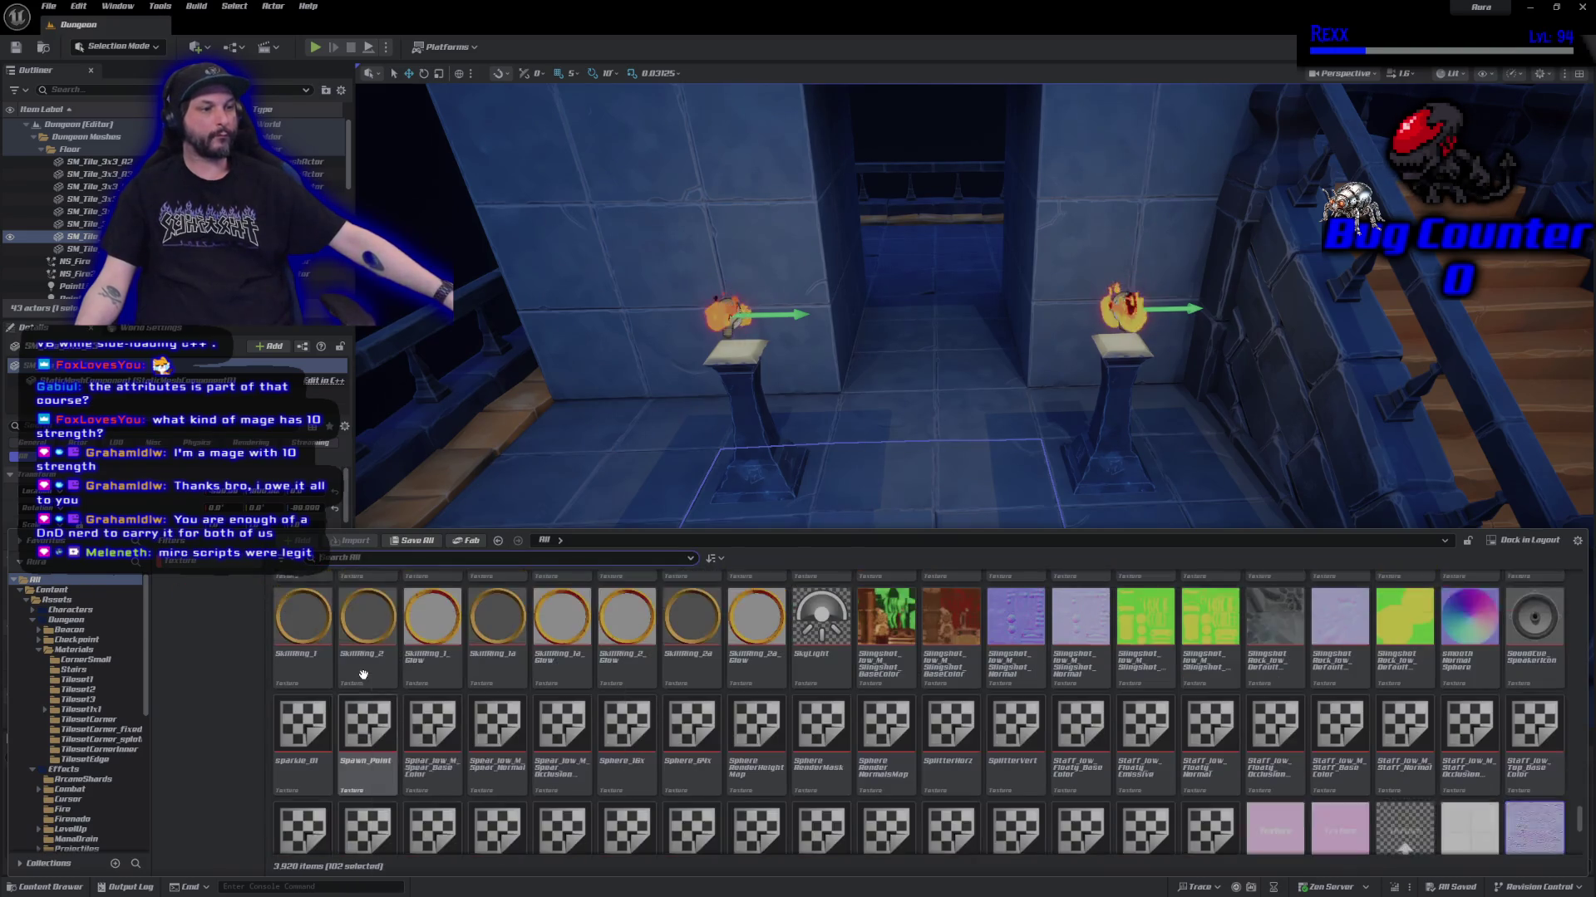
scroll(363, 675, "up", 10)
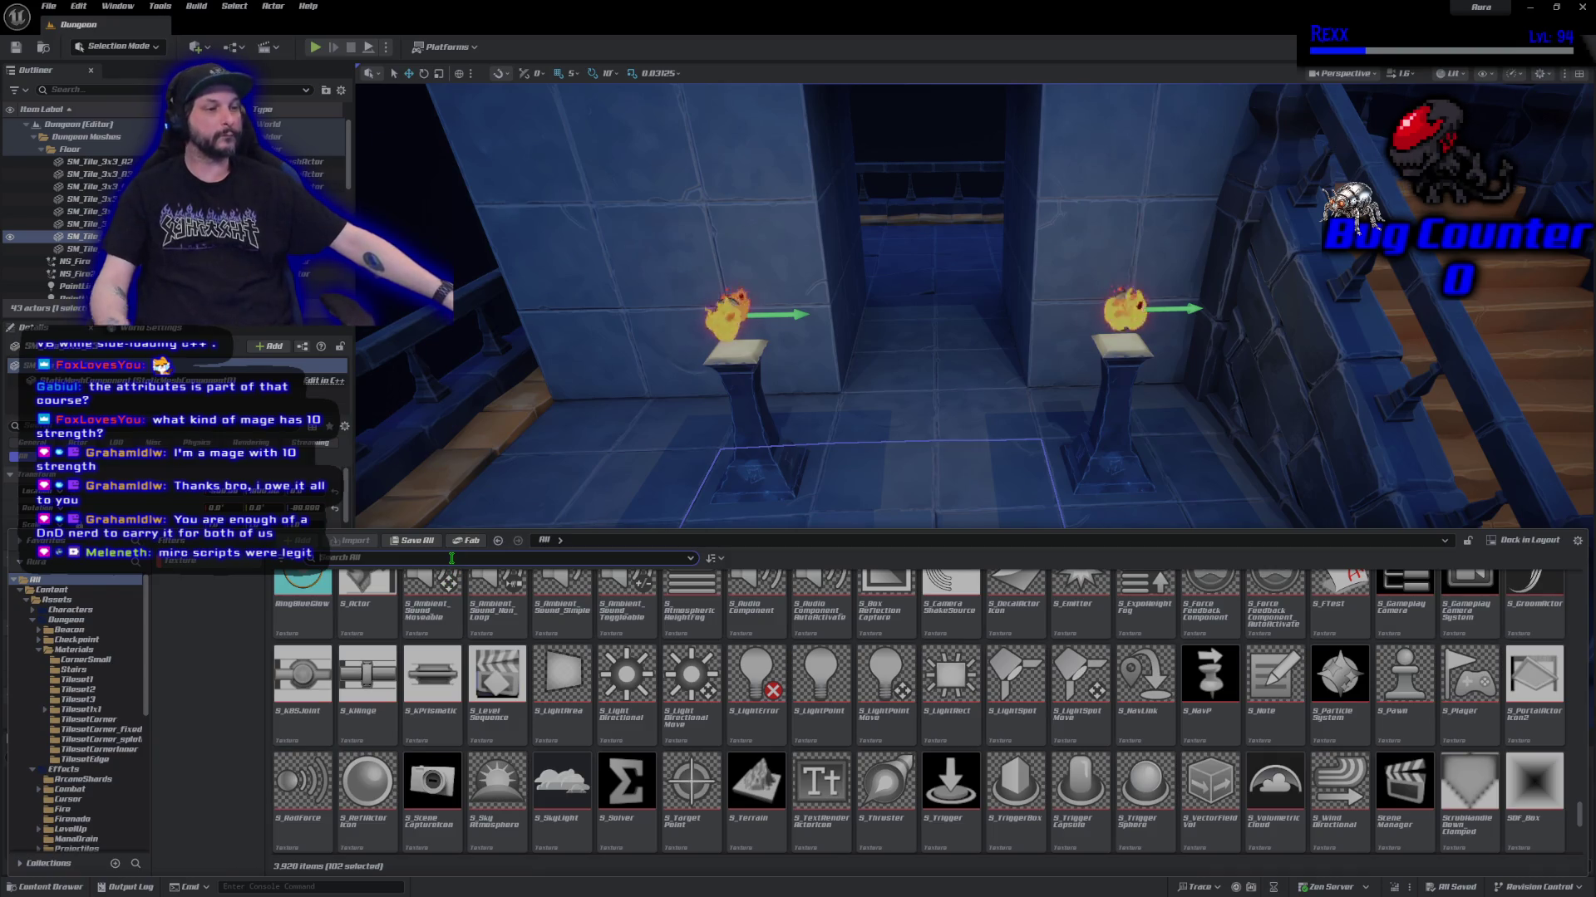
type("stair")
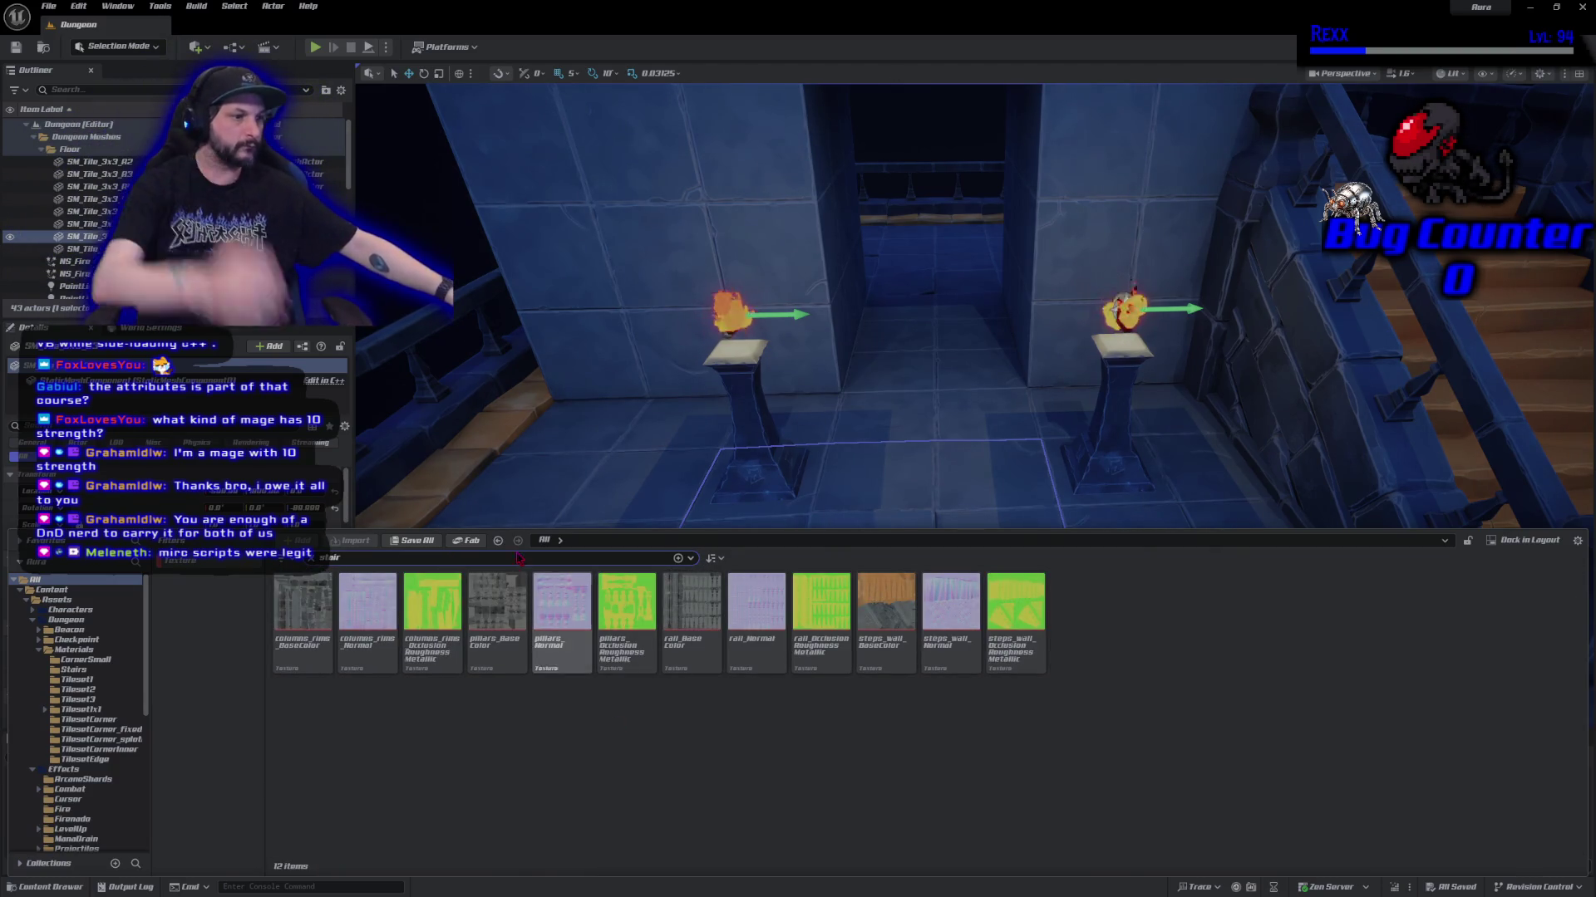
key("Down")
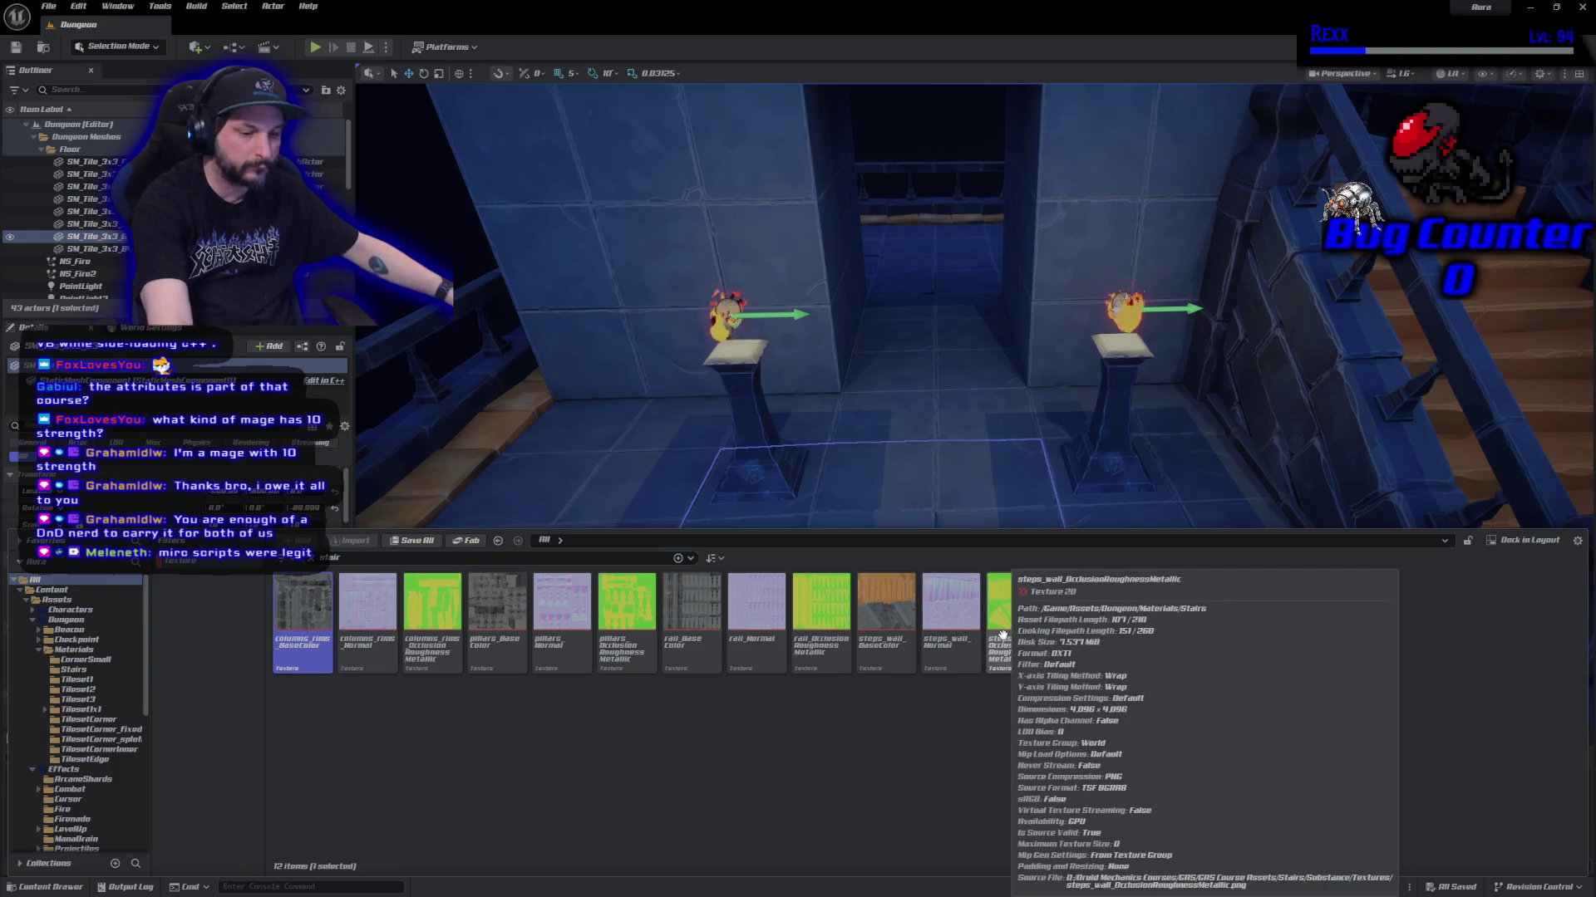
key("ctrl+a")
right_click(1002, 634)
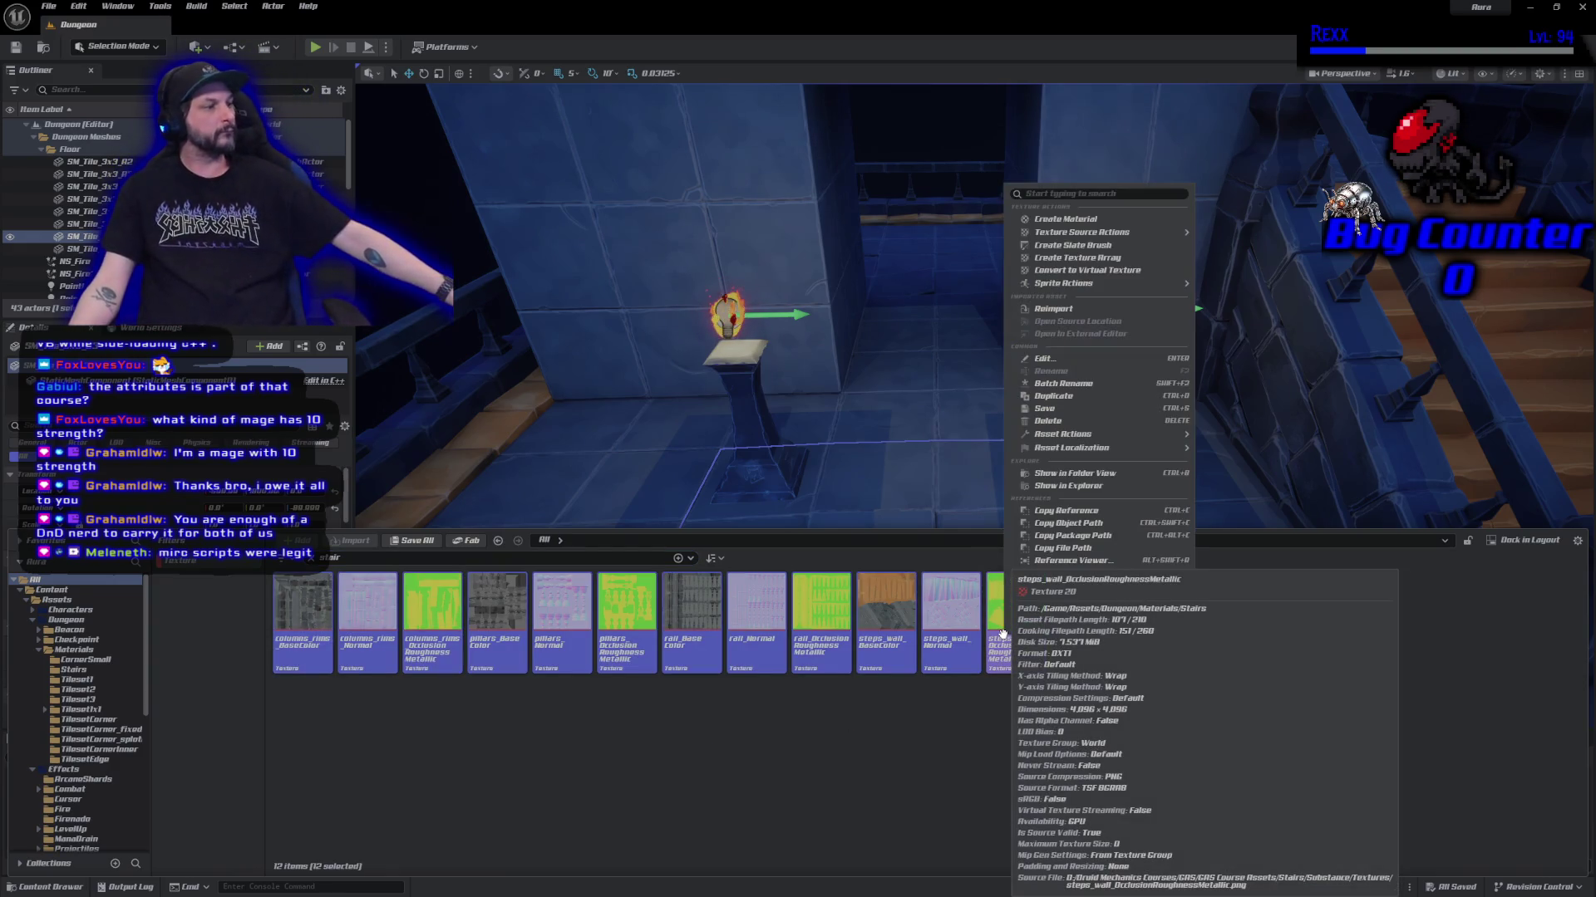
mouse_move(1105, 434)
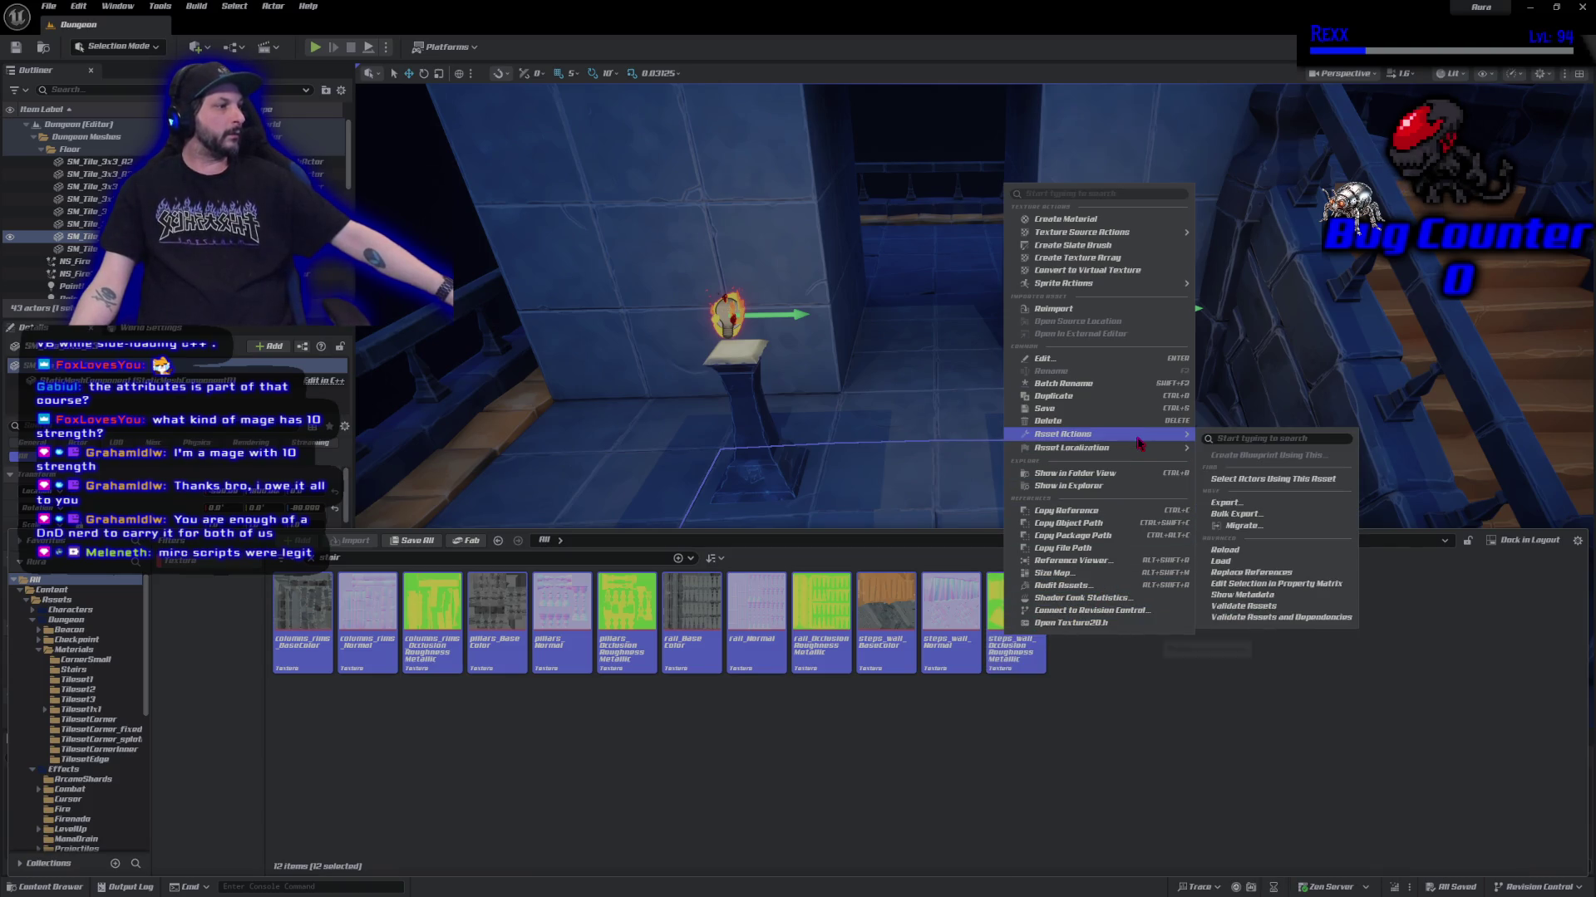
left_click(1309, 586)
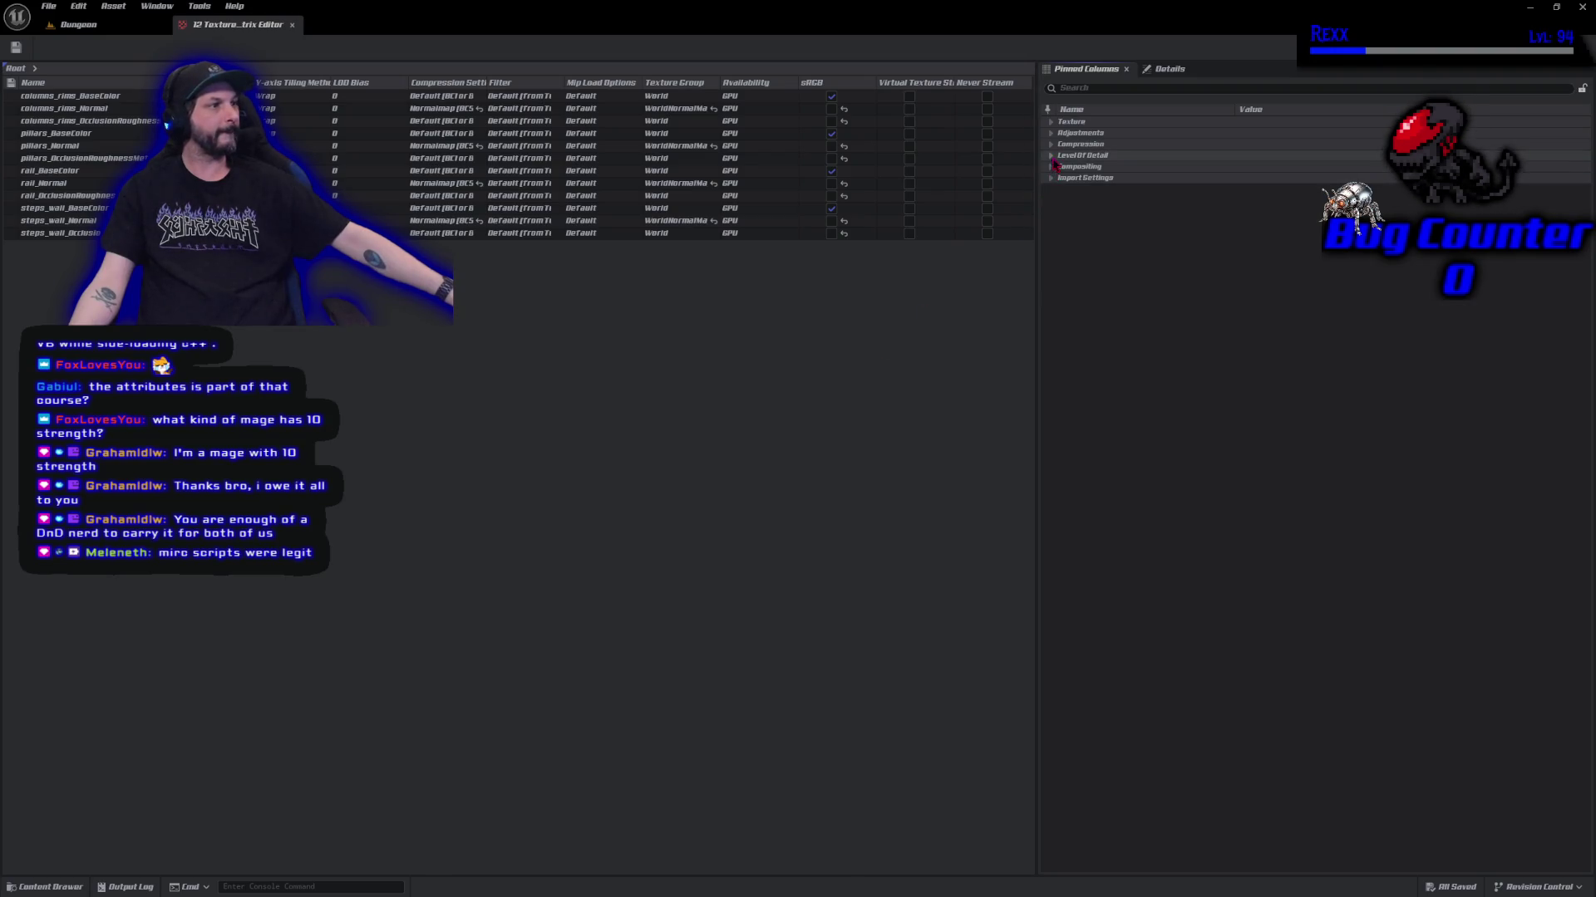
Set the twelve stair textures' Maximum Texture Size to 512, save them, and close the grid.
left_click(1051, 145)
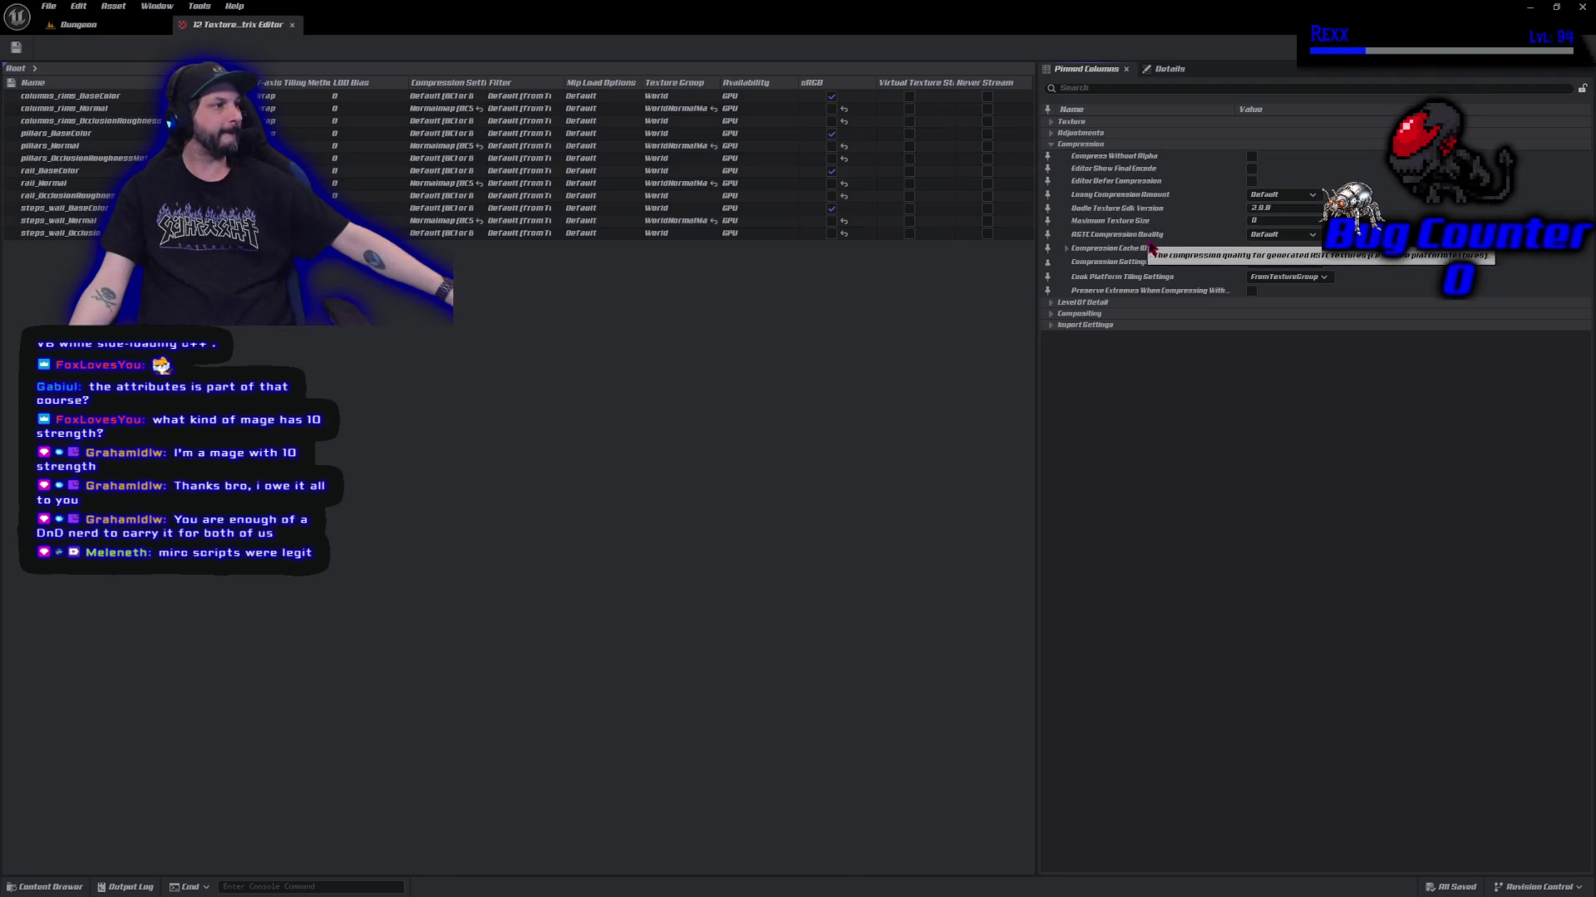
left_click(1277, 222)
type("512")
key("Return")
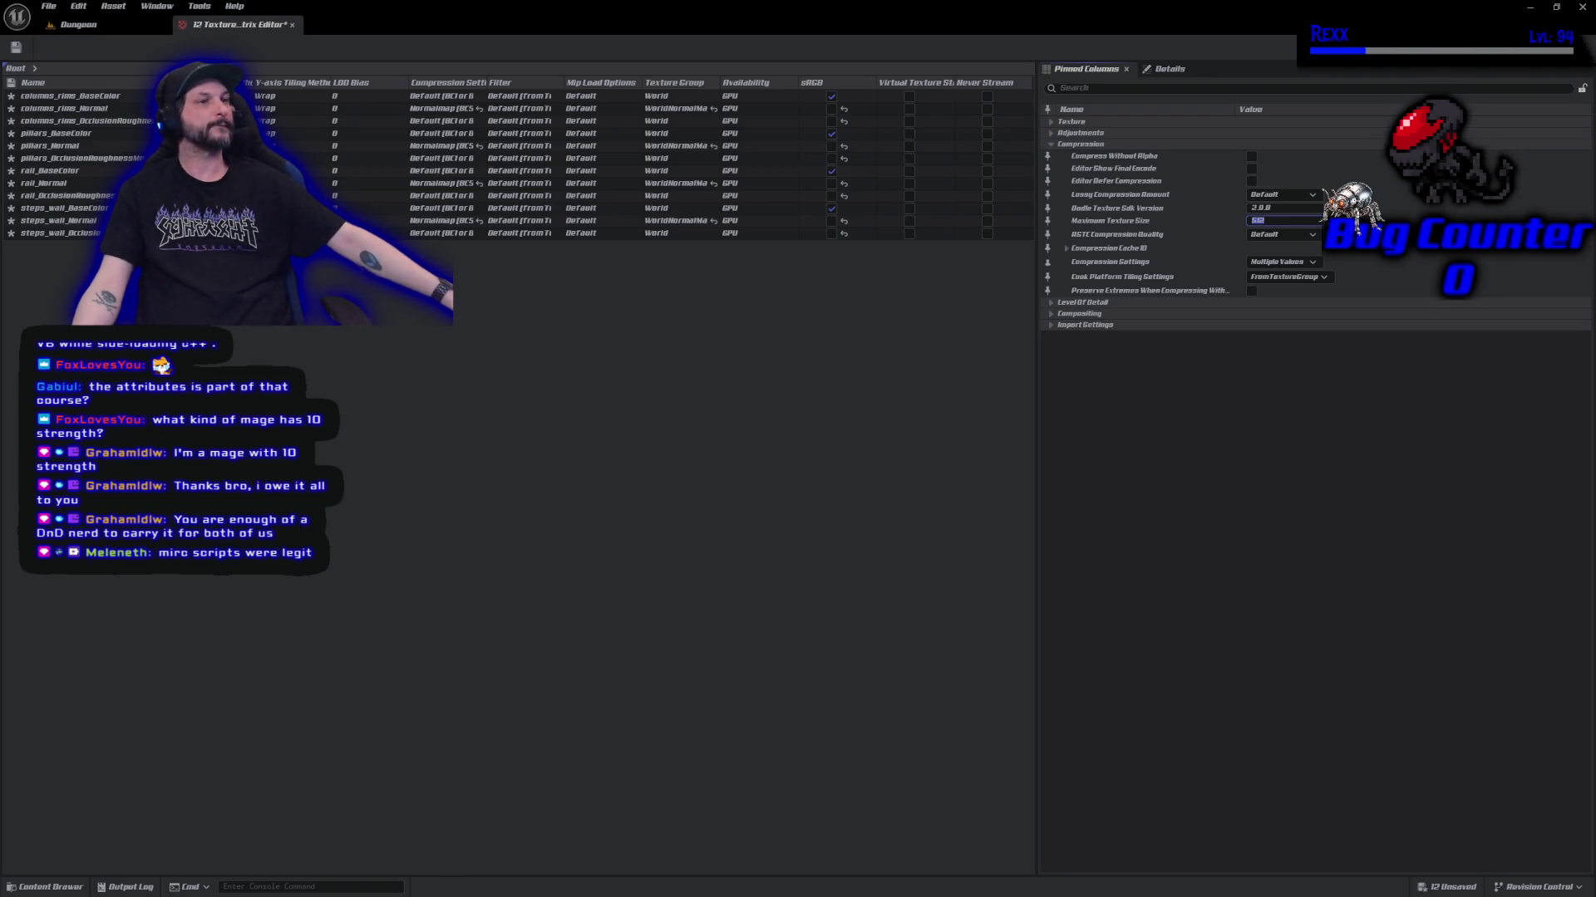
left_click(16, 48)
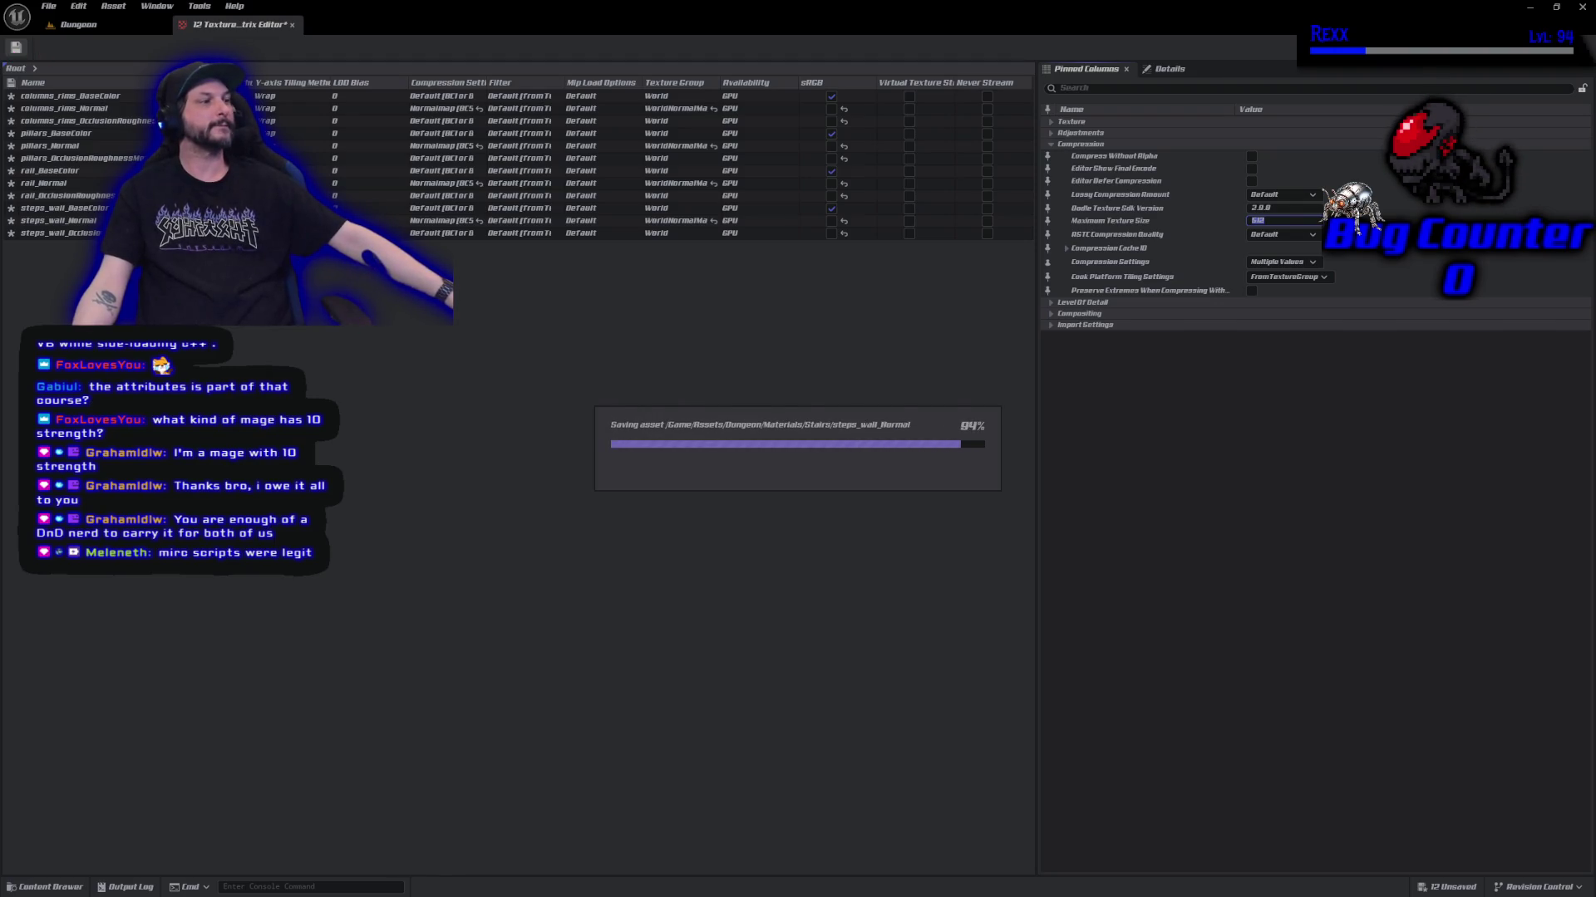
left_click(48, 6)
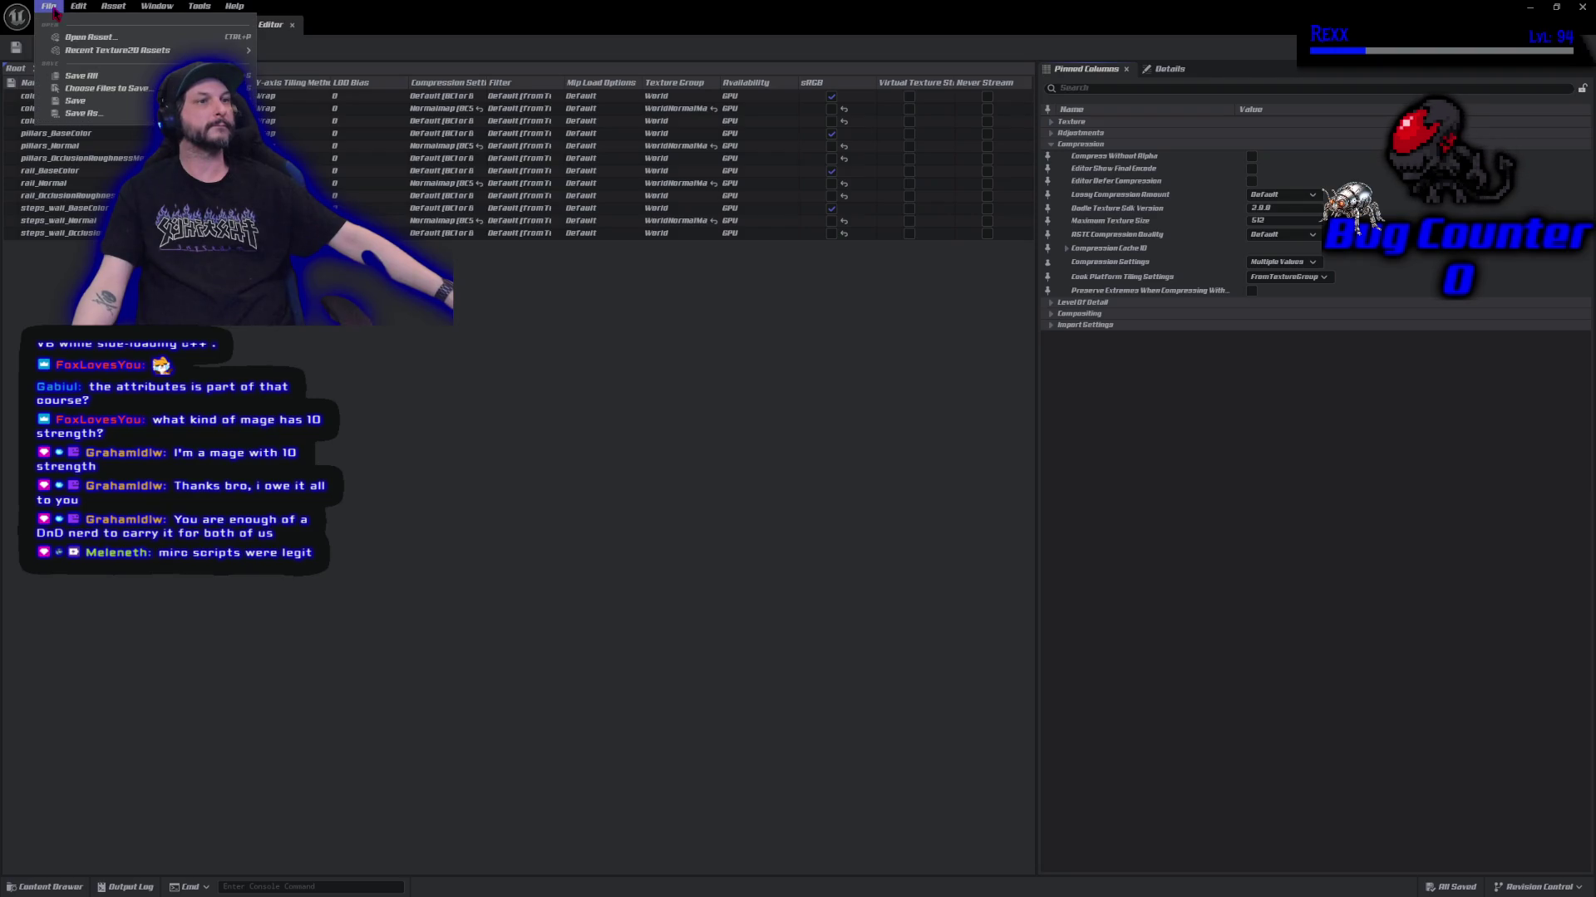
left_click(81, 75)
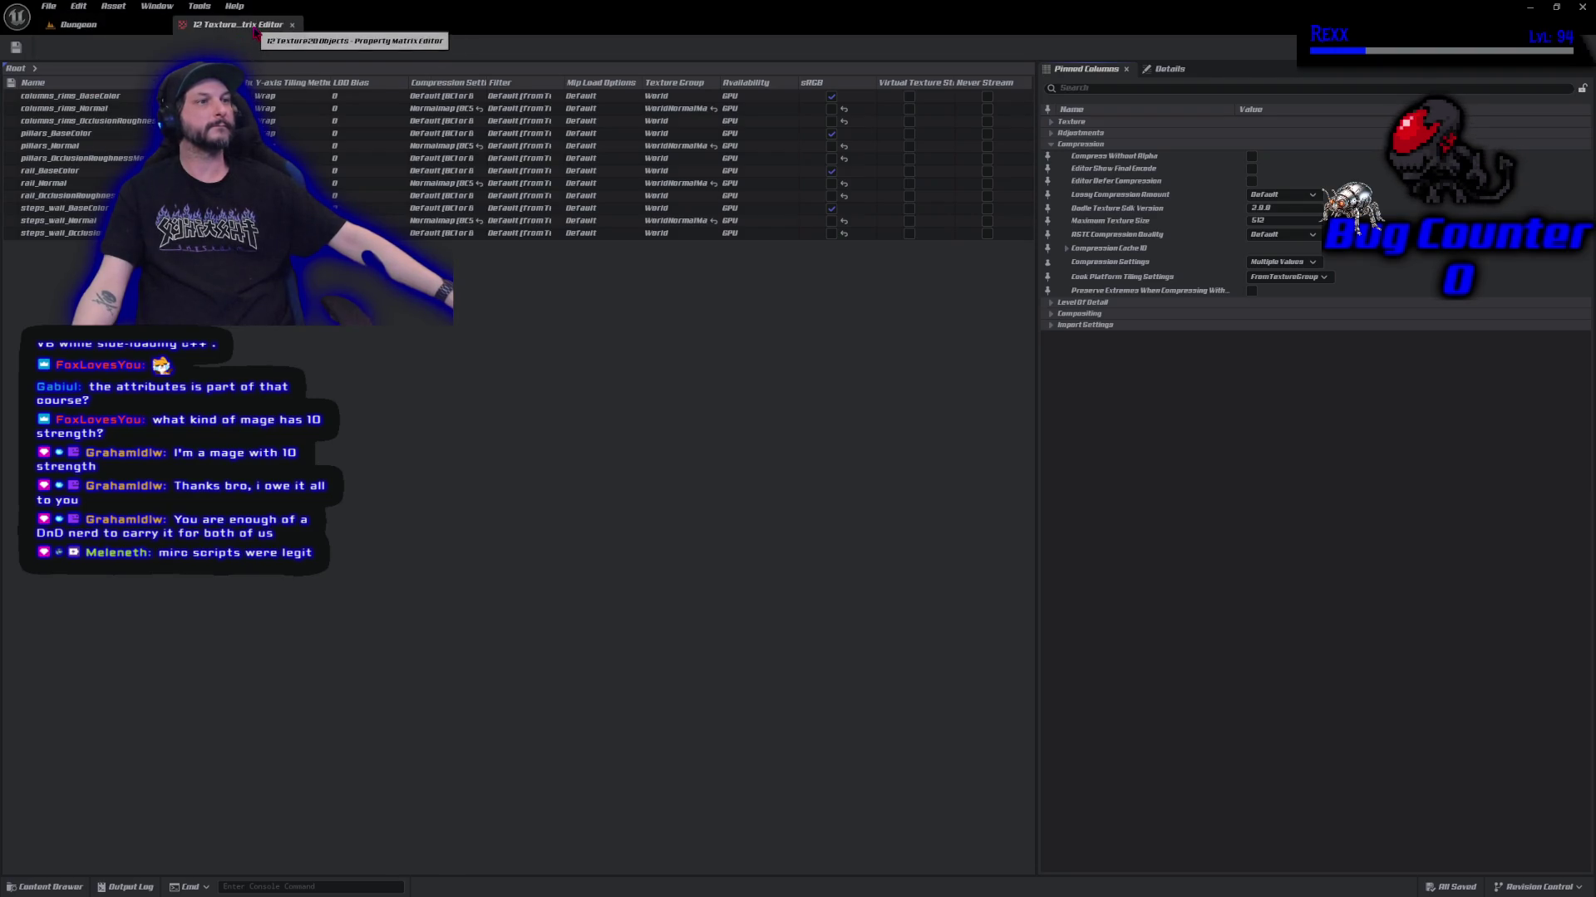
left_click(293, 24)
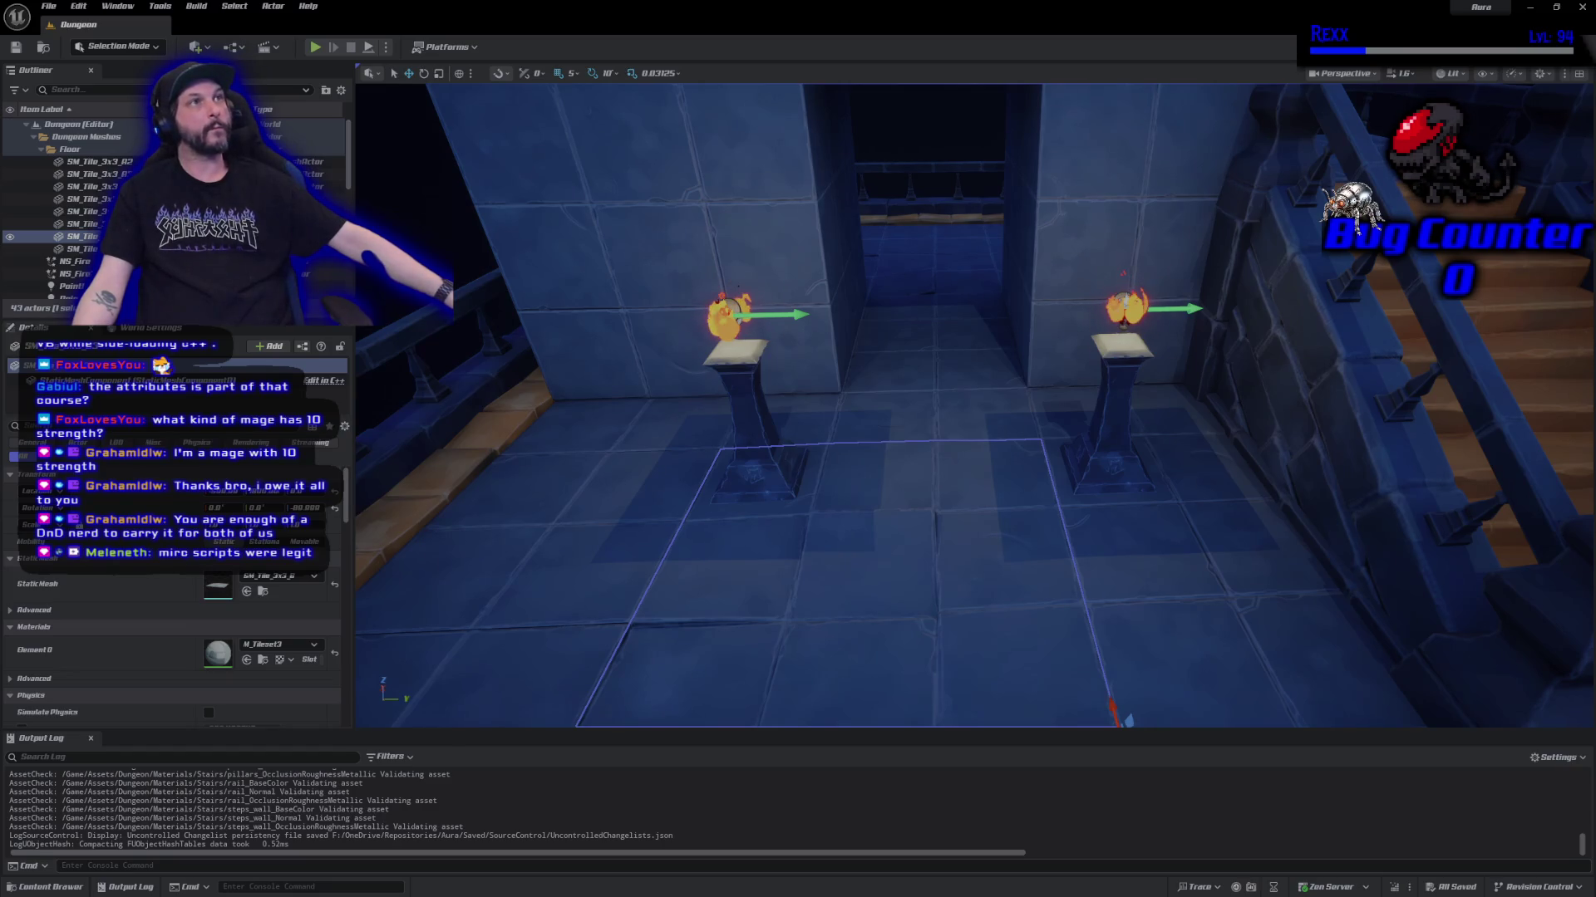
Open the SM_Corner floor piece's static mesh in the mesh editor.
scroll(962, 493, "down", 10)
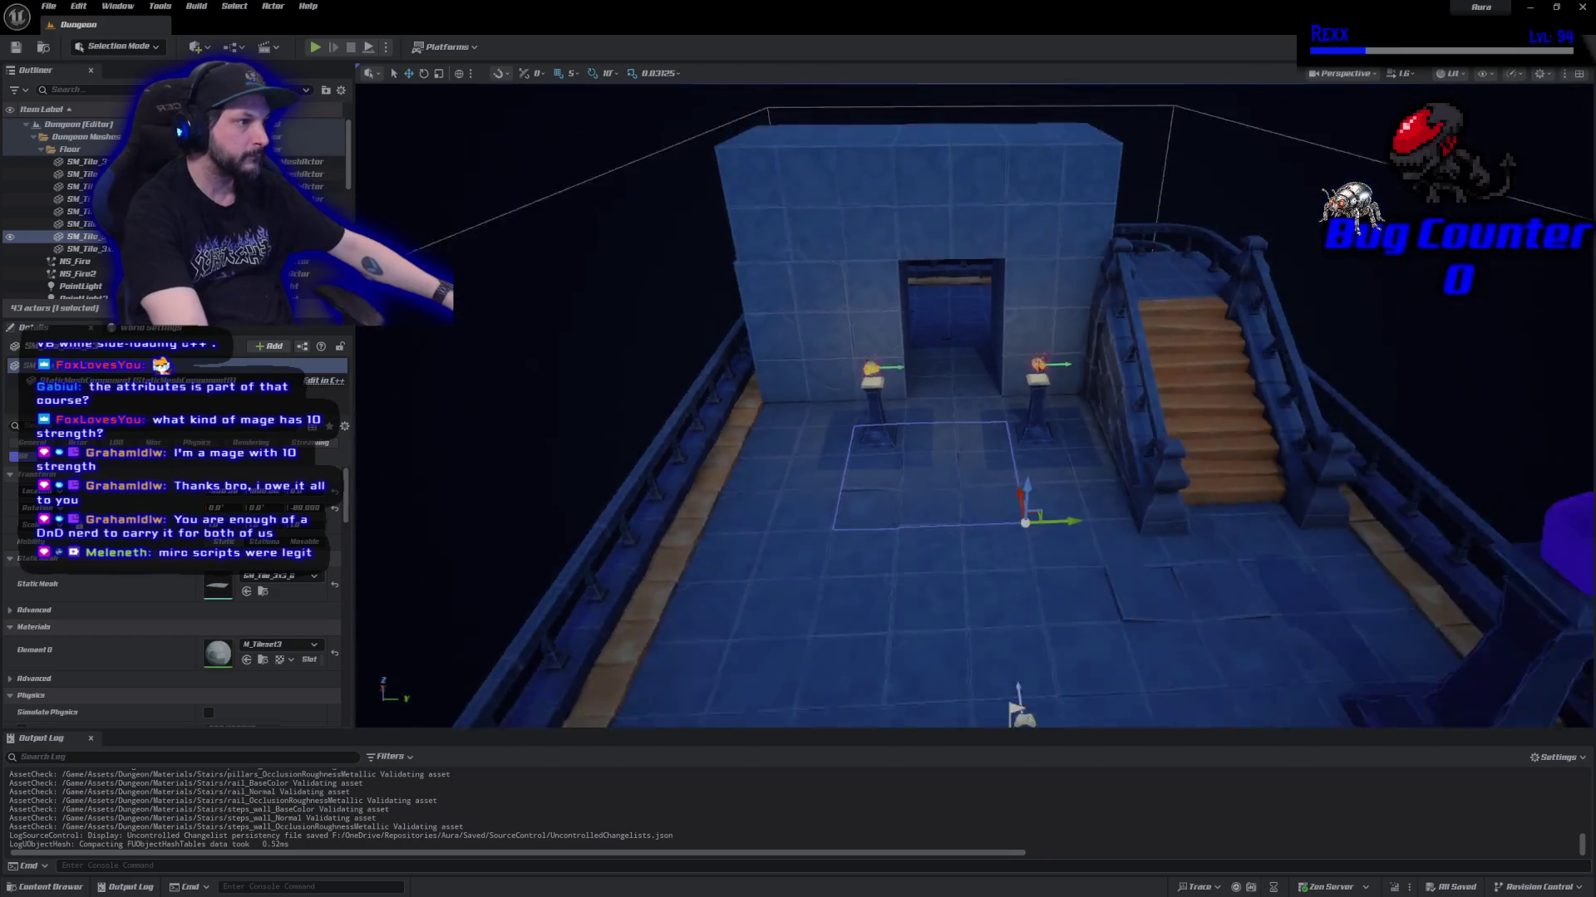
left_click(784, 571)
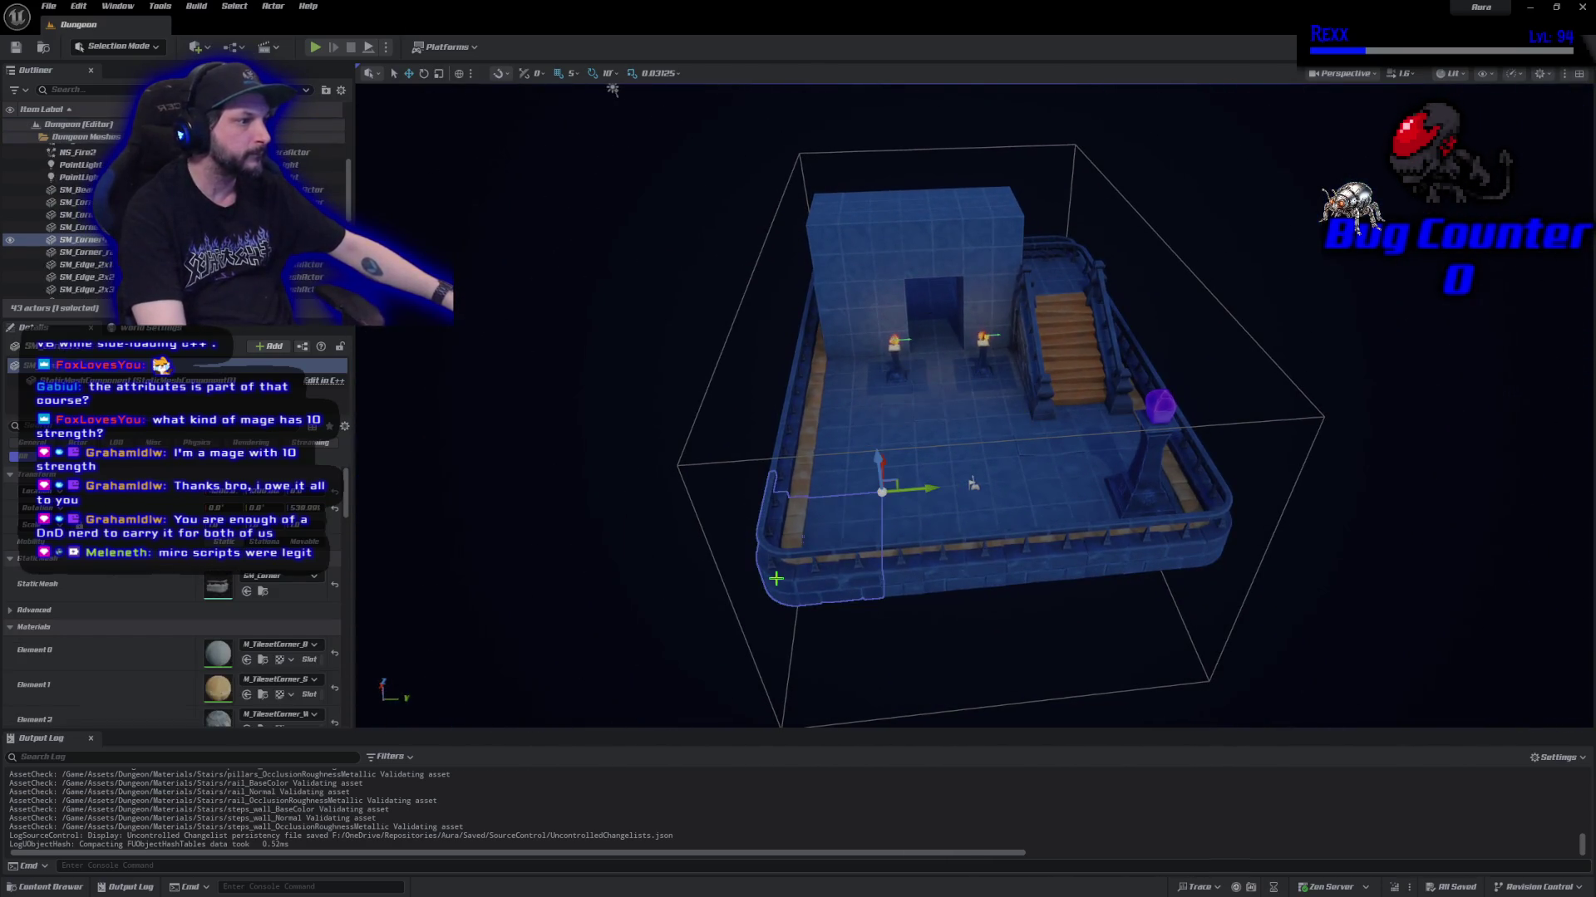
right_click(784, 572)
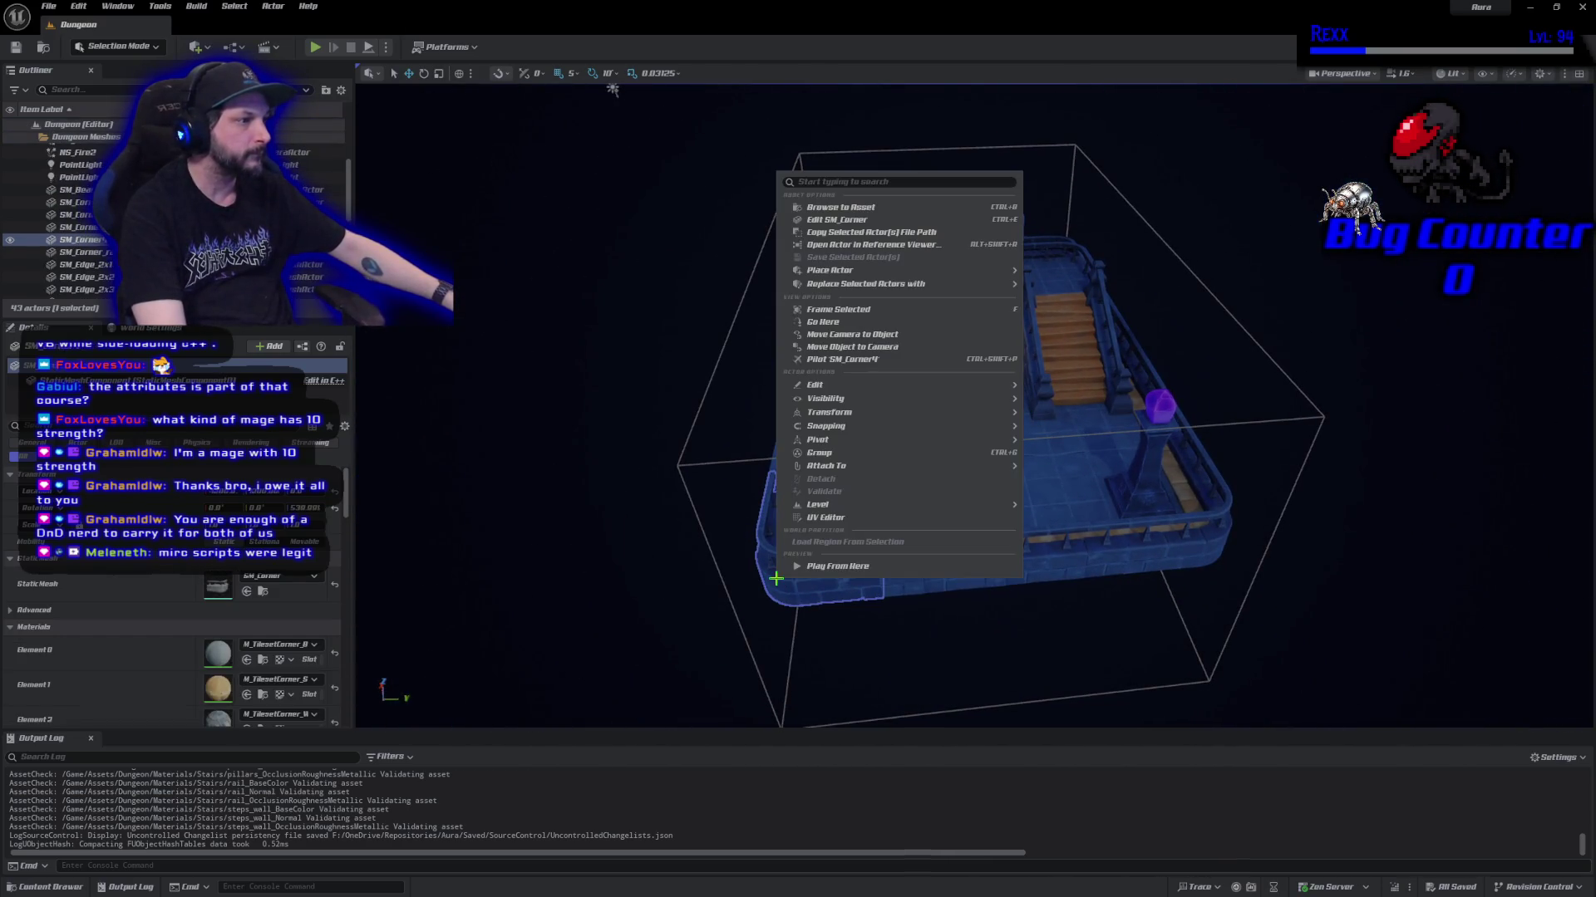
left_click(913, 228)
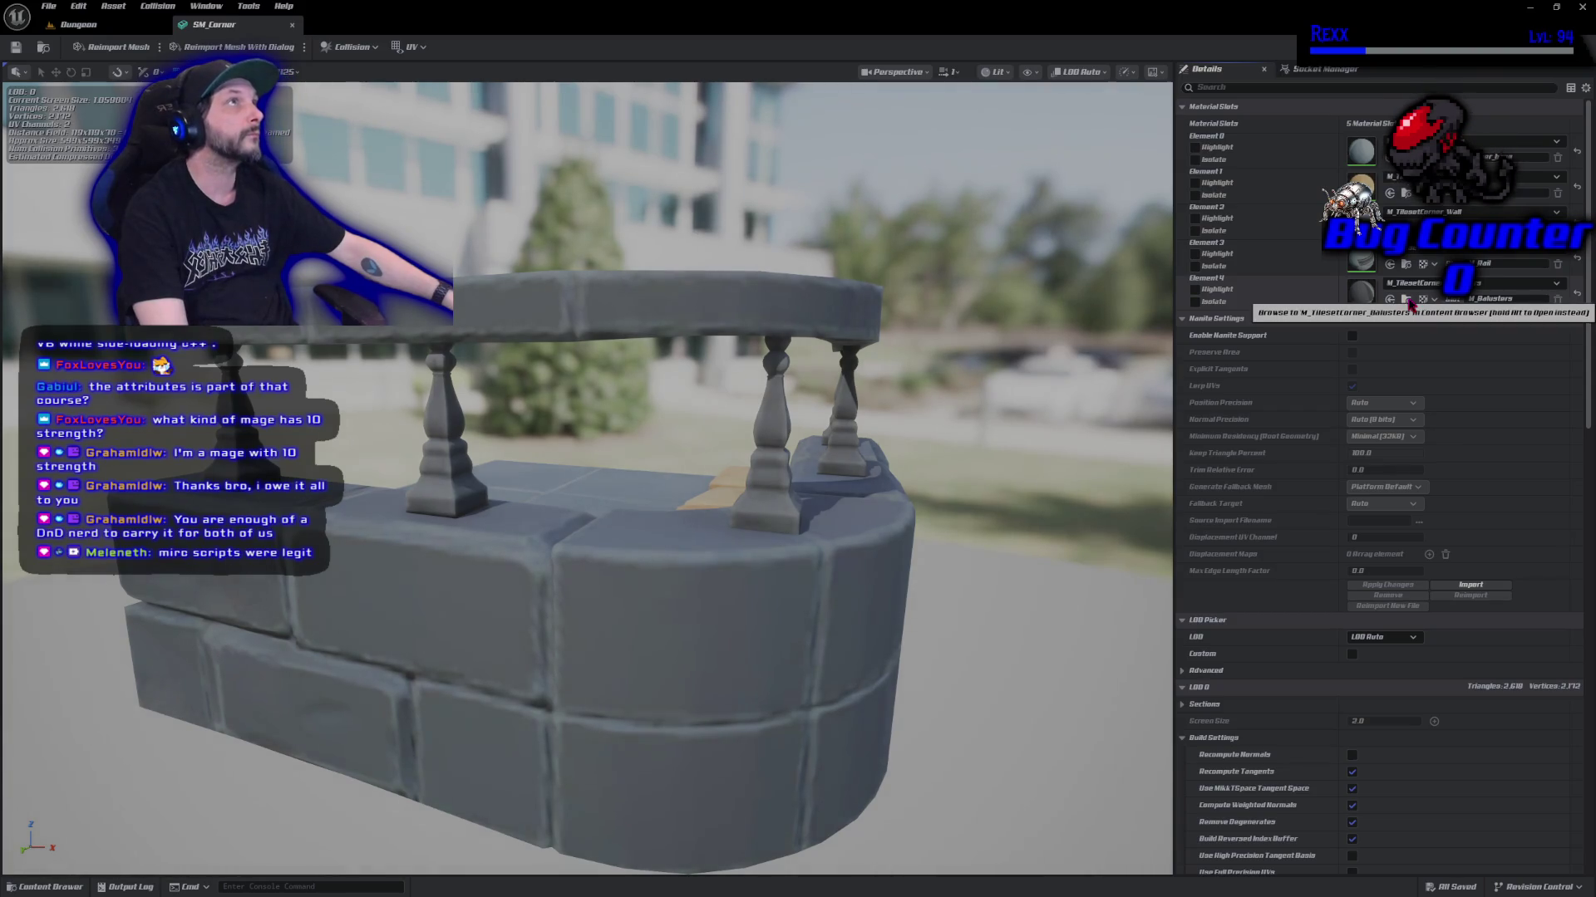
Select all fifteen corner material textures, starting from T_Corner_Balusters_BaseColor.
left_click(1408, 302)
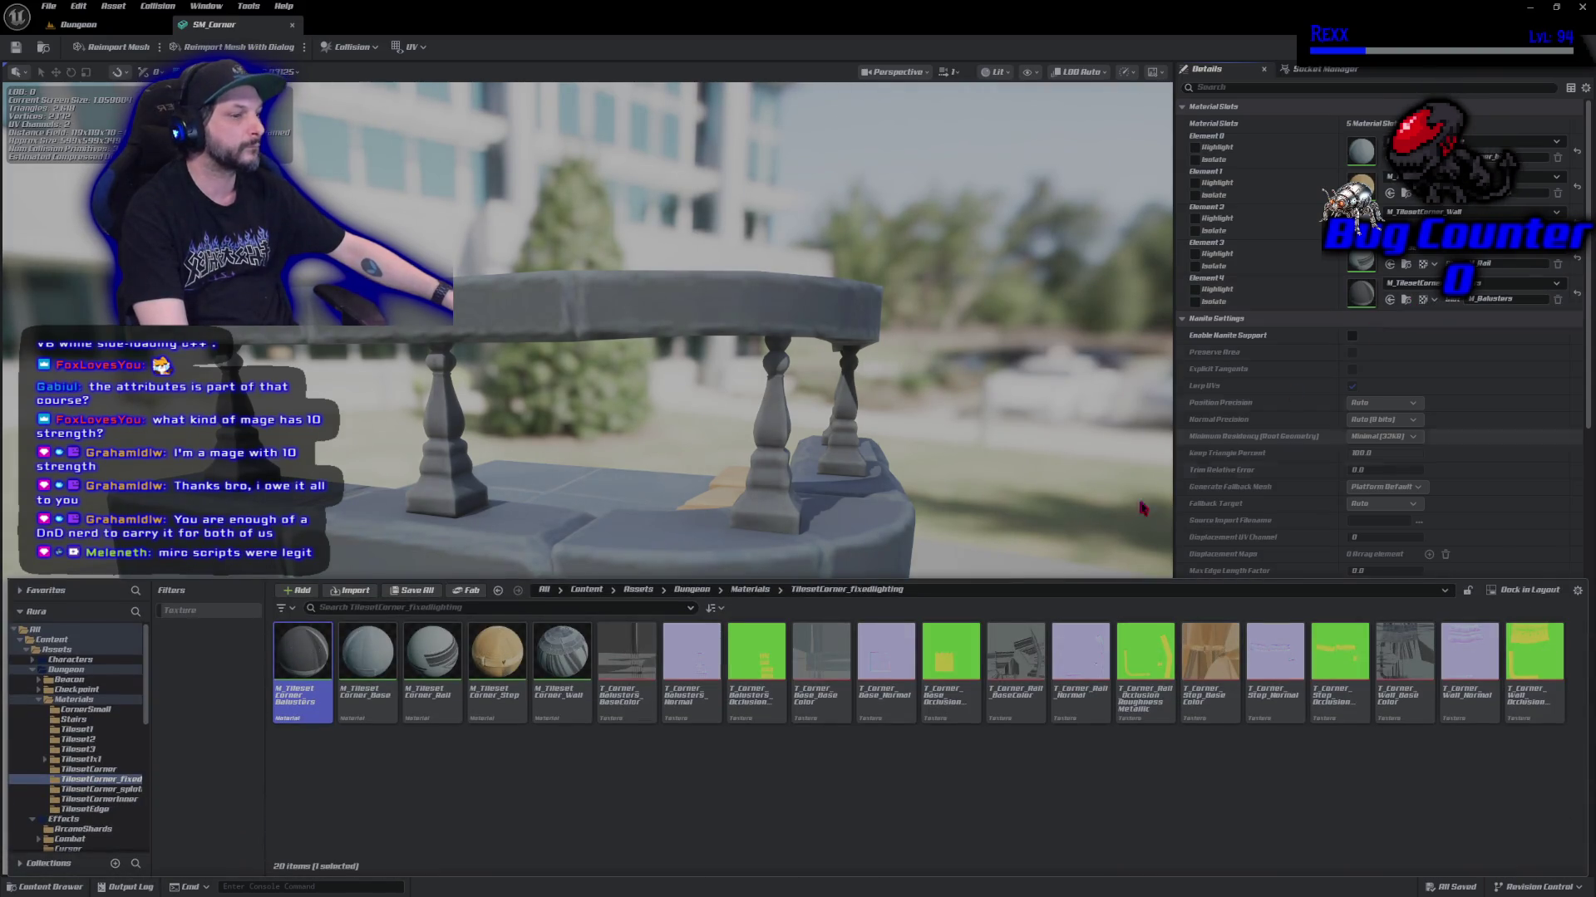
left_click(626, 665)
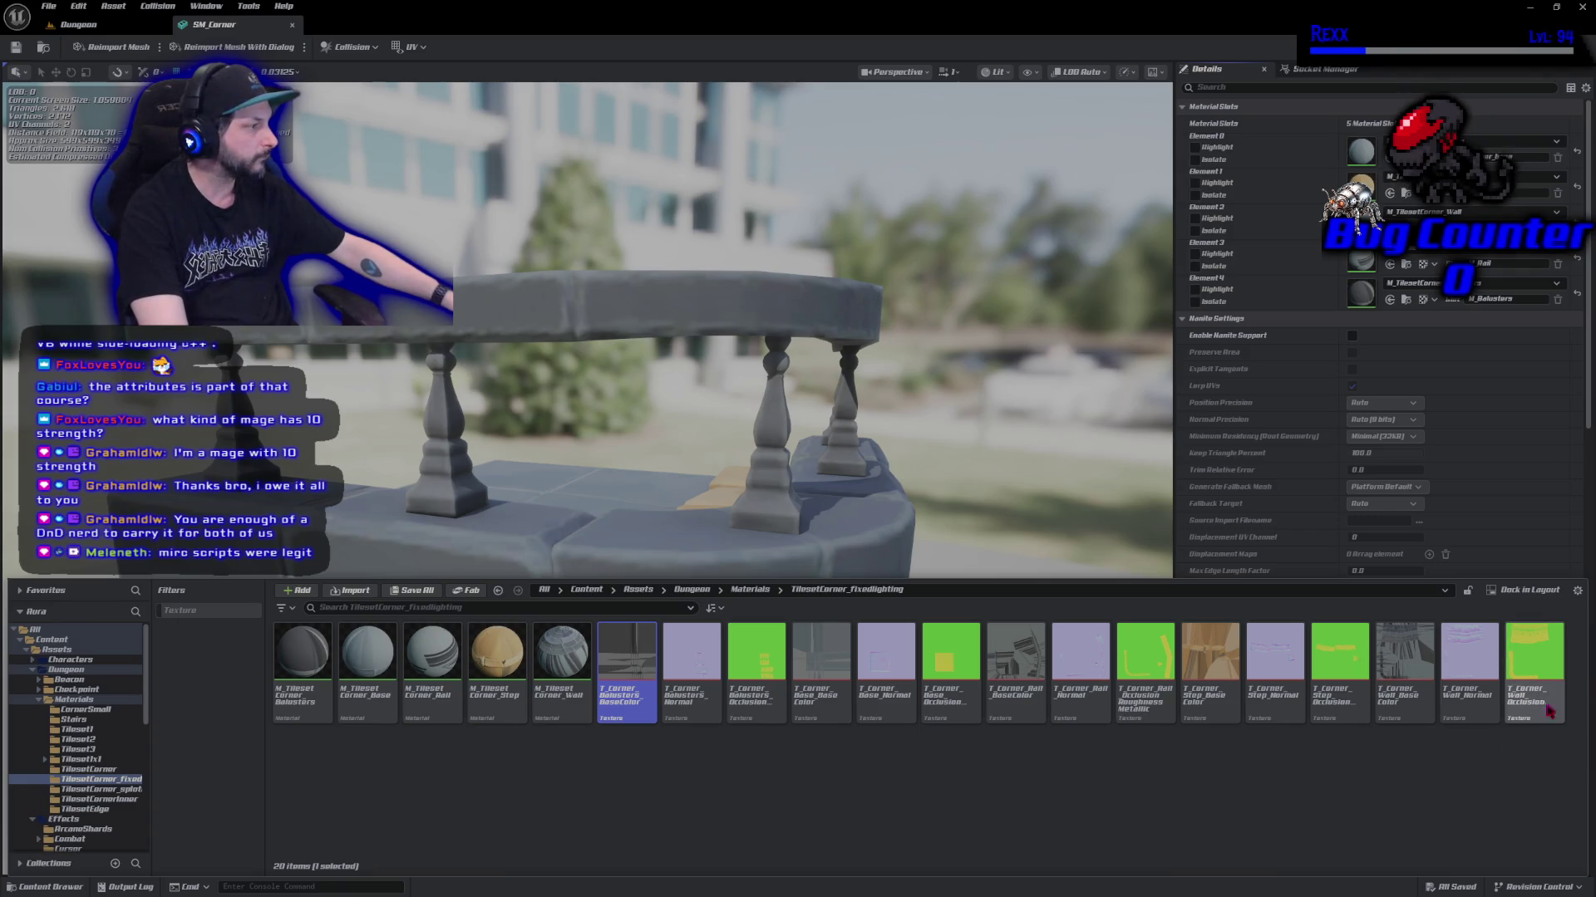
mouse_move(619, 706)
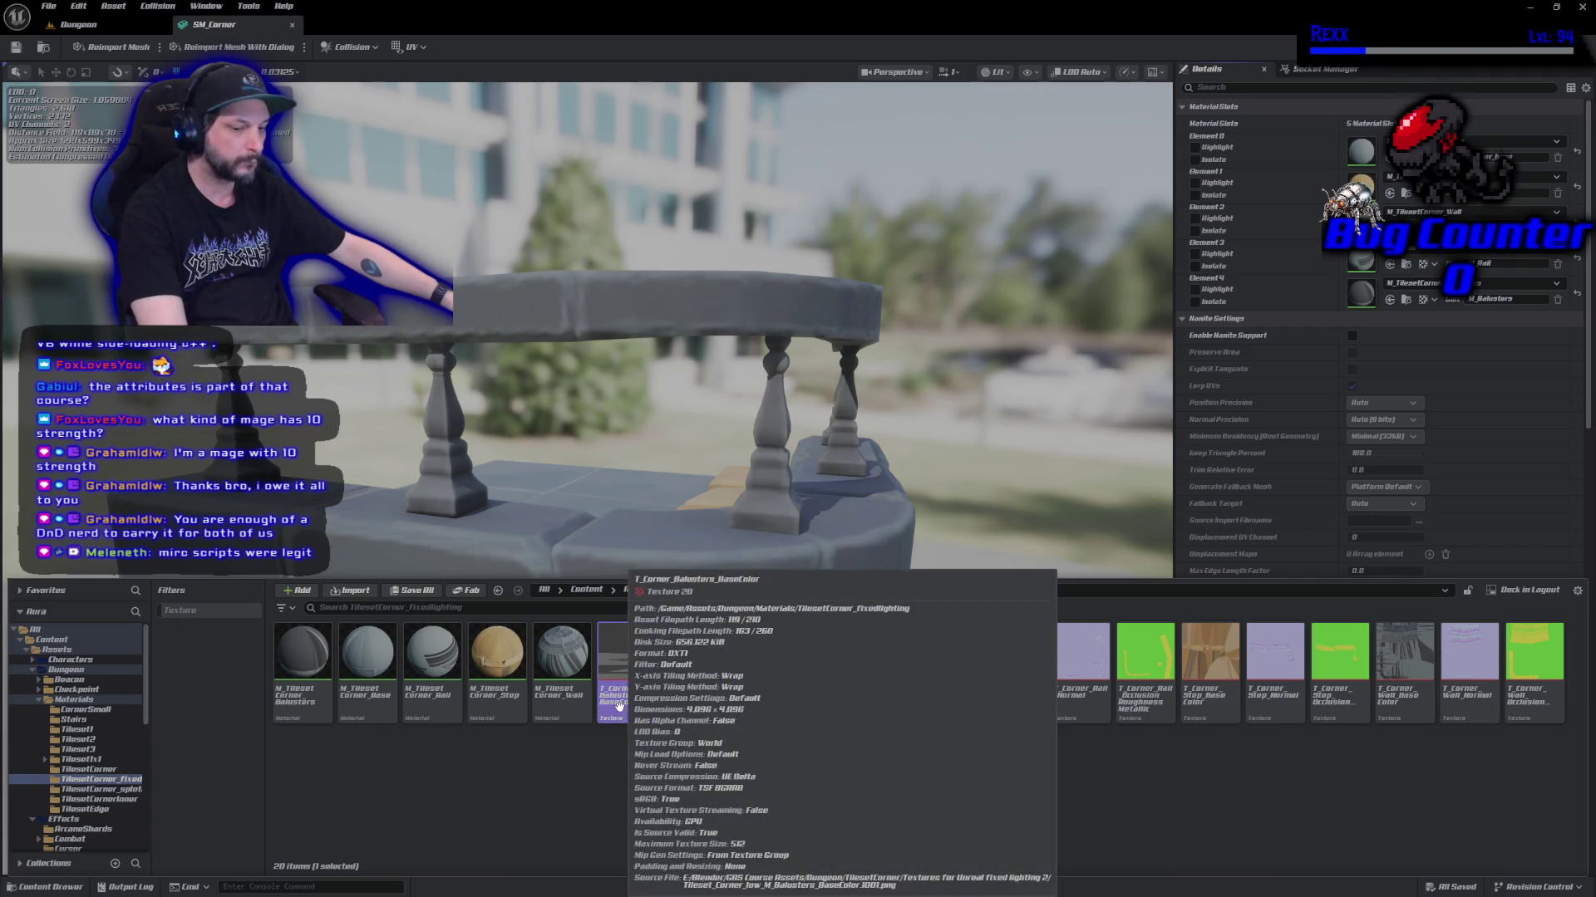
left_click(1531, 707, "ctrl")
left_click(1469, 698, "ctrl")
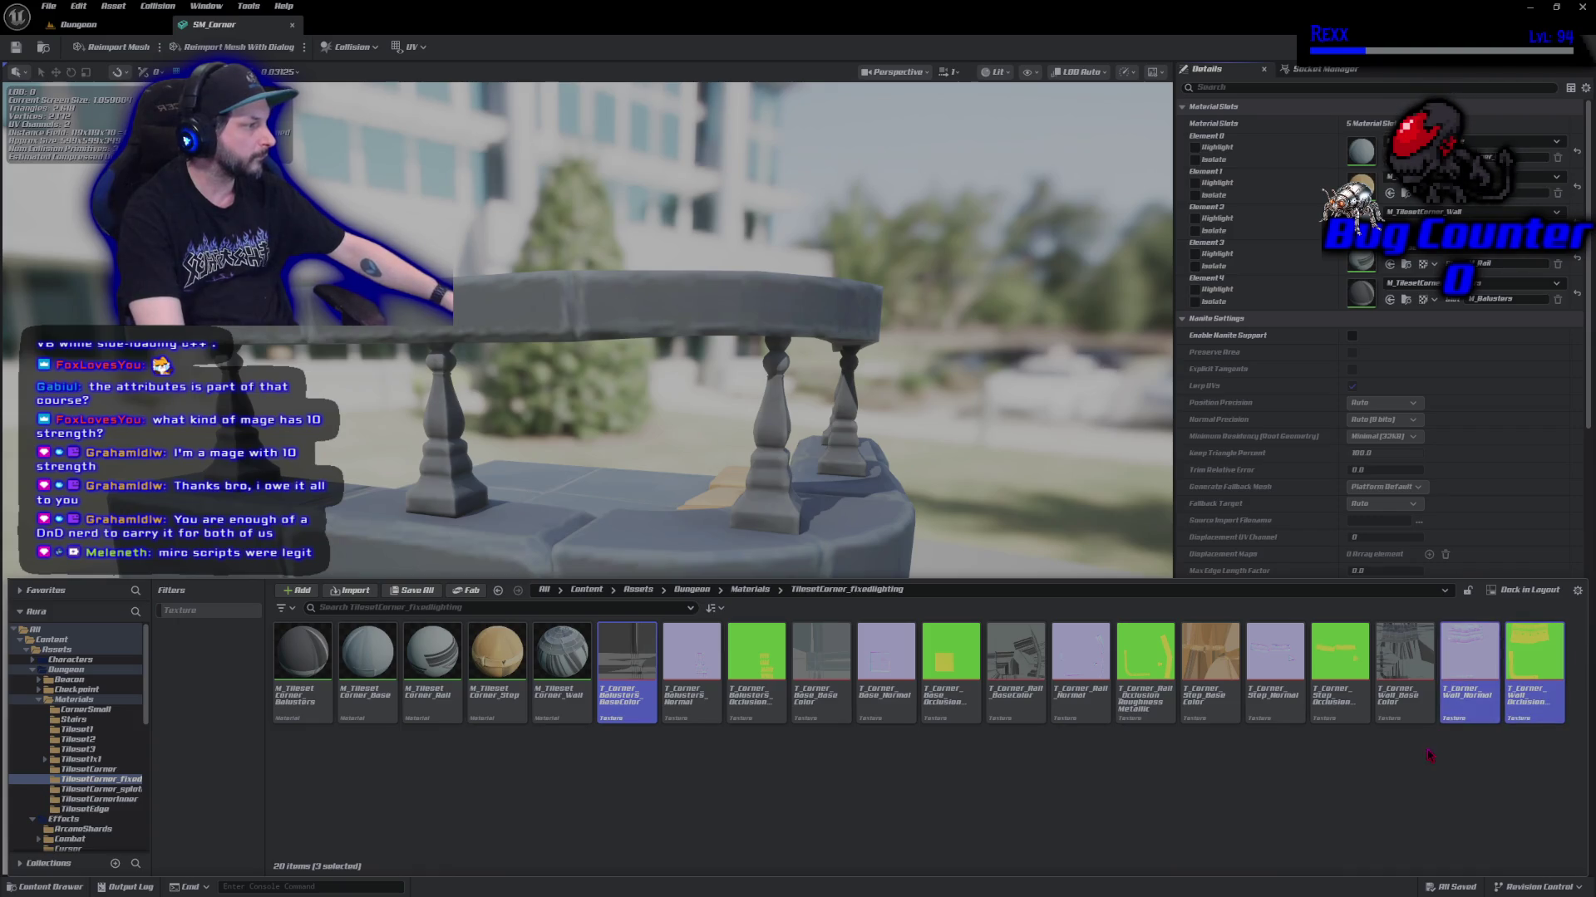
left_click(779, 772)
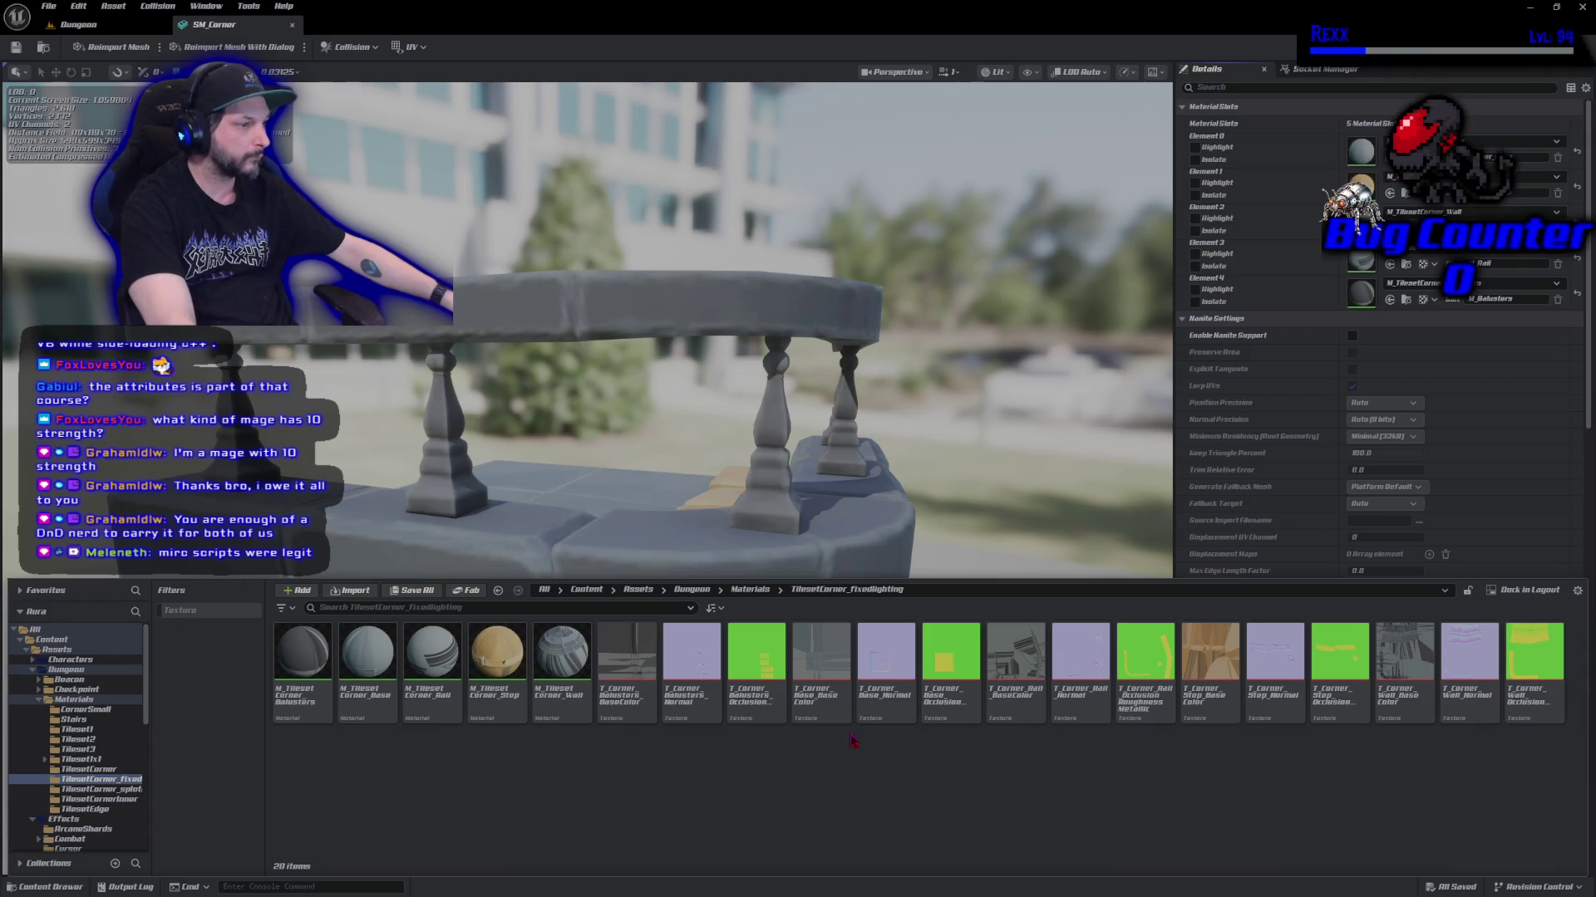
left_click(625, 677)
left_click(760, 712, "shift")
left_click(627, 665)
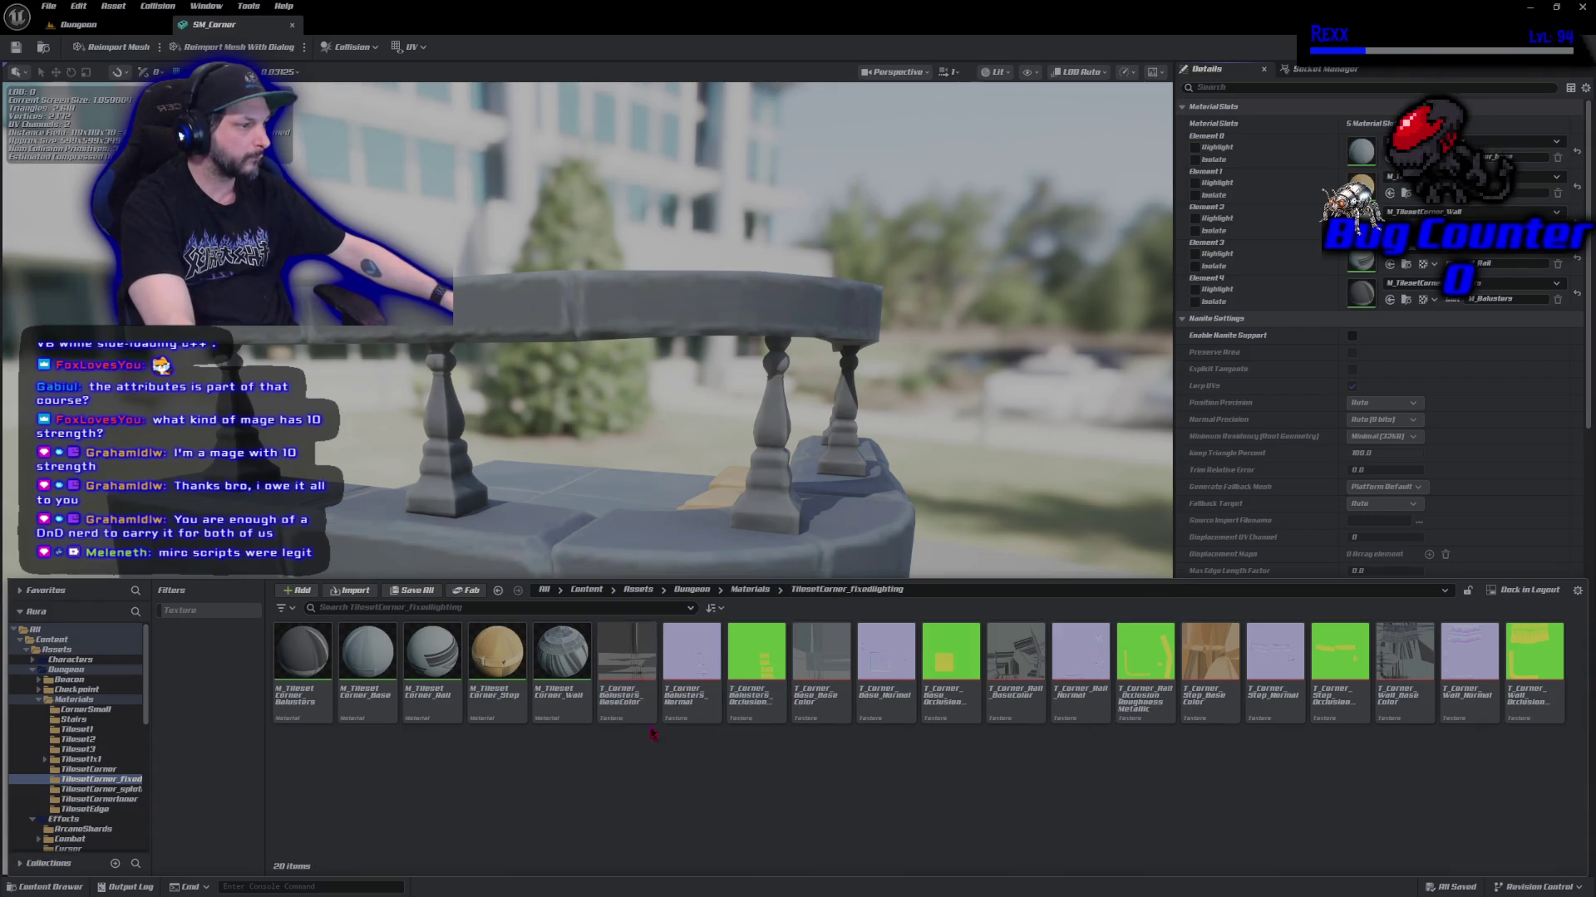
left_click(1535, 687, "shift")
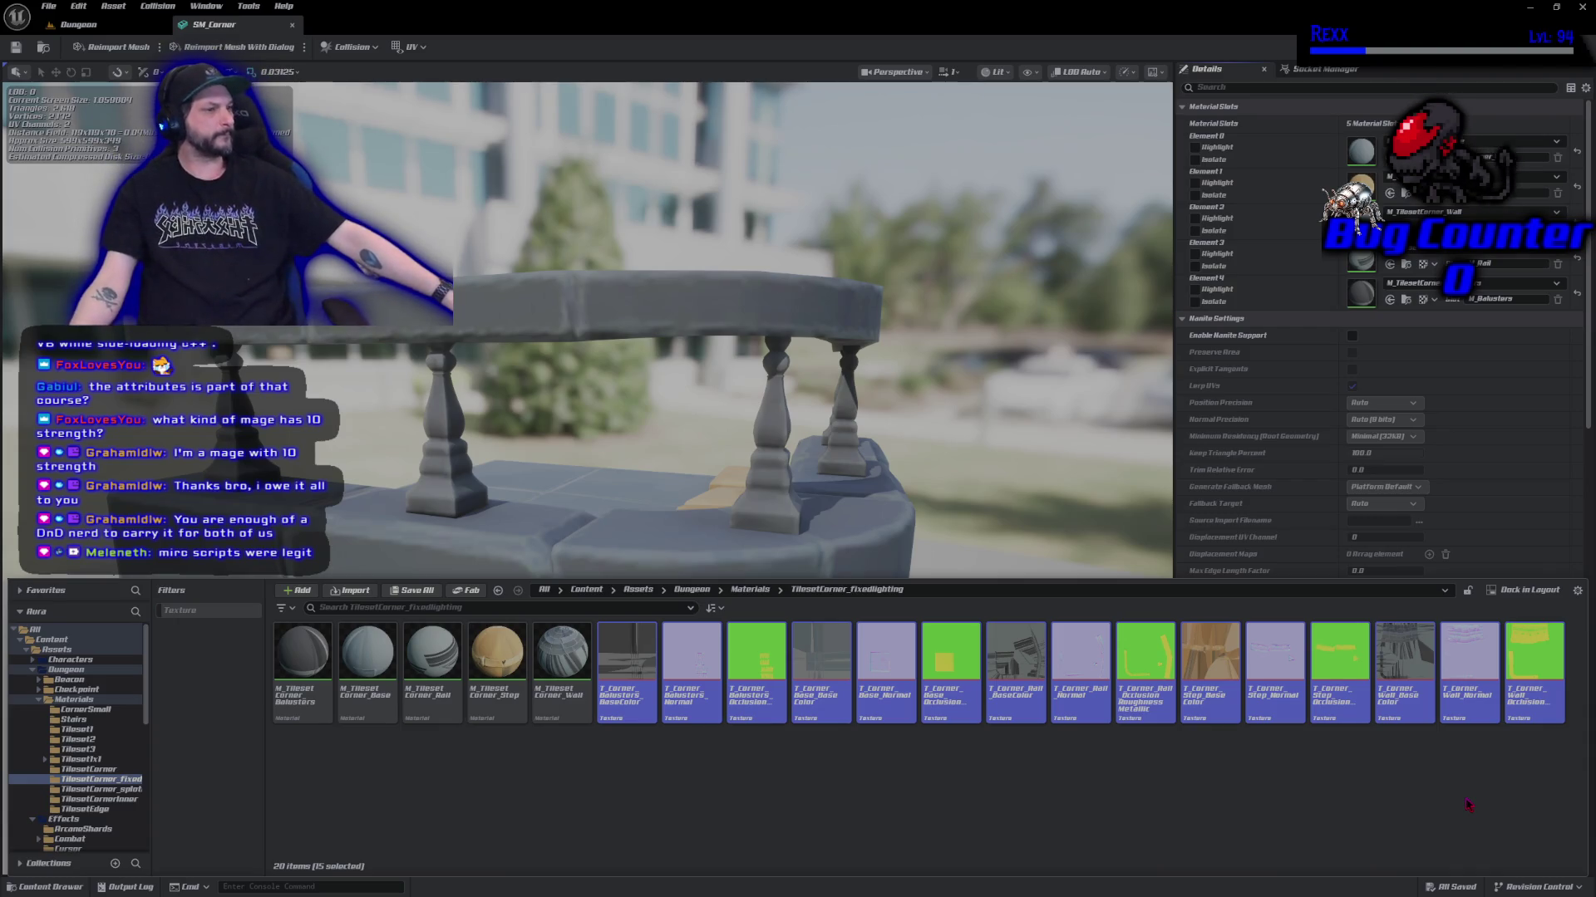
Open the fifteen corner textures in the Property Matrix and review their Compression settings.
right_click(1536, 675)
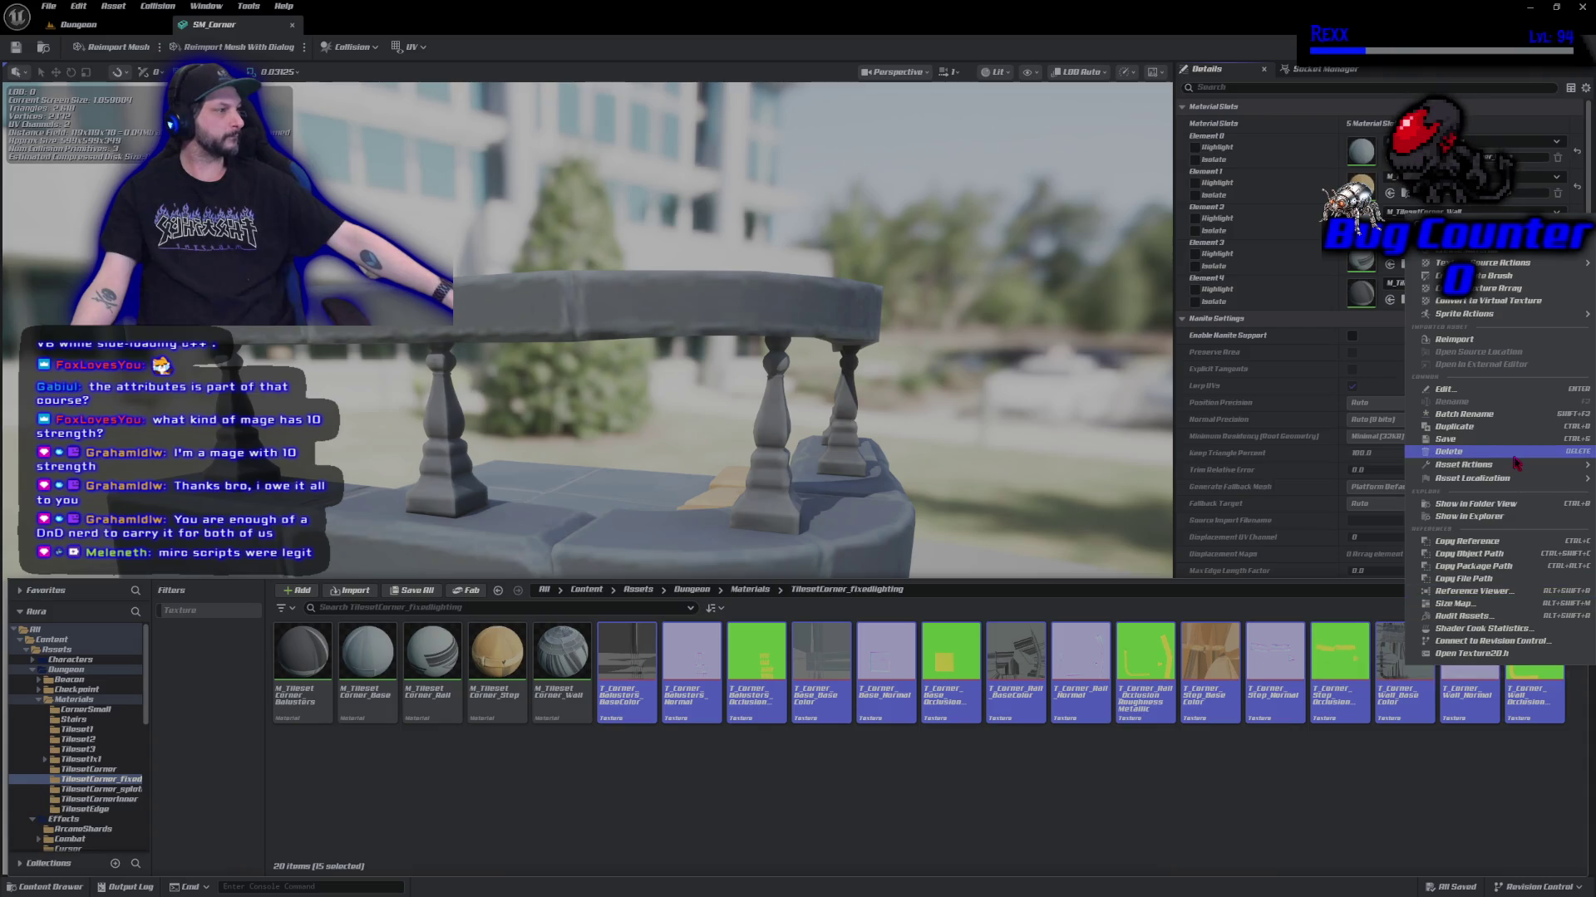
mouse_move(1515, 466)
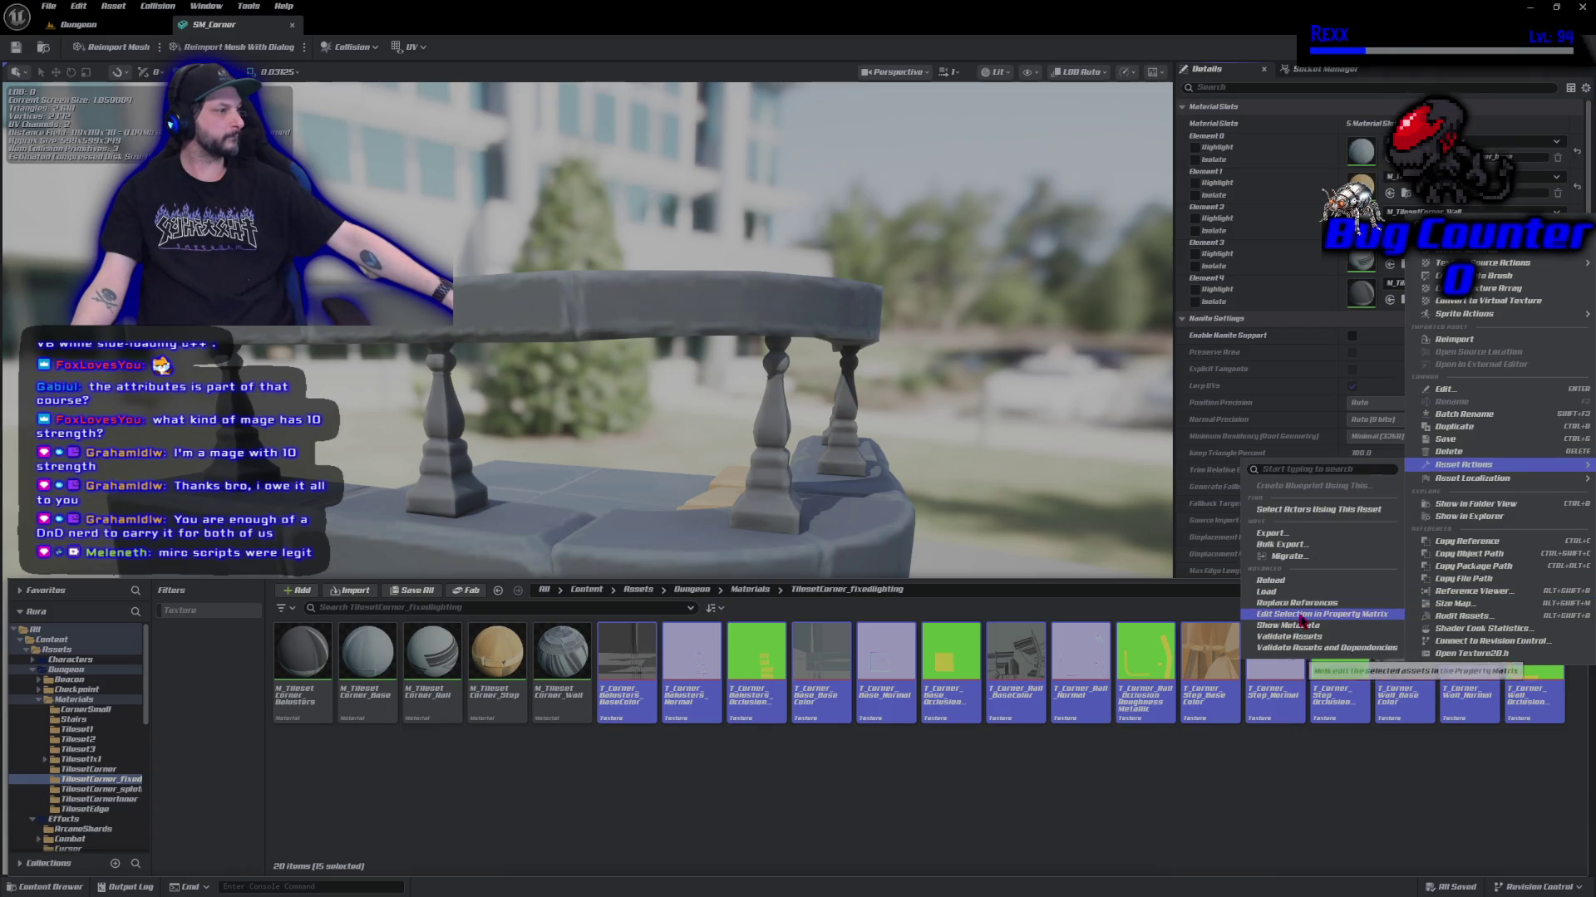
left_click(1302, 620)
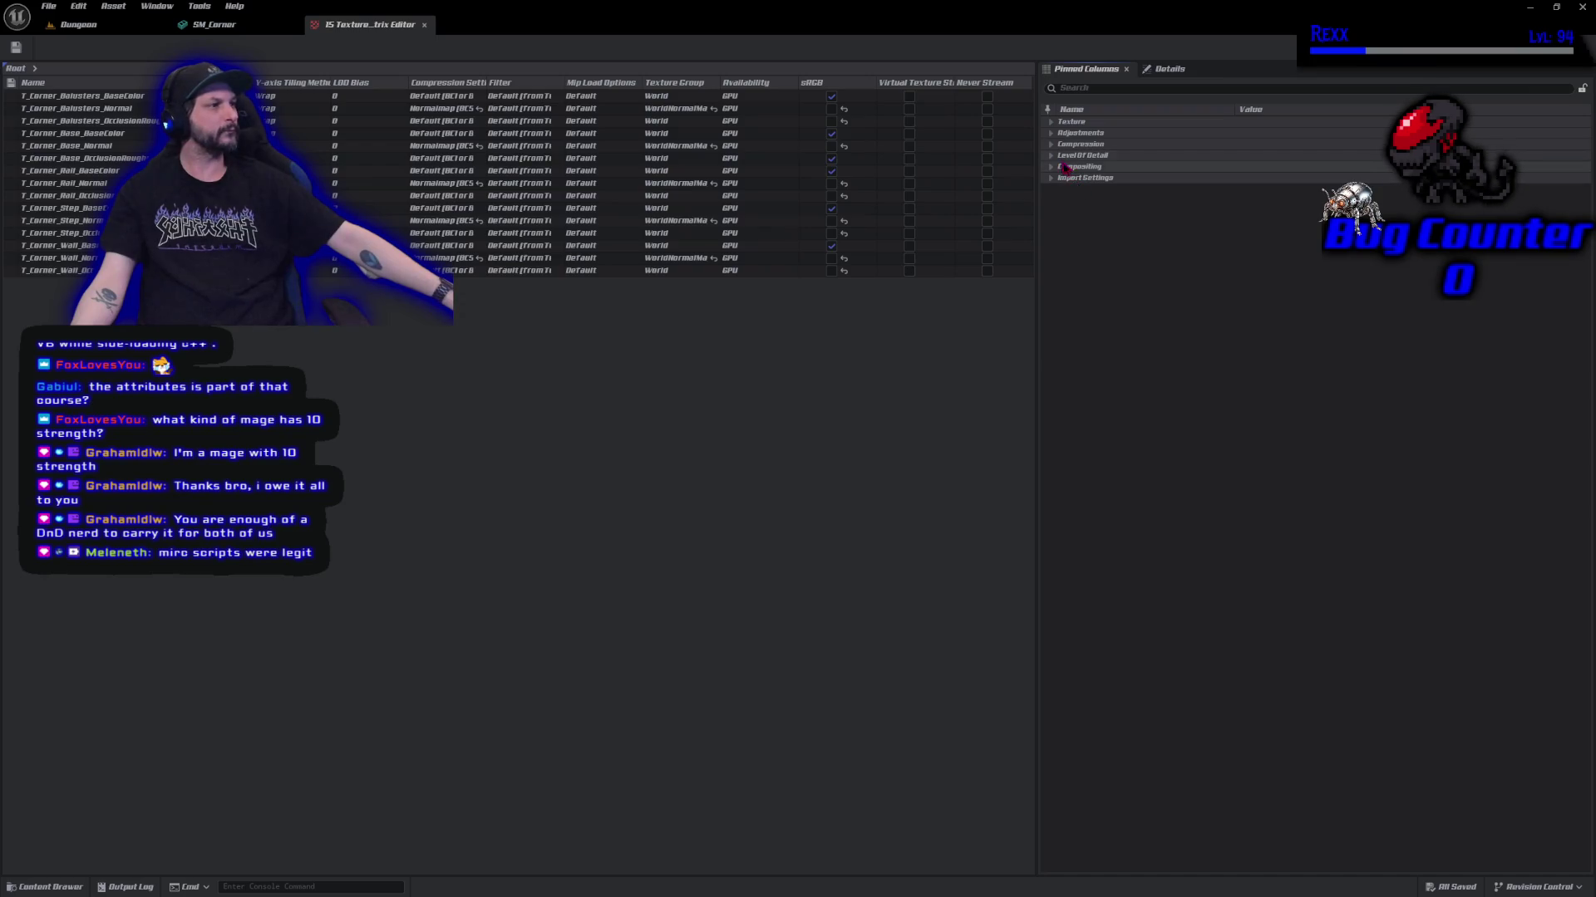
left_click(1052, 144)
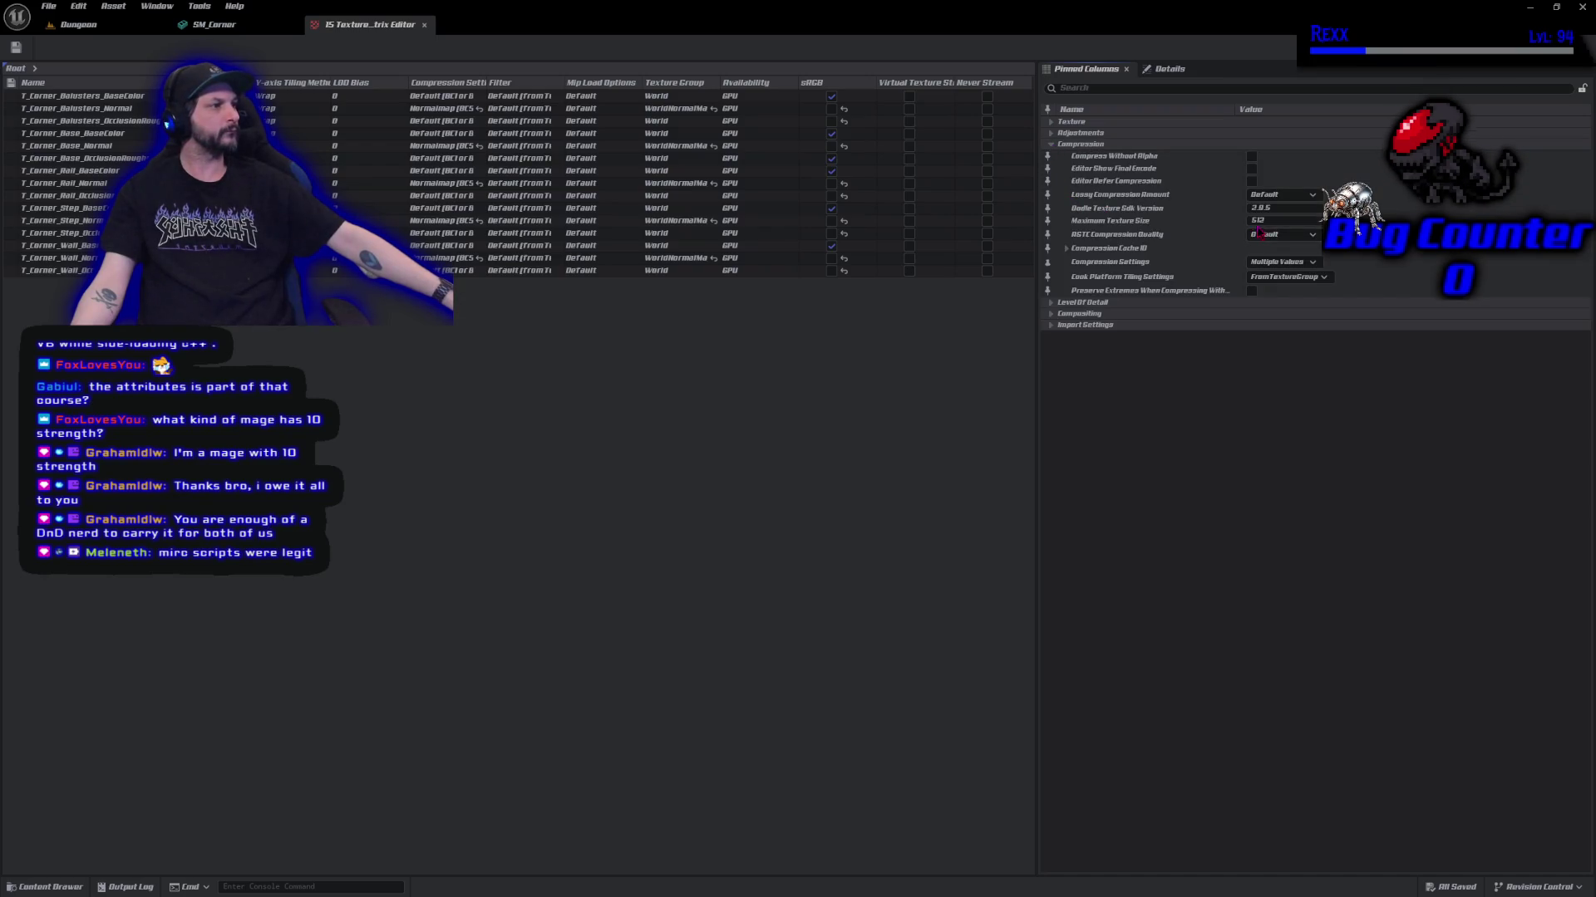
Close the property table and corner mesh editor, then quit Unreal Editor.
left_click(423, 24)
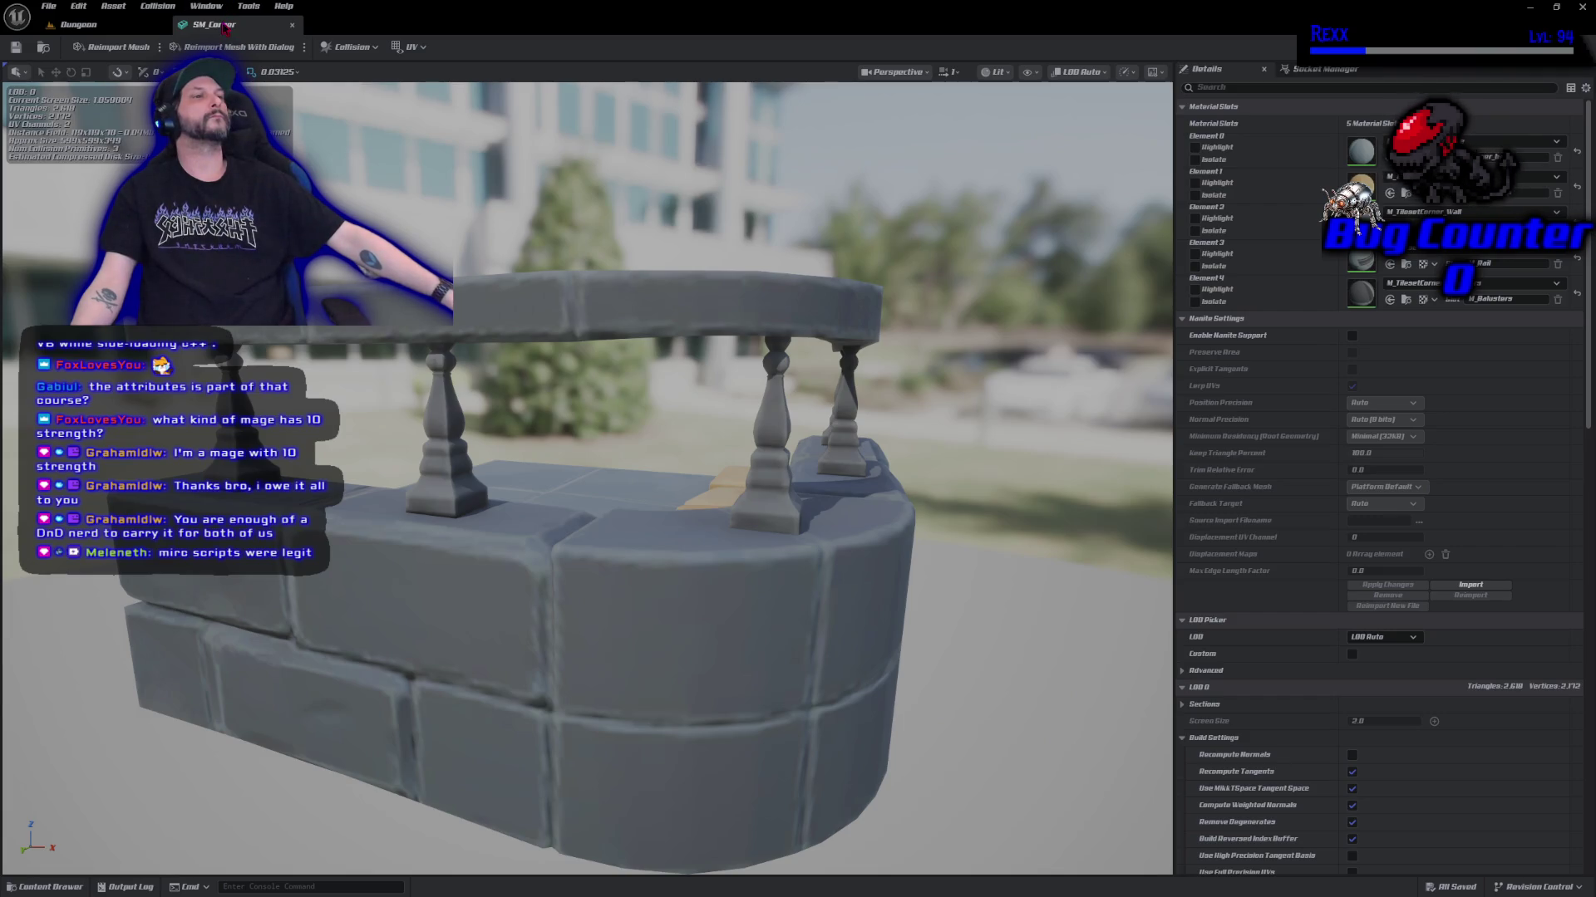
middle_click(224, 27)
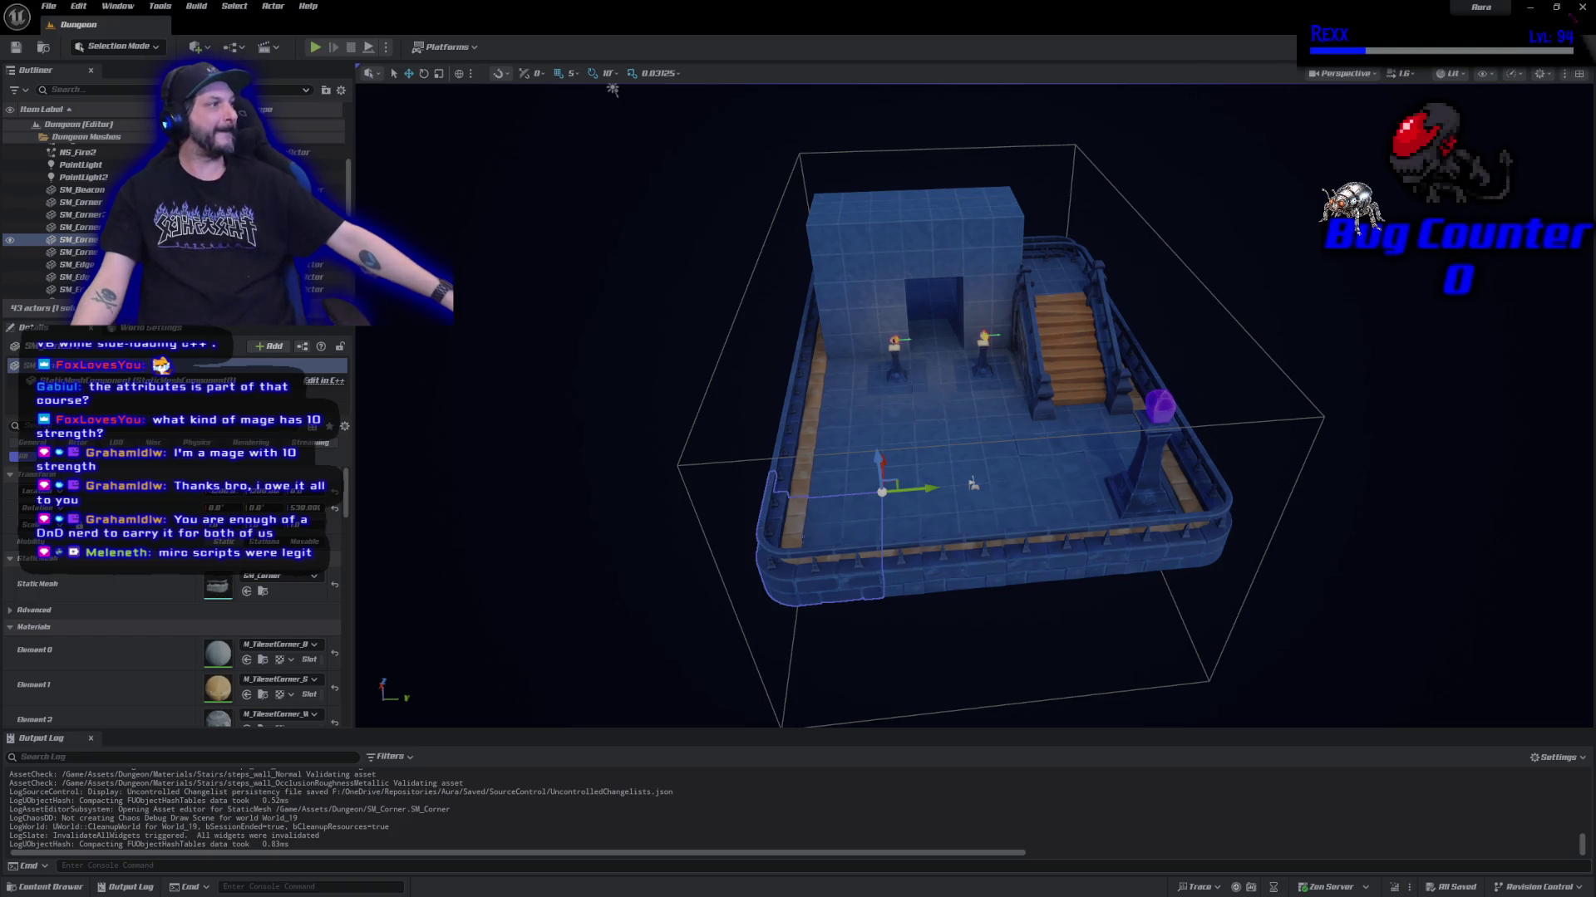
left_click(1581, 7)
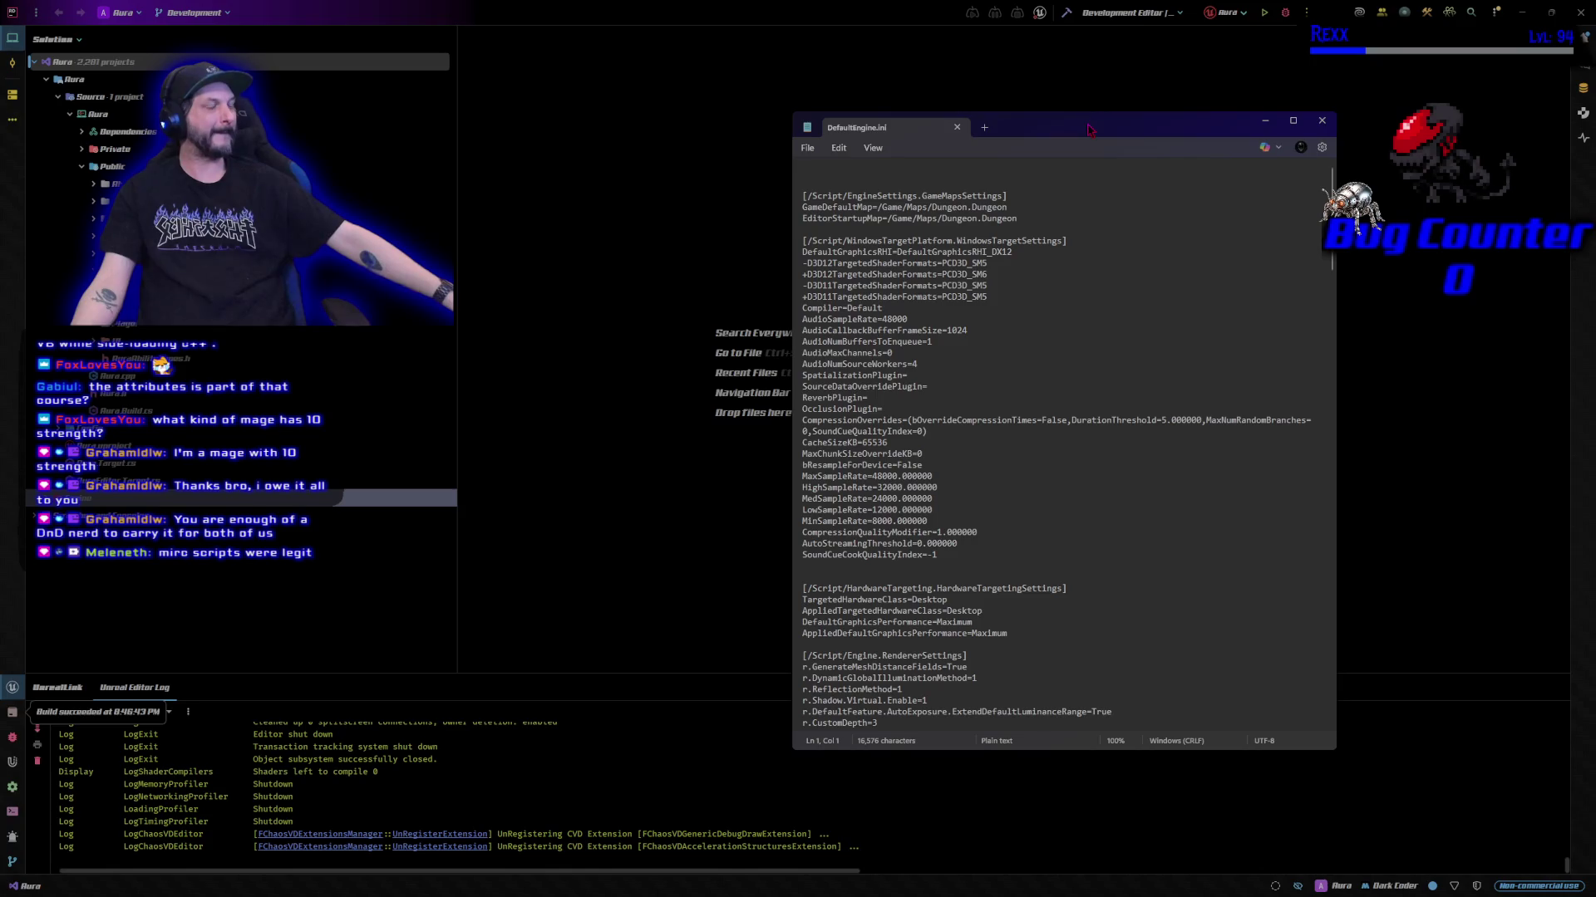
Move and widen the DefaultEngine.ini Notepad window and scroll through its contents.
left_click_drag(1089, 129, 978, 88)
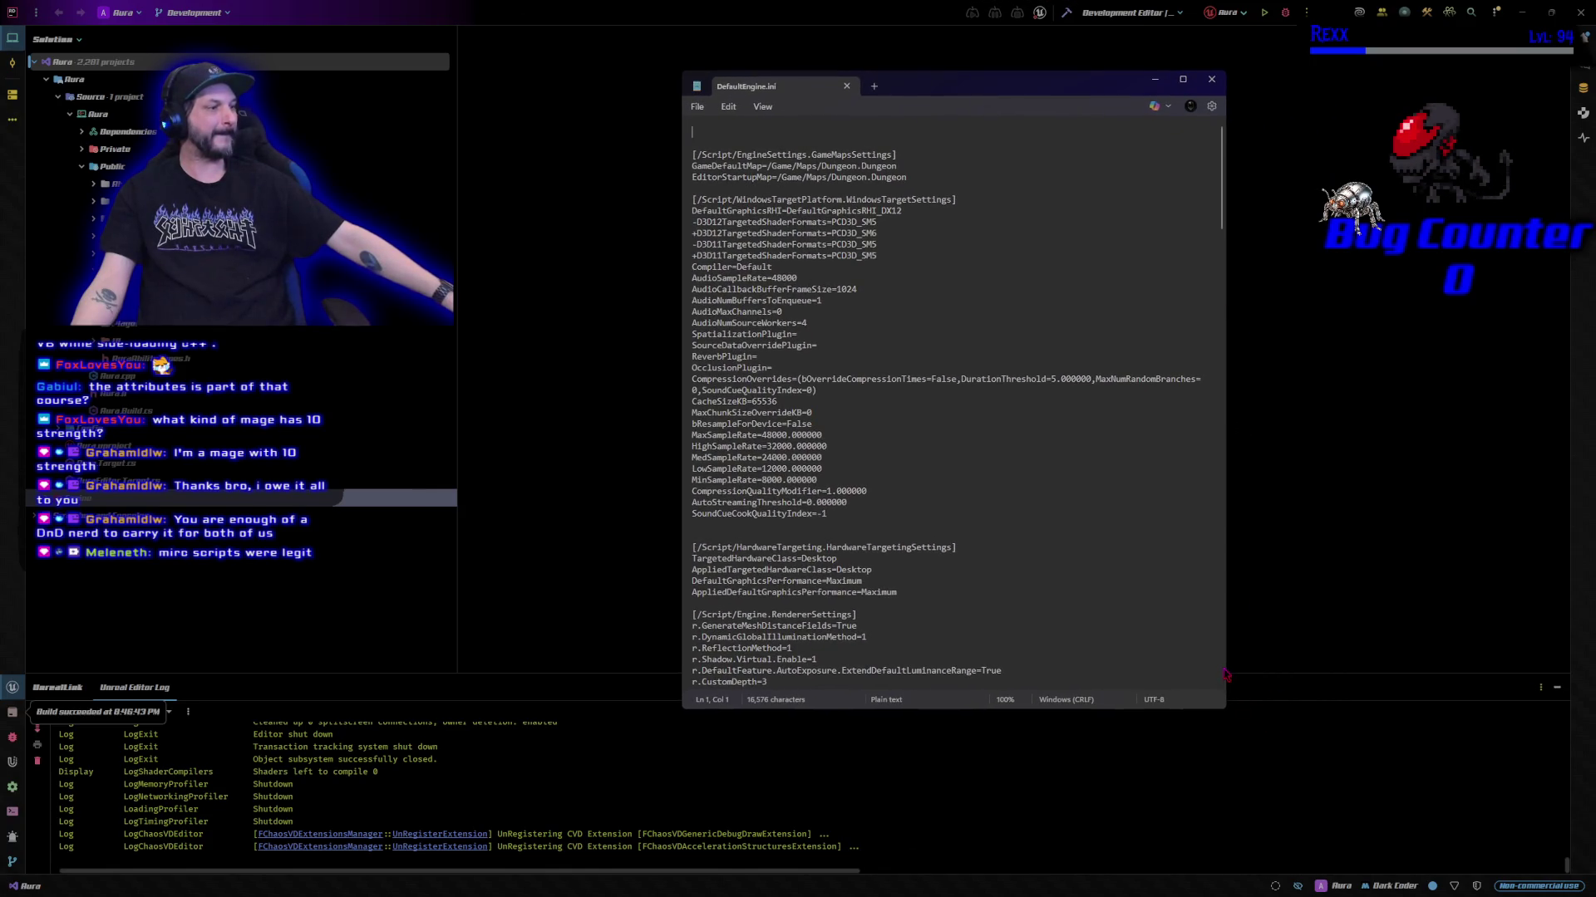
left_click_drag(1225, 665, 1454, 670)
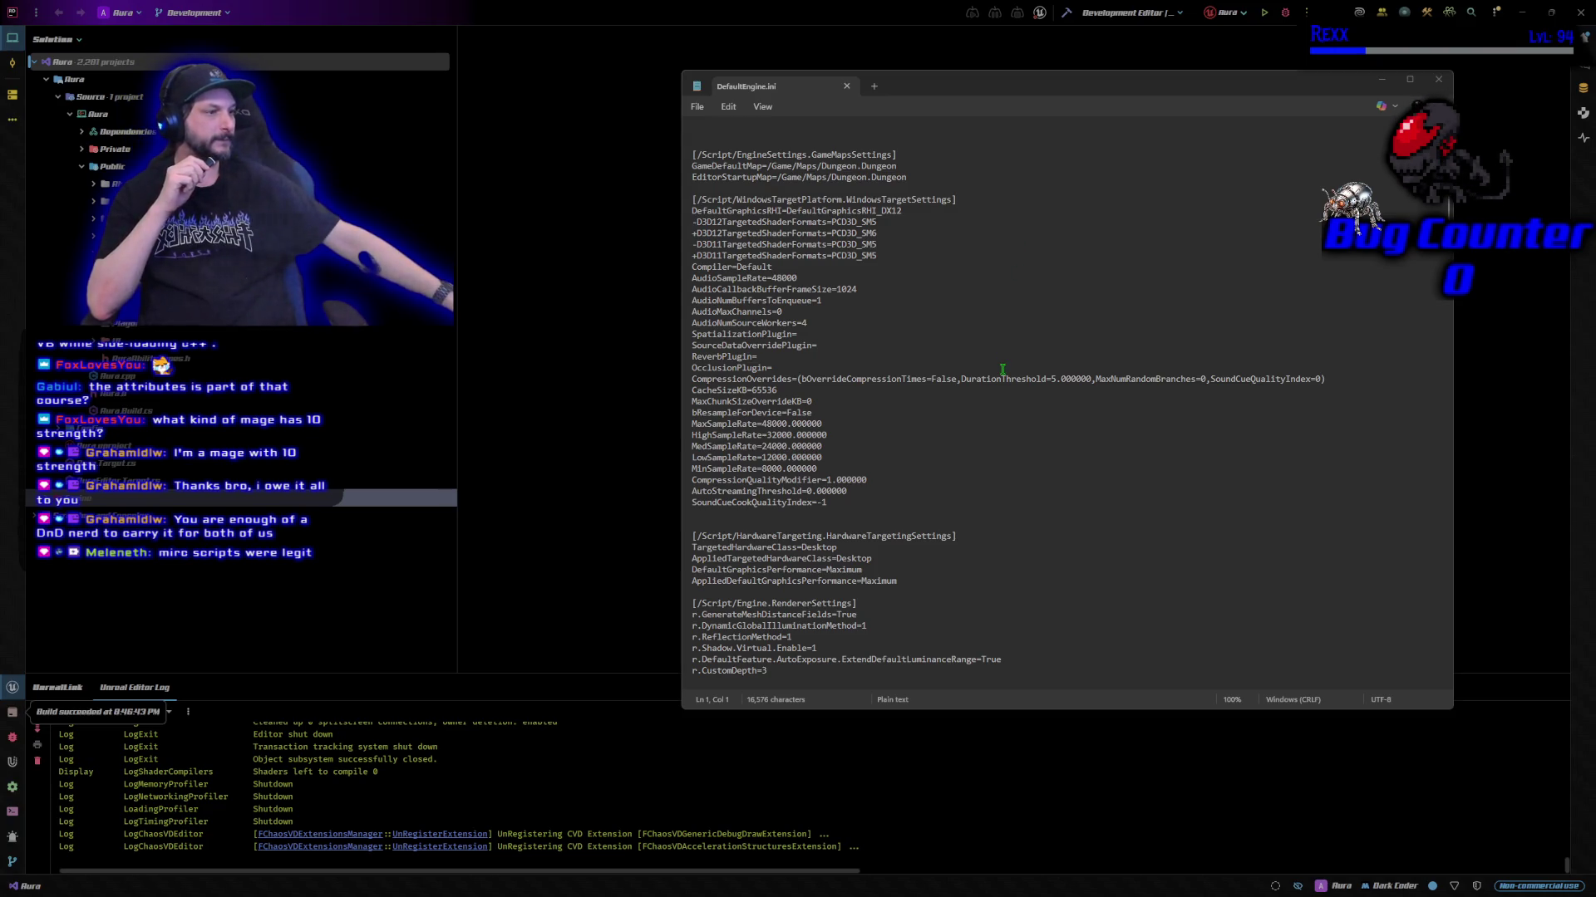
scroll(1002, 370, "down", 9)
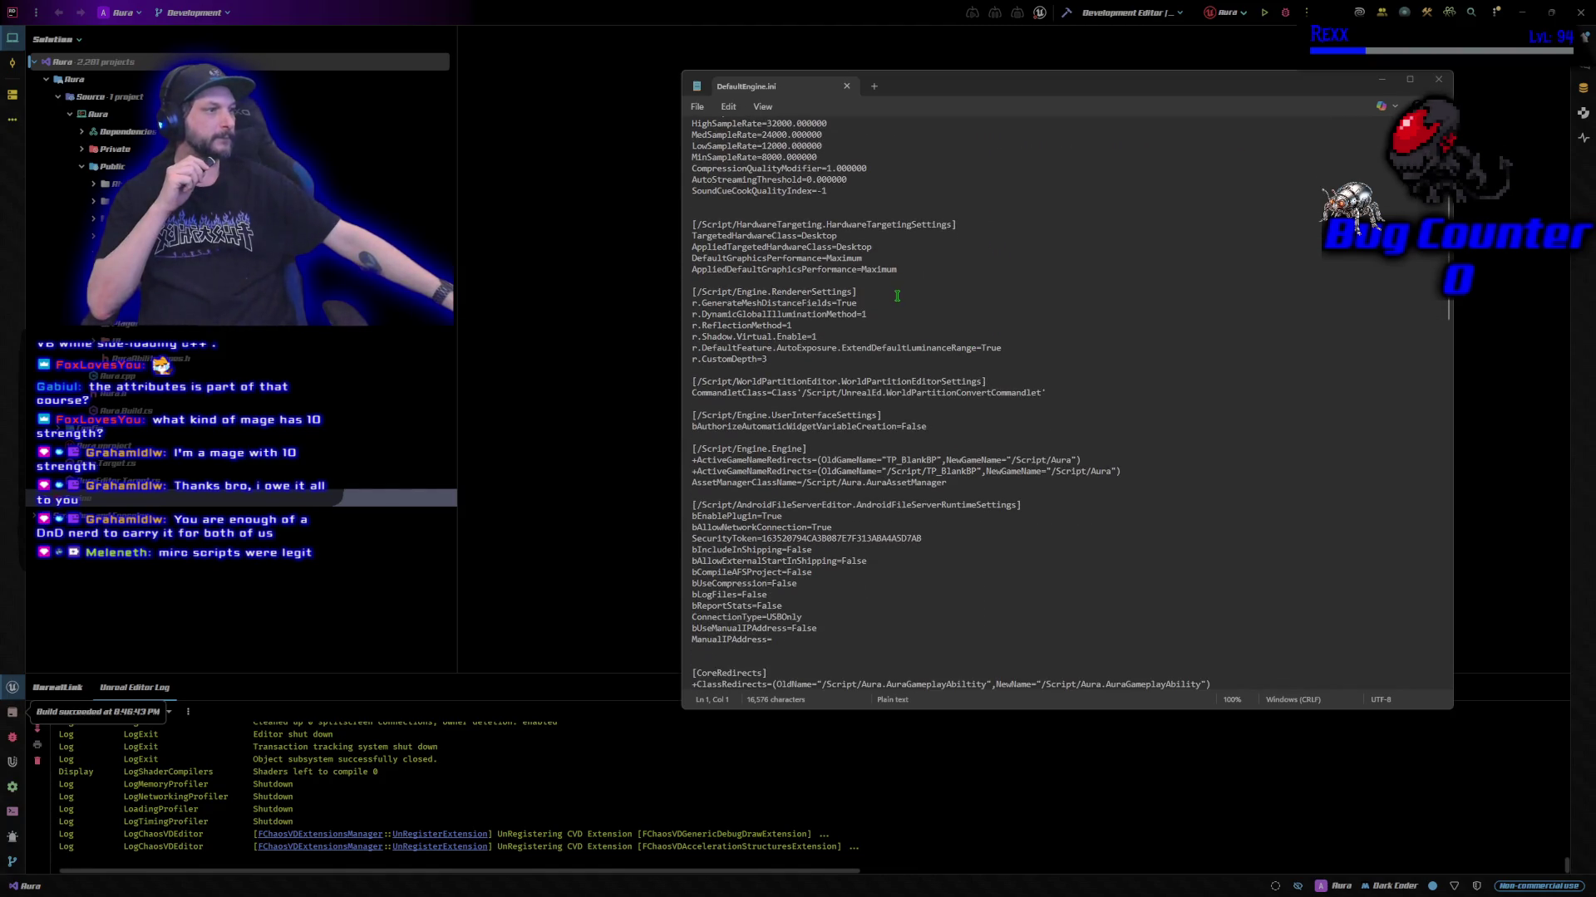
left_click(897, 296)
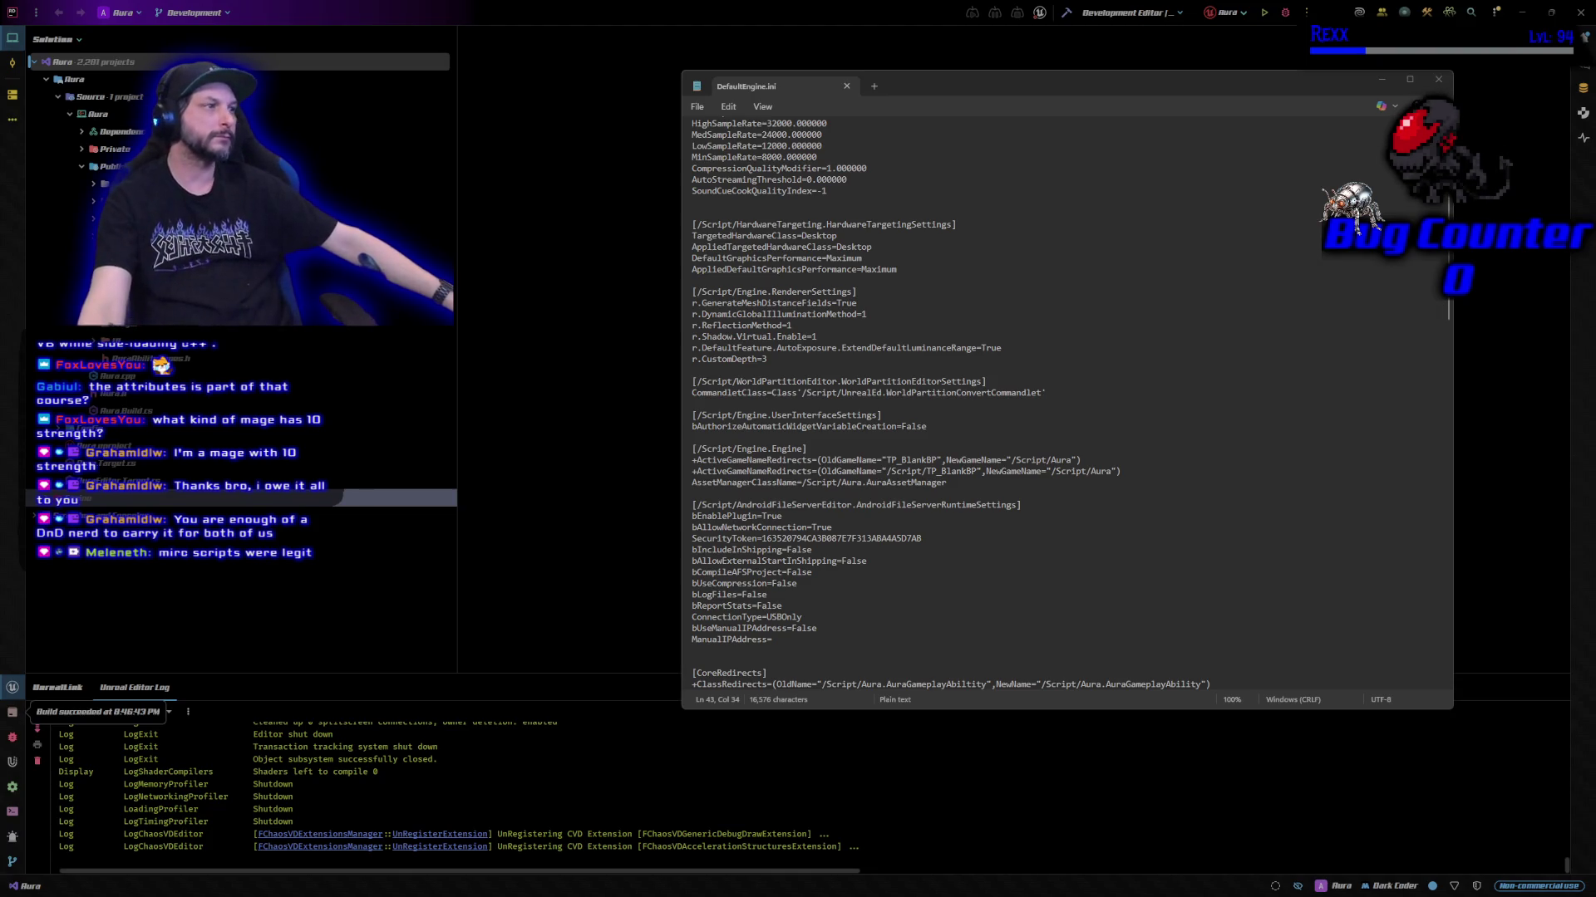
scroll(1097, 389, "up", 1)
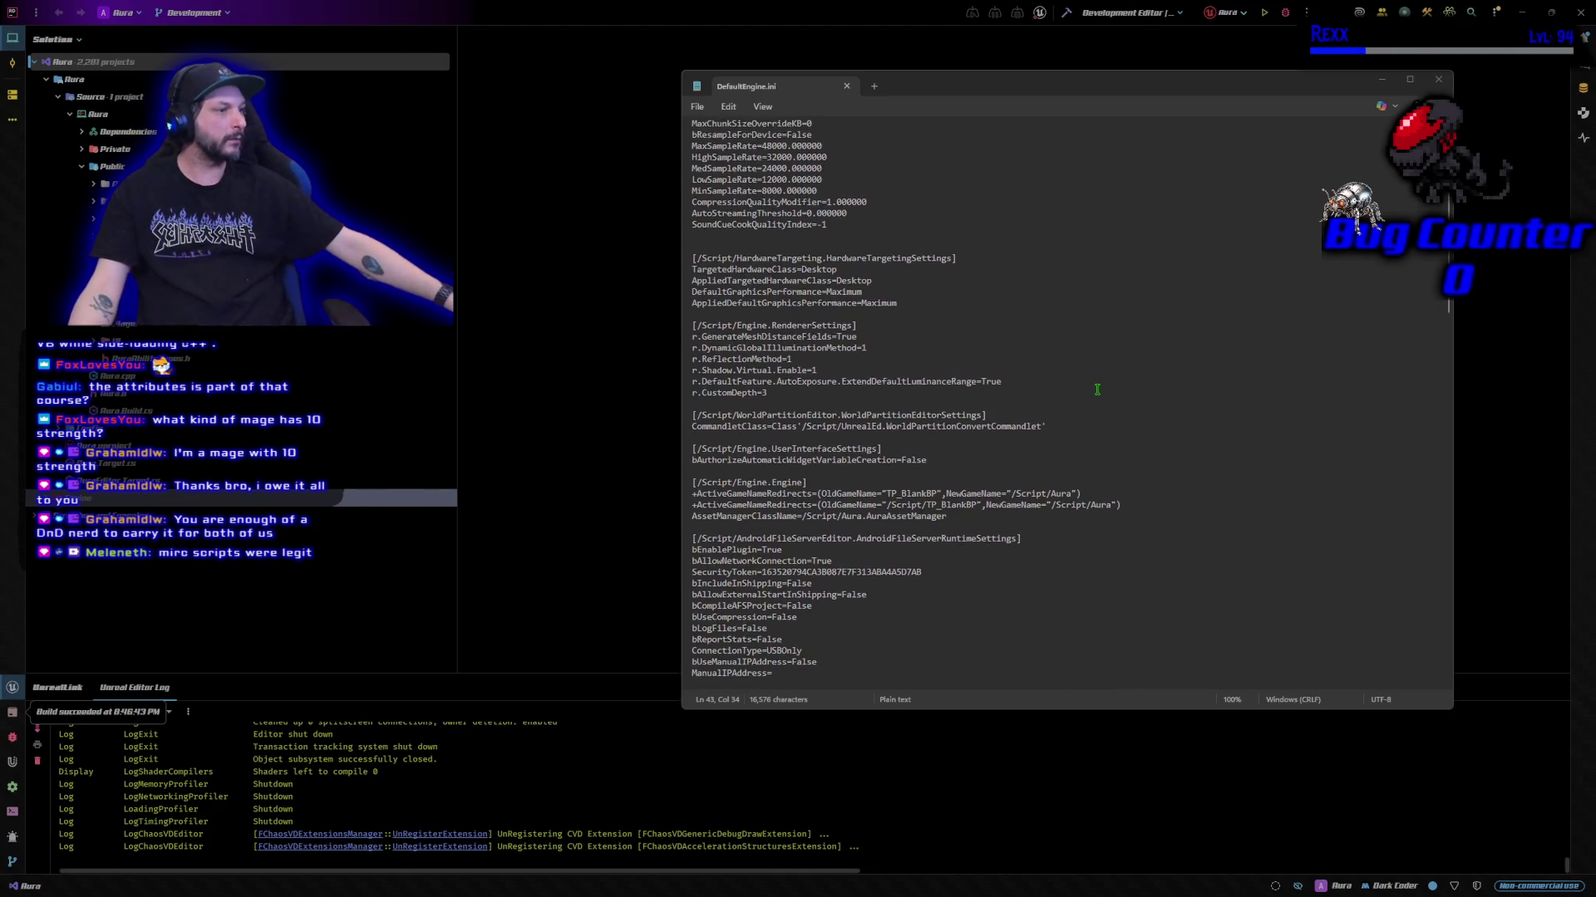
scroll(1097, 389, "down", 10)
left_click(1092, 383)
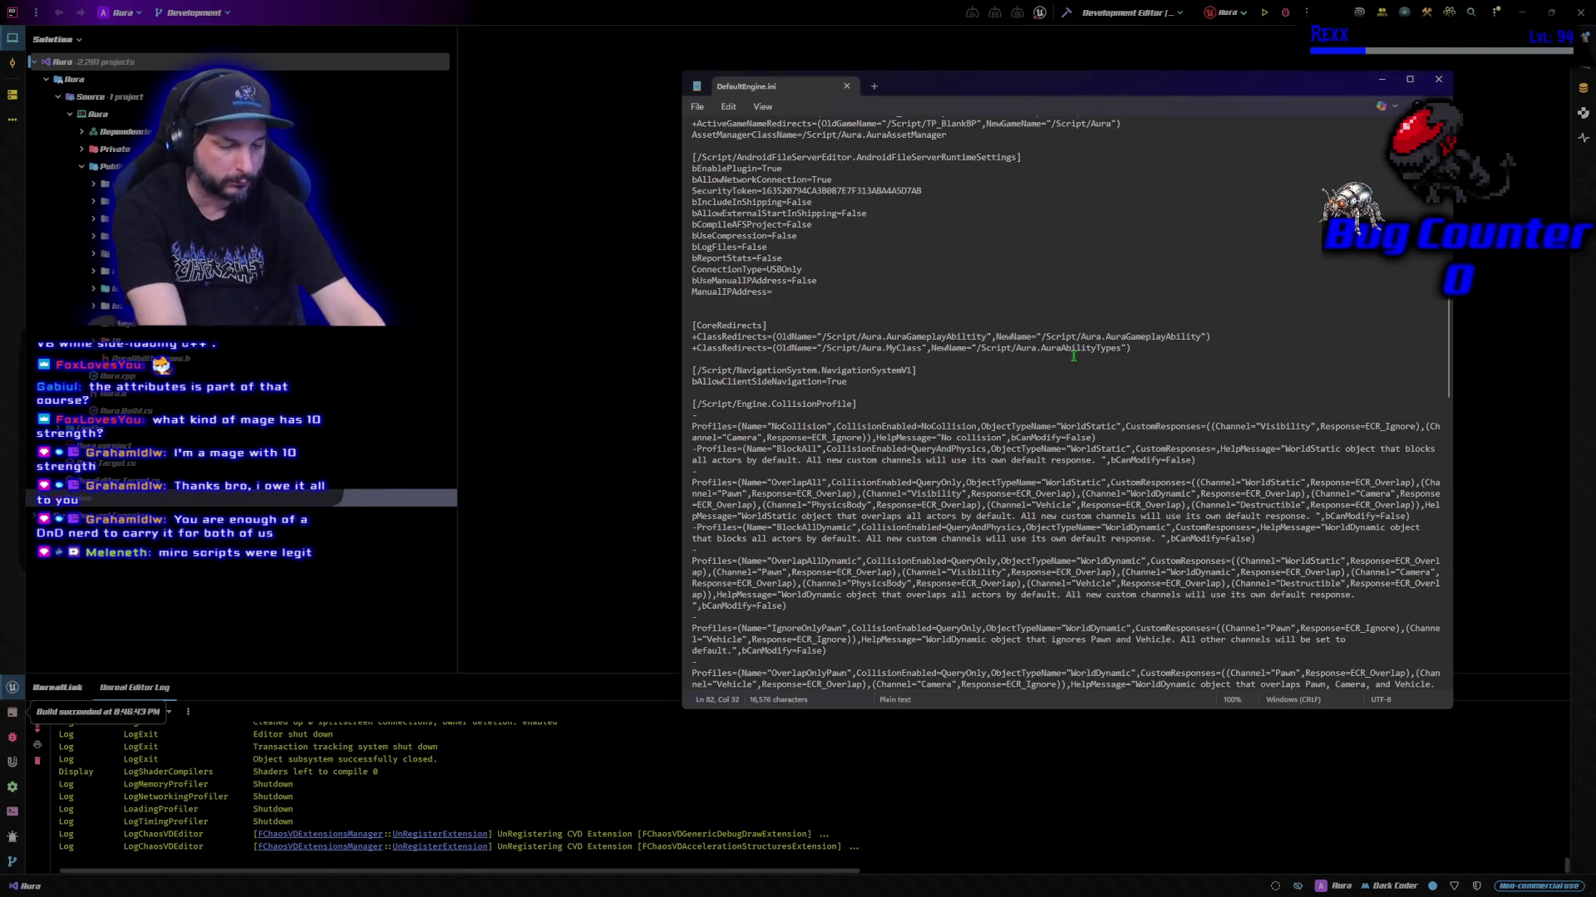
Search DefaultEngine.ini for 'rendersettings' and dismiss the not-found message.
key("ctrl+f")
type("map")
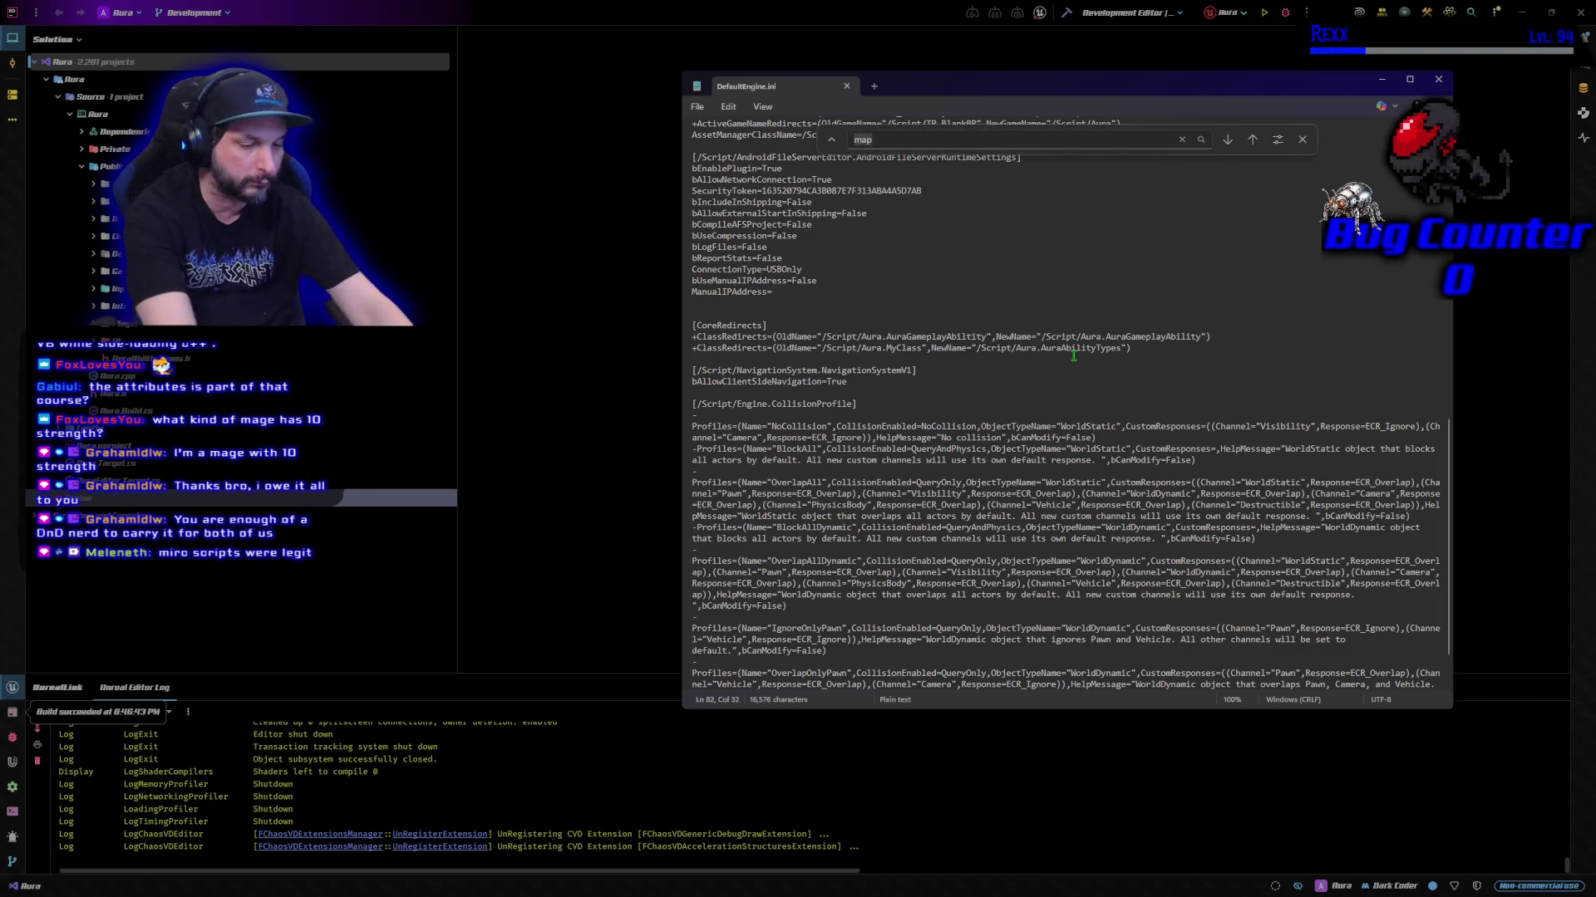
key("BackSpace")
key("BackSpace")
key("BackSpace")
type("renderset")
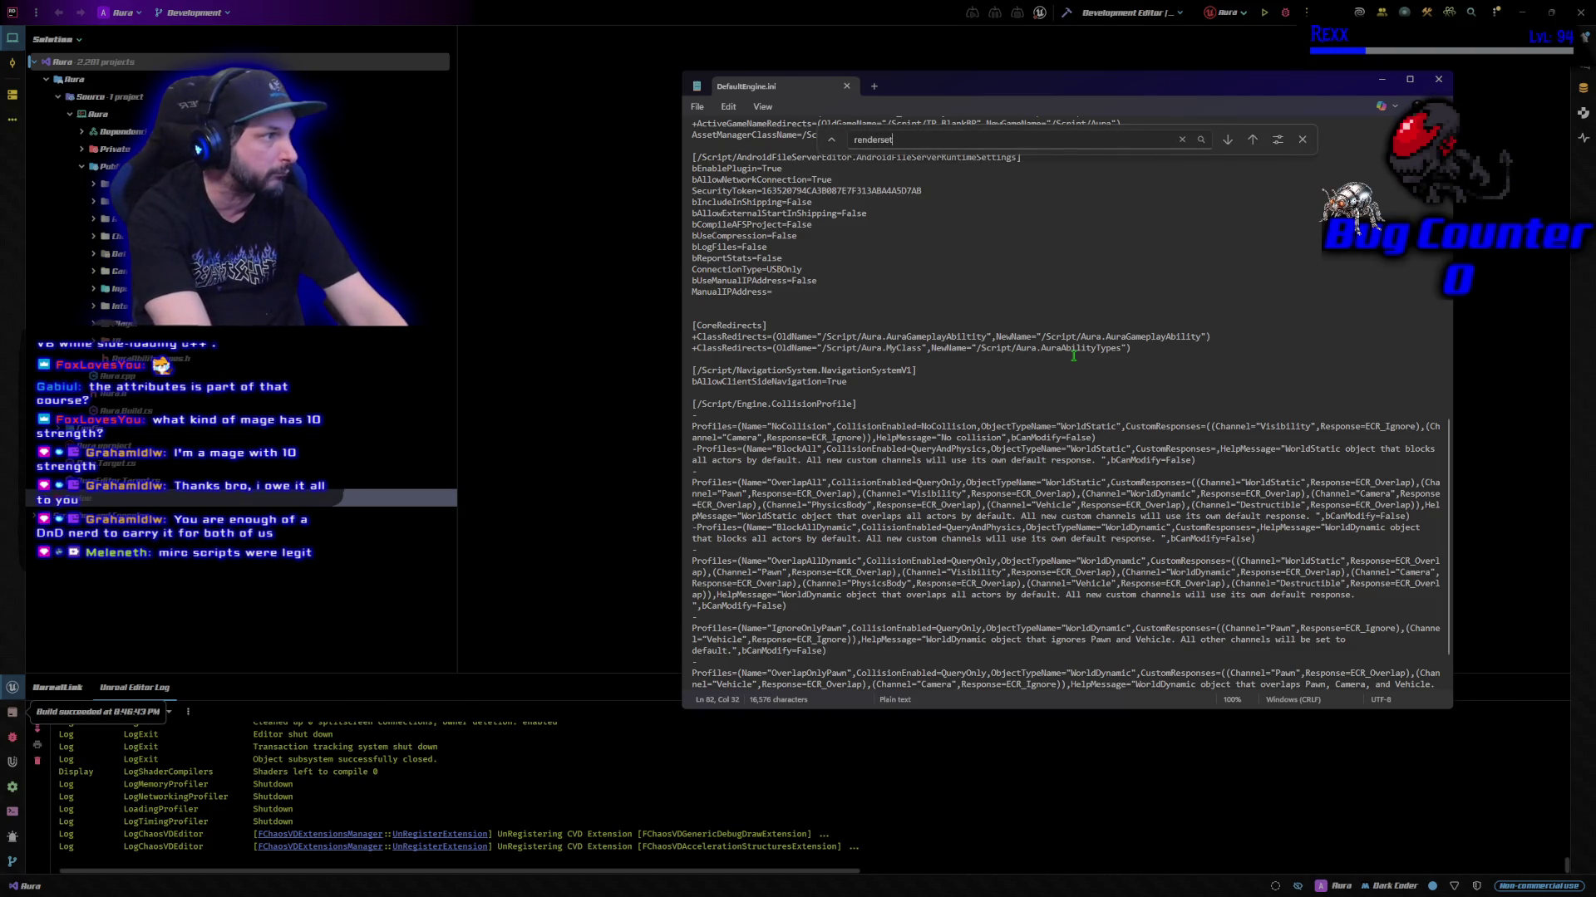
type("tin")
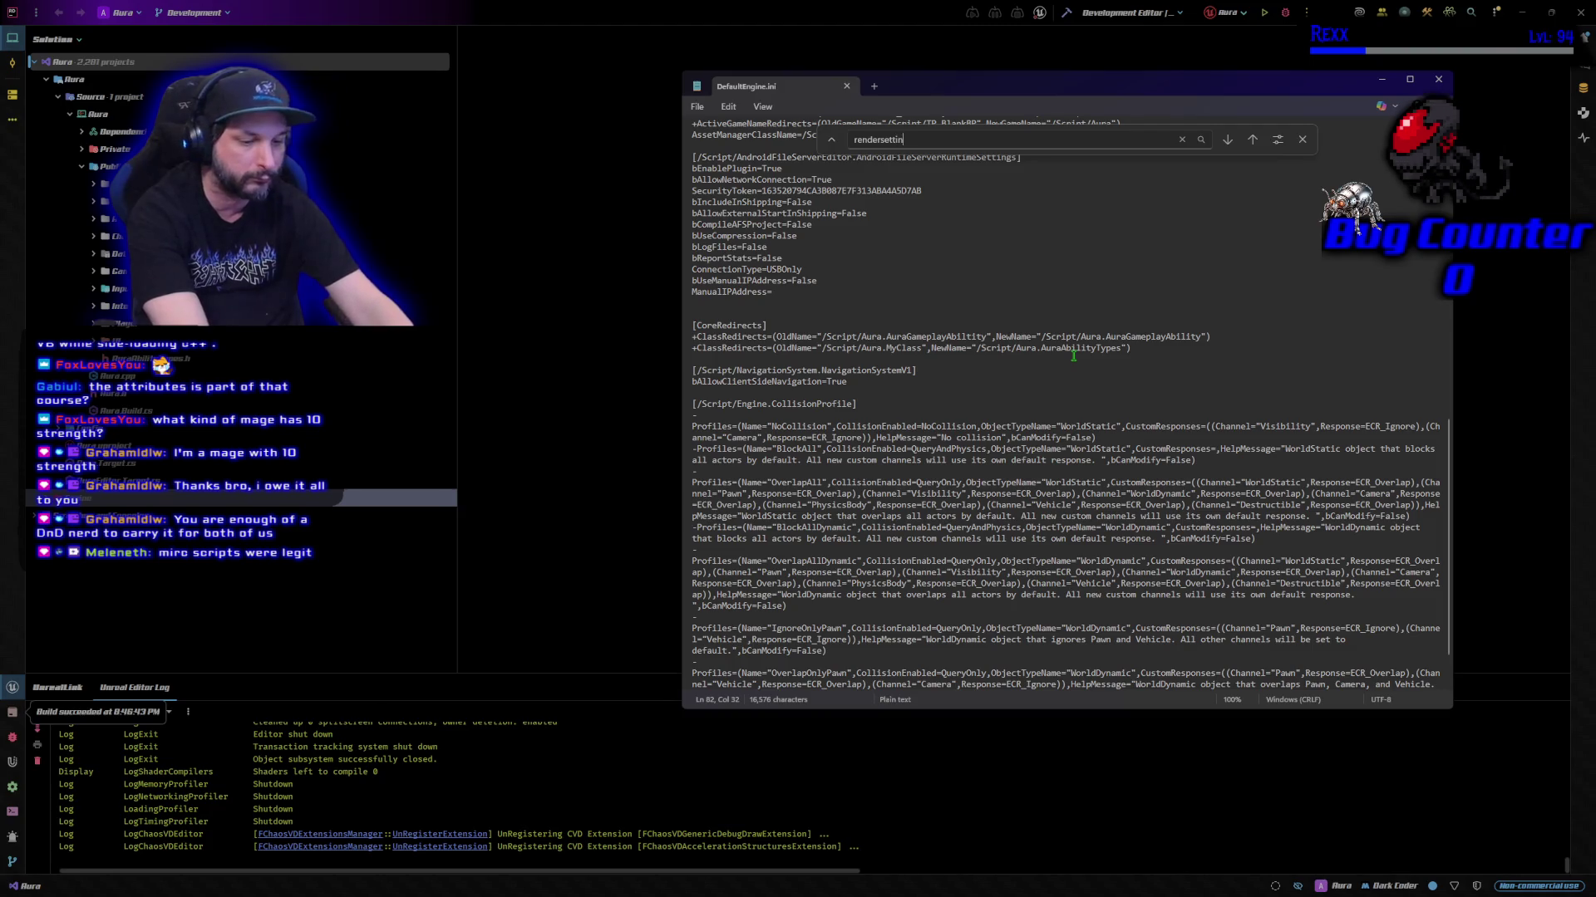
type("gs")
key("Return")
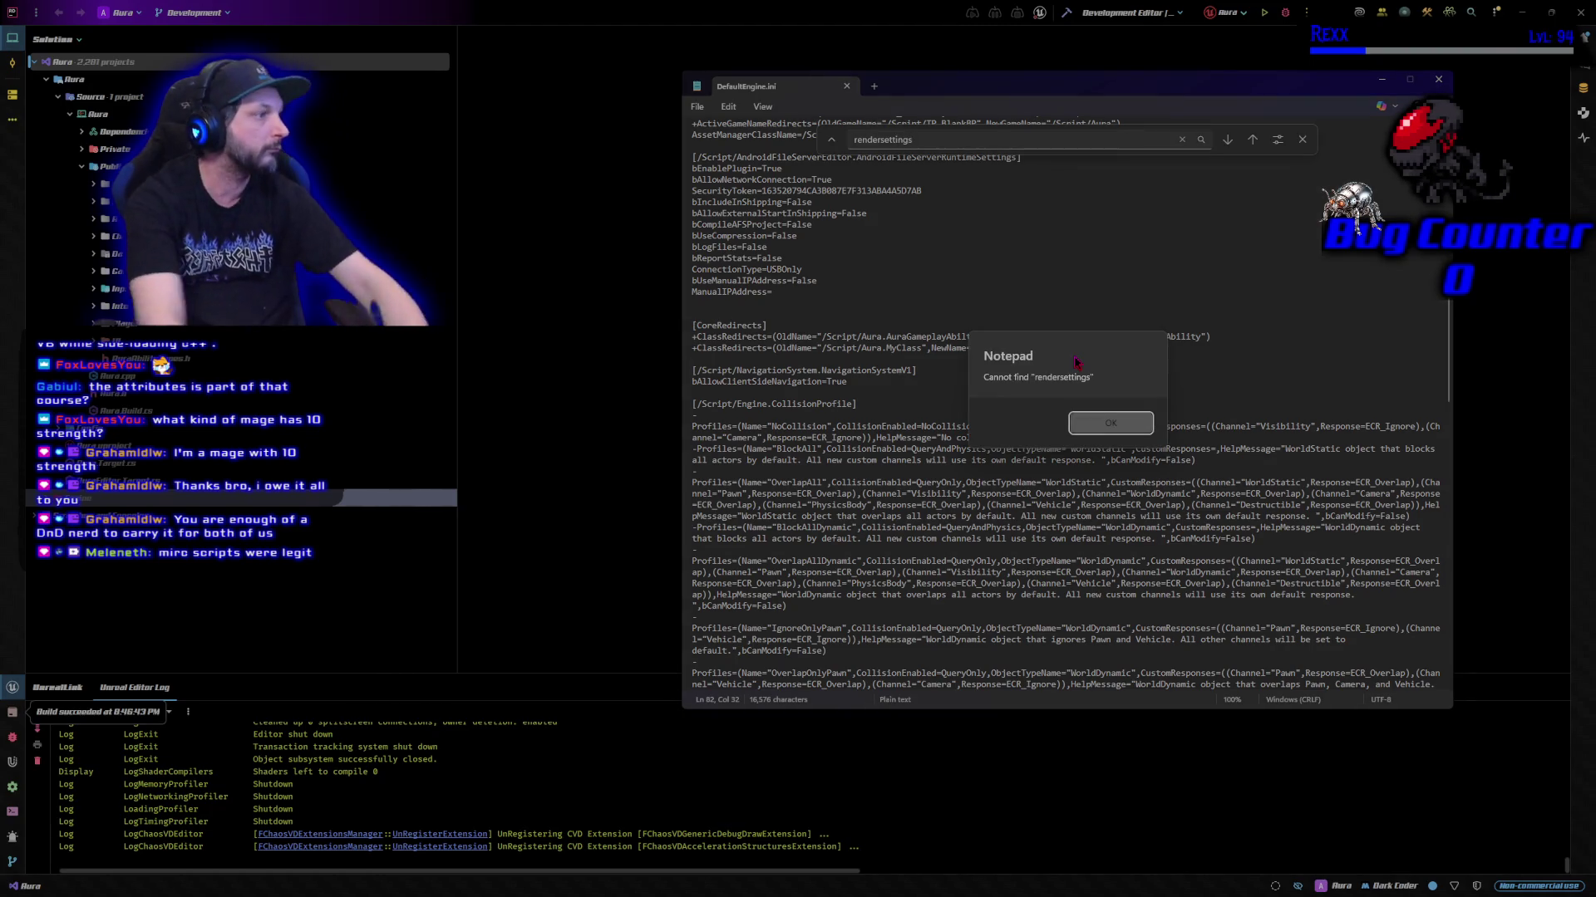
left_click(1078, 432)
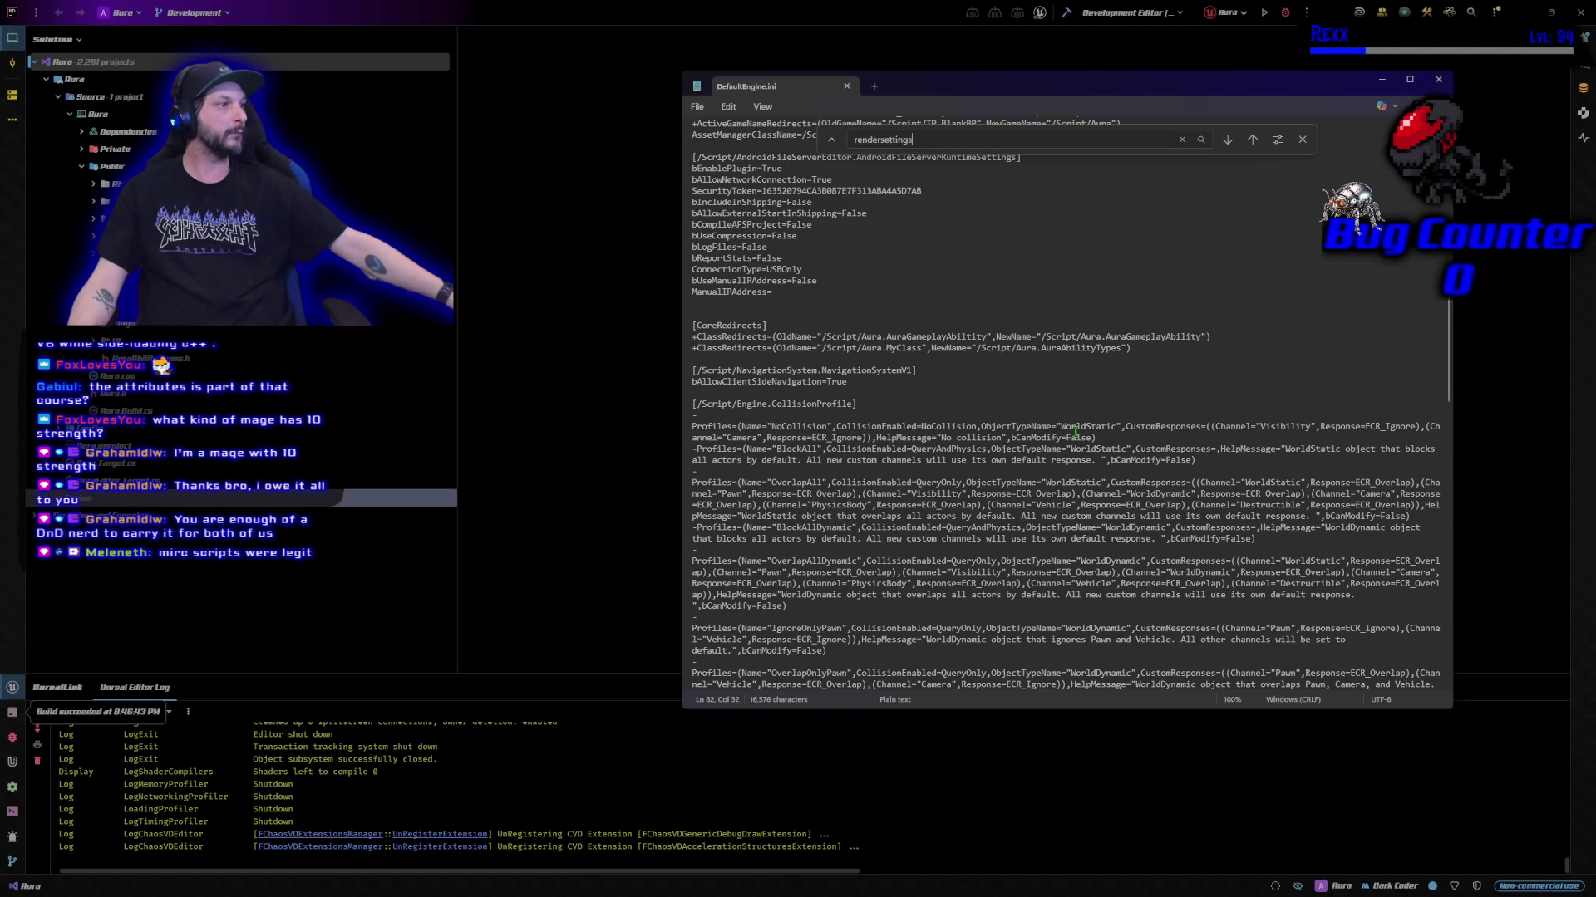
left_click(1180, 140)
Paste the [/Script/Engine.RenderSettings] lines with r.Streaming.PoolSize=1000 at the file's end.
scroll(1105, 526, "down", 14)
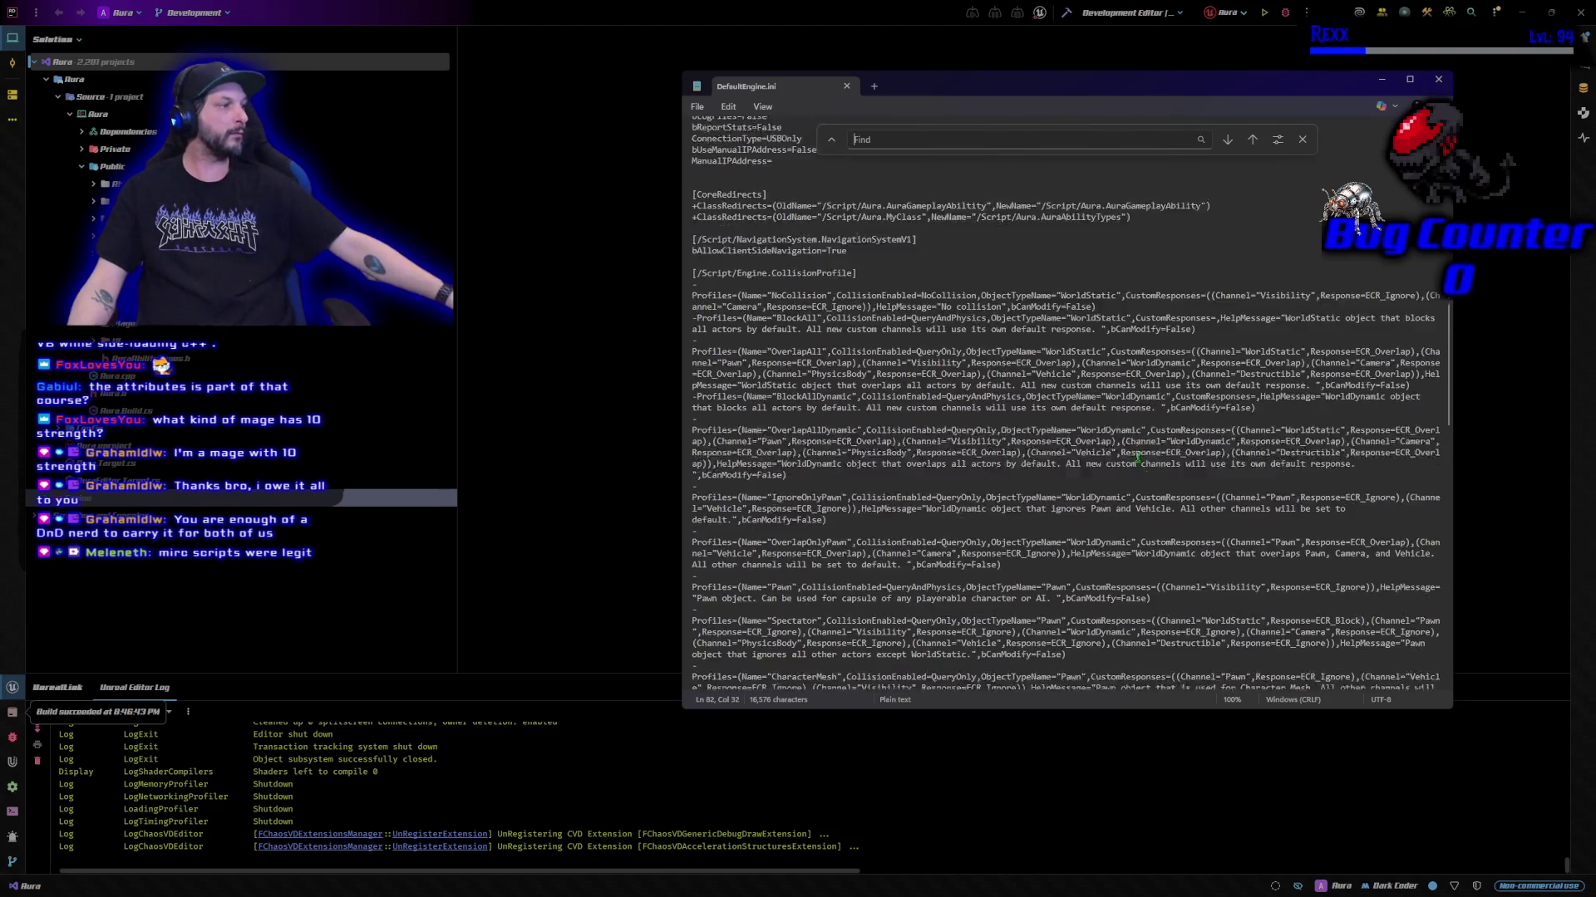
scroll(1106, 526, "down", 10)
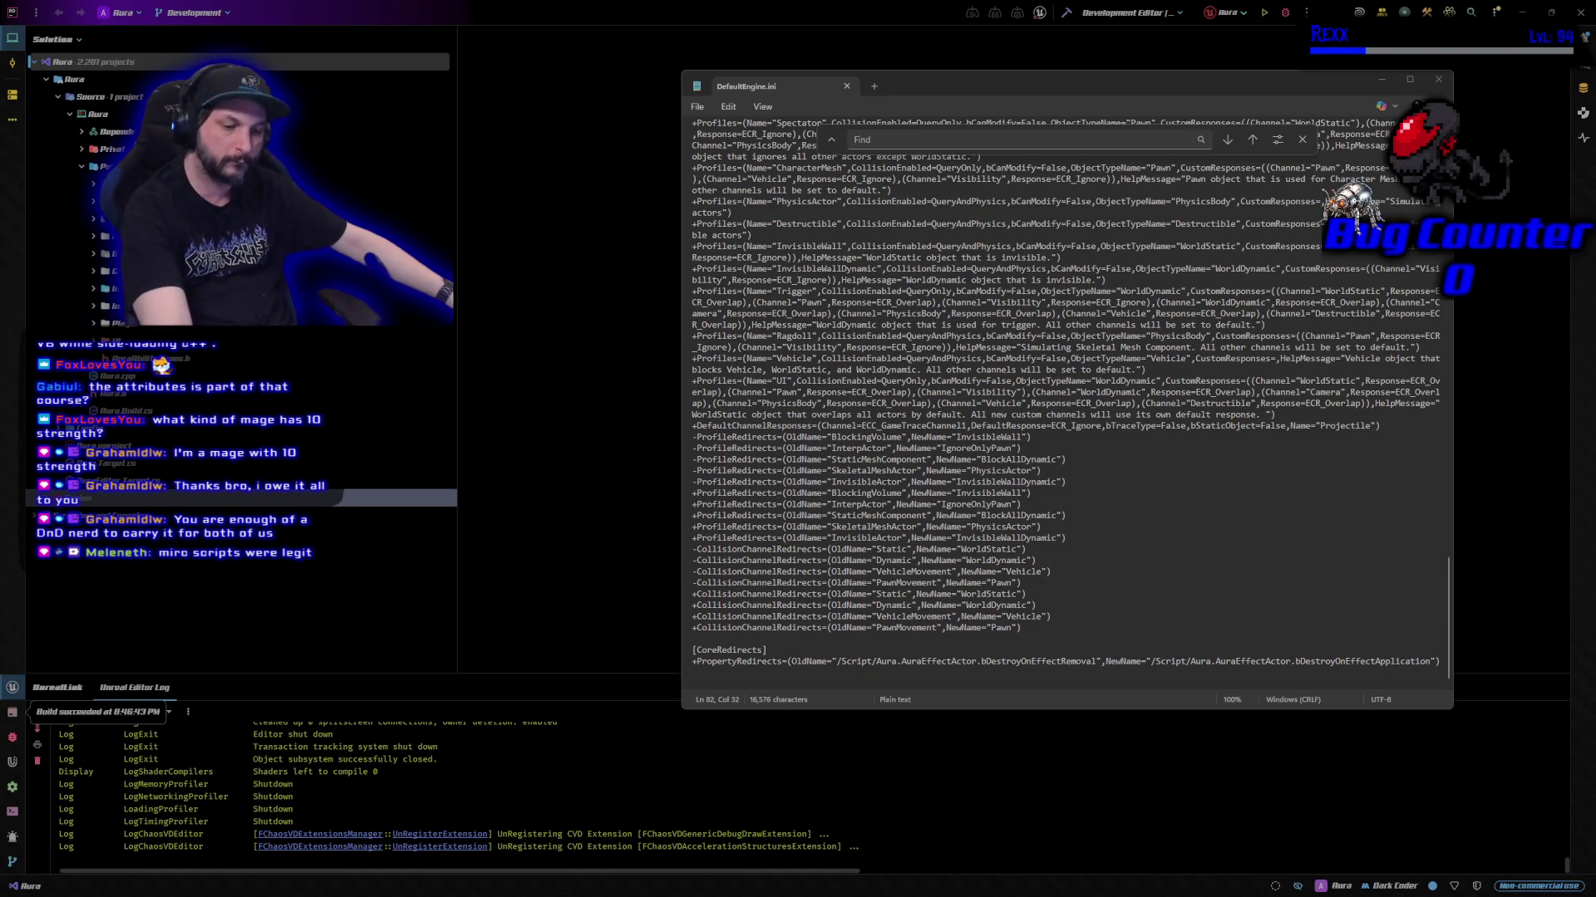
left_click(749, 682)
type("[/Script/Engine.RenderSettings] r.TextureStreaming=True r.Streaming.PoolSize=1000")
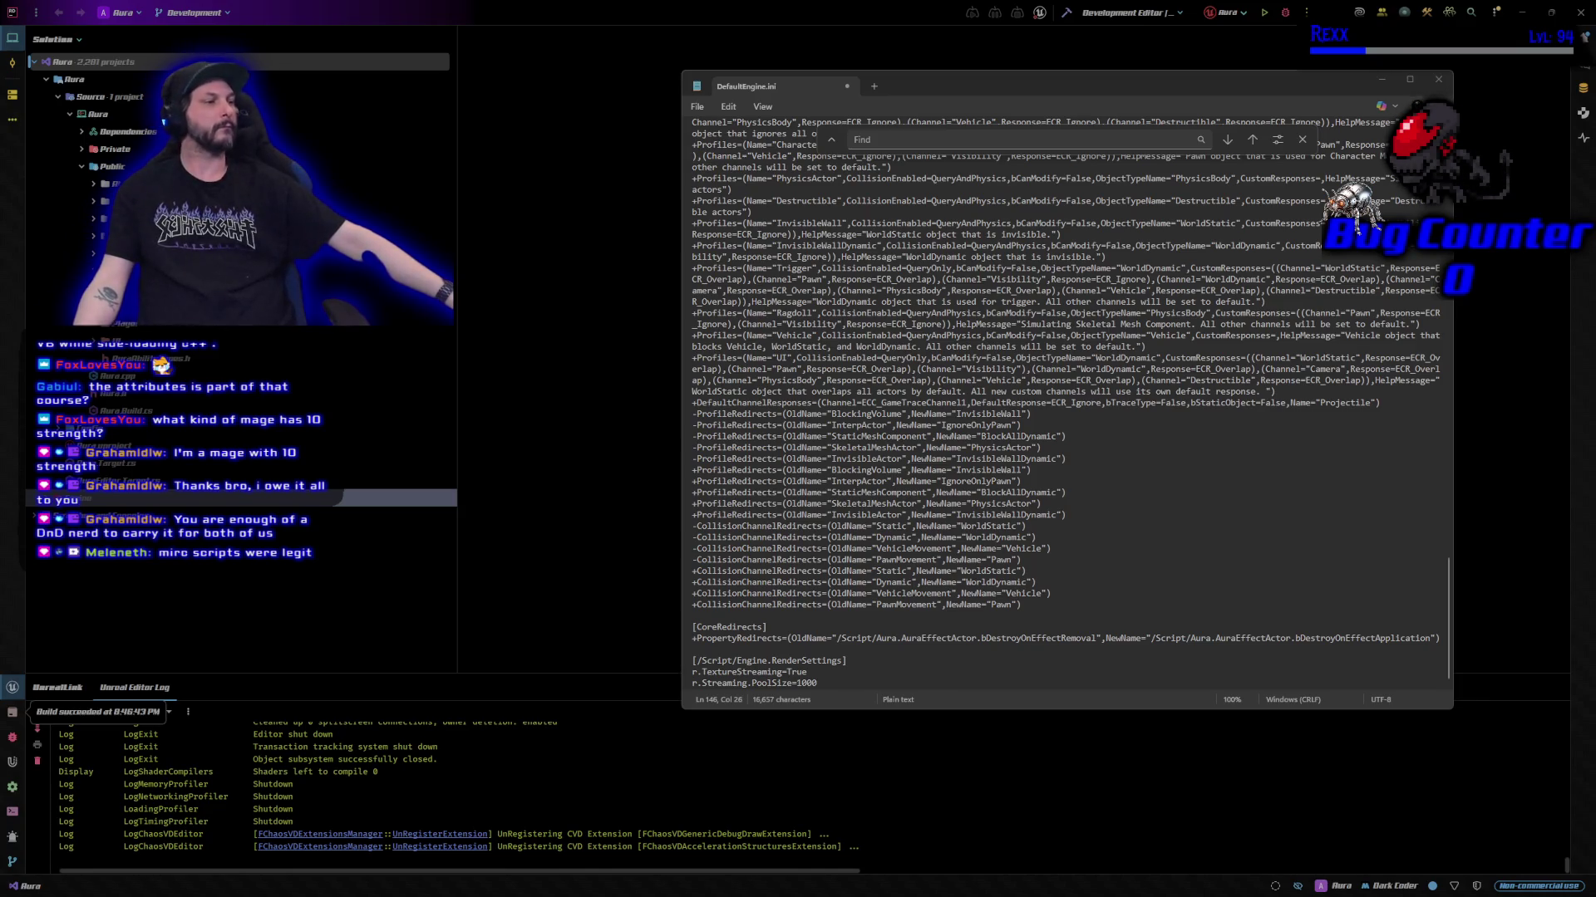
Save DefaultEngine.ini and close Notepad.
left_click(698, 106)
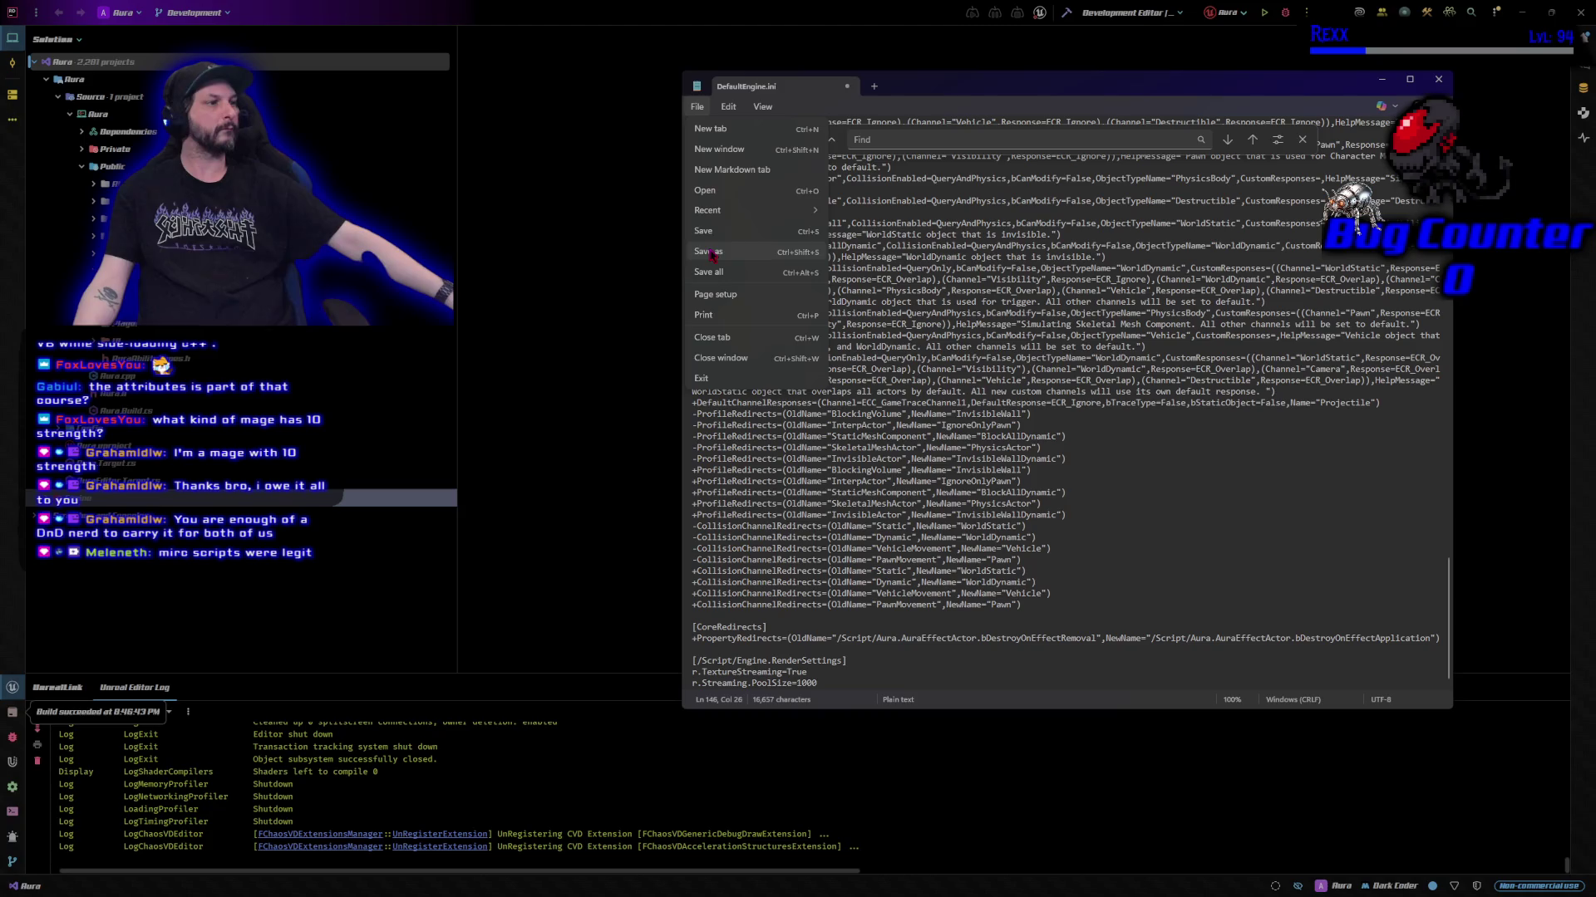
left_click(704, 231)
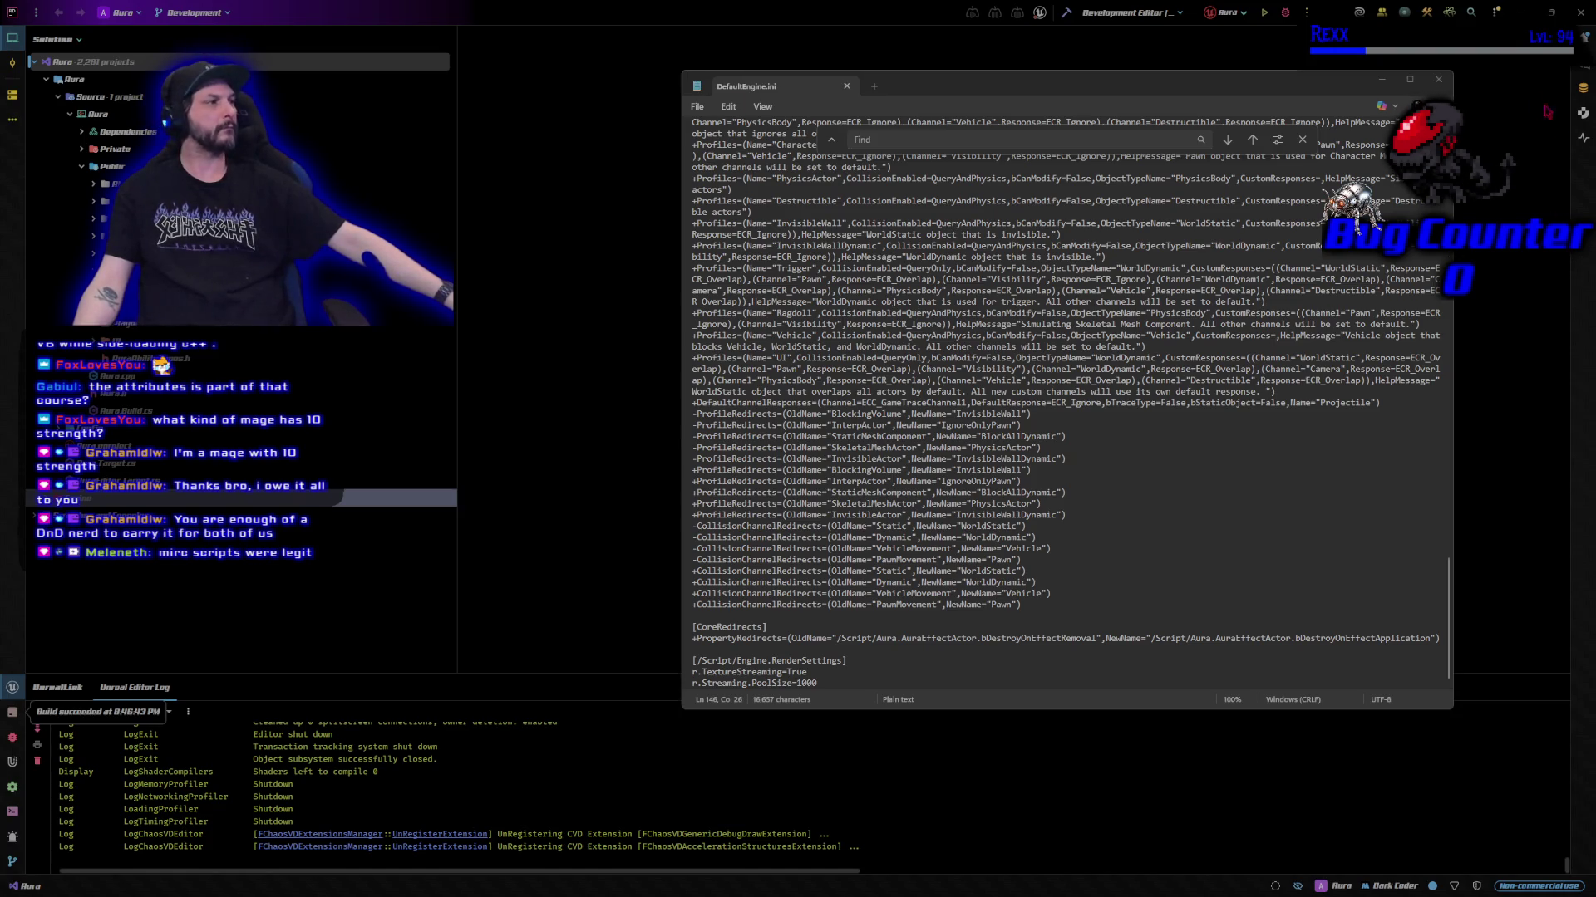
left_click(1438, 81)
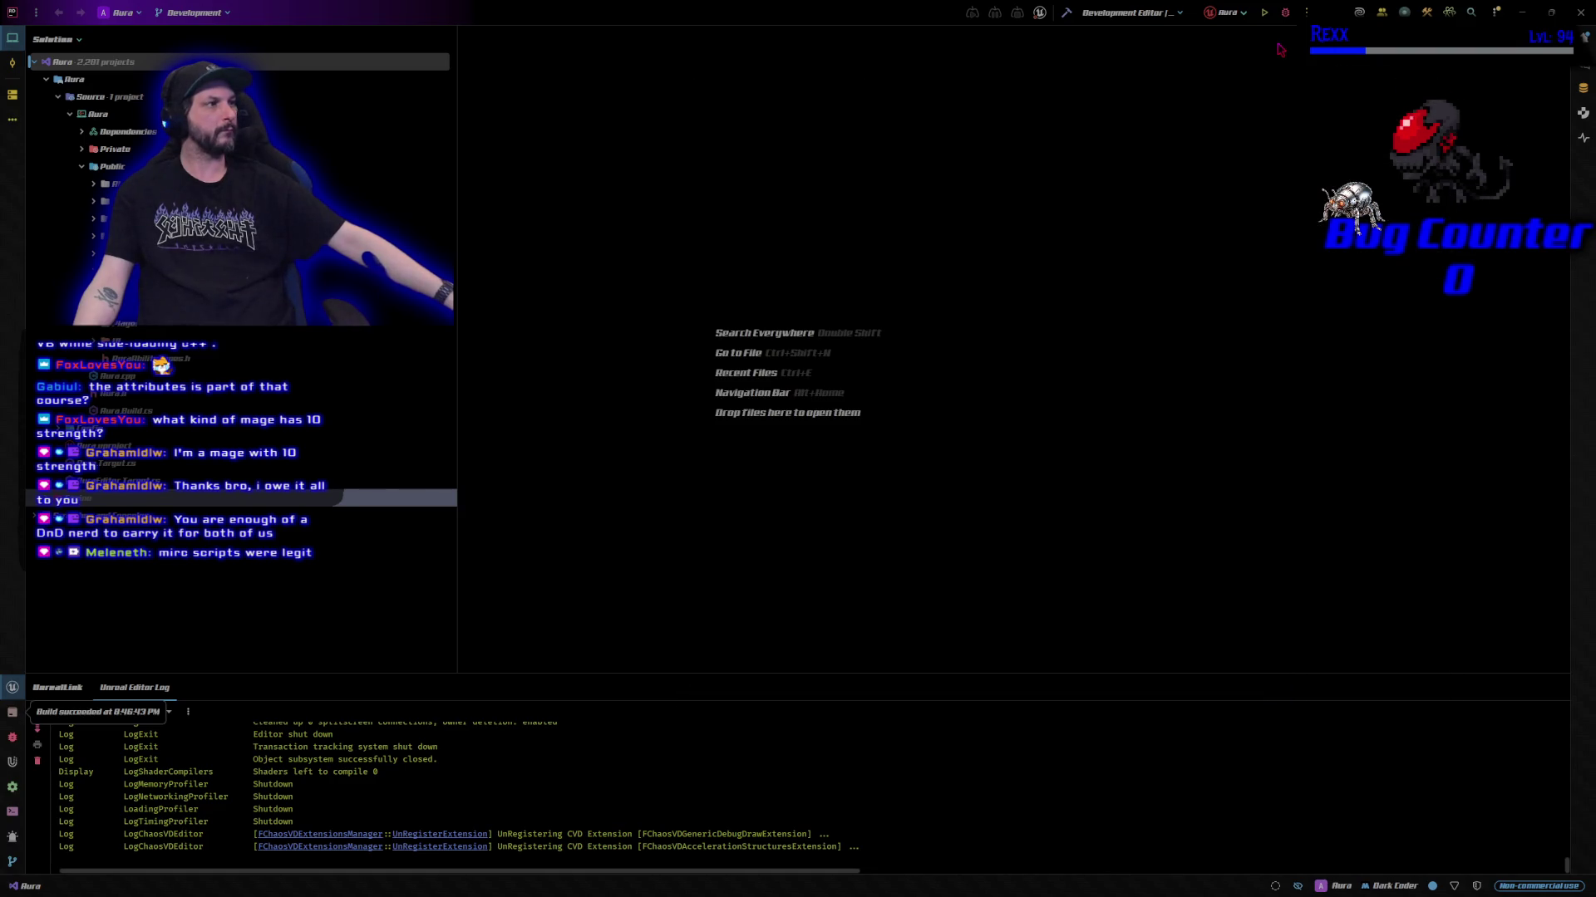
Build and launch the Aura project from Rider's Debug button, then switch to Unreal Editor.
left_click(1282, 16)
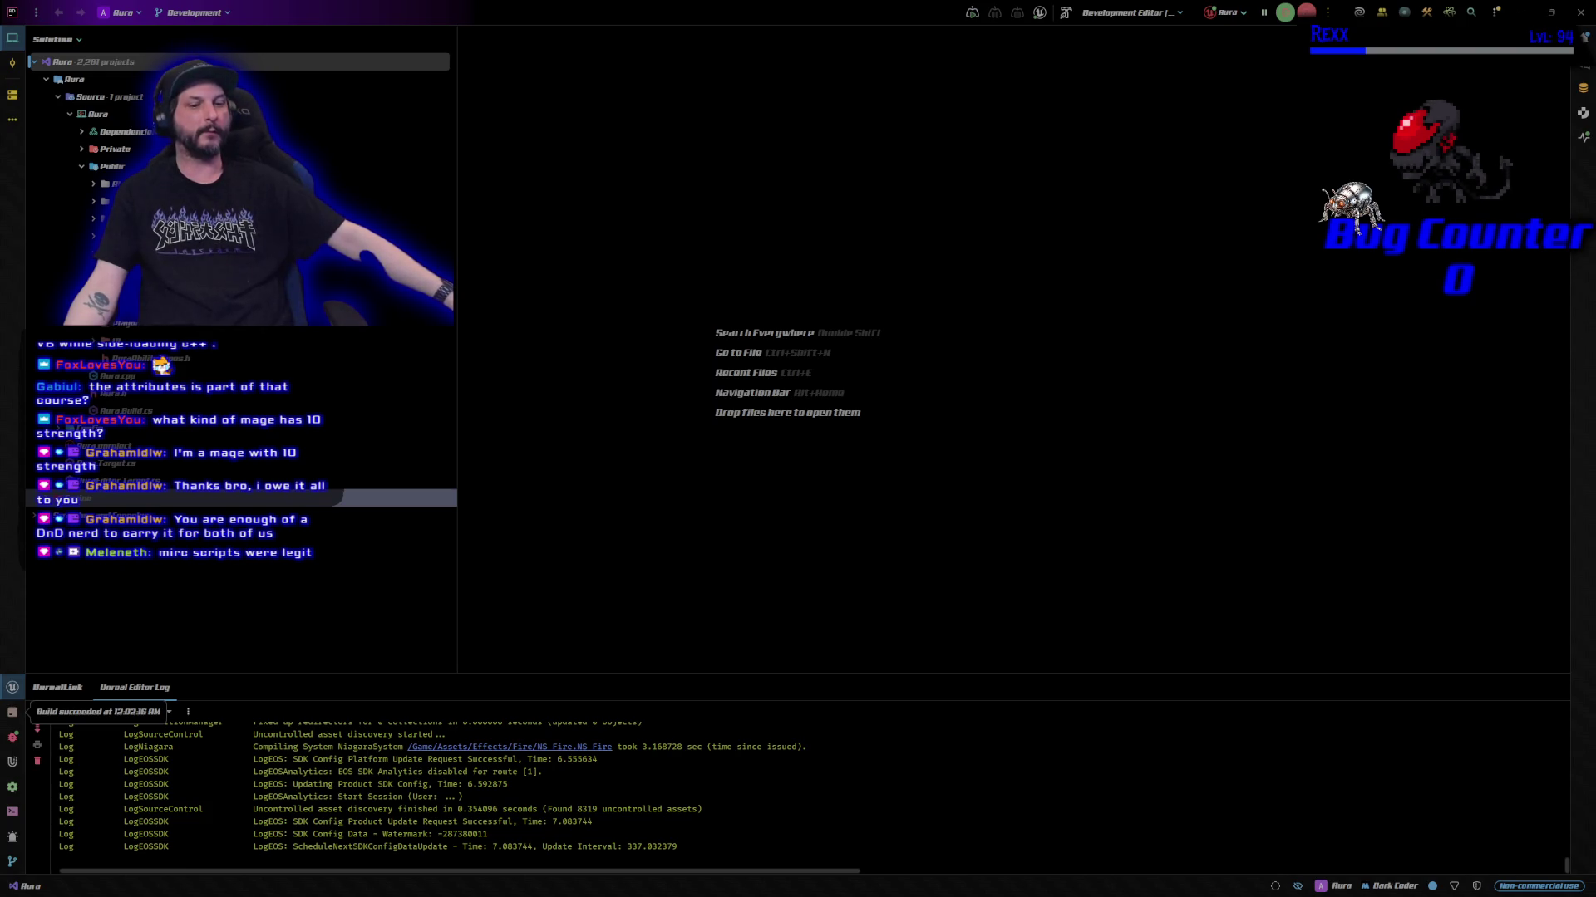
key("alt+Tab")
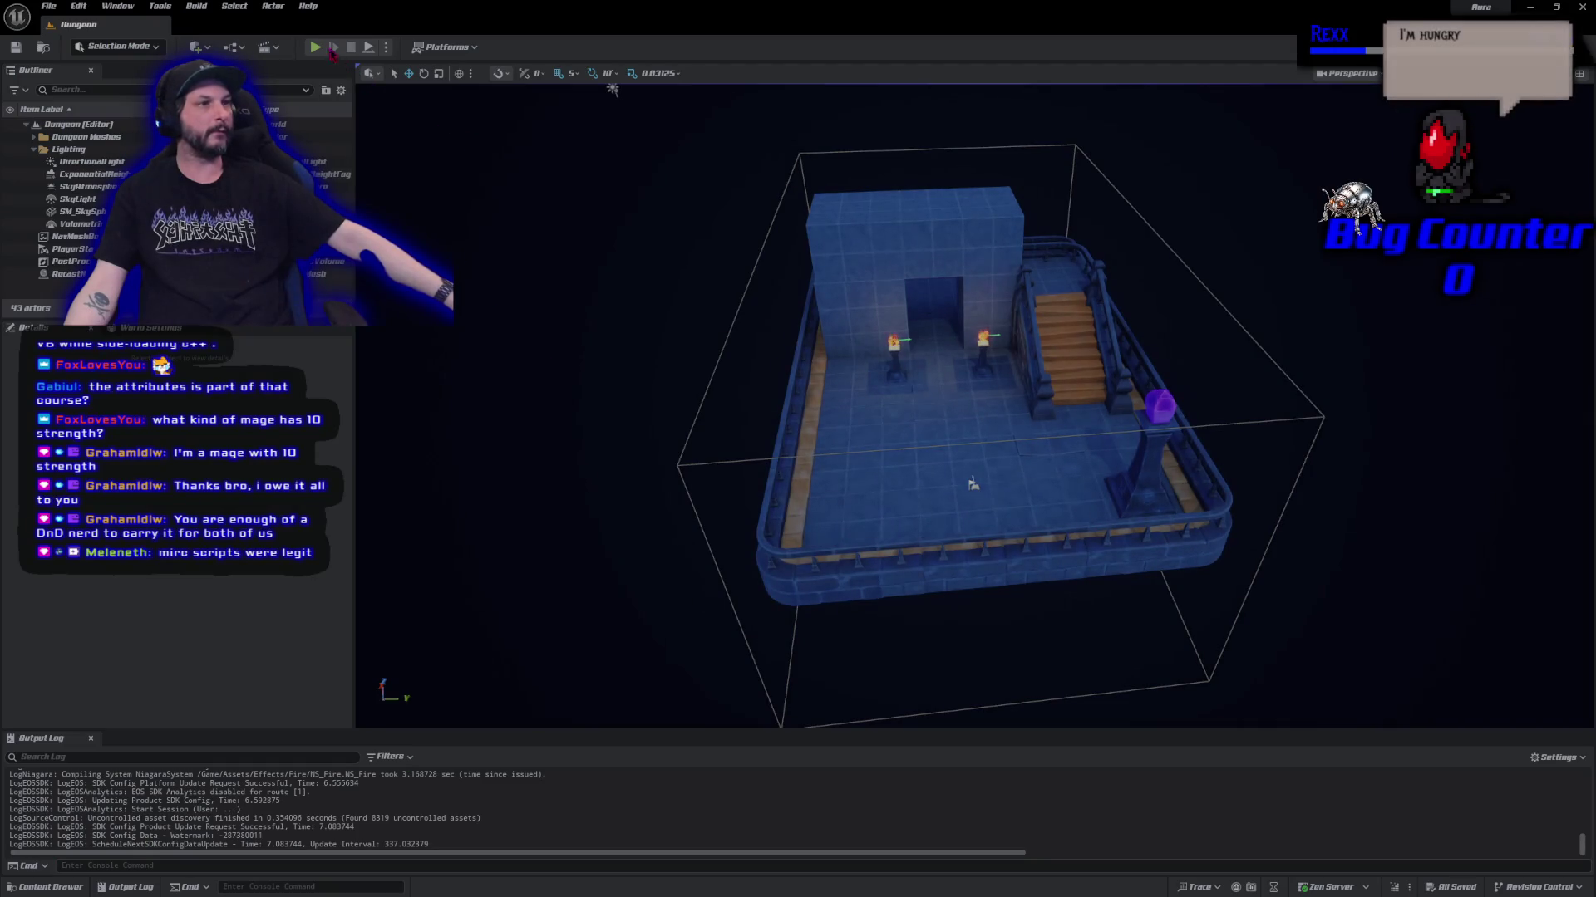
Play-test Dungeon by walking forward, stop, orbit to a high room view, and open the Content Drawer.
left_click(316, 47)
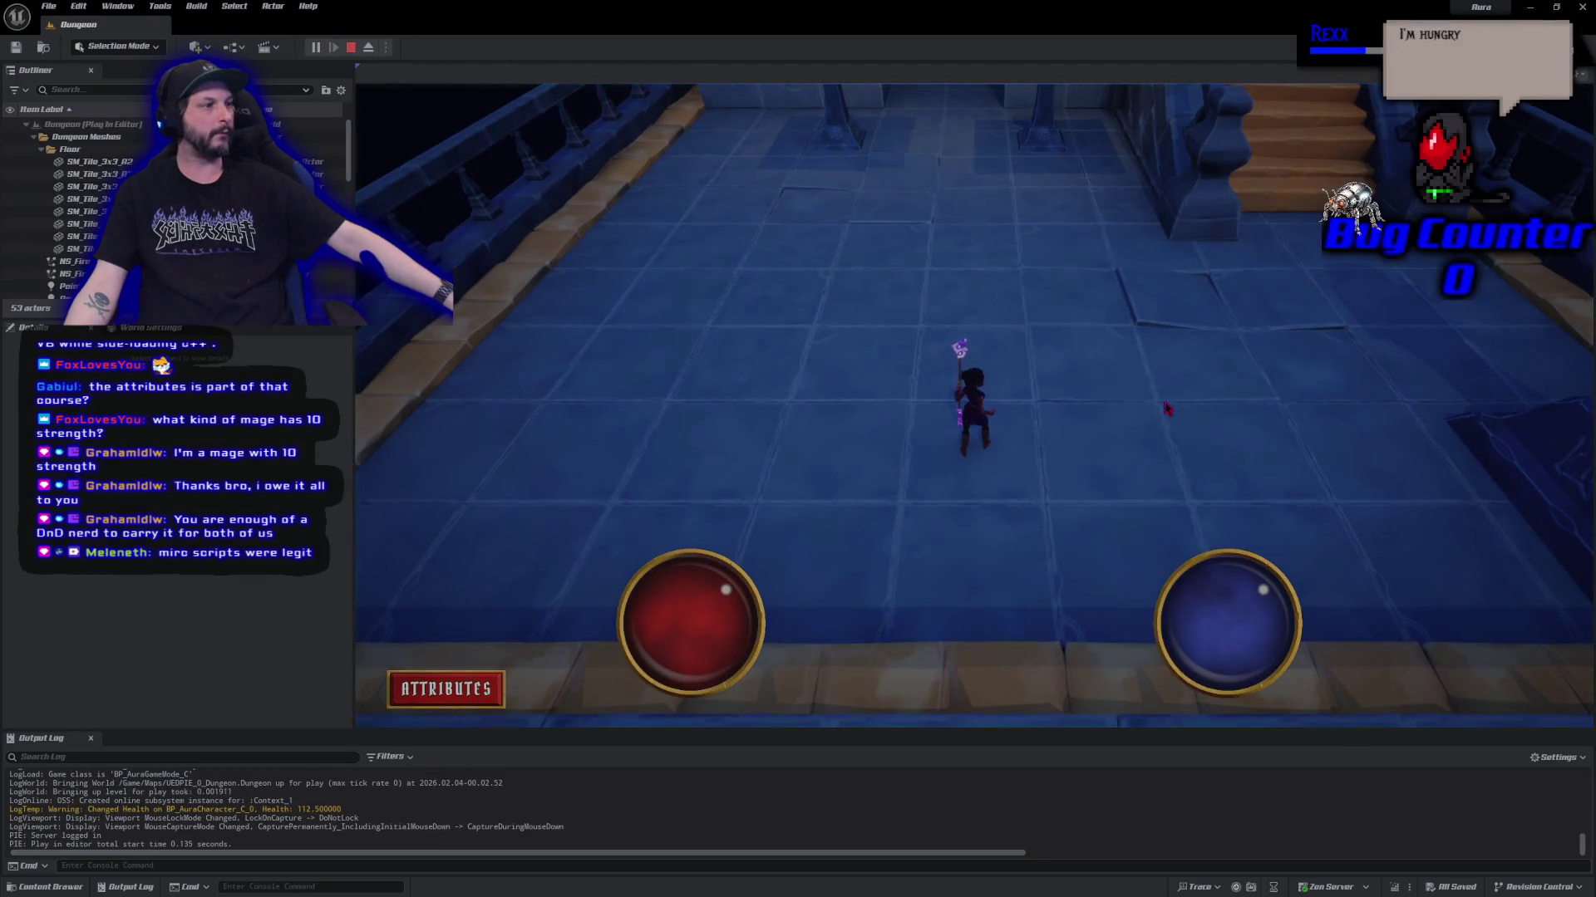
key("w")
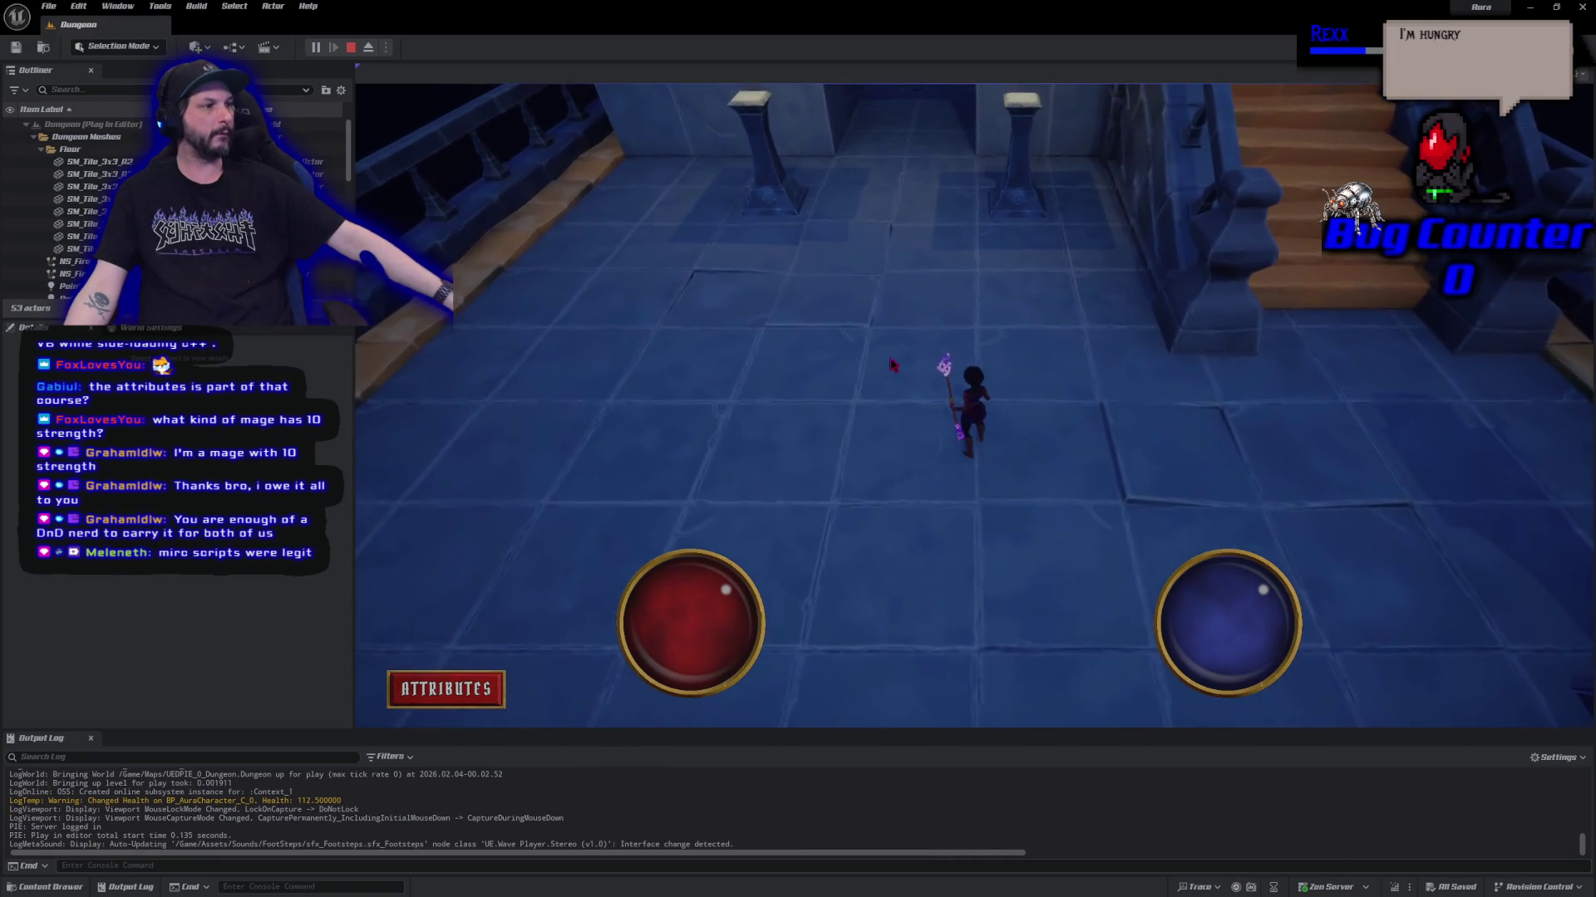
left_click(352, 48)
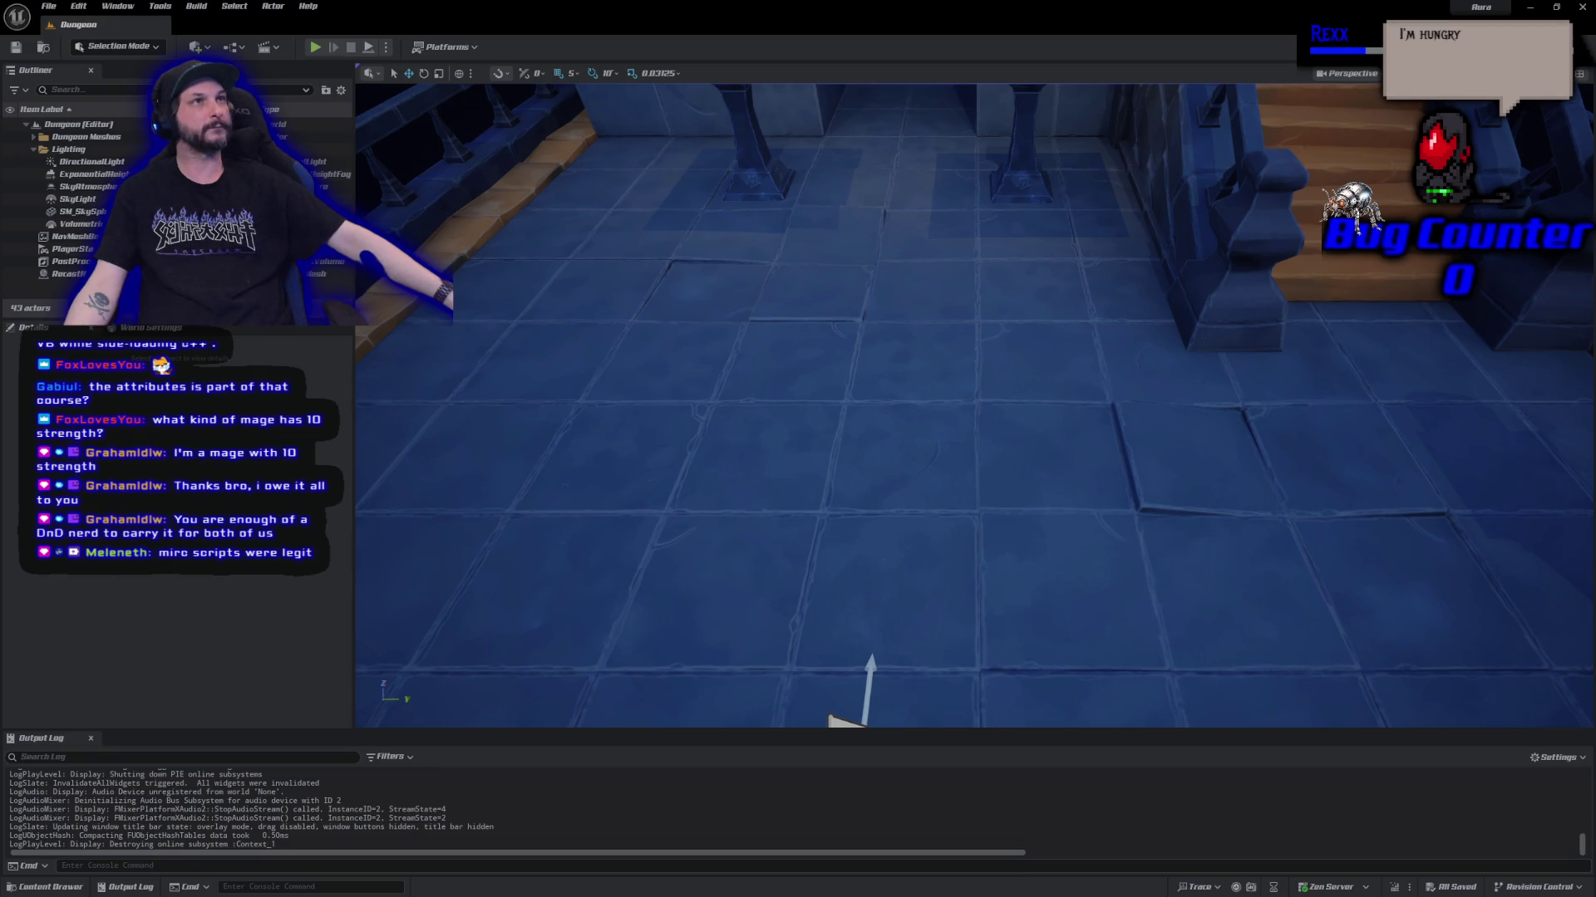
mouse_move(897, 402)
left_mouse_down()
mouse_move(897, 499)
mouse_move(968, 500)
left_mouse_up()
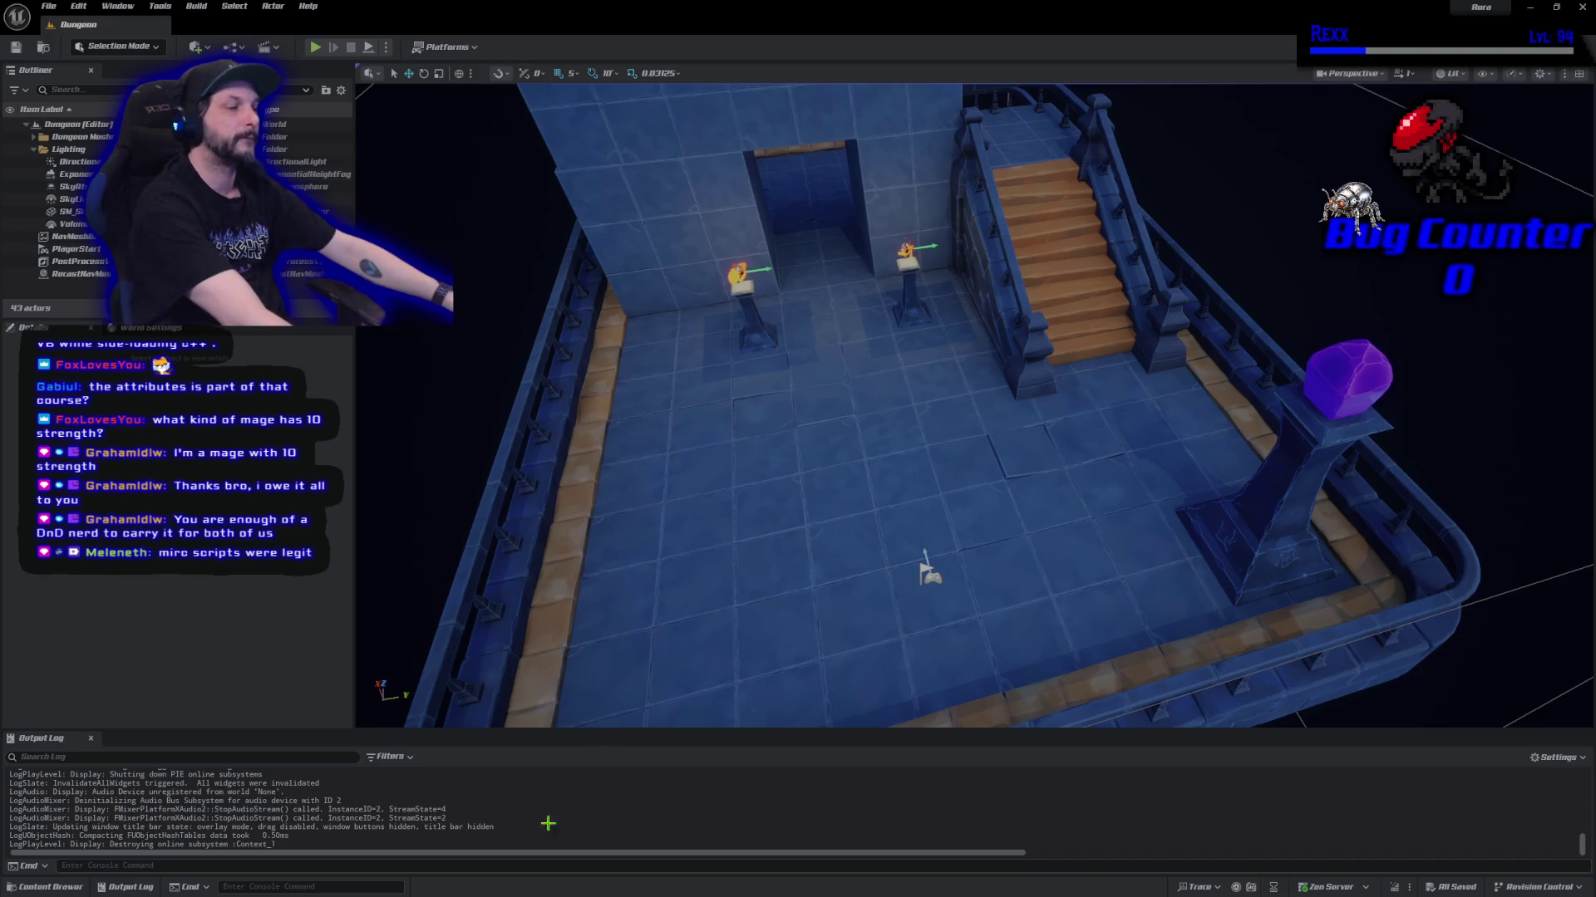
left_click(50, 887)
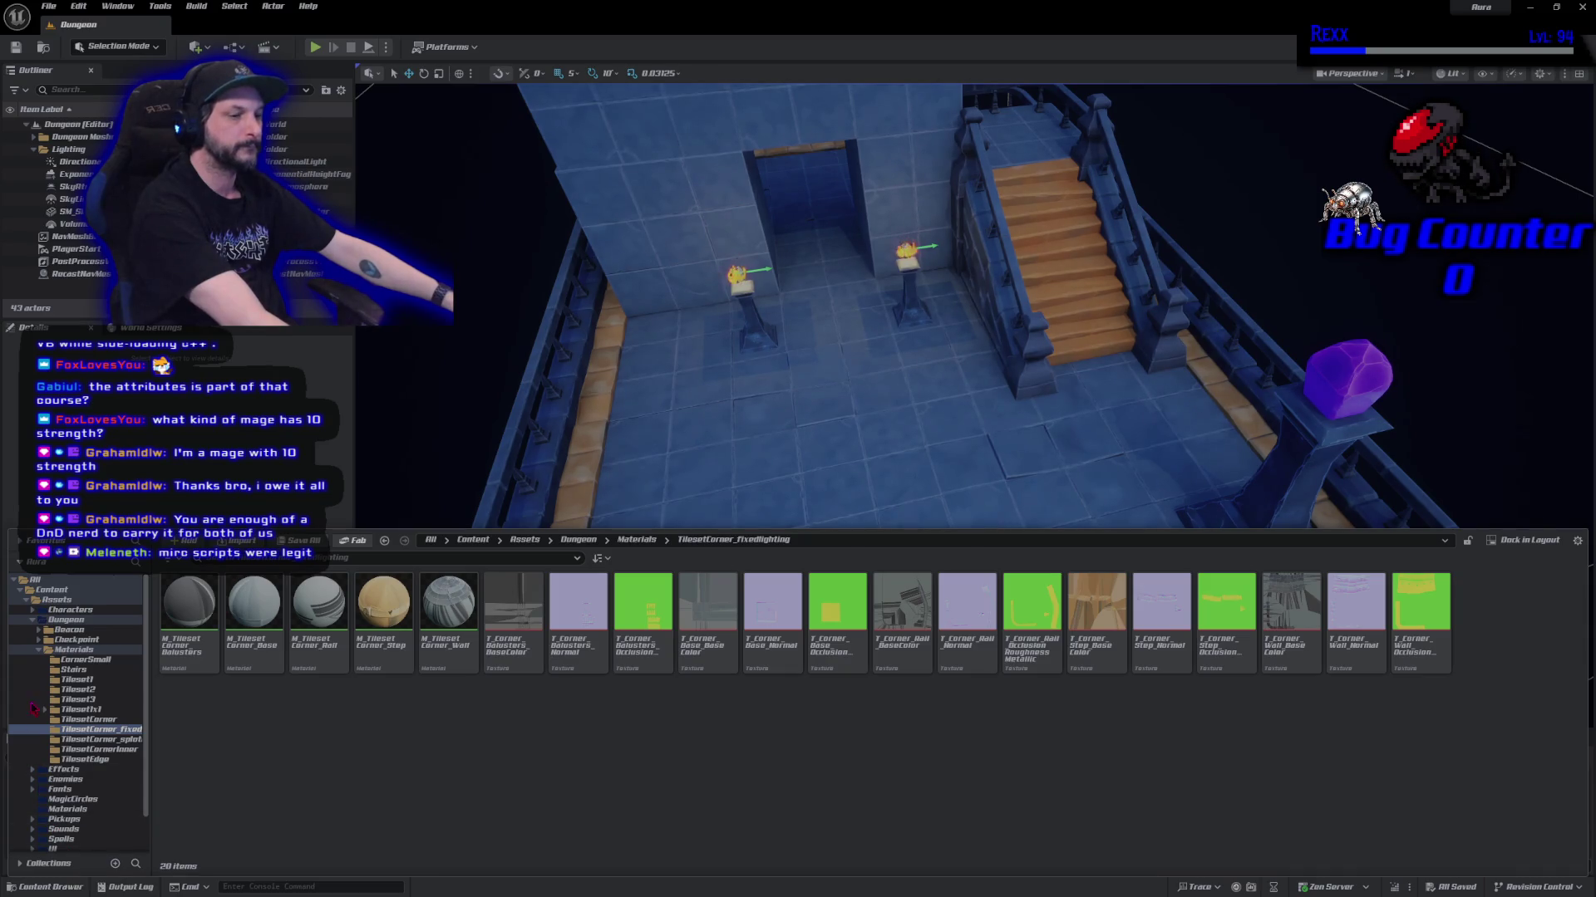
Filter the content browser to Texture assets and search for 'stair'.
left_click(75, 579)
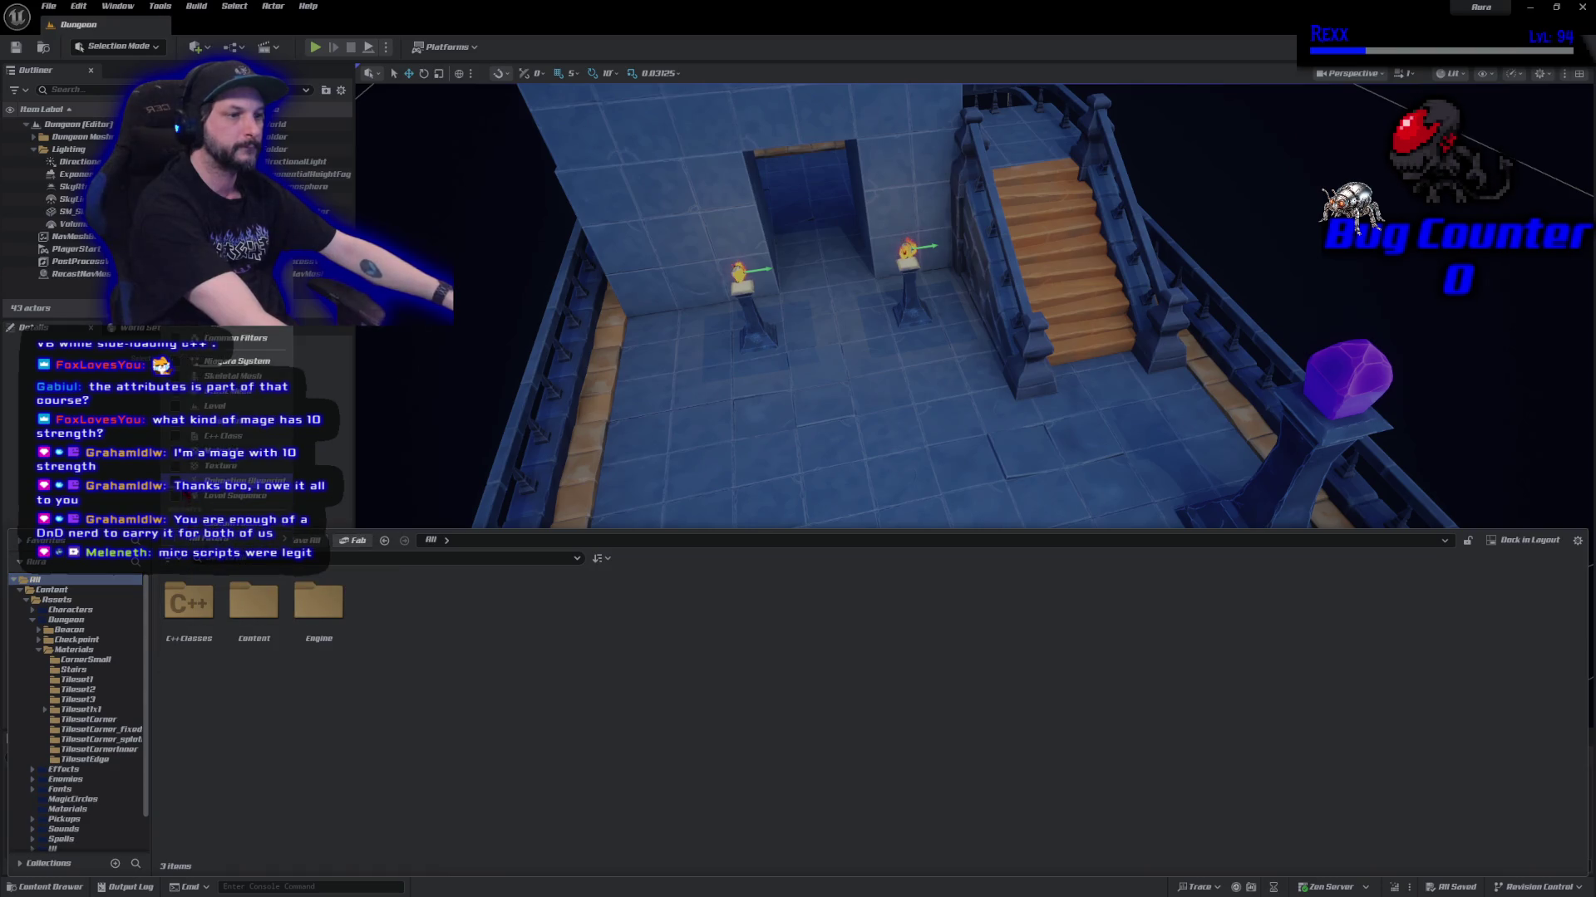
left_click(180, 564)
left_click(333, 465)
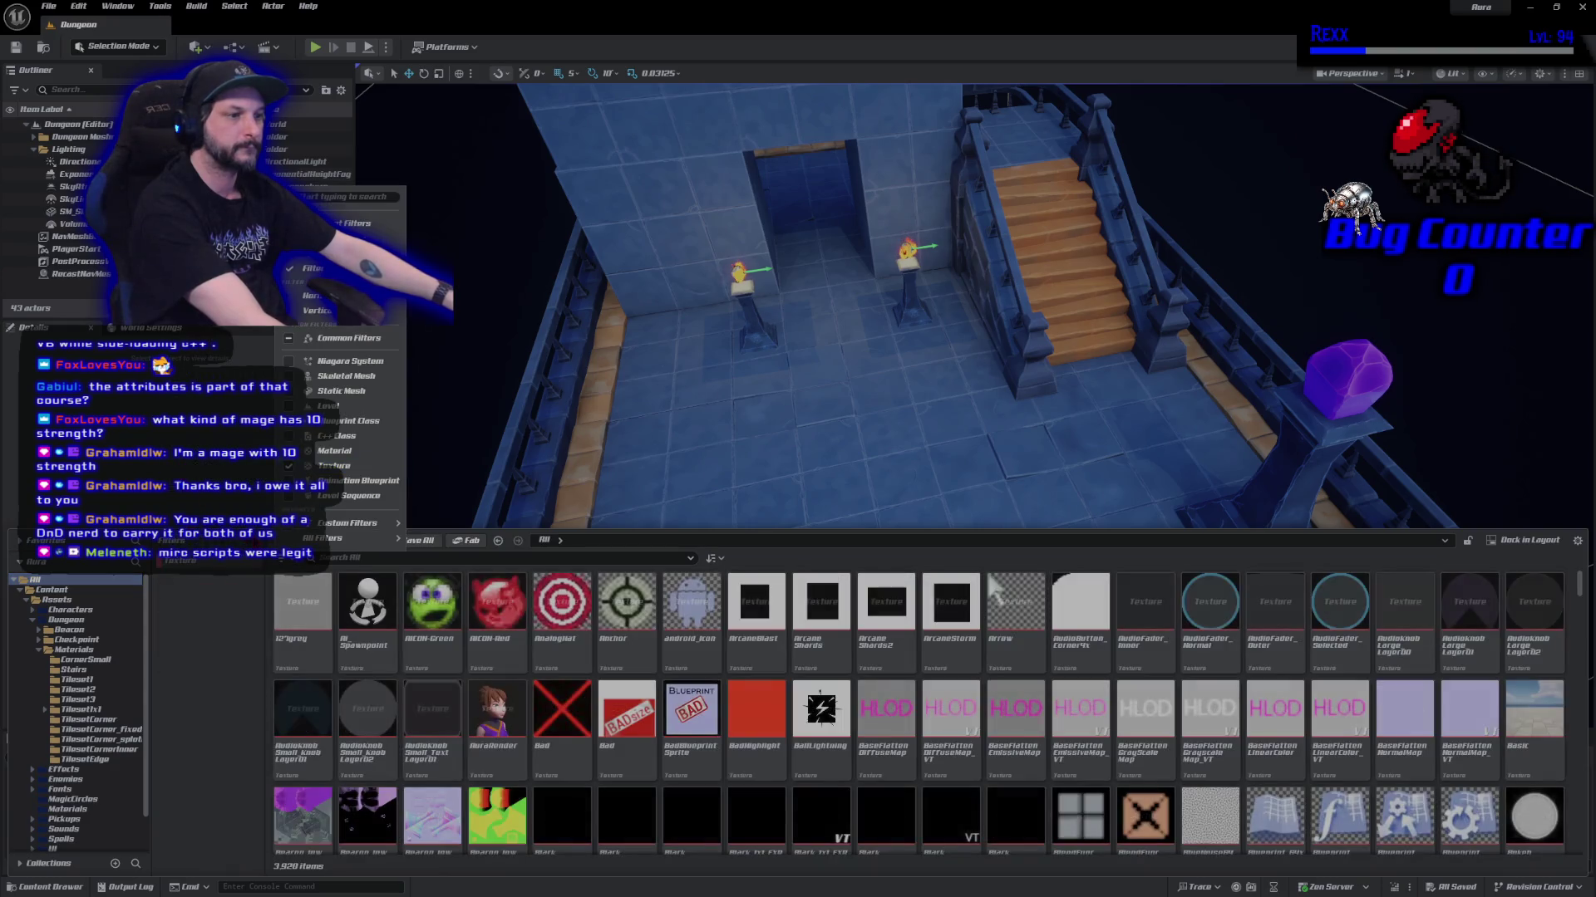
left_click(350, 572)
type("stair")
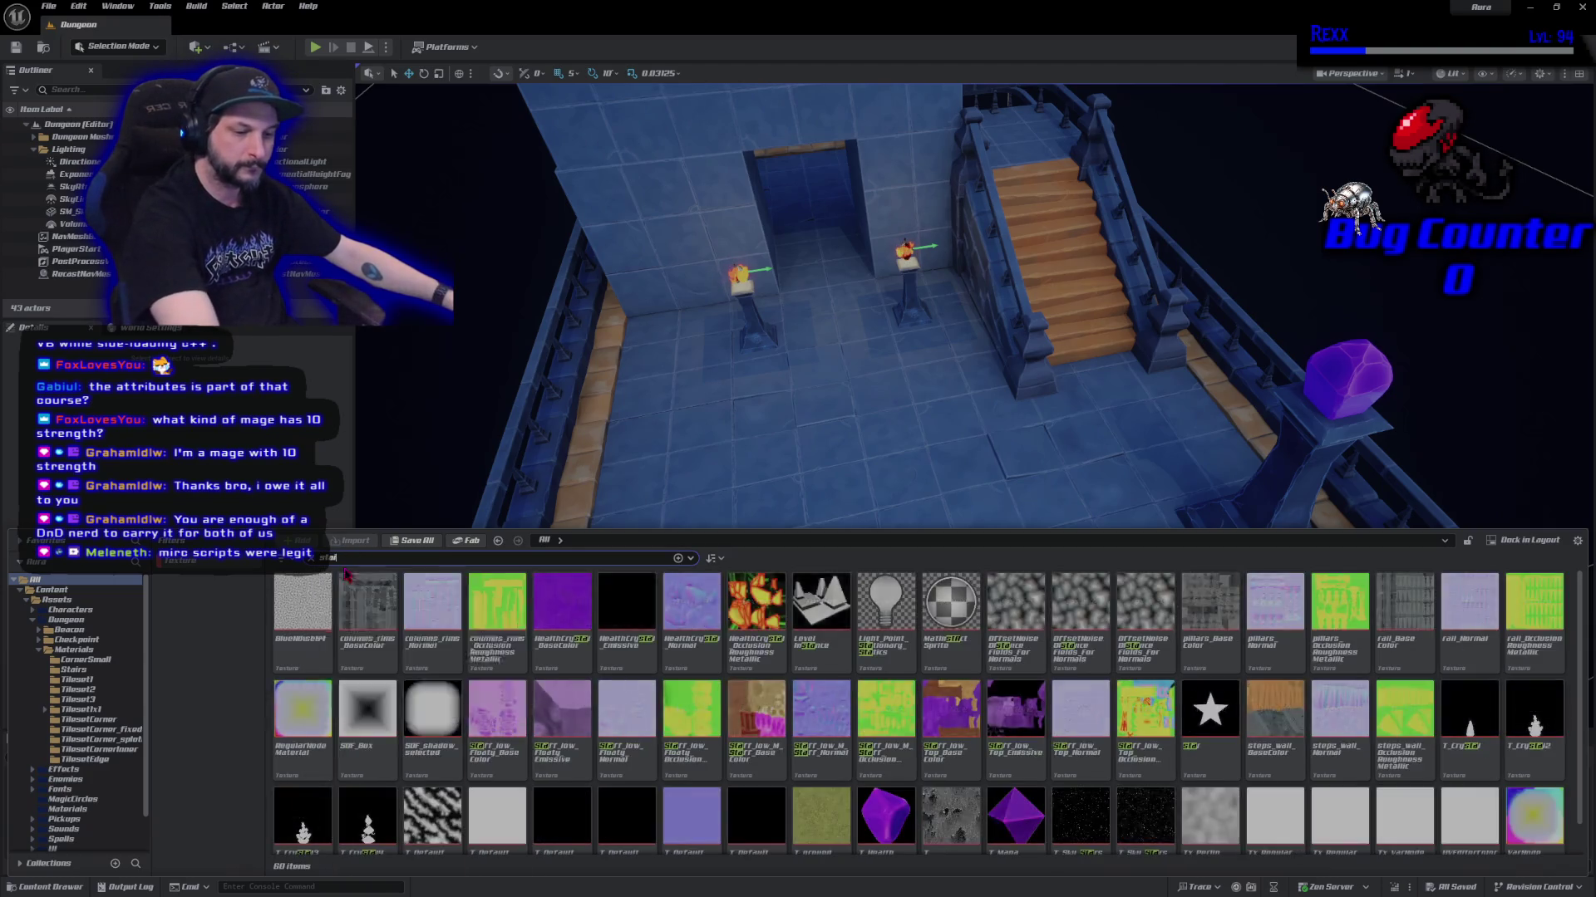
Select all 12 stair textures and open them in the Property Matrix for bulk editing.
left_click(302, 615)
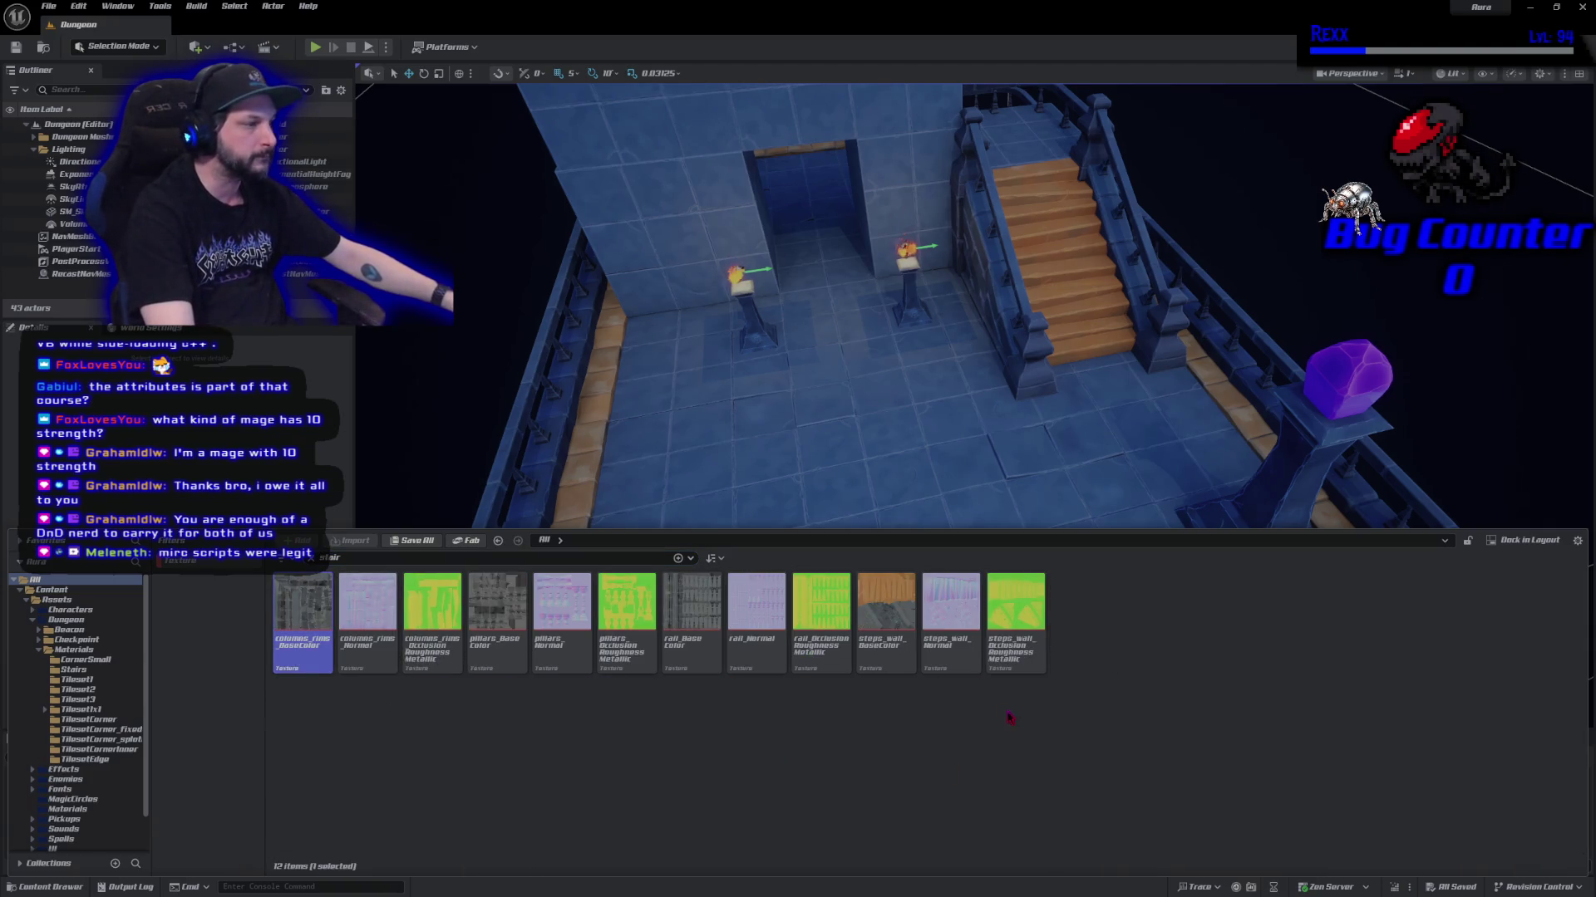
left_click(1016, 648, "shift")
right_click(1018, 659)
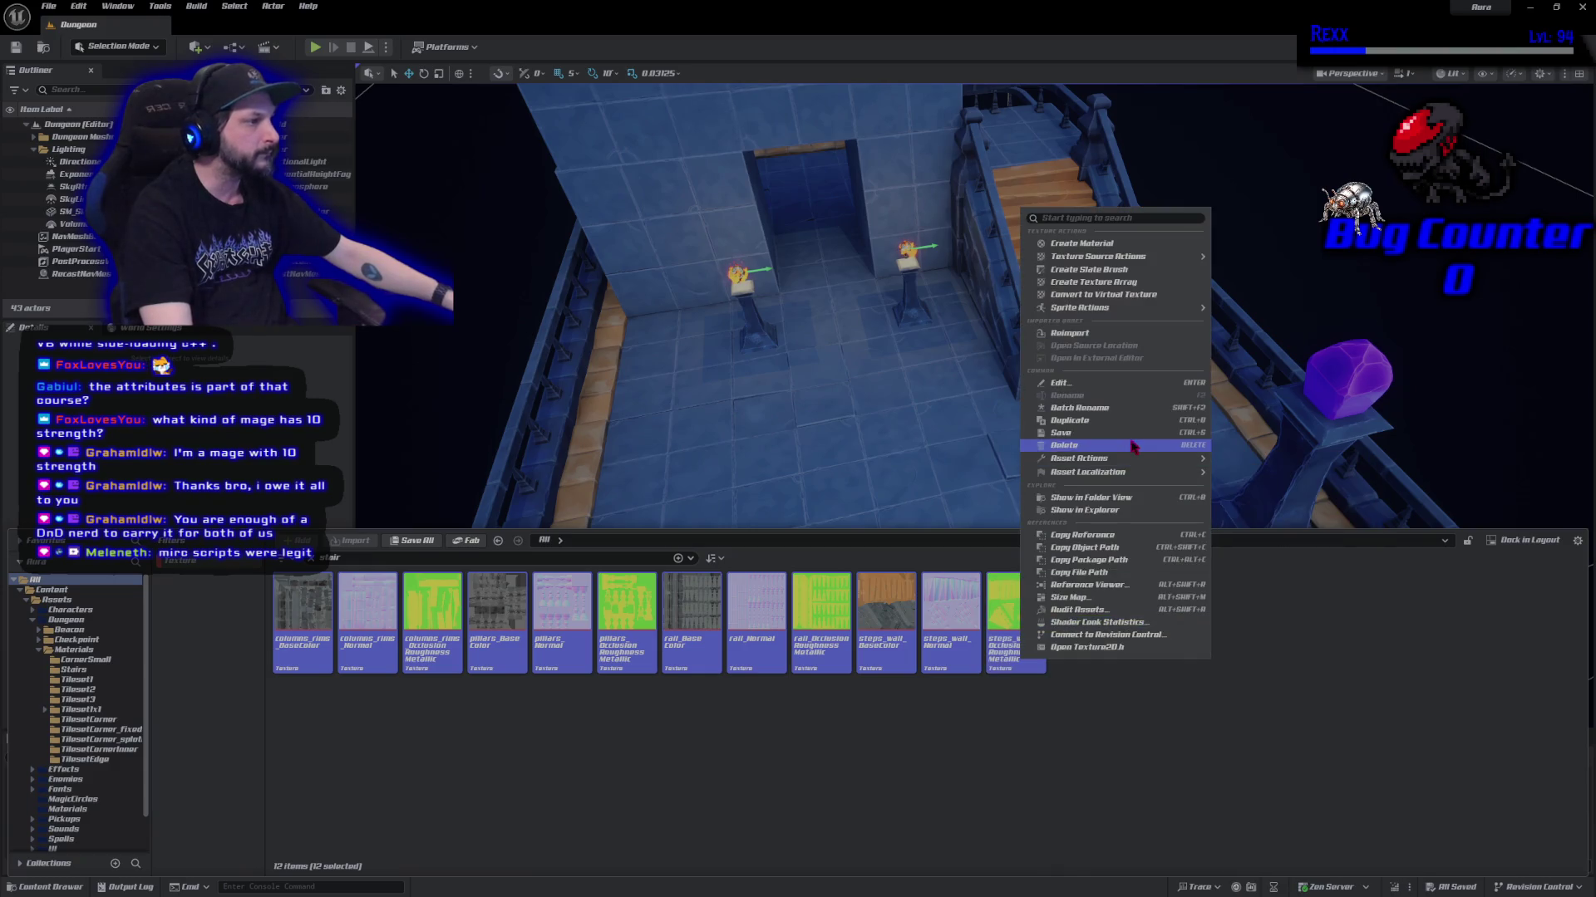
mouse_move(1135, 462)
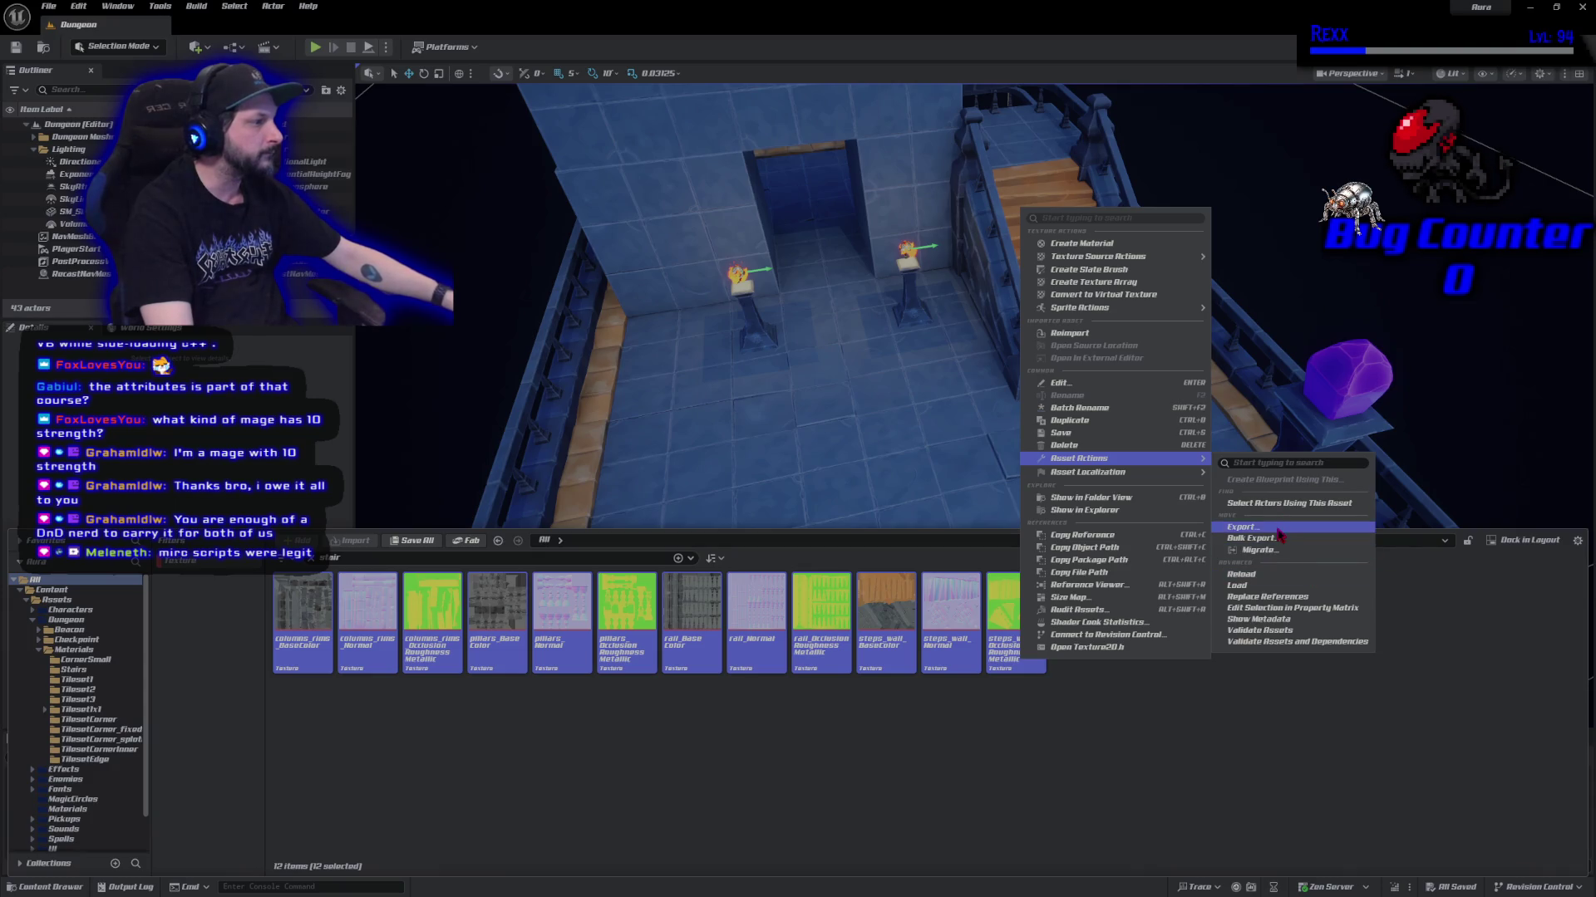
left_click(1278, 609)
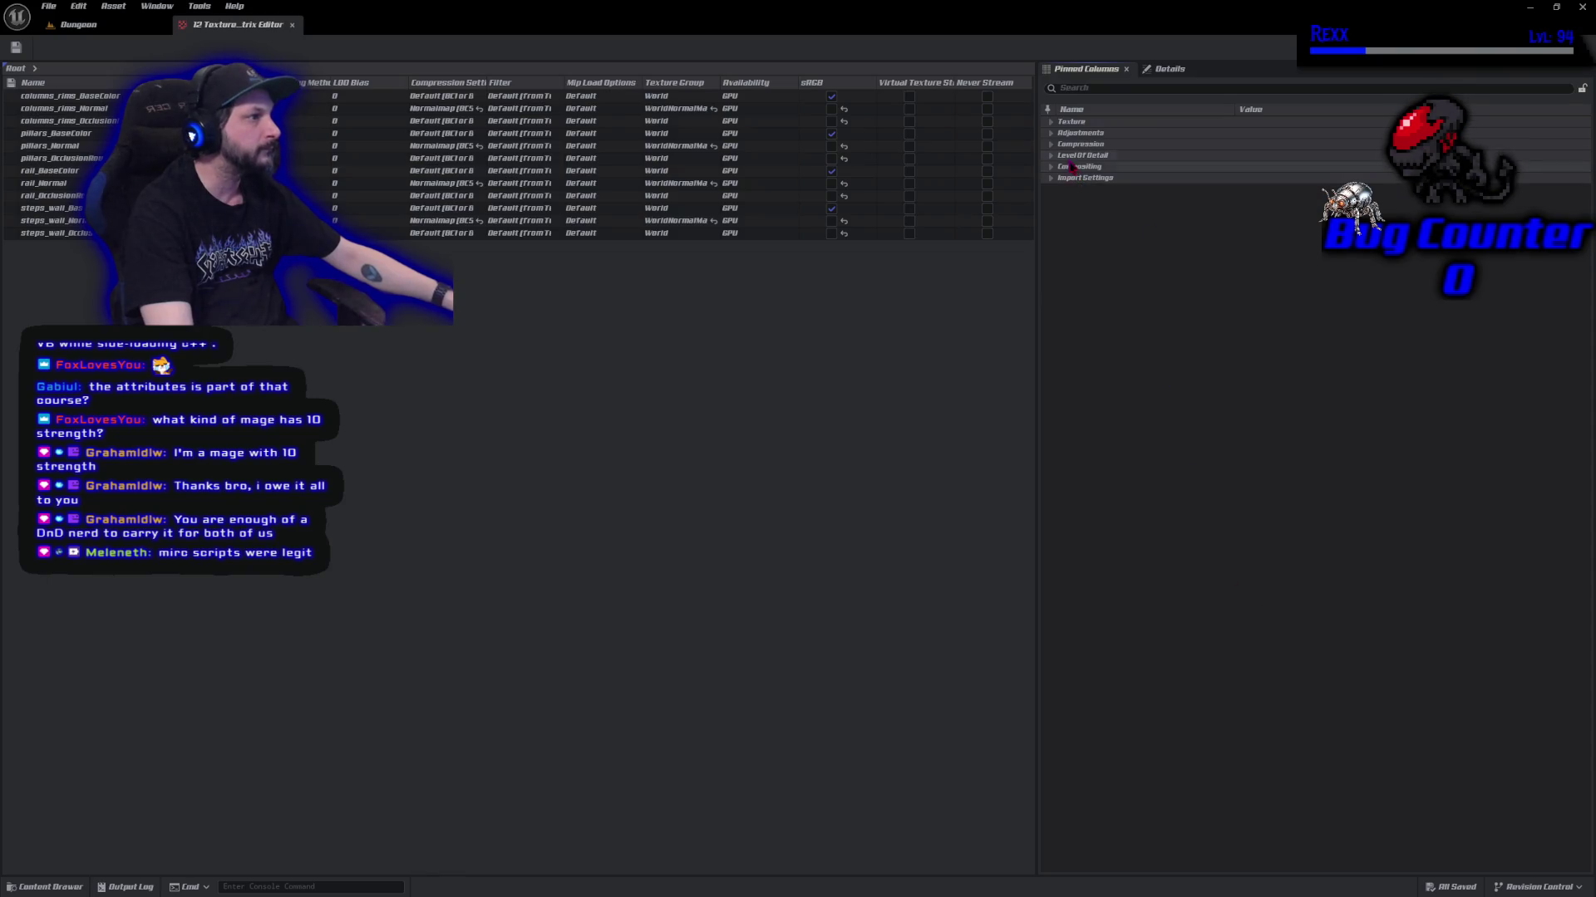
Set the stair textures' Maximum Texture Size to 1024 and close the property editor.
left_click(1051, 145)
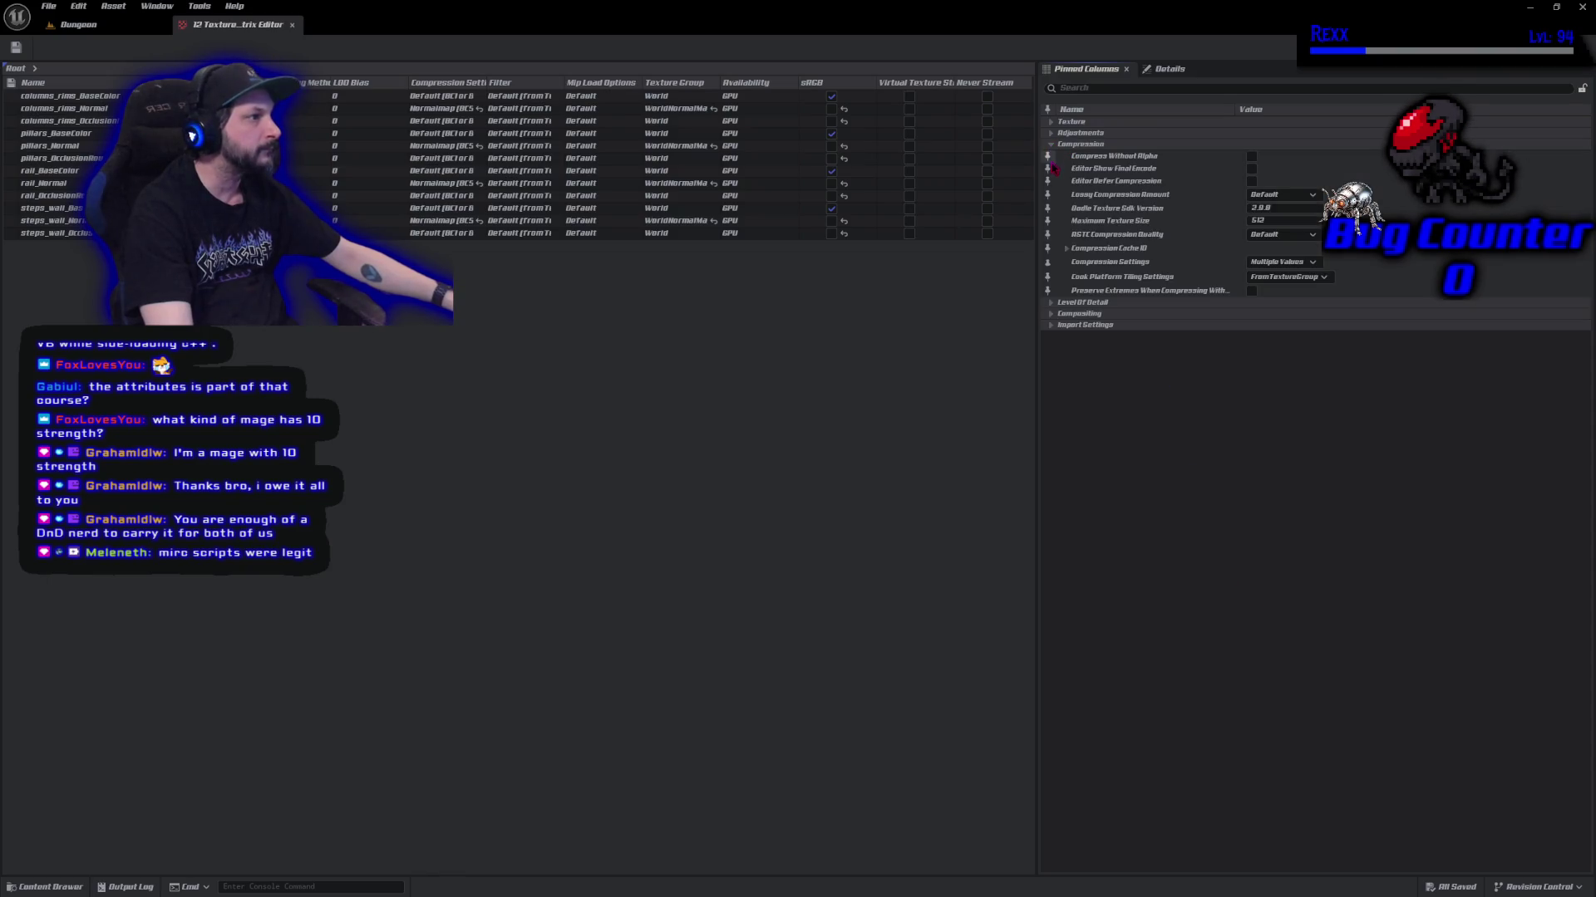
left_click(1297, 220)
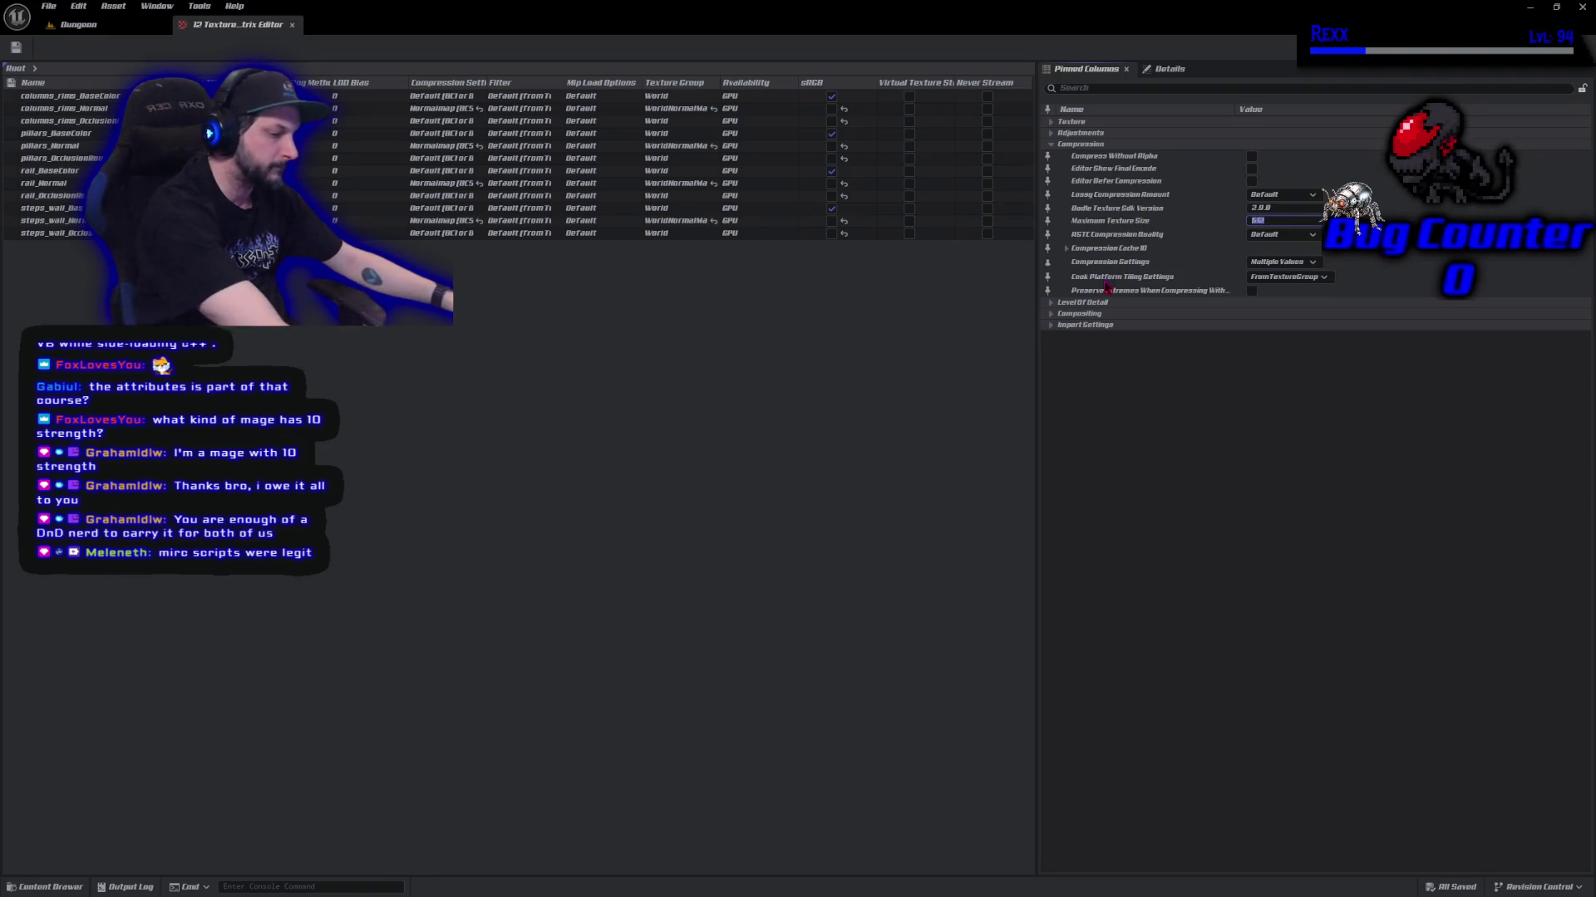
type("10")
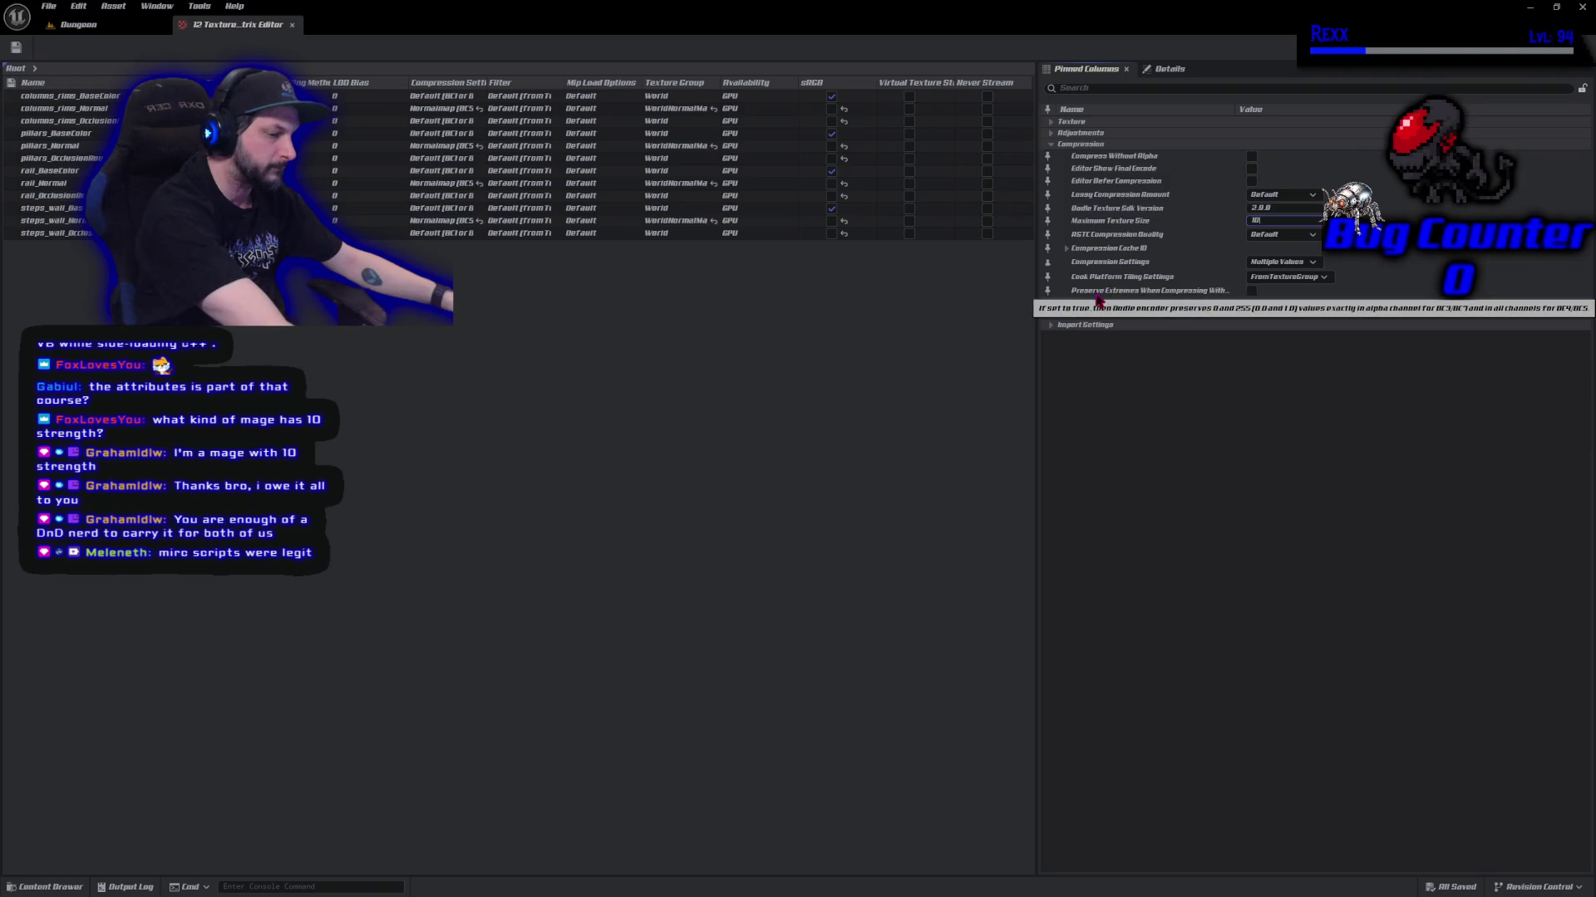
type("24")
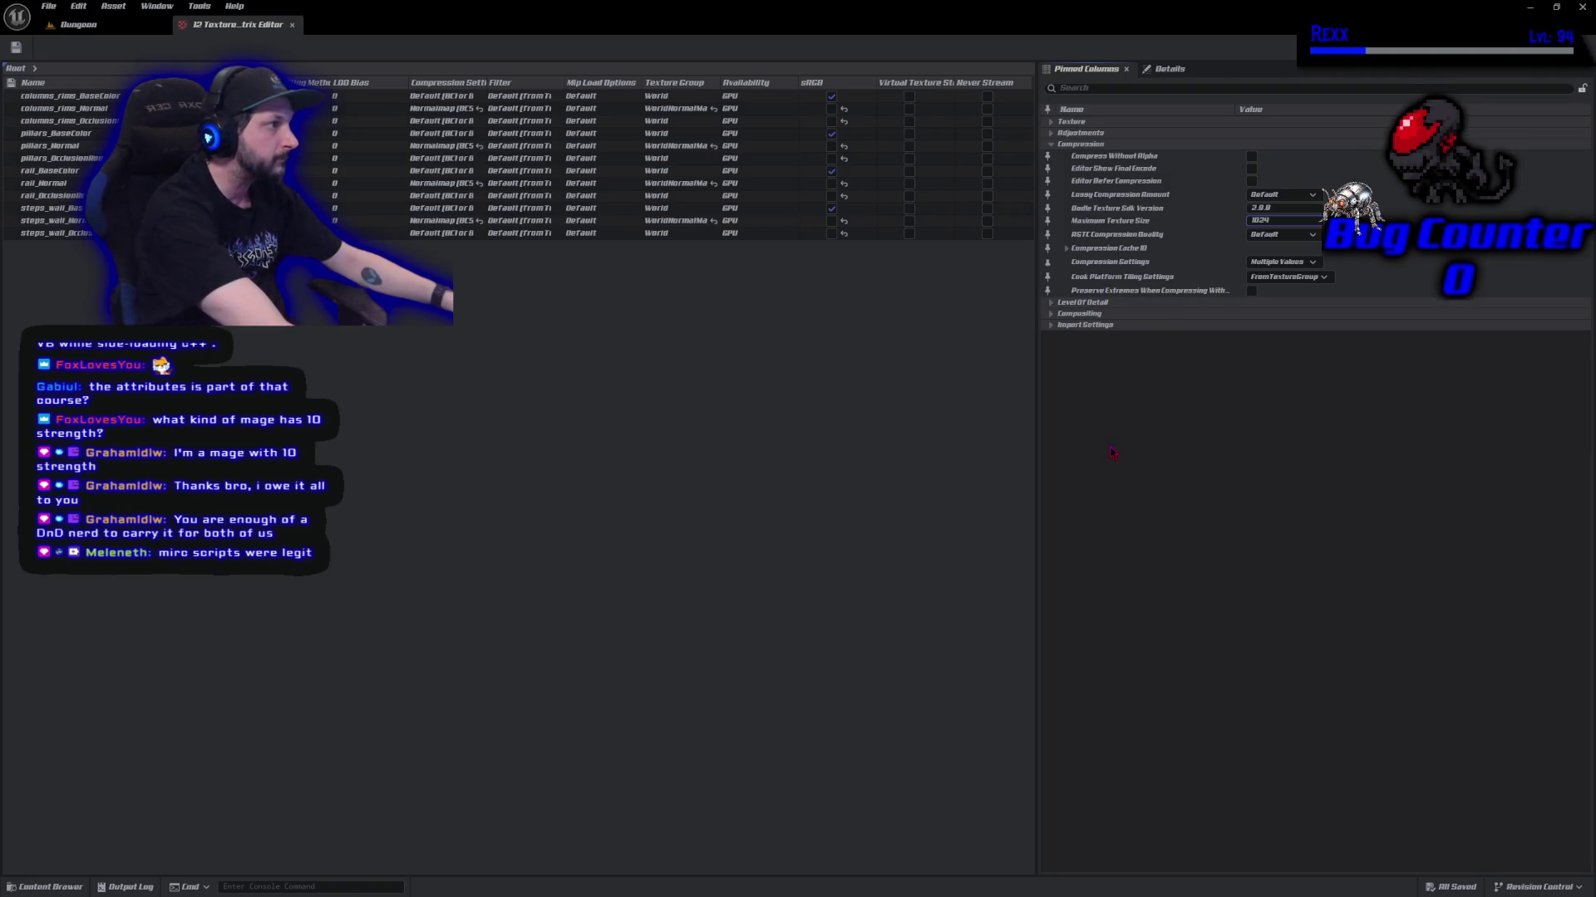
key("Return")
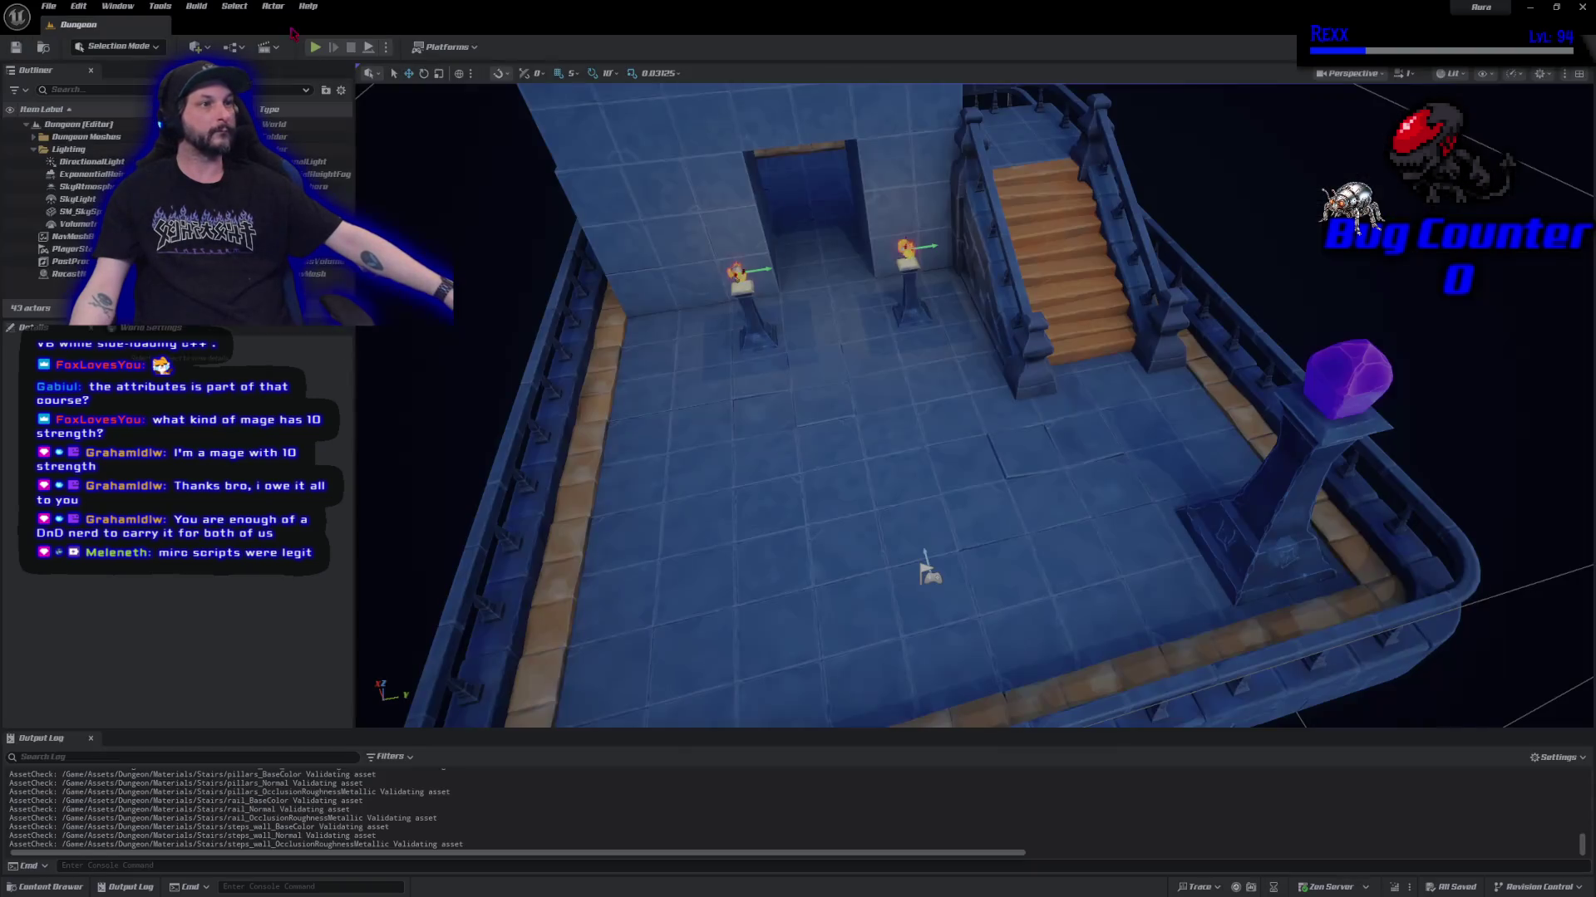
left_click(293, 25)
left_click(46, 887)
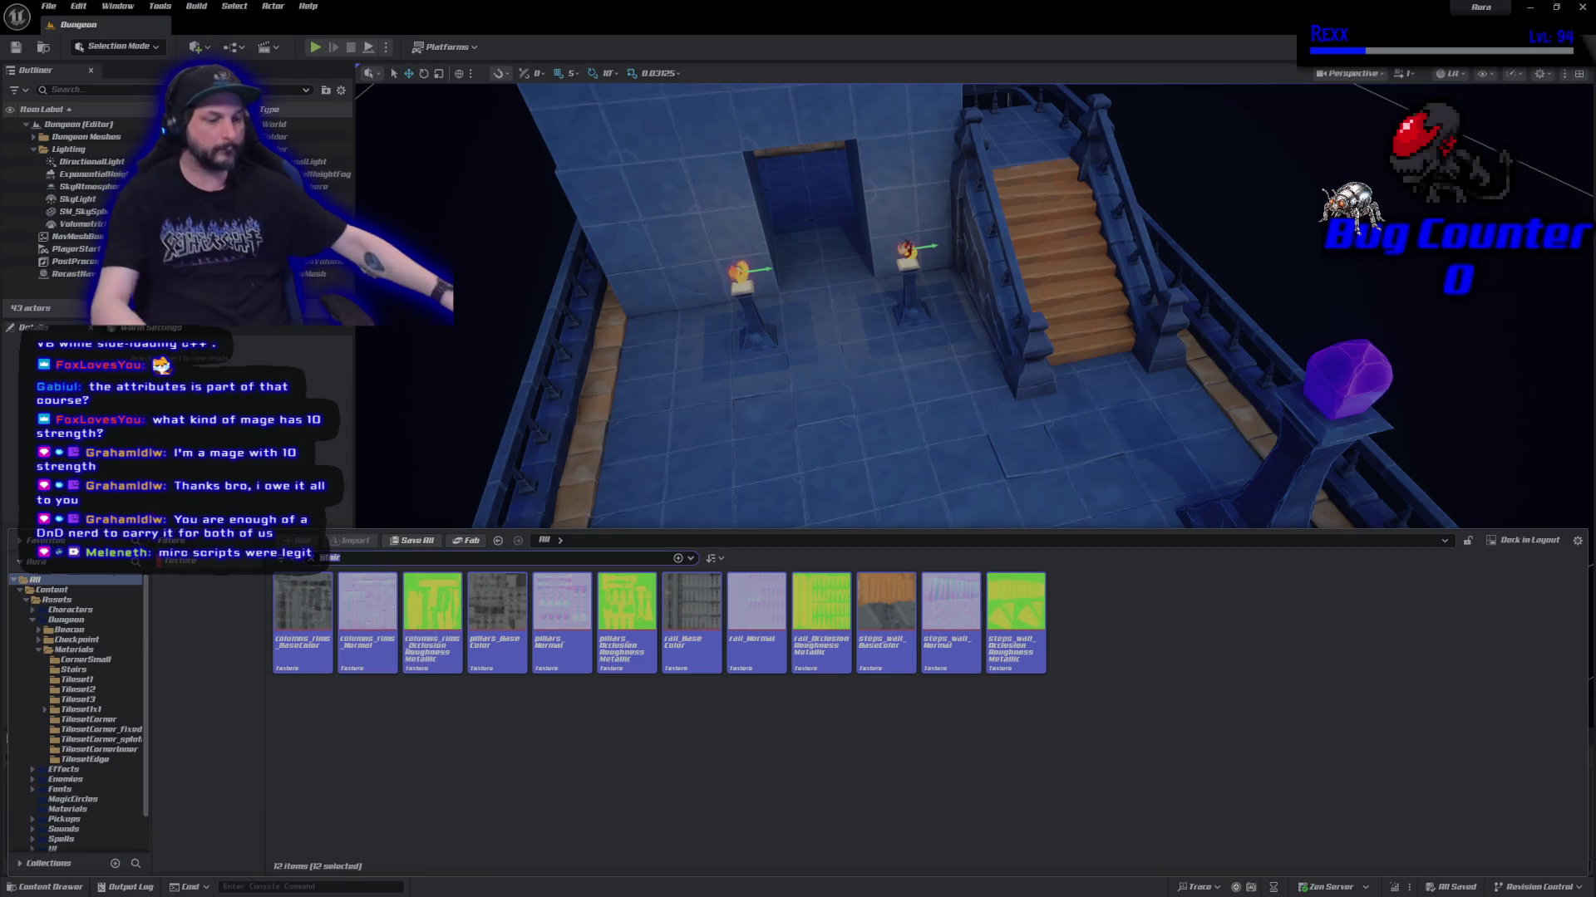
Search 'tile', select all 102 tile textures, and open them in the Property Matrix.
key("BackSpace")
key("BackSpace")
key("BackSpace")
type("tile")
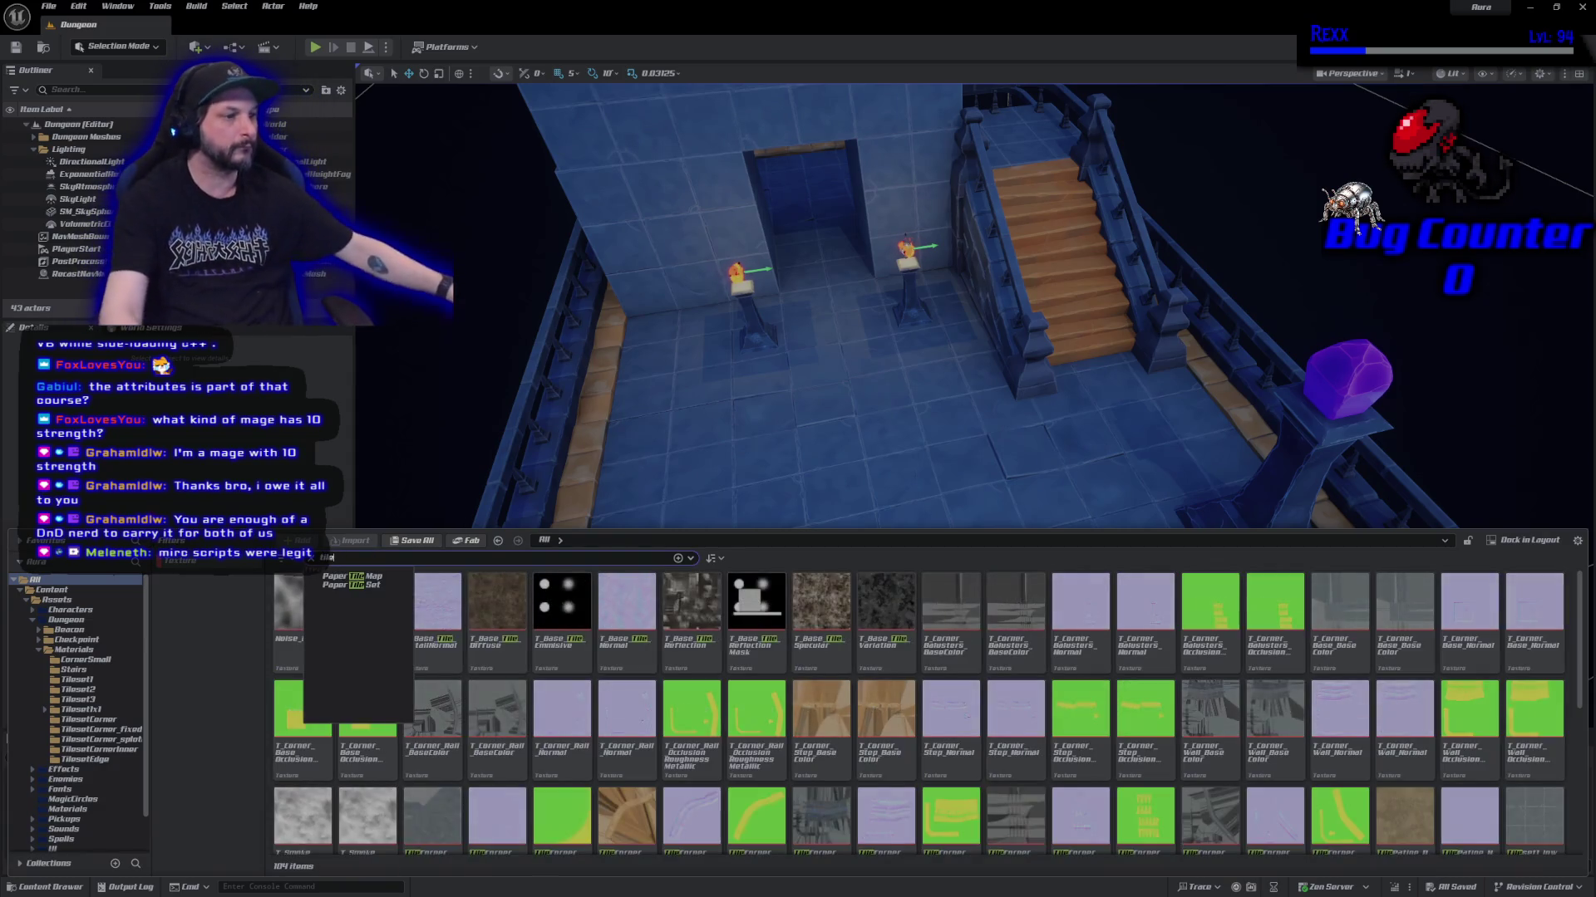
left_click(434, 644)
scroll(434, 644, "down", 10)
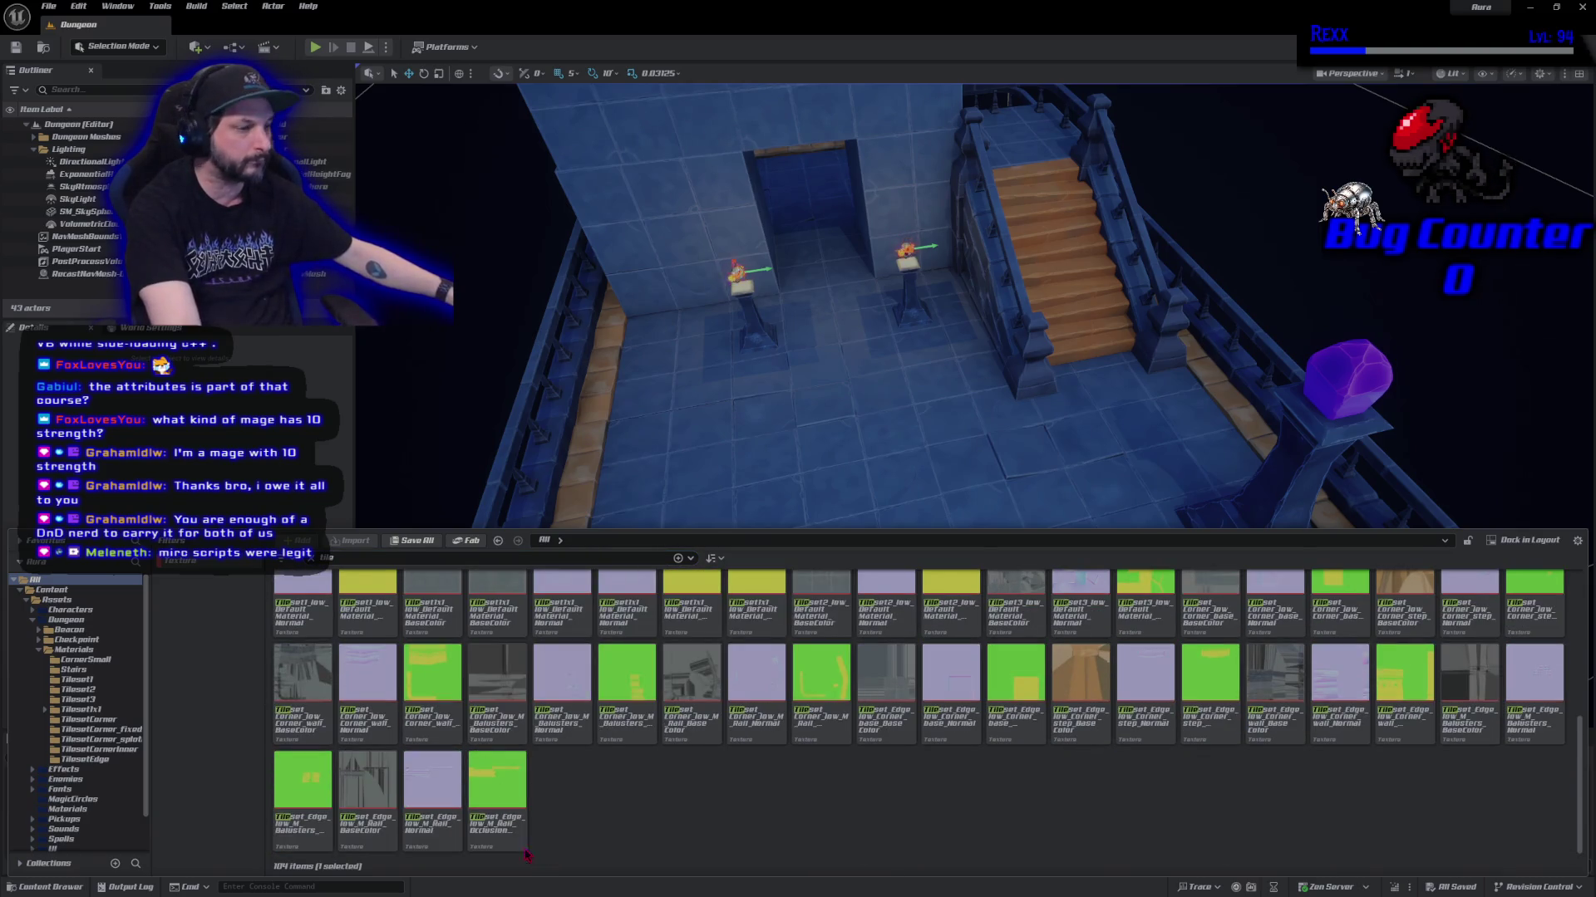
left_click(498, 789, "shift")
right_click(520, 802)
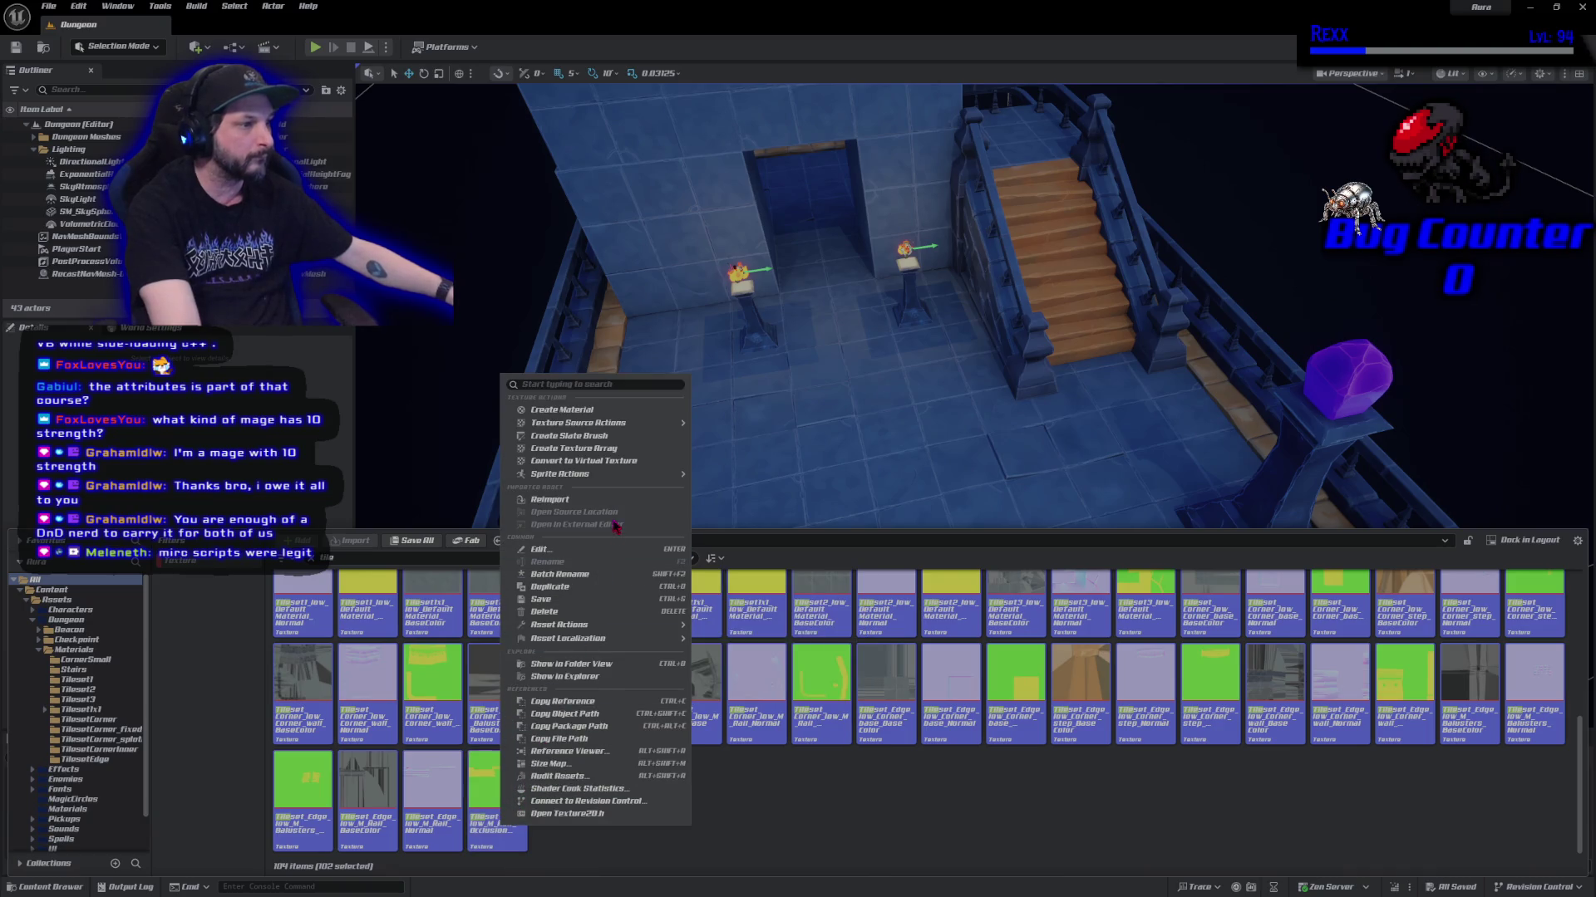
mouse_move(619, 625)
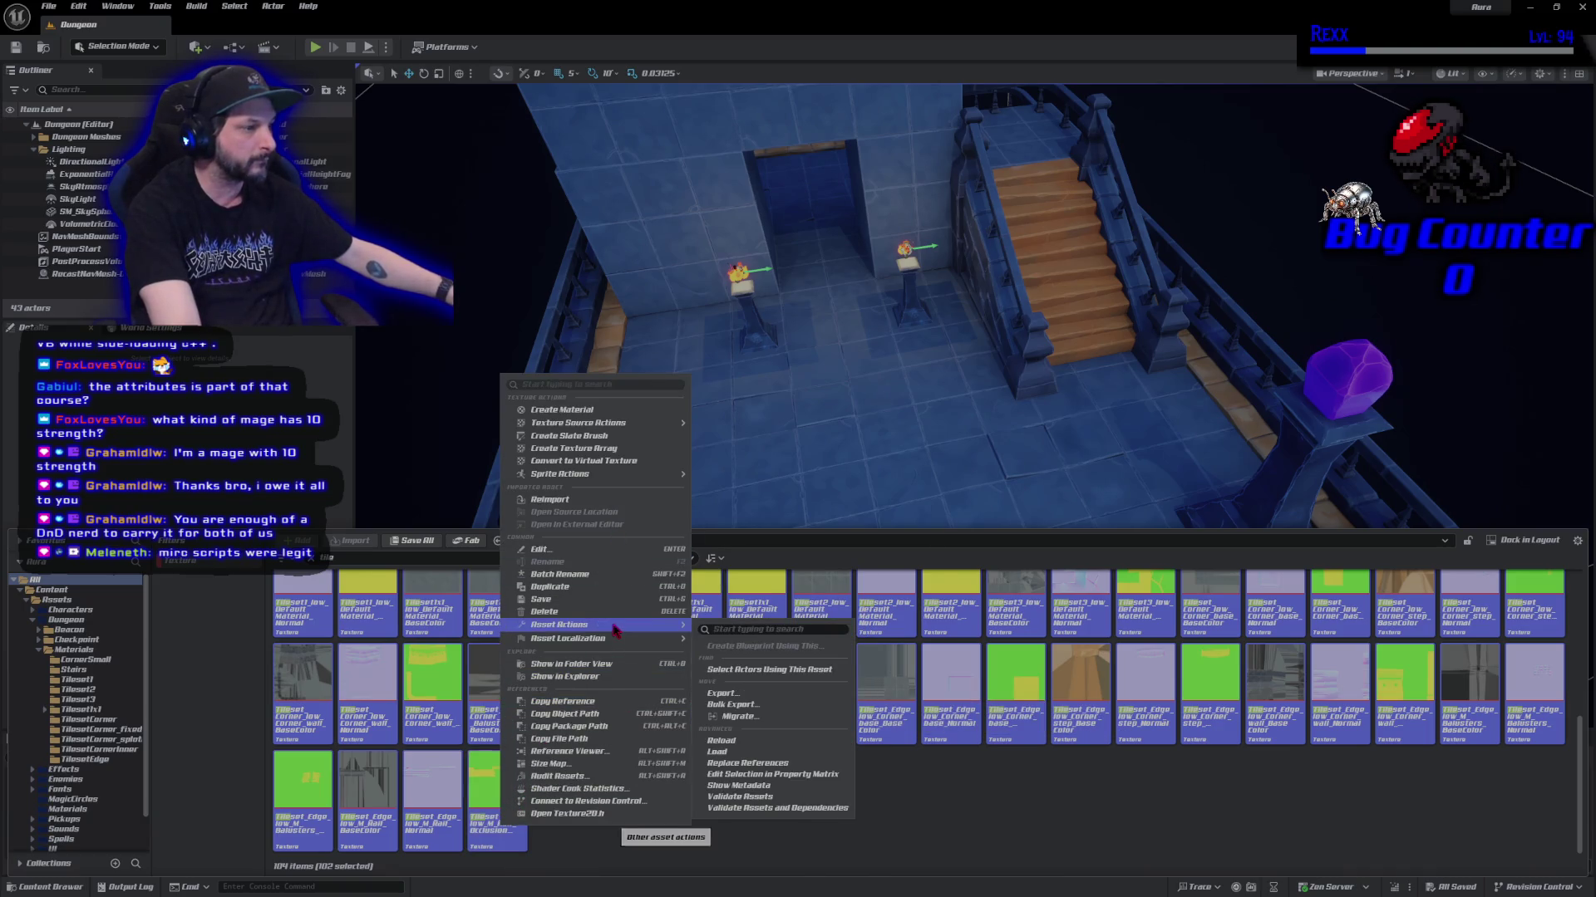
left_click(774, 776)
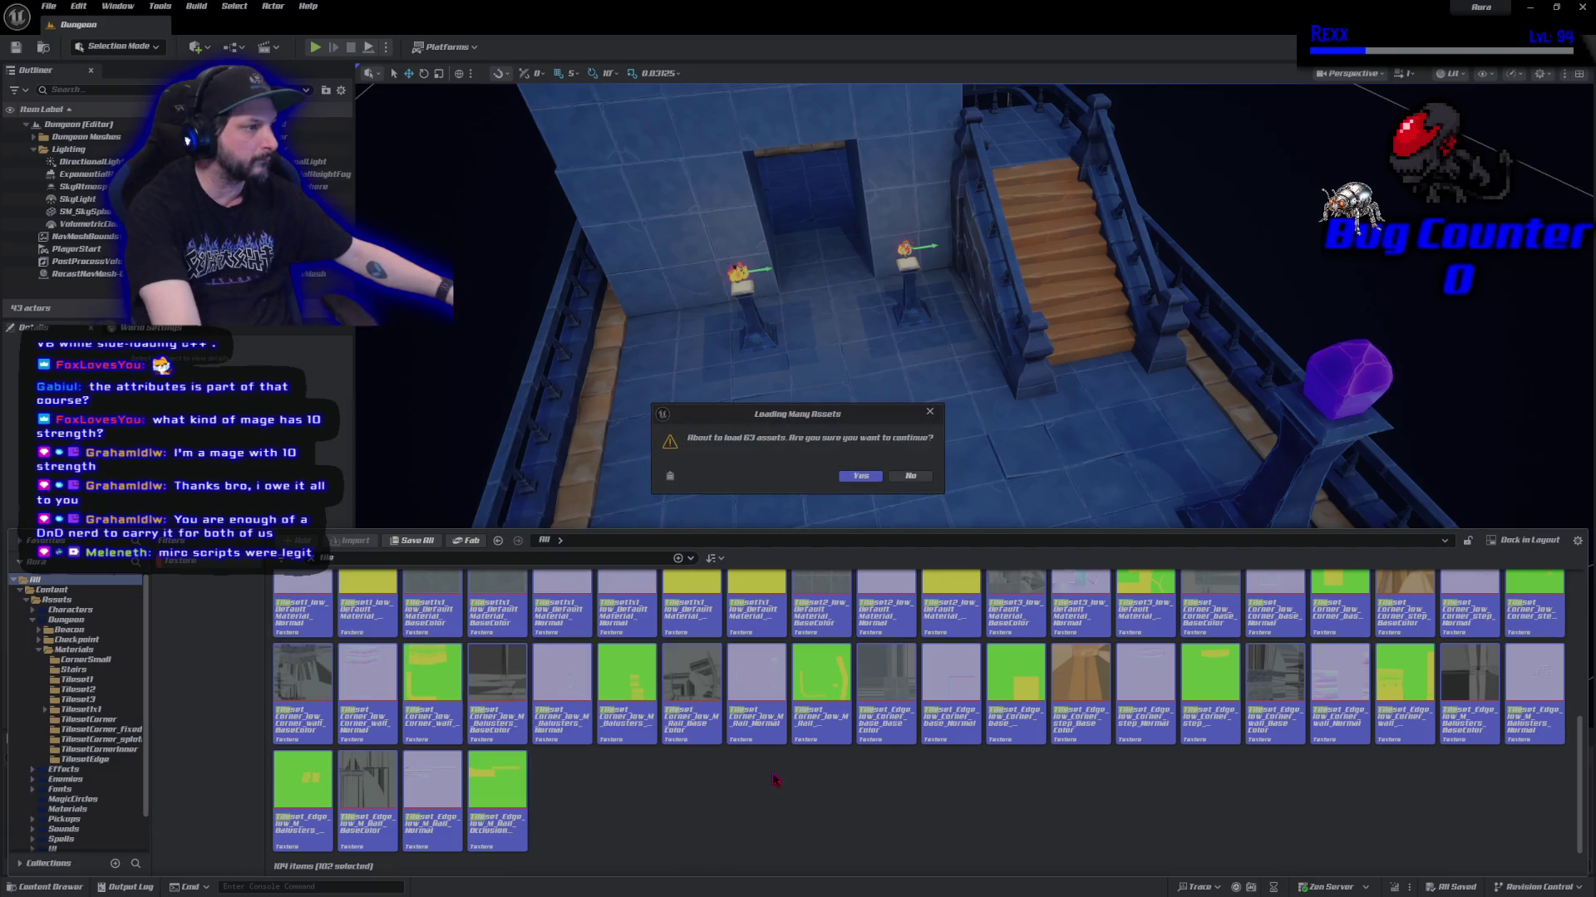
Load the 102 tile textures, set Maximum Texture Size to 2048, and save them.
left_click(861, 477)
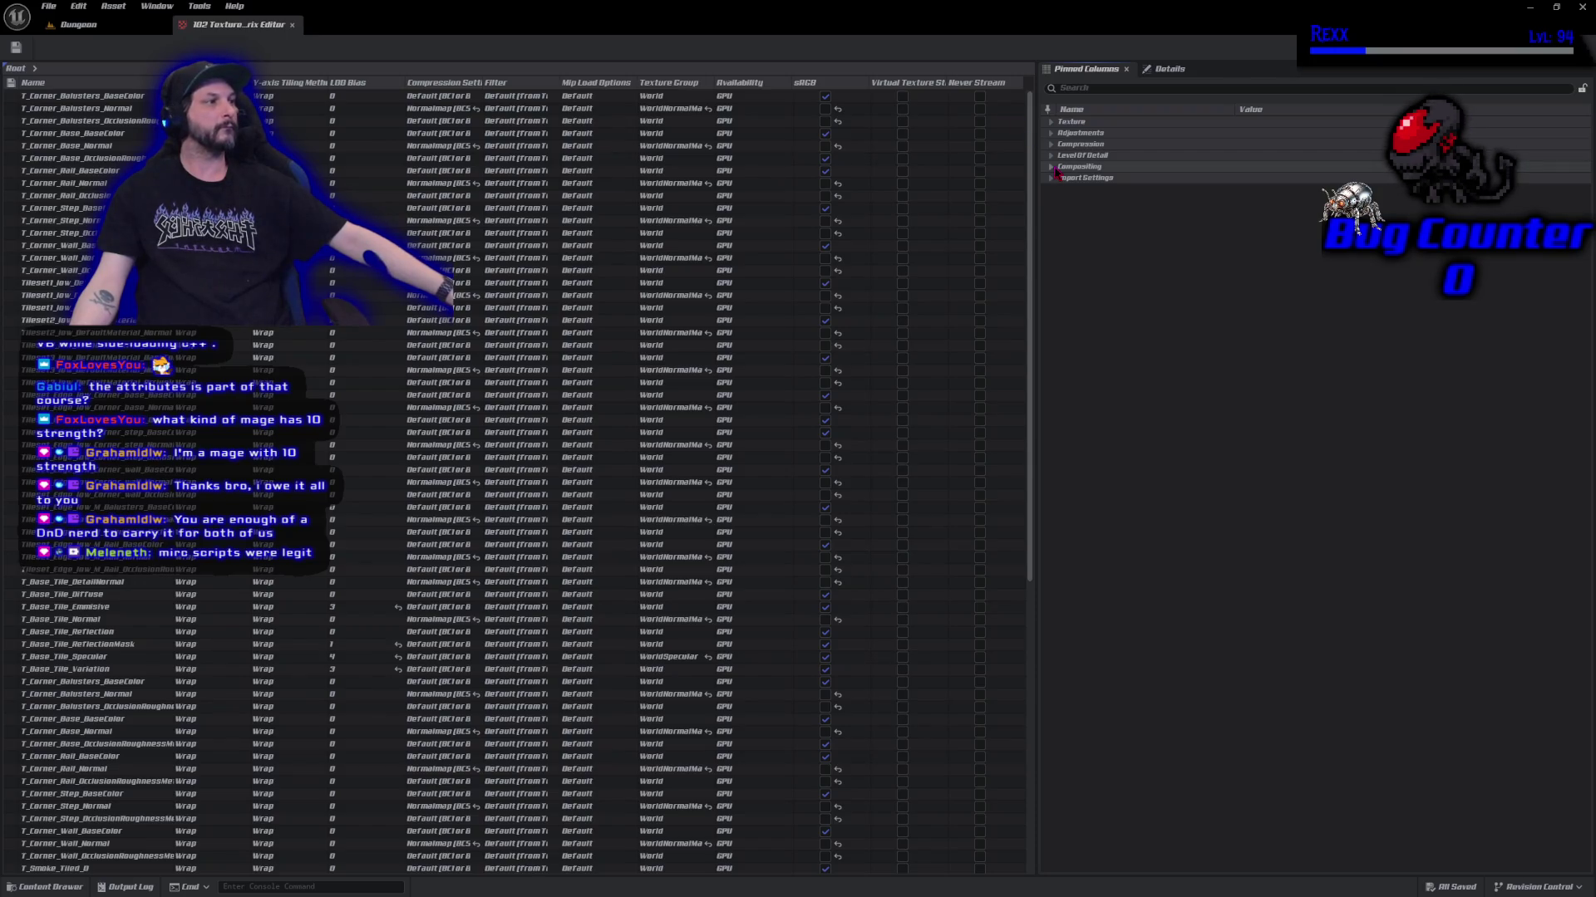
left_click(1051, 167)
left_click(1054, 167)
left_click(1054, 145)
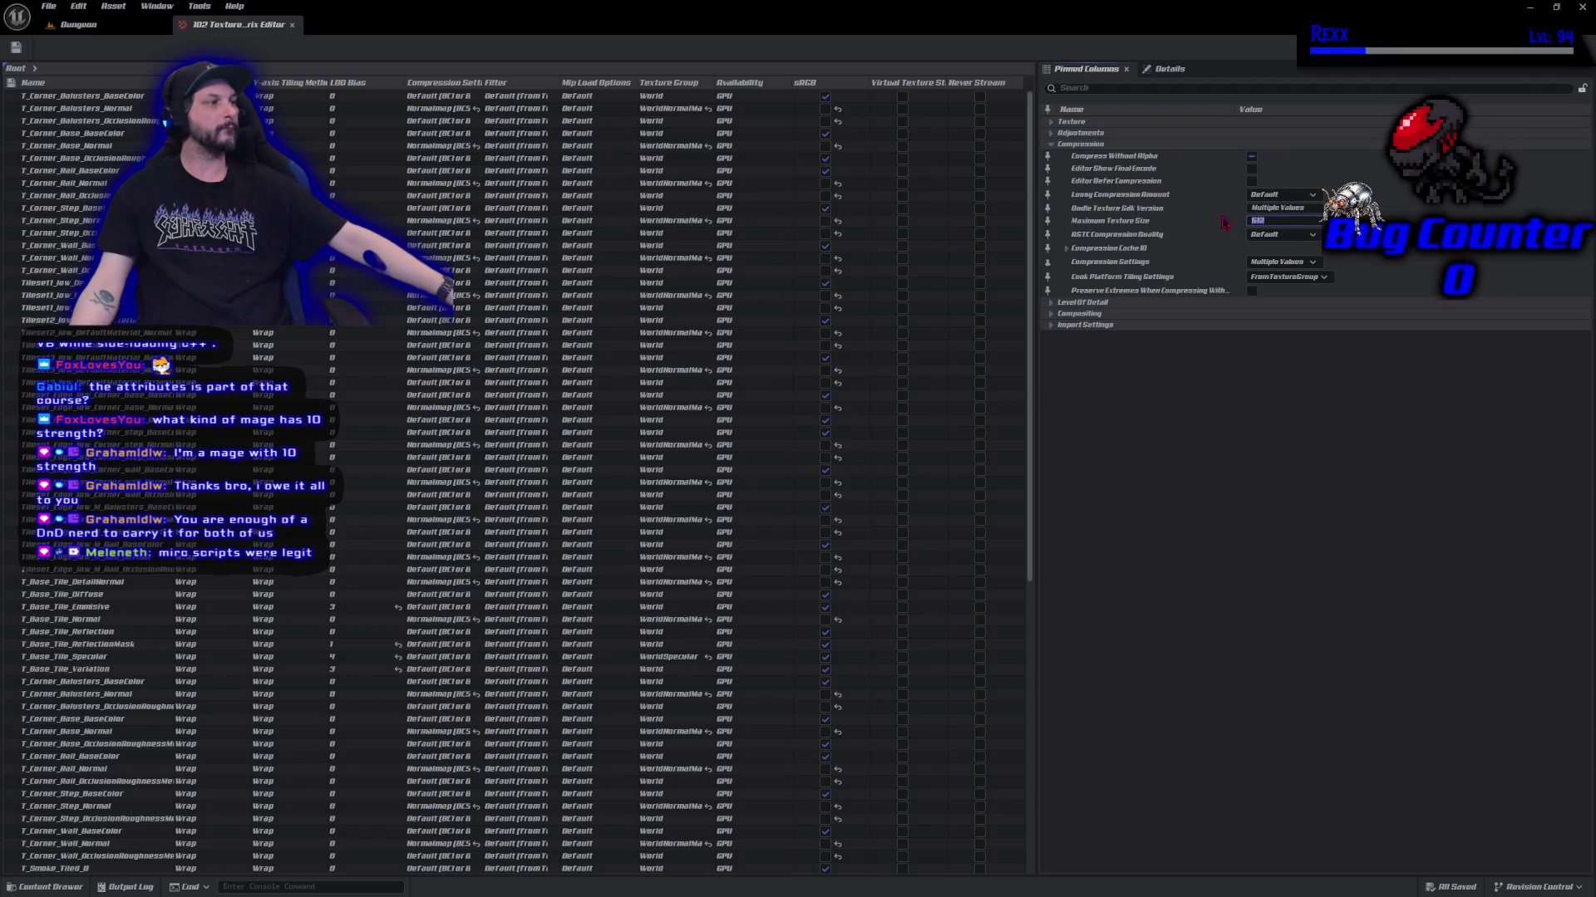
type("2048")
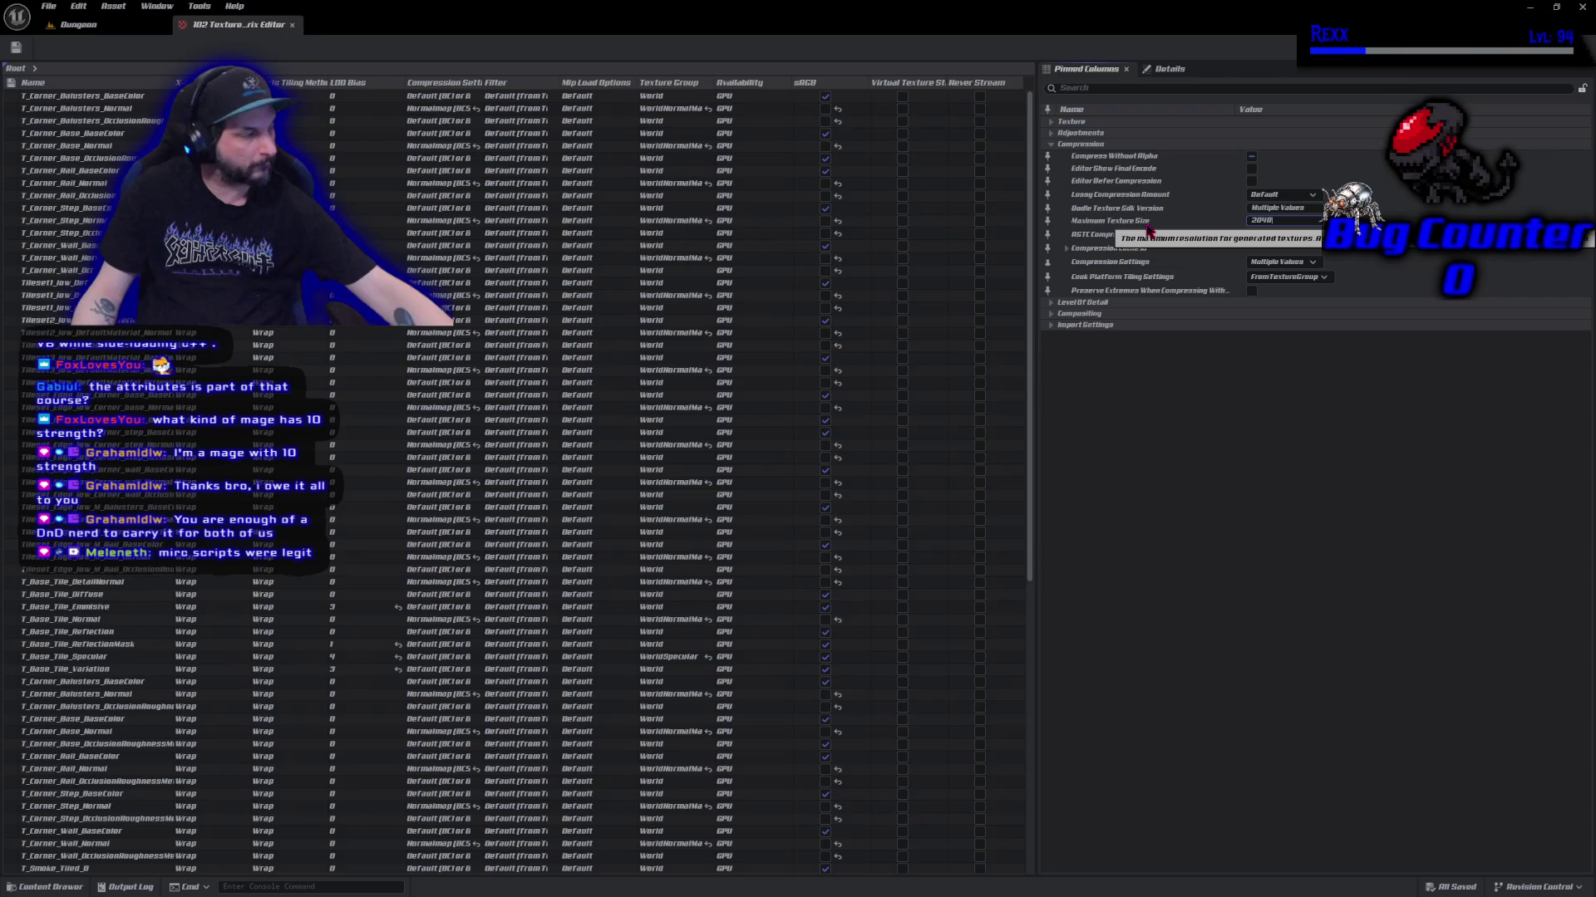
key("Return")
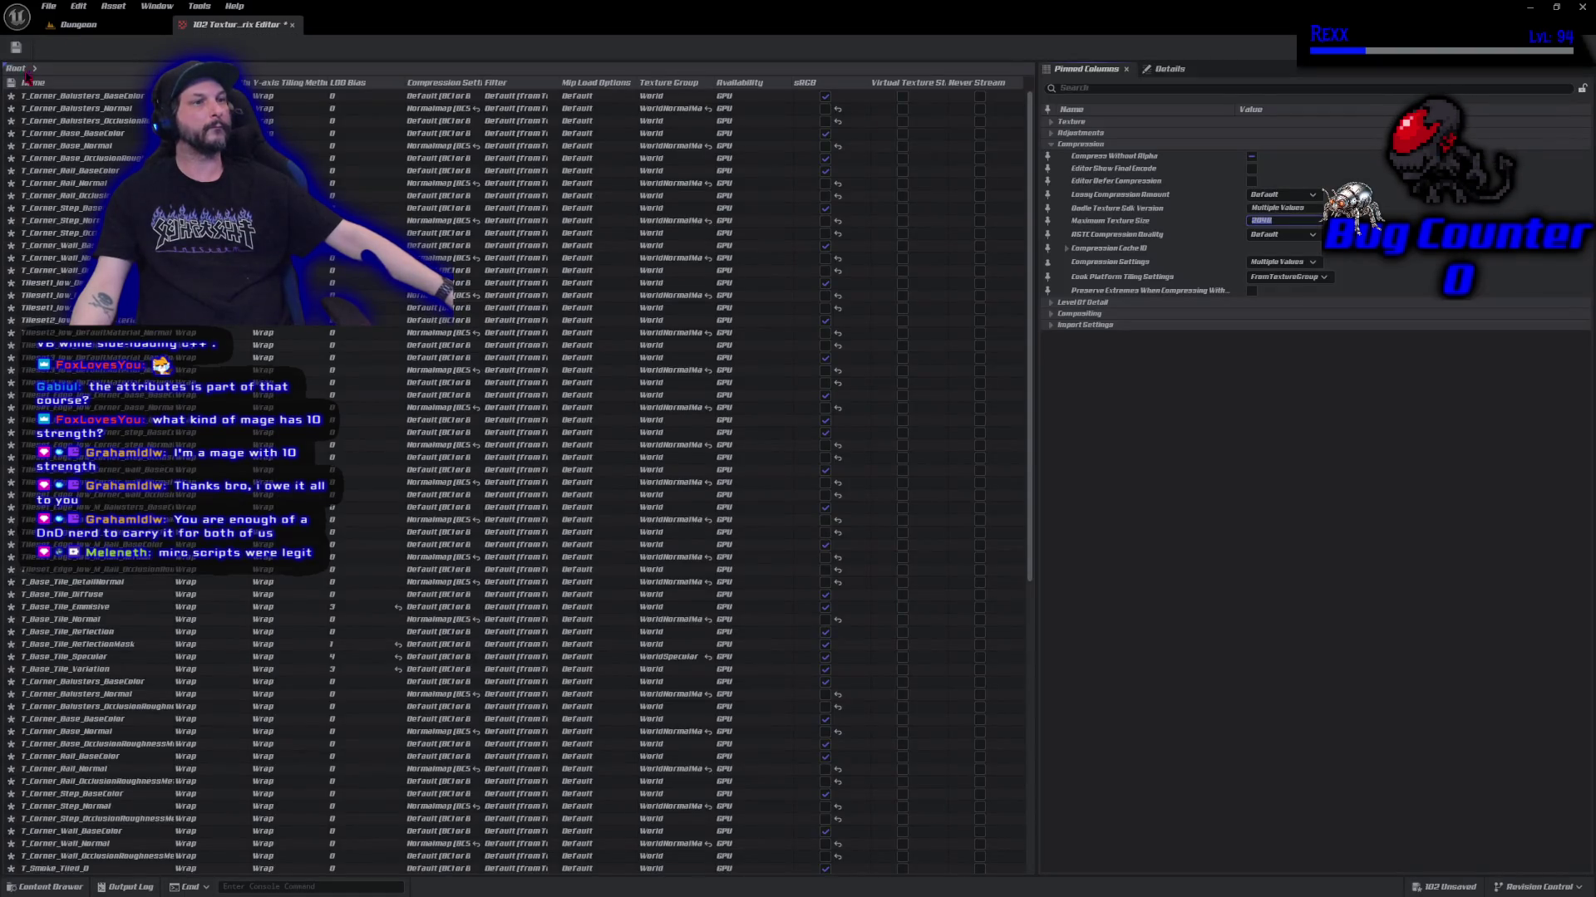
left_click(17, 50)
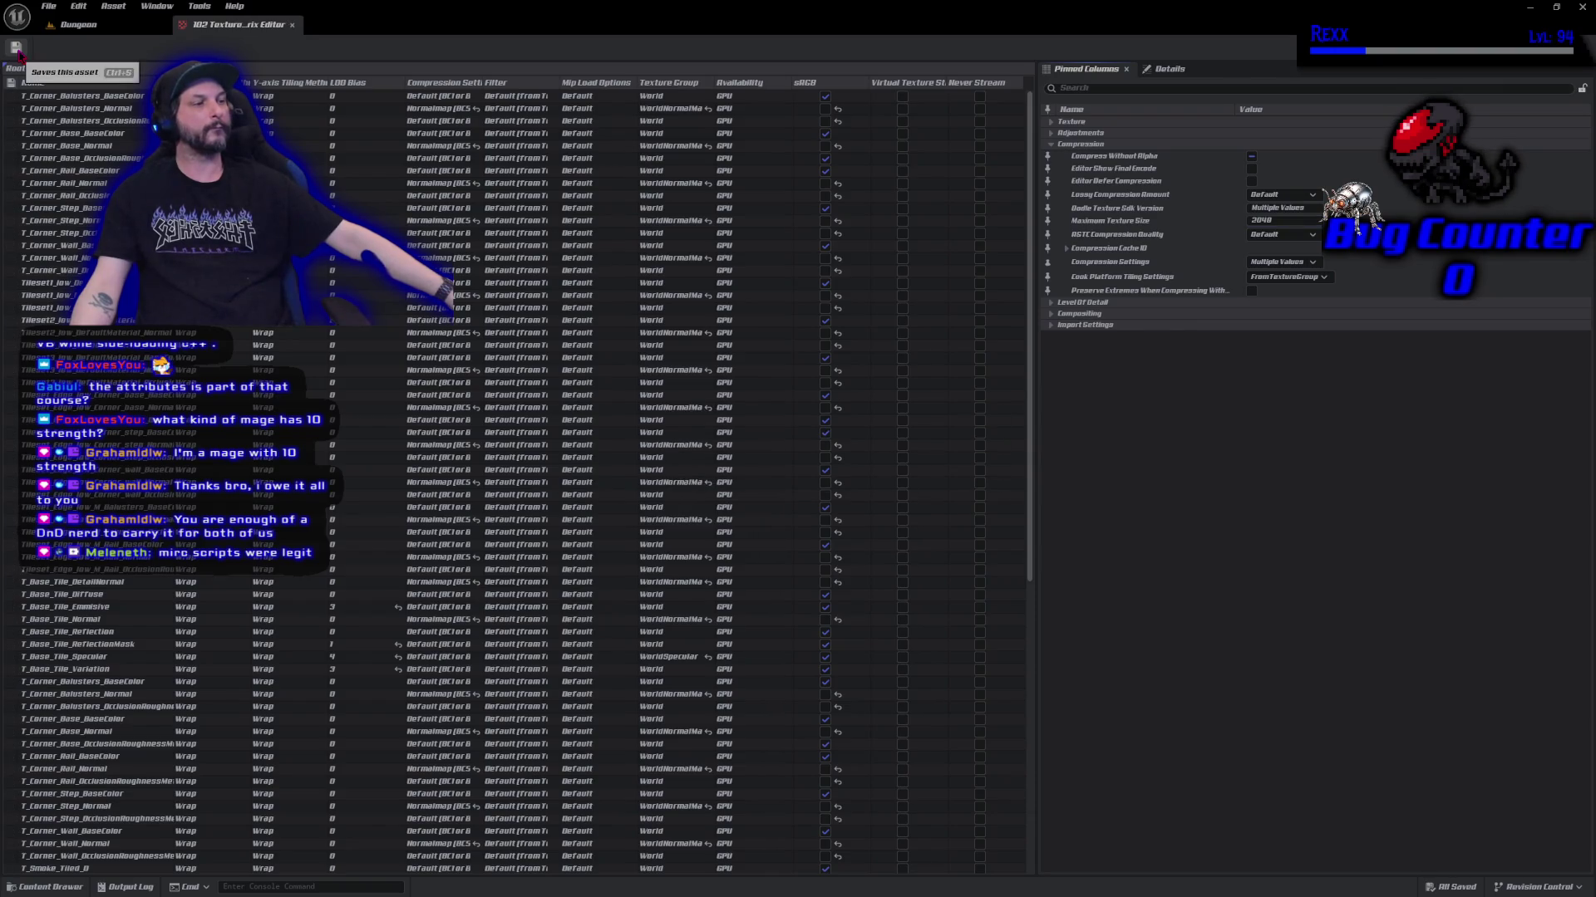
middle_click(210, 27)
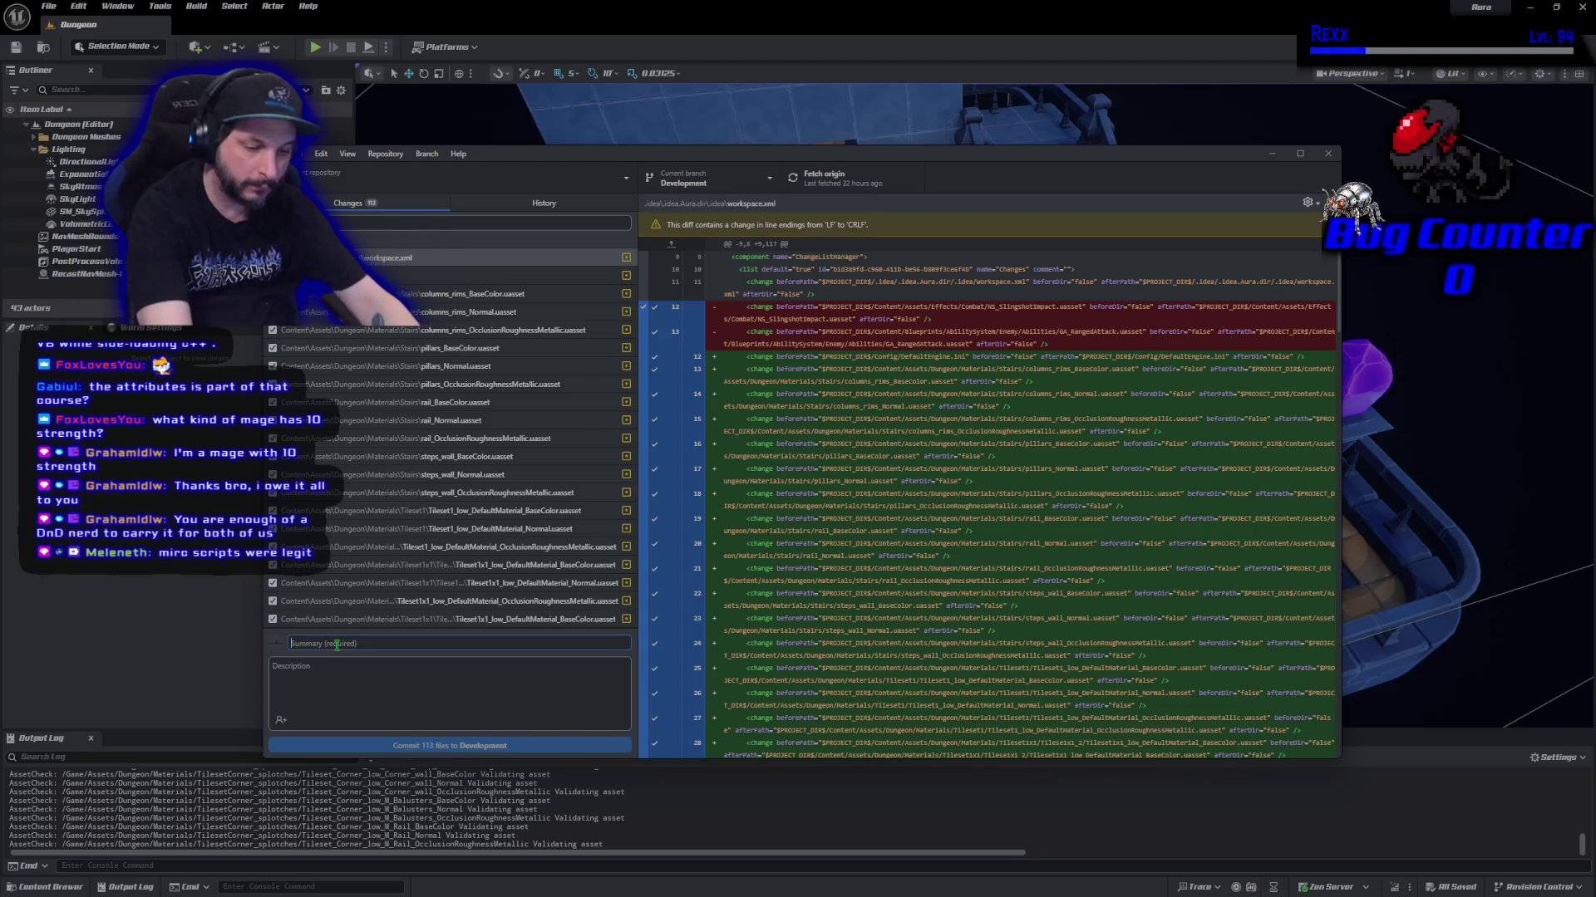
Commit the 113 files with summary 'Texture Streaming Pool Over Budget' and push to origin.
type("Texture S")
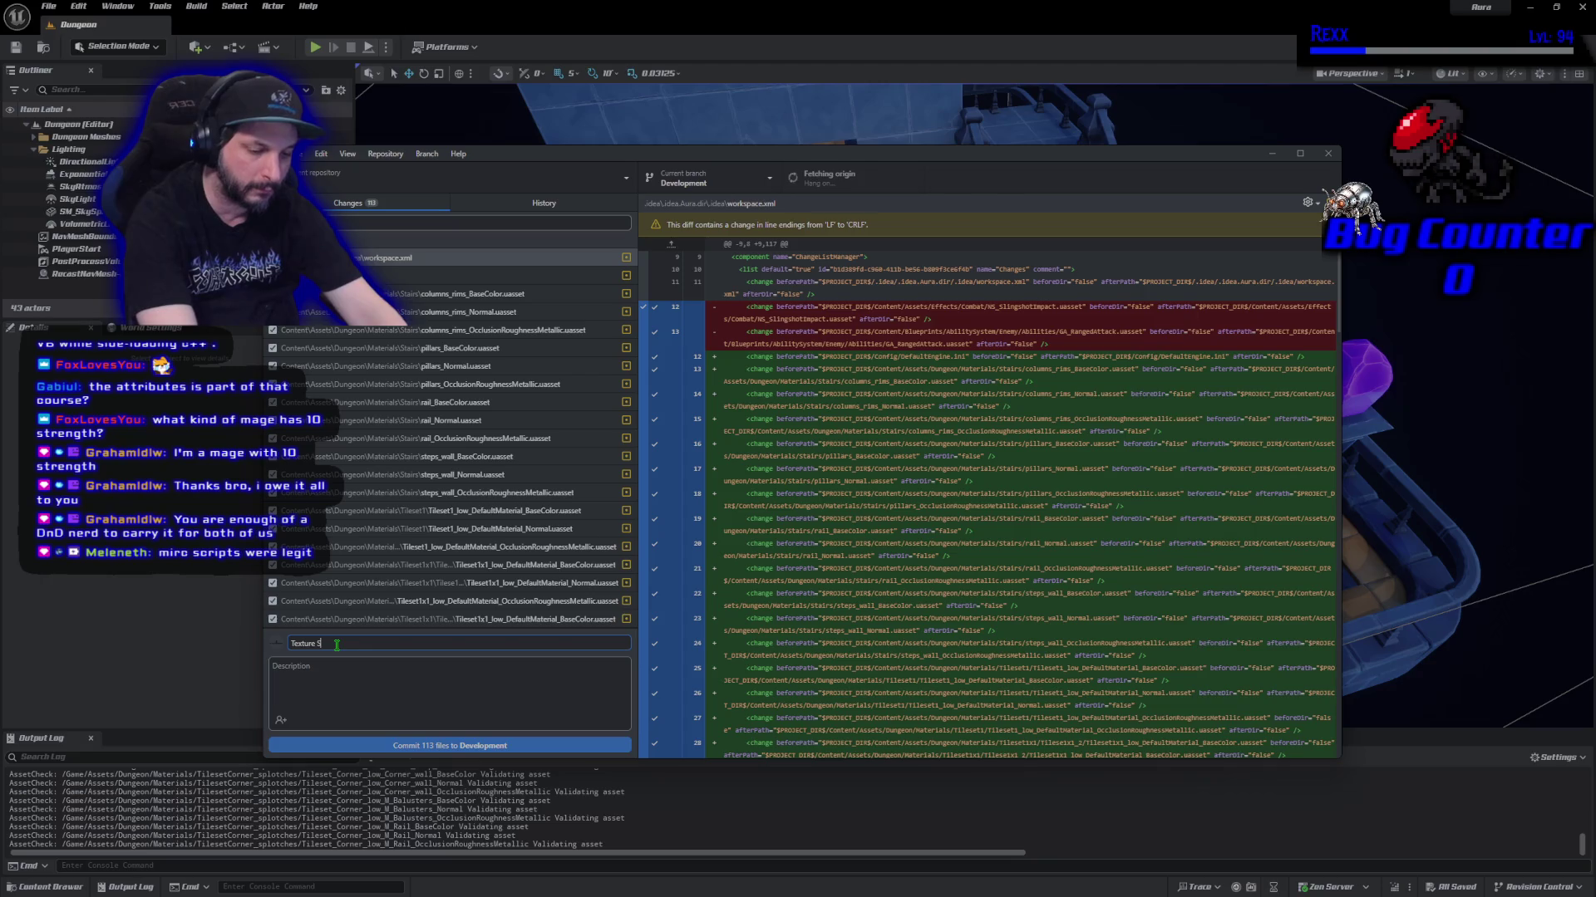
type("treaming")
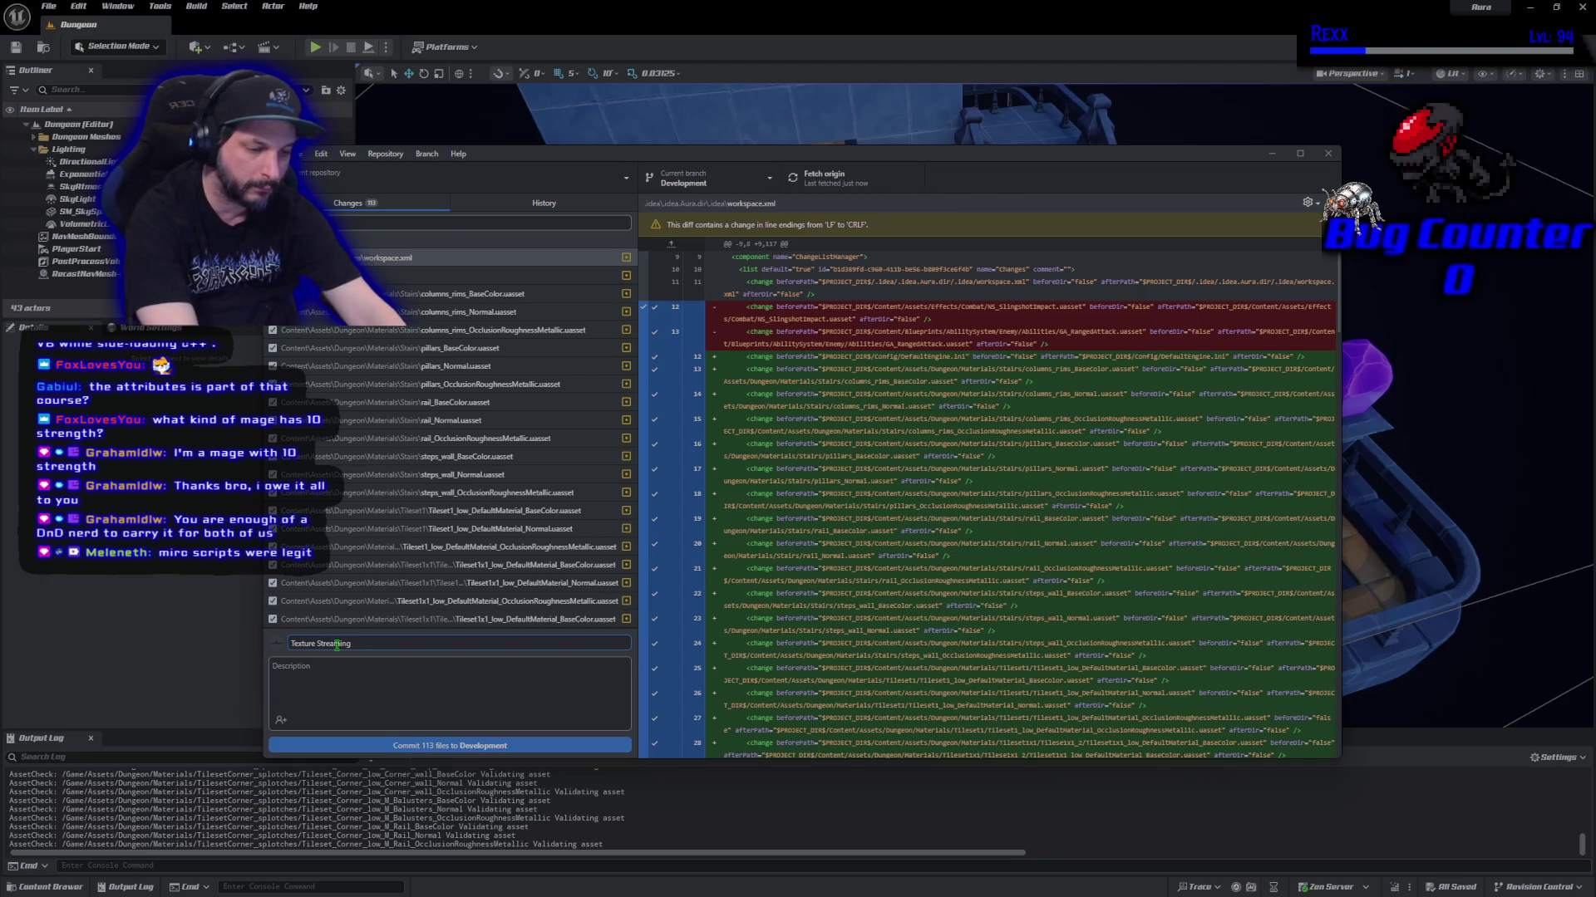
type(" Pool")
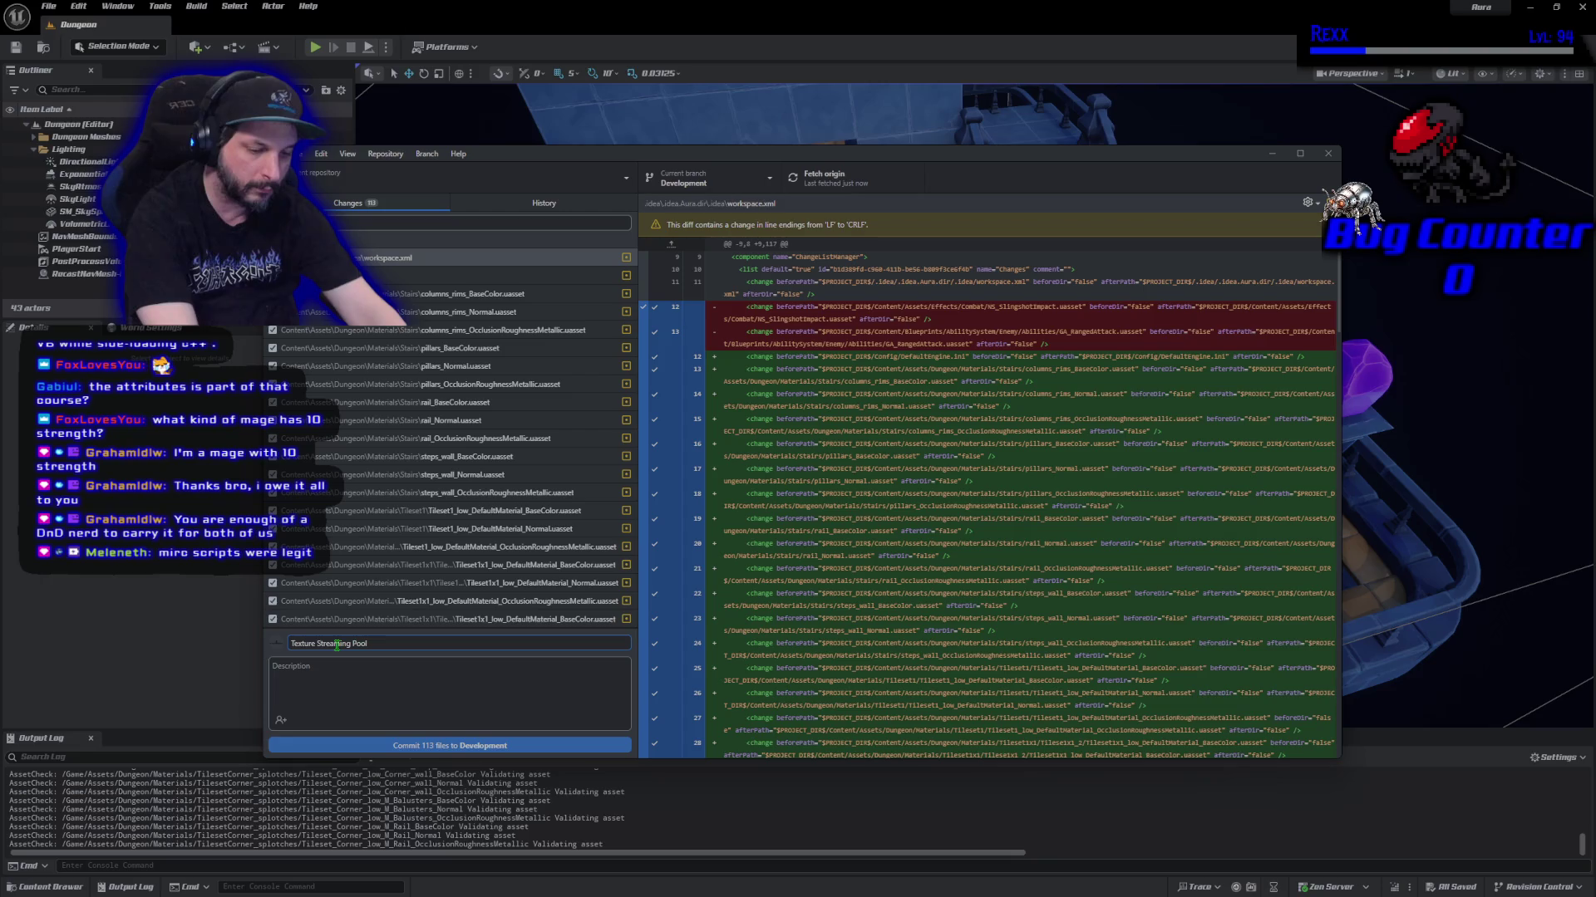
type(" Over Budget")
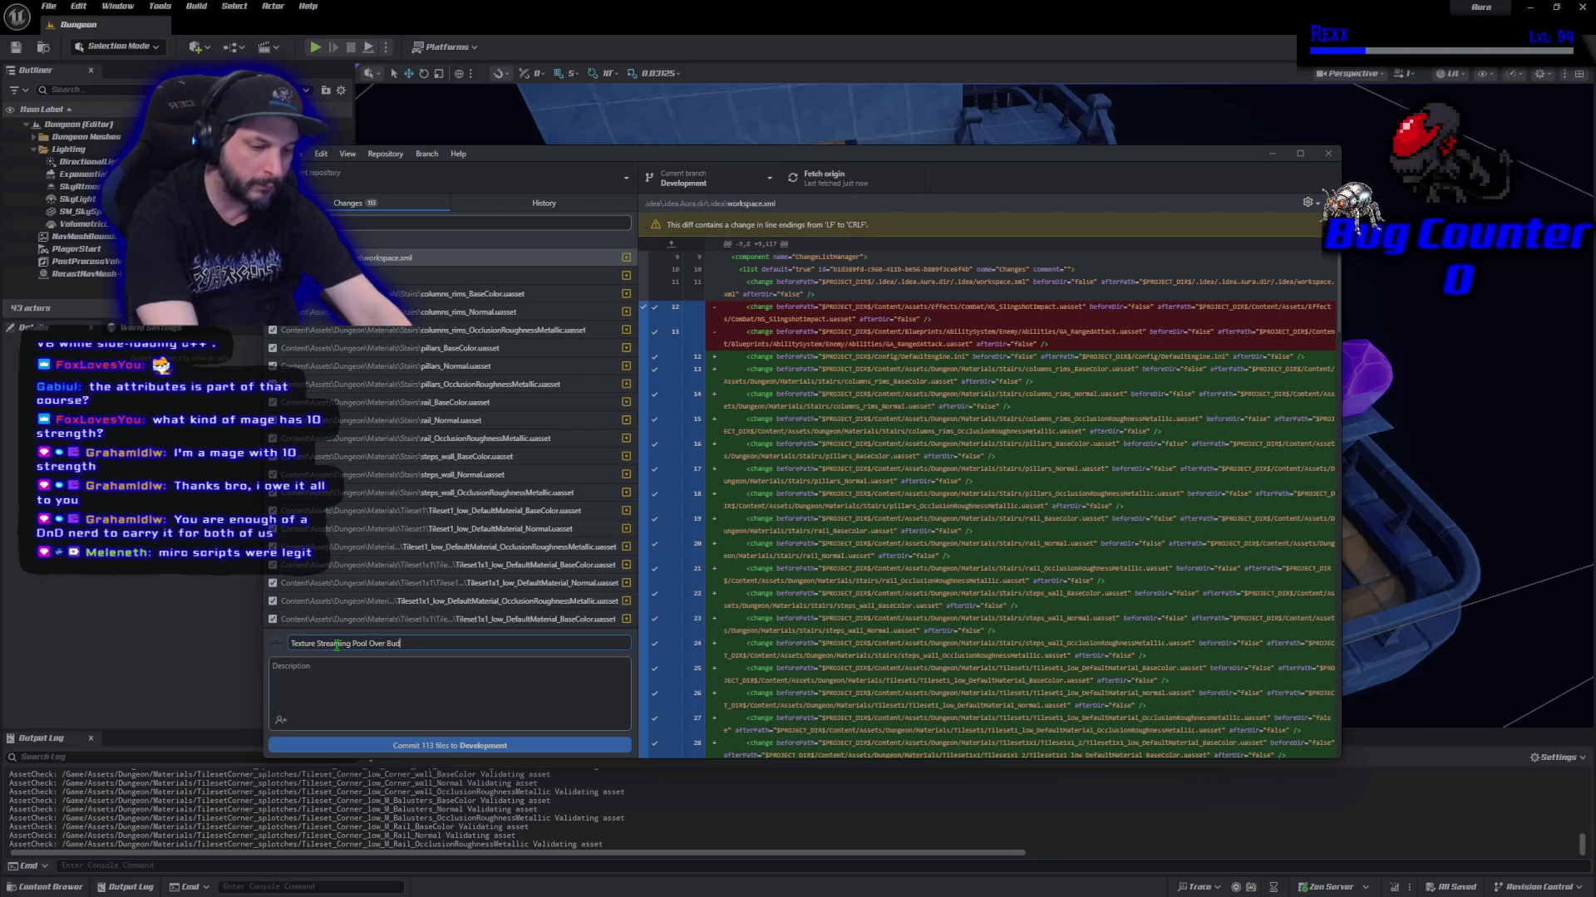
left_click(525, 748)
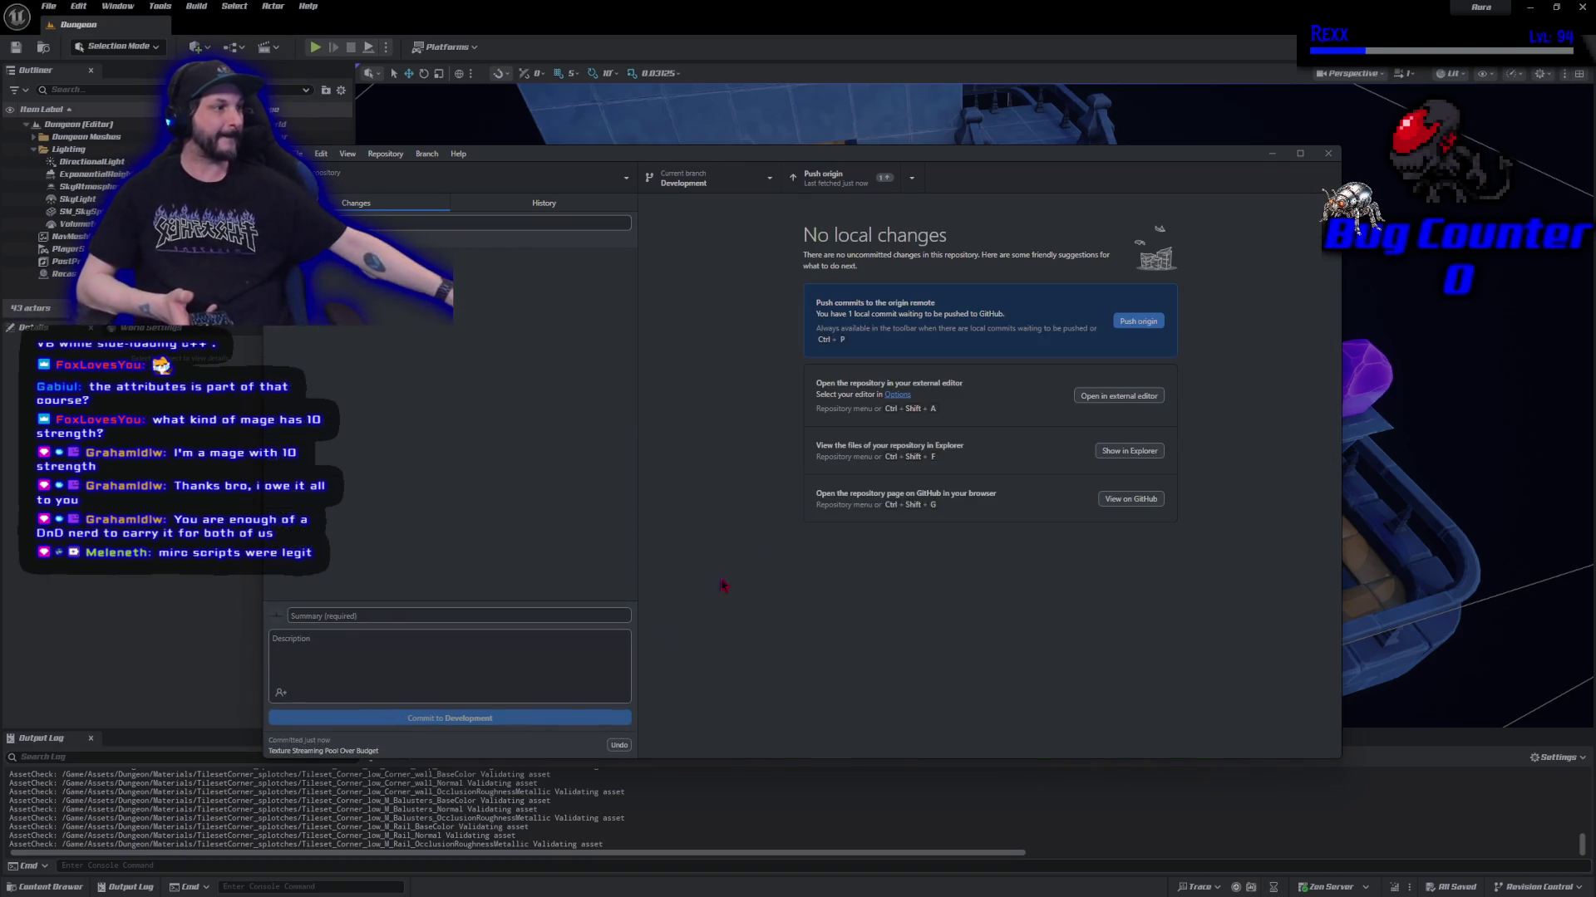
left_click(1144, 322)
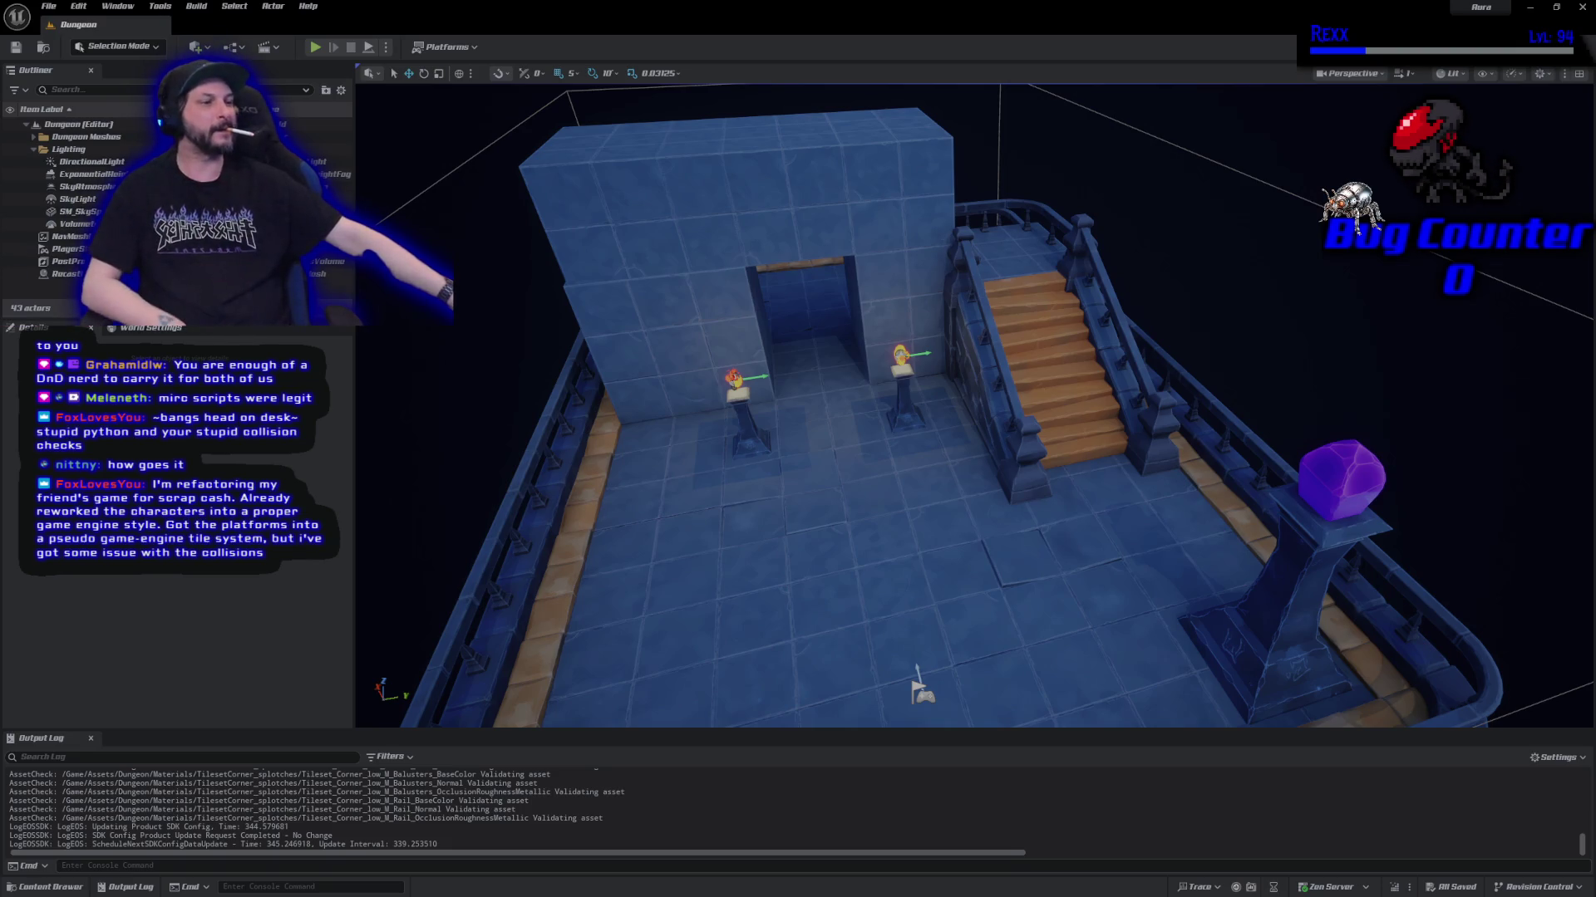
Remove the Texture filter and clear the tile search in the Content Drawer.
left_click(82, 889)
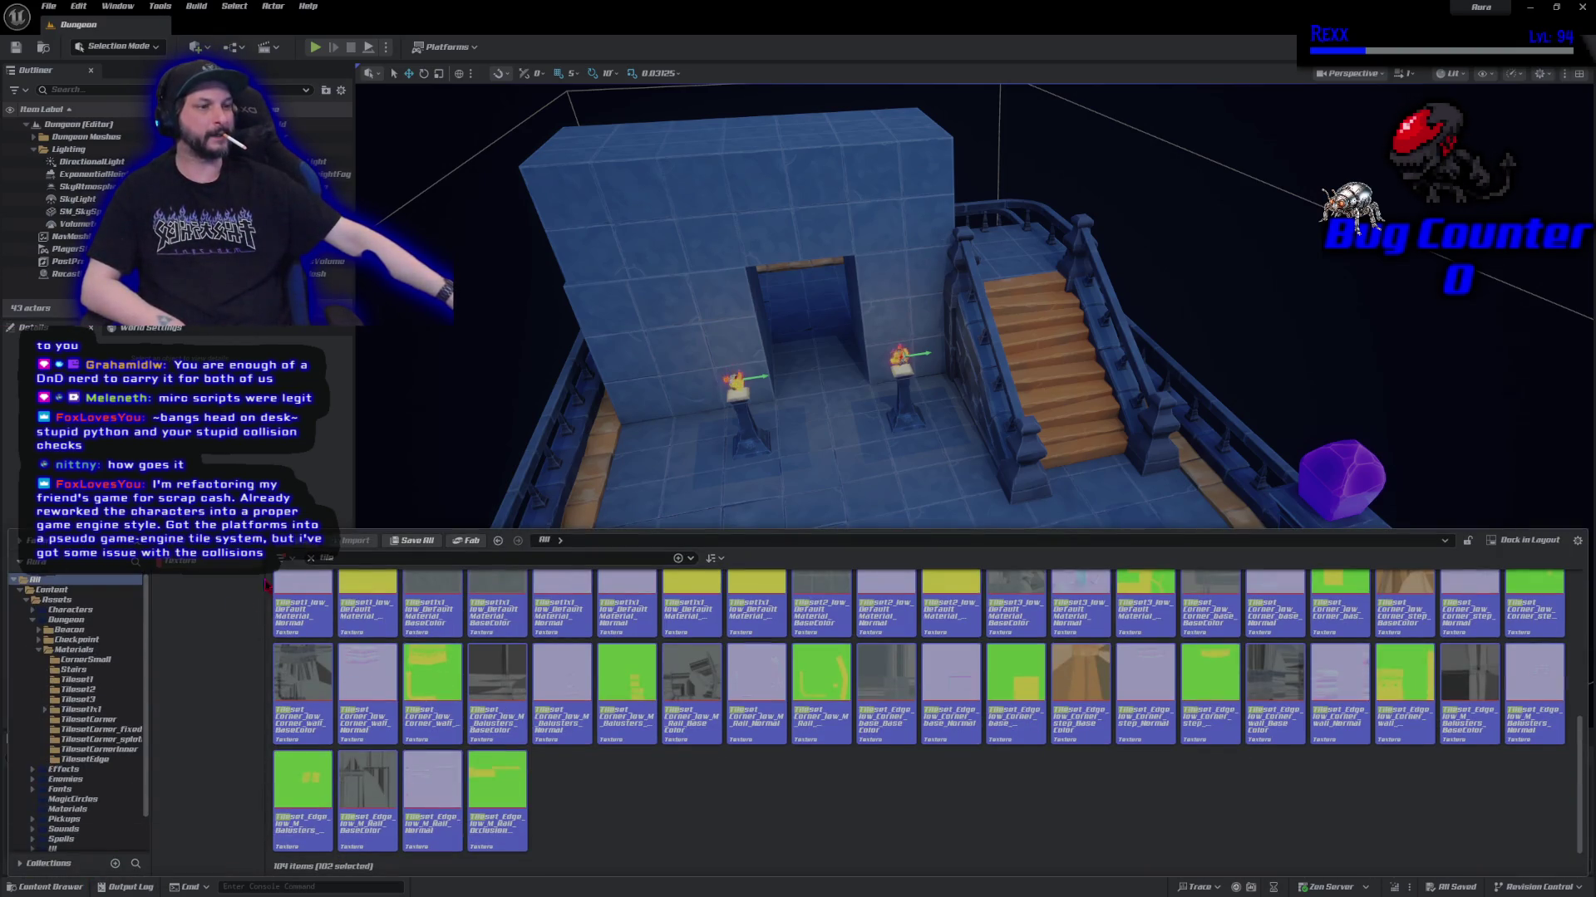
left_click(283, 558)
left_click(332, 465)
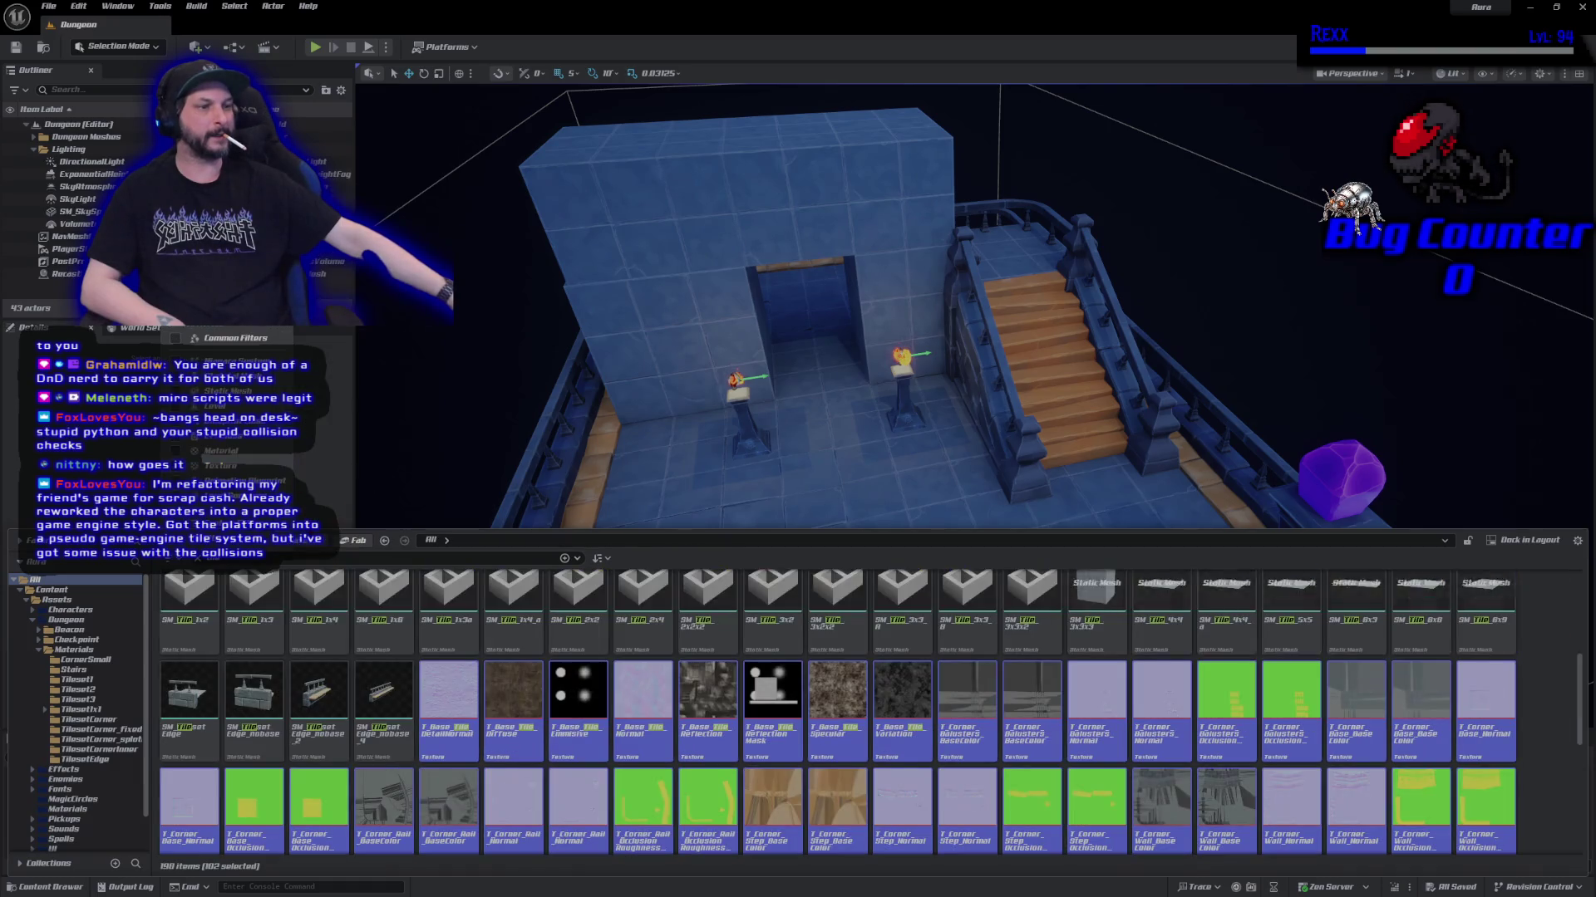
key("Escape")
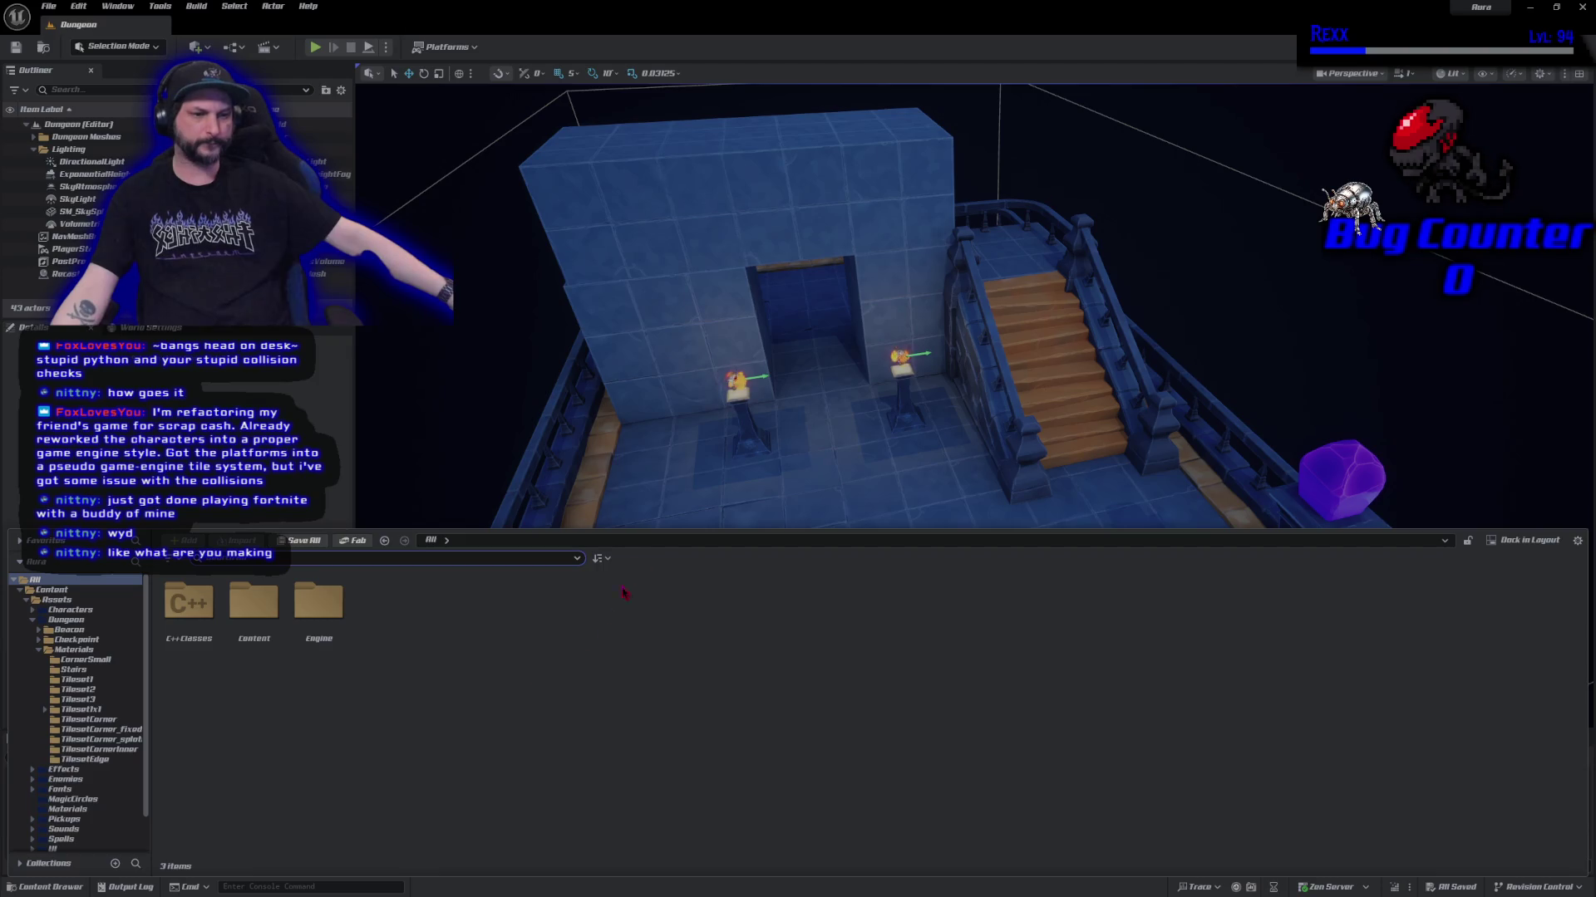
key("ctrl+space")
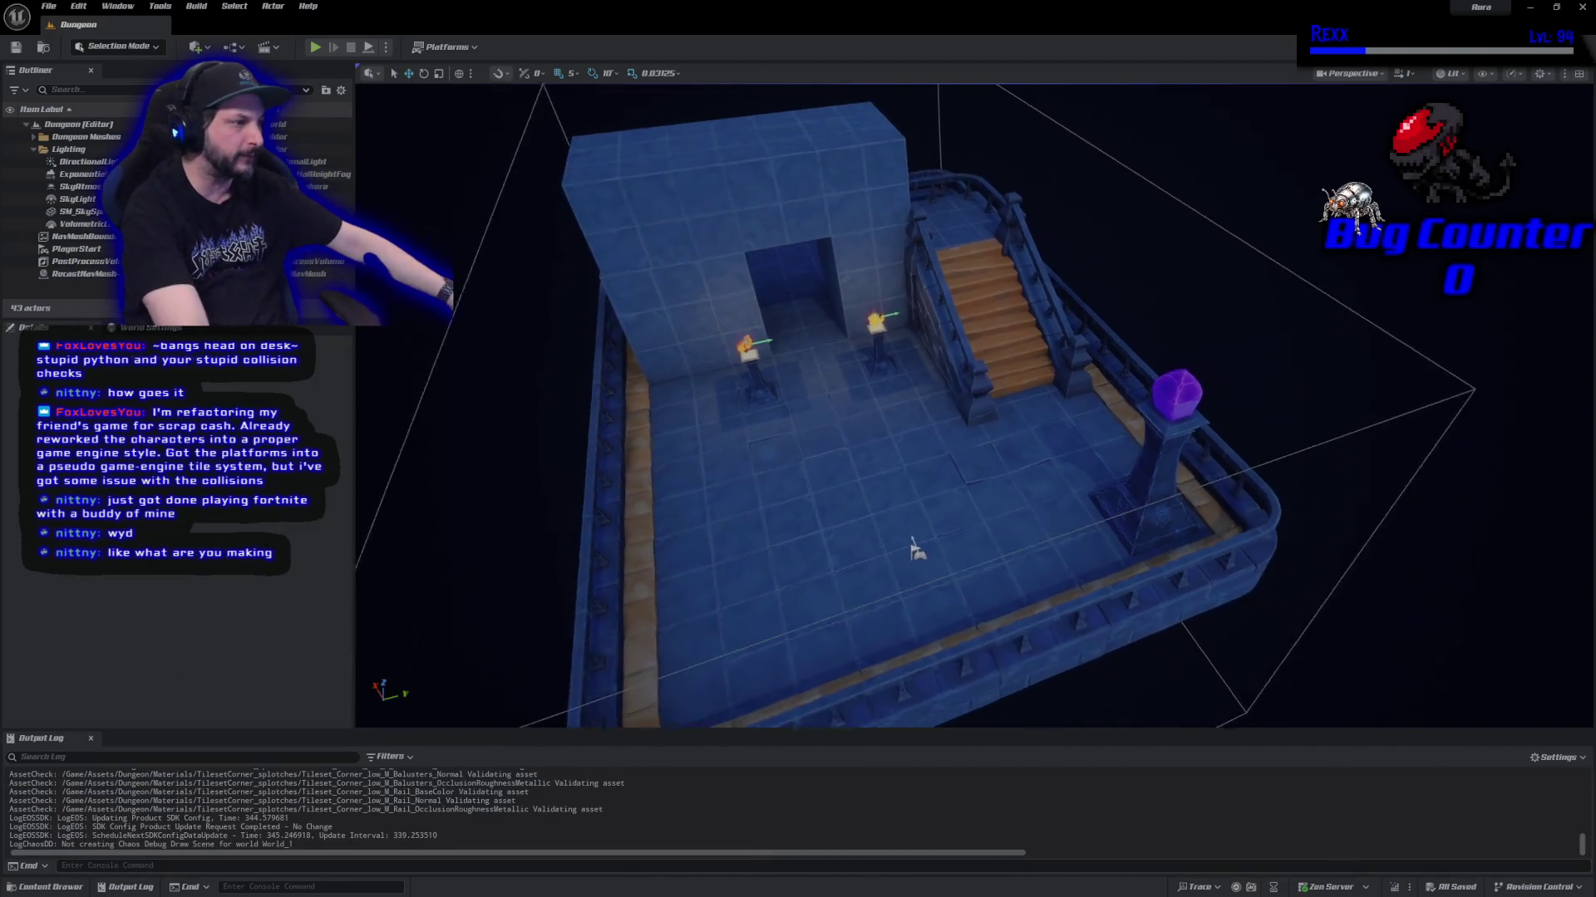
scroll(916, 549, "down", 2)
left_click(315, 46)
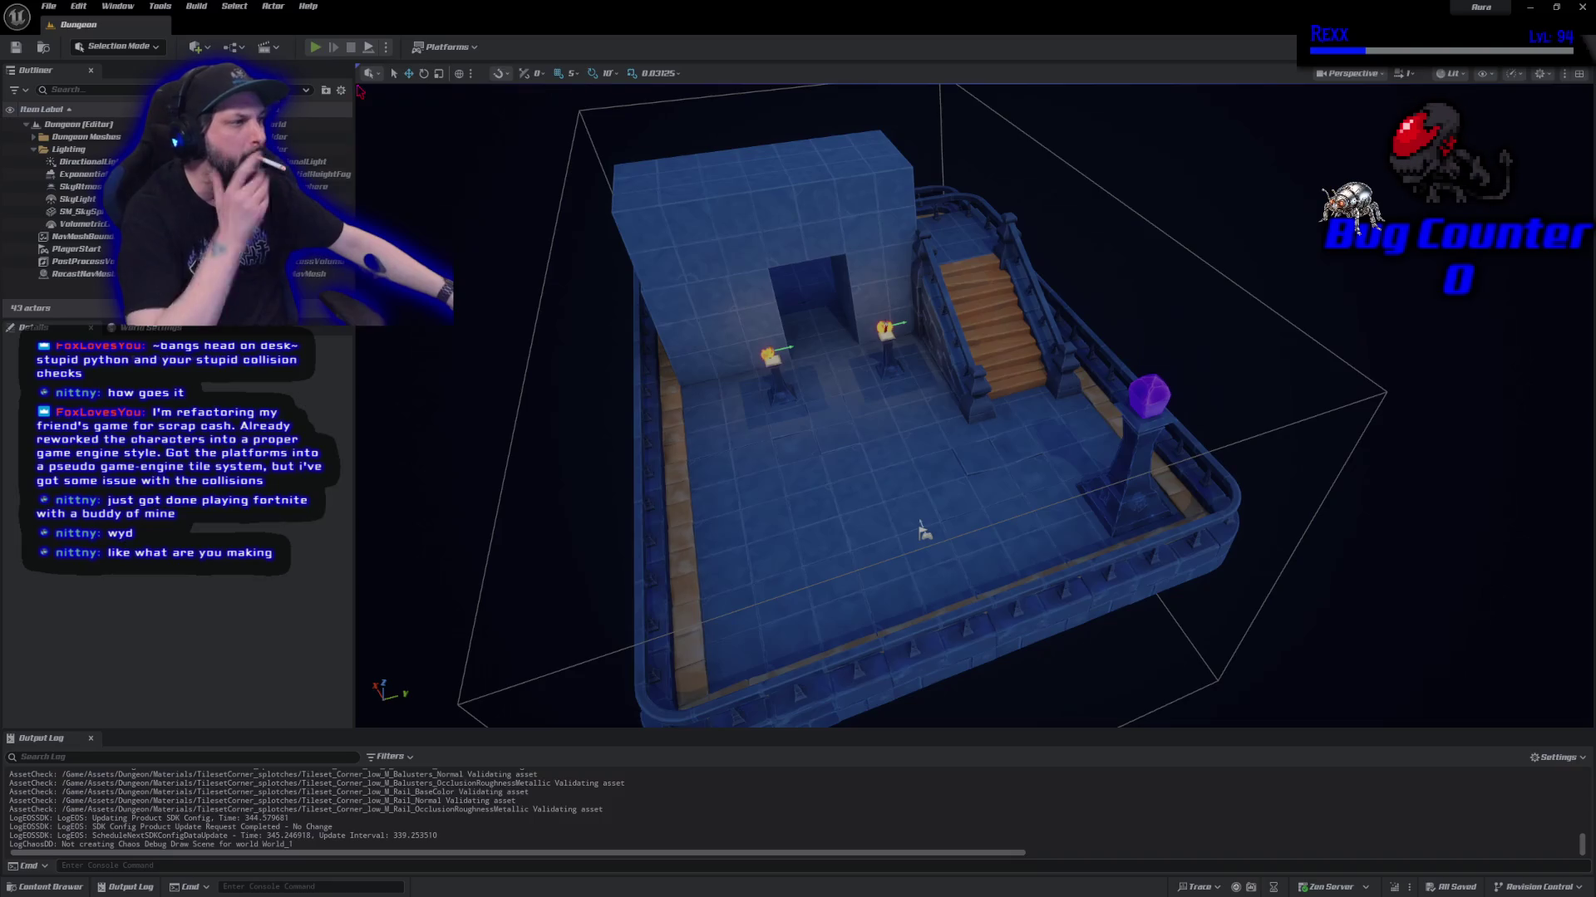
left_click(667, 308)
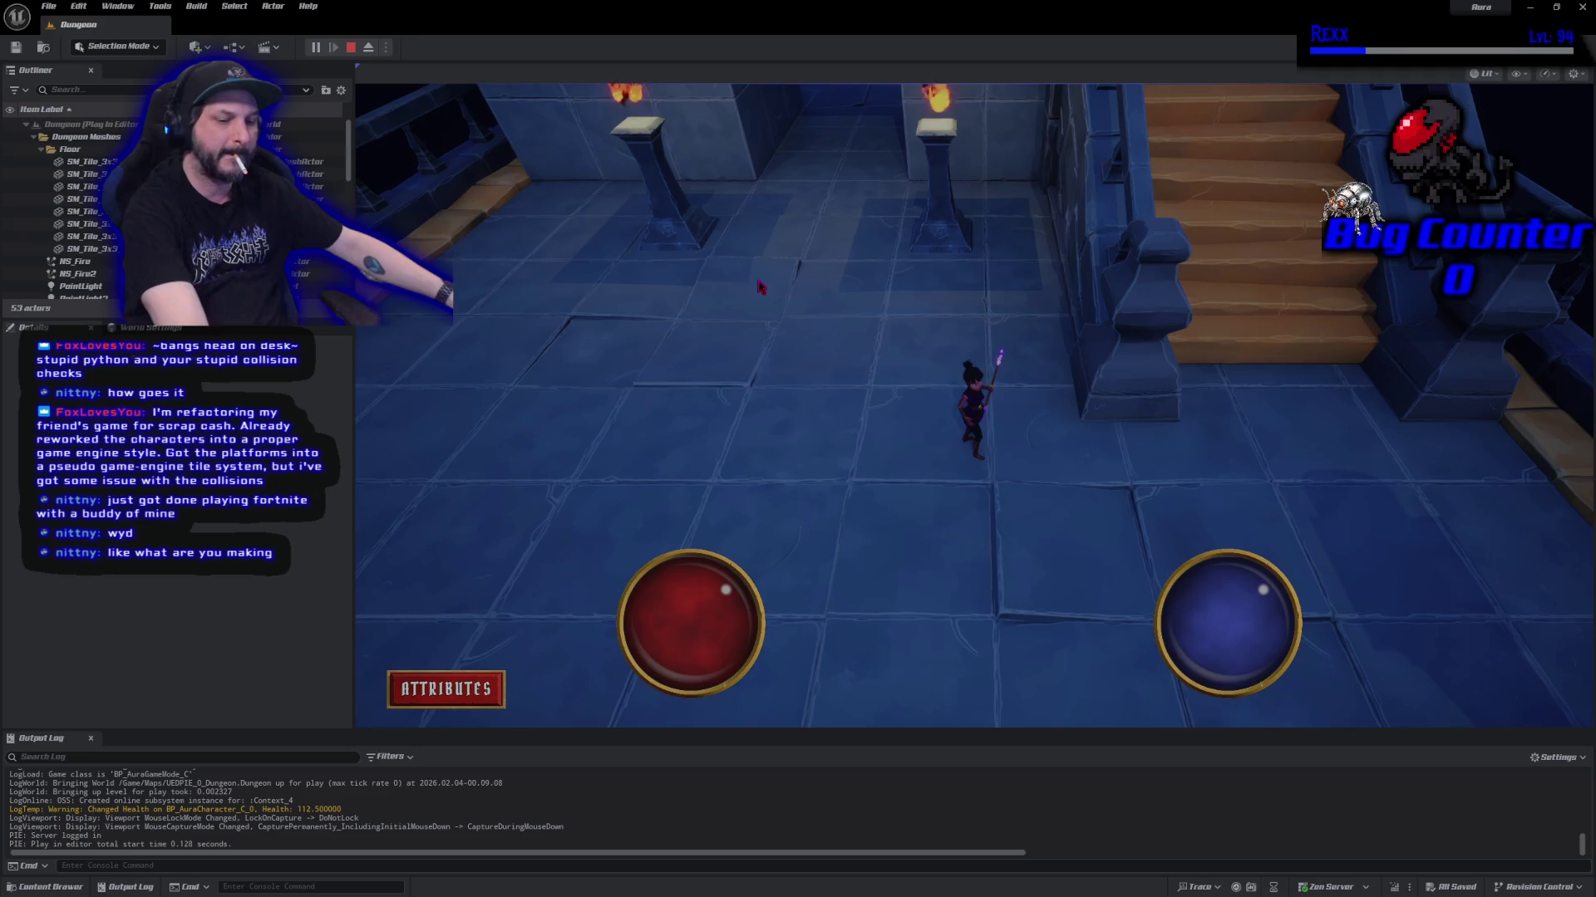
left_click(941, 221, "shift")
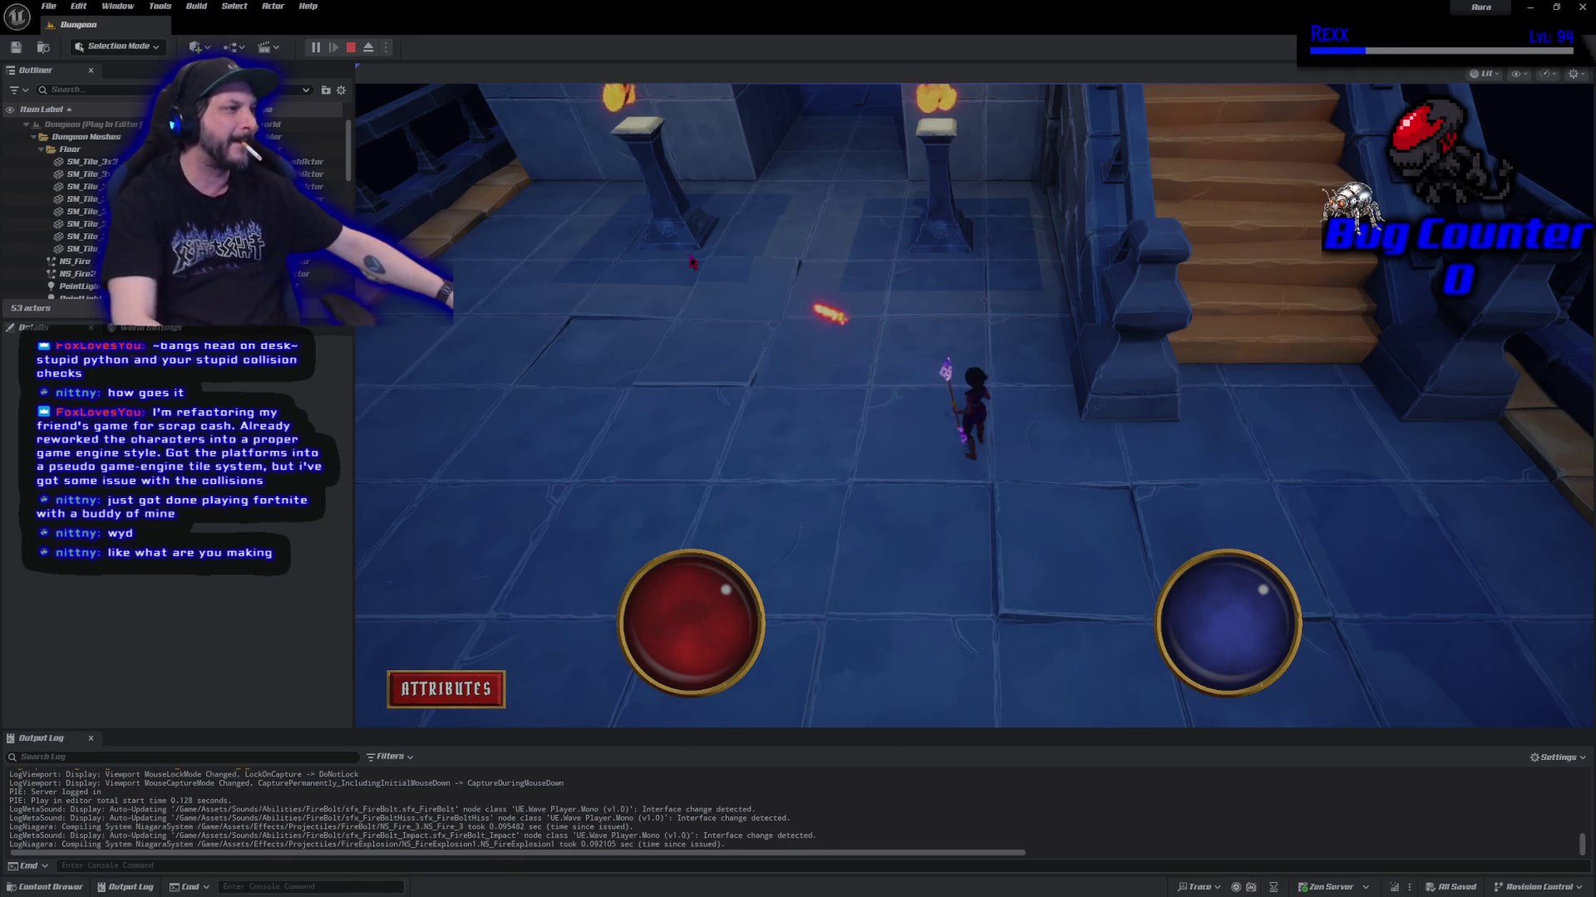
left_click(742, 393)
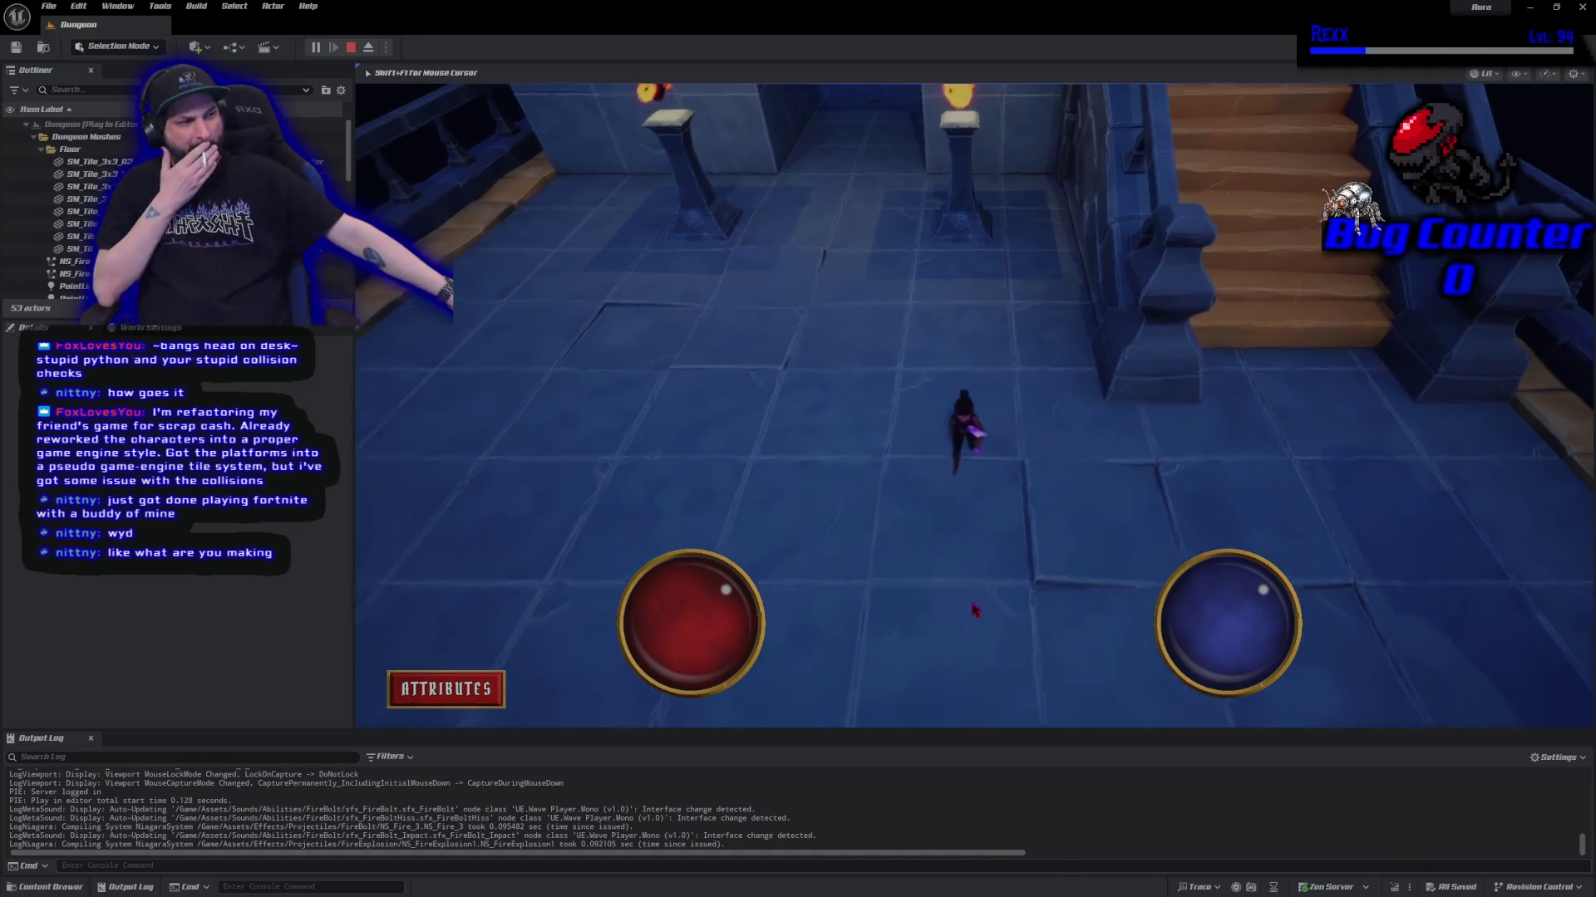
scroll(1083, 535, "up", 5)
scroll(1083, 535, "down", 5)
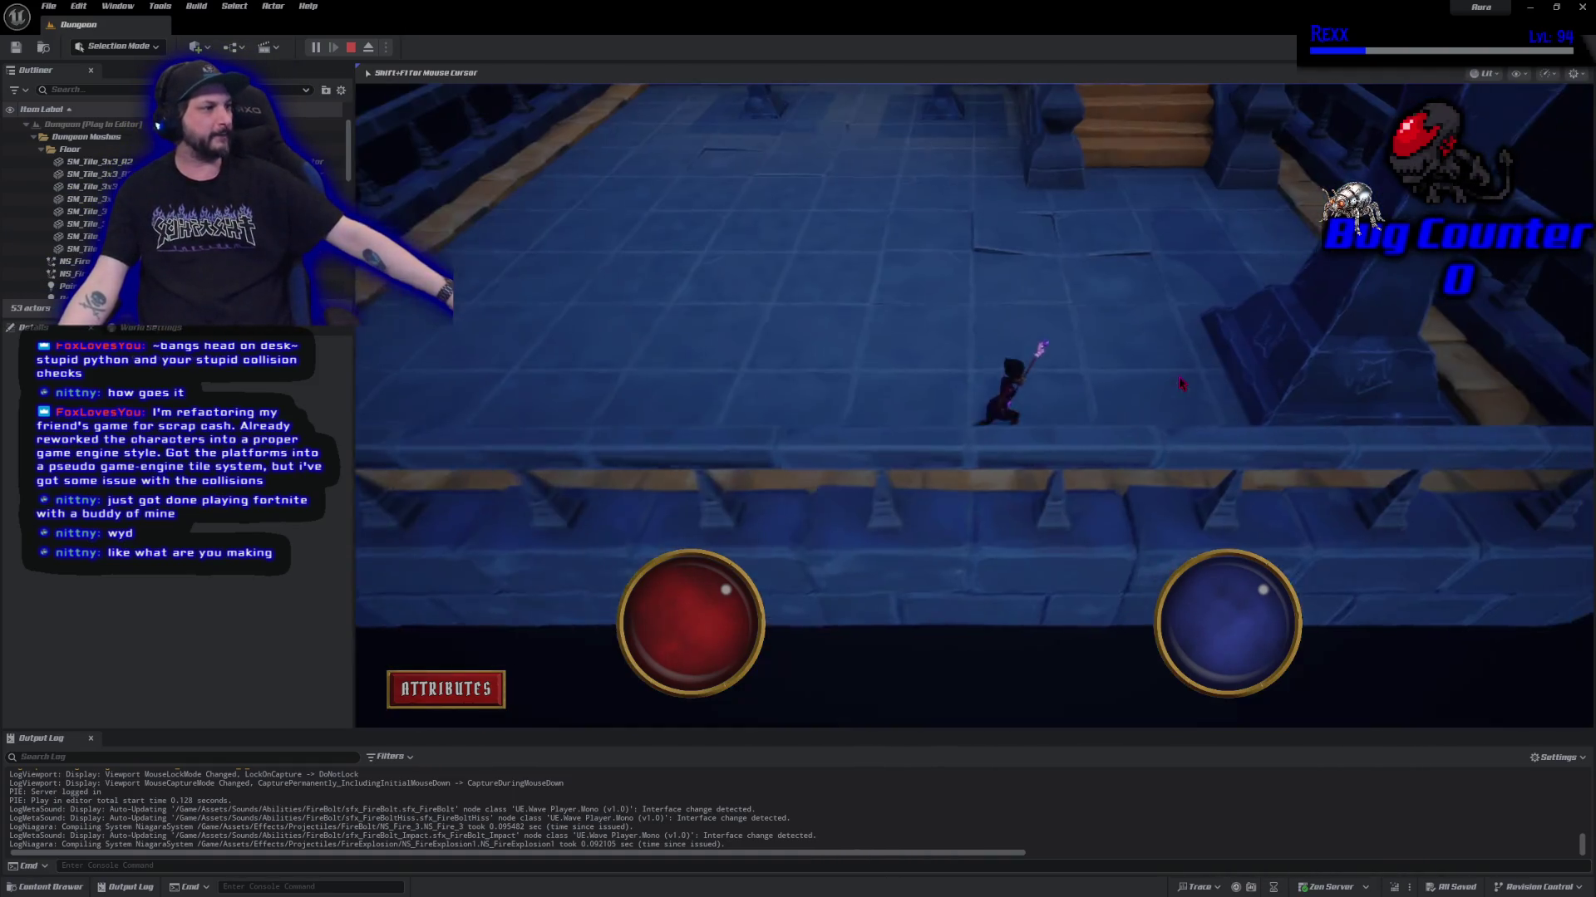
left_click(1001, 225)
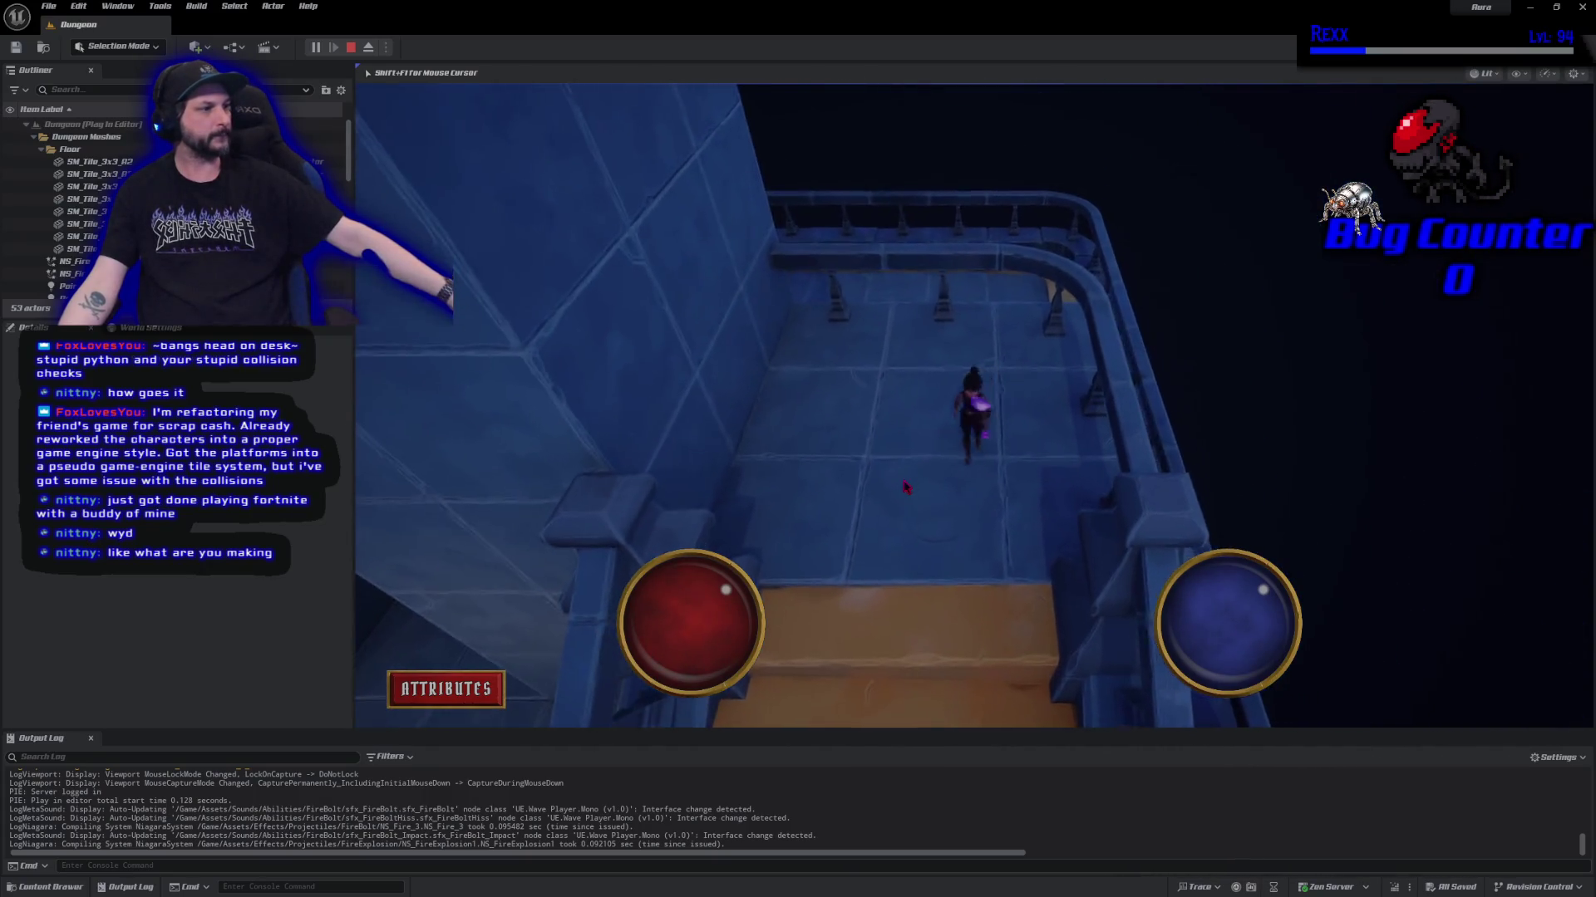
left_click(1013, 682)
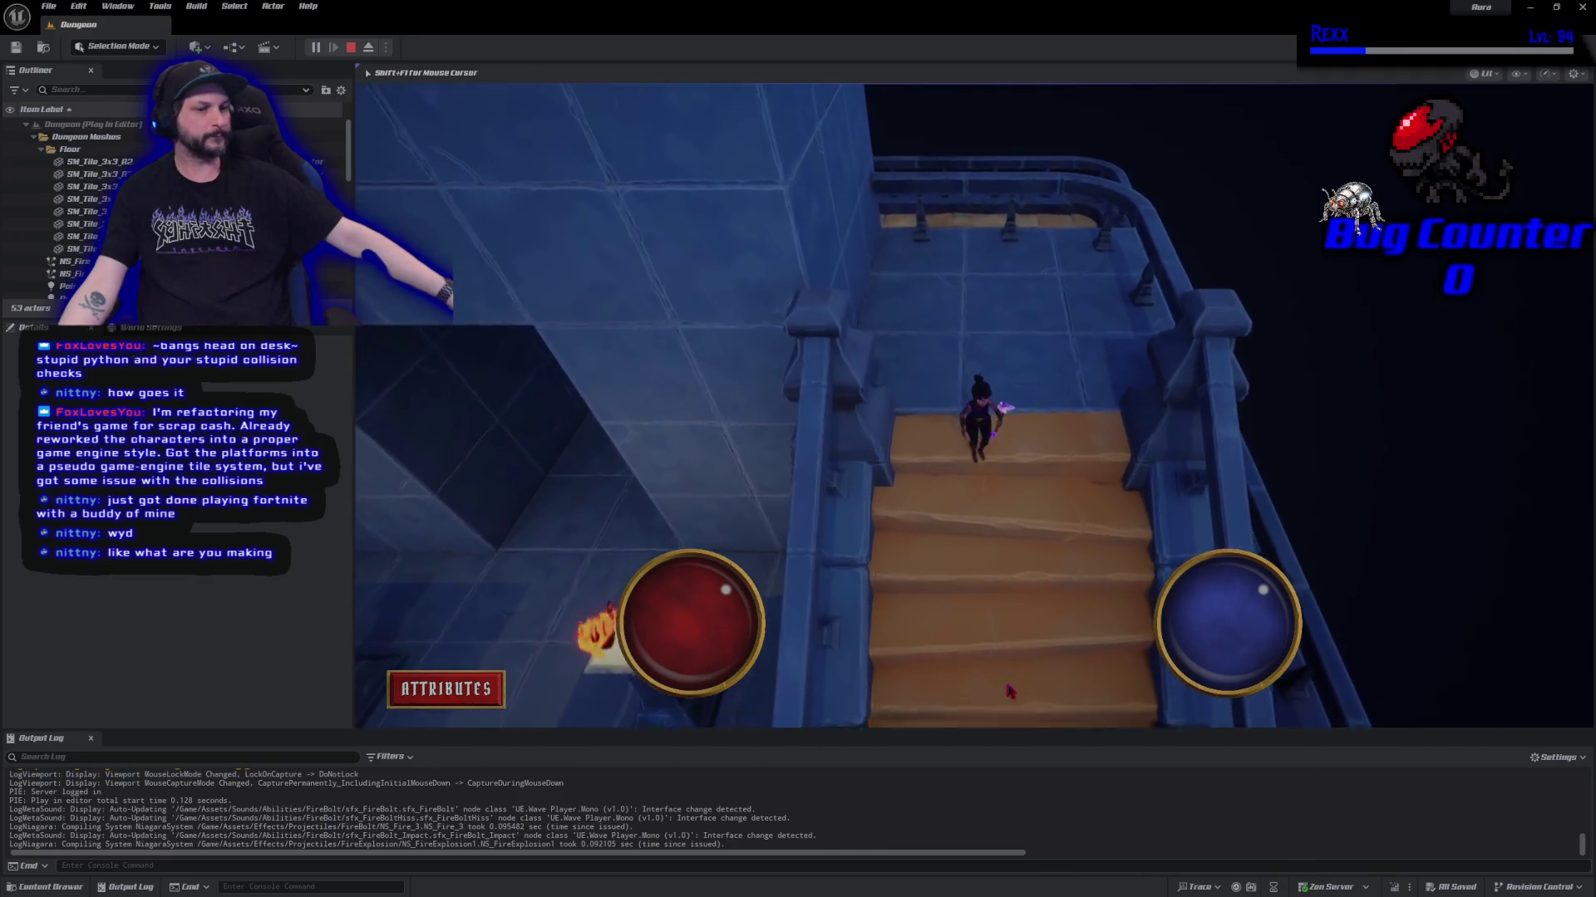
left_click(418, 221)
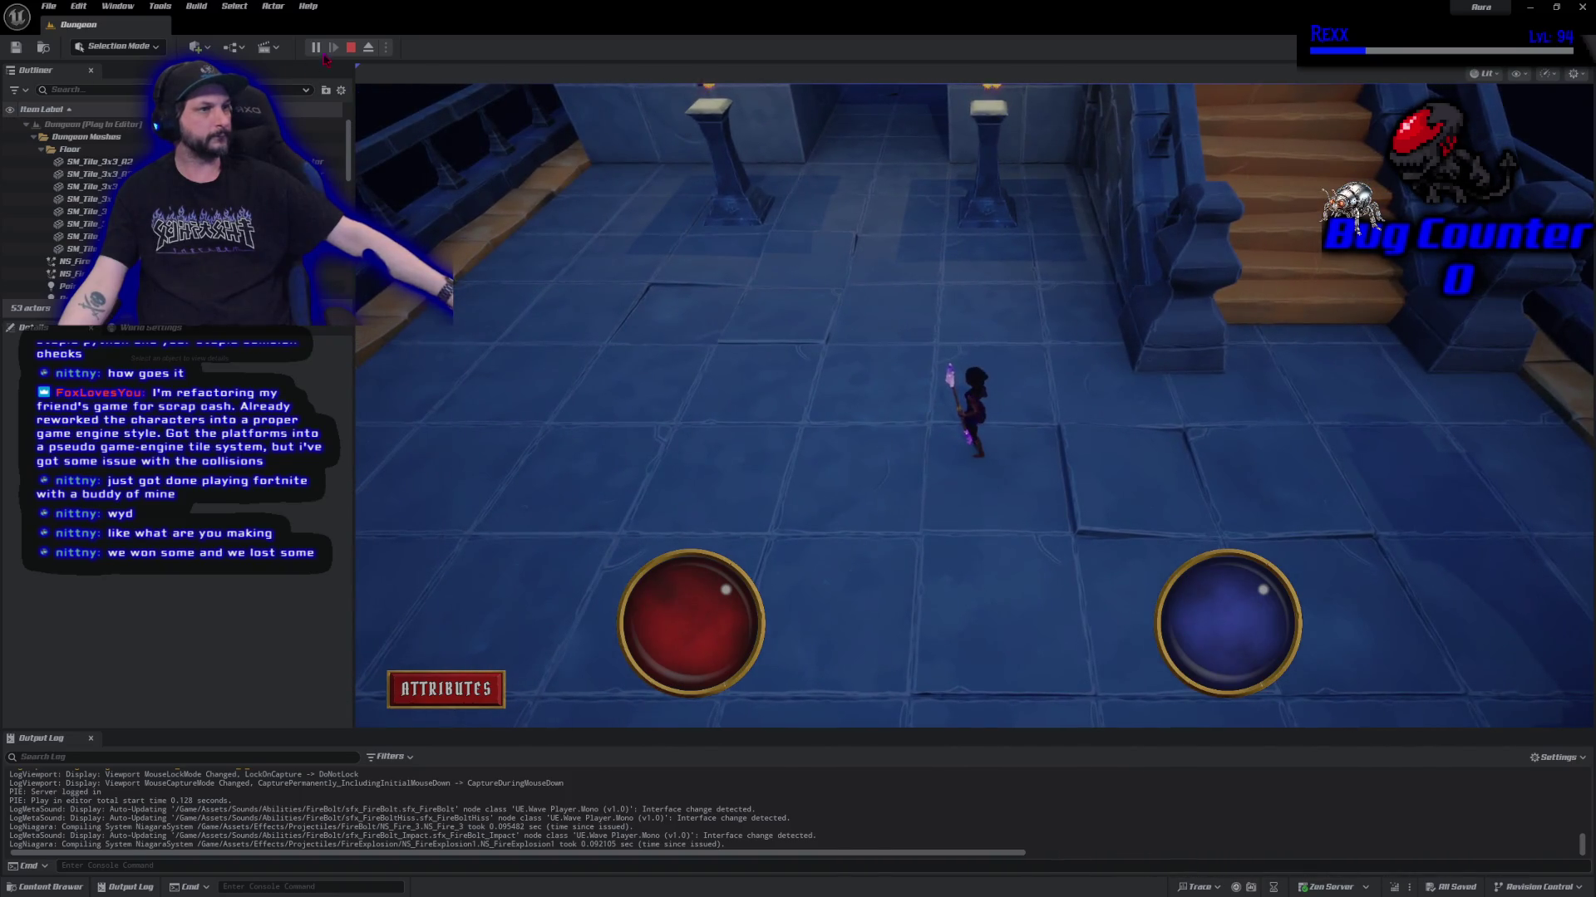
left_click(355, 48)
left_click(1291, 229)
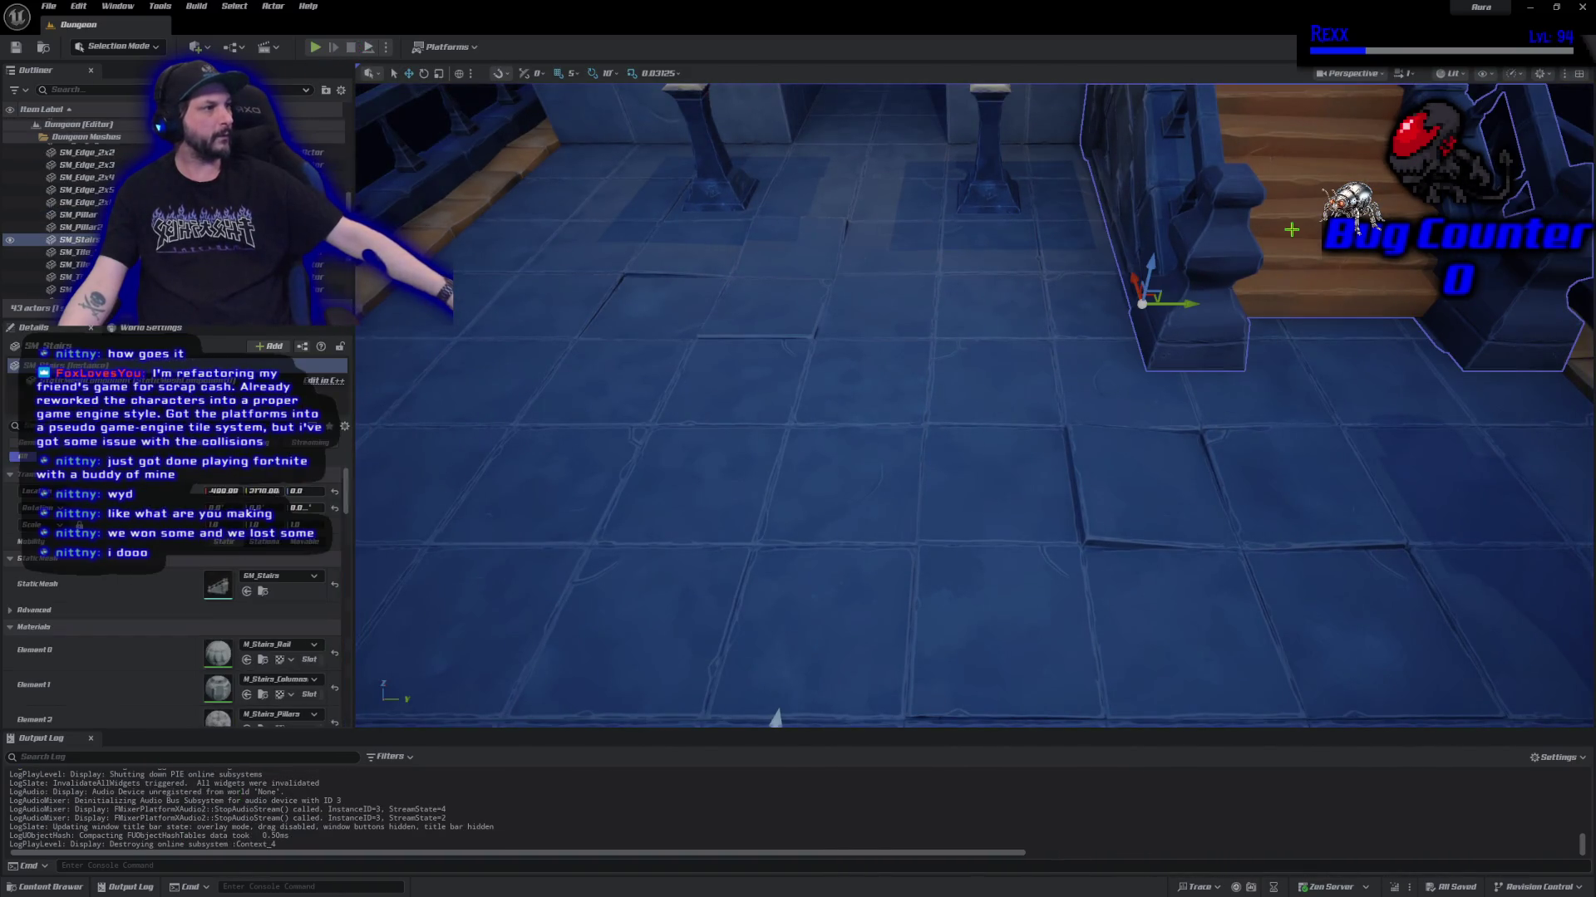
Open the steps_wall_BaseColor texture through the M_Stairs_Steps material's base colour node.
scroll(227, 687, "down", 3)
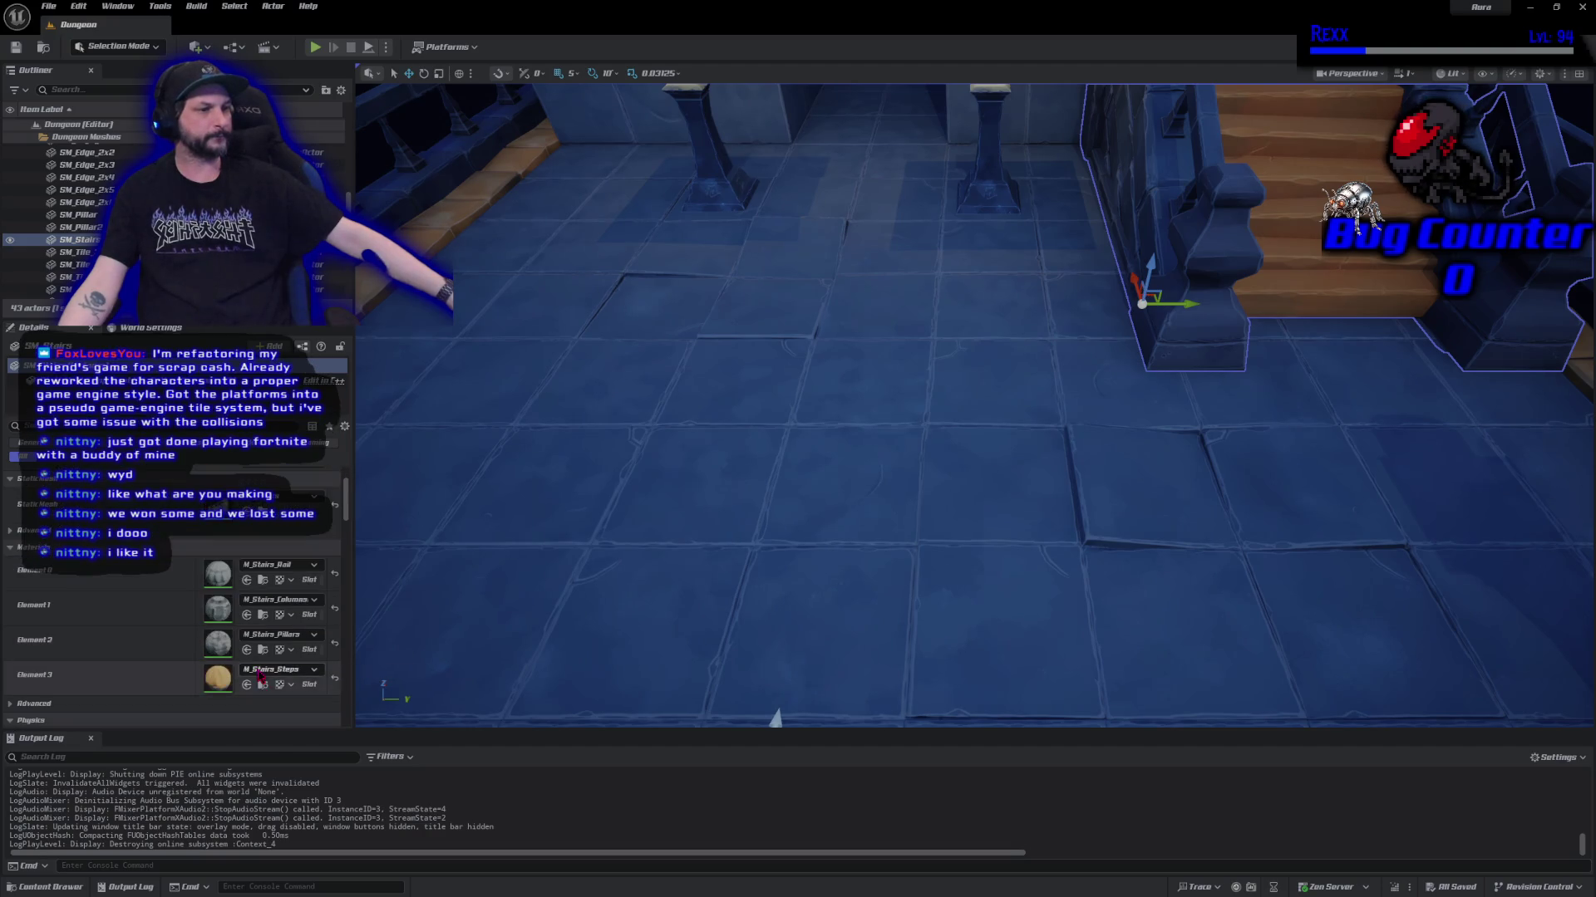
double_click(221, 680)
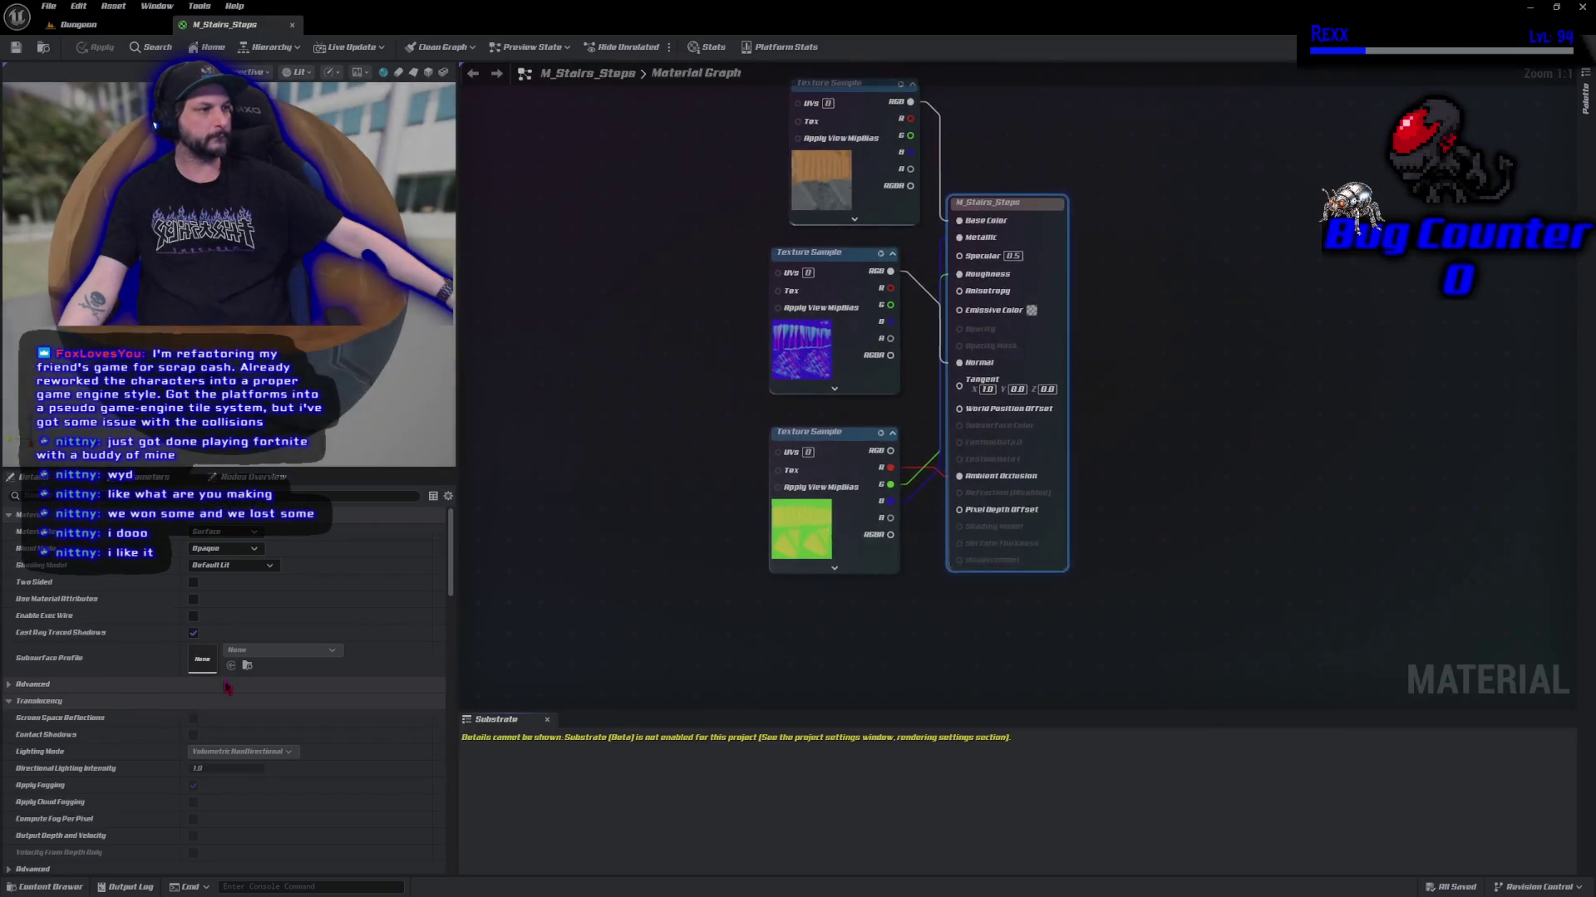
left_click(789, 293)
key("ctrl+b")
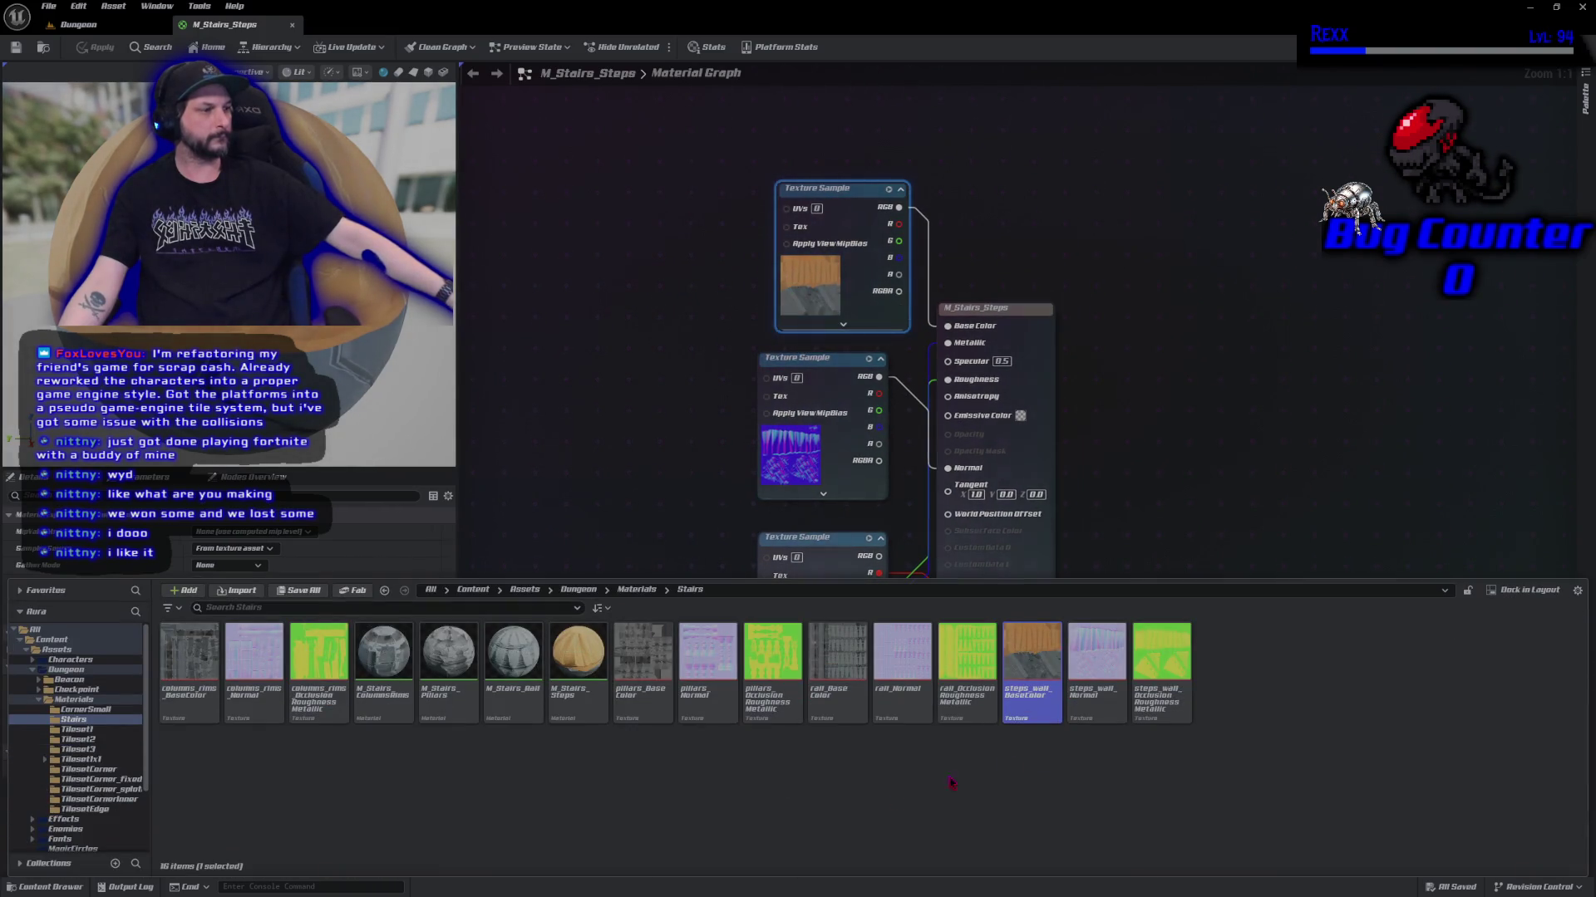
double_click(1032, 682)
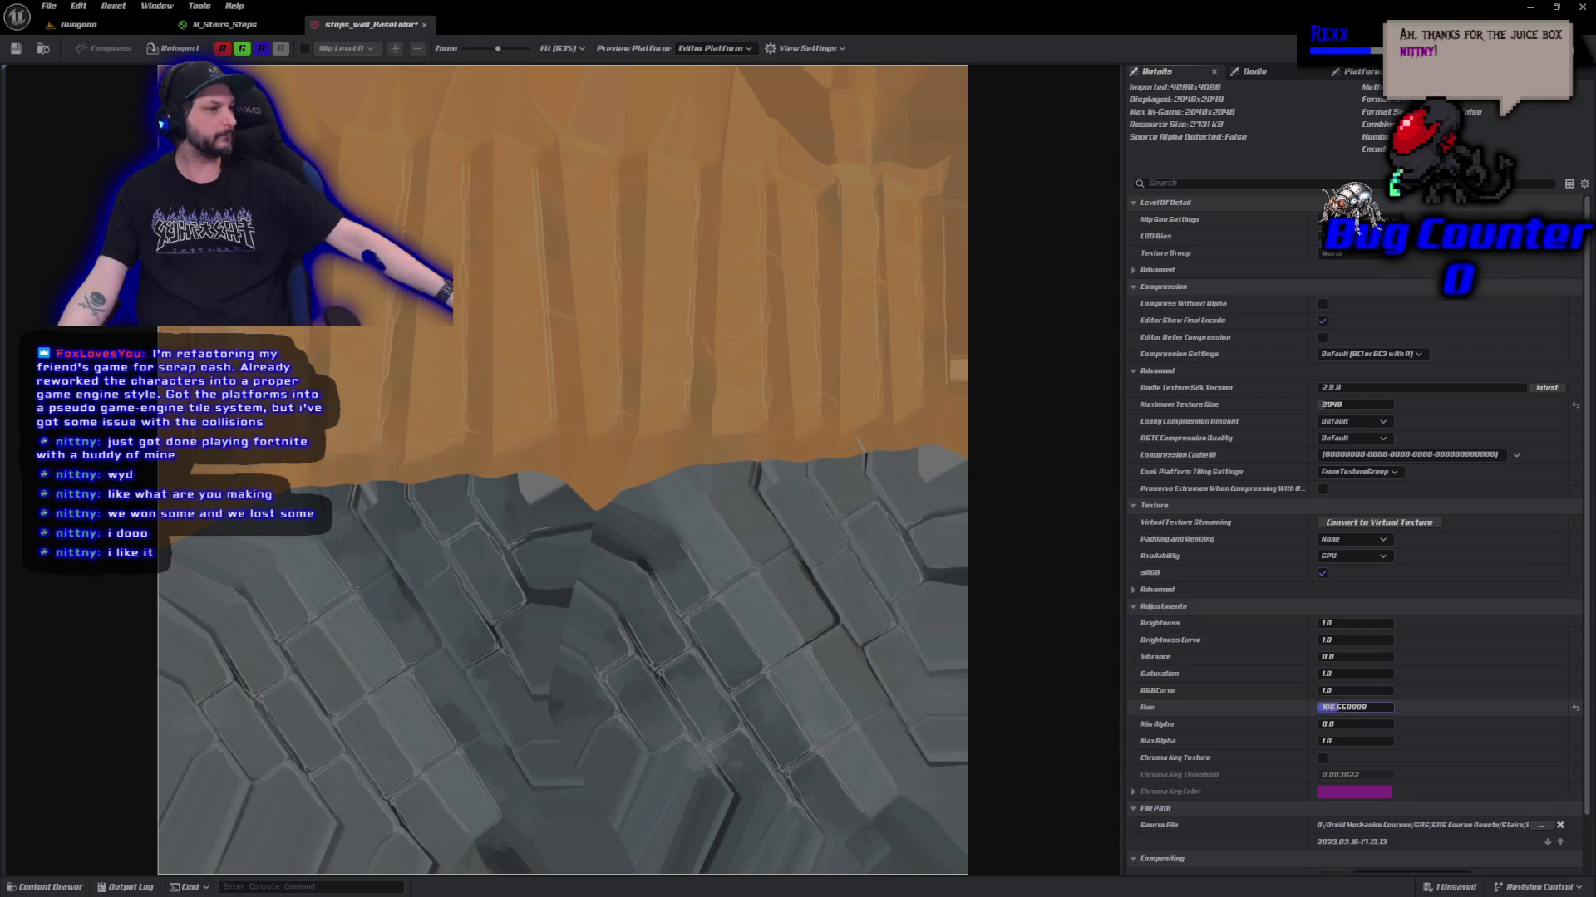
Shift the steps wall texture's hue from orange to teal, save it, and return to Dungeon.
left_click_drag(1340, 708, 1332, 708)
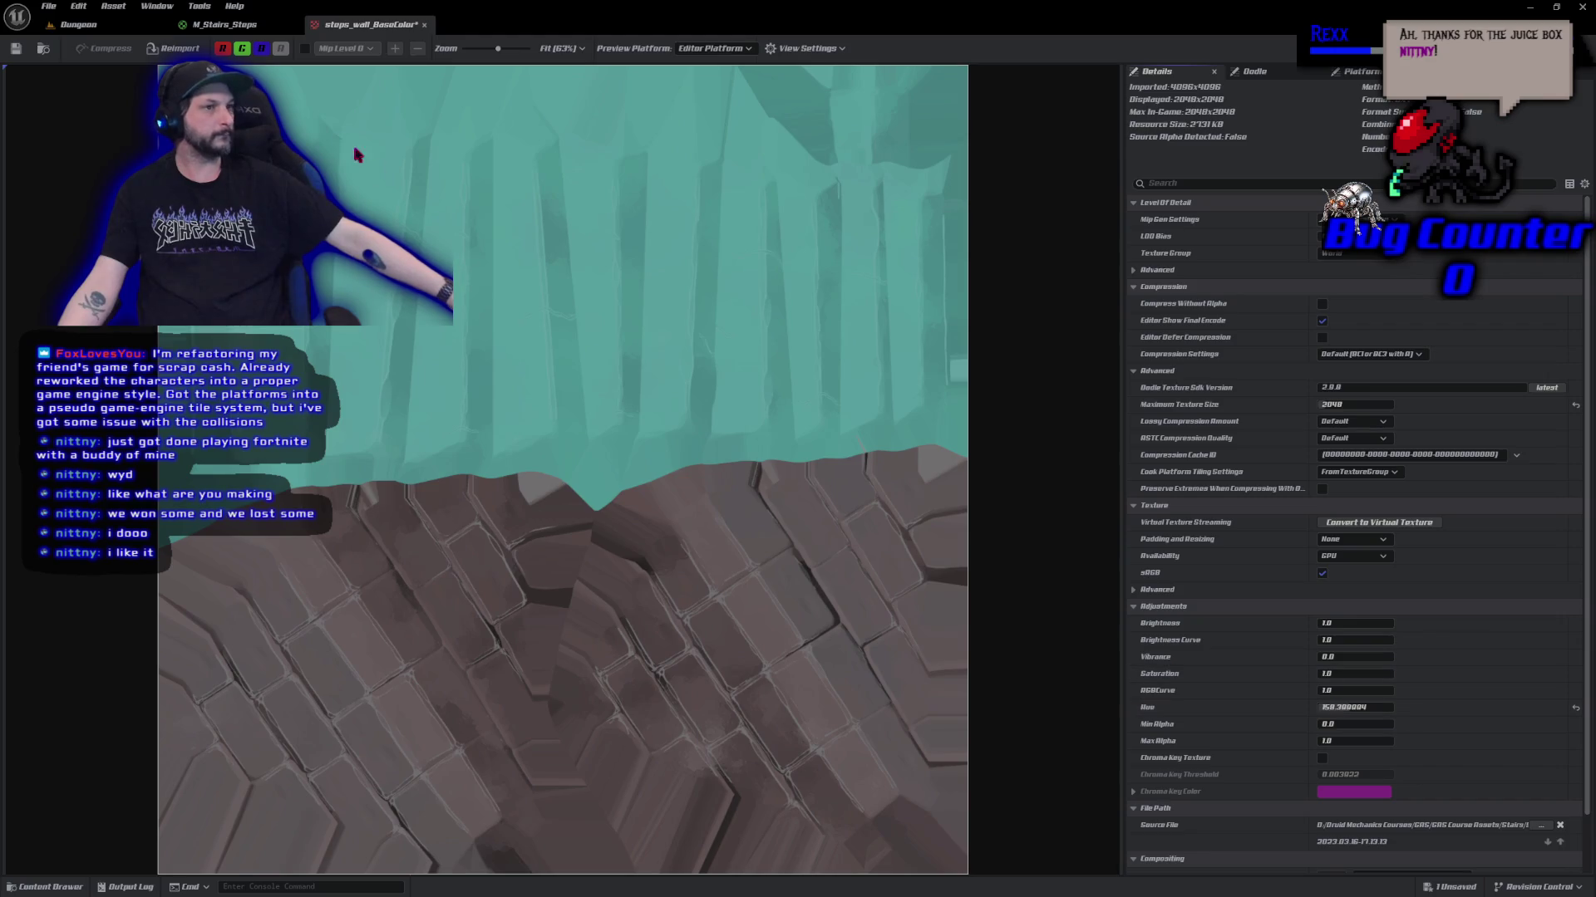
left_click(15, 50)
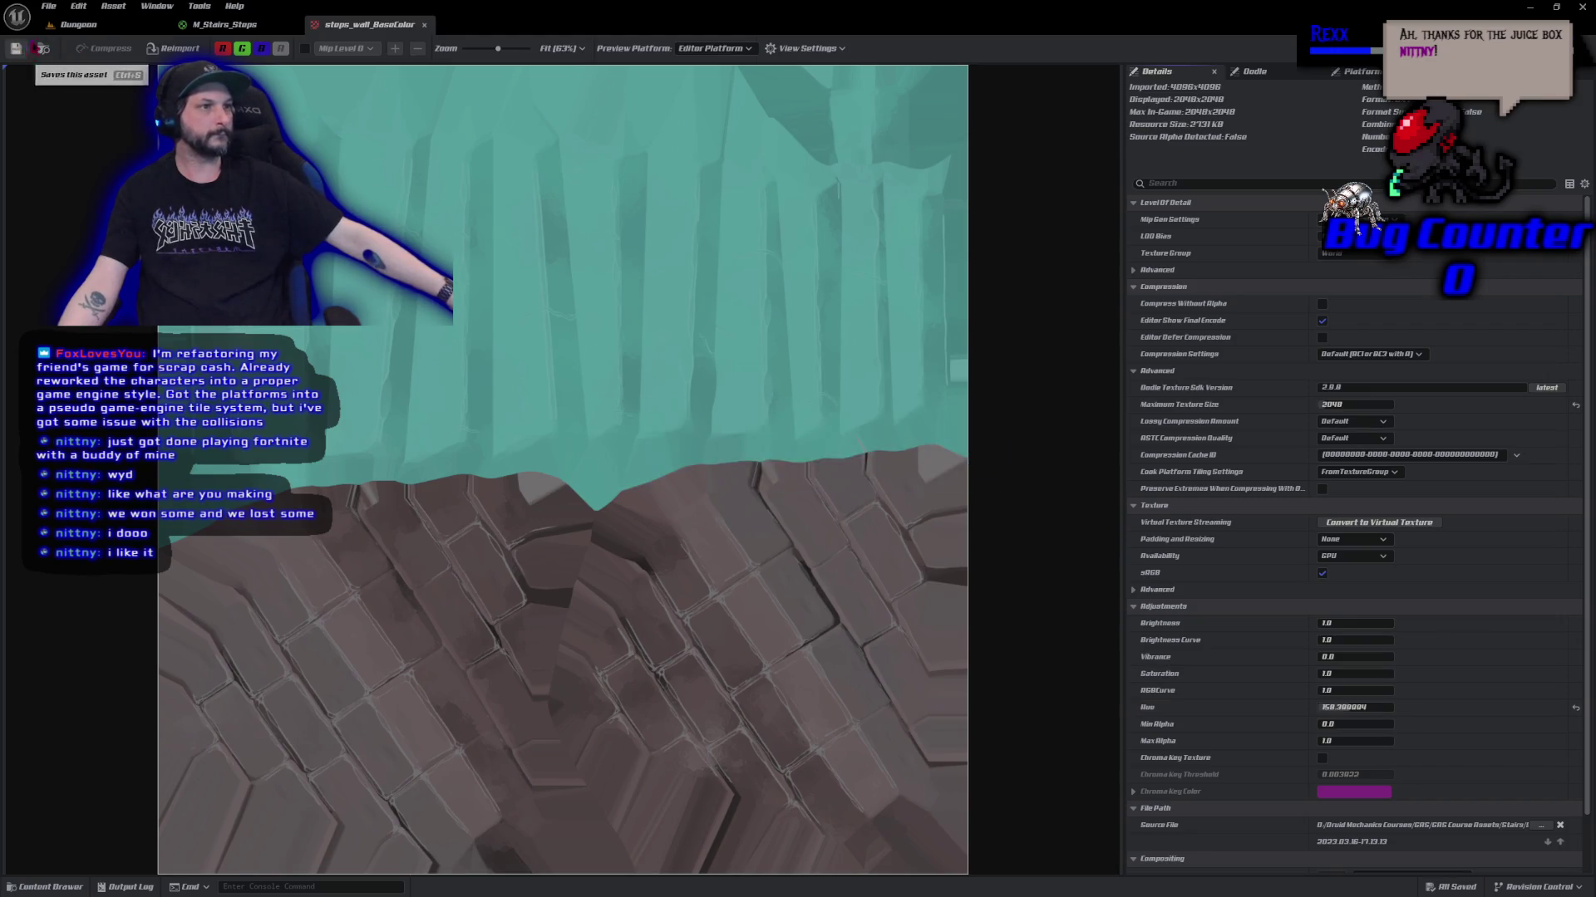
left_click(65, 26)
scroll(603, 556, "down", 6)
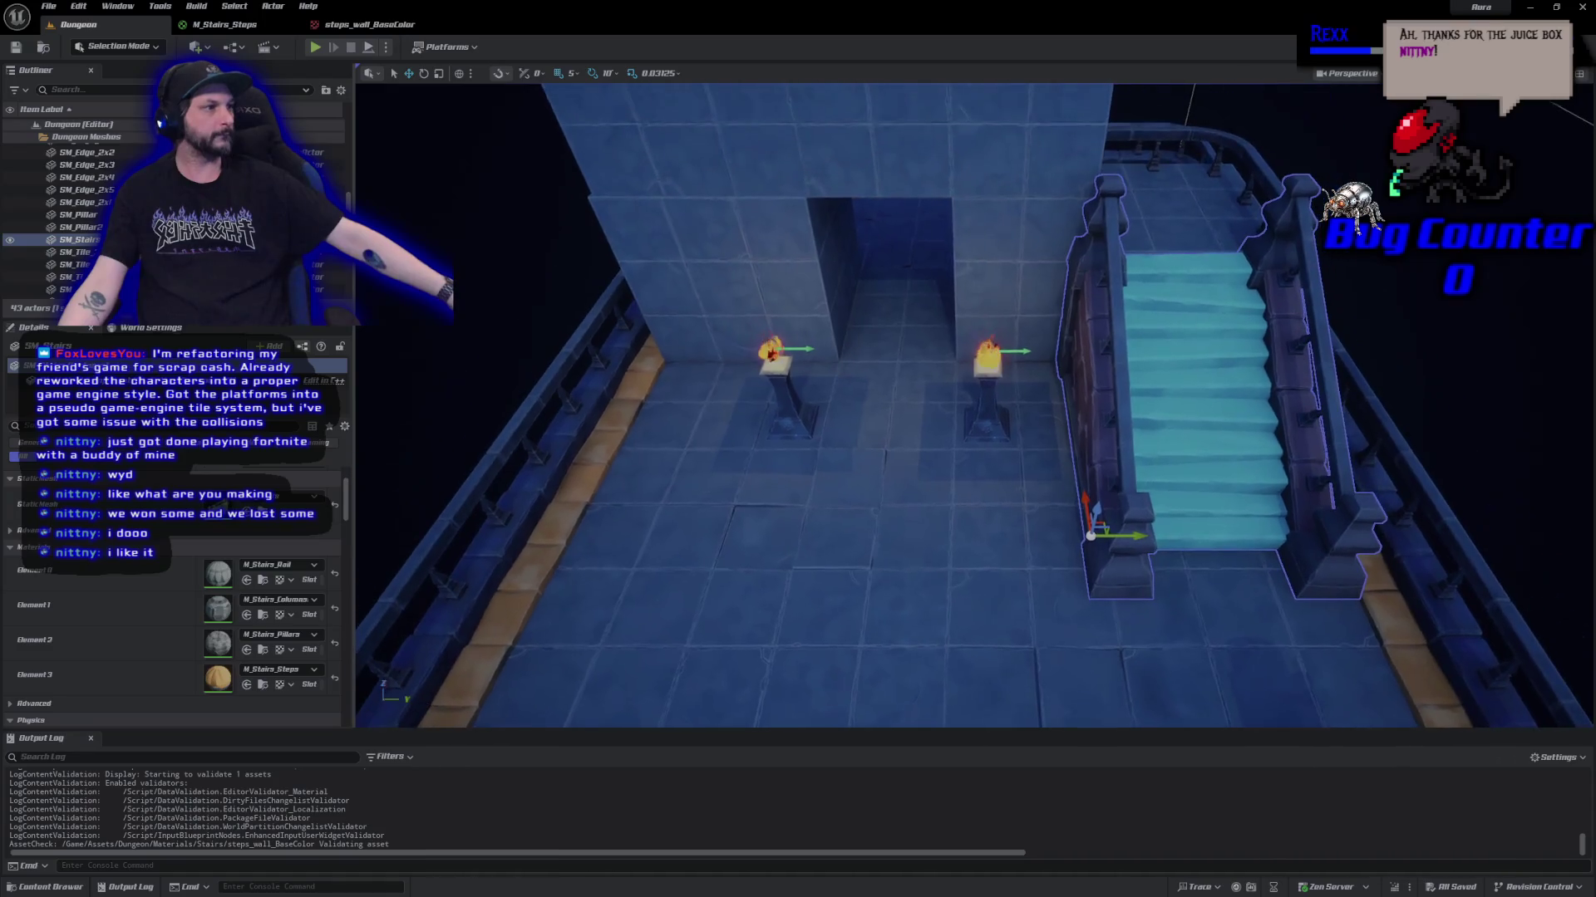
Trace the left wall edge piece to SM_Edge_2x2, M_Edge_step, and its Tileset_Edge_low_Corner_step_BaseColor texture.
left_click(544, 544)
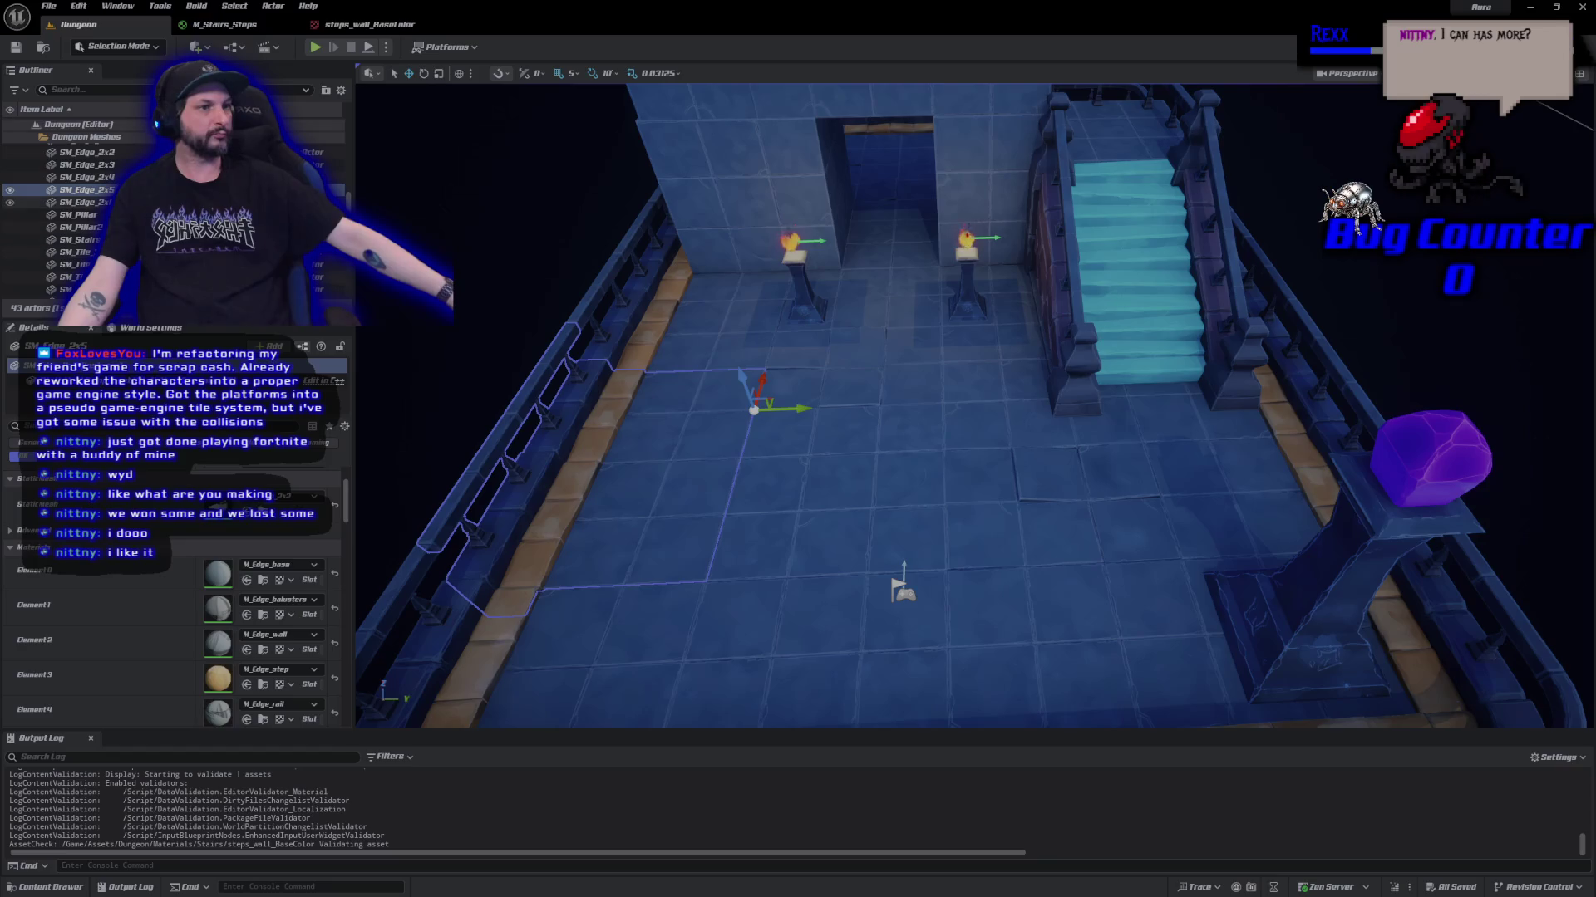
right_click(108, 189)
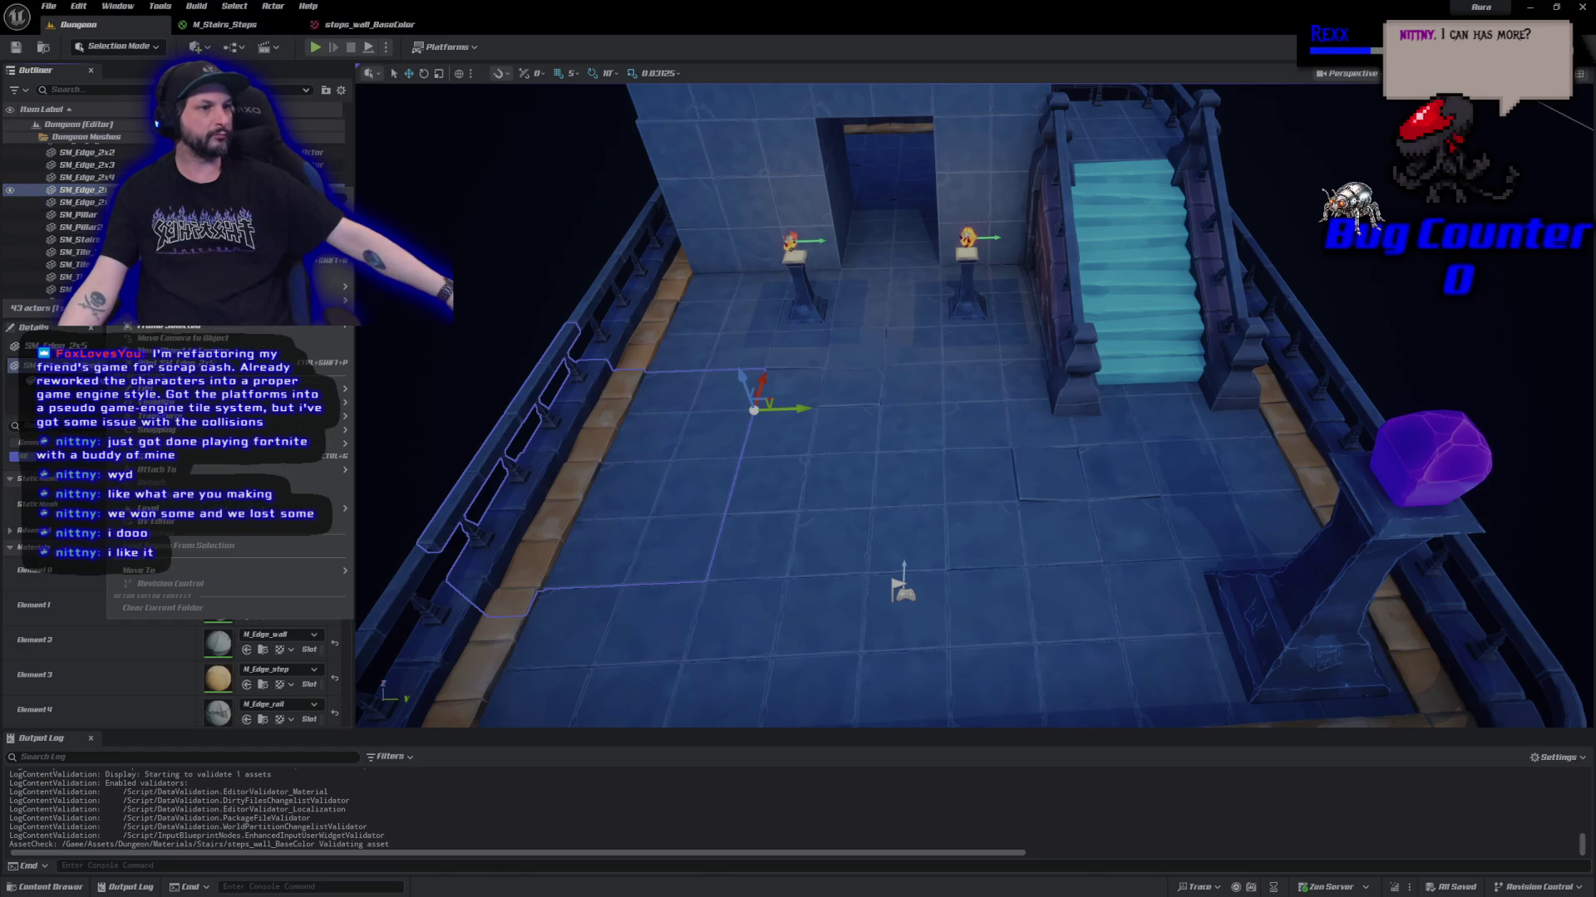
key("ctrl+b")
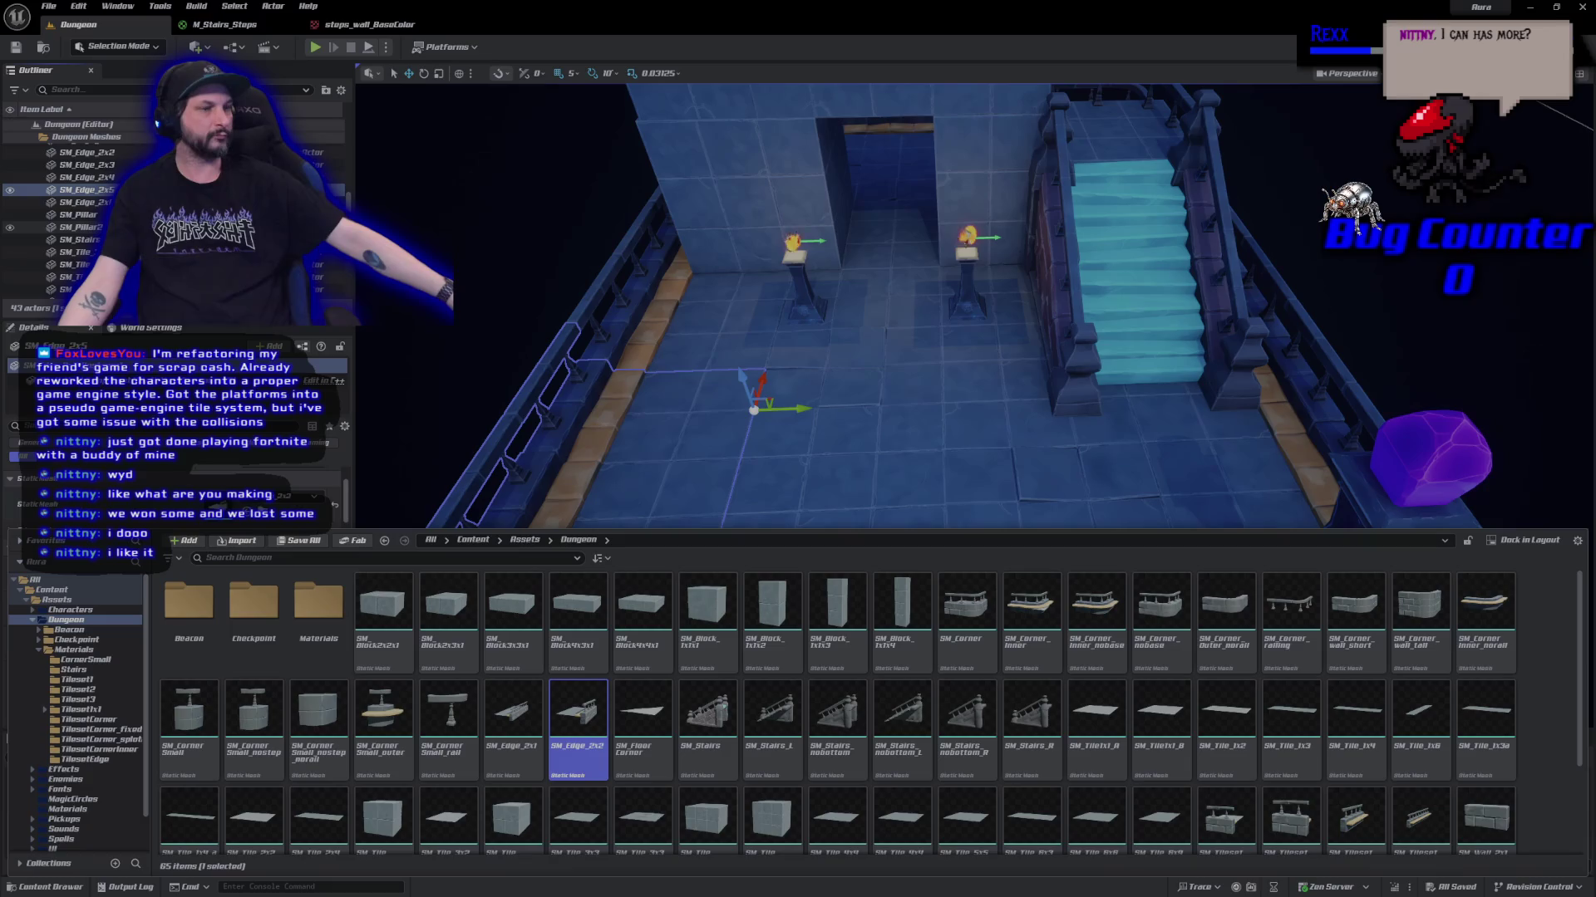
double_click(586, 742)
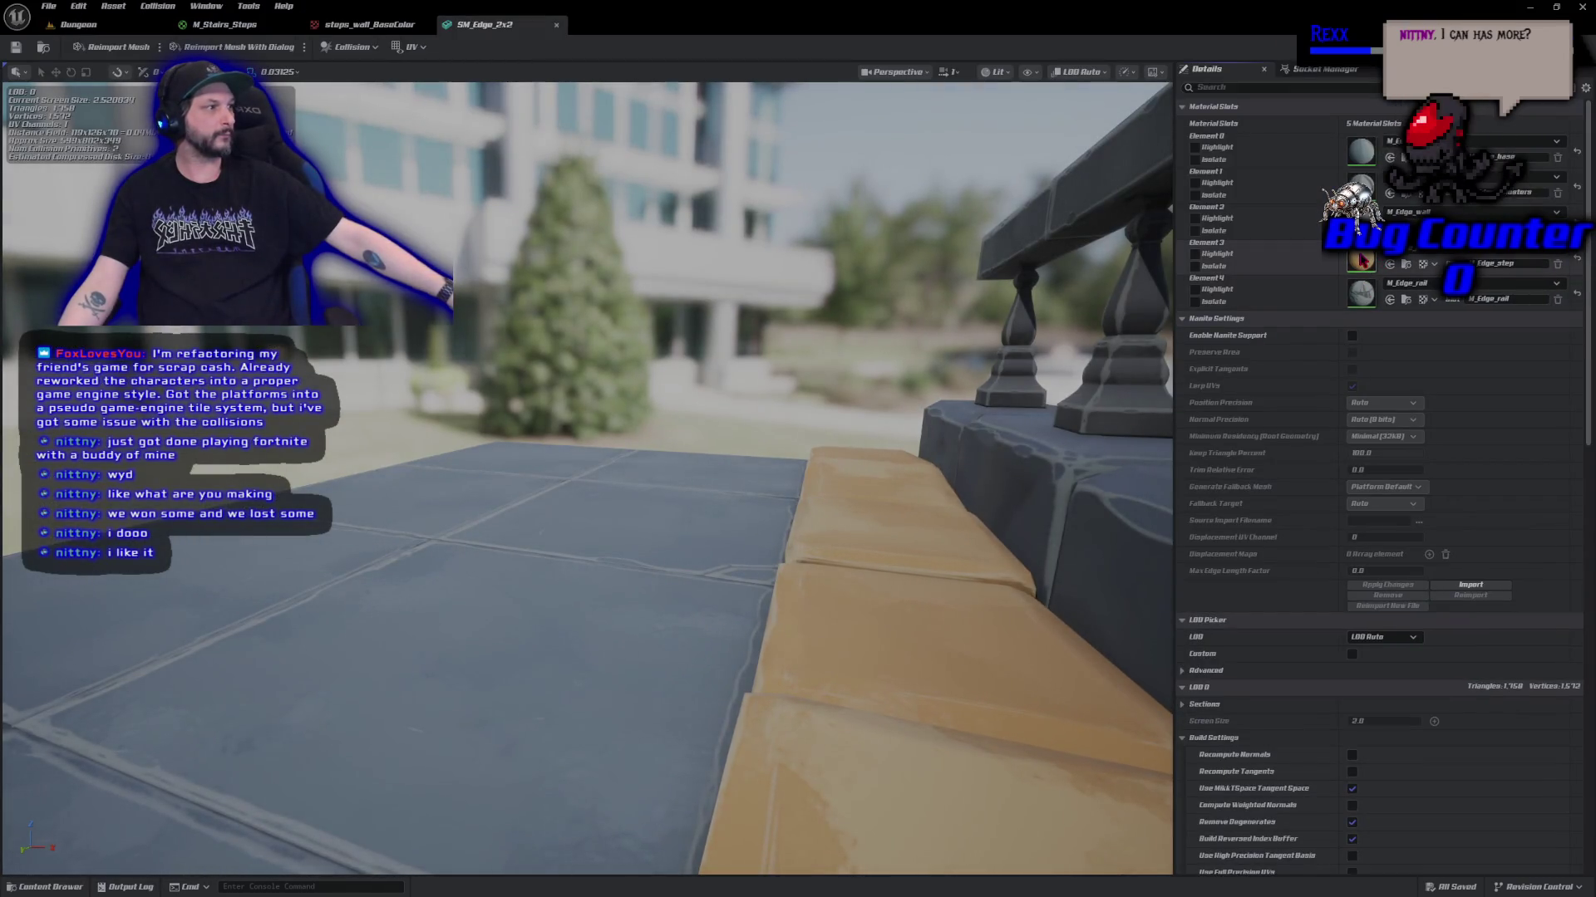
double_click(1361, 260)
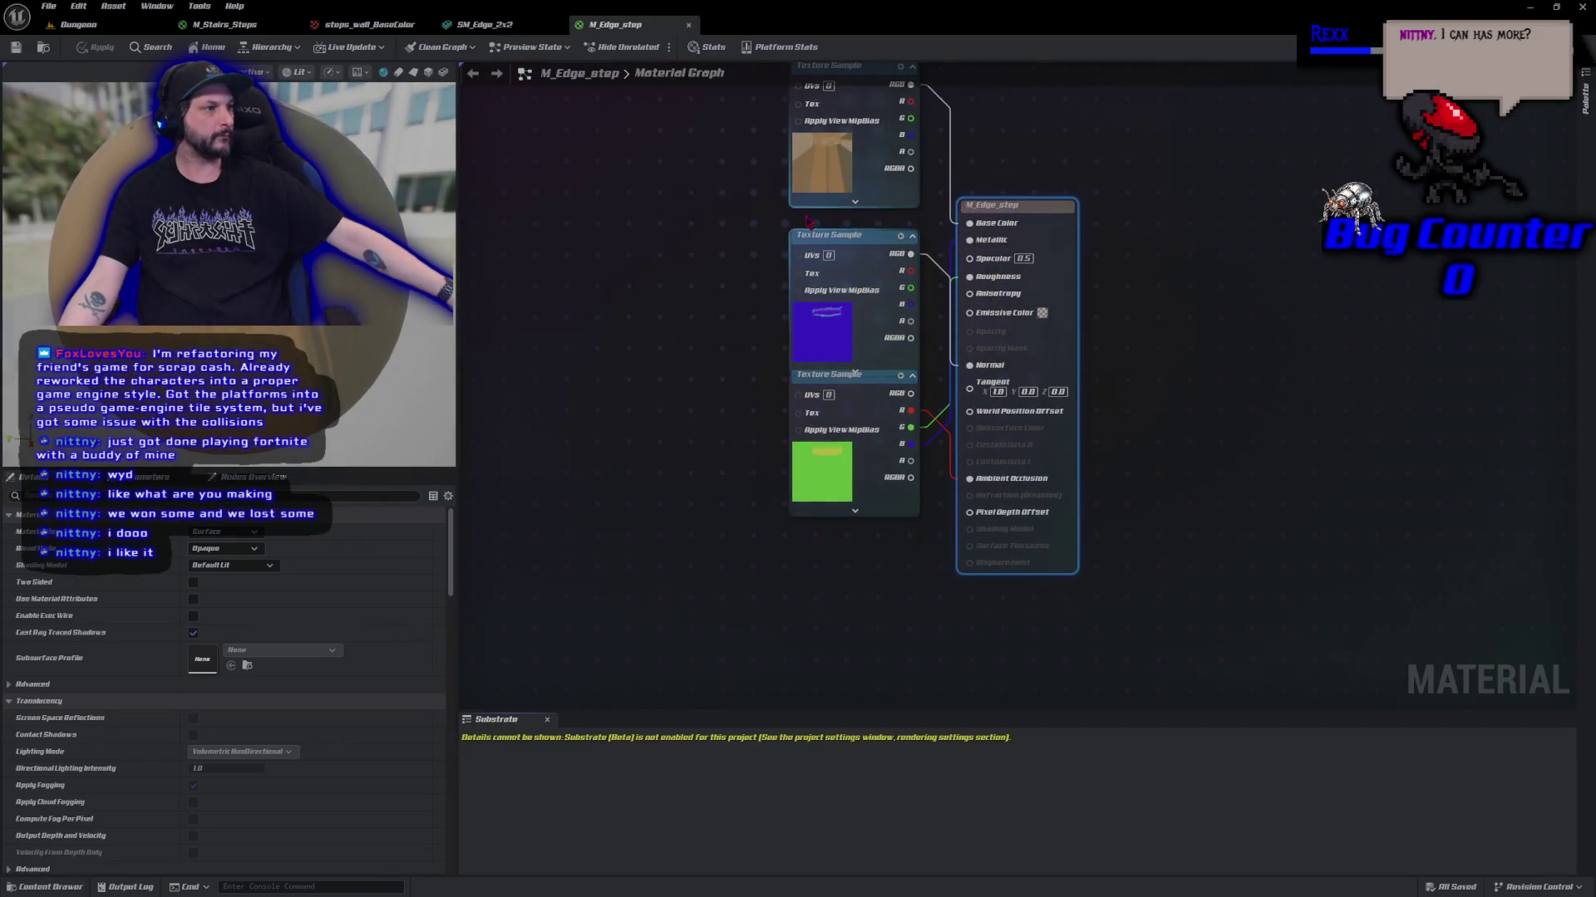
left_click(805, 179)
key("ctrl+b")
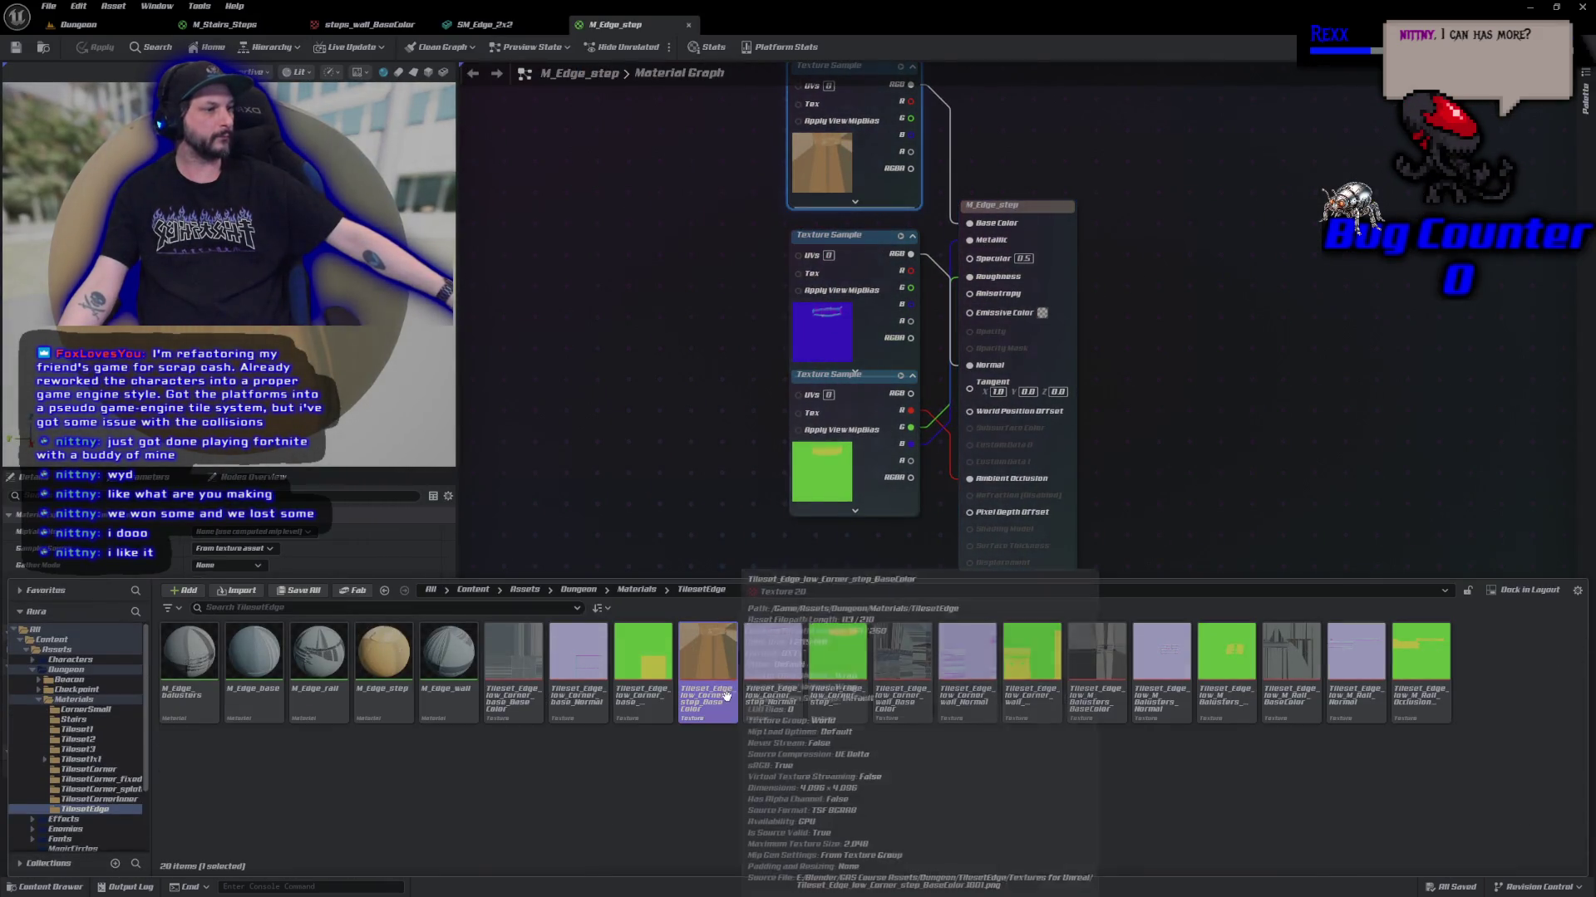
double_click(710, 700)
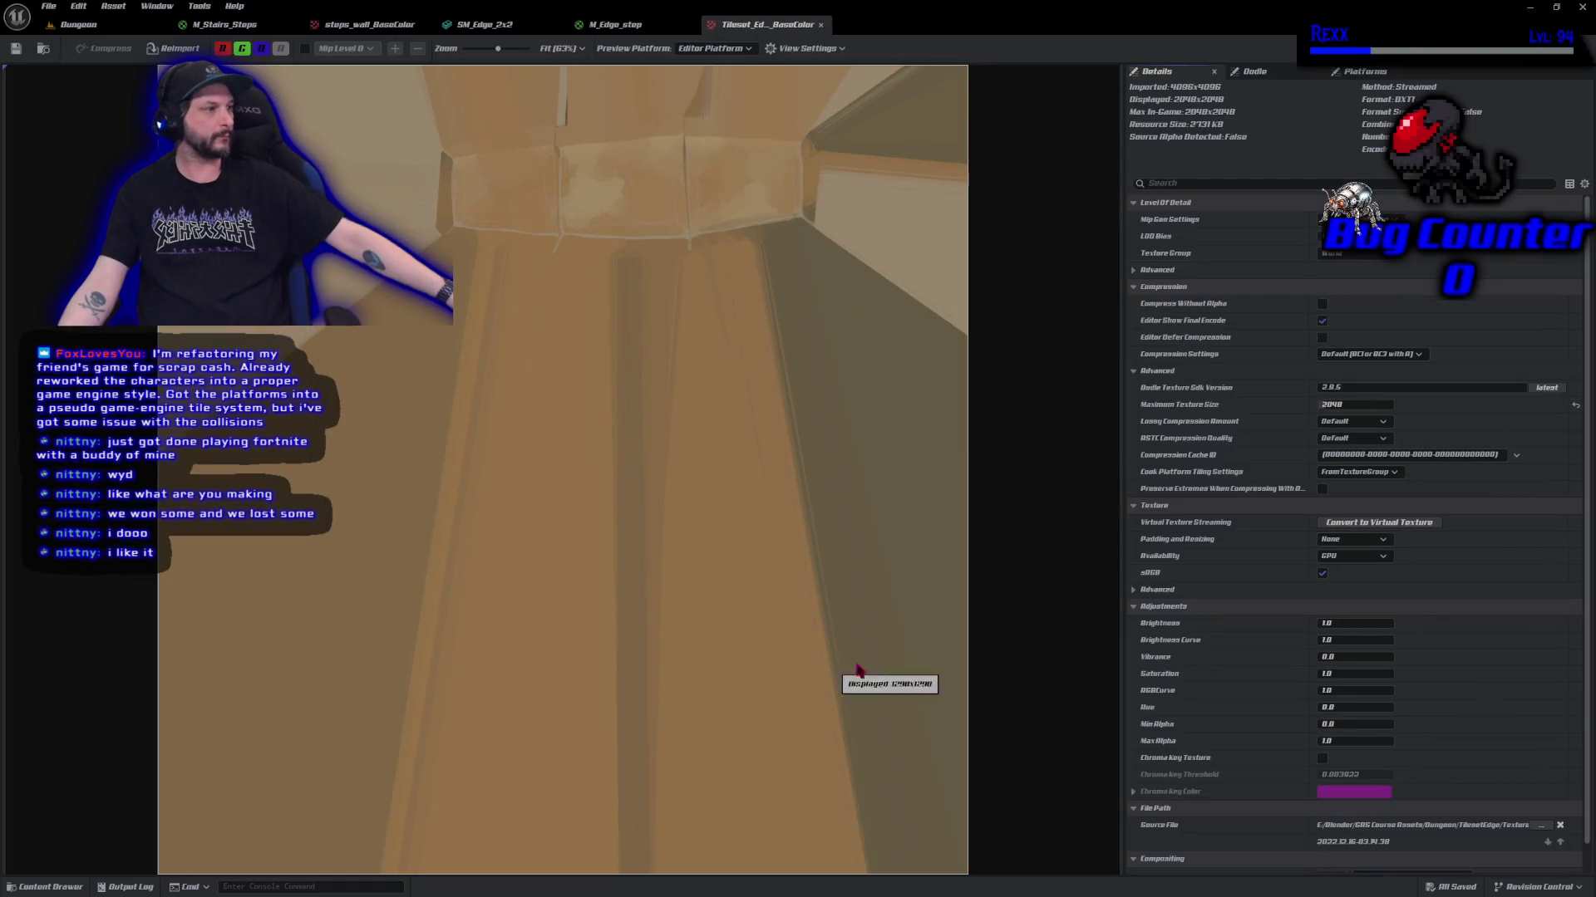
Set Hue to 160 on steps_wall_BaseColor and Tileset_Edge_low_Corner_step_BaseColor.
left_click(433, 29)
left_click(1340, 707)
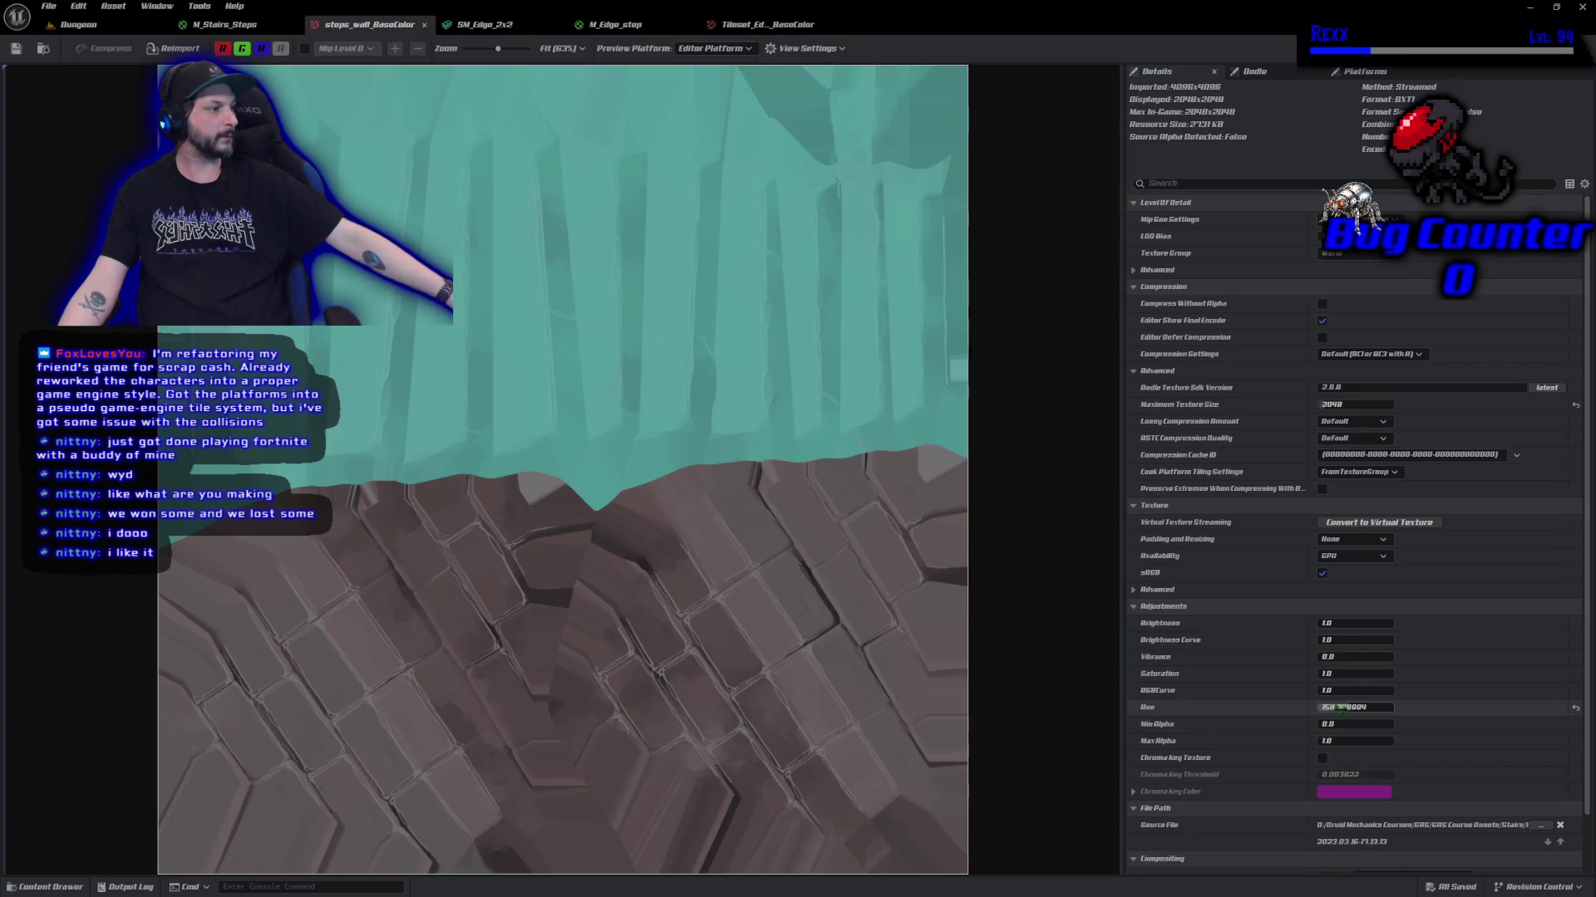
type("160")
key("Return")
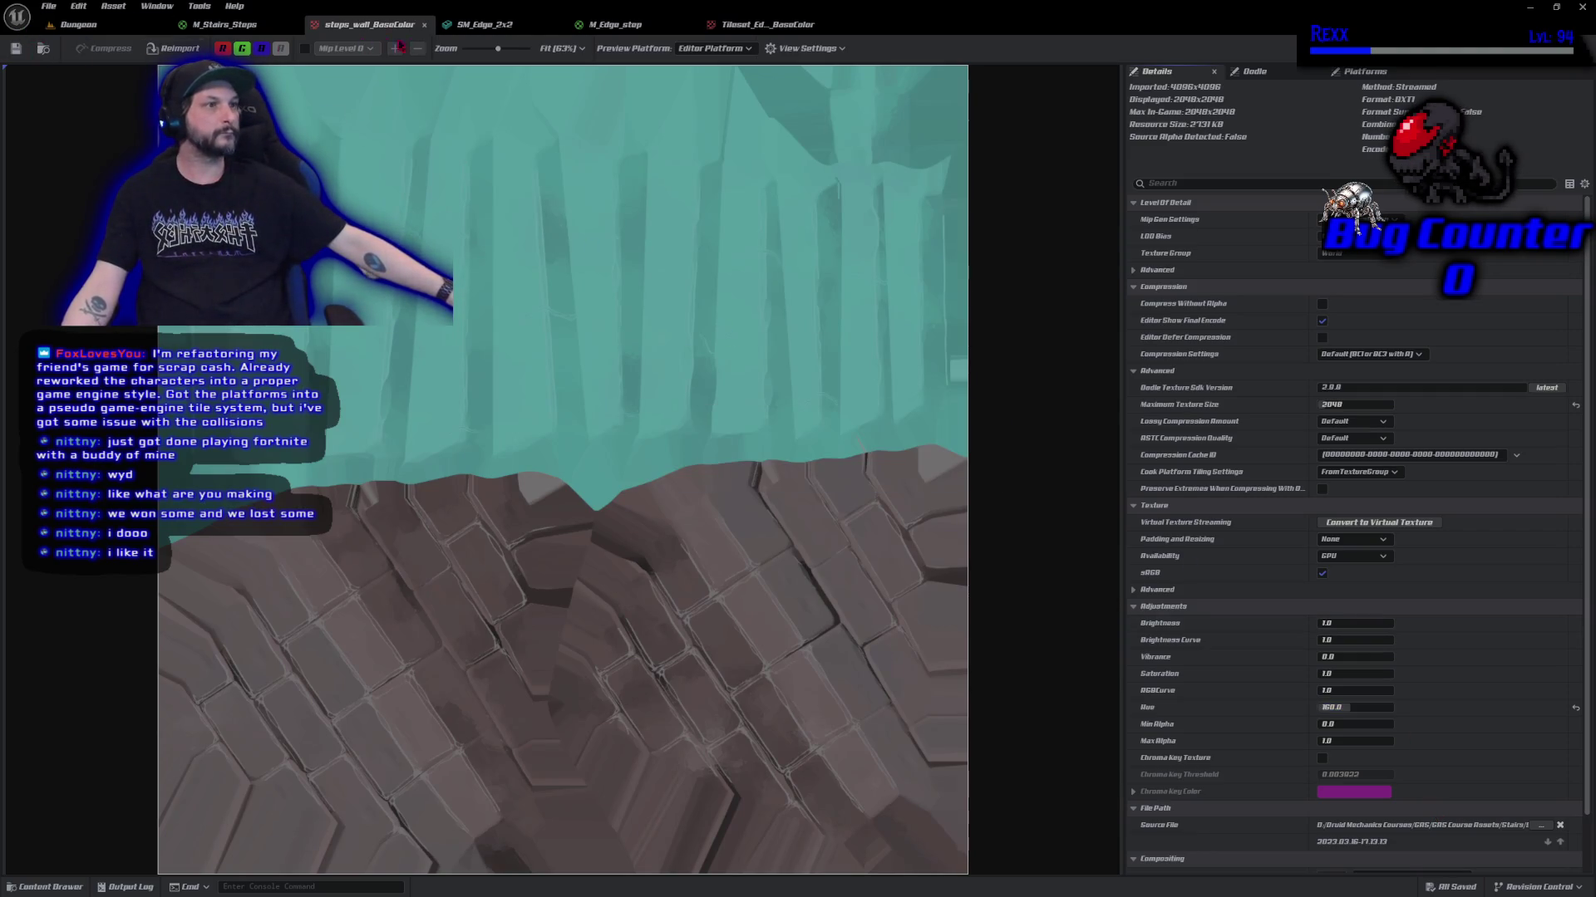
left_click(765, 24)
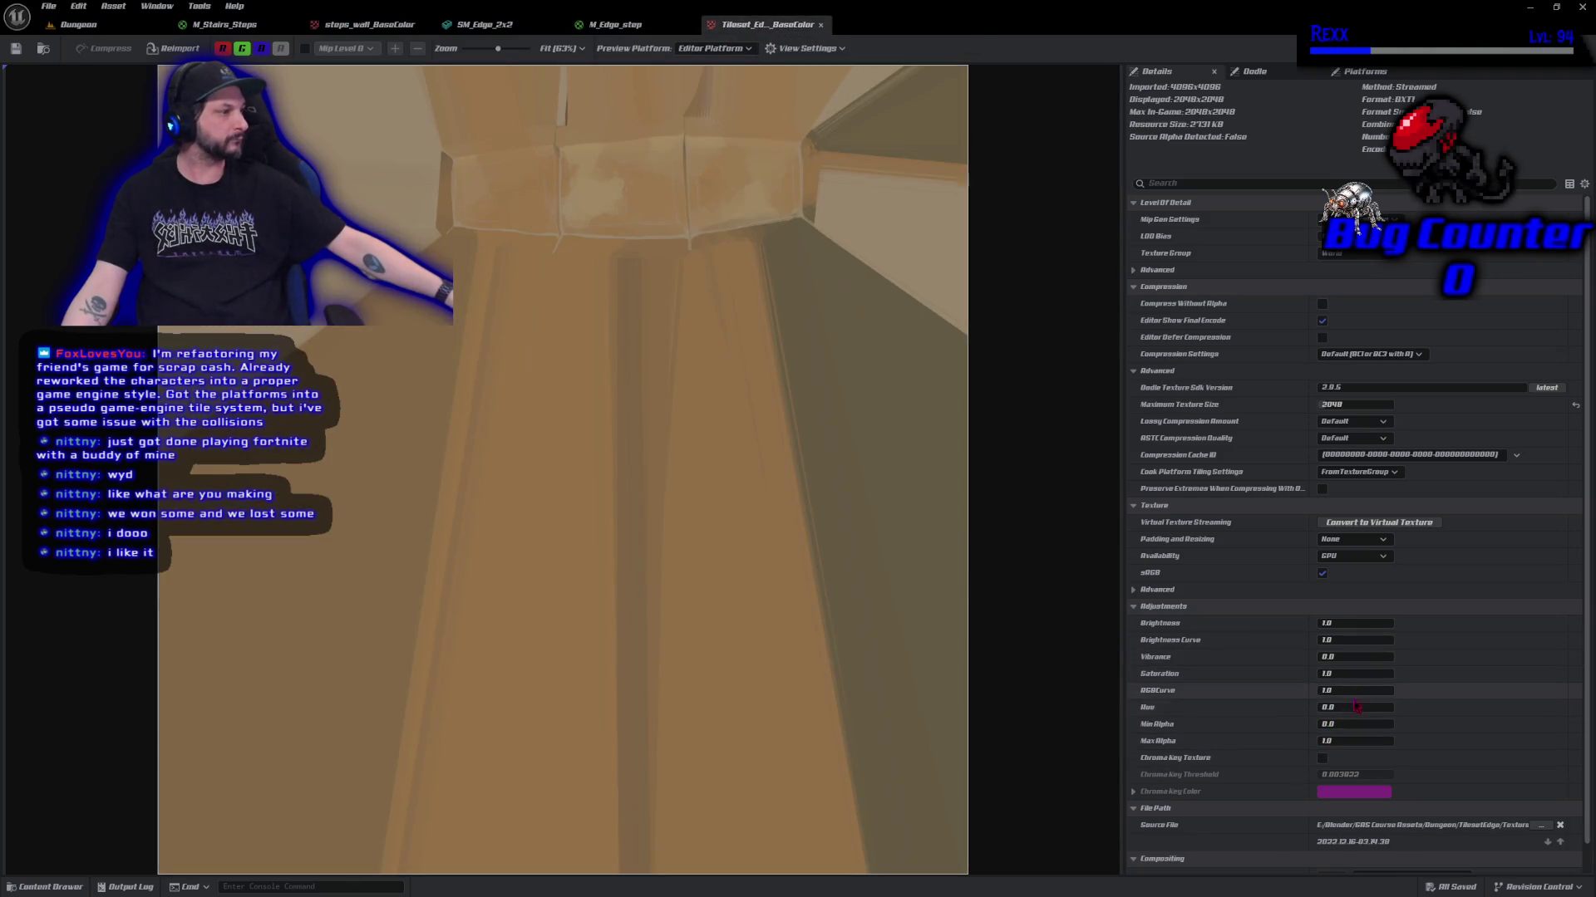
type("160")
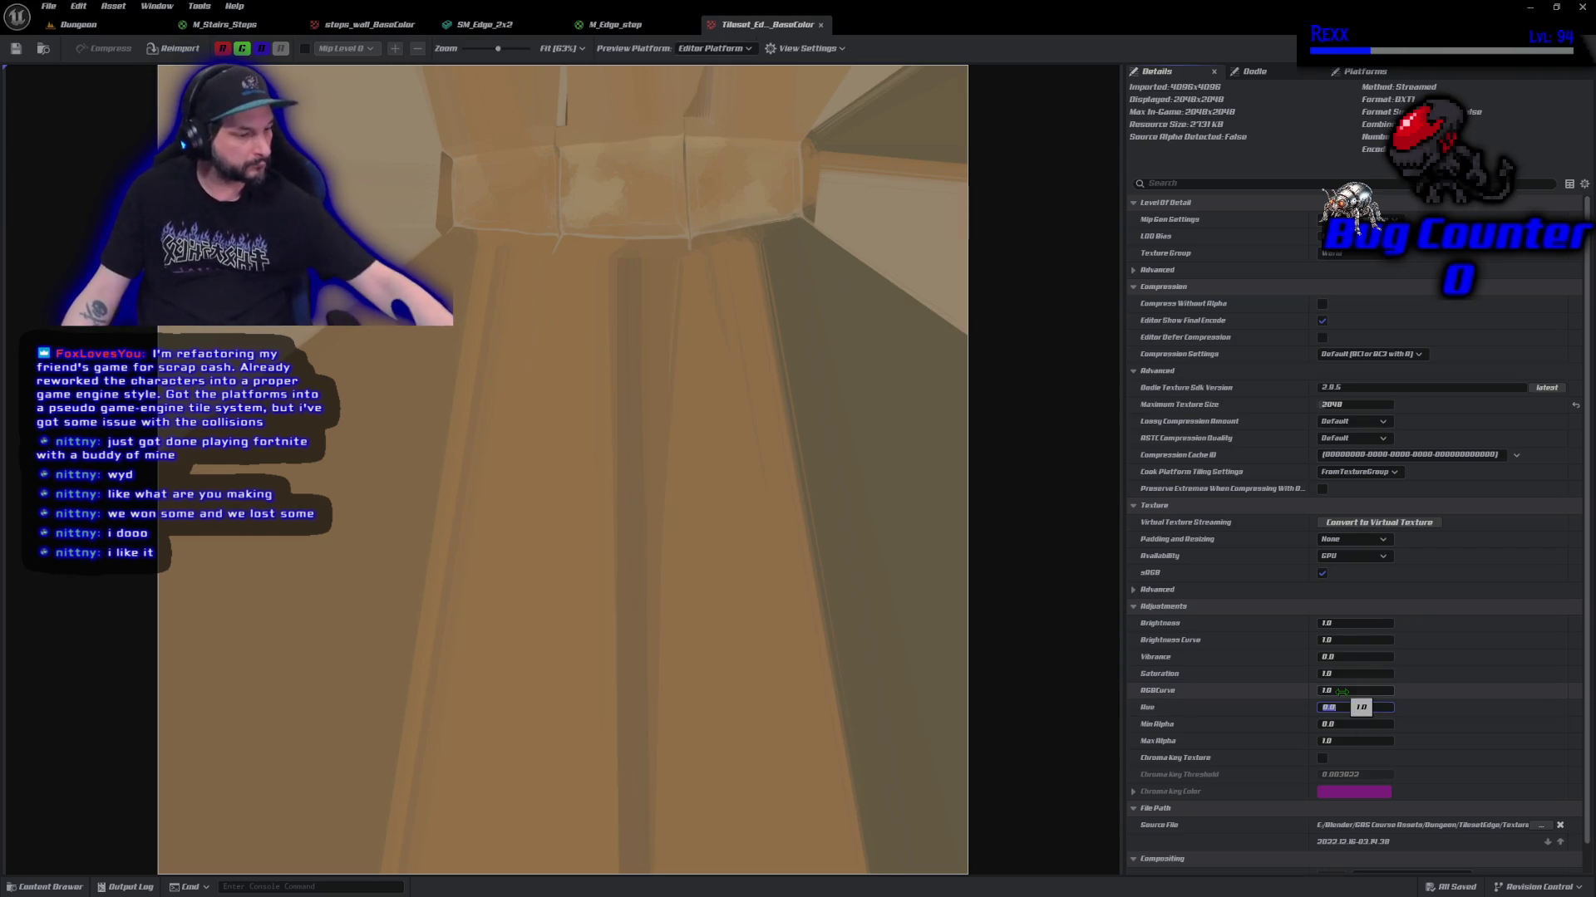
key("Return")
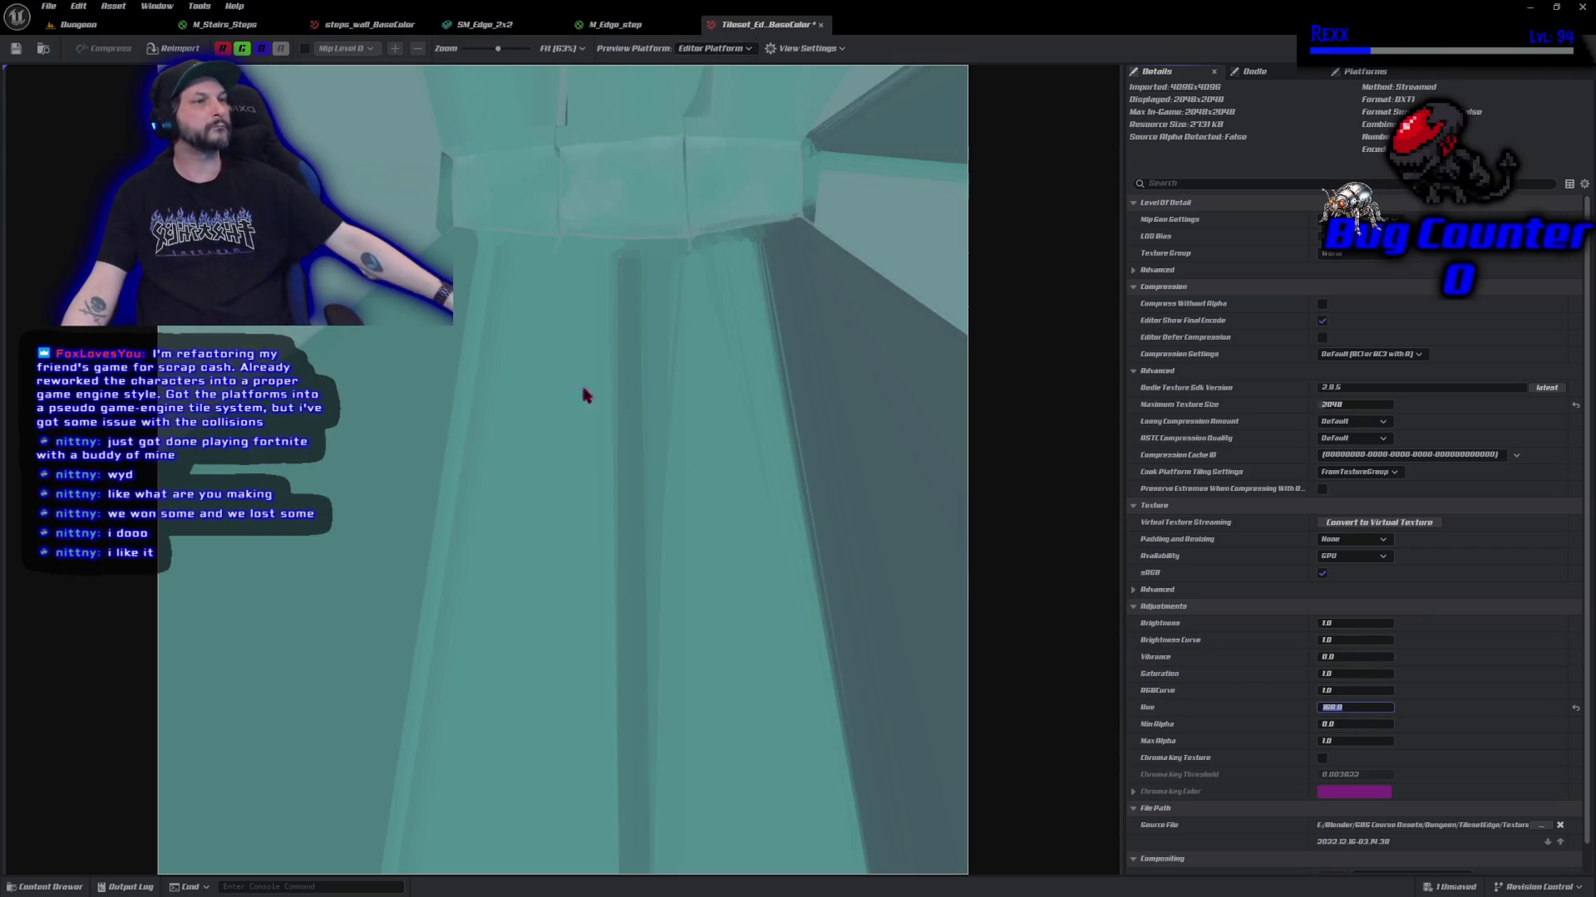
left_click(79, 25)
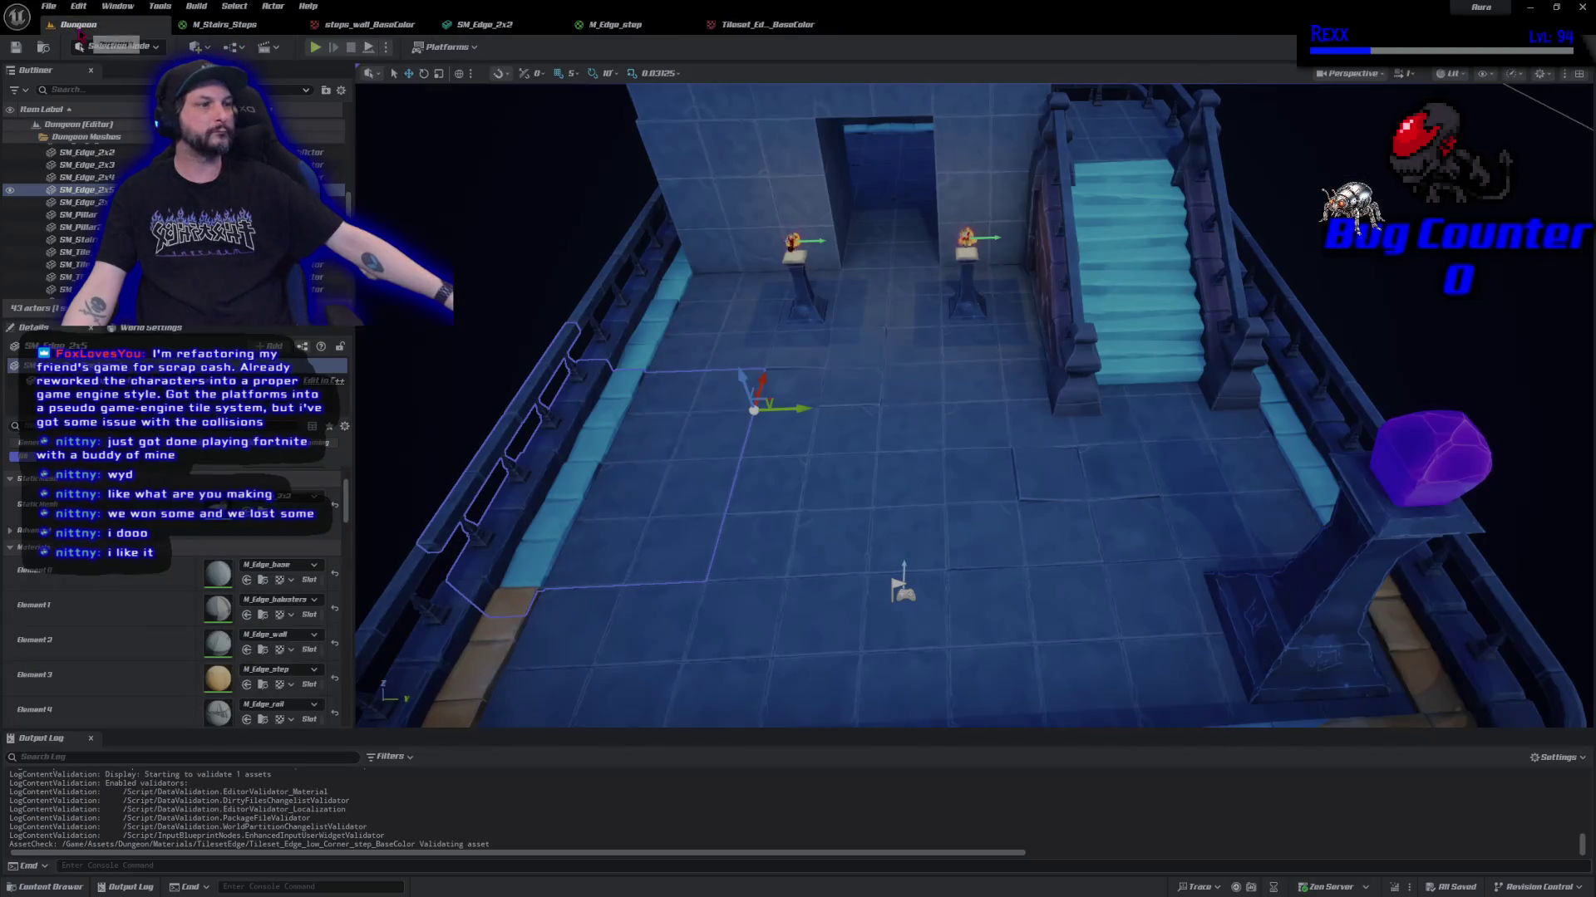
View the level from above and open the top-left SM_Corner piece's static mesh.
scroll(833, 502, "down", 10)
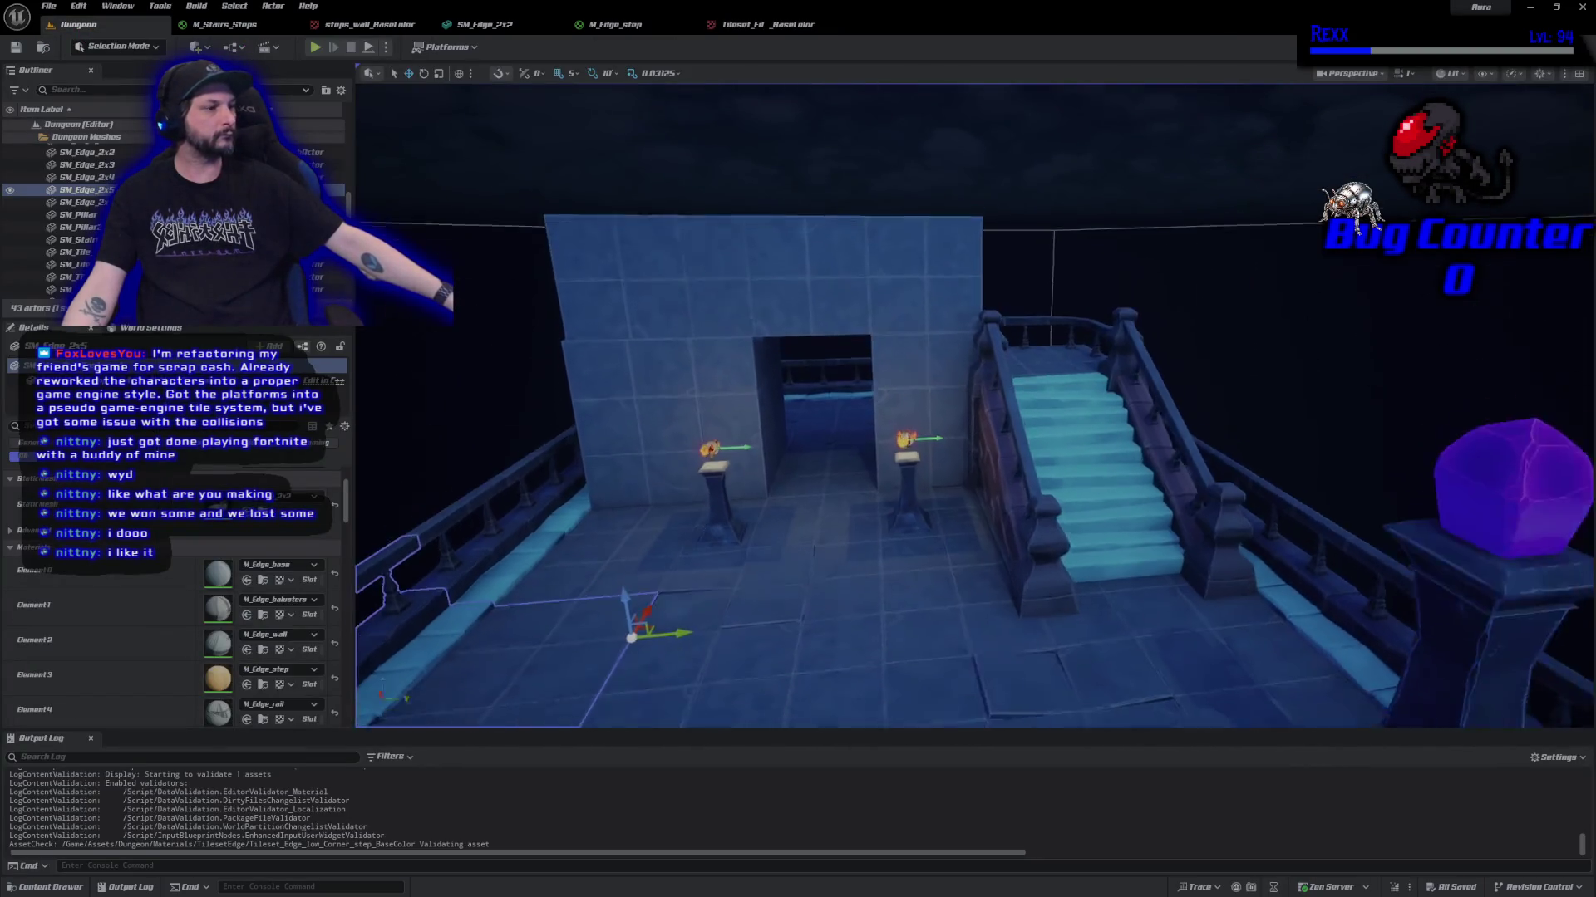
mouse_move(937, 640)
left_mouse_down()
mouse_move(946, 298)
mouse_move(1030, 669)
left_mouse_up()
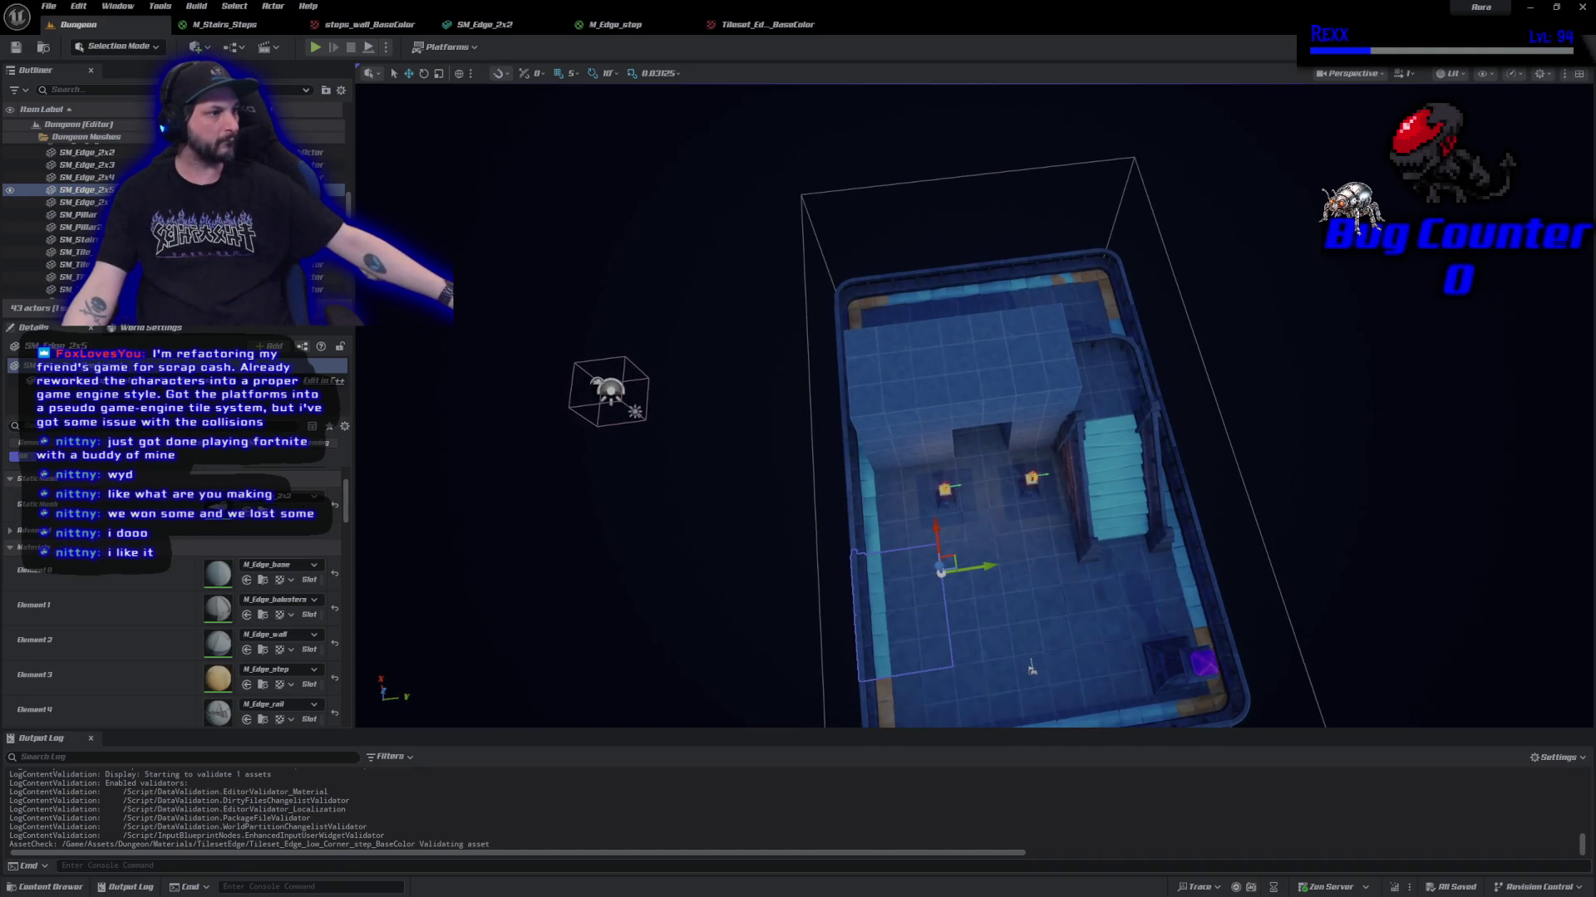
left_click(856, 303)
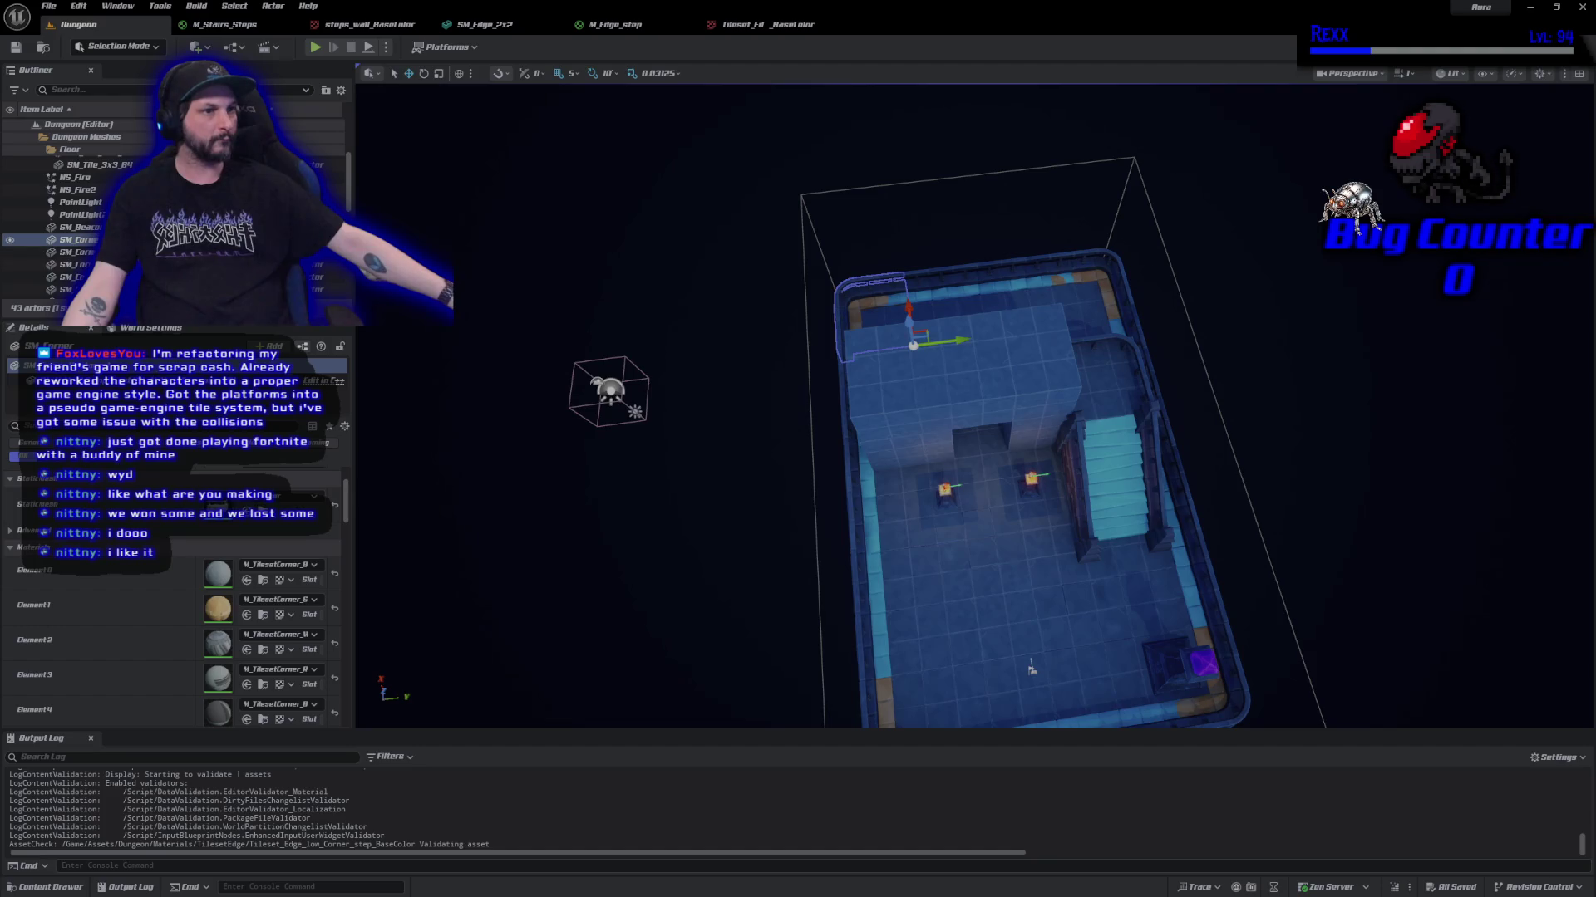
right_click(108, 241)
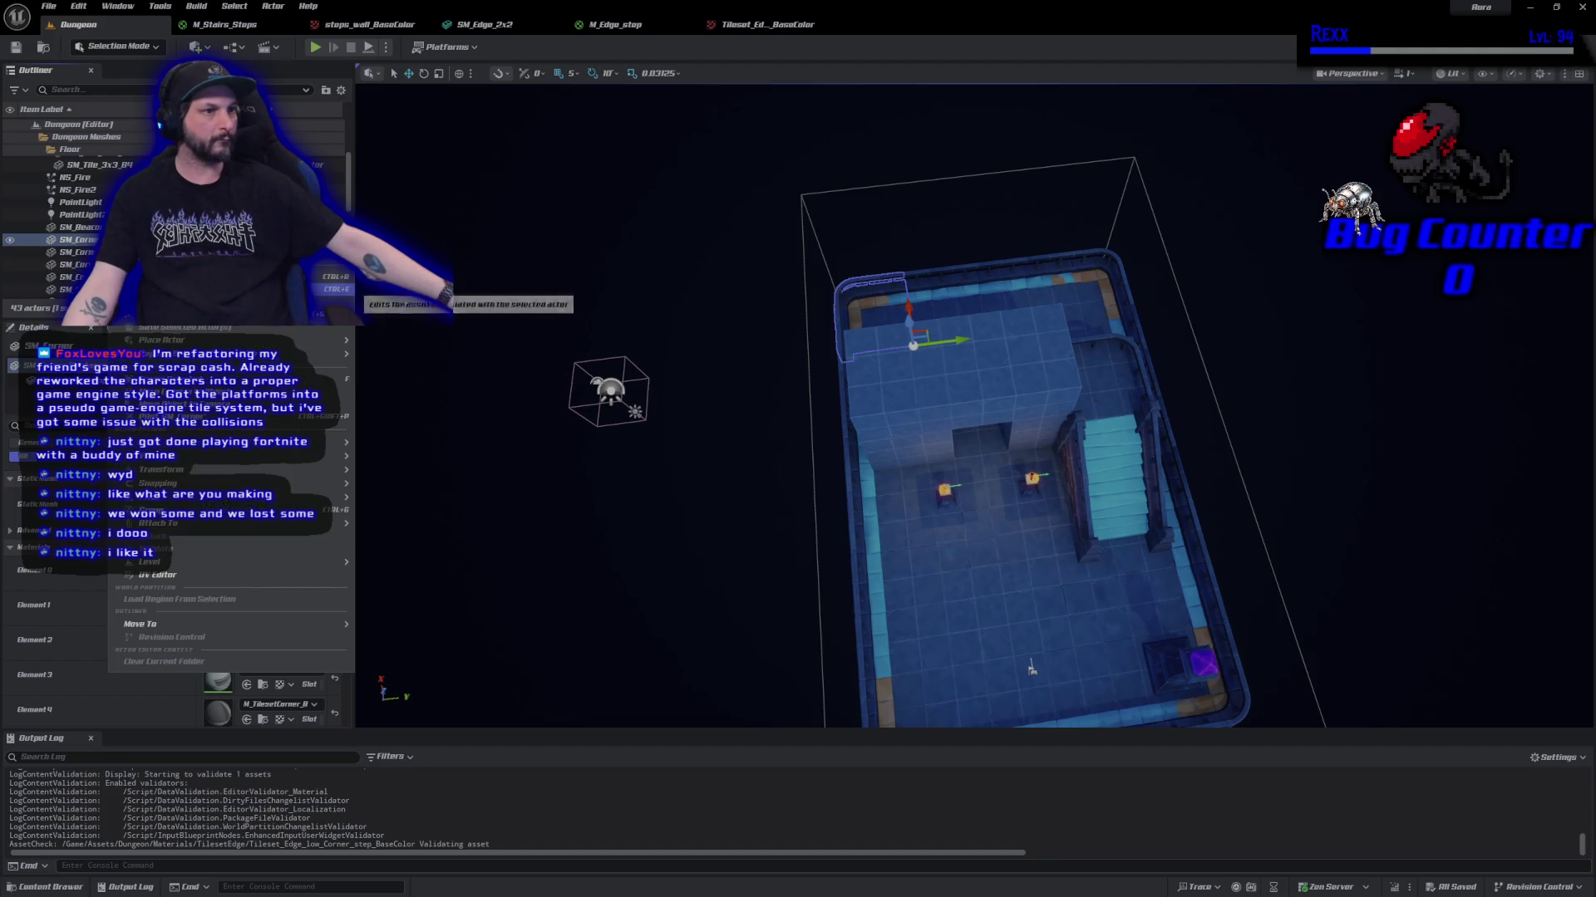
key("Escape")
key("ctrl+e")
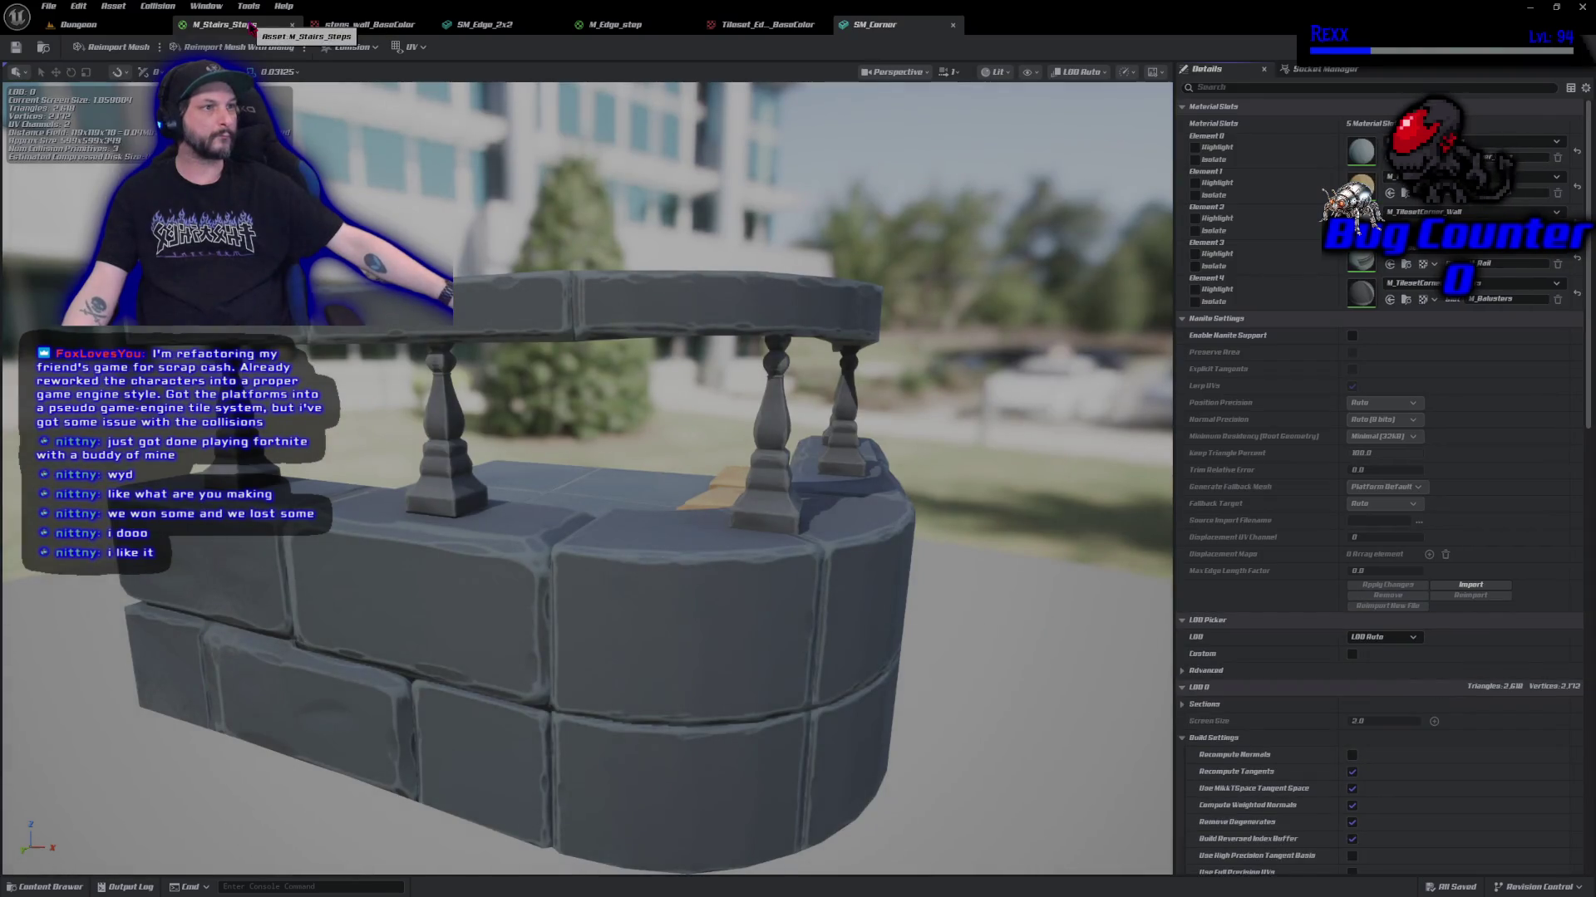
Close the stairs material, steps wall texture, SM_Edge_2x2, edge material and edge texture editors.
middle_click(252, 27)
middle_click(252, 28)
middle_click(252, 27)
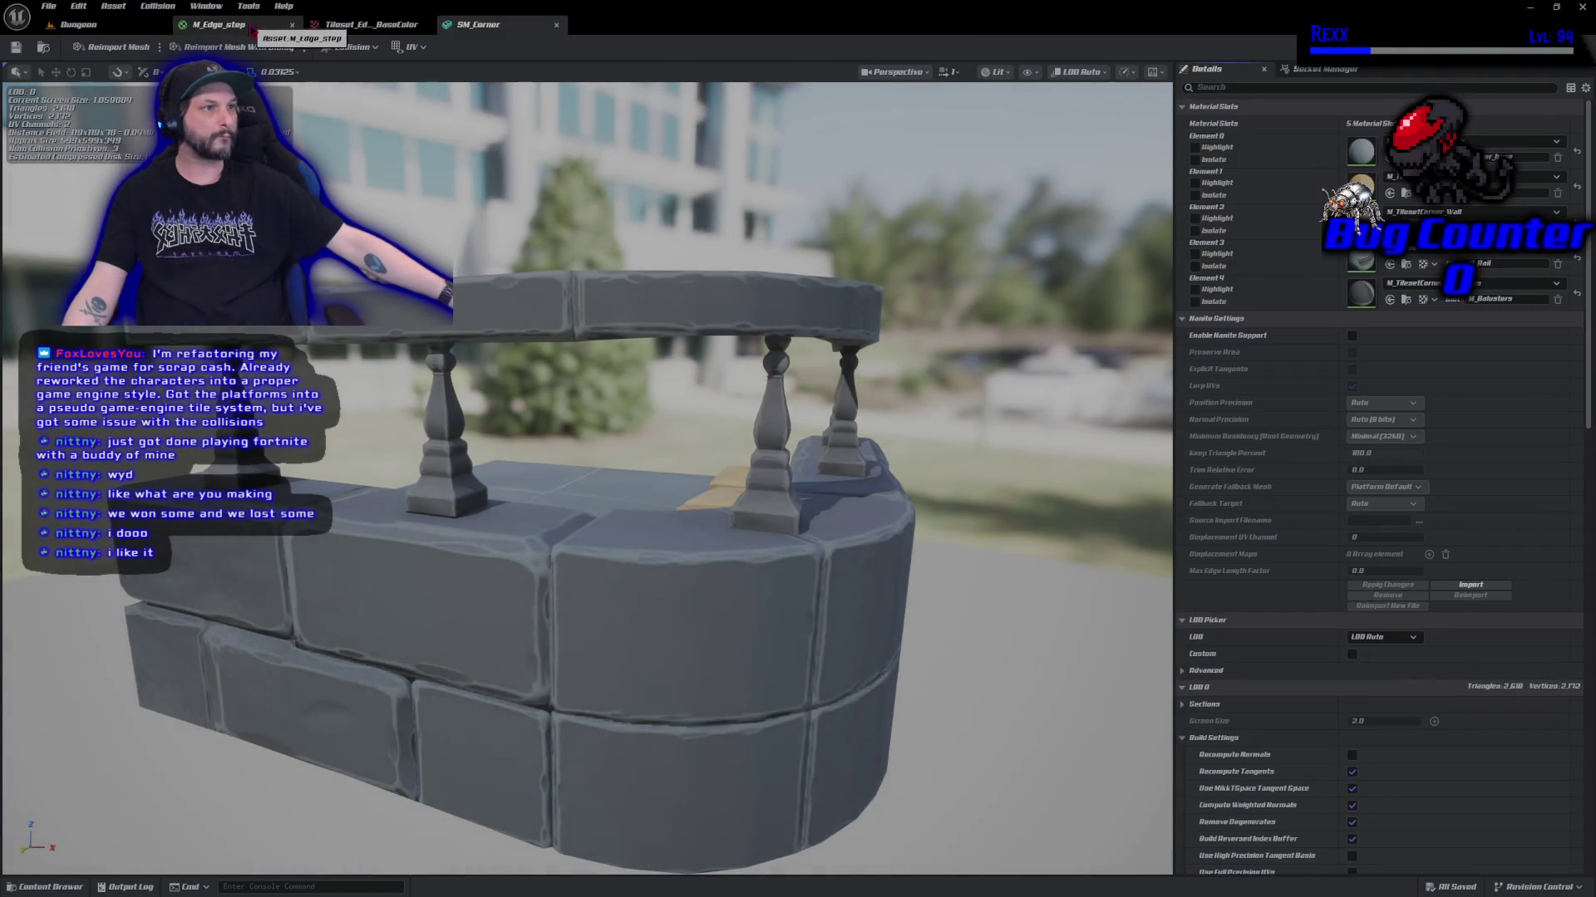
middle_click(252, 27)
middle_click(252, 28)
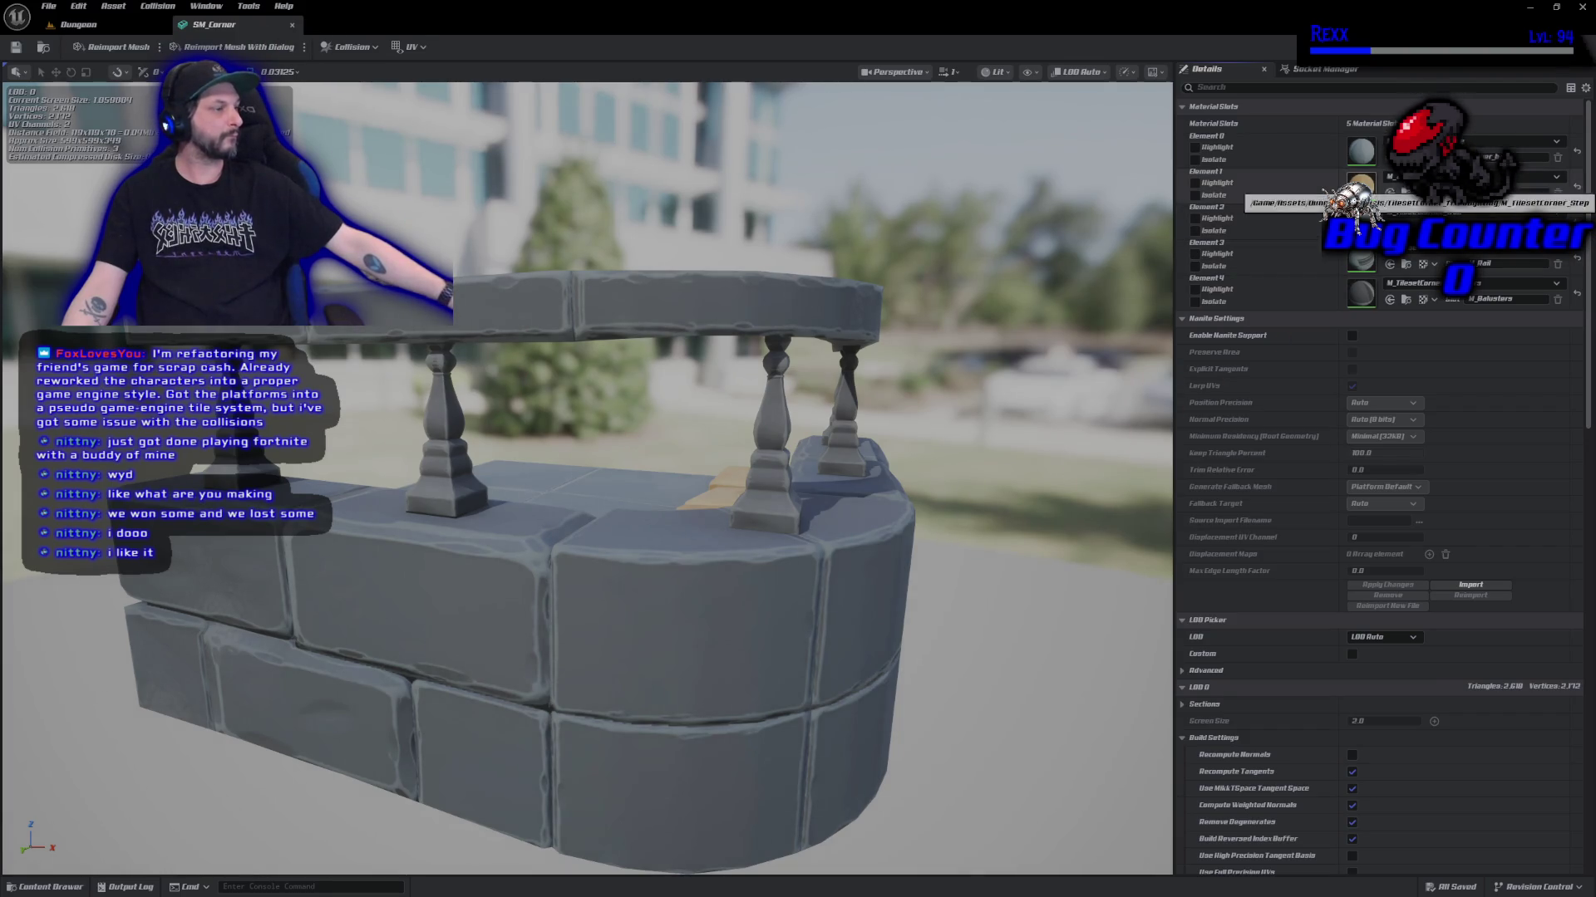
Open T_Corner_Step_BaseColor via M_TilesetCorner_Step and set its Hue to 160.
double_click(1360, 184)
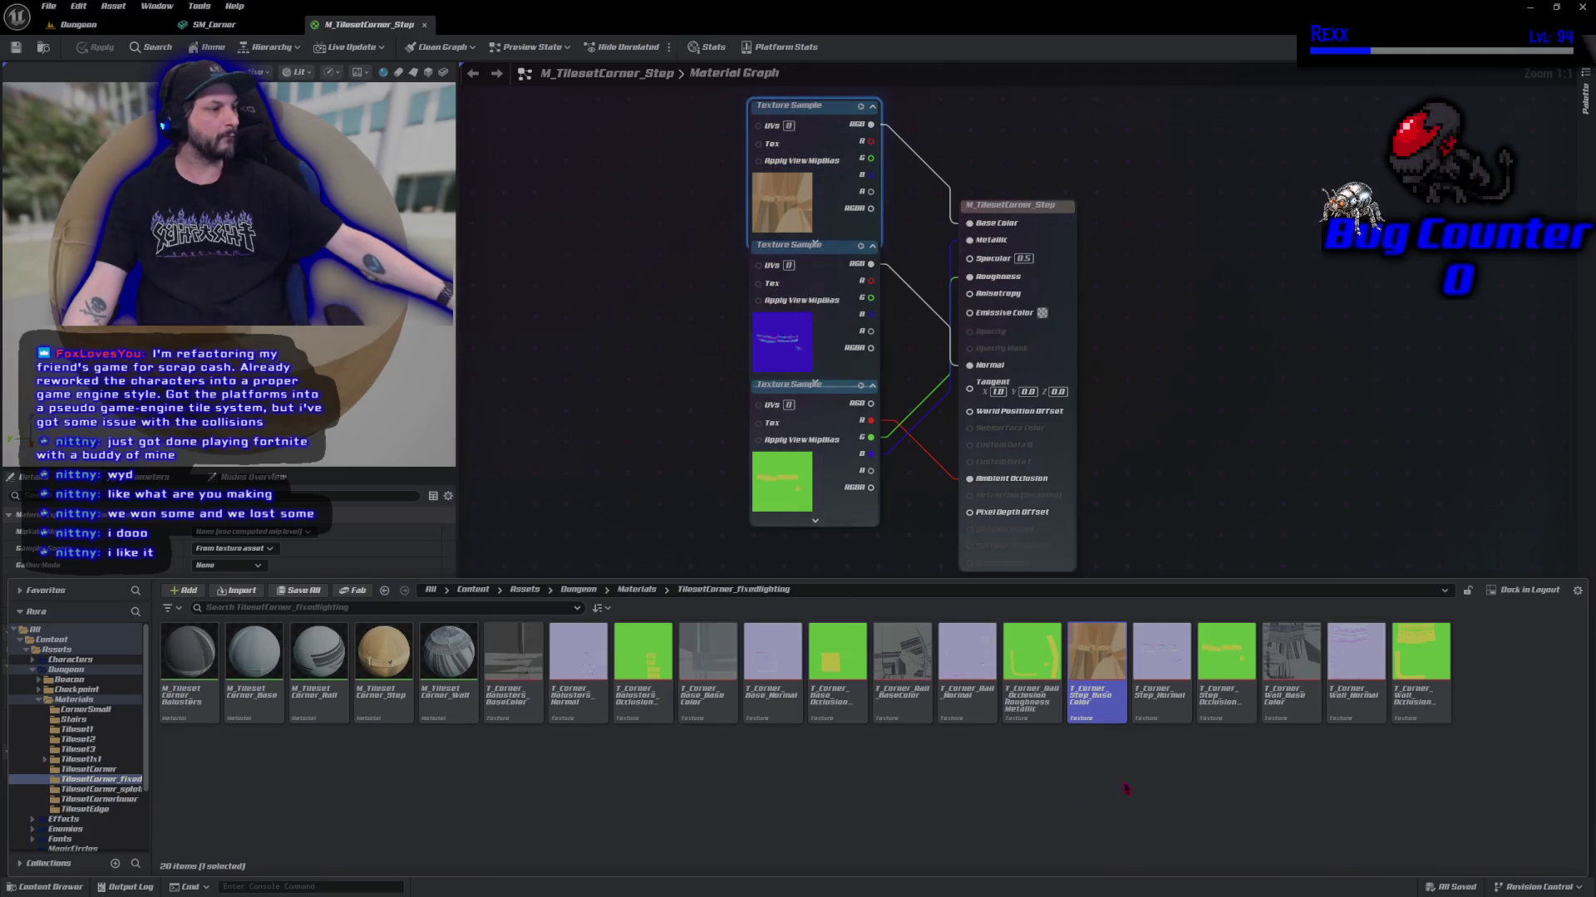
double_click(781, 202)
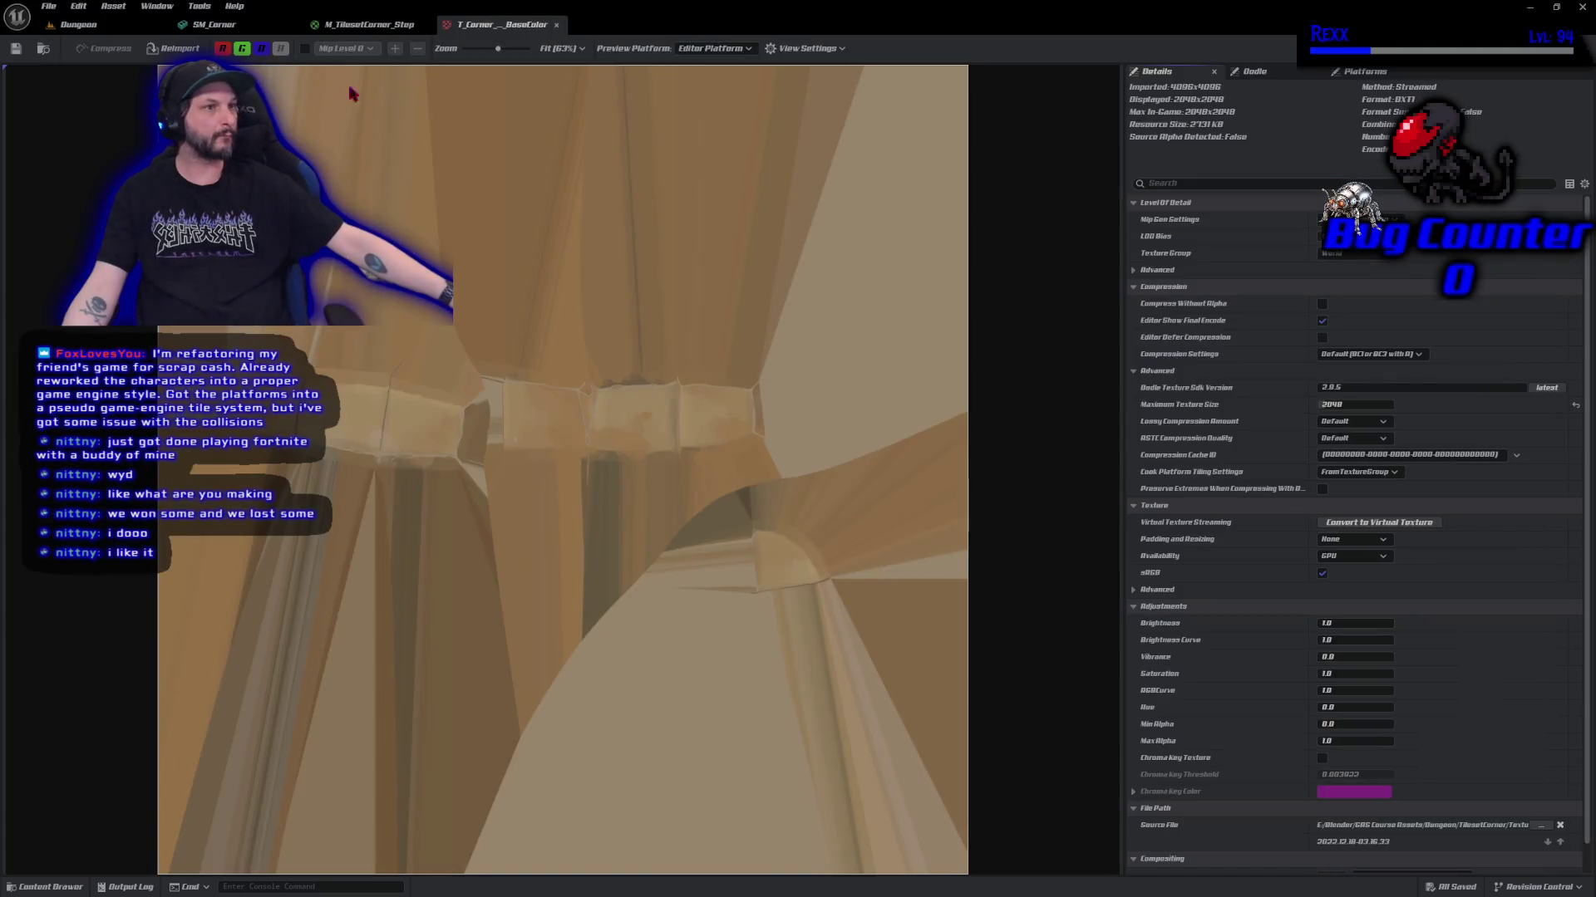
middle_click(251, 30)
middle_click(250, 30)
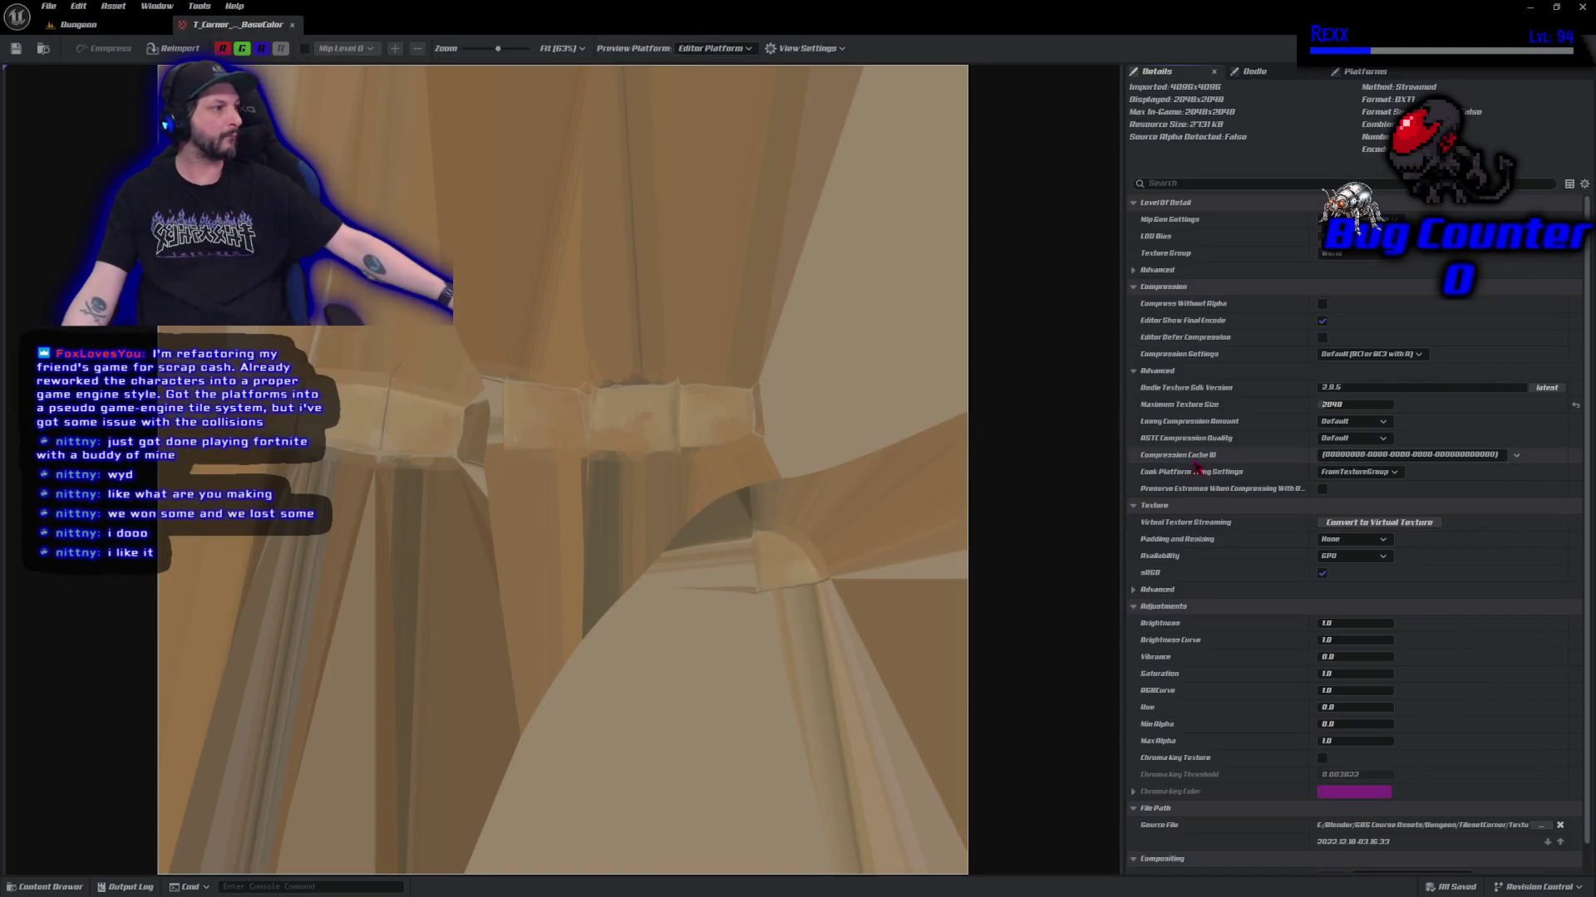
left_click(1356, 708)
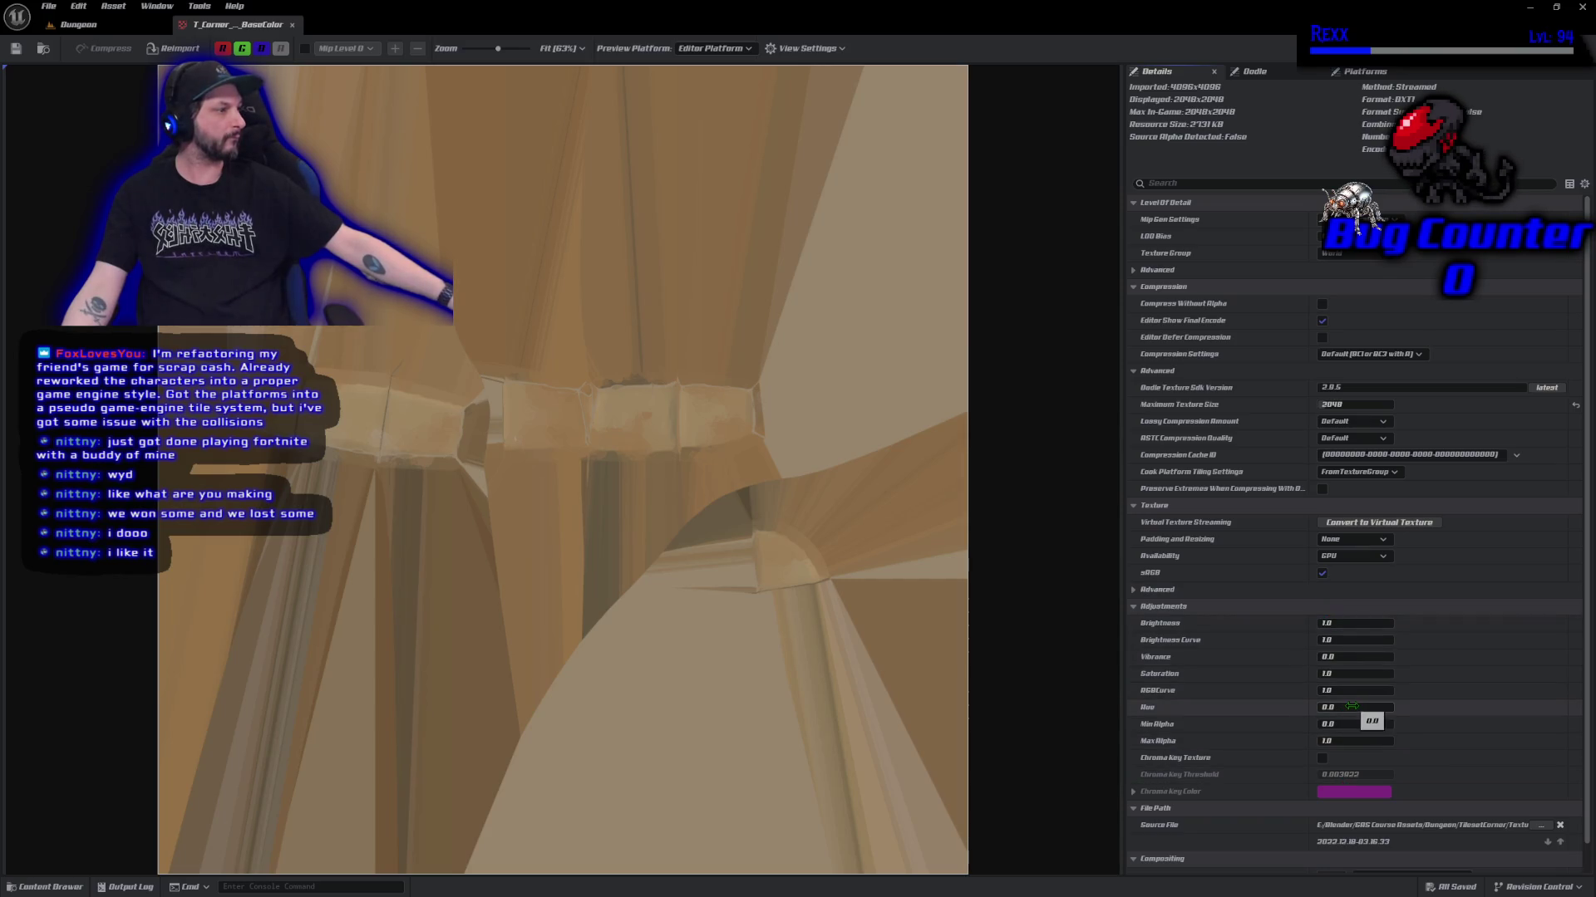
type("160")
key("Return")
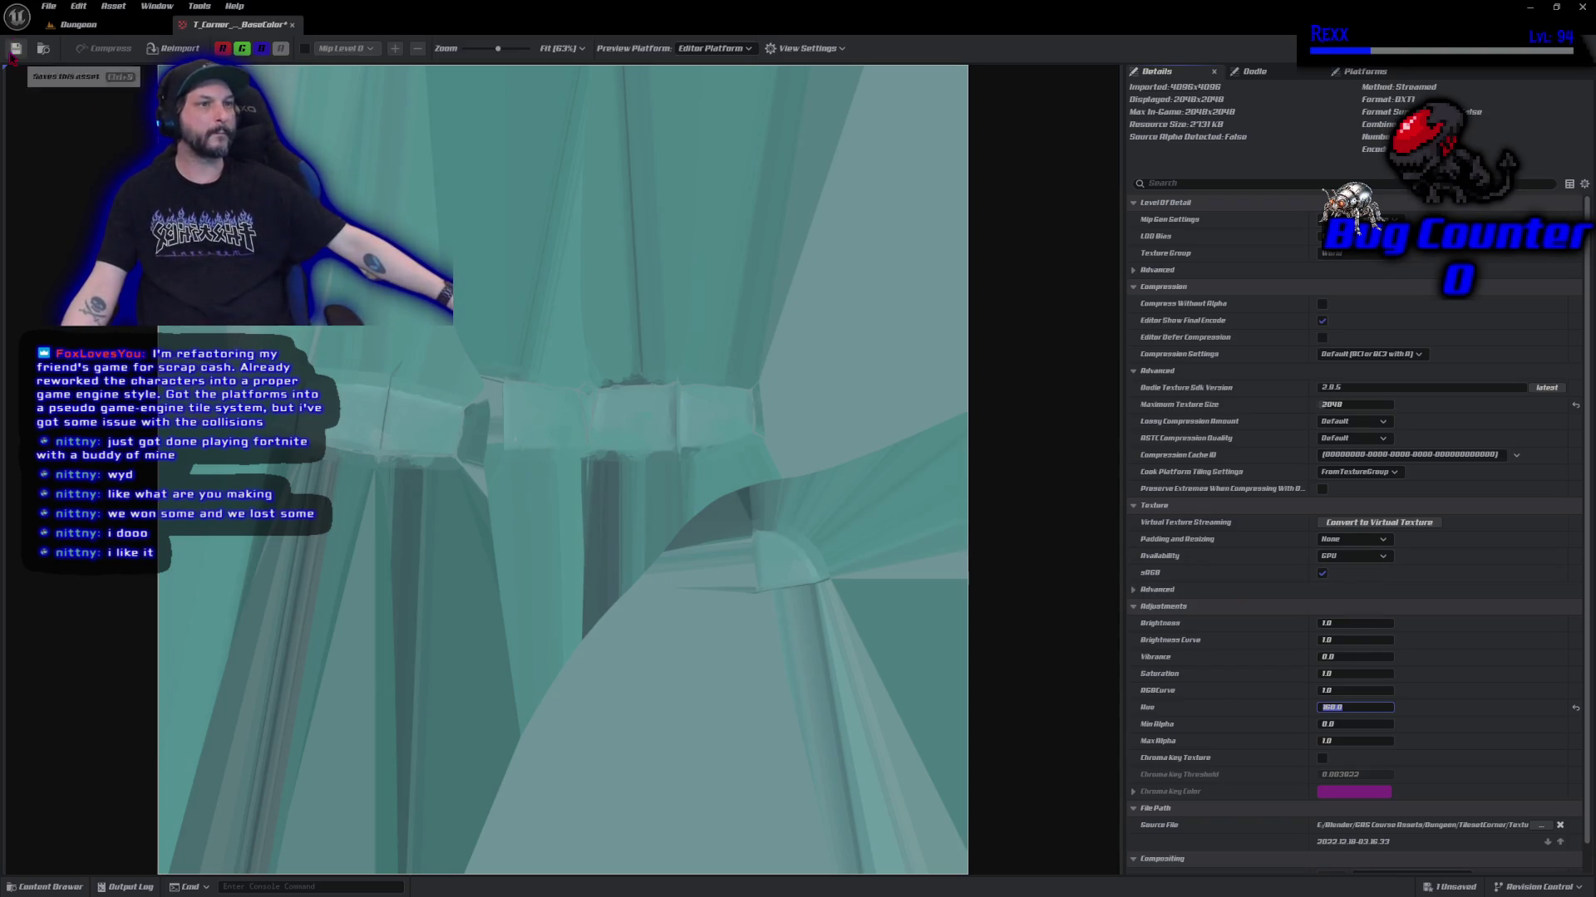
middle_click(221, 32)
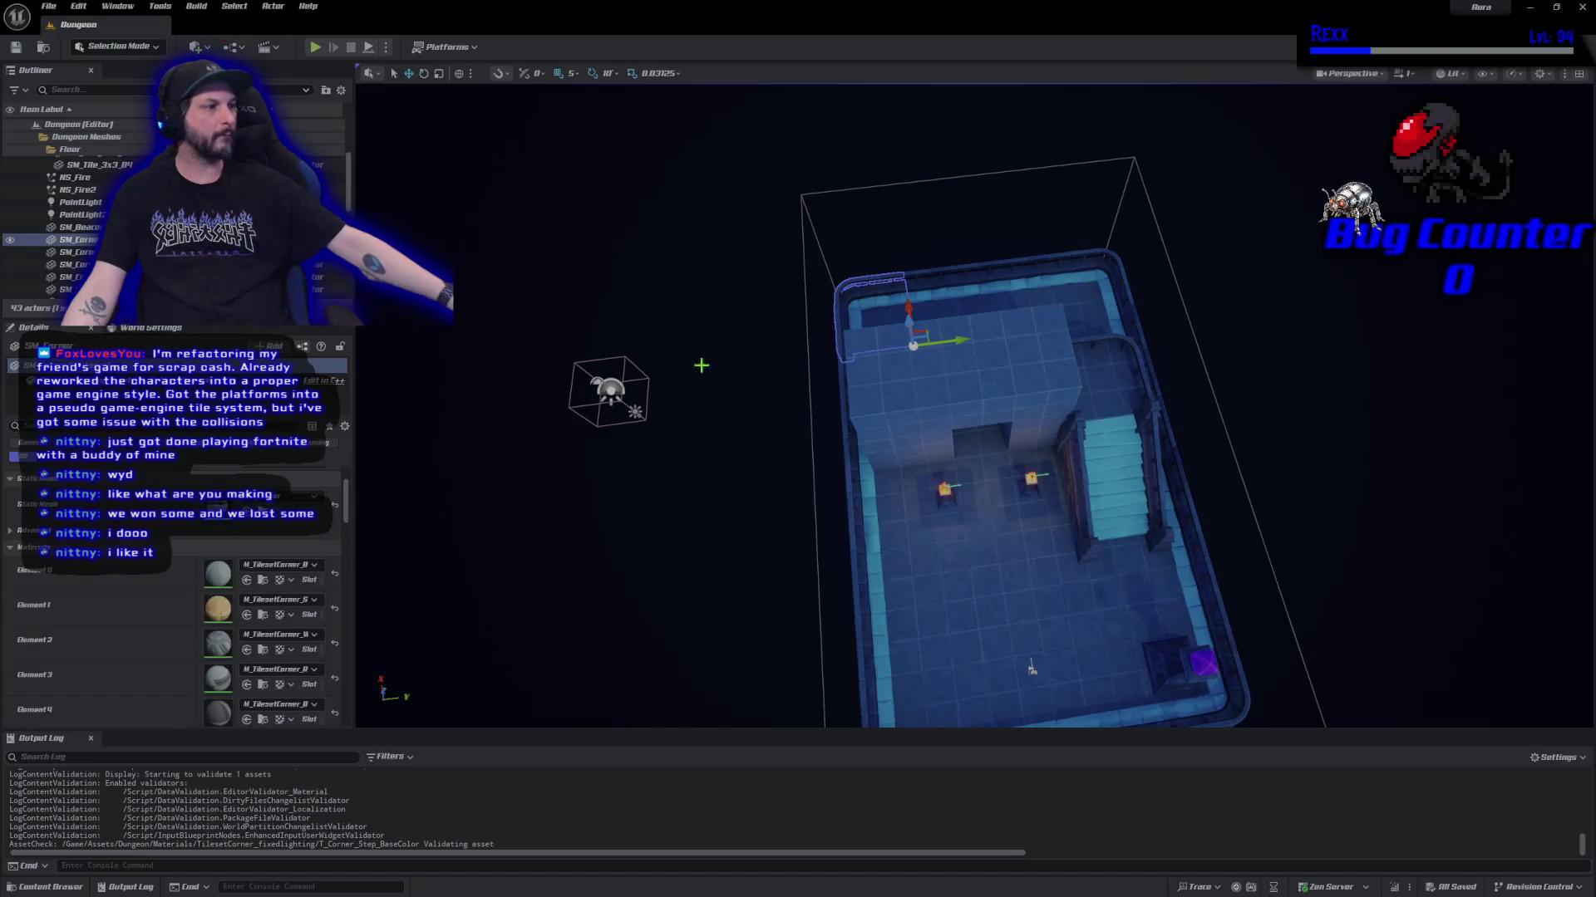
Deselect the corner piece and swing the camera down to a low, angled view of the stairs.
mouse_move(771, 520)
left_mouse_down()
mouse_move(706, 457)
mouse_move(663, 513)
left_mouse_up()
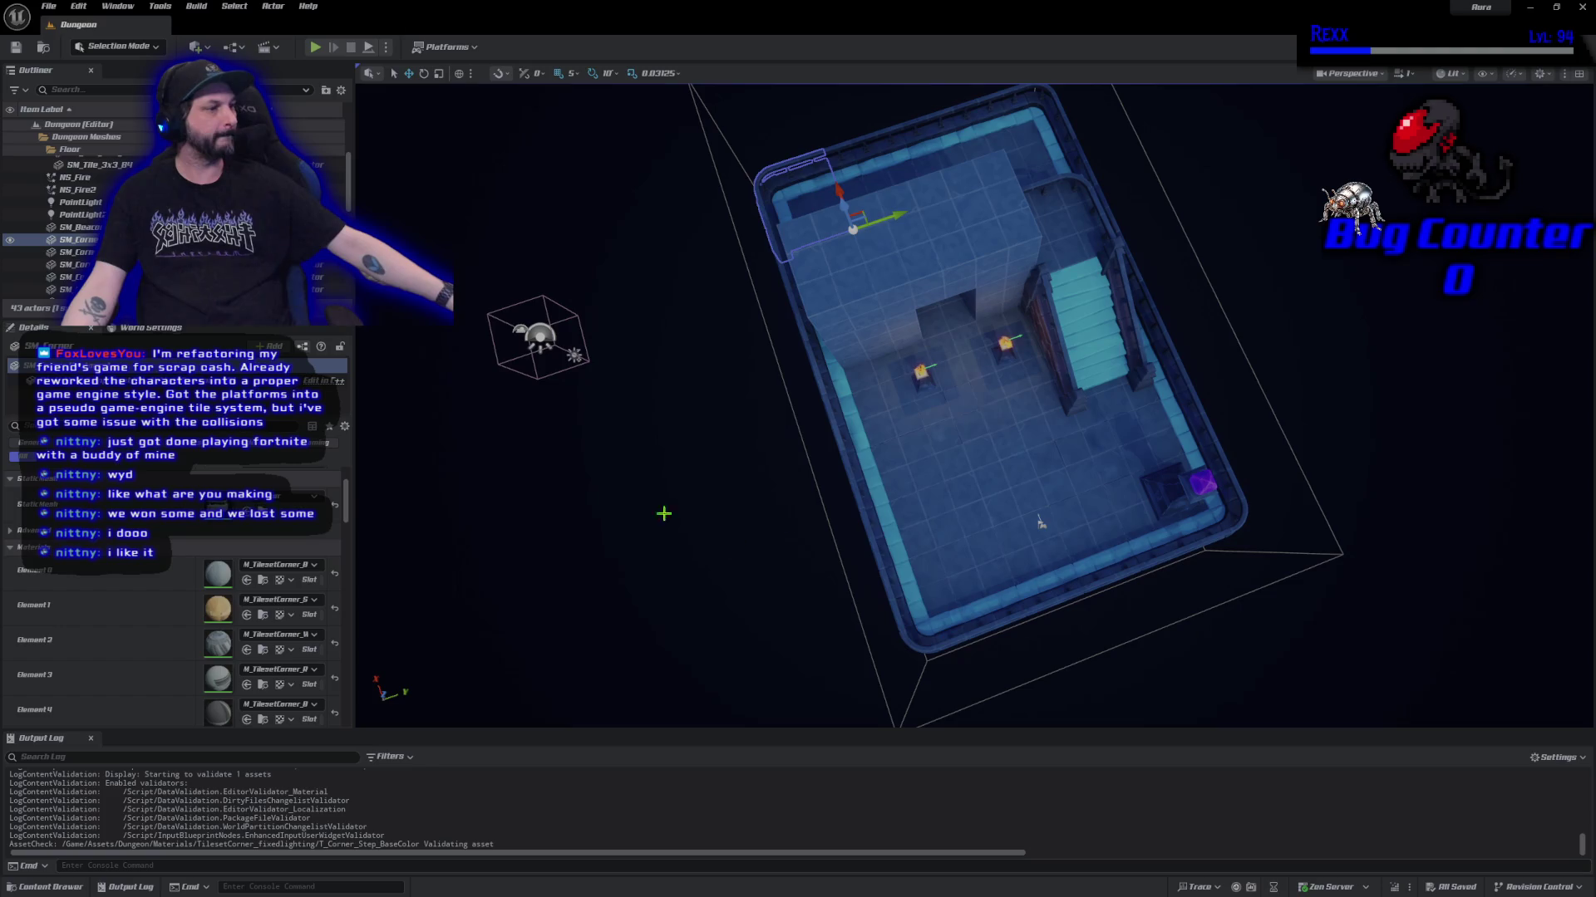
left_click(649, 509)
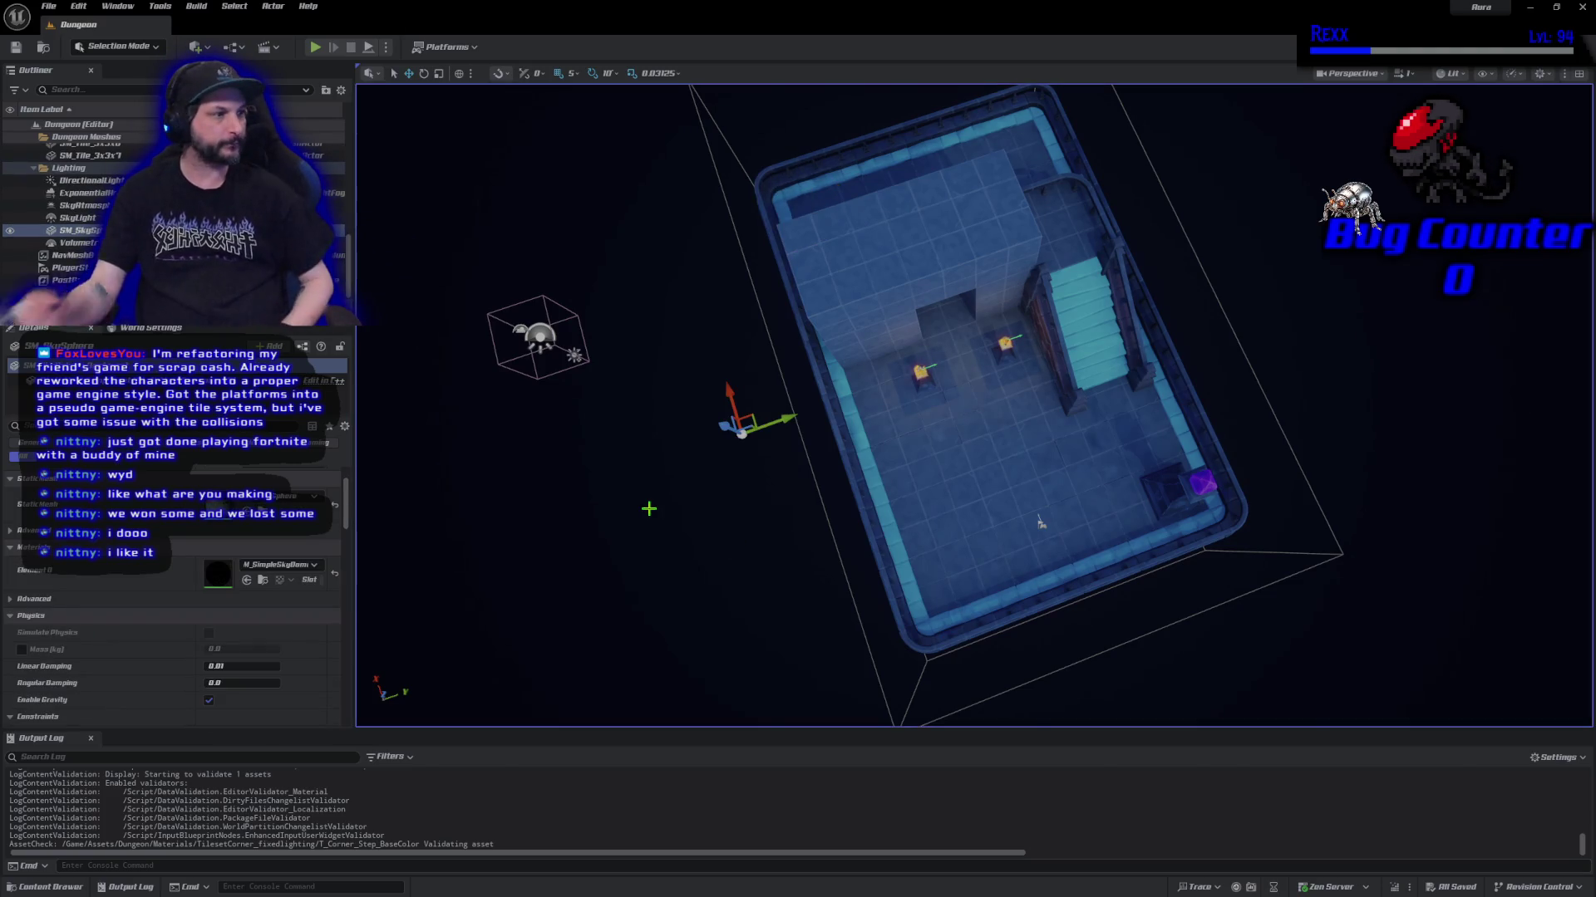
mouse_move(990, 452)
left_mouse_down()
mouse_move(962, 332)
mouse_move(943, 312)
mouse_move(910, 324)
mouse_move(907, 347)
mouse_move(922, 339)
mouse_move(862, 677)
mouse_move(815, 659)
mouse_move(1133, 438)
left_mouse_up()
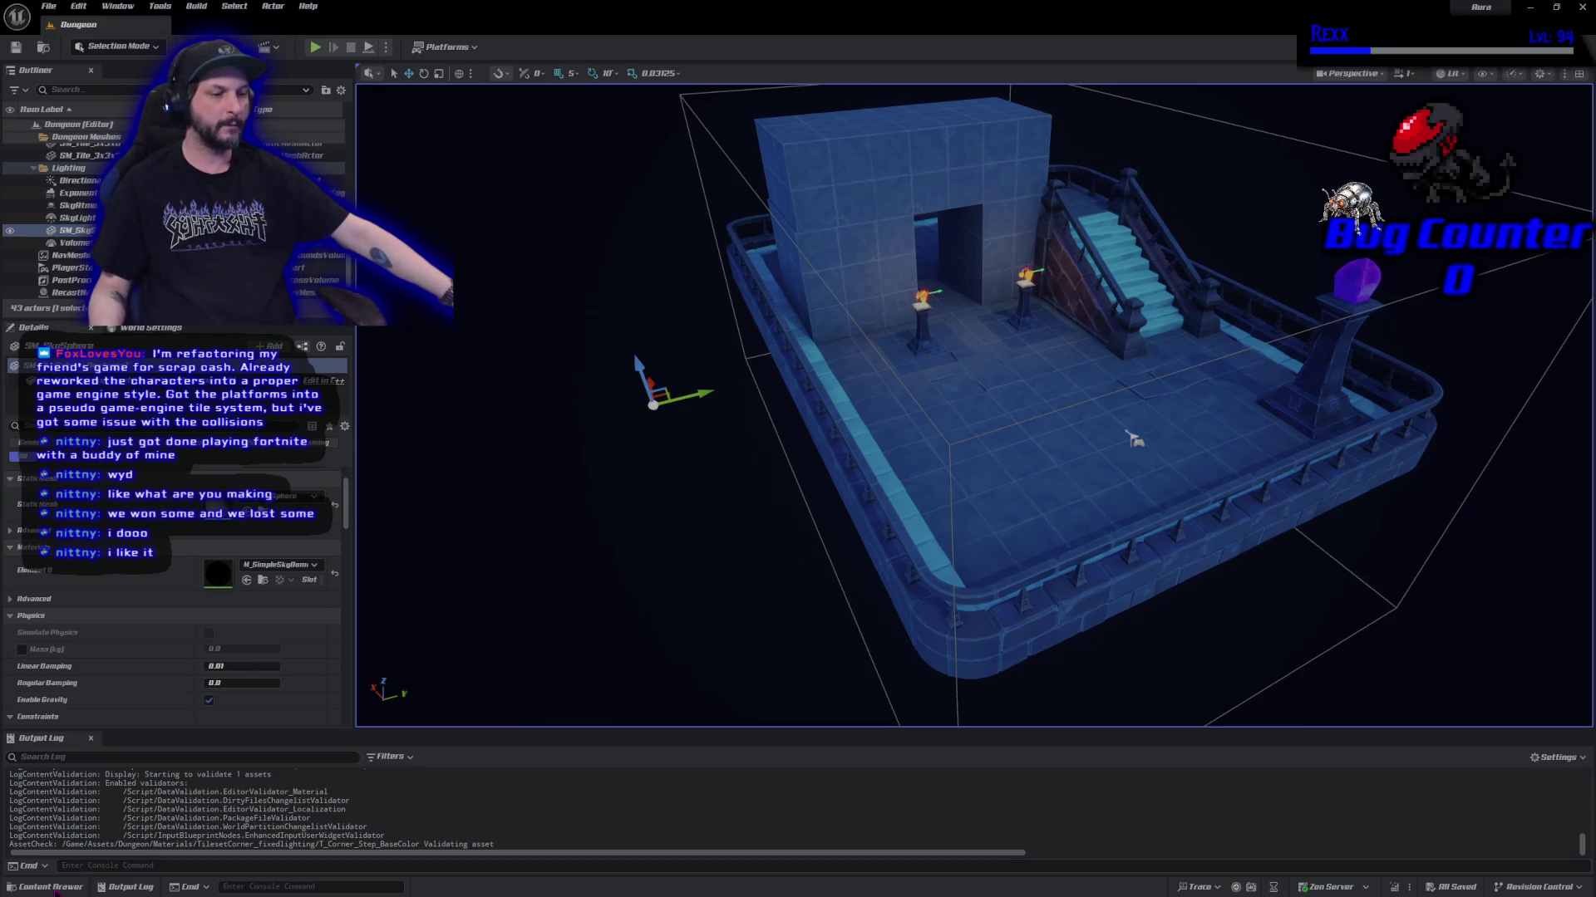
Create a FlamePillar folder inside Blueprints/Actor in the Content Drawer and open it.
left_click(50, 887)
left_click(27, 600)
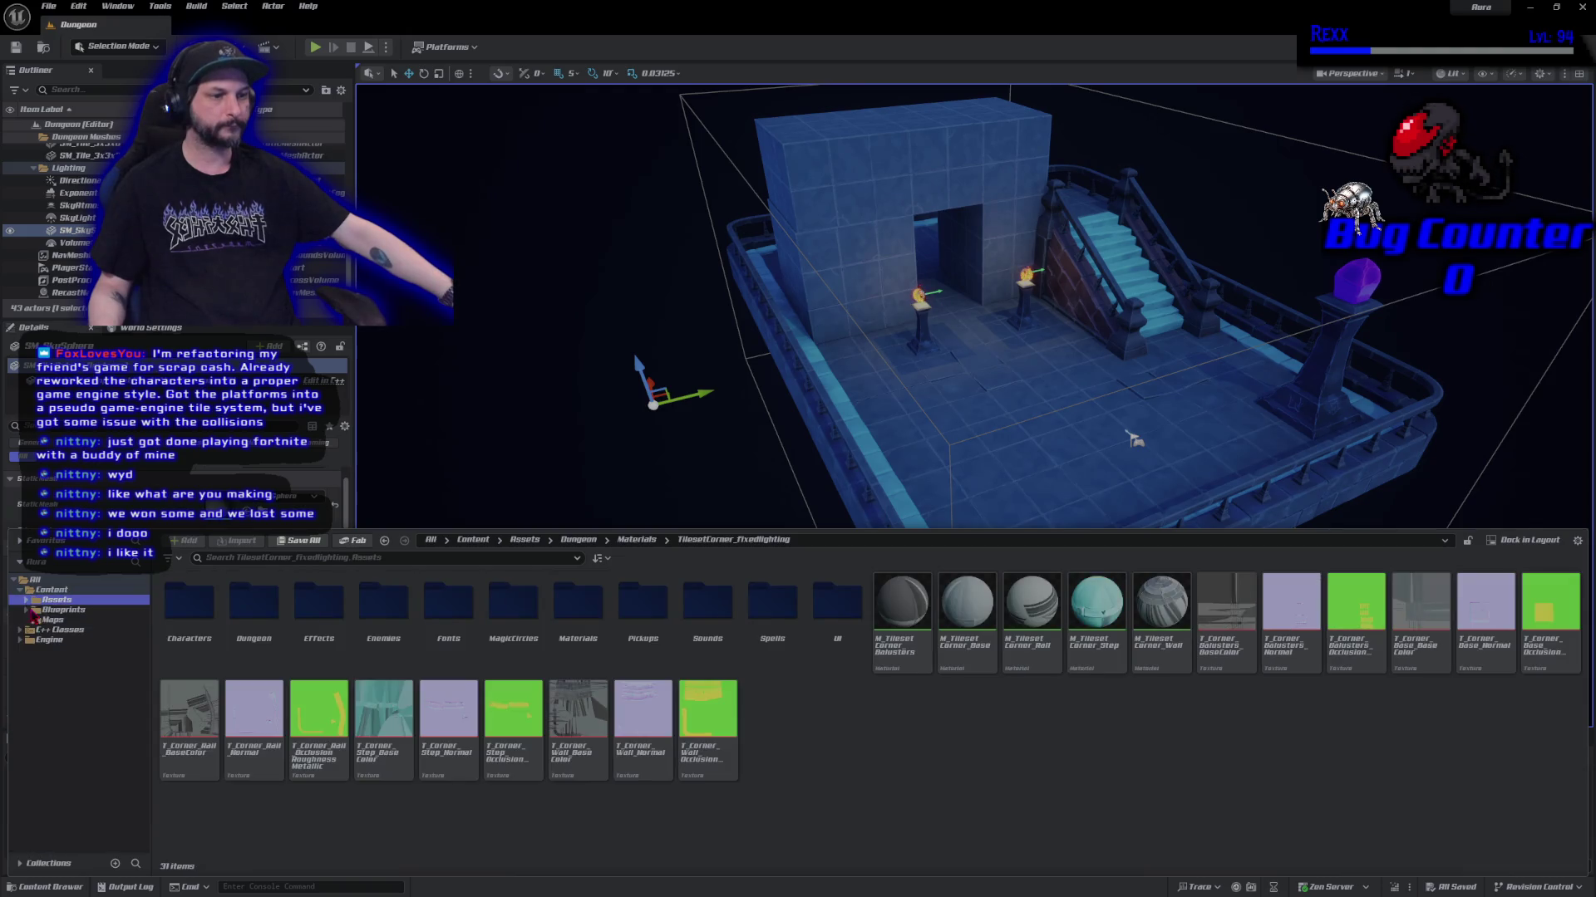
left_click(52, 611)
double_click(253, 602)
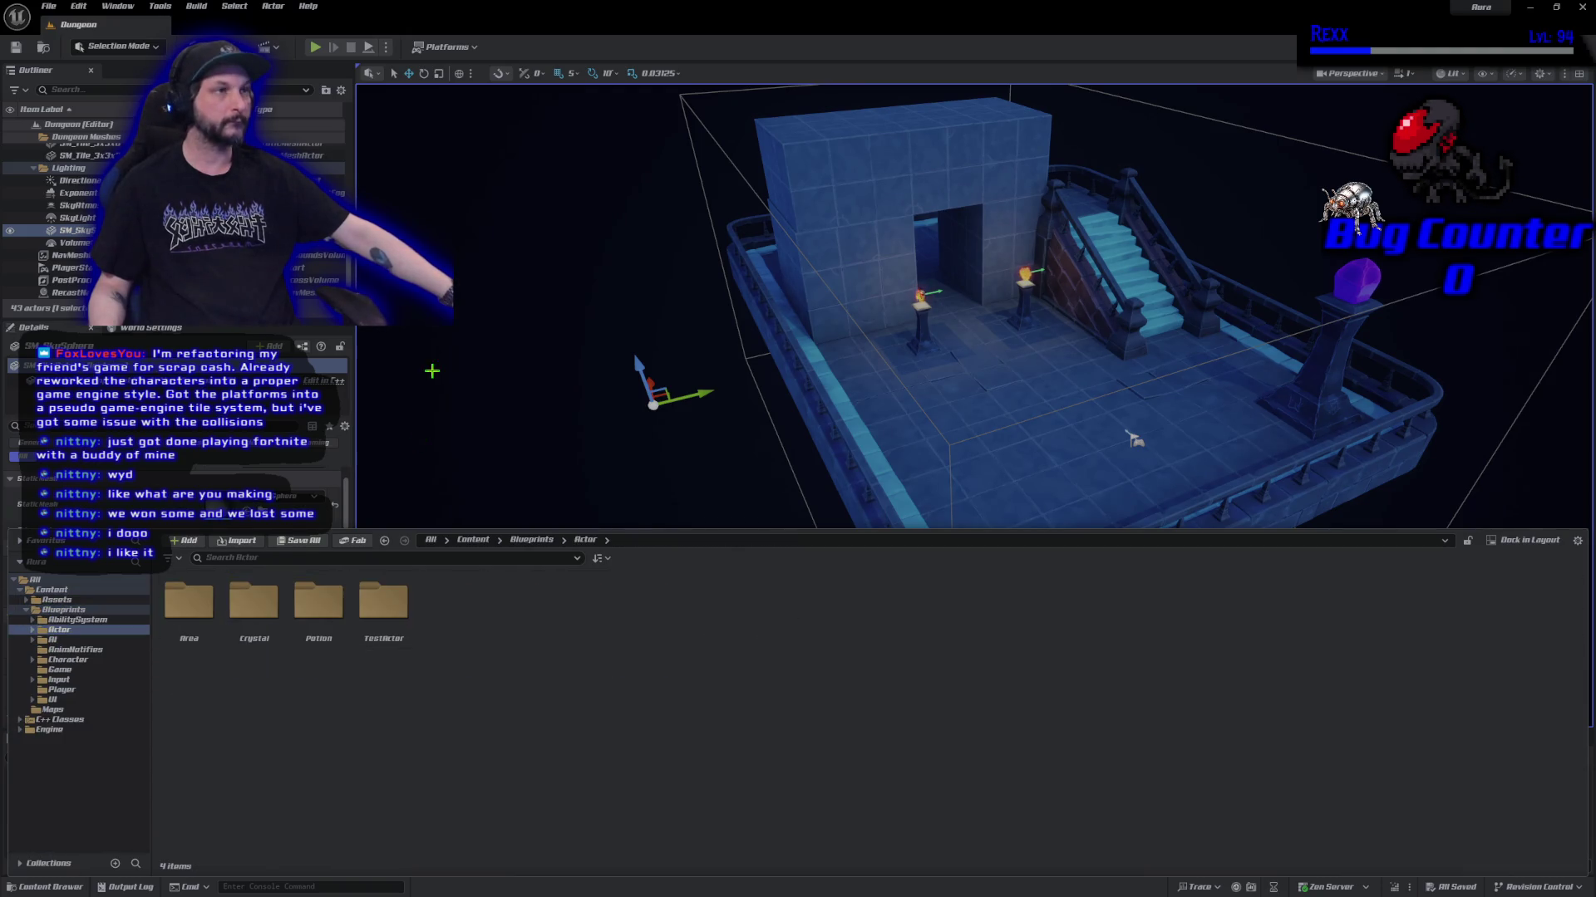
right_click(562, 662)
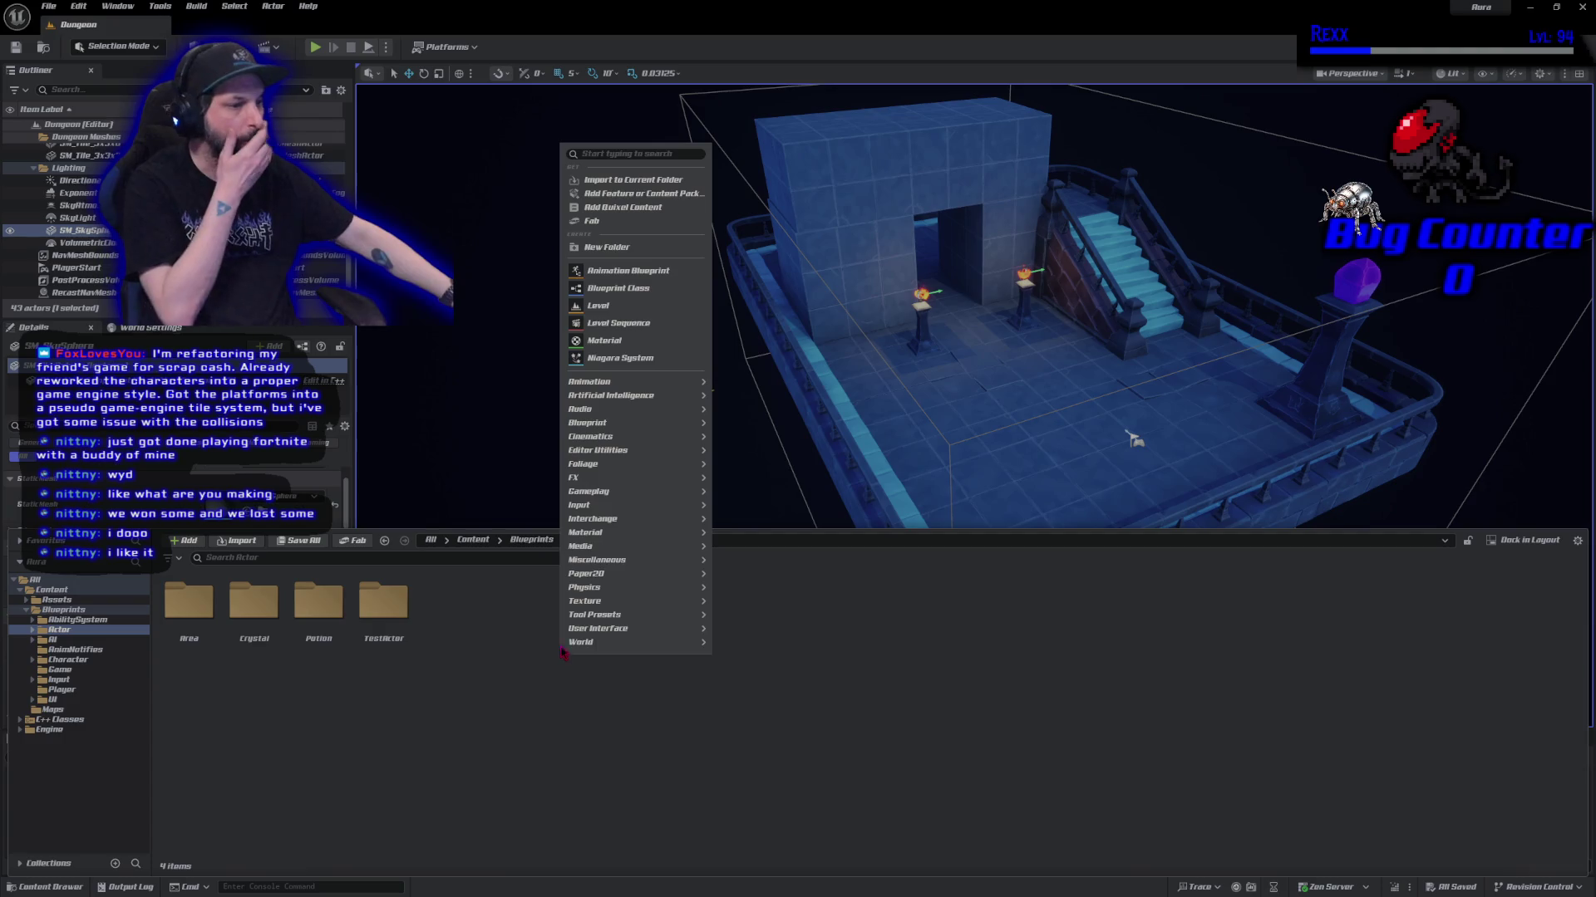
left_click(641, 244)
type("Flame!")
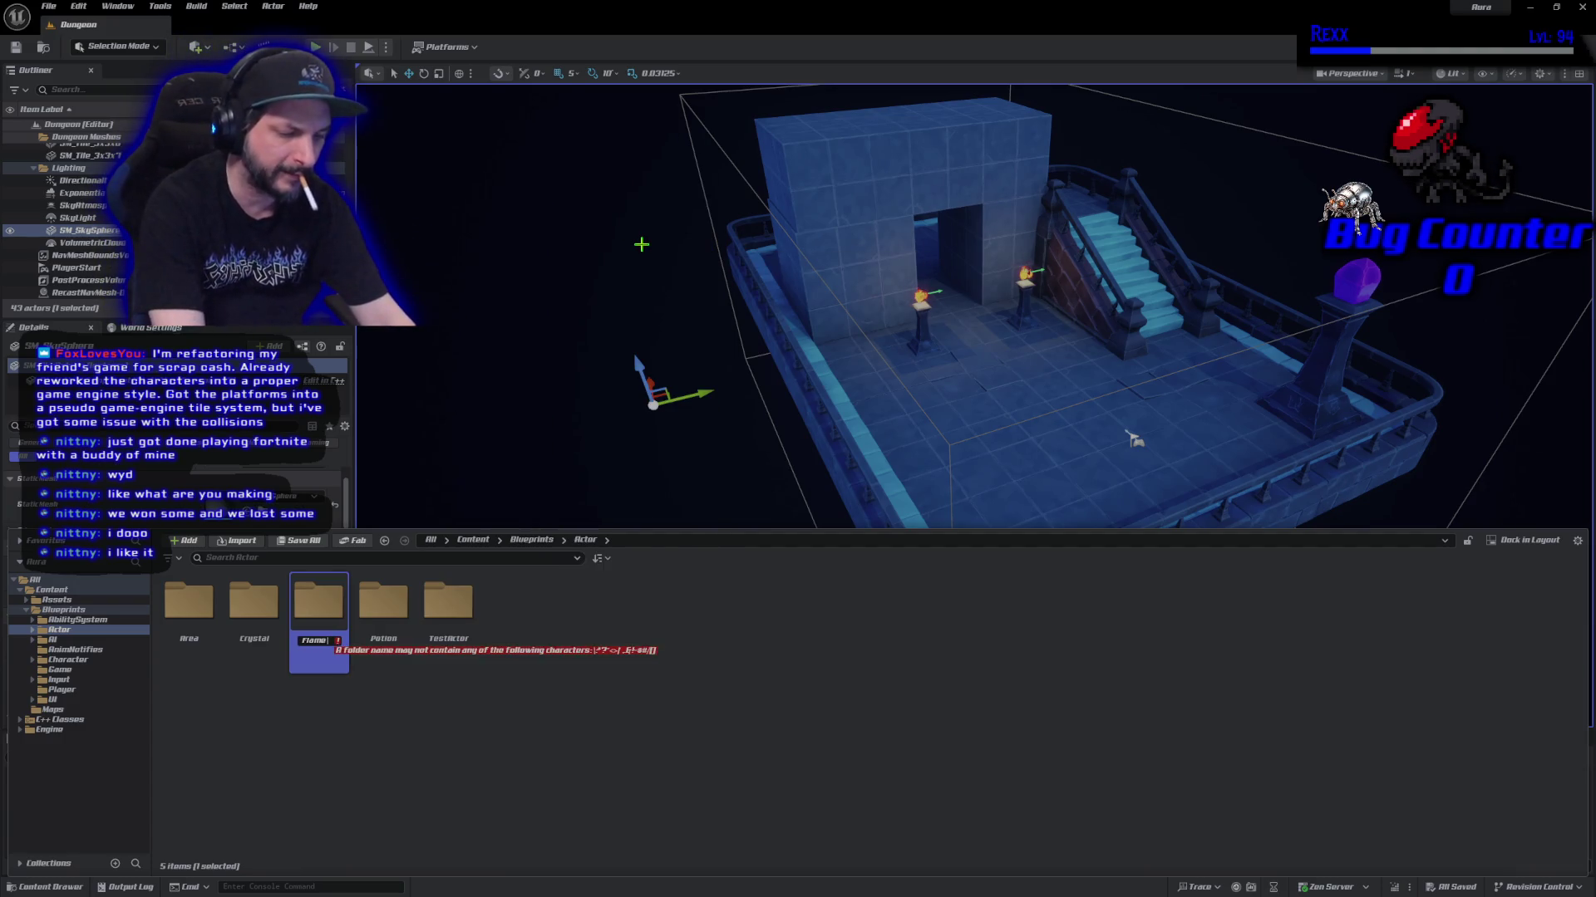
type("Pillar")
key("Return")
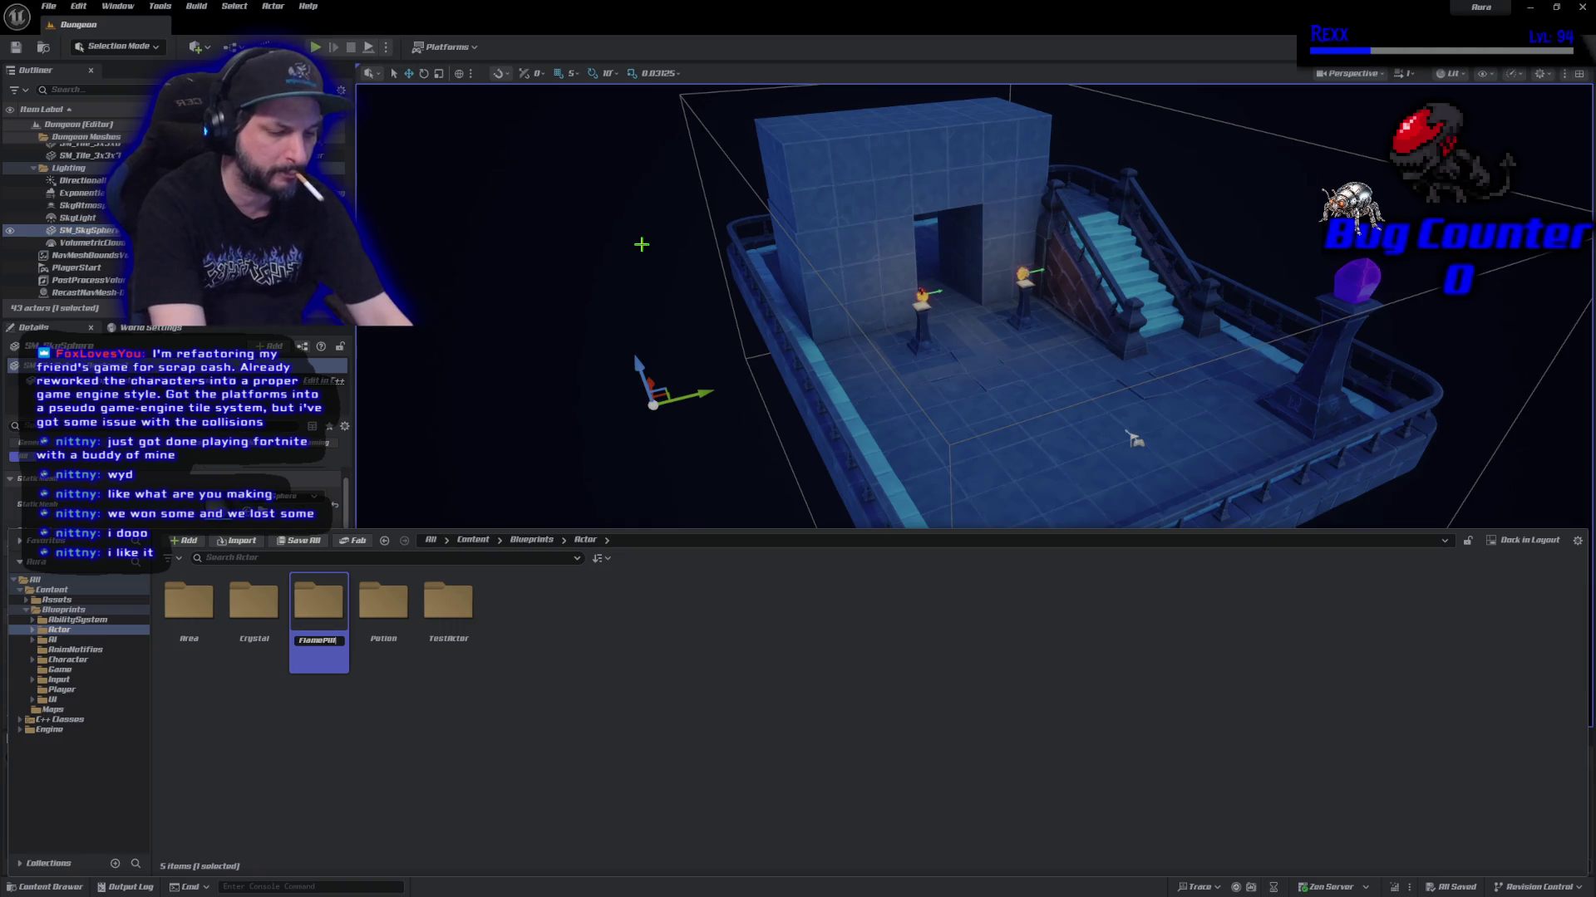
key("Return")
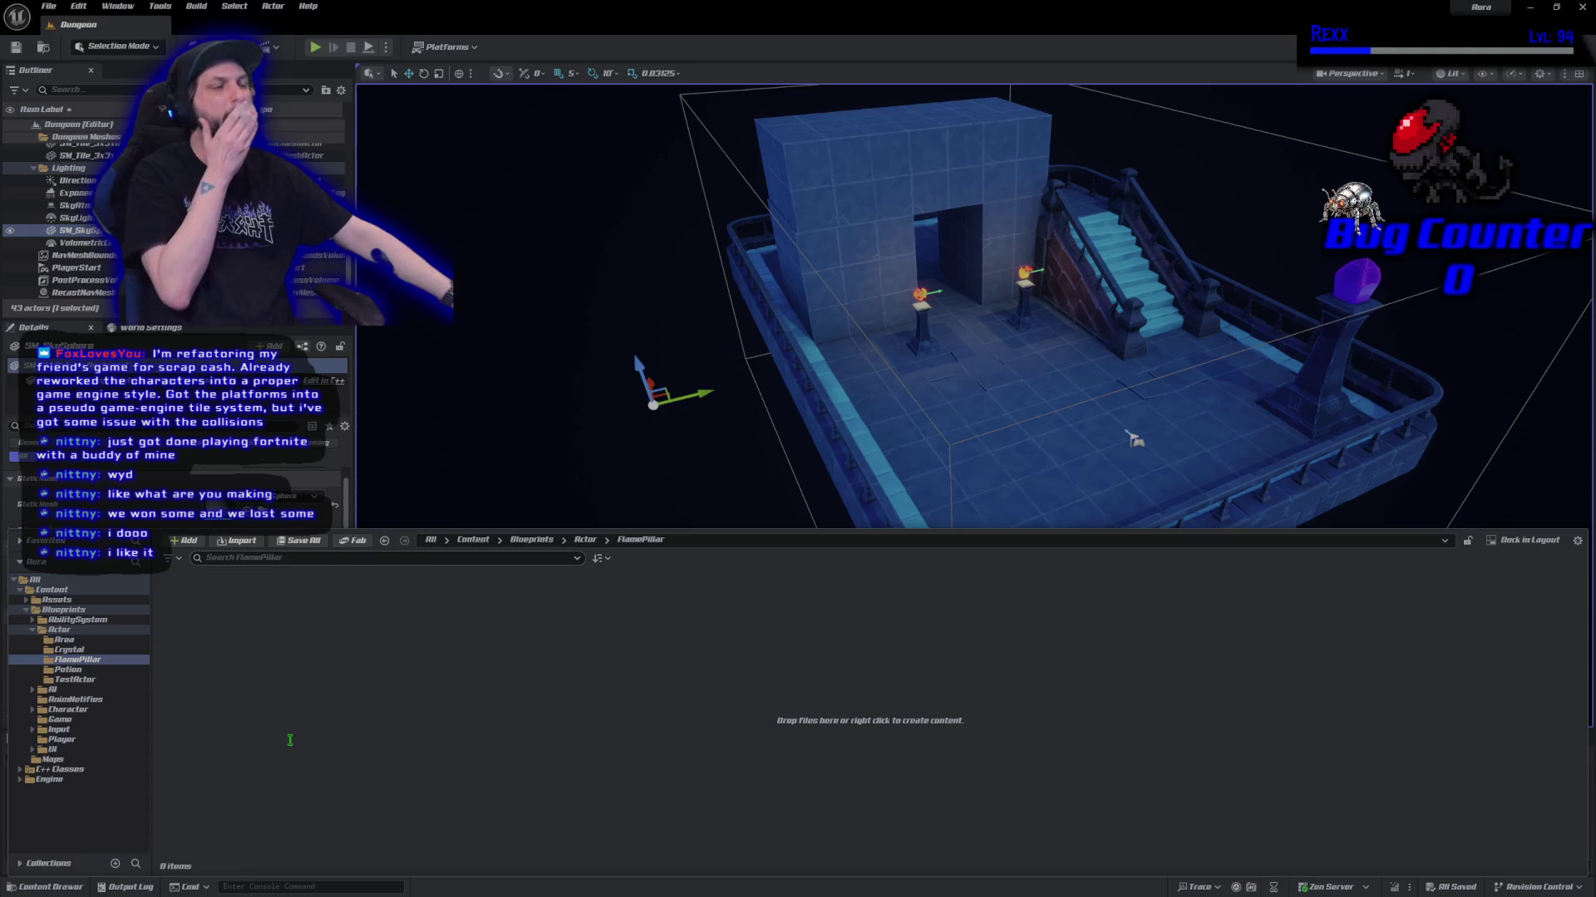
Create a new Actor-based Blueprint Class named FlamePillar in that folder.
right_click(291, 685)
left_click(332, 453)
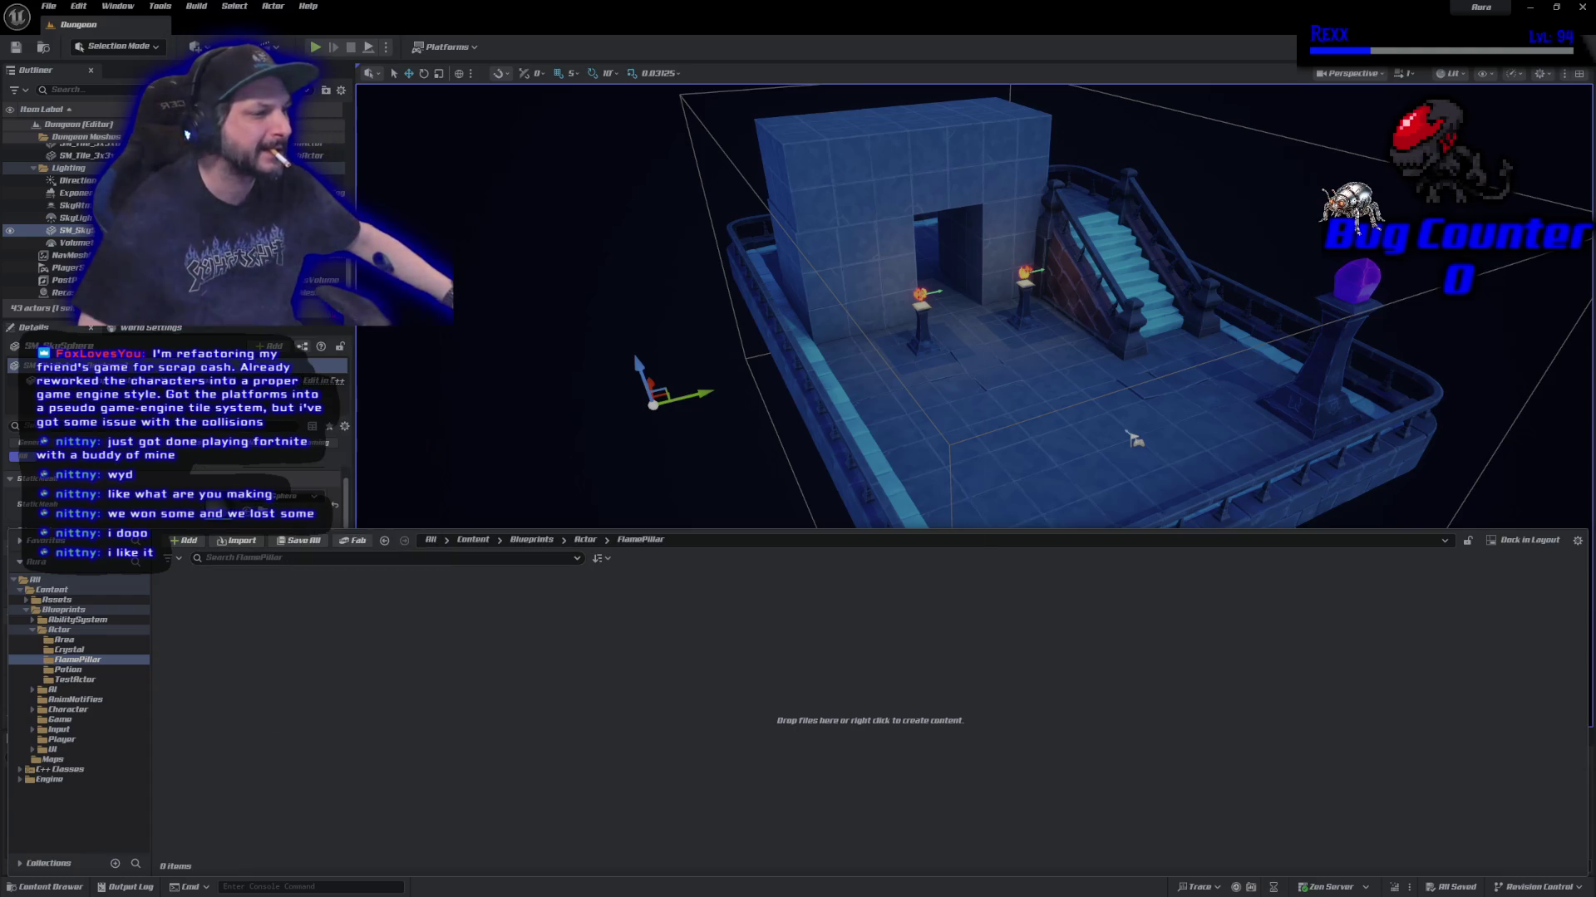
type("Actor")
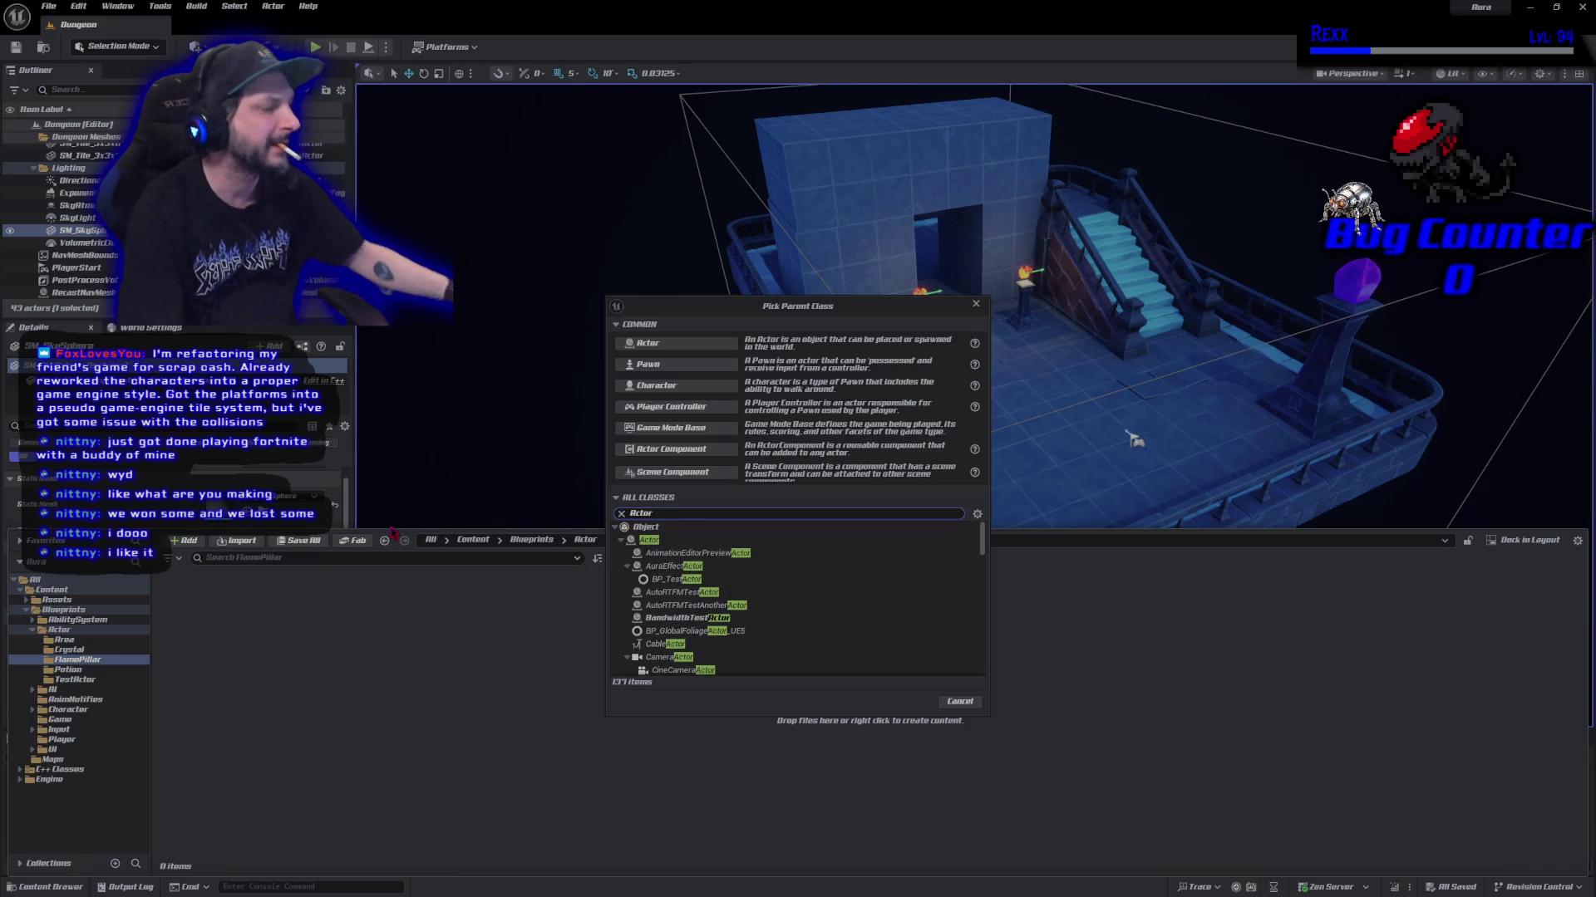
left_click(665, 540)
left_click(908, 702)
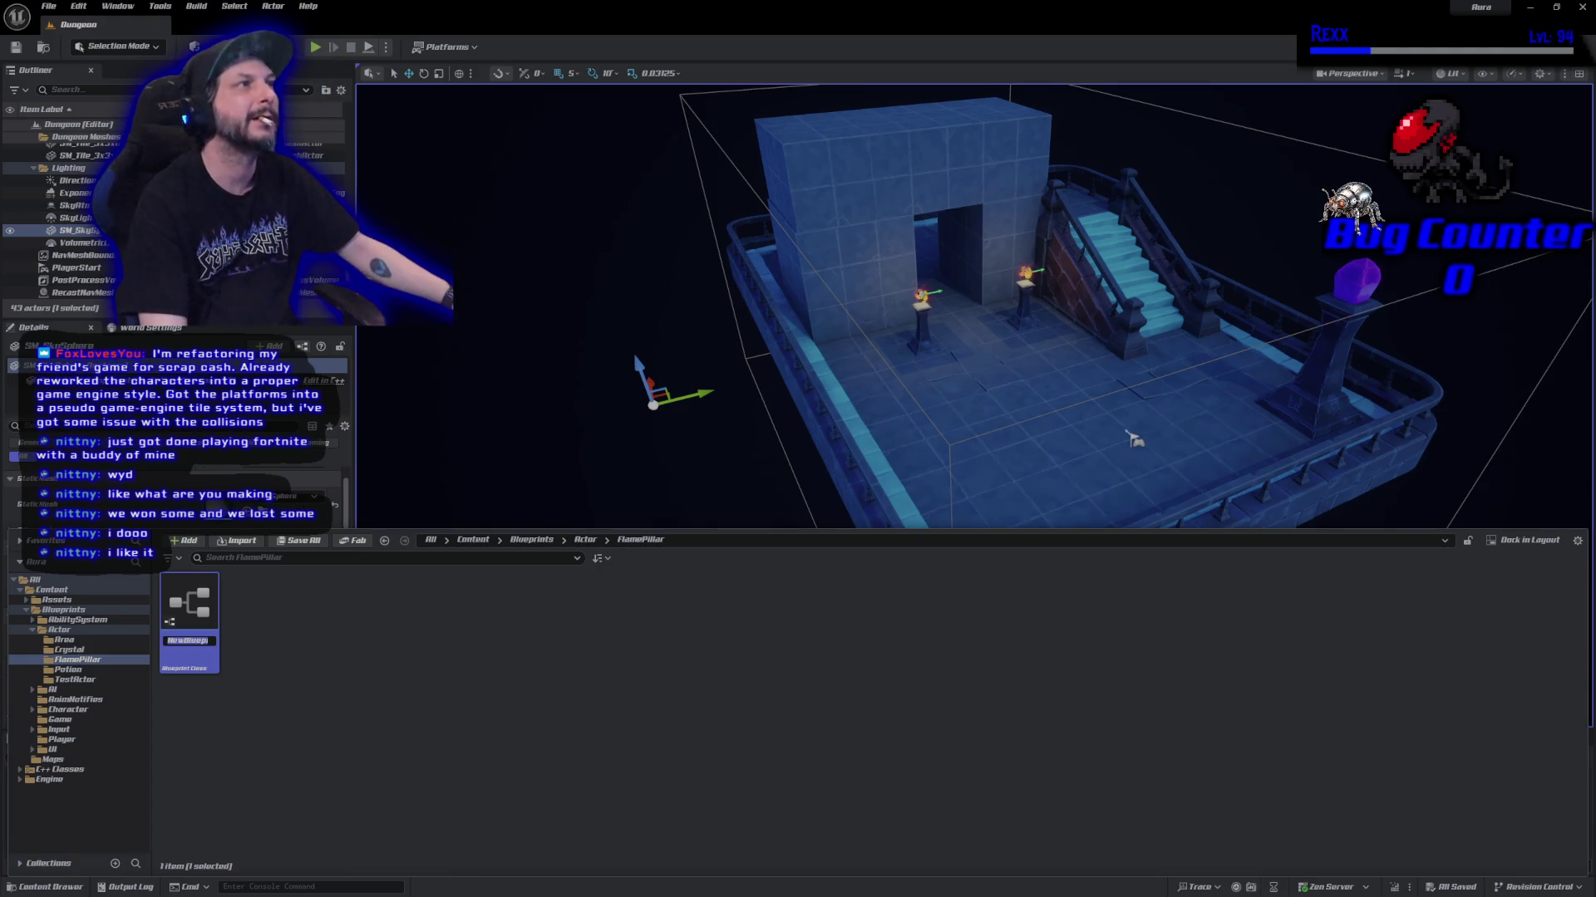
type("FlamePillar")
key("Return")
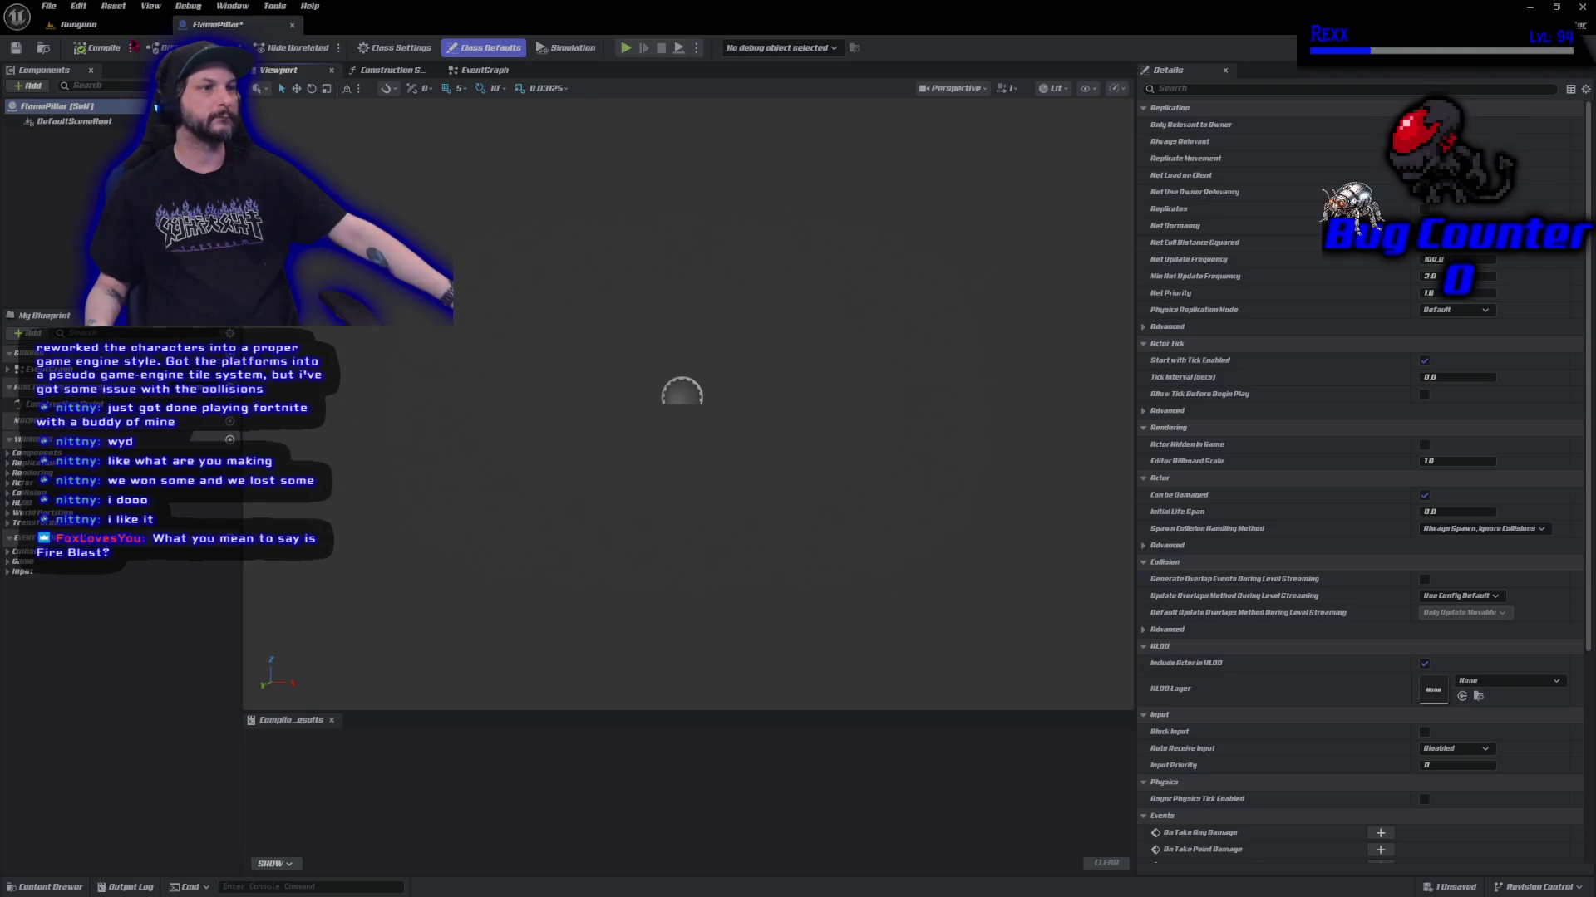
Rename the FlamePillar blueprint to BP_FlamePillar in the Content Drawer.
left_click(79, 24)
left_click(73, 887)
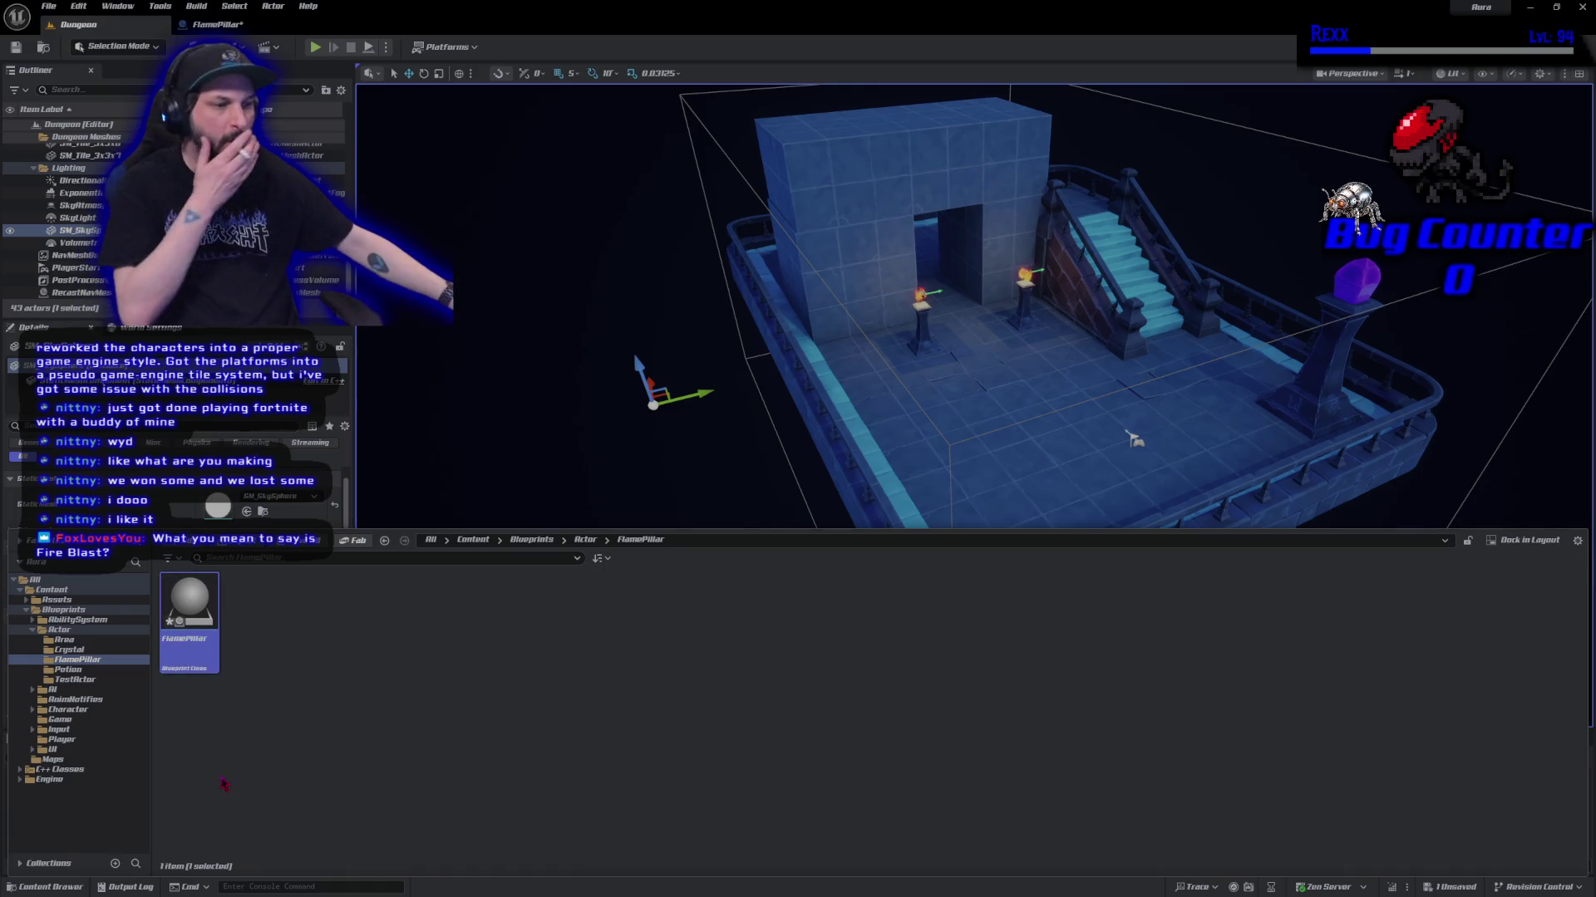
key("F2")
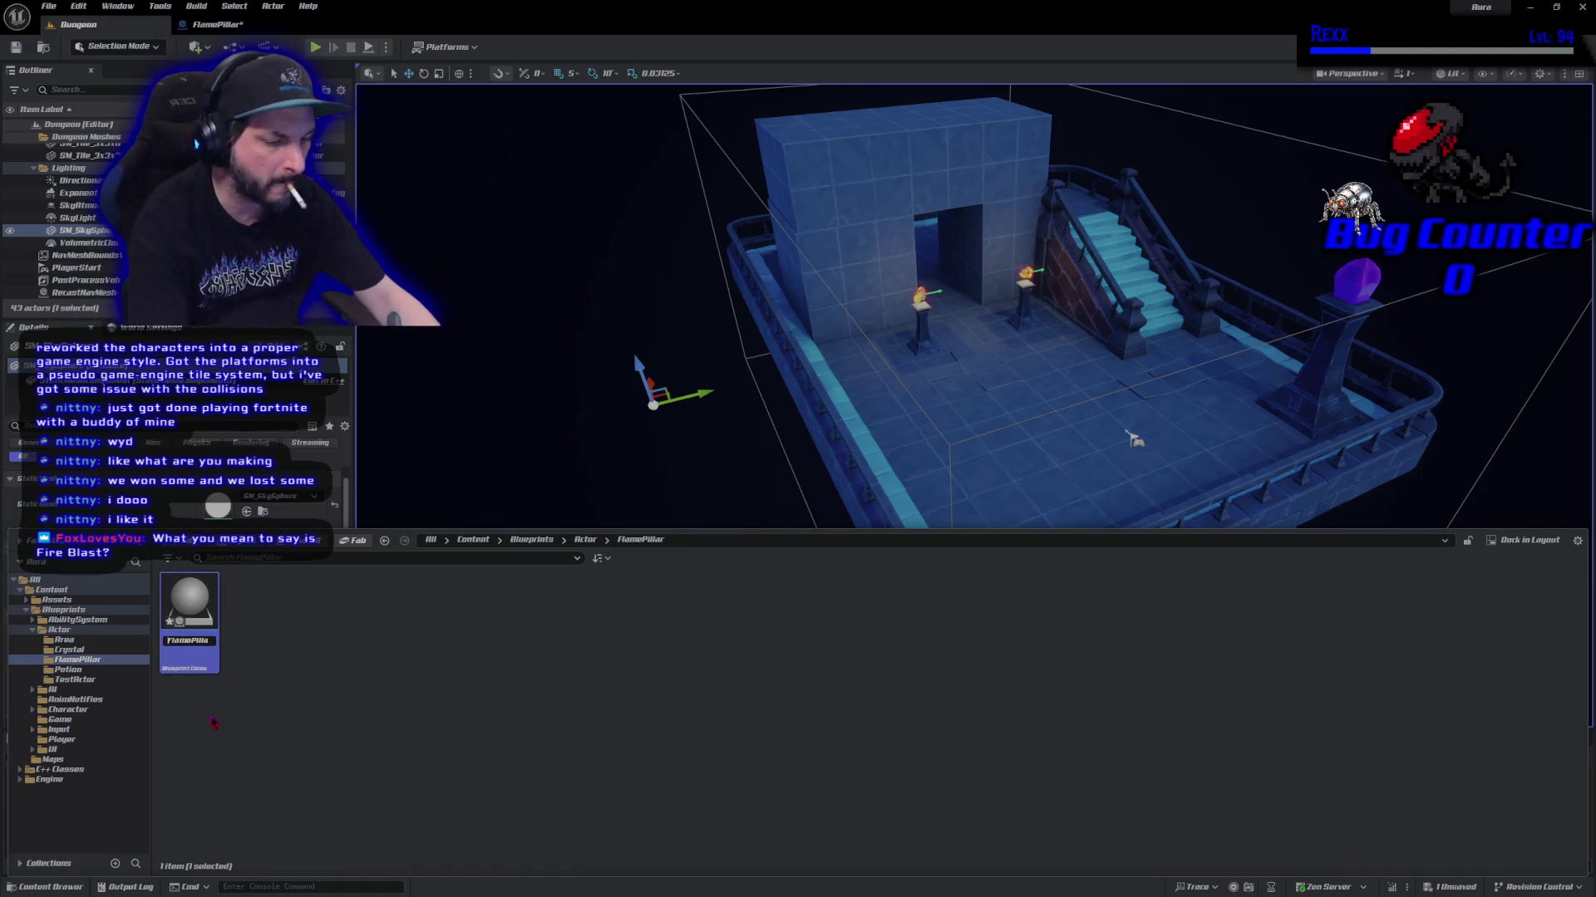
key("Home")
type("BP")
key("Return")
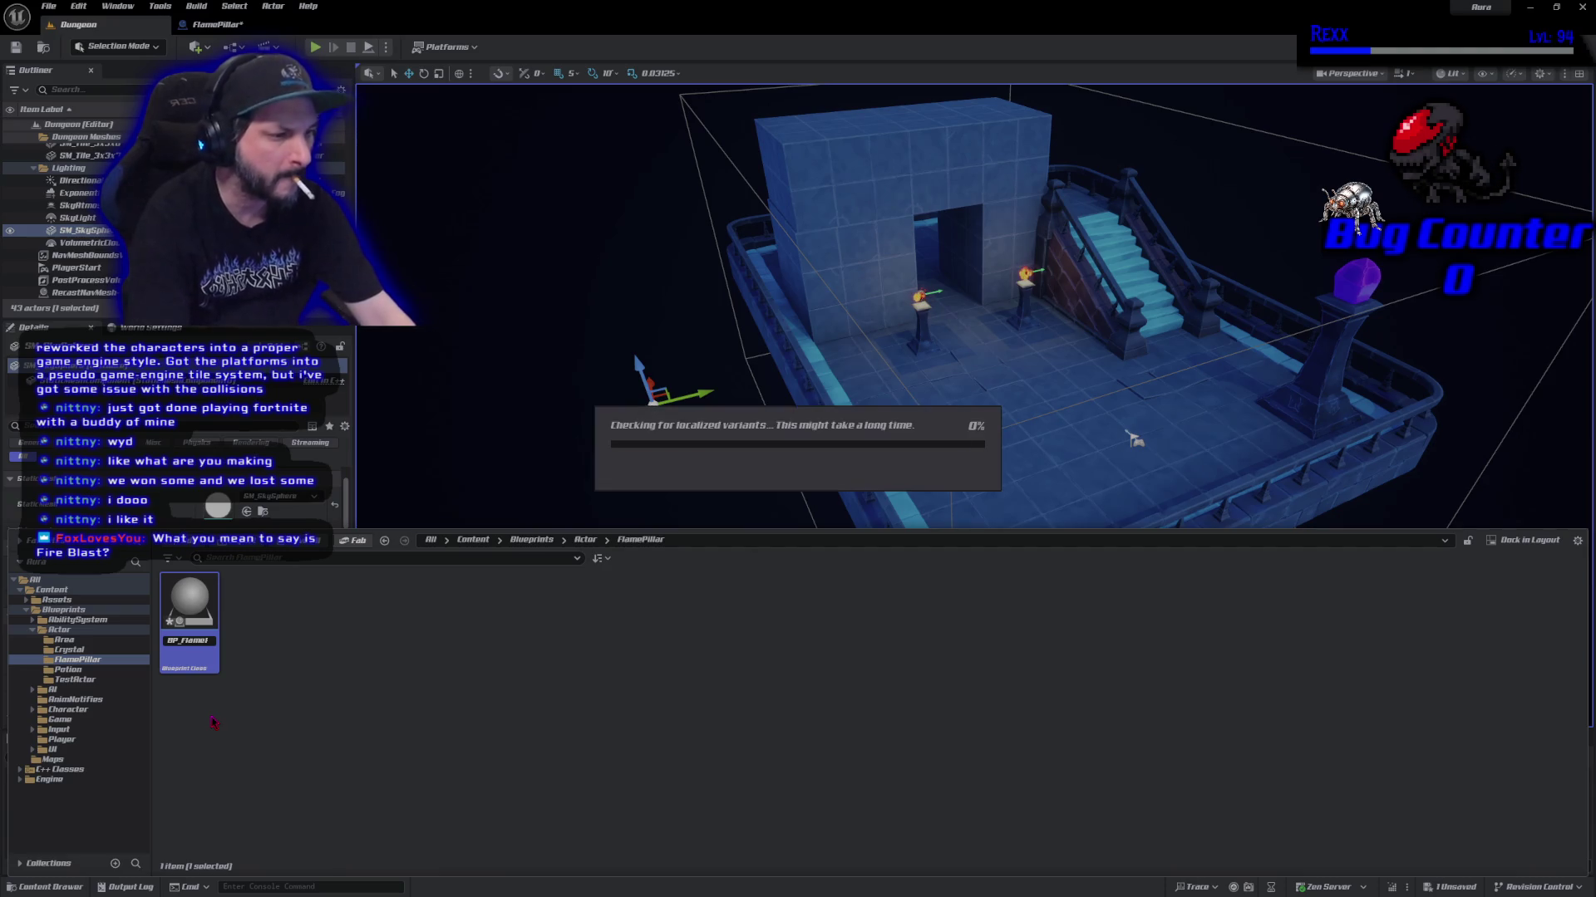
left_click(223, 24)
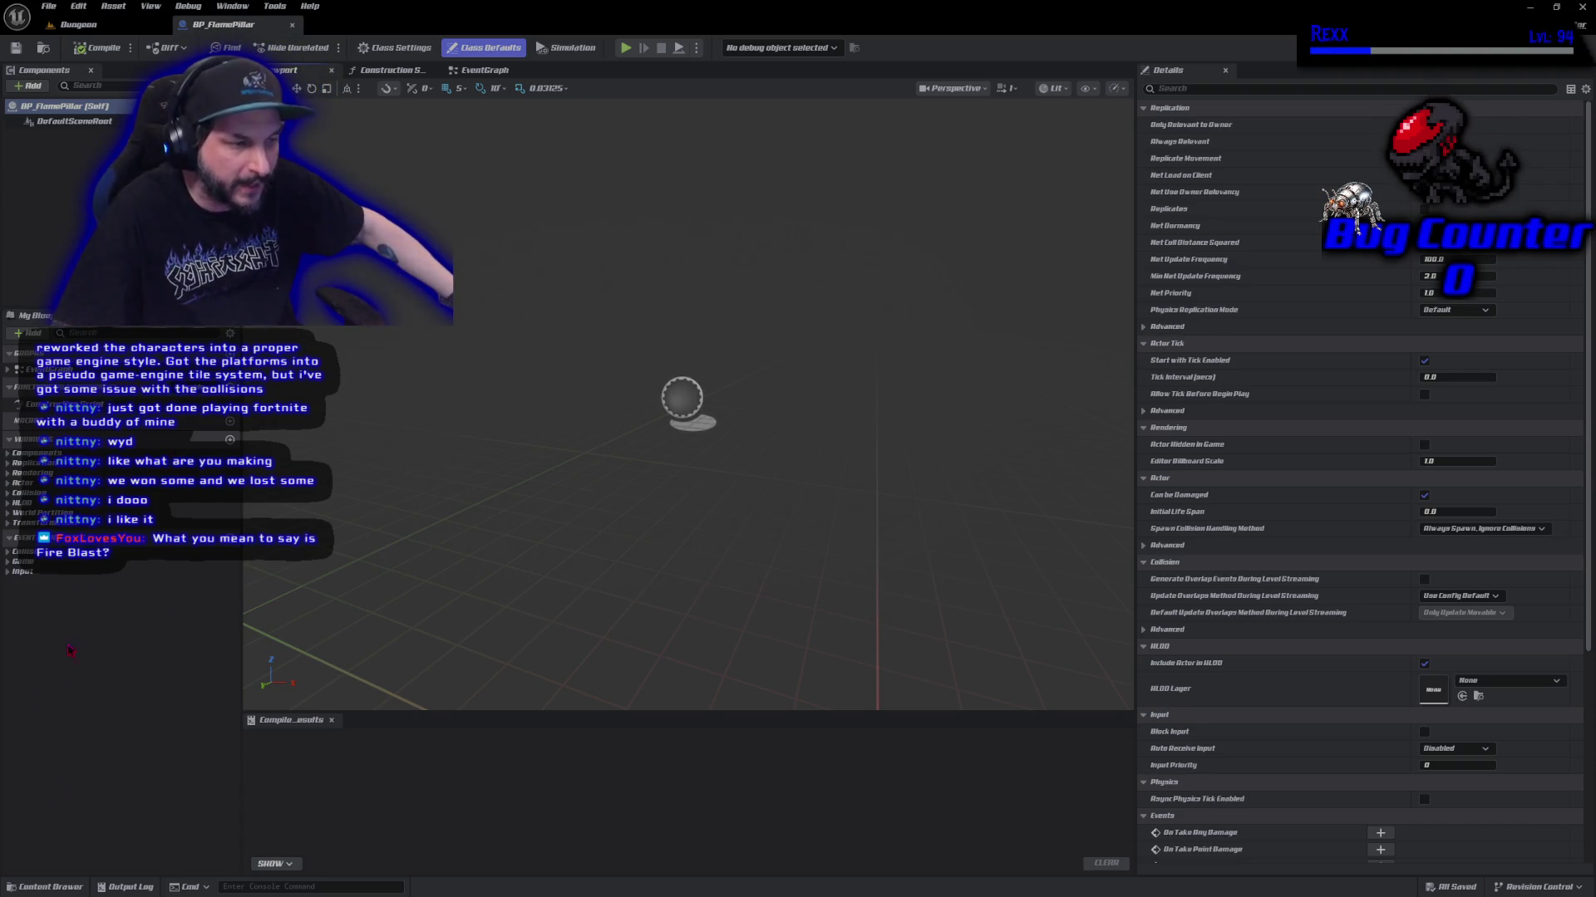
Play-test the Dungeon level, cast a fire bolt, stop, and return to BP_FlamePillar.
left_click(79, 24)
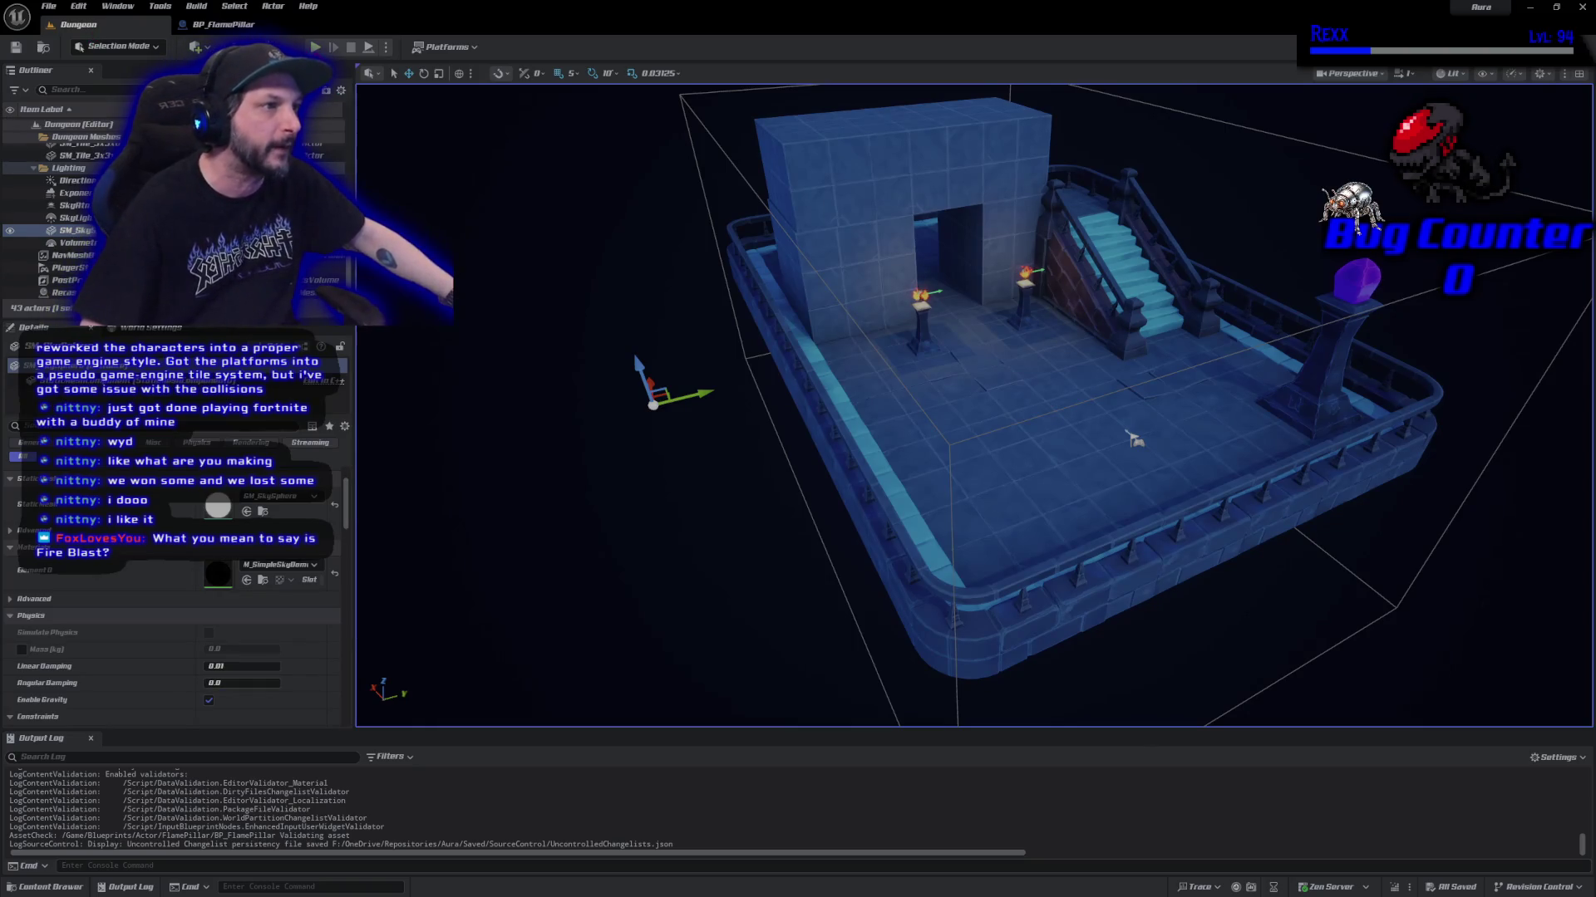
key("alt+p")
left_click(1185, 237)
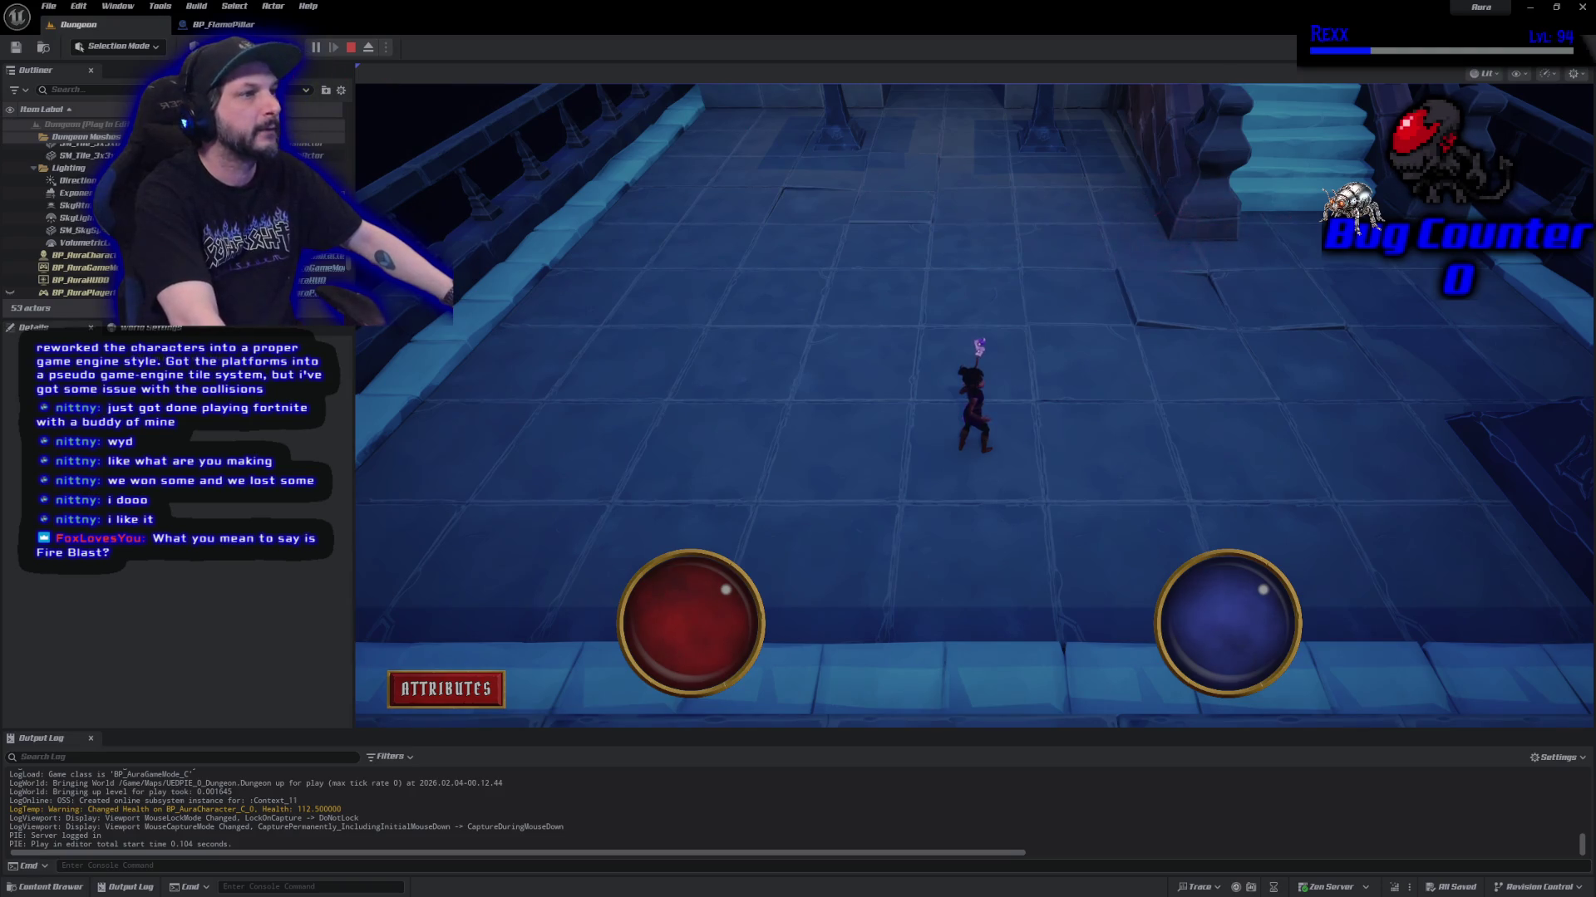
left_click(350, 48)
left_click(245, 24)
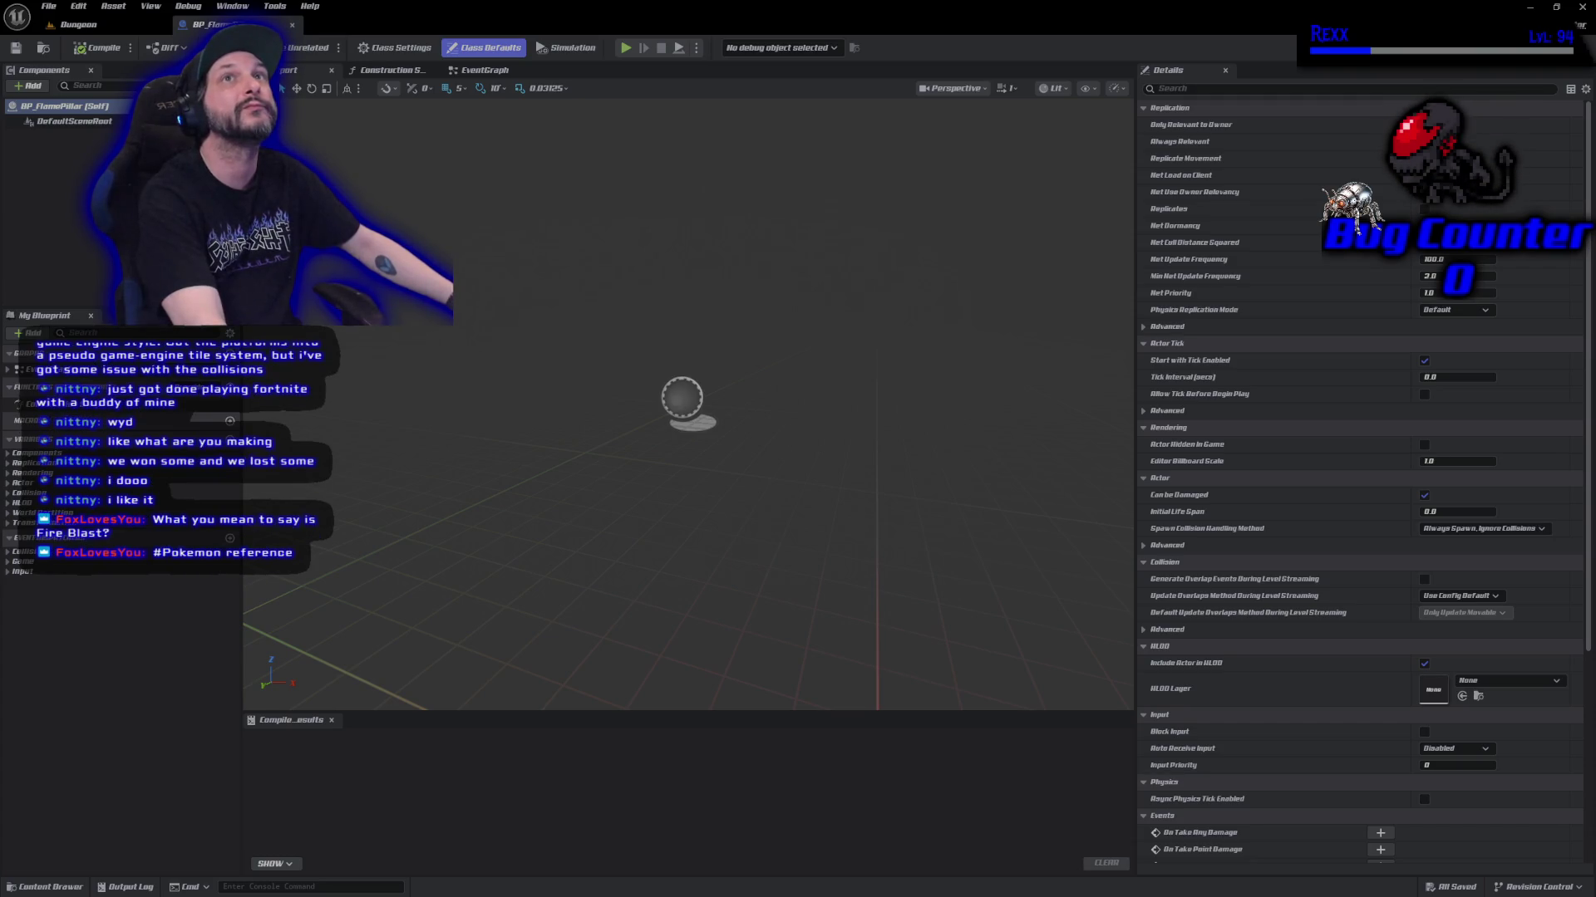
Add a Static Mesh component named Pillar and make it the blueprint's root component.
left_click(28, 87)
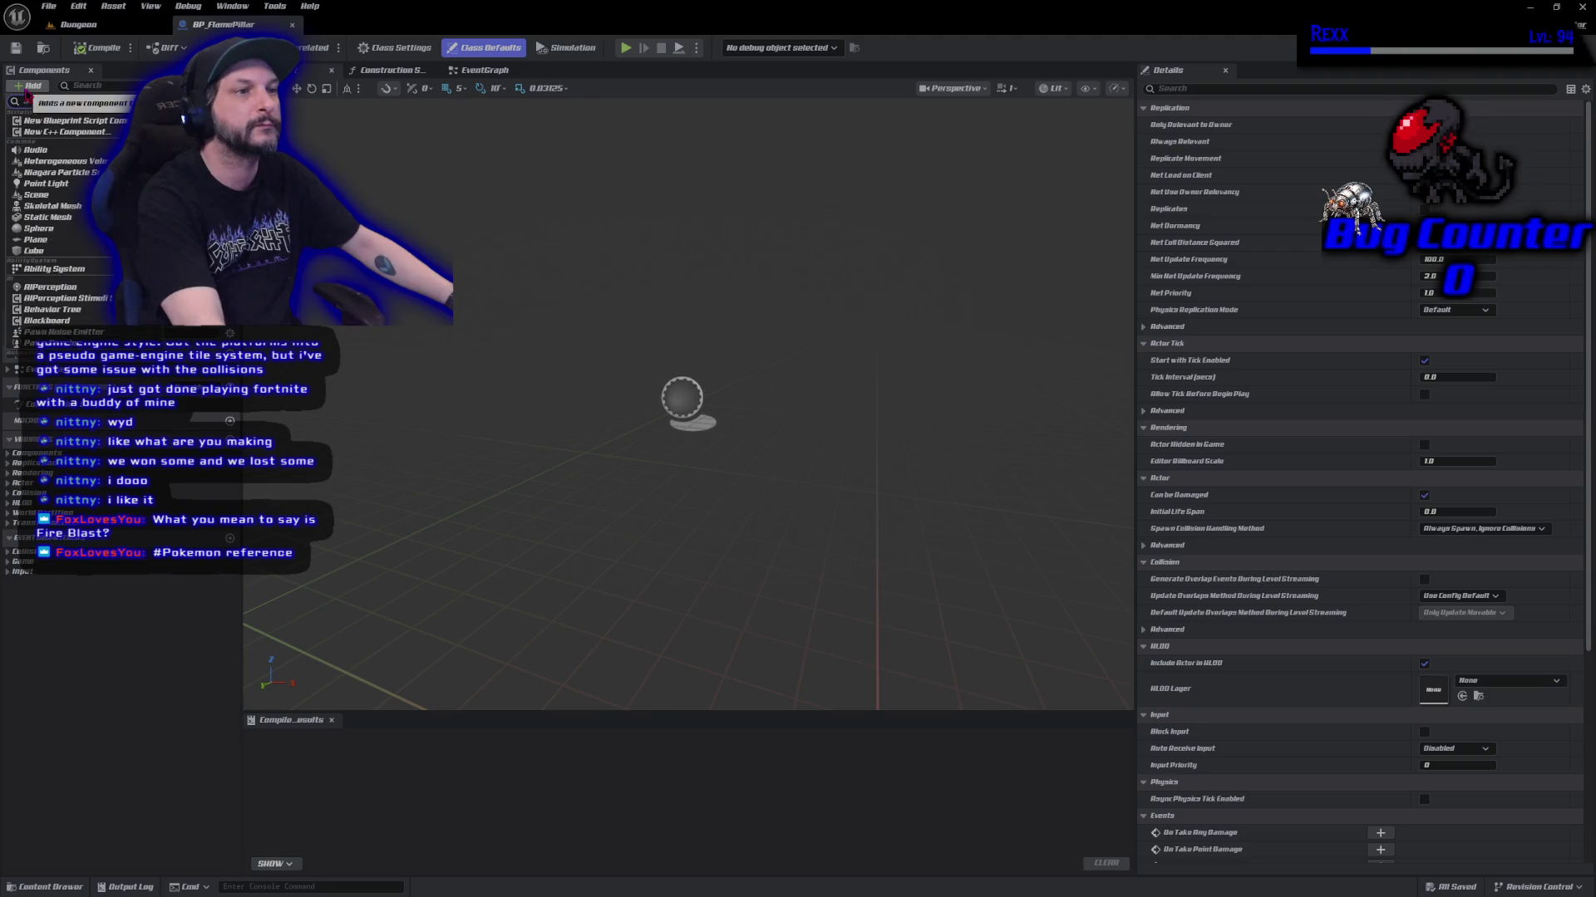
left_click(52, 206)
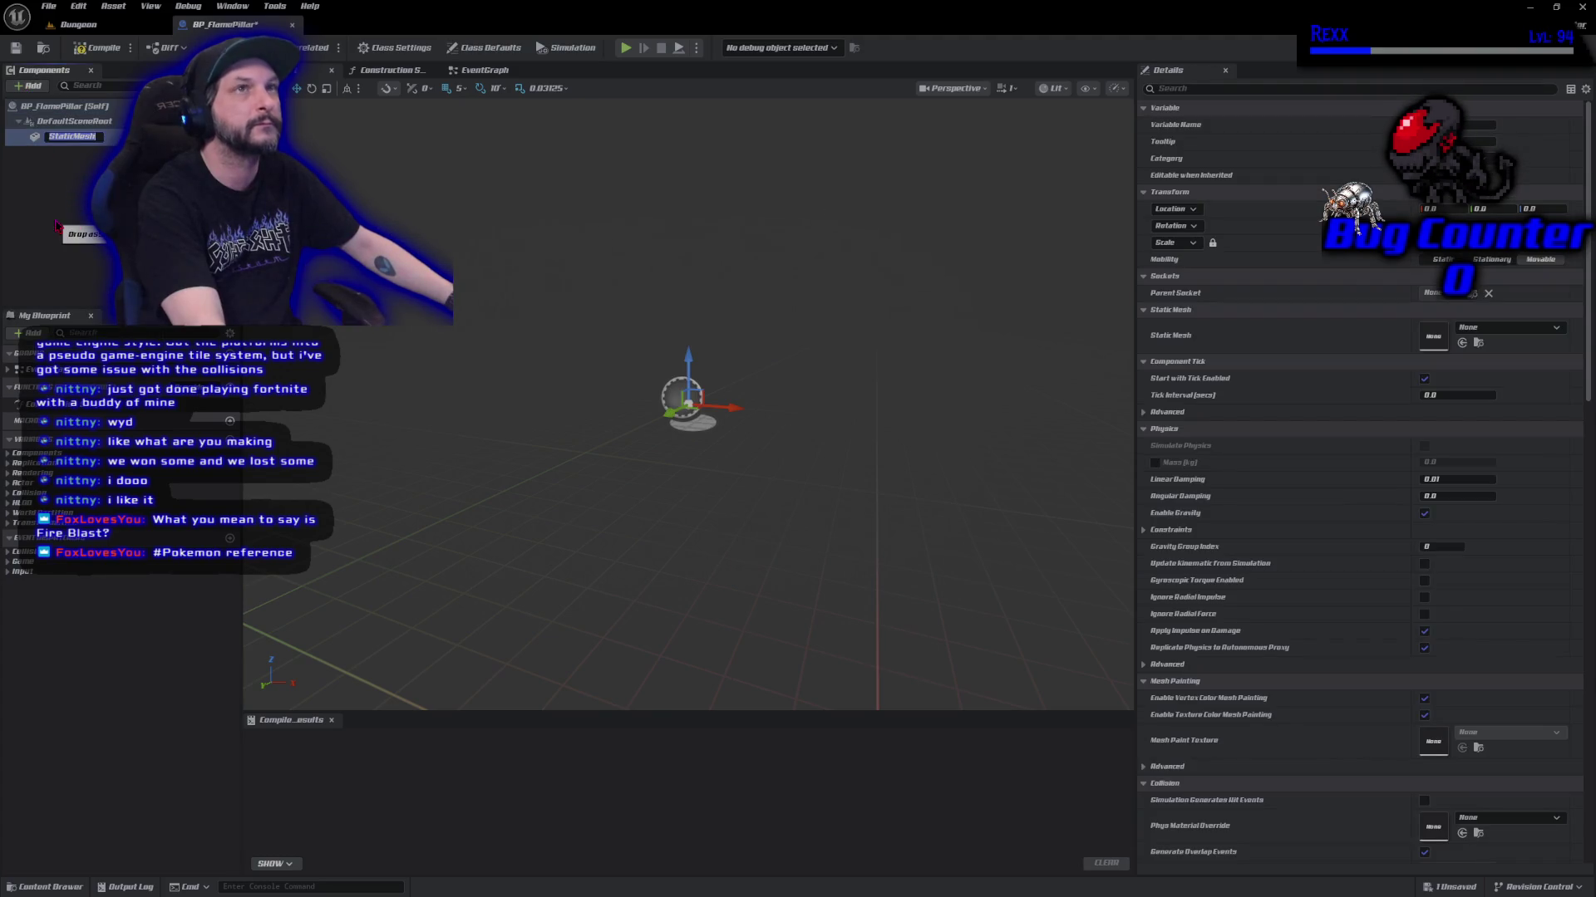
type("Pillar")
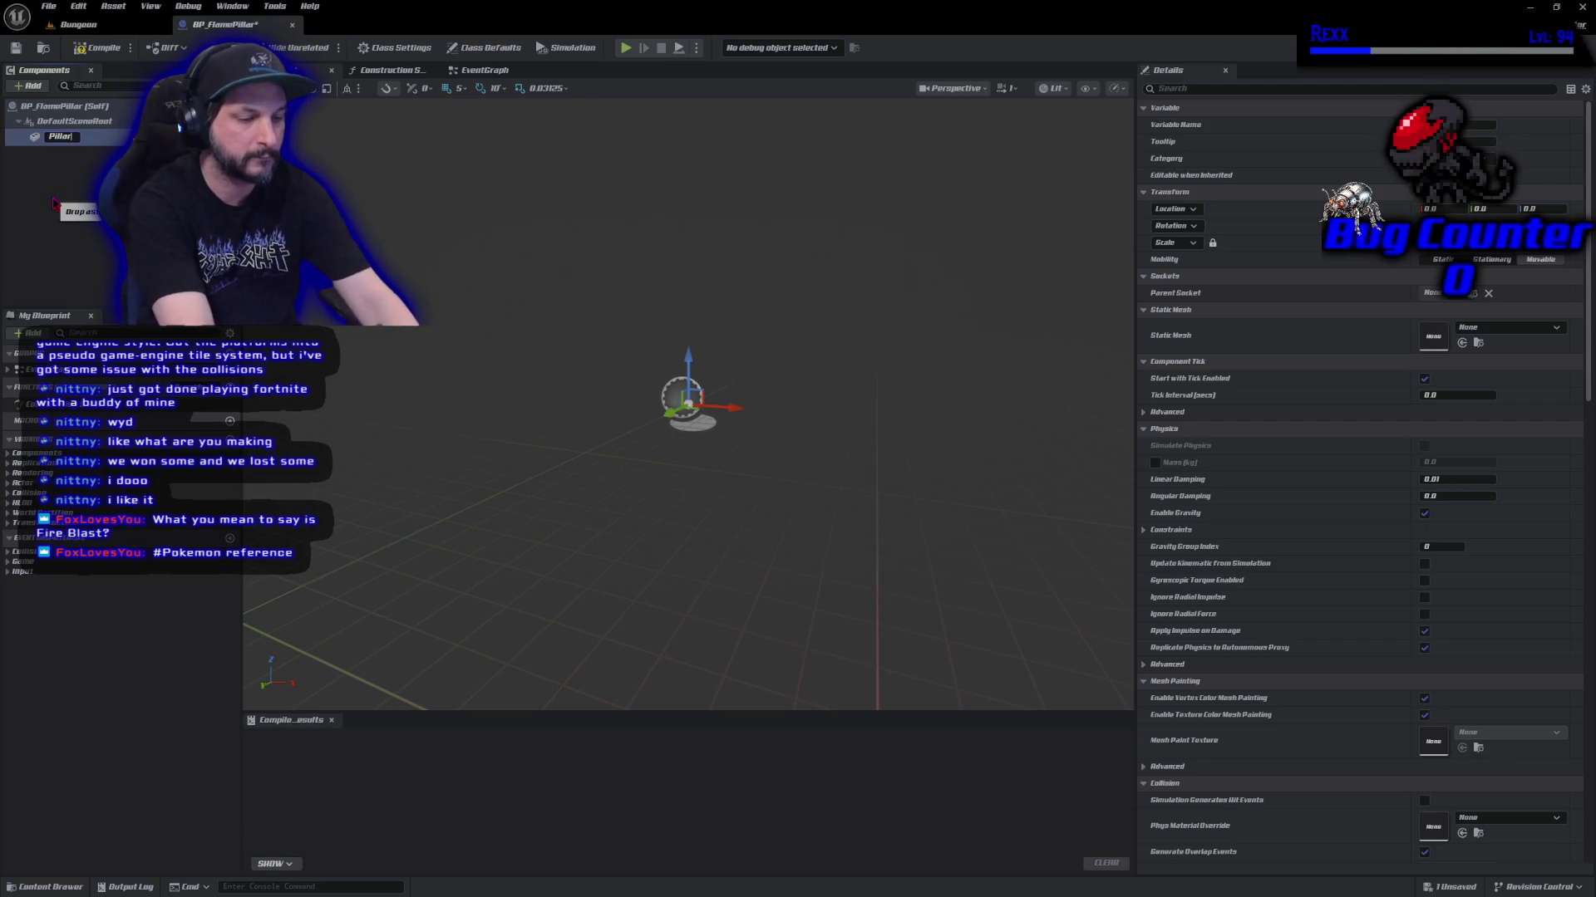
key("Return")
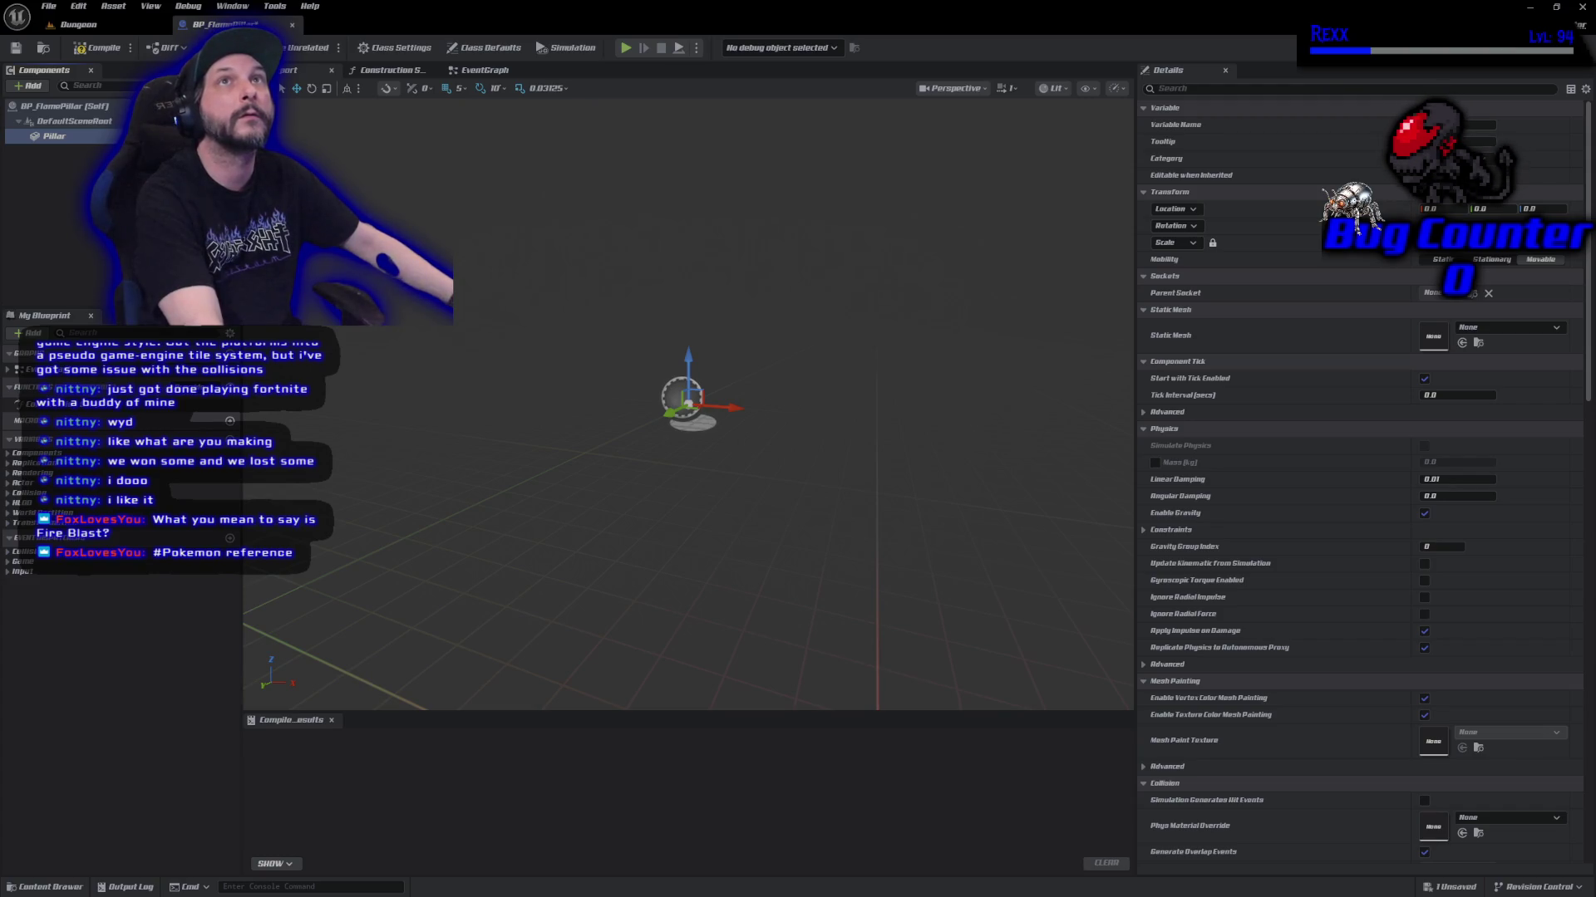
mouse_move(54, 135)
left_mouse_down()
mouse_move(83, 166)
mouse_move(54, 122)
left_mouse_up()
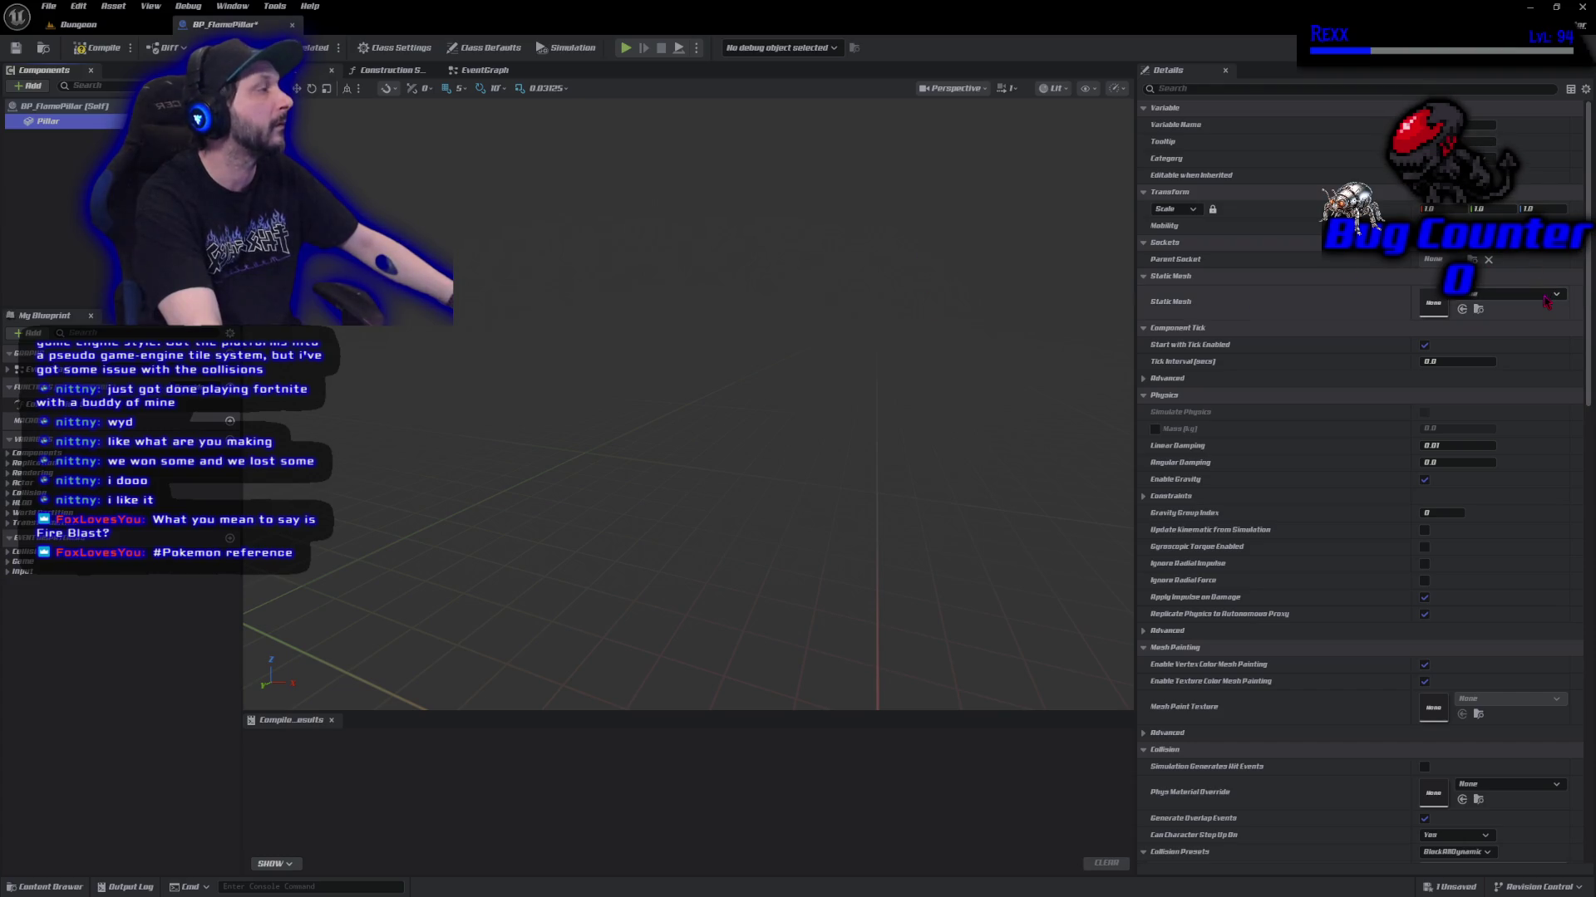
Assign the pillar mesh to Pillar, frame it, then compile and save BP_FlamePillar.
left_click(1547, 301)
type("pillar")
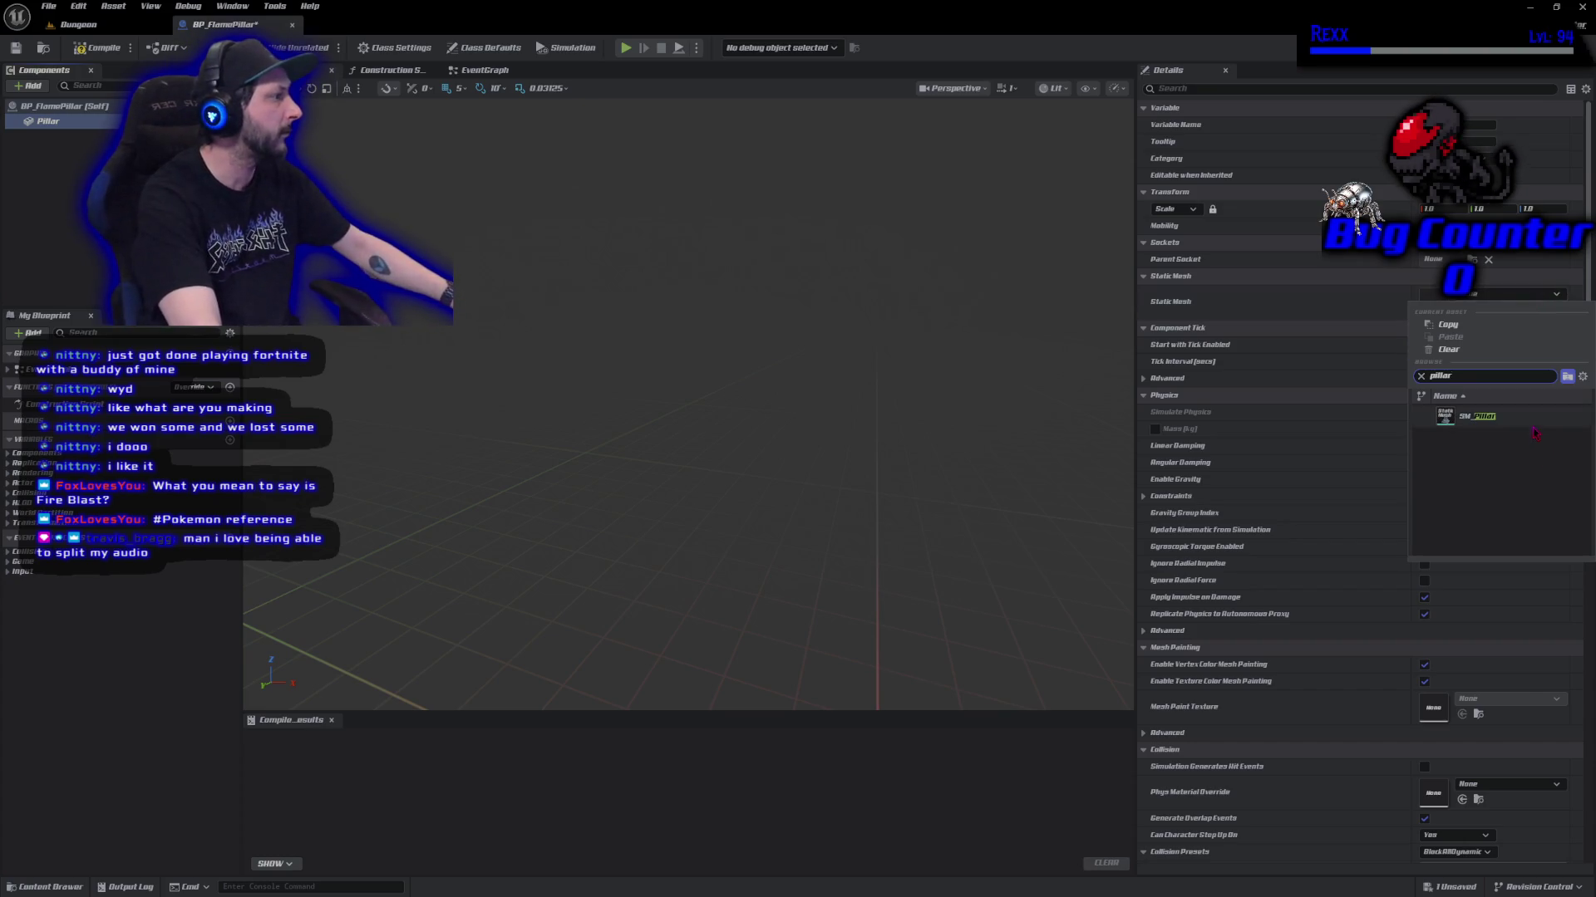
left_click(1536, 418)
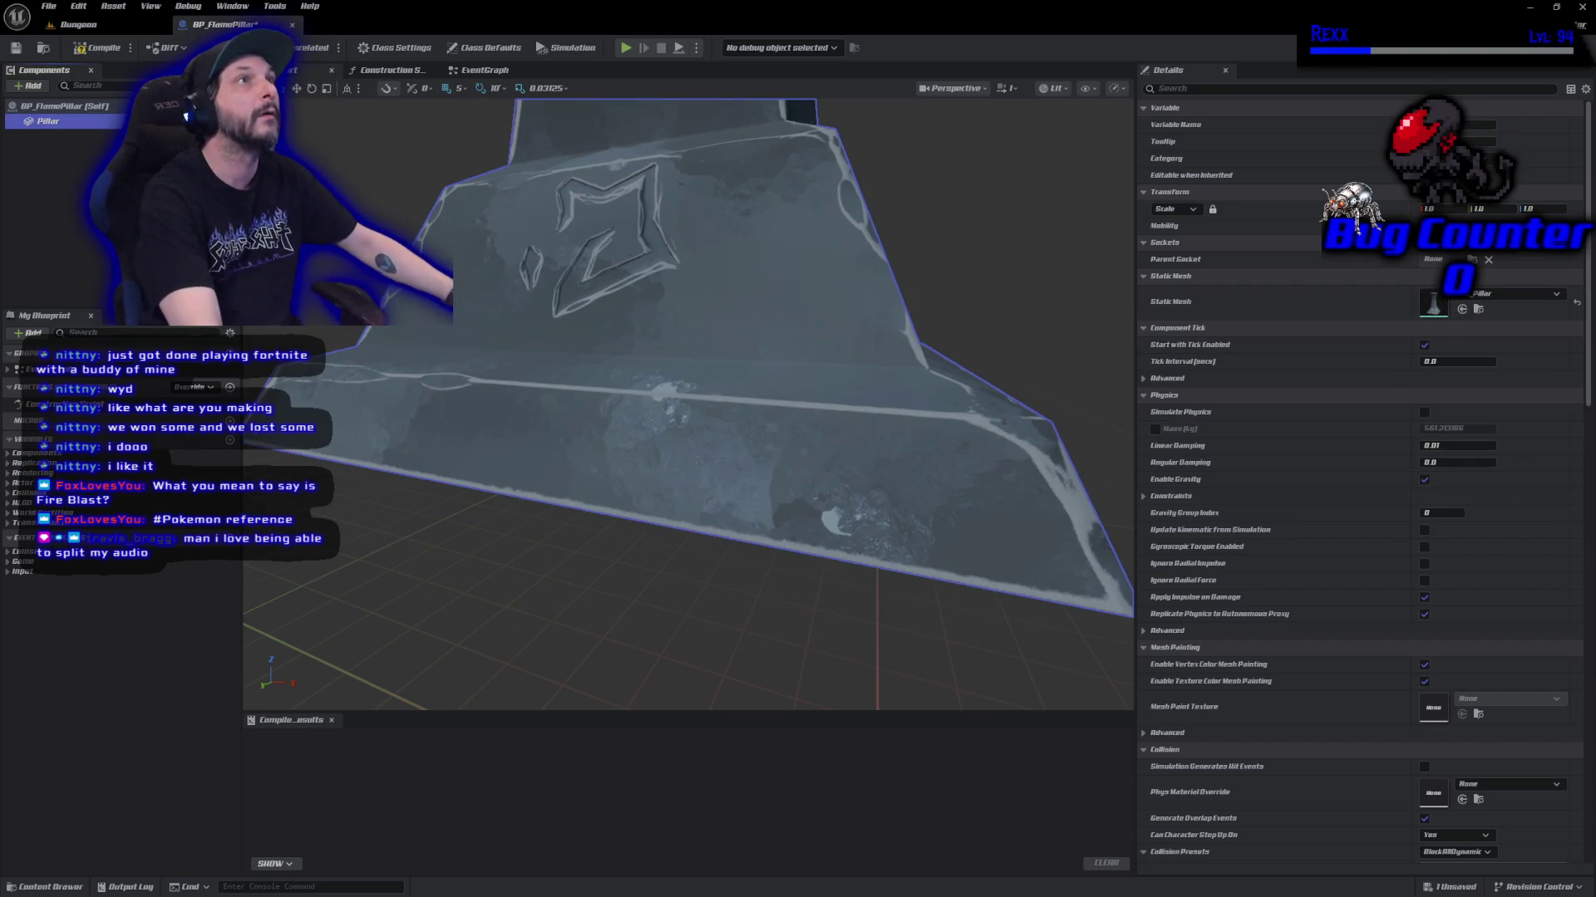
key("f")
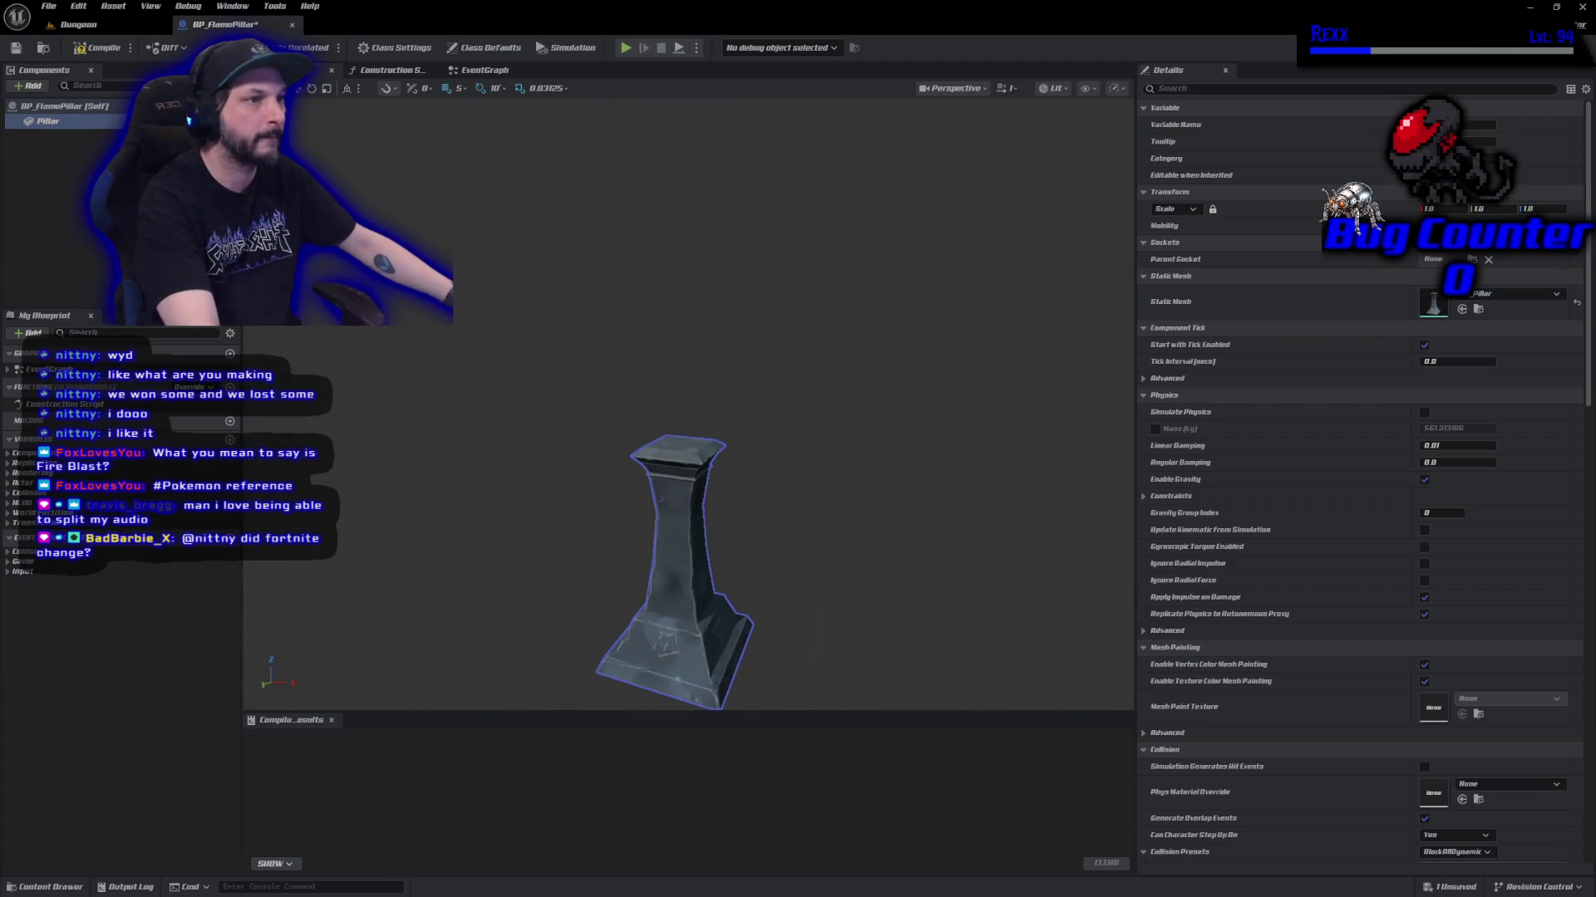
left_click(96, 47)
key("ctrl+s")
left_click_drag(584, 380, 584, 380)
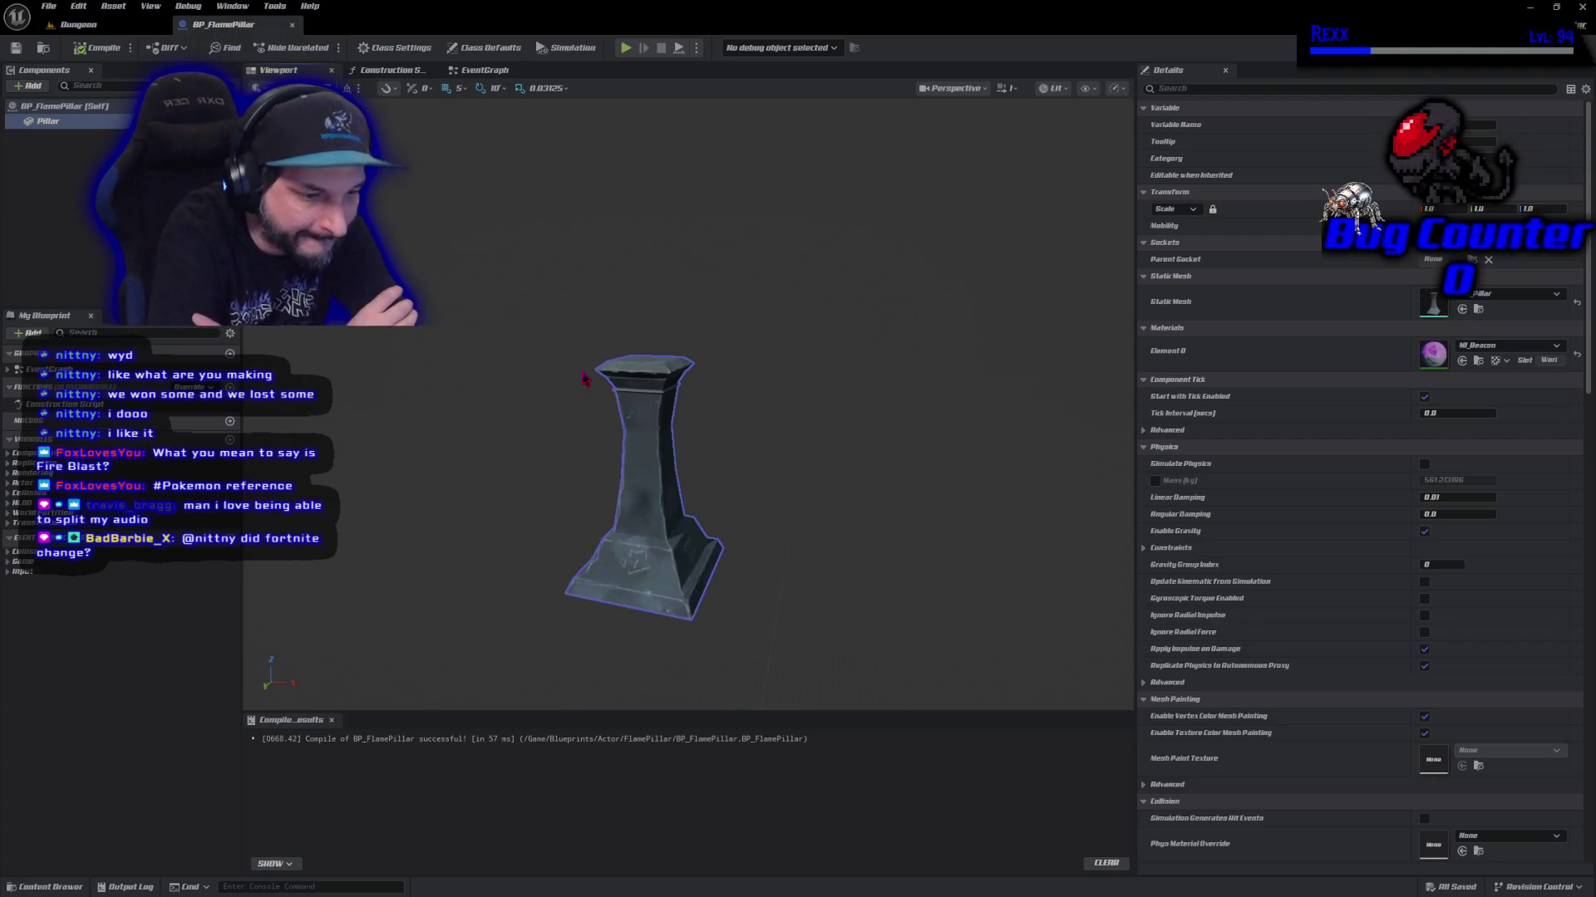
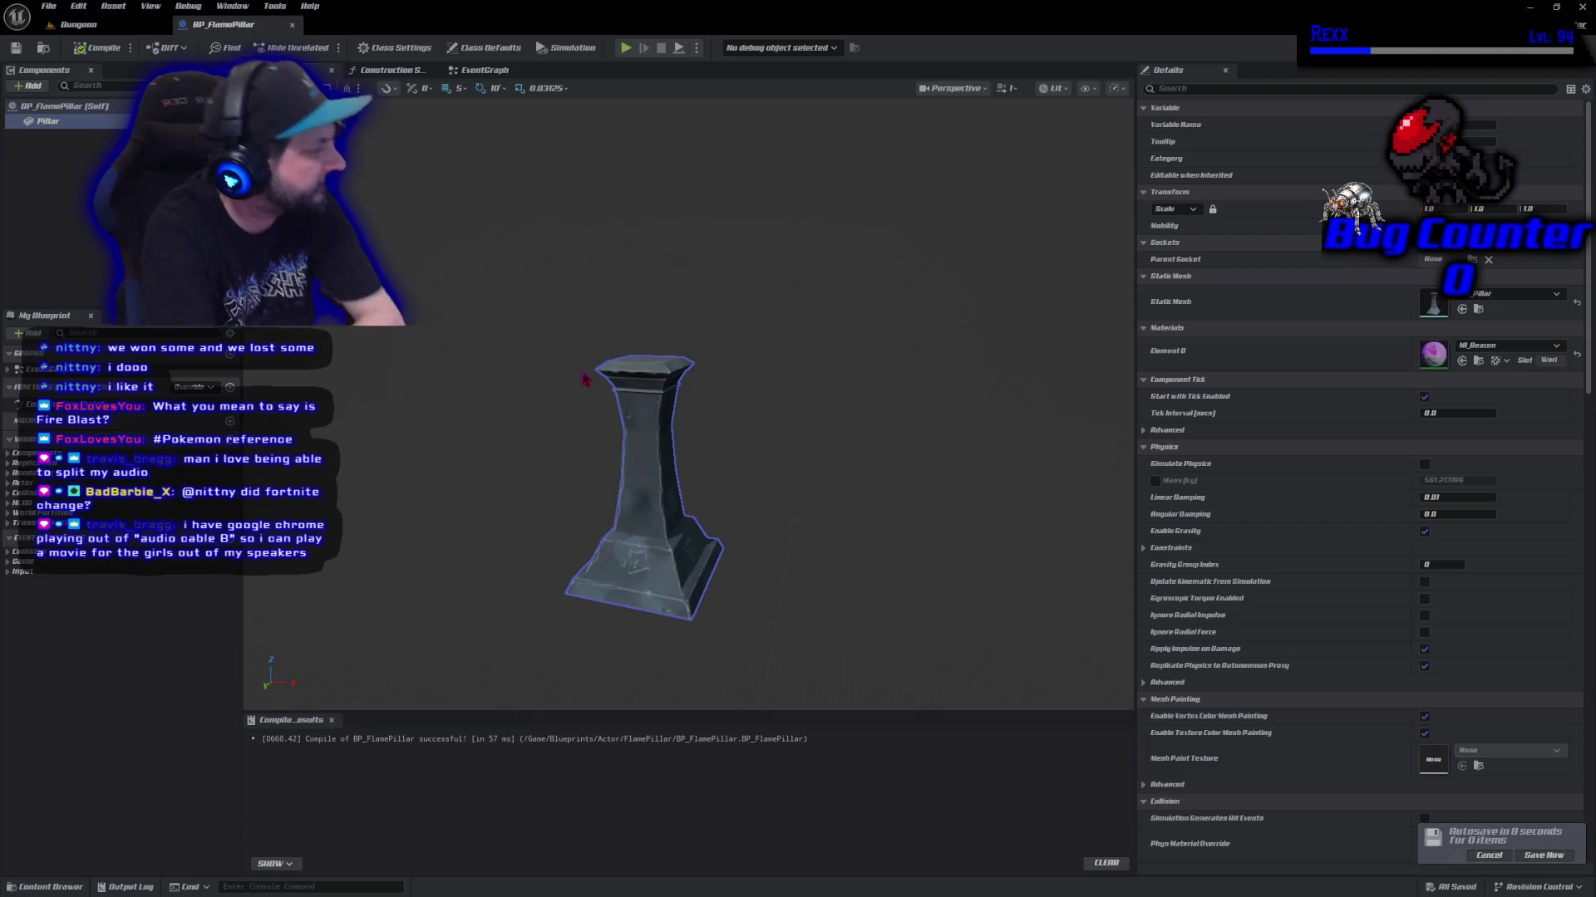
Save BP_FlamePillar immediately from the autosave notice and bring up the Add component list.
left_click(1554, 856)
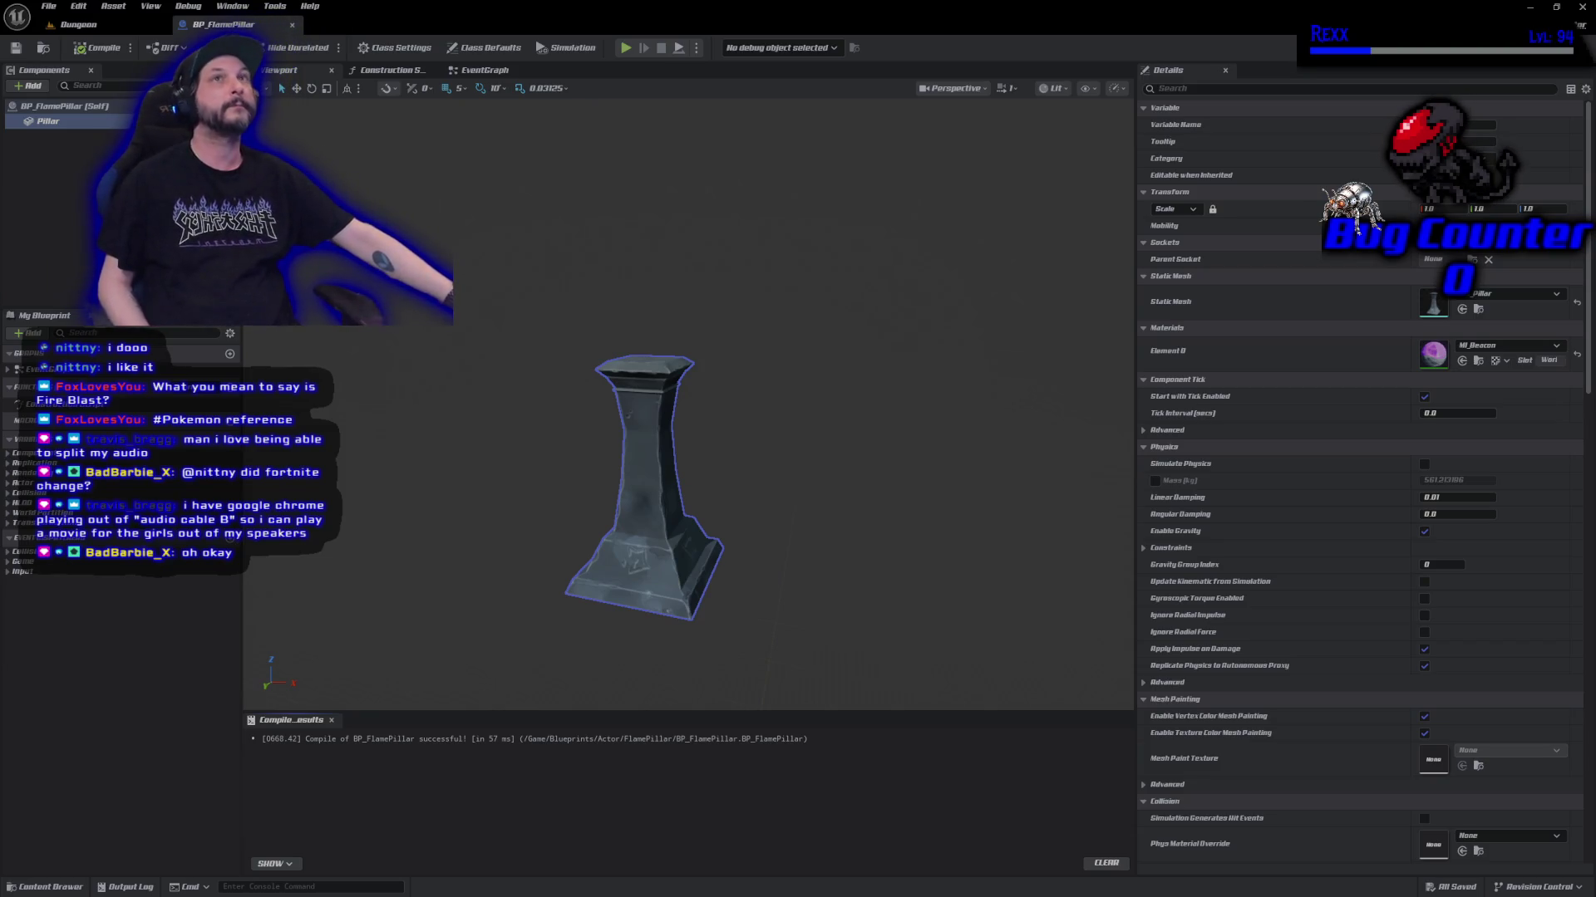
left_click(31, 85)
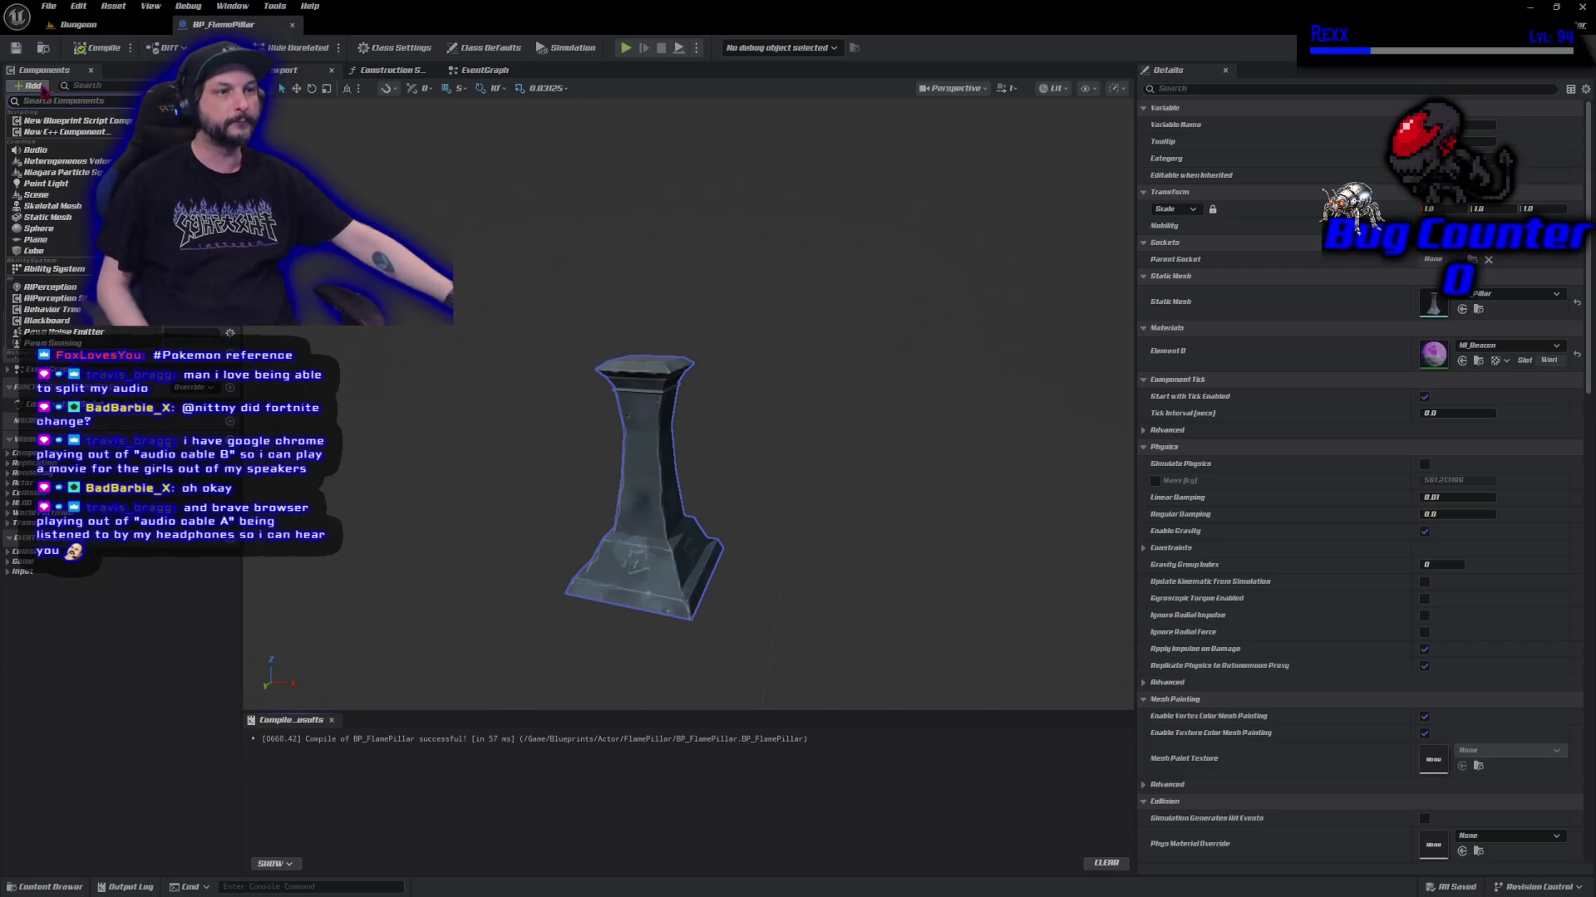
Add a Niagara Particle System component and name it Flame.
type("matg")
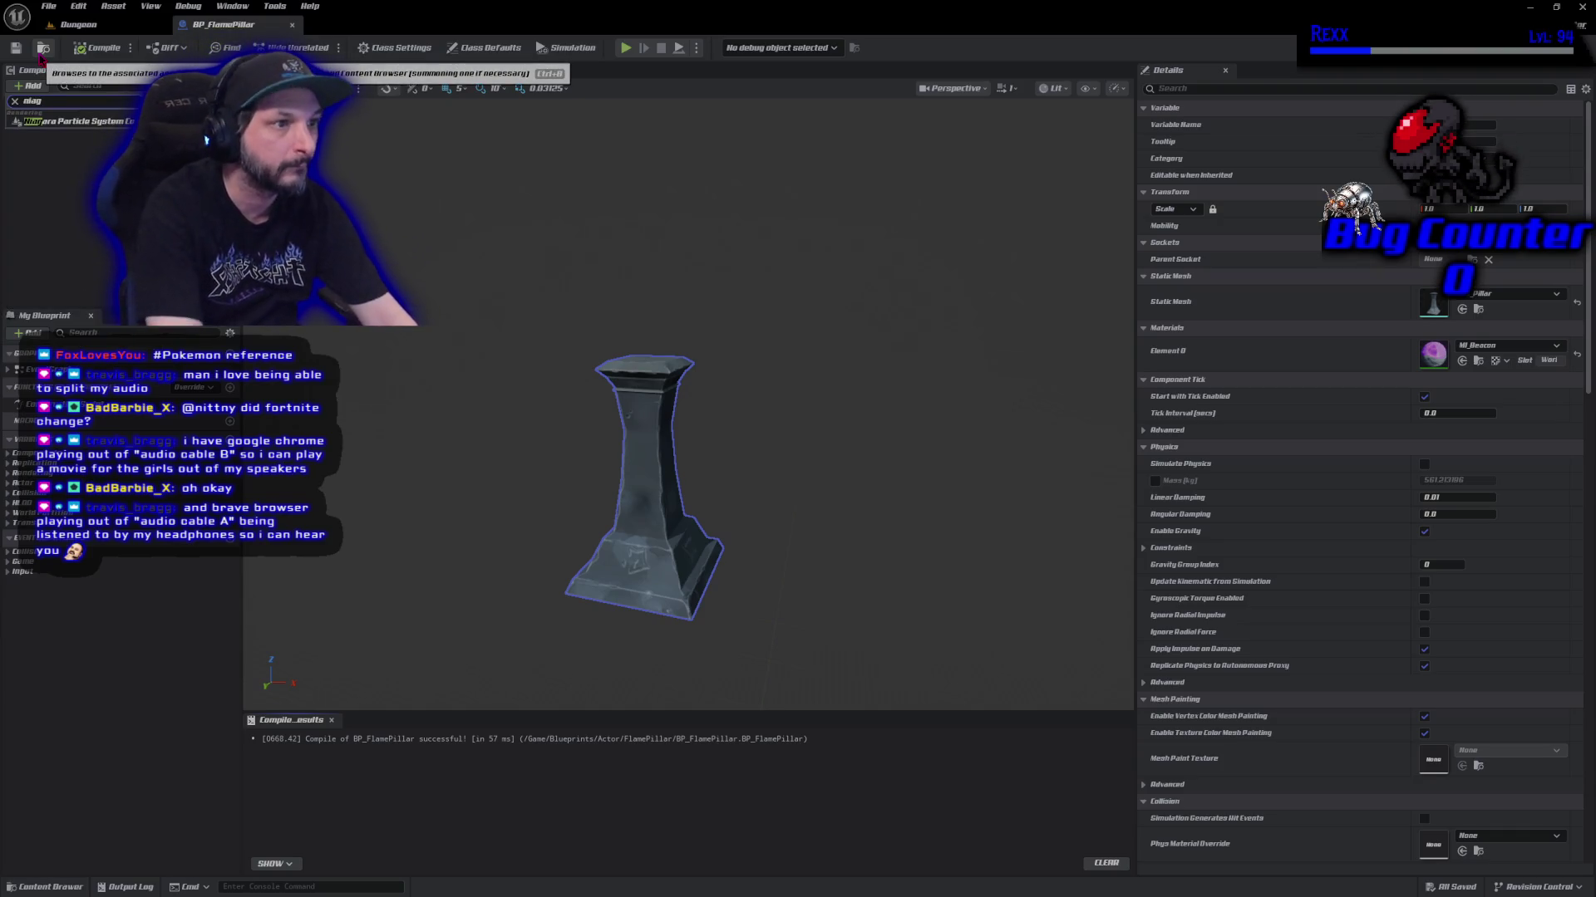
left_click(108, 123)
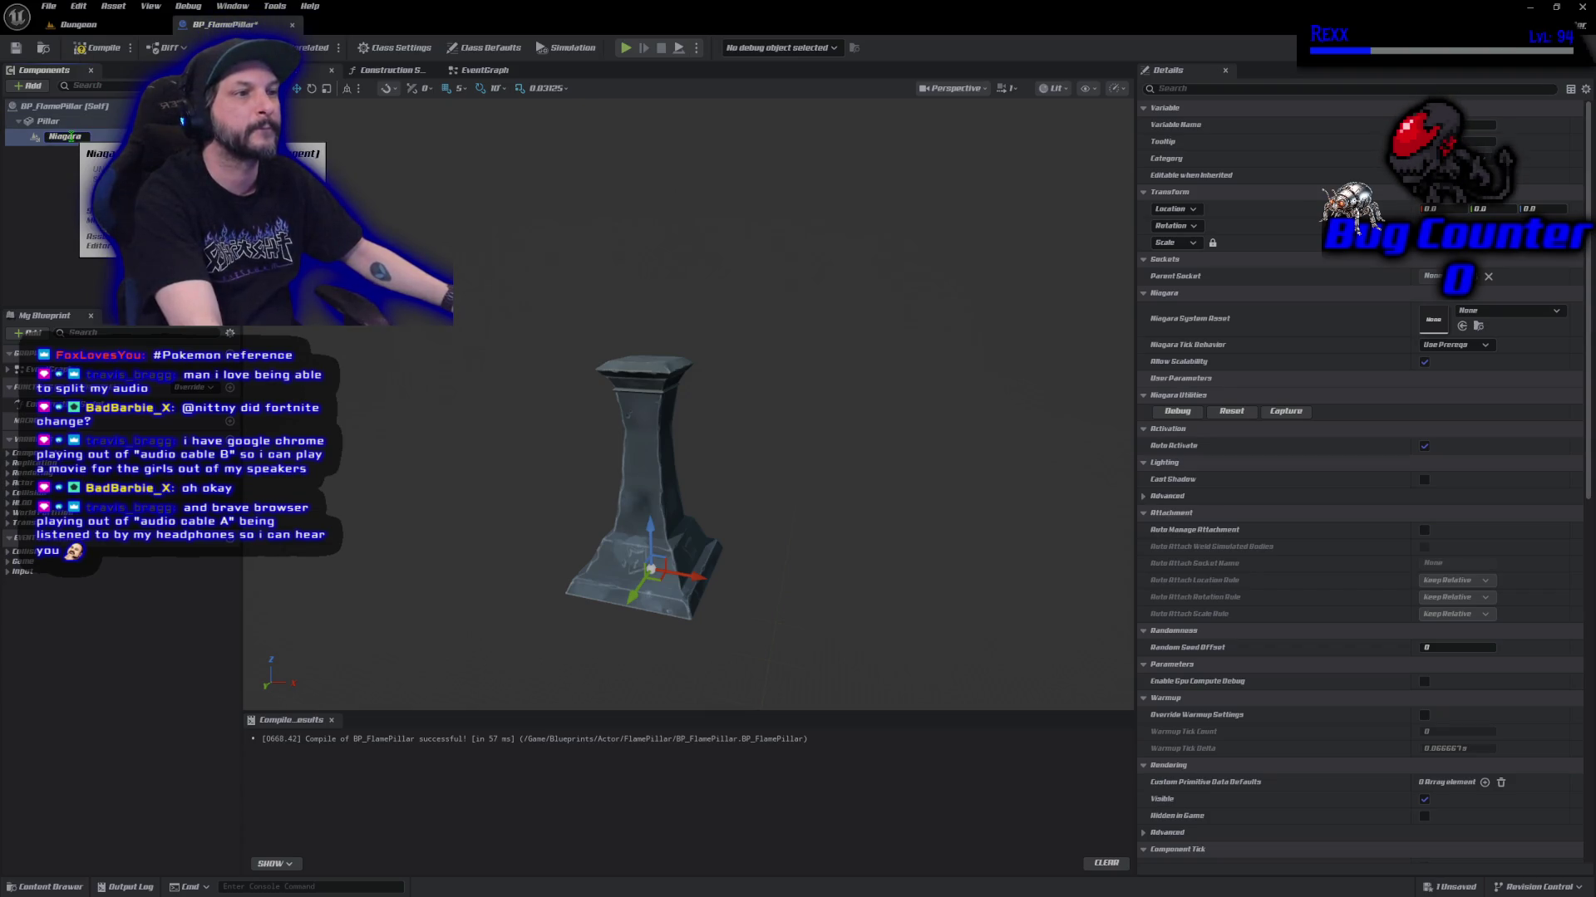
type("Flame")
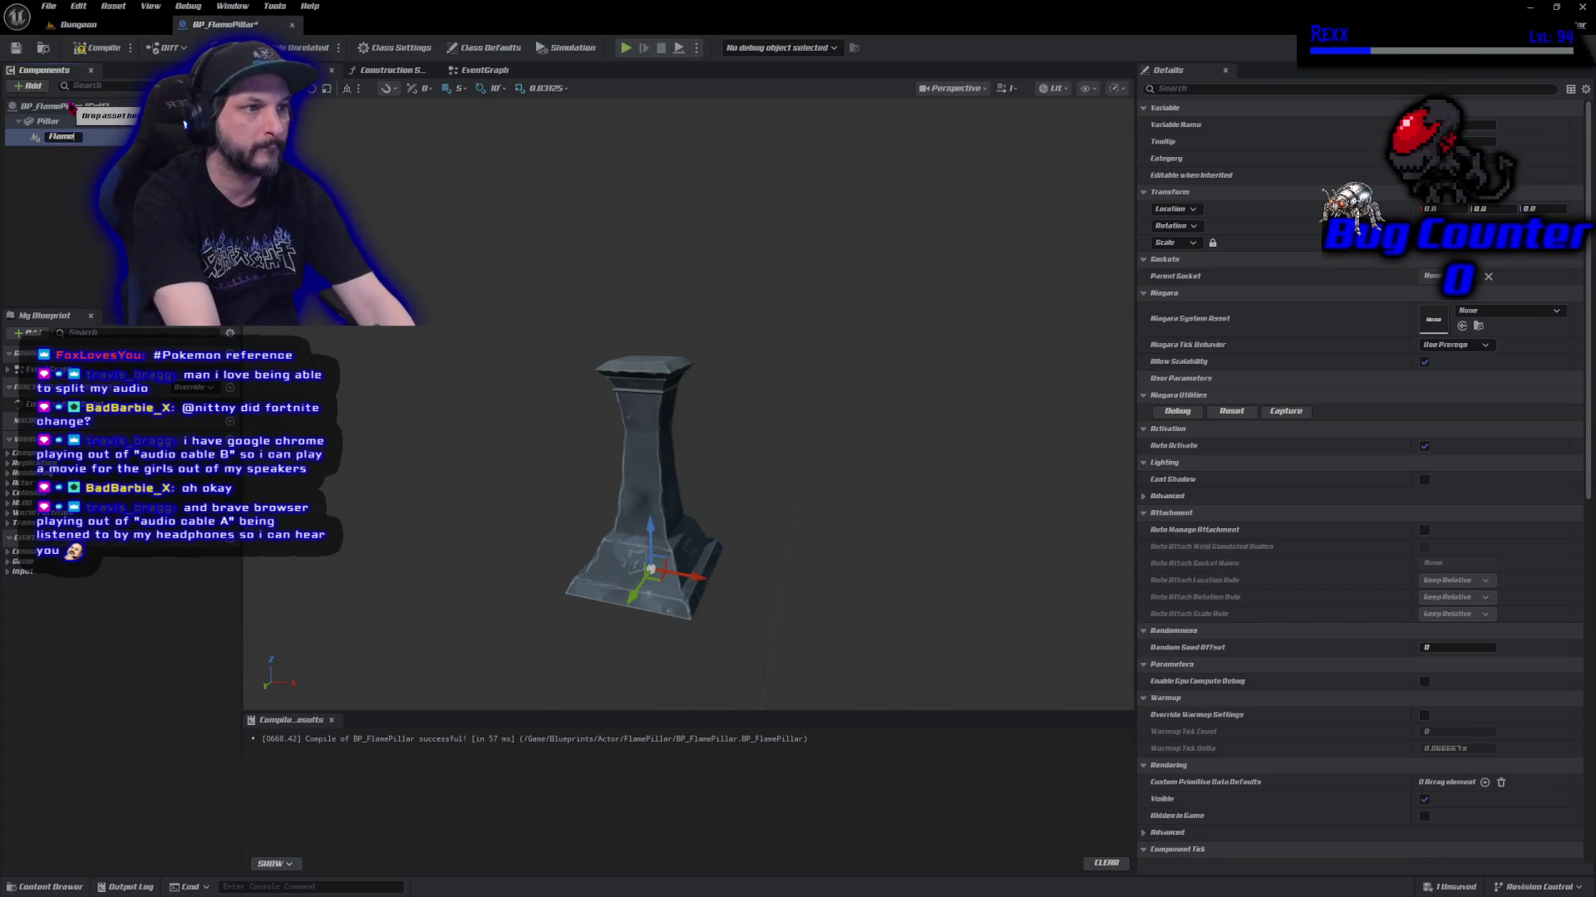
key("Return")
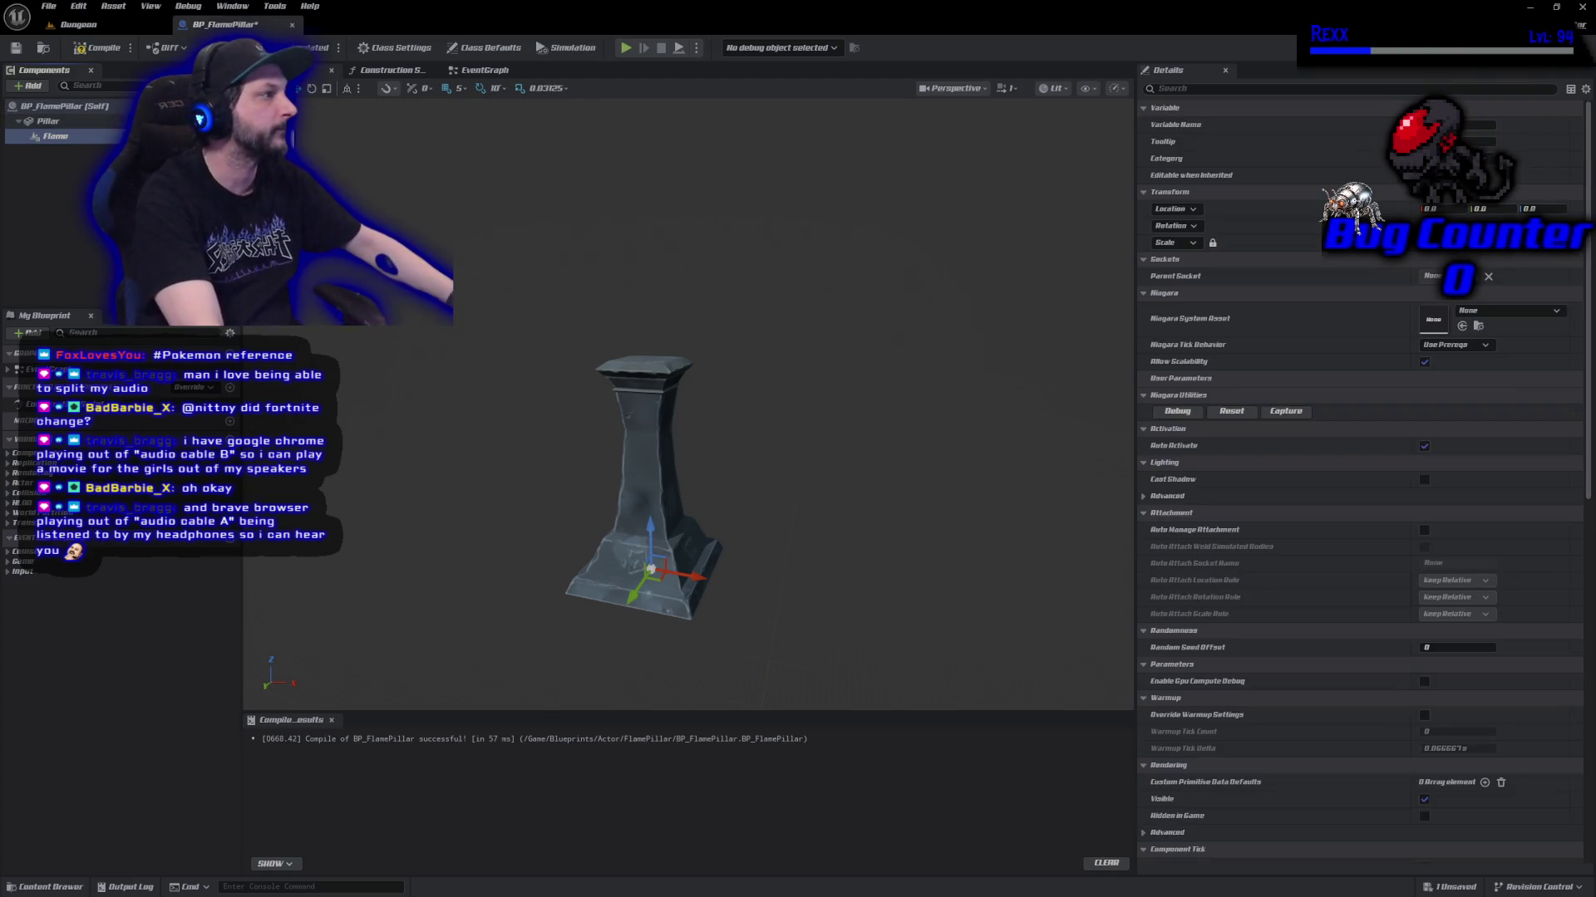
Assign NS_Fire as the Flame's Niagara System Asset and raise it onto the pillar top.
left_click(1516, 312)
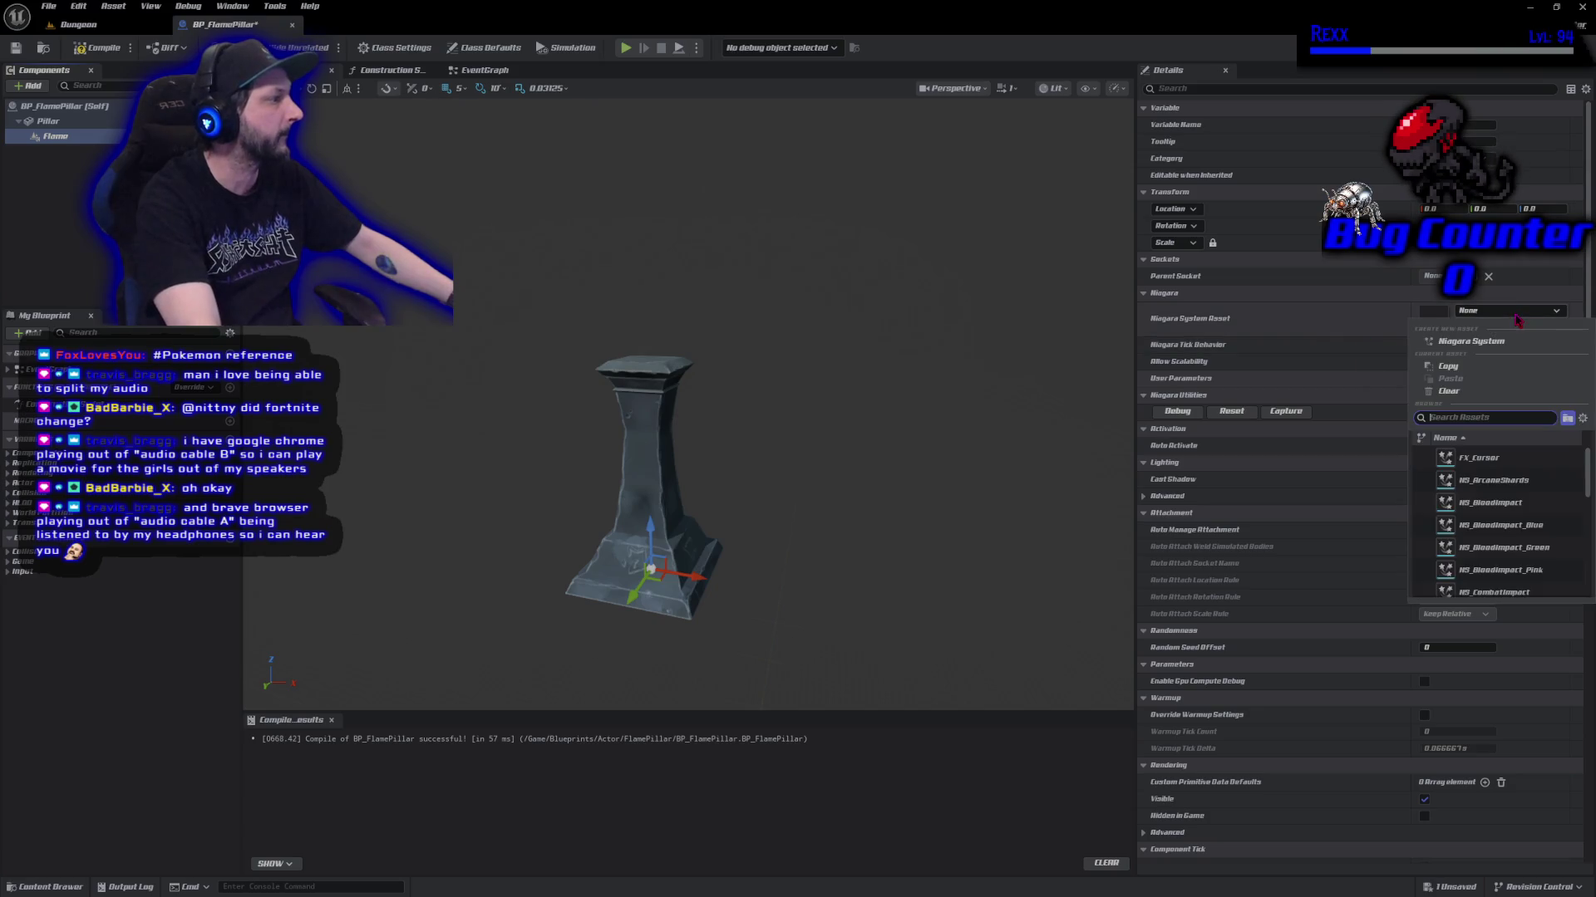
type("fire")
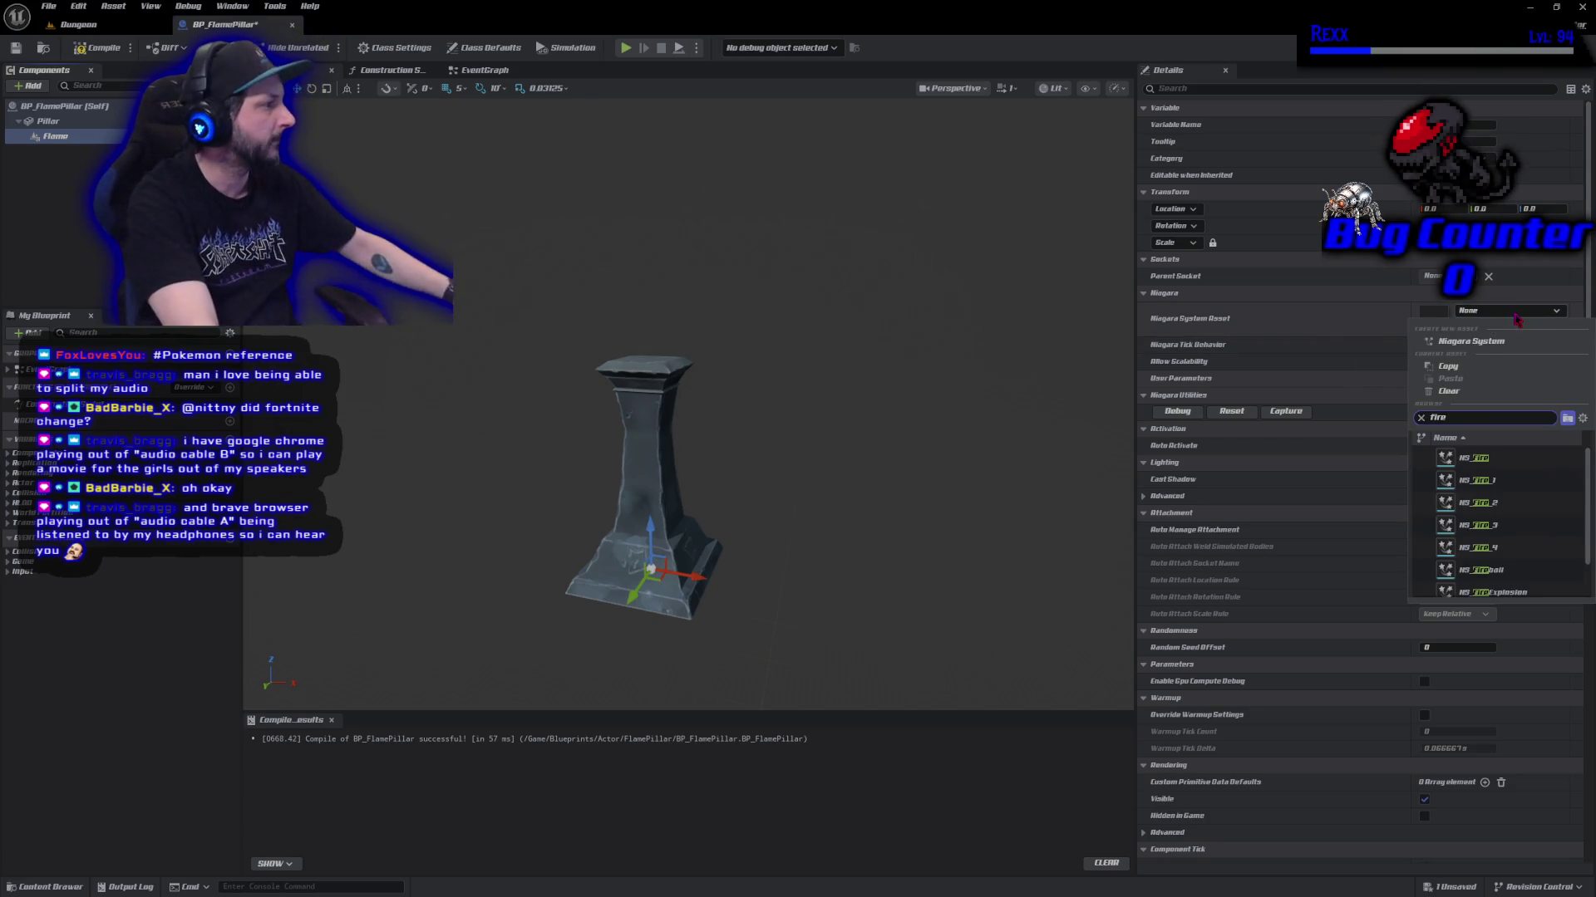
left_click(1483, 465)
left_click_drag(645, 521, 631, 282)
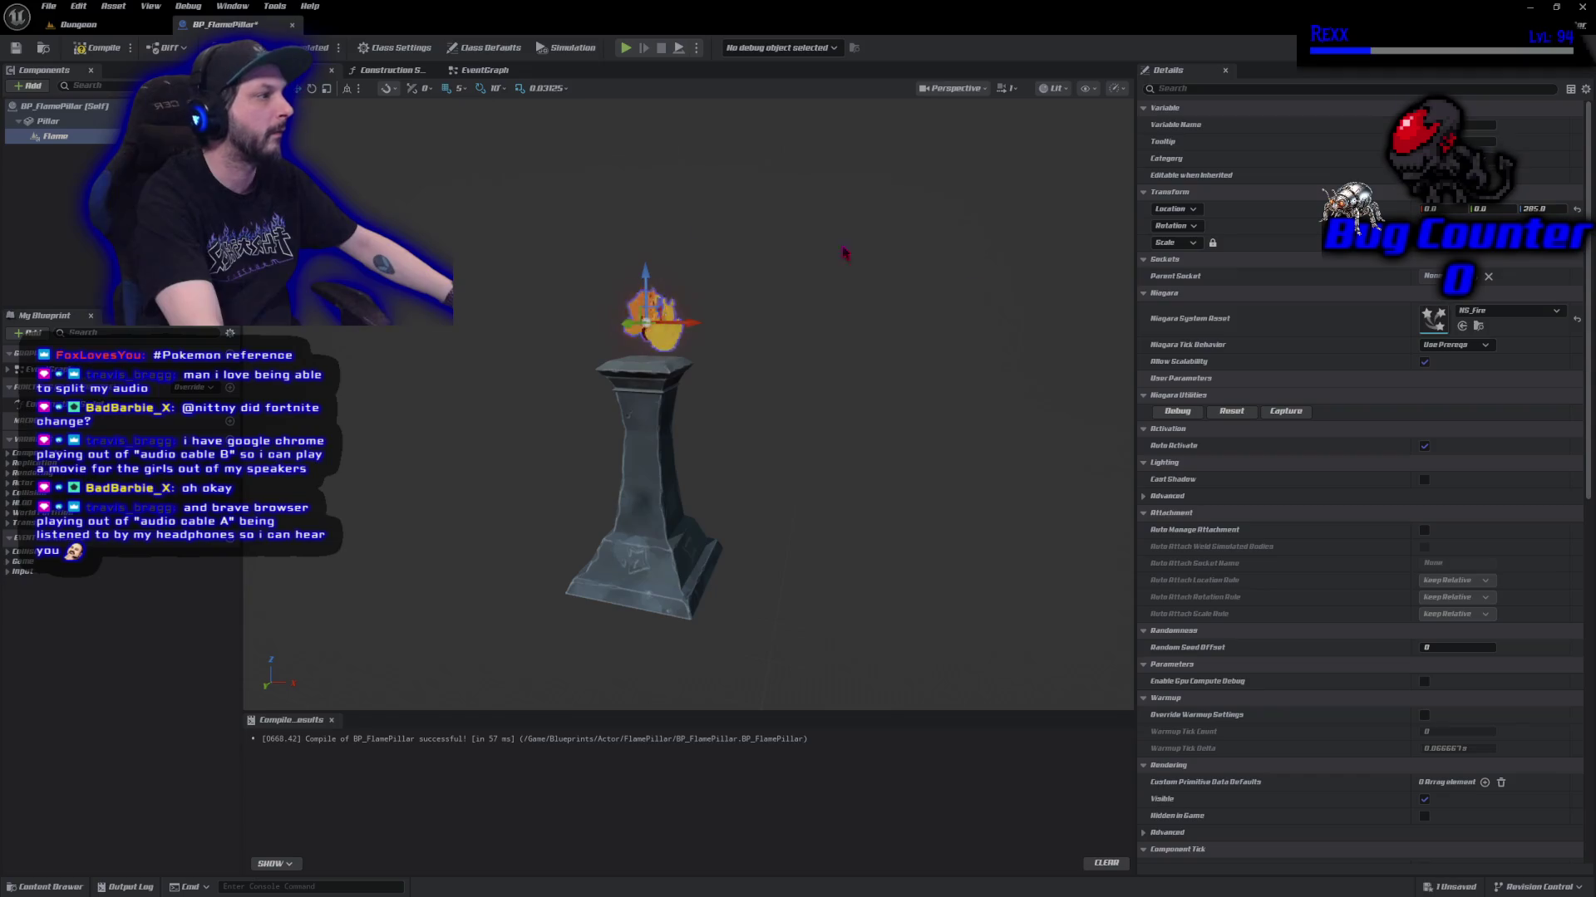
left_click(1542, 208)
Set the Flame's Z location to 300 and change grid snapping to 50, then 10.
type("300")
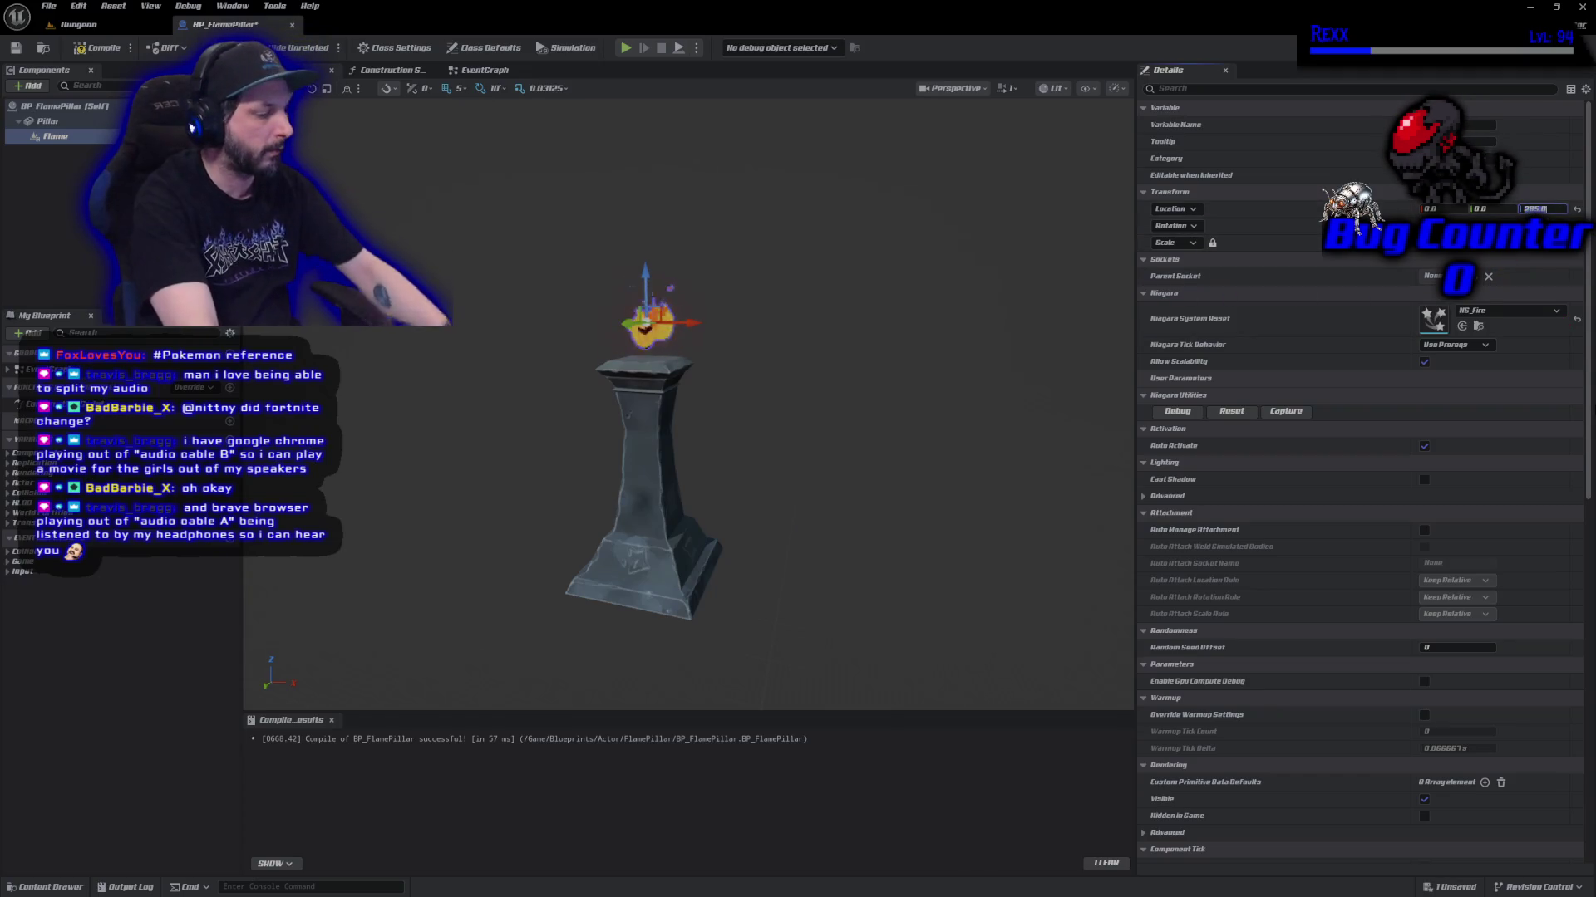
key("Return")
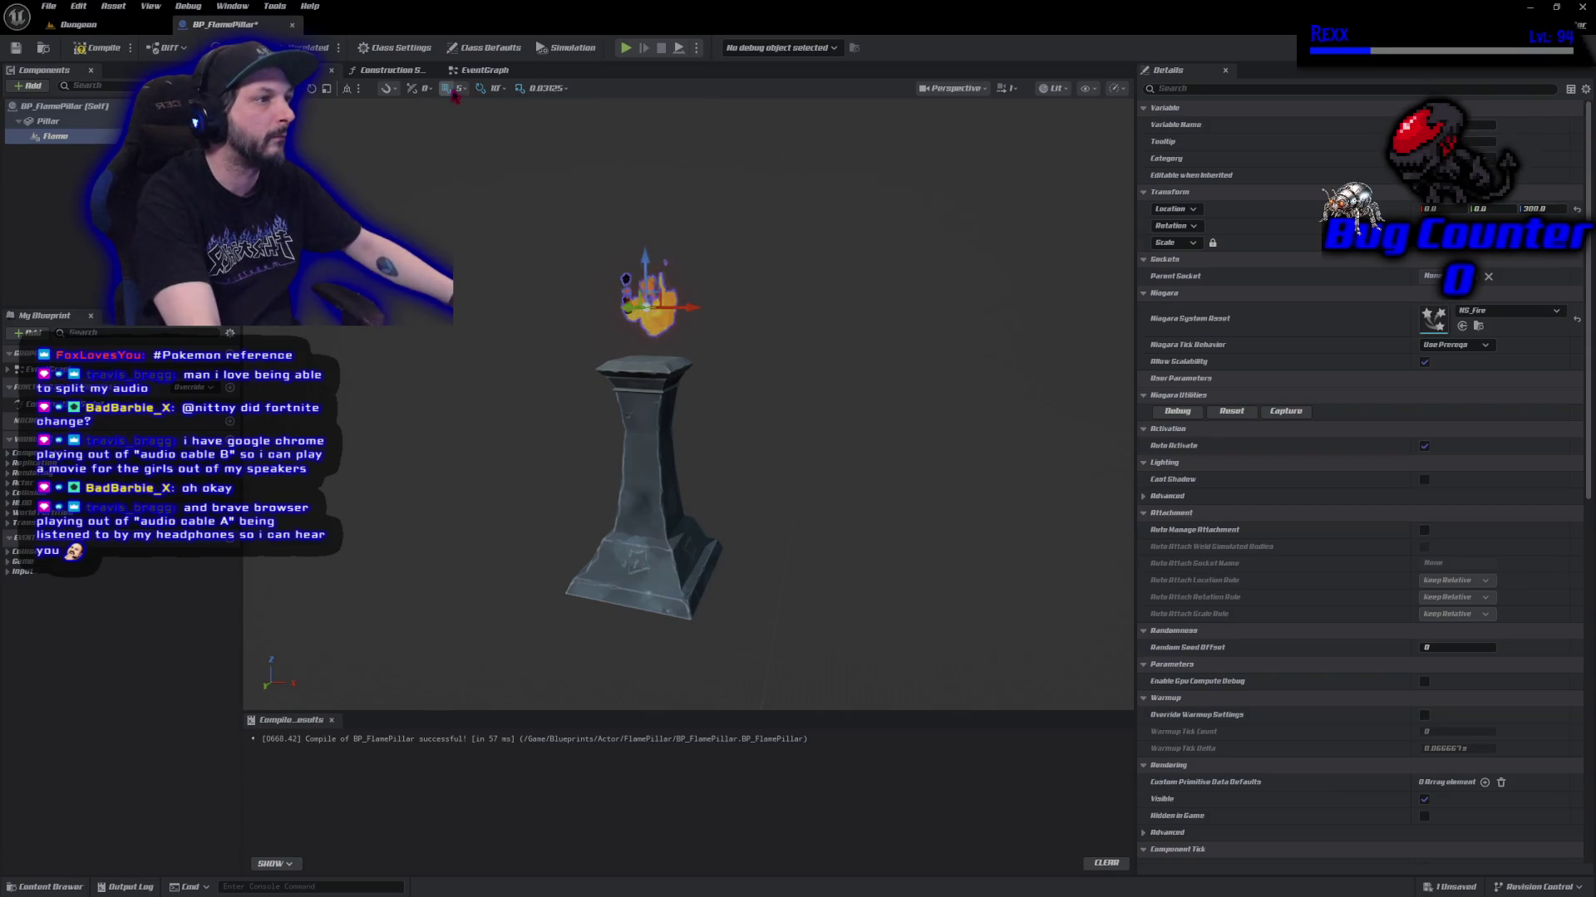
left_click(461, 91)
left_click(486, 155)
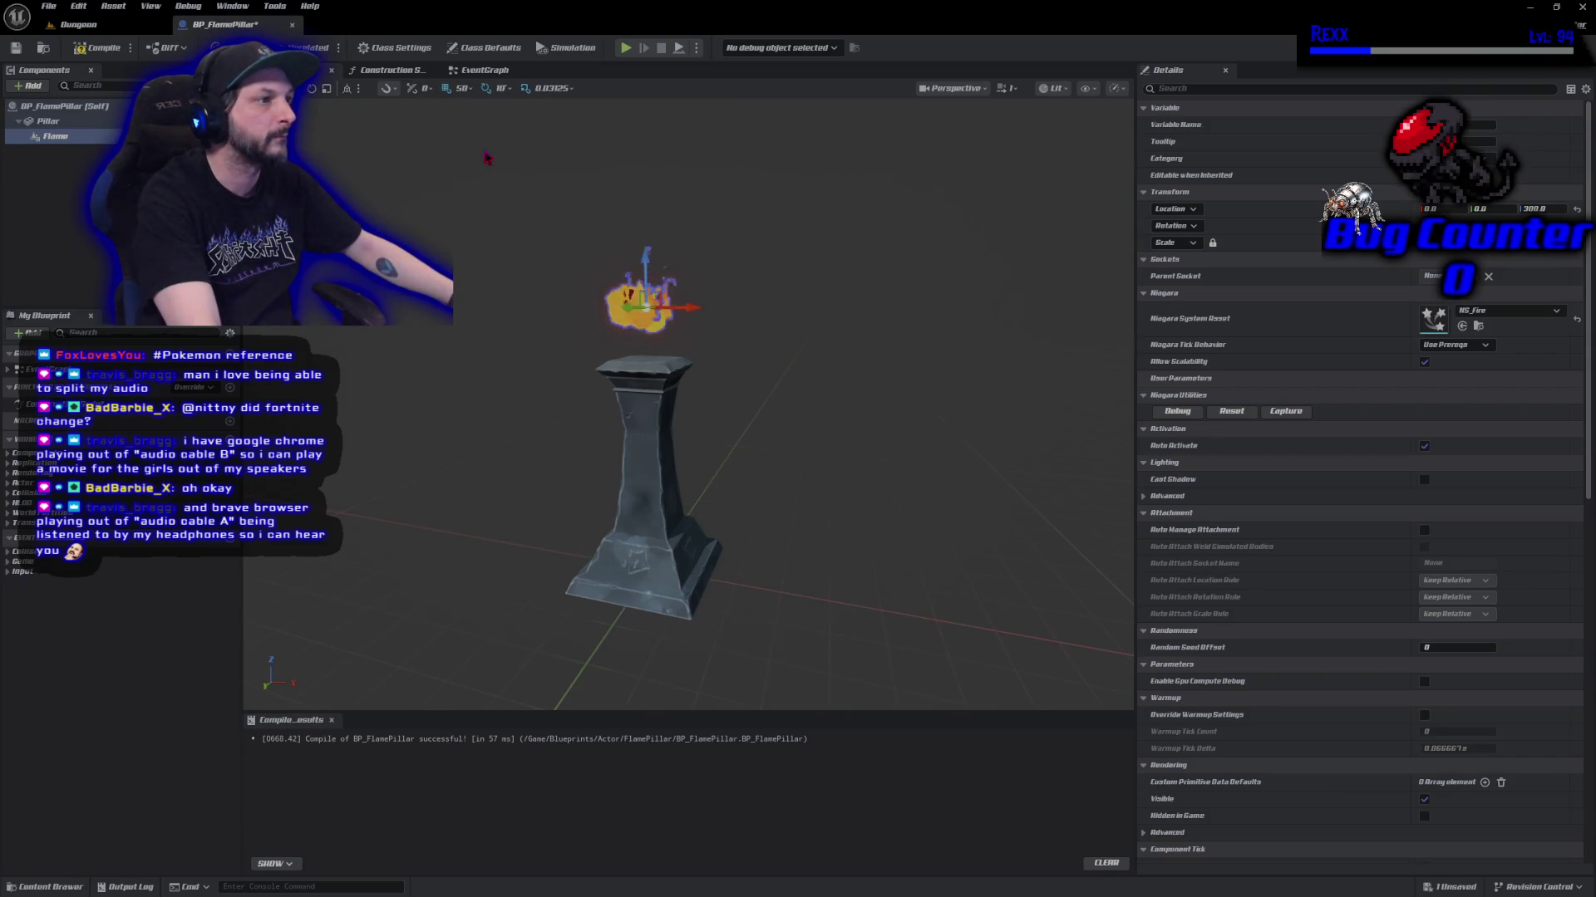
left_click(461, 88)
left_click(481, 141)
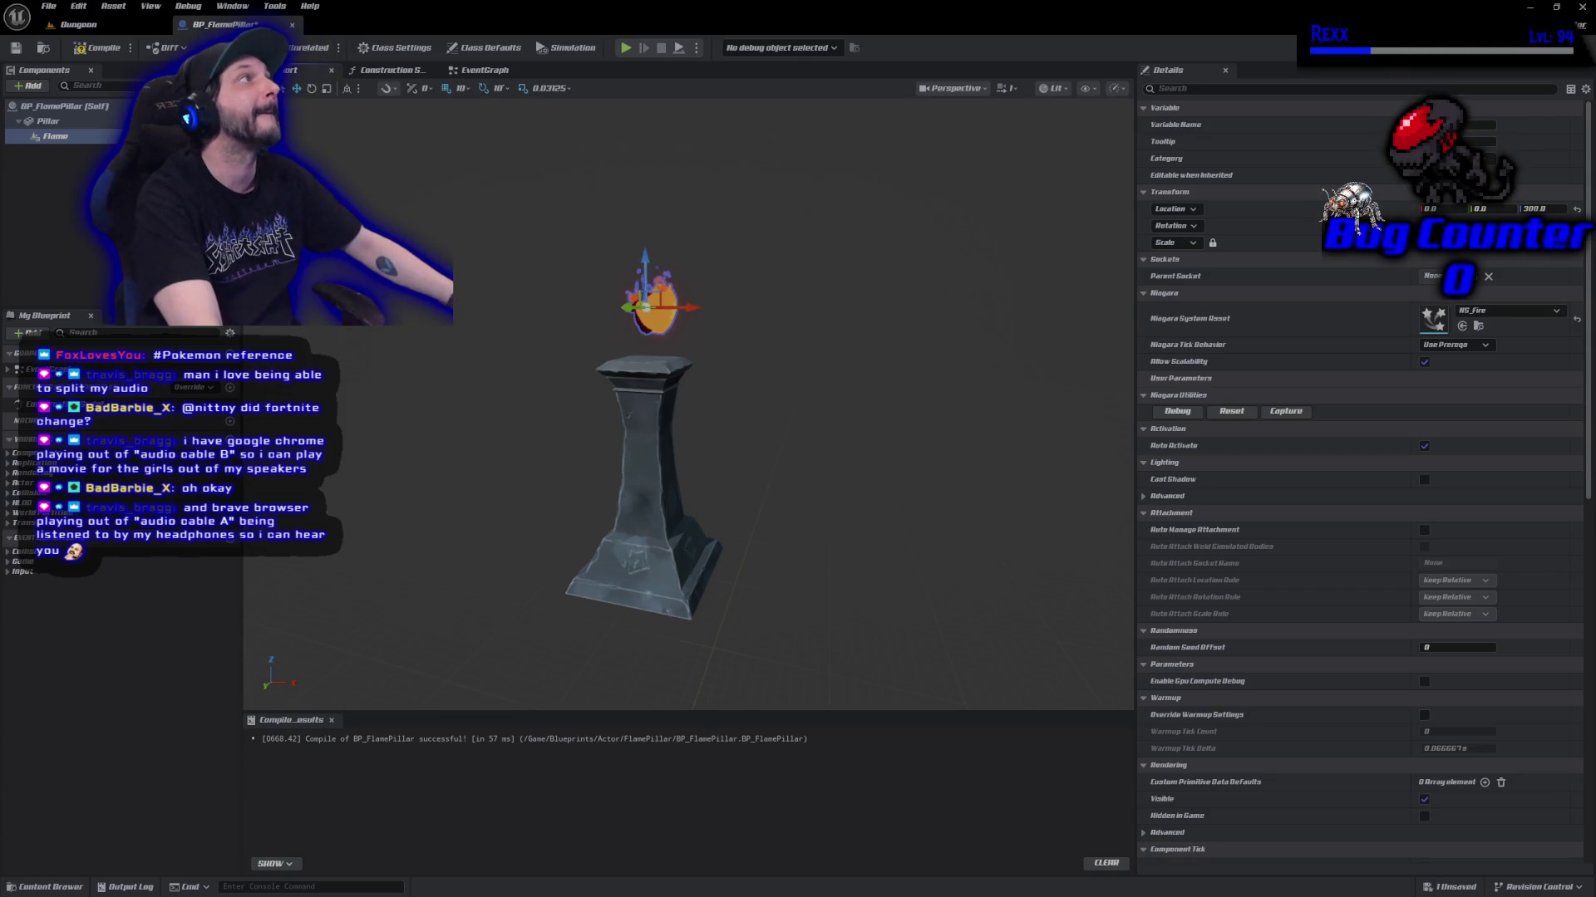
Lower the Flame to Z 285, then compile and save the blueprint.
left_click(1549, 208)
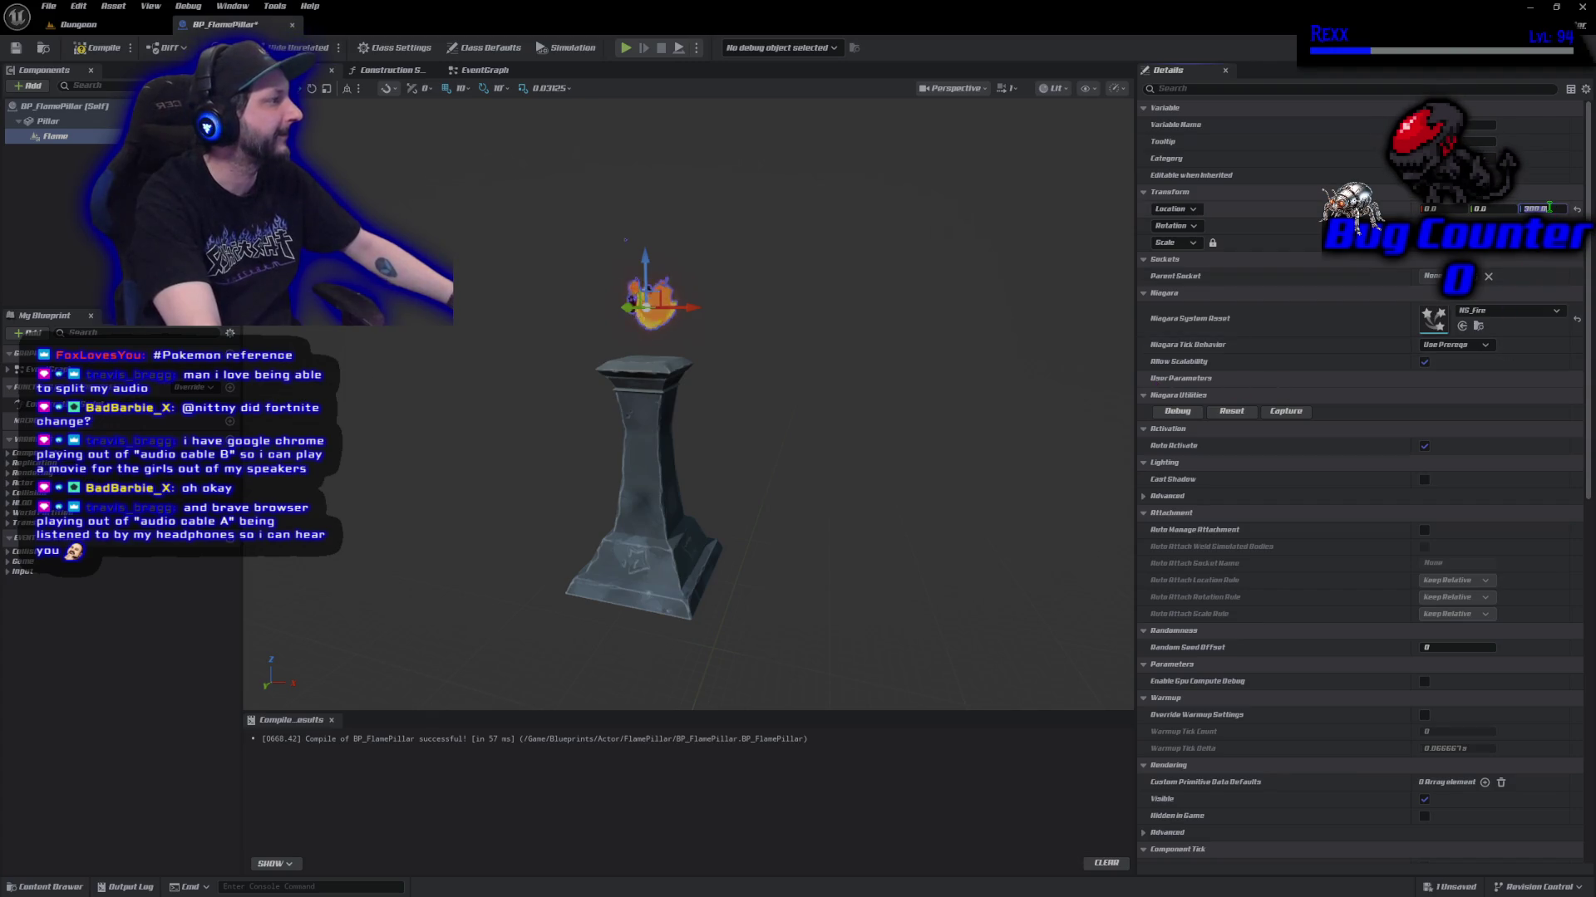
type("285")
key("Return")
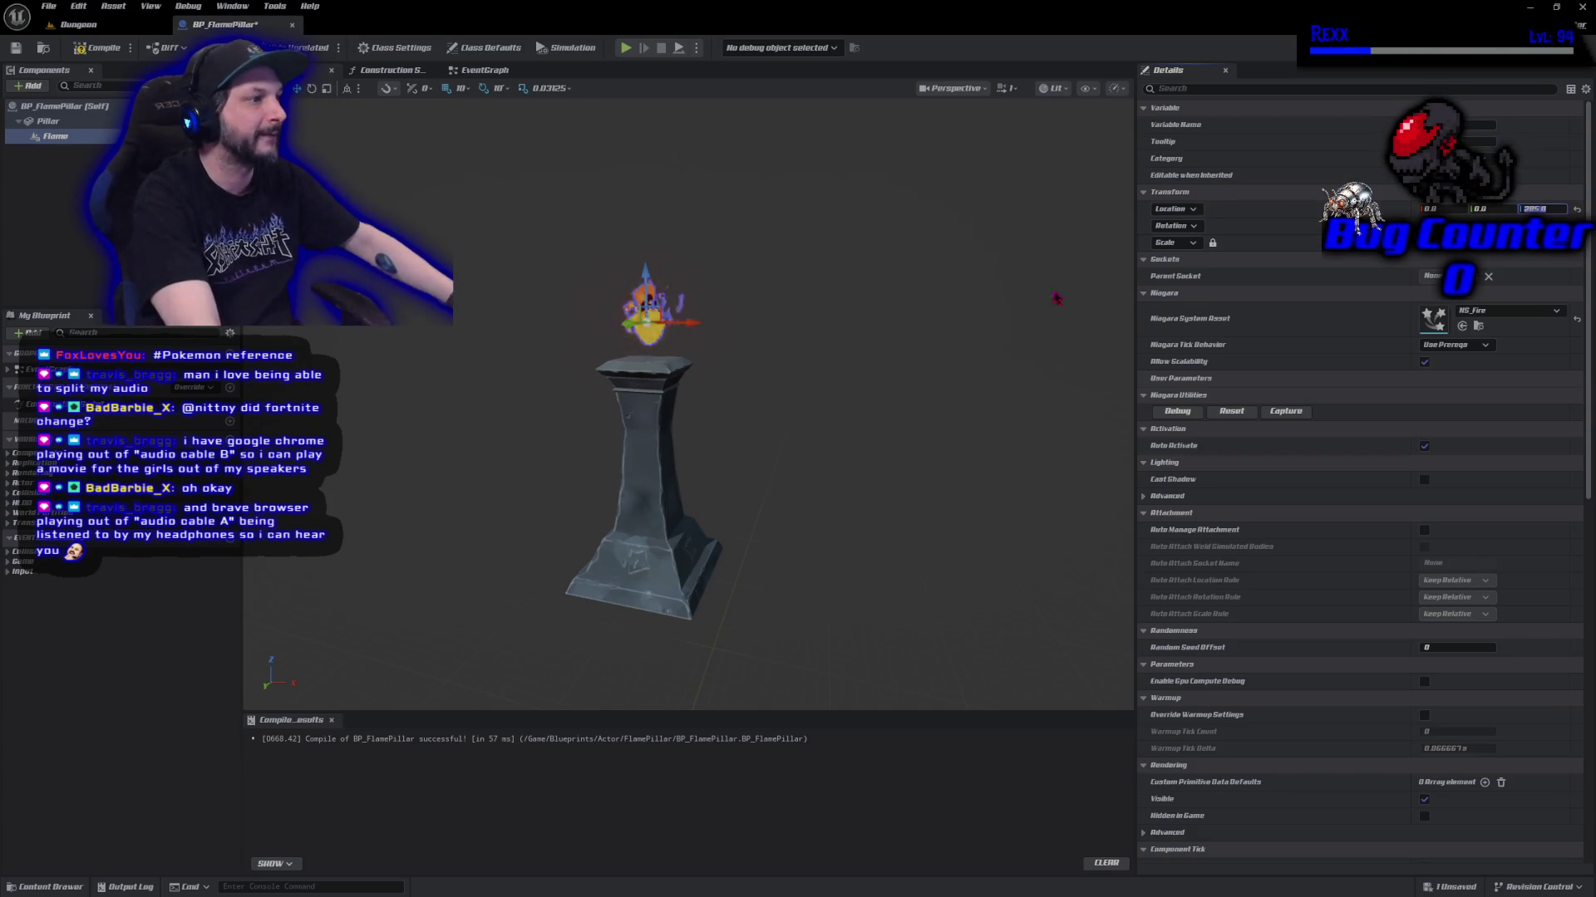
left_click(97, 47)
left_click(16, 47)
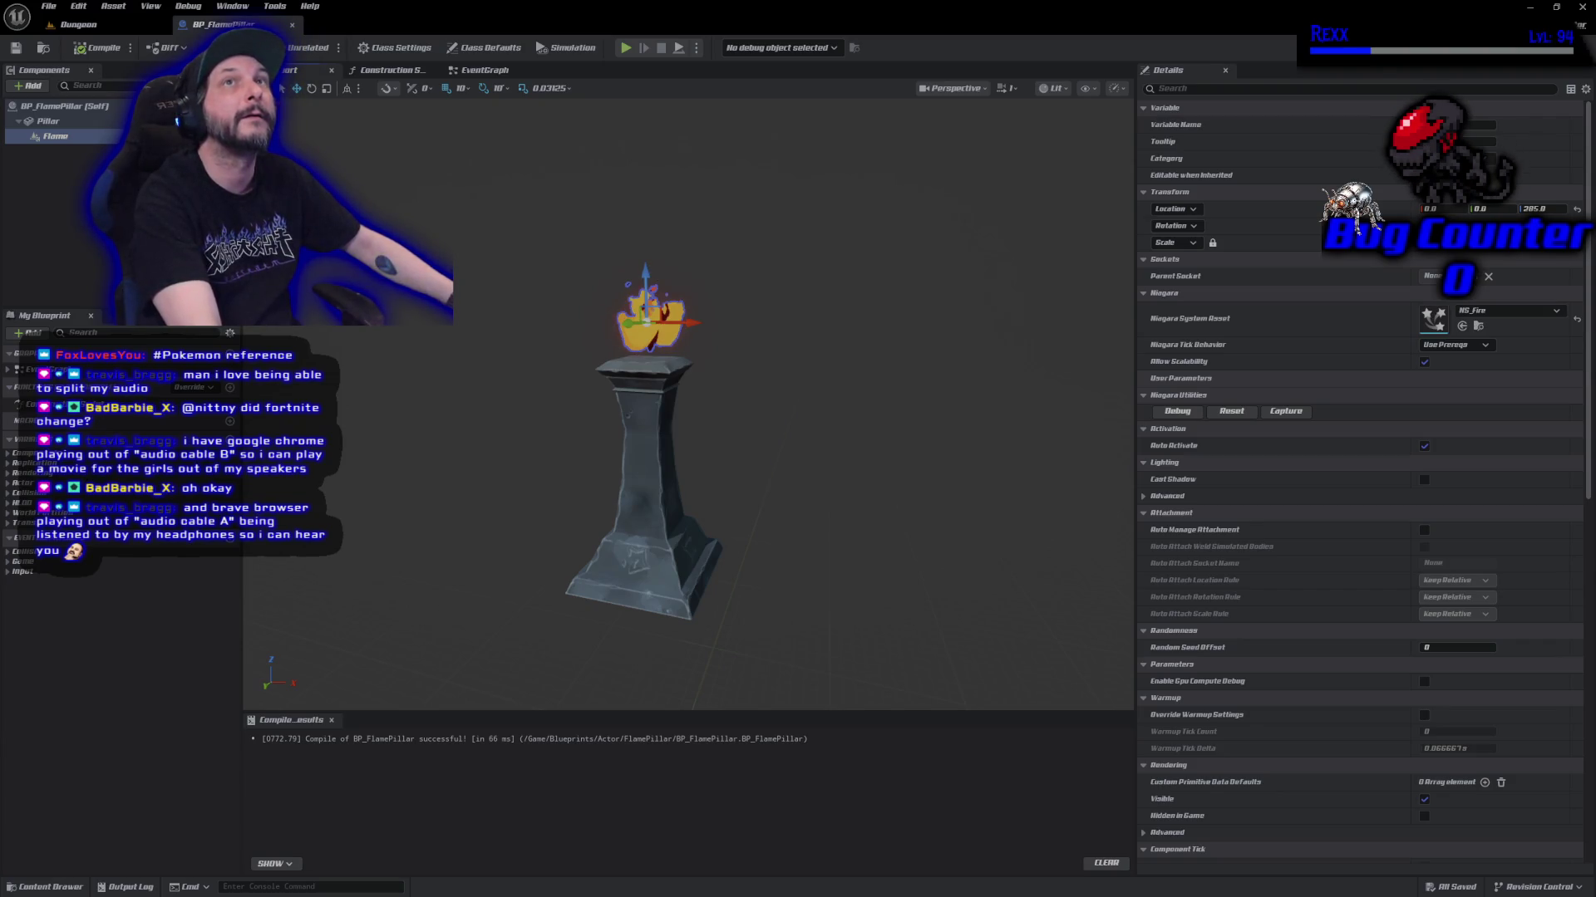
left_click(30, 86)
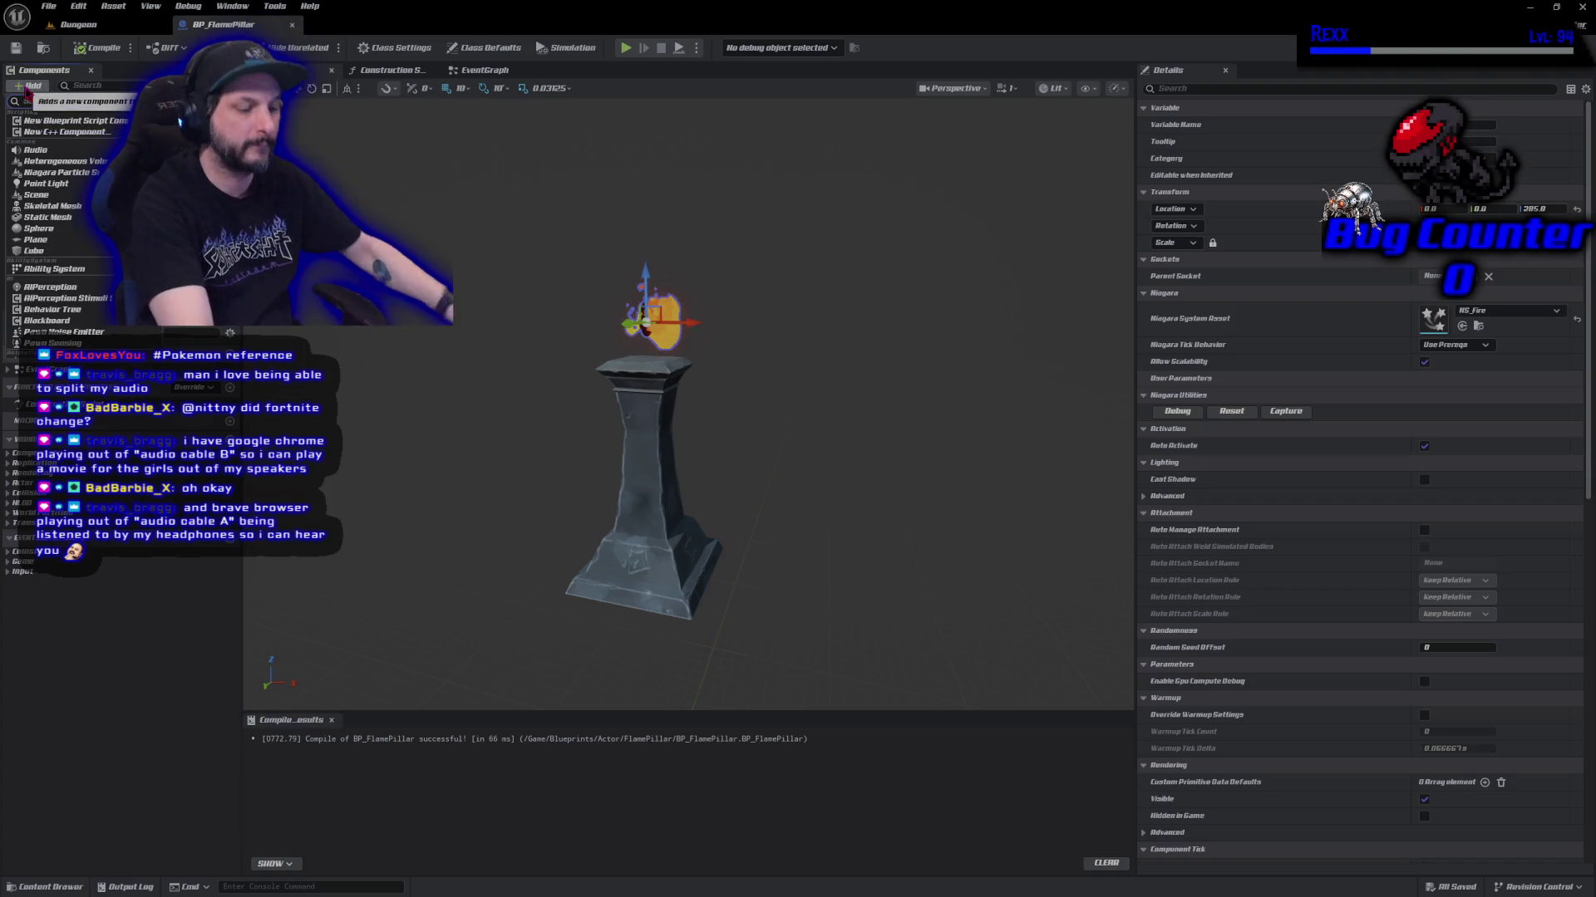
Add a Point Light under Flame and rename it FireLight.
type("point")
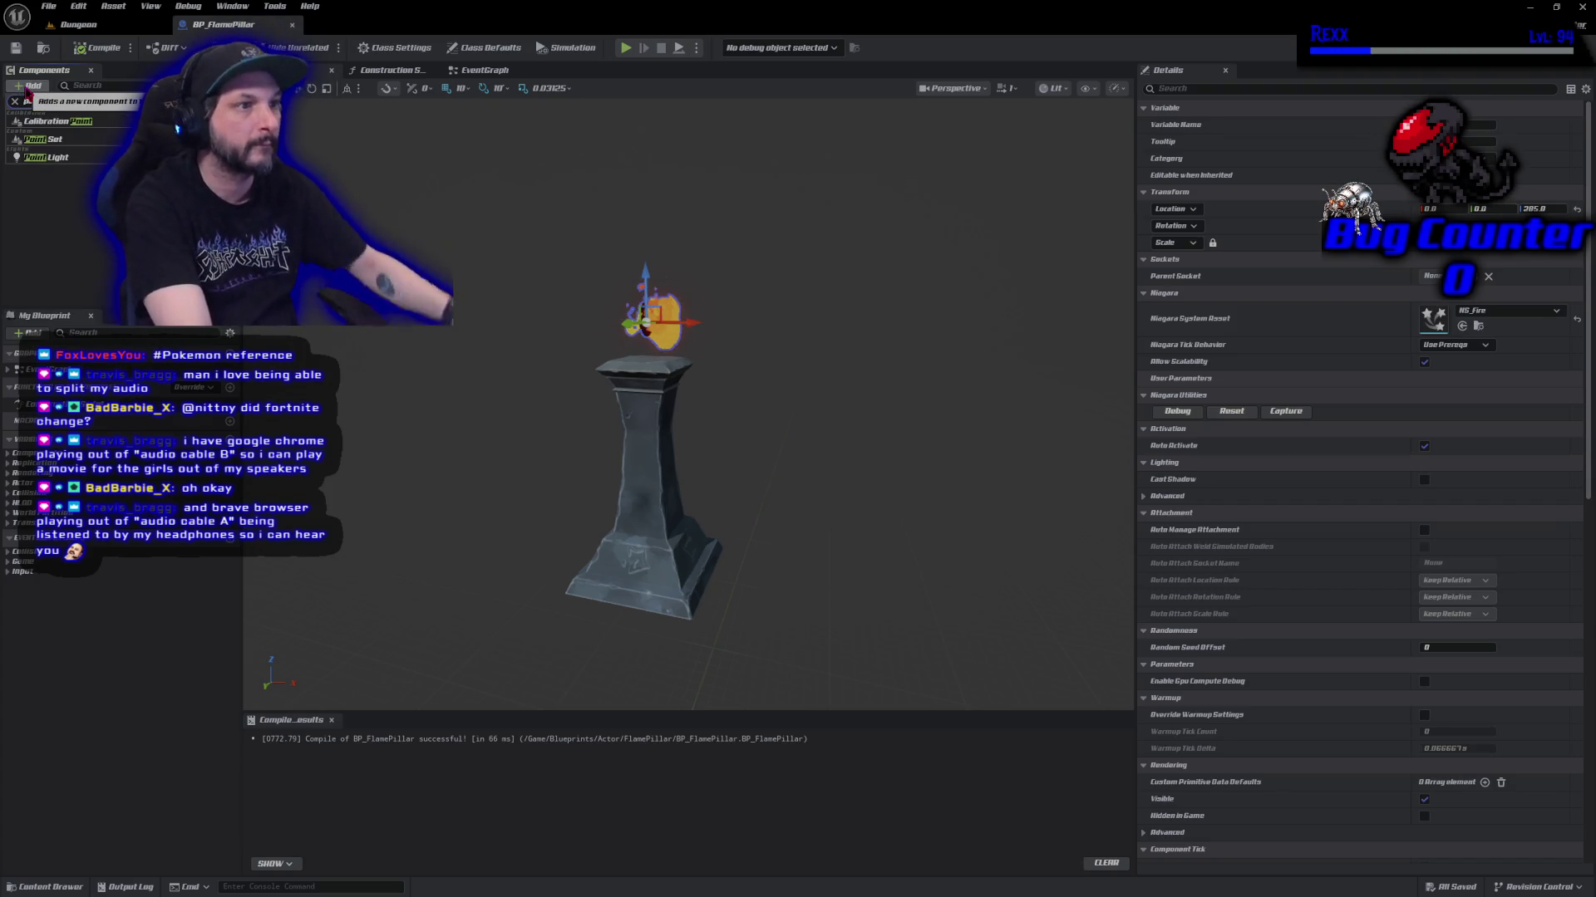
left_click(48, 159)
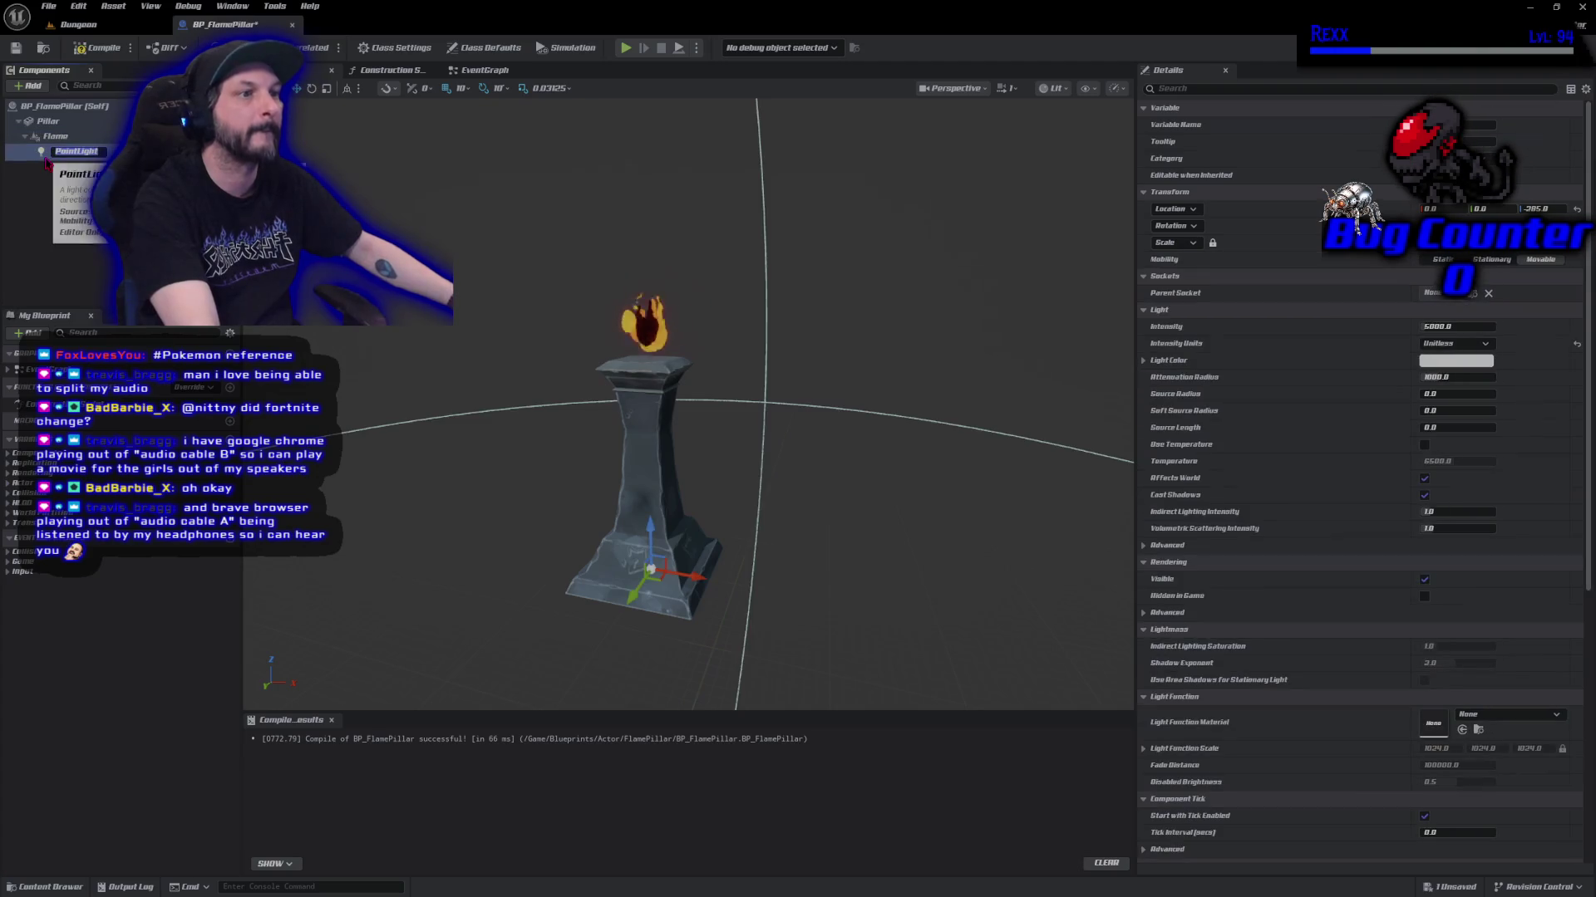
left_click(70, 150)
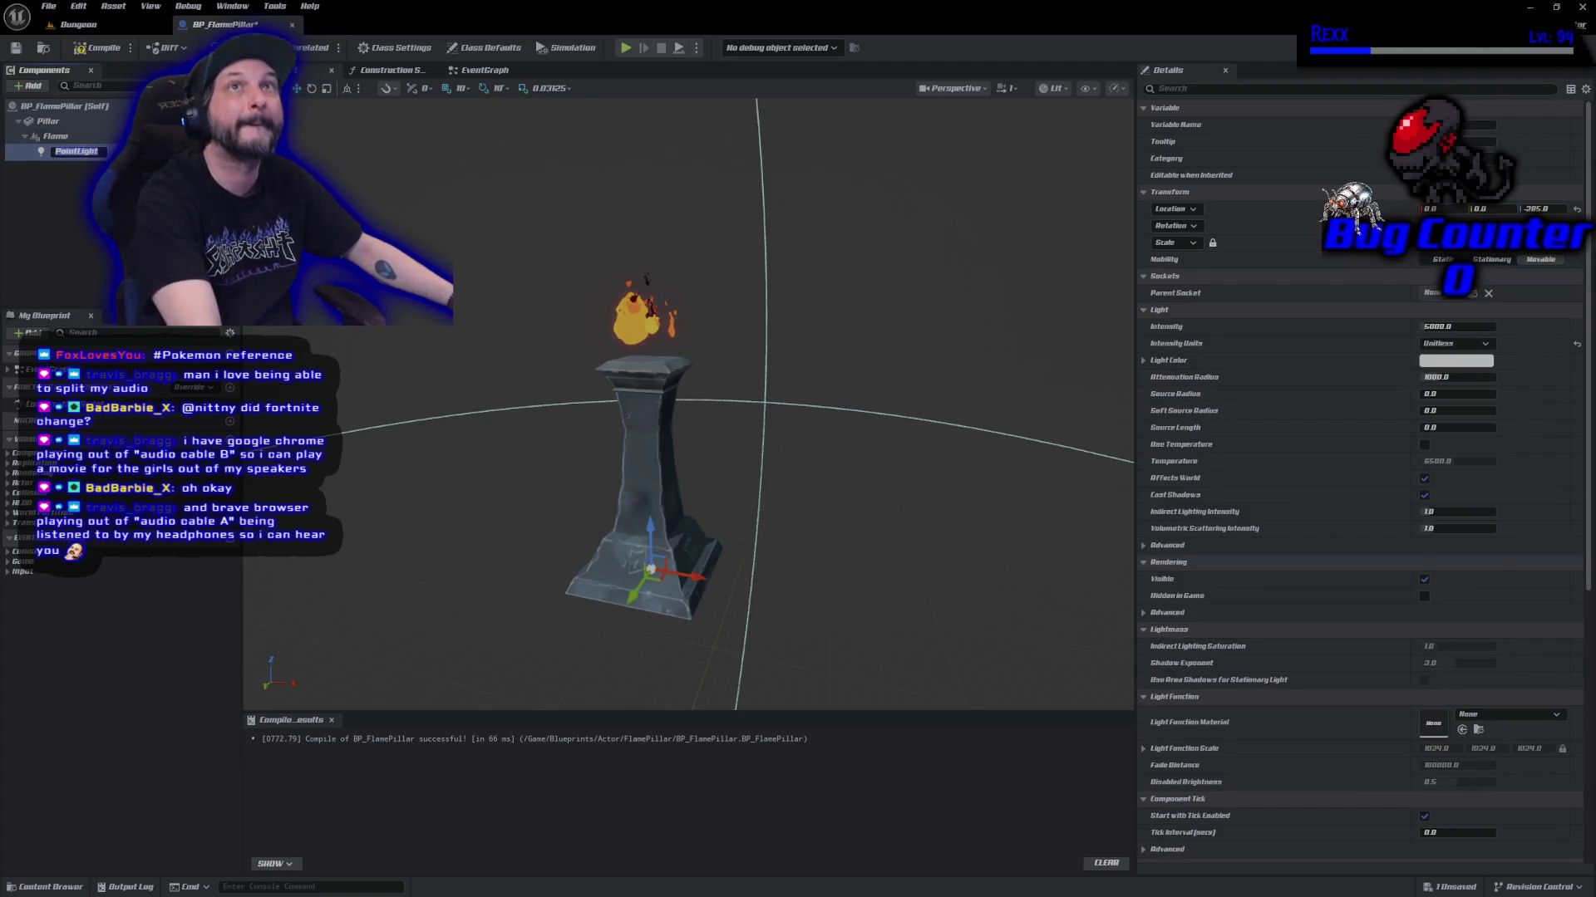
type("Fire")
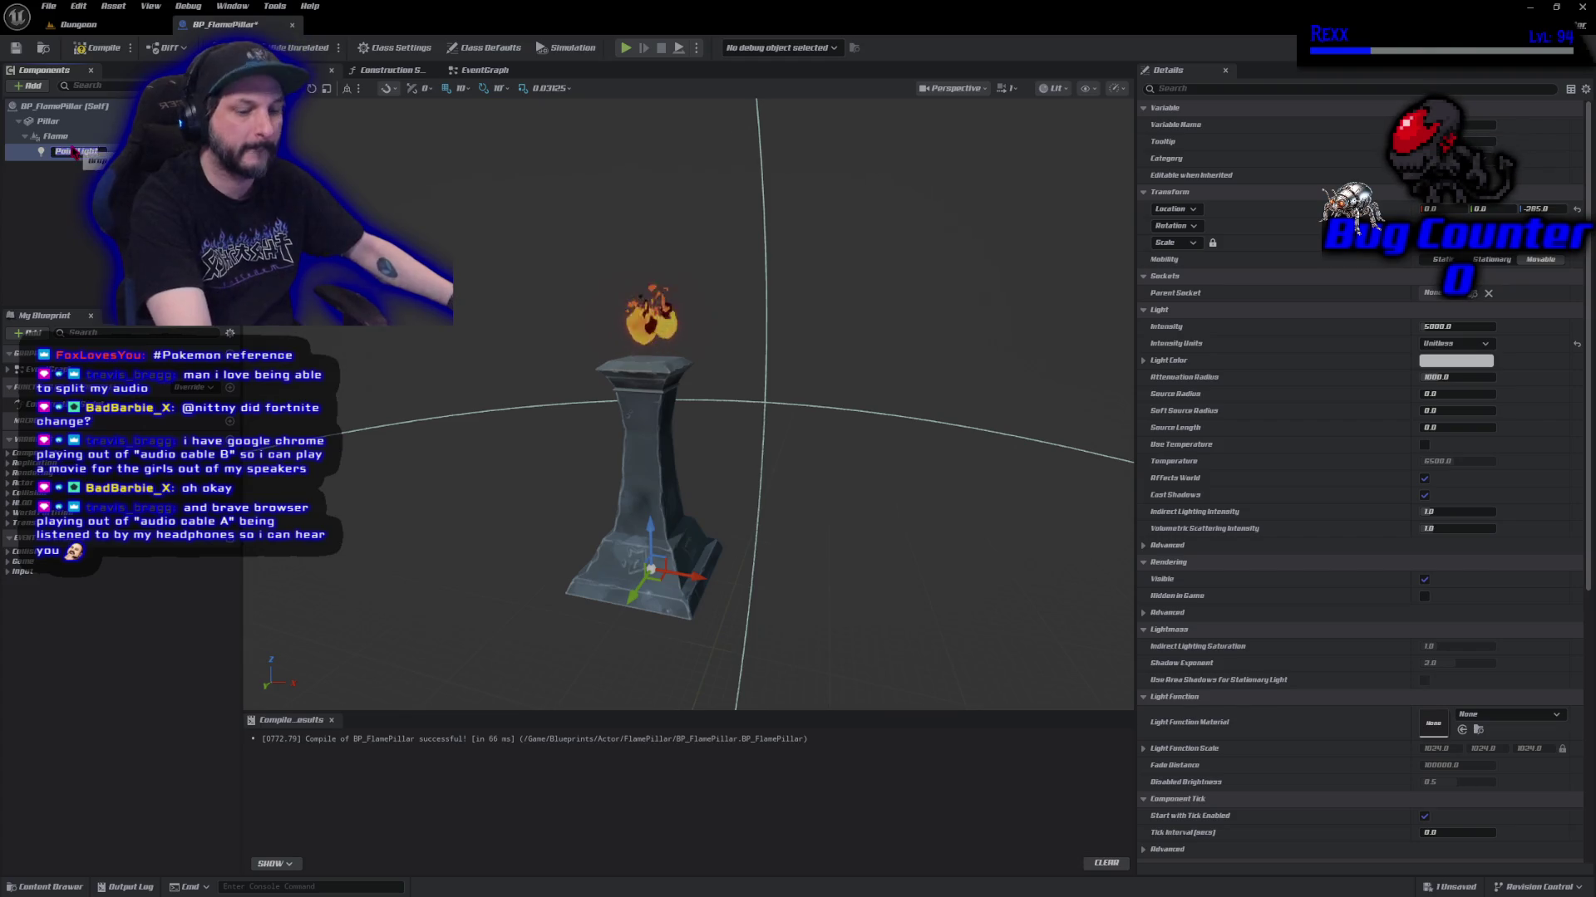
type("Light")
key("Return")
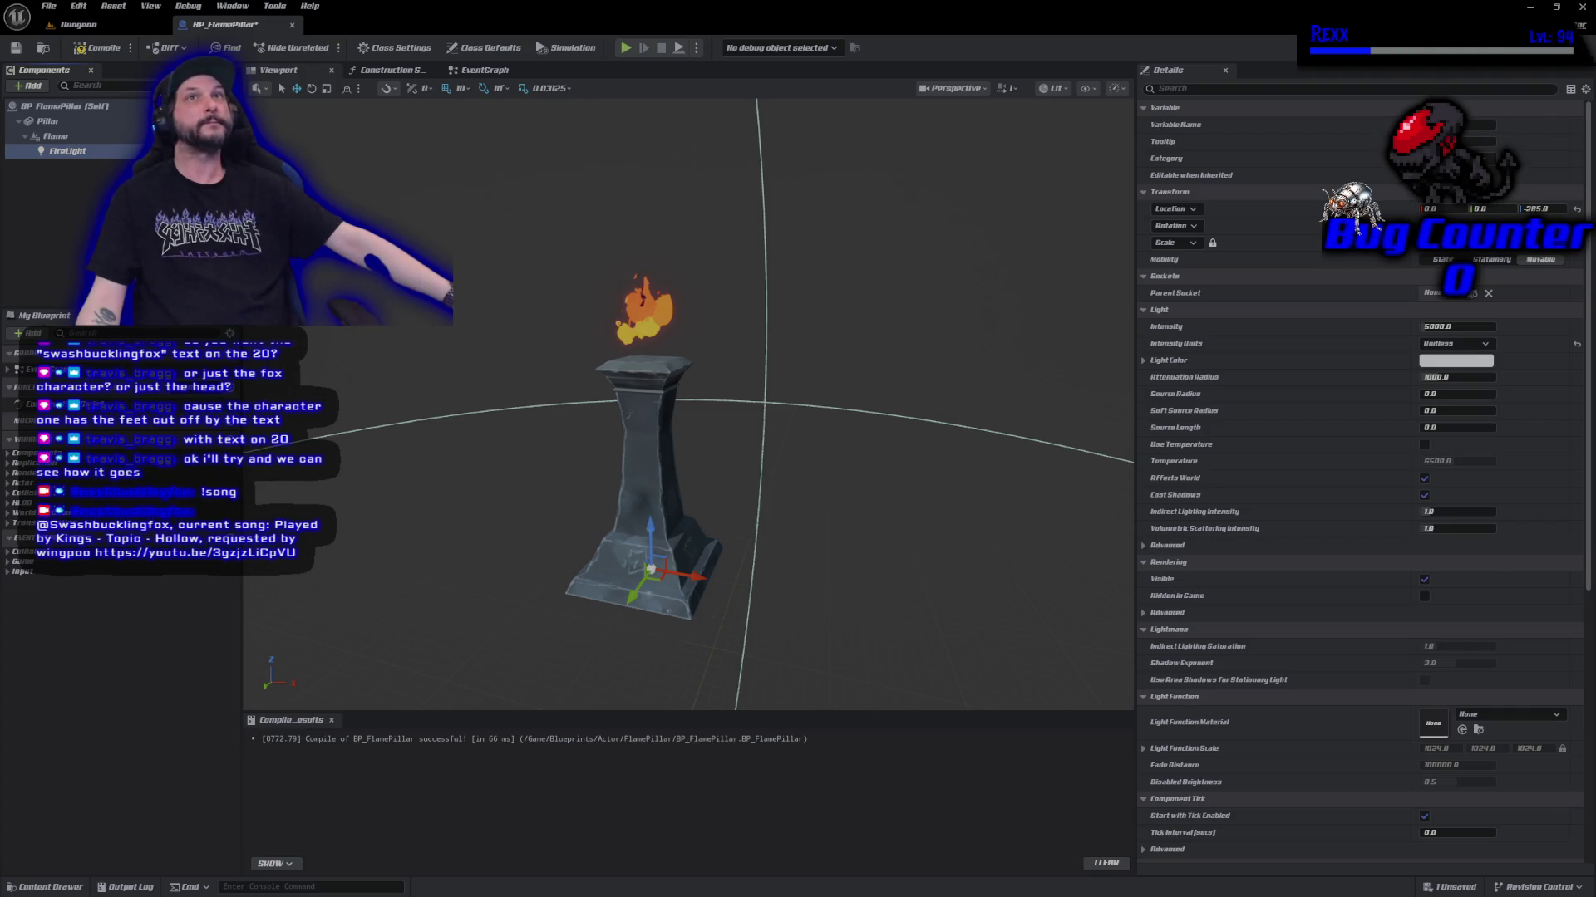
Give FireLight a paler warm orange Light Color, then compile the blueprint.
key("Escape")
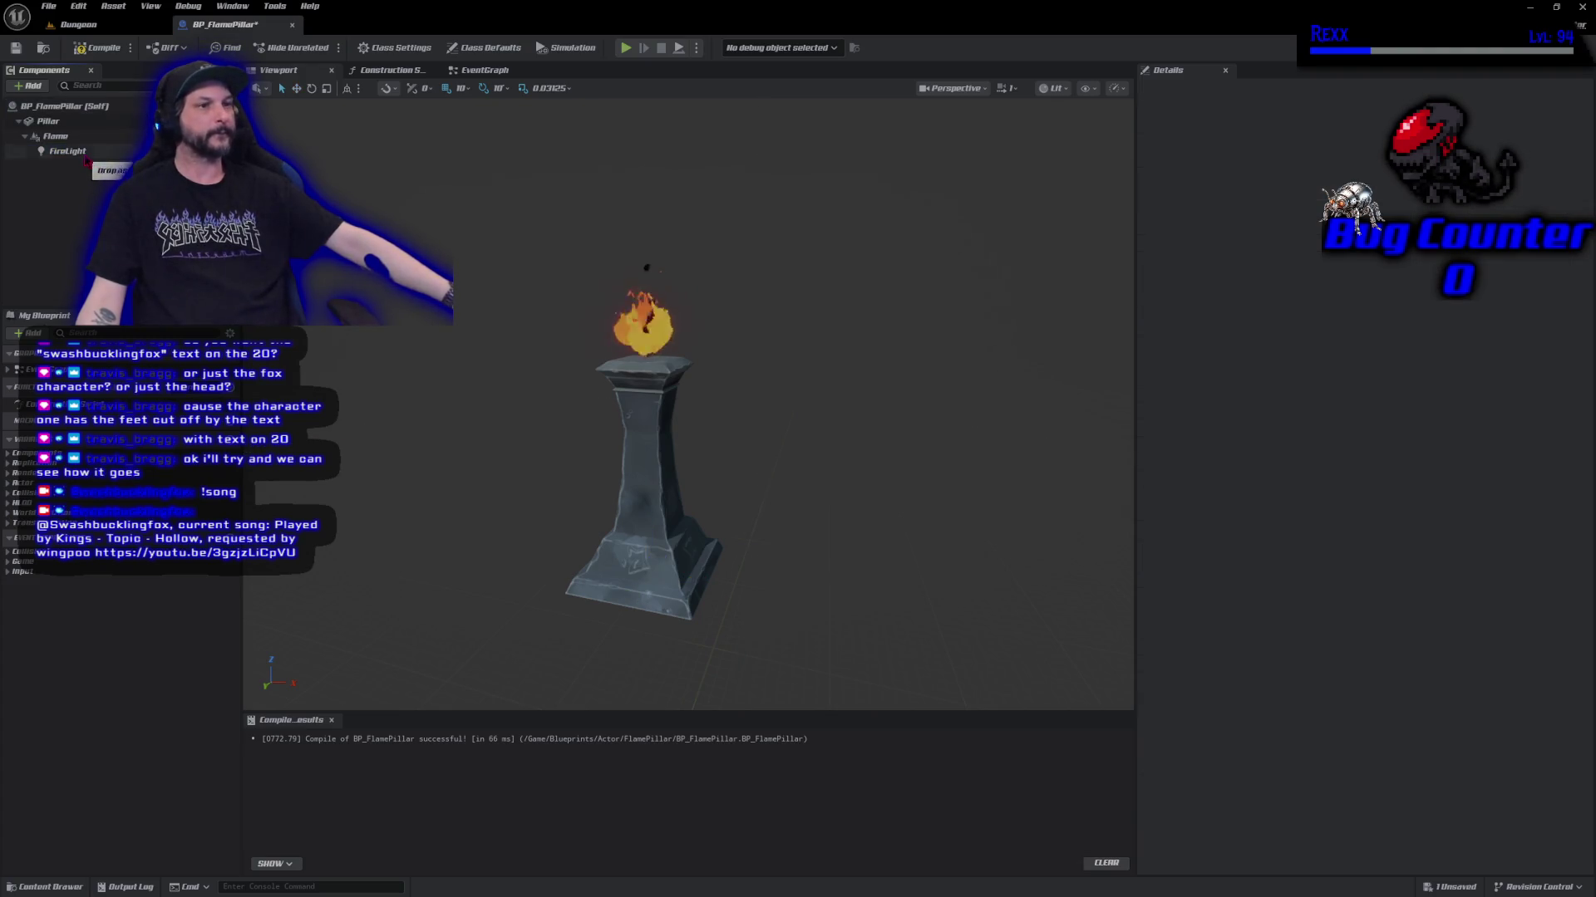
left_click(67, 151)
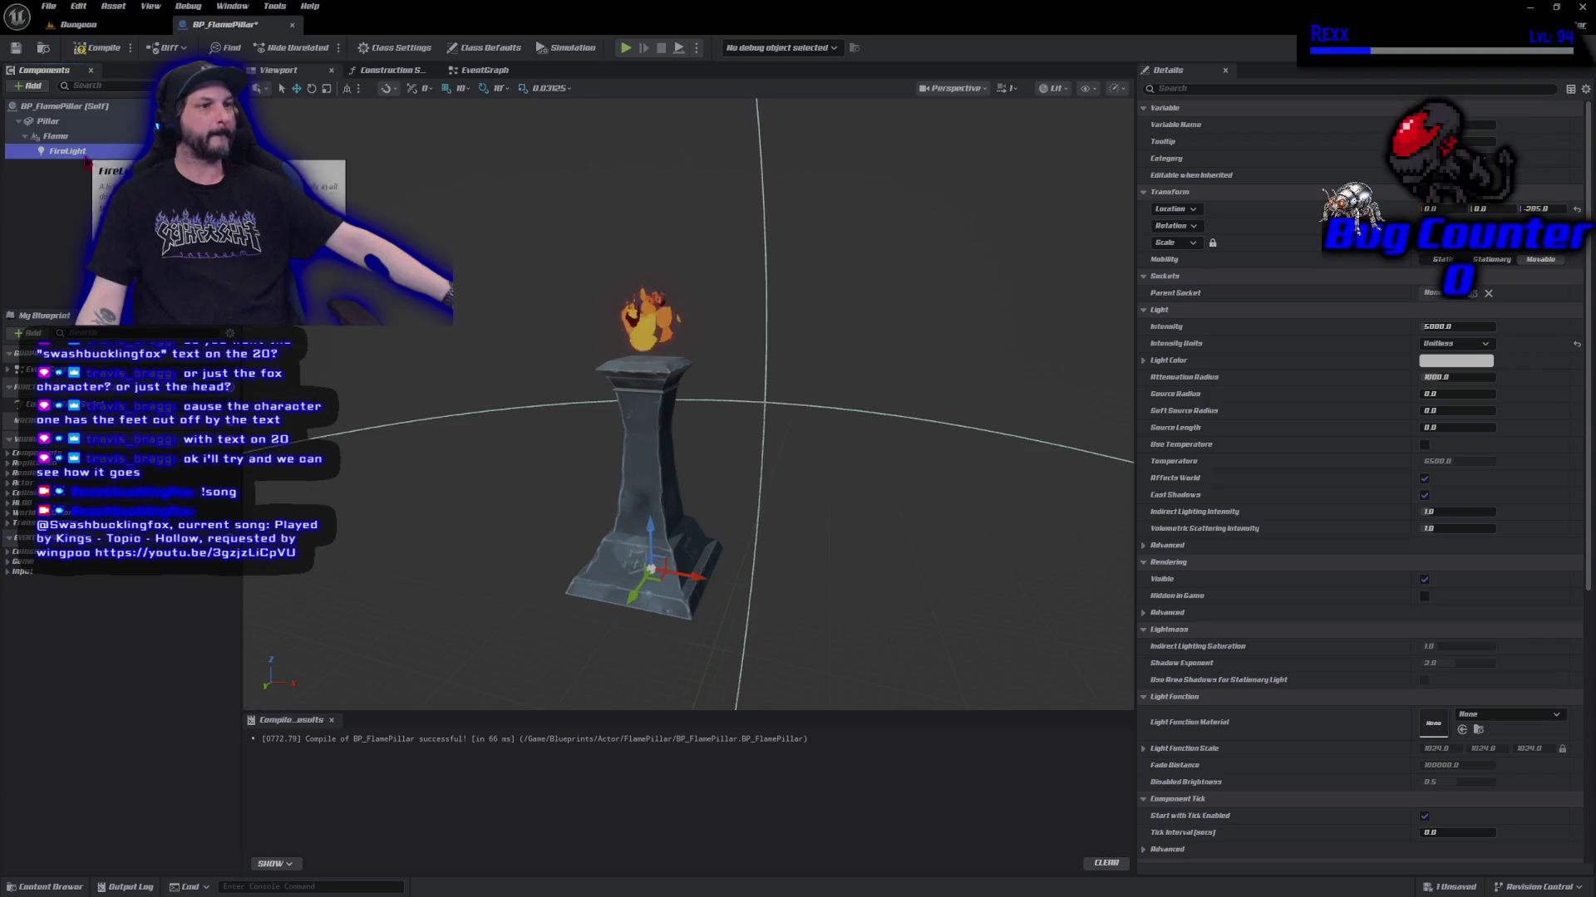
left_click(1434, 363)
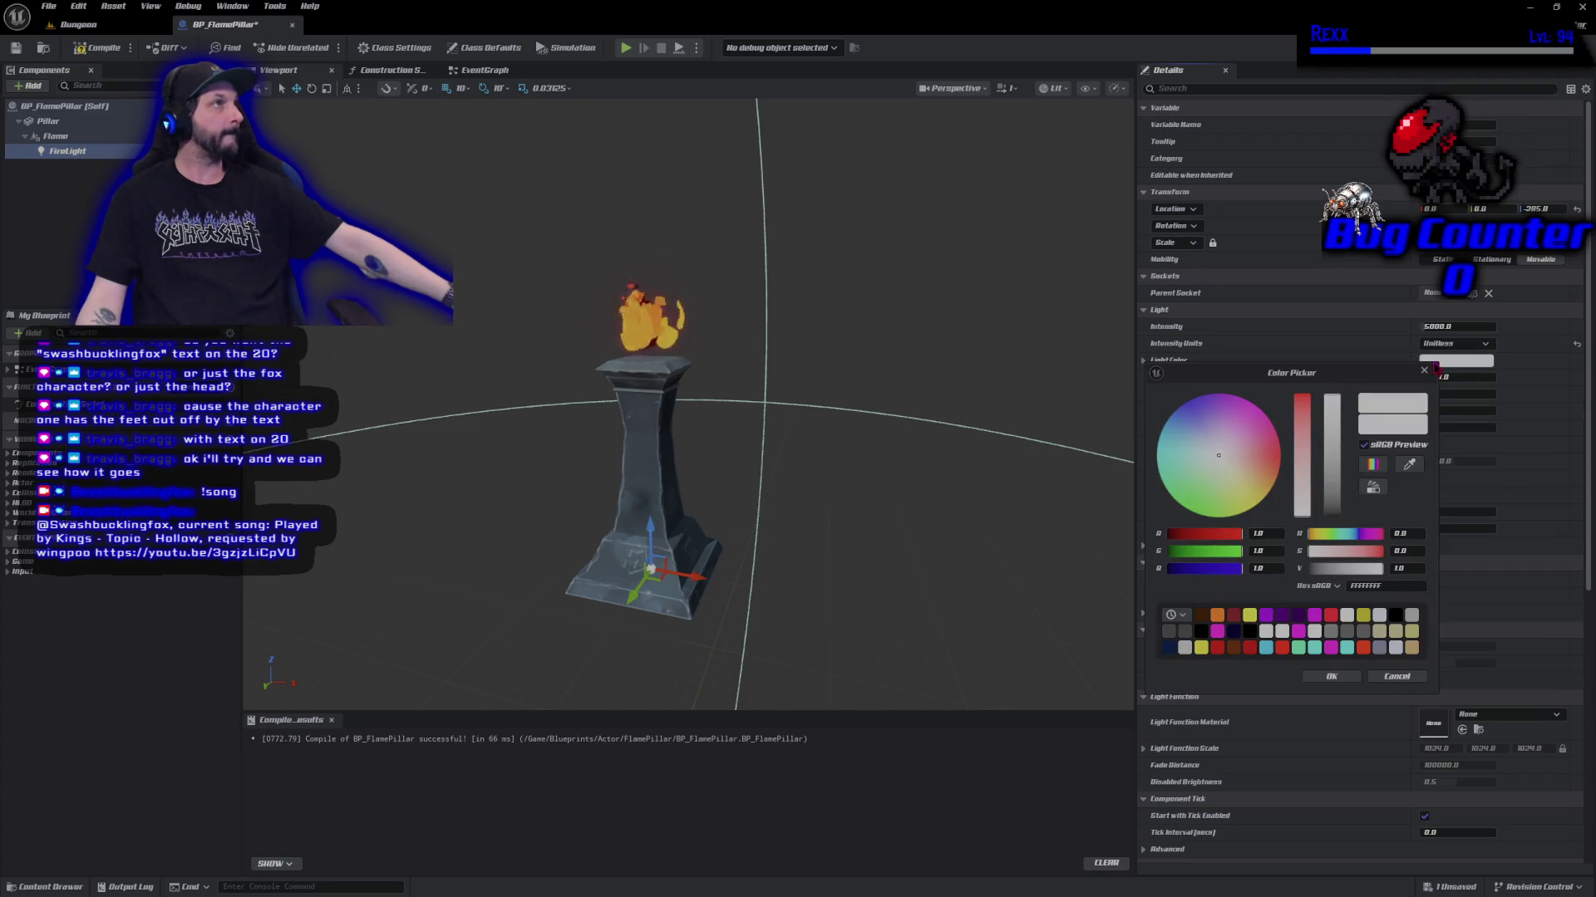
left_click(1259, 478)
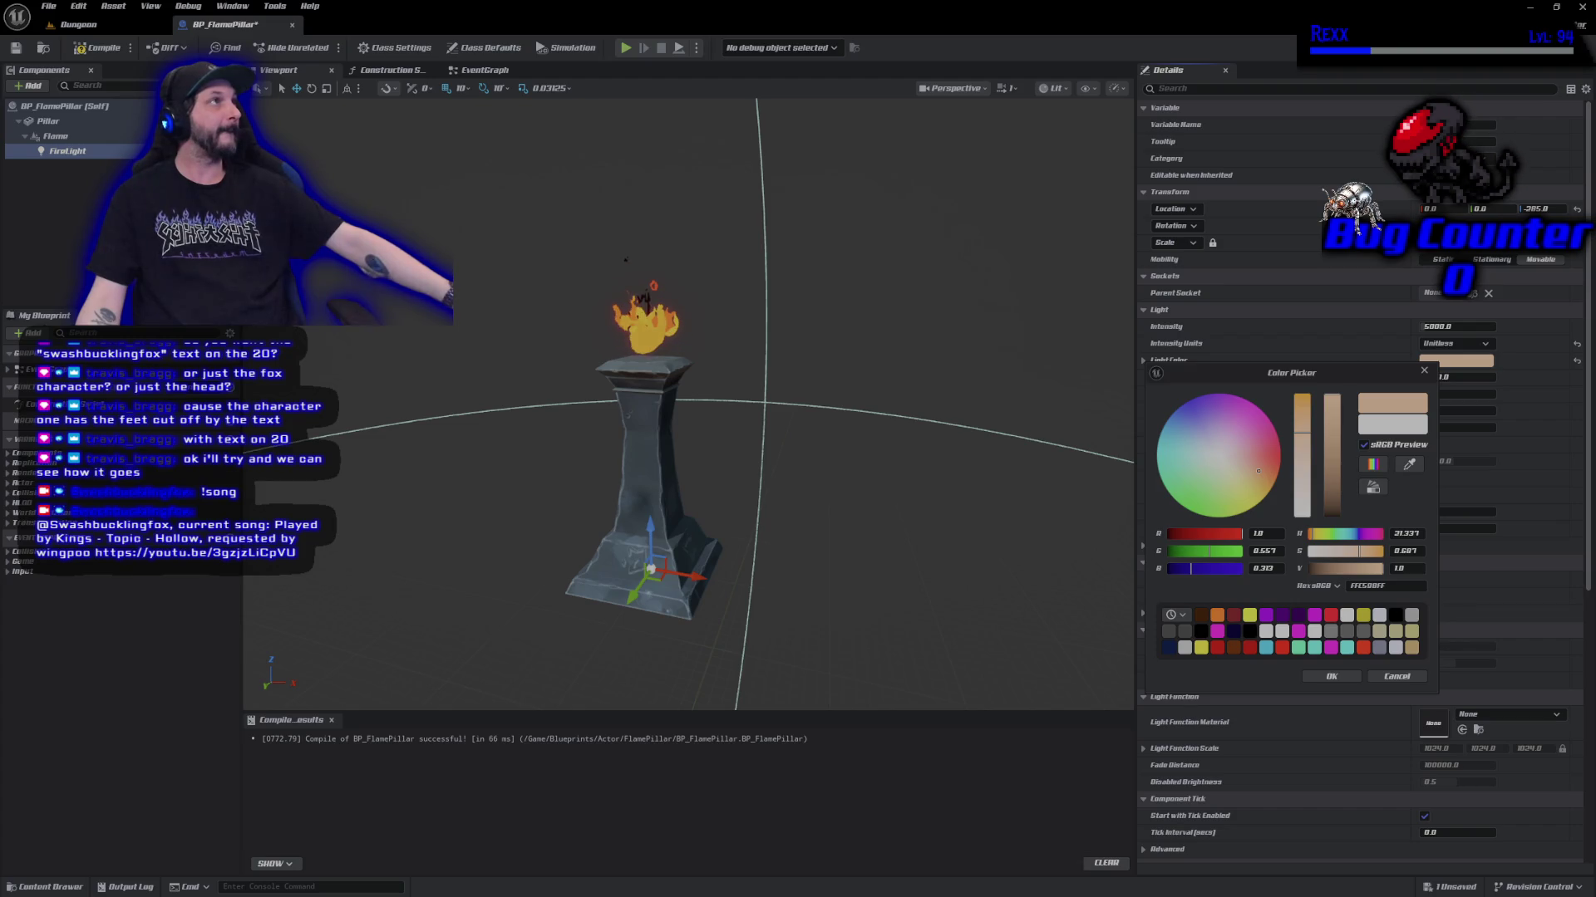
left_click(1274, 480)
left_click_drag(1274, 480, 1279, 465)
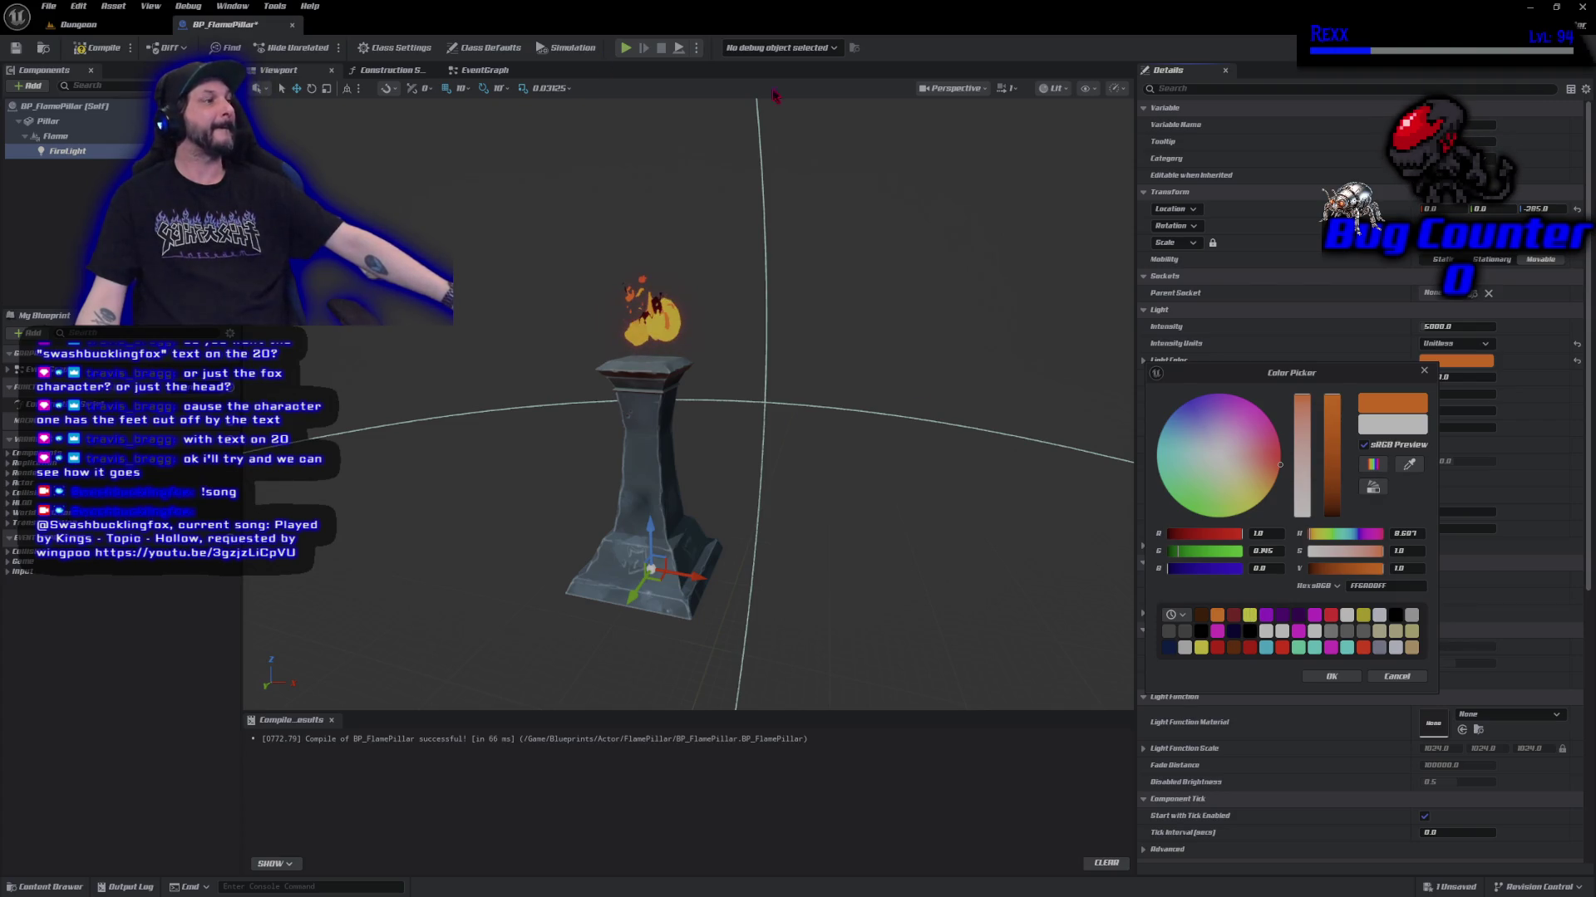
left_click_drag(1305, 417, 1306, 425)
left_click(1337, 676)
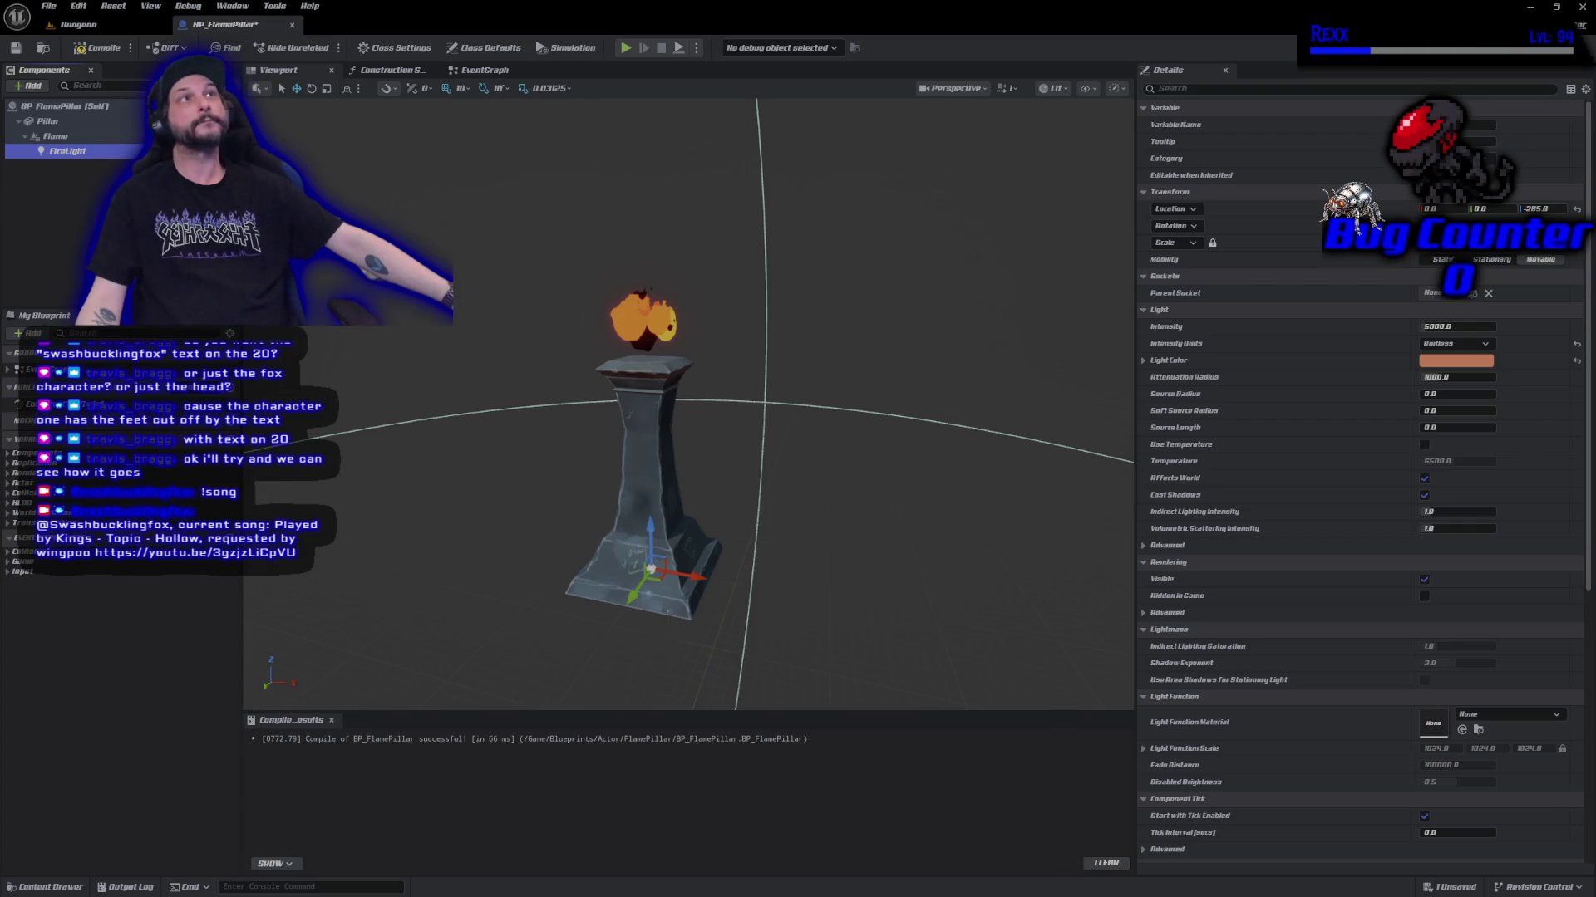
left_click(95, 48)
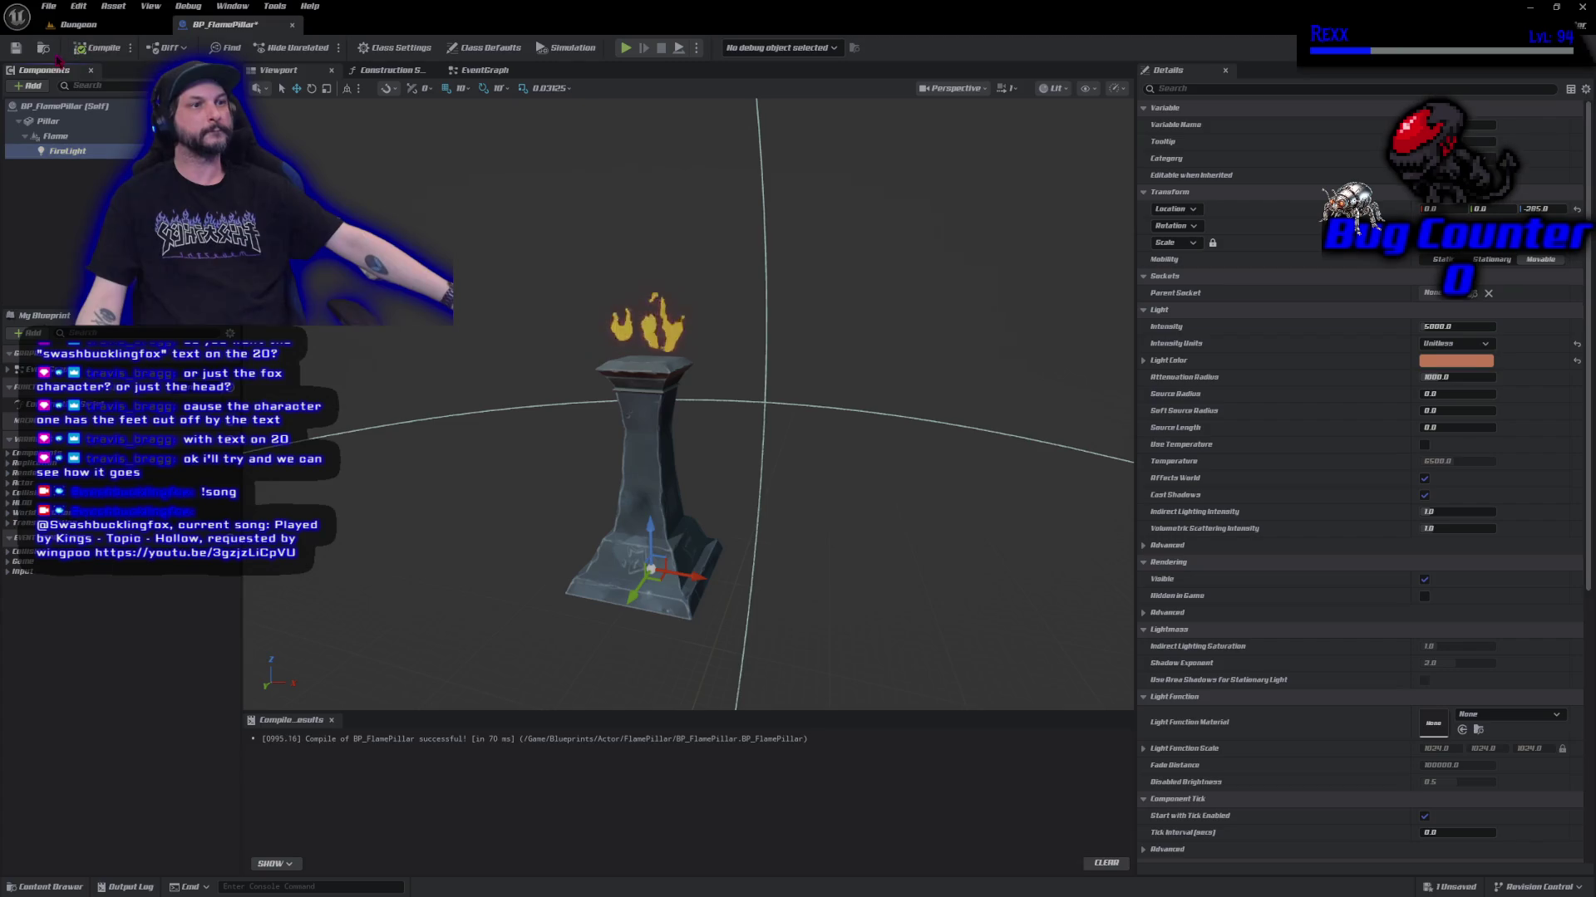
Save the blueprint, then in Dungeon replace the right pillar, flame and light with BP_FlamePillar.
left_click(16, 48)
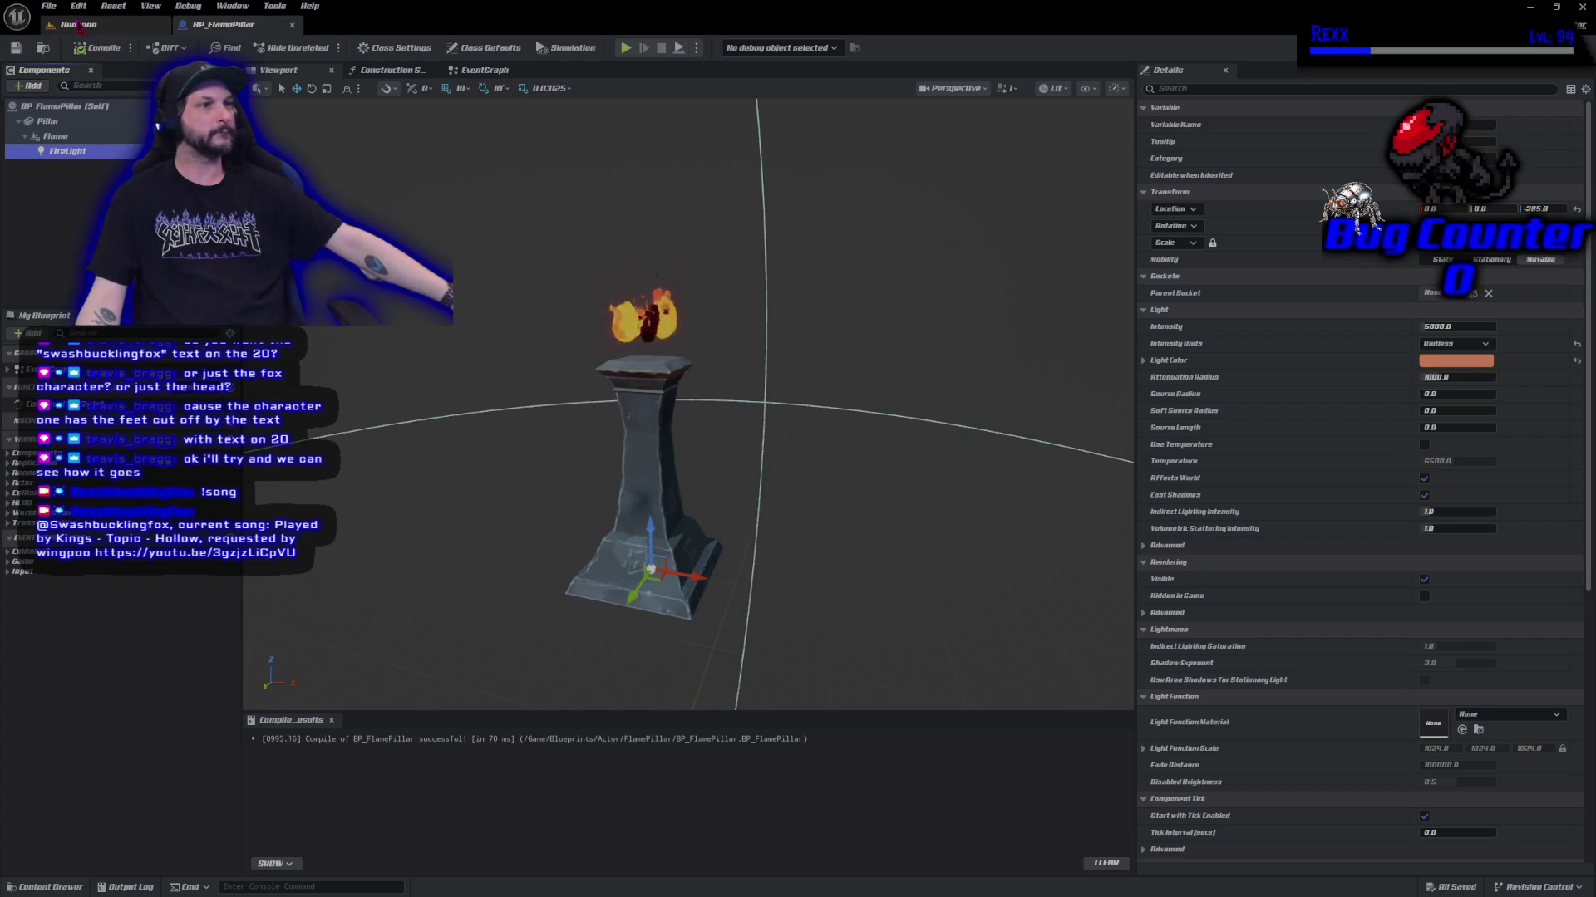
left_click(79, 25)
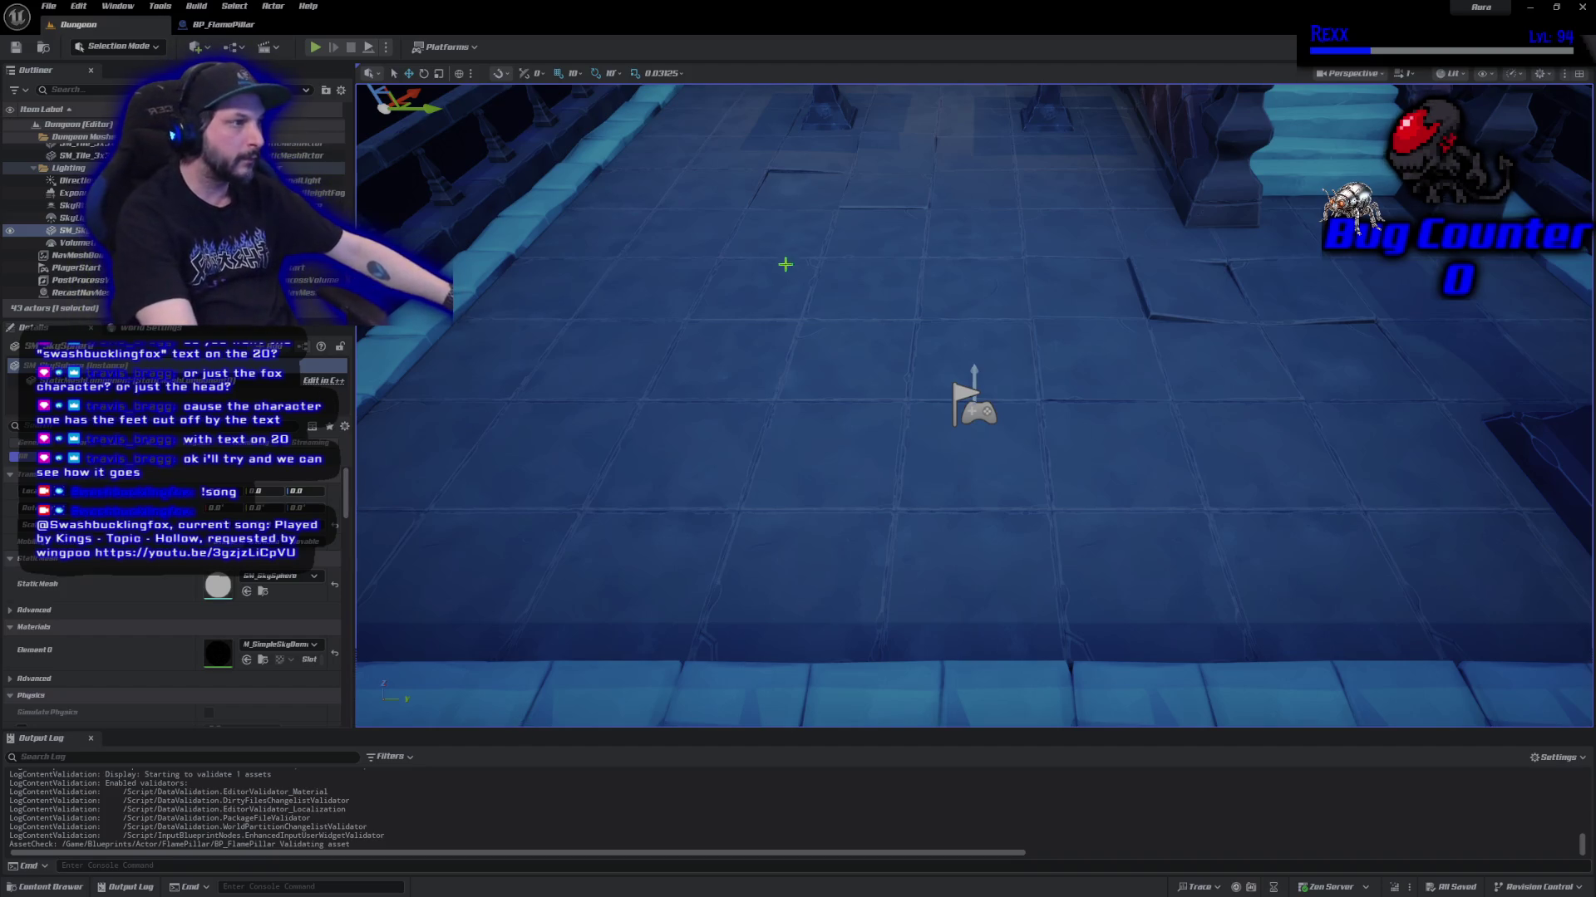
left_click_drag(784, 260, 784, 208)
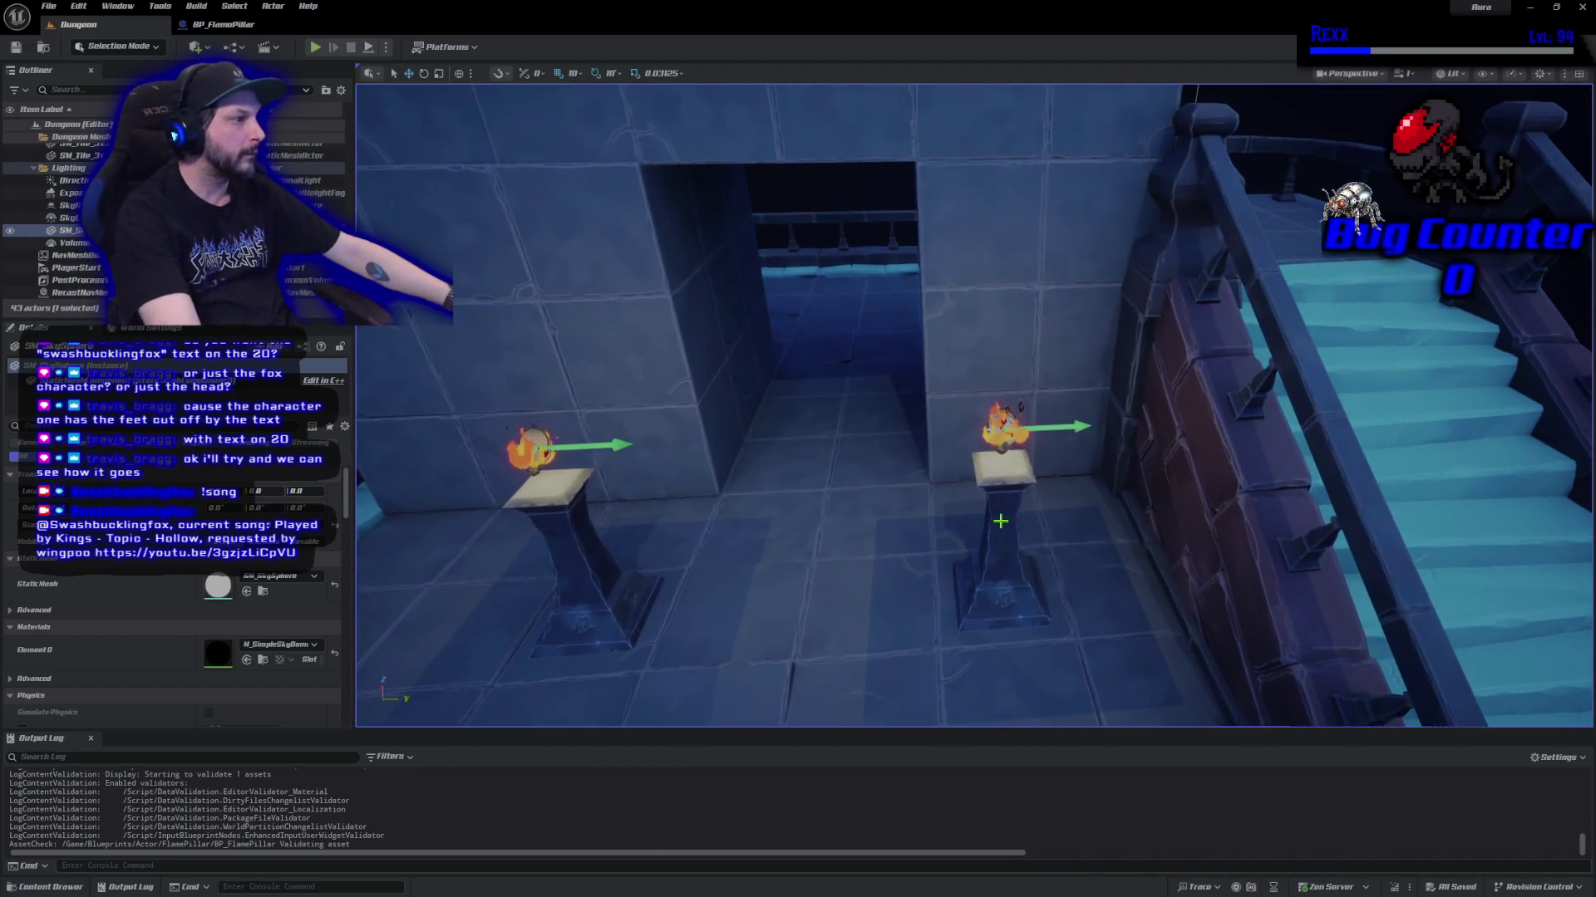
left_click(1000, 521)
key("Delete")
left_click(999, 428)
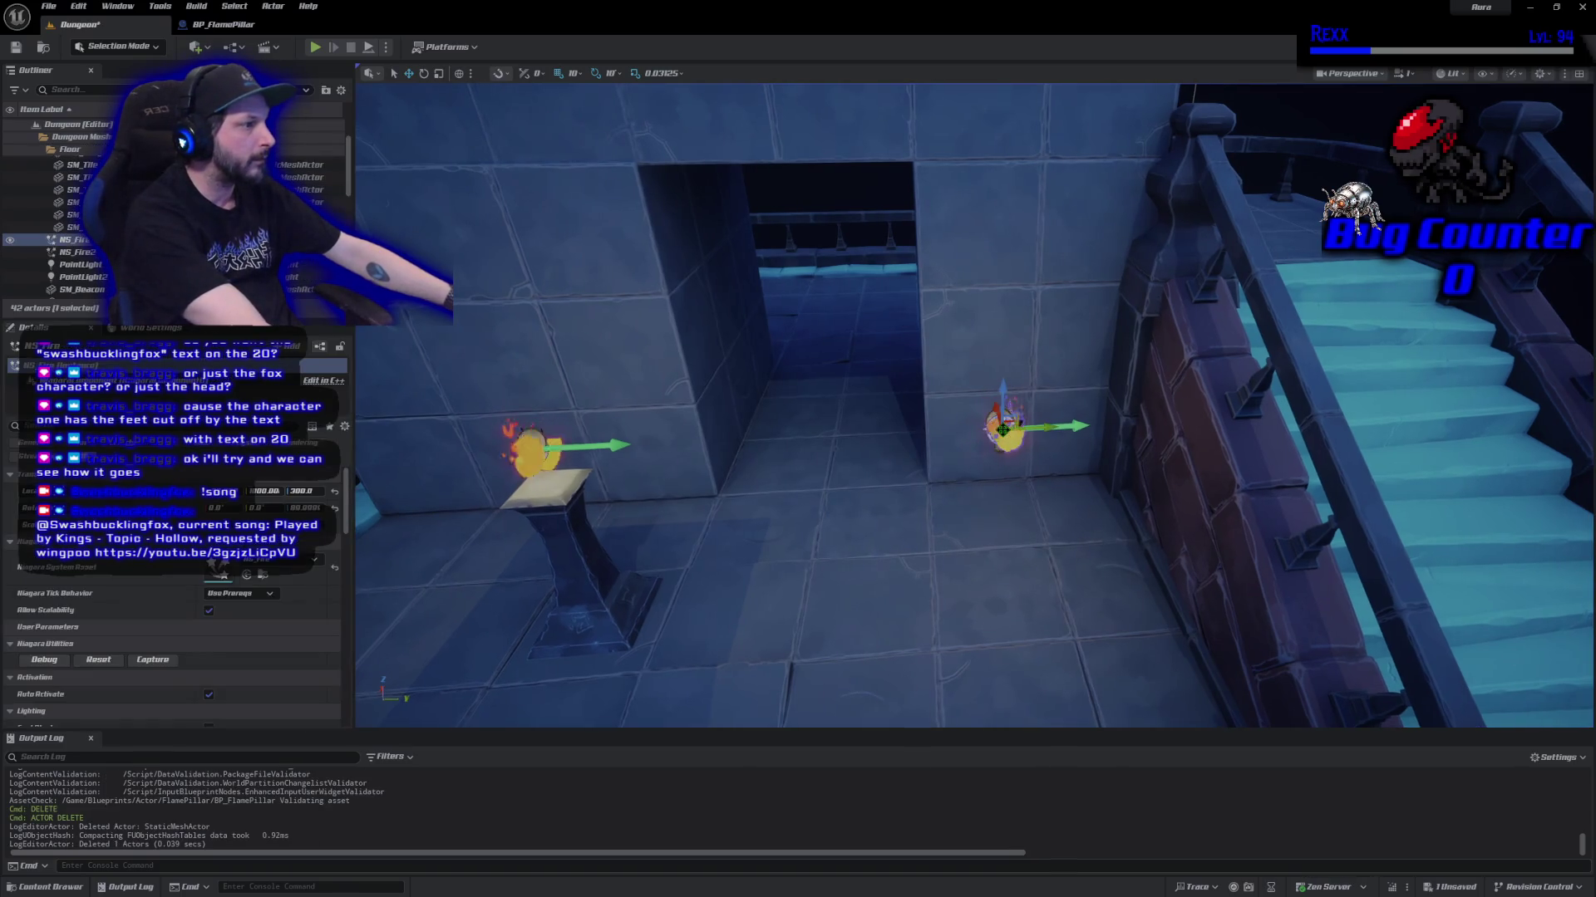
key("Delete")
left_click(1003, 429)
key("Delete")
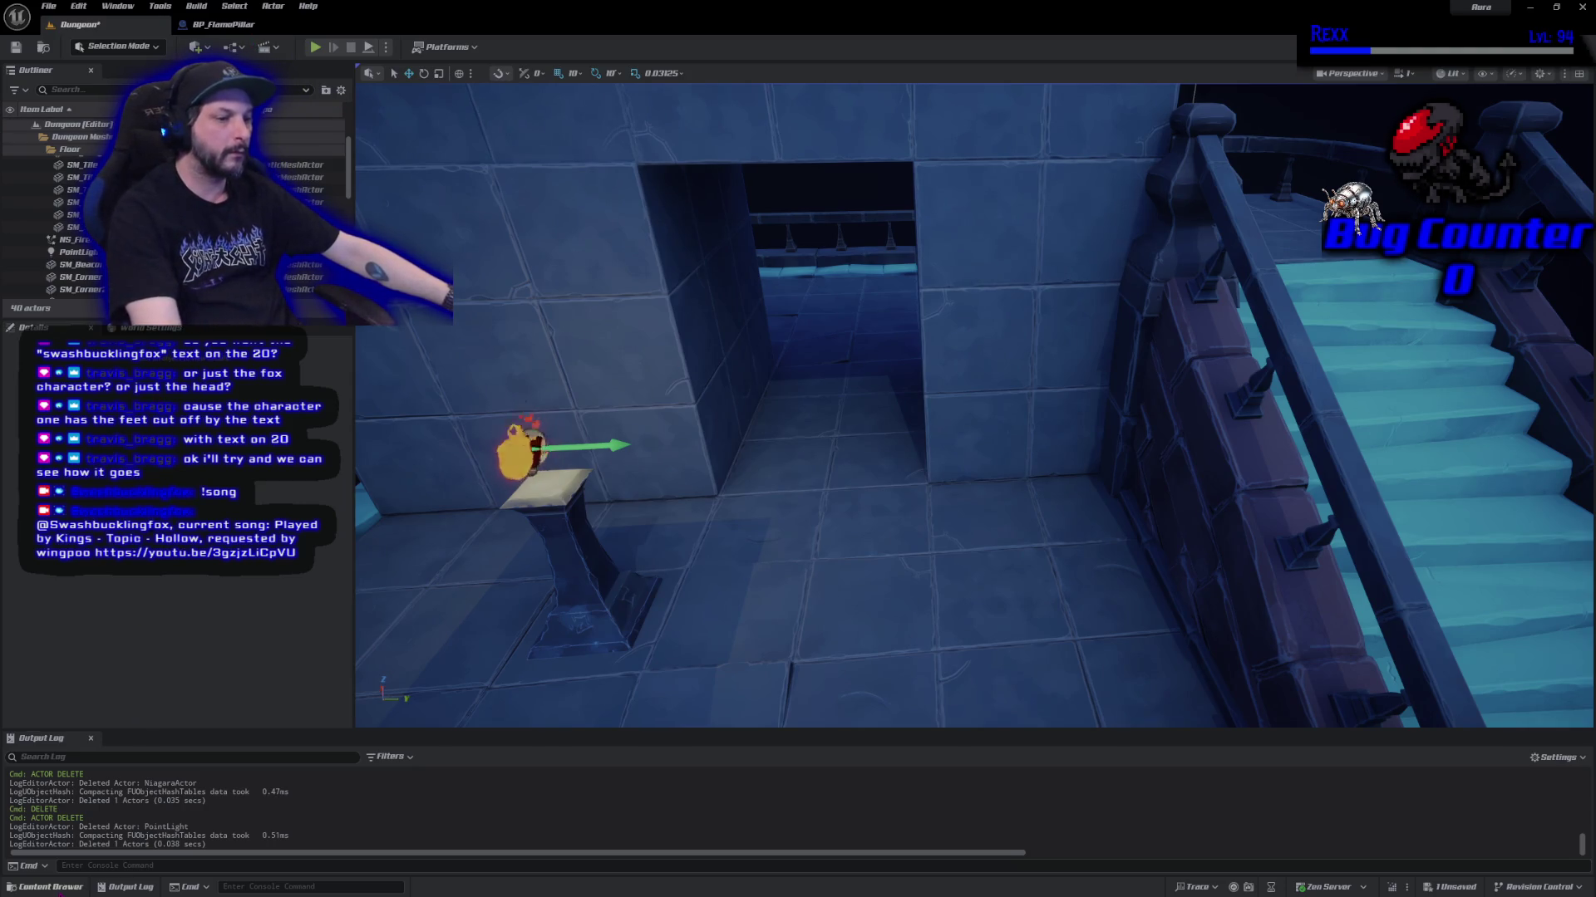
left_click(48, 887)
mouse_move(895, 493)
left_mouse_down()
mouse_move(1001, 582)
mouse_move(975, 600)
left_mouse_up()
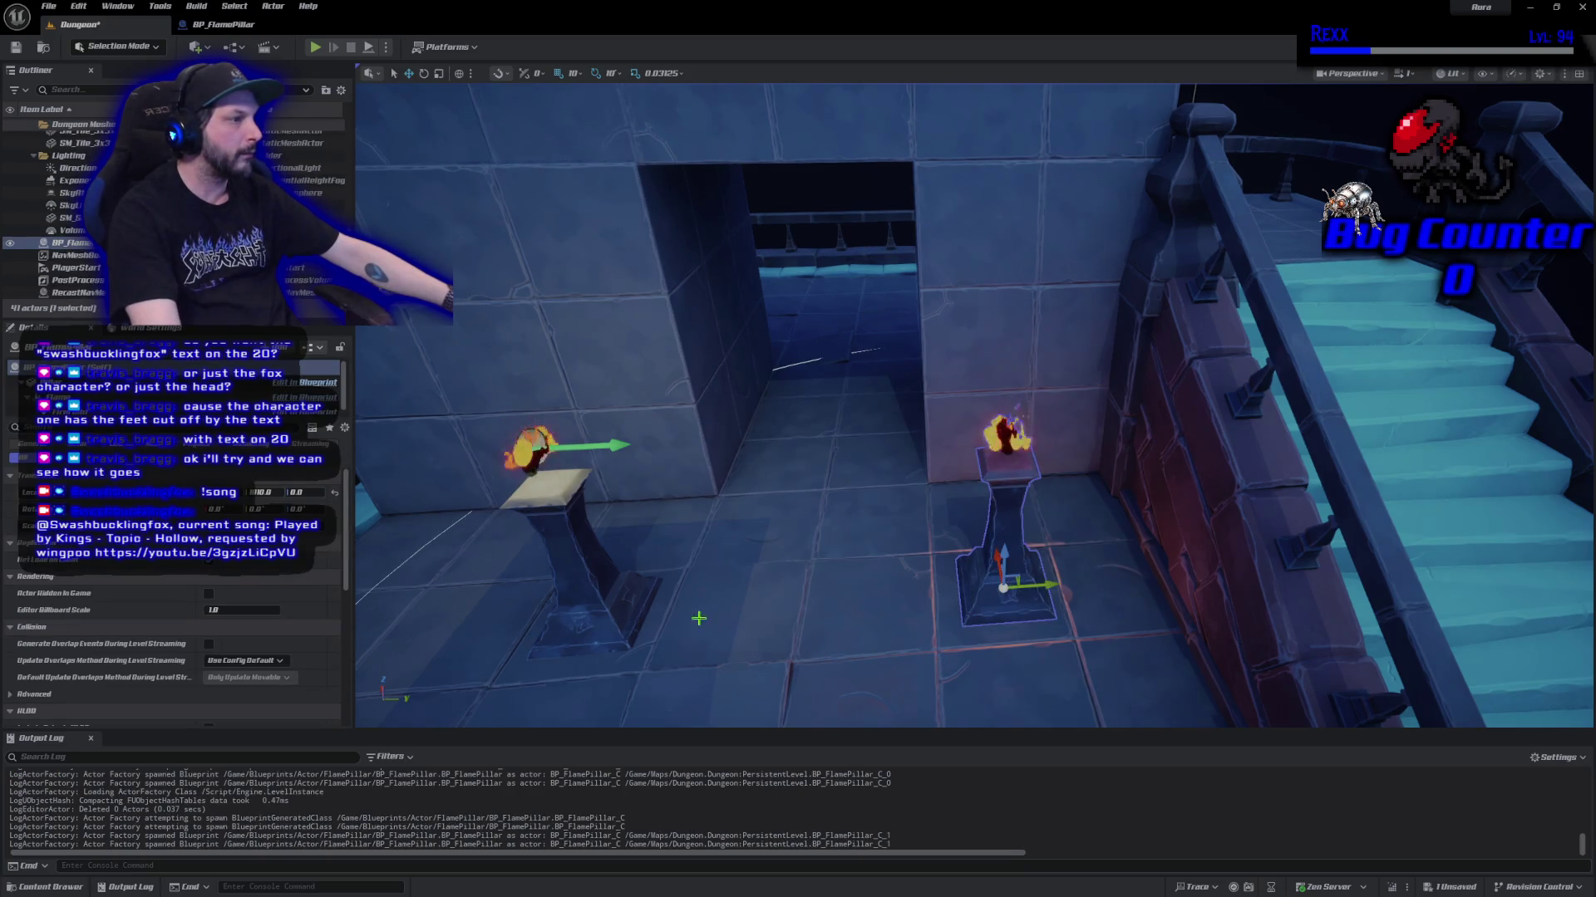
Replace the left pillar, its flame and point light with a second BP_FlamePillar.
left_click(581, 605)
key("Delete")
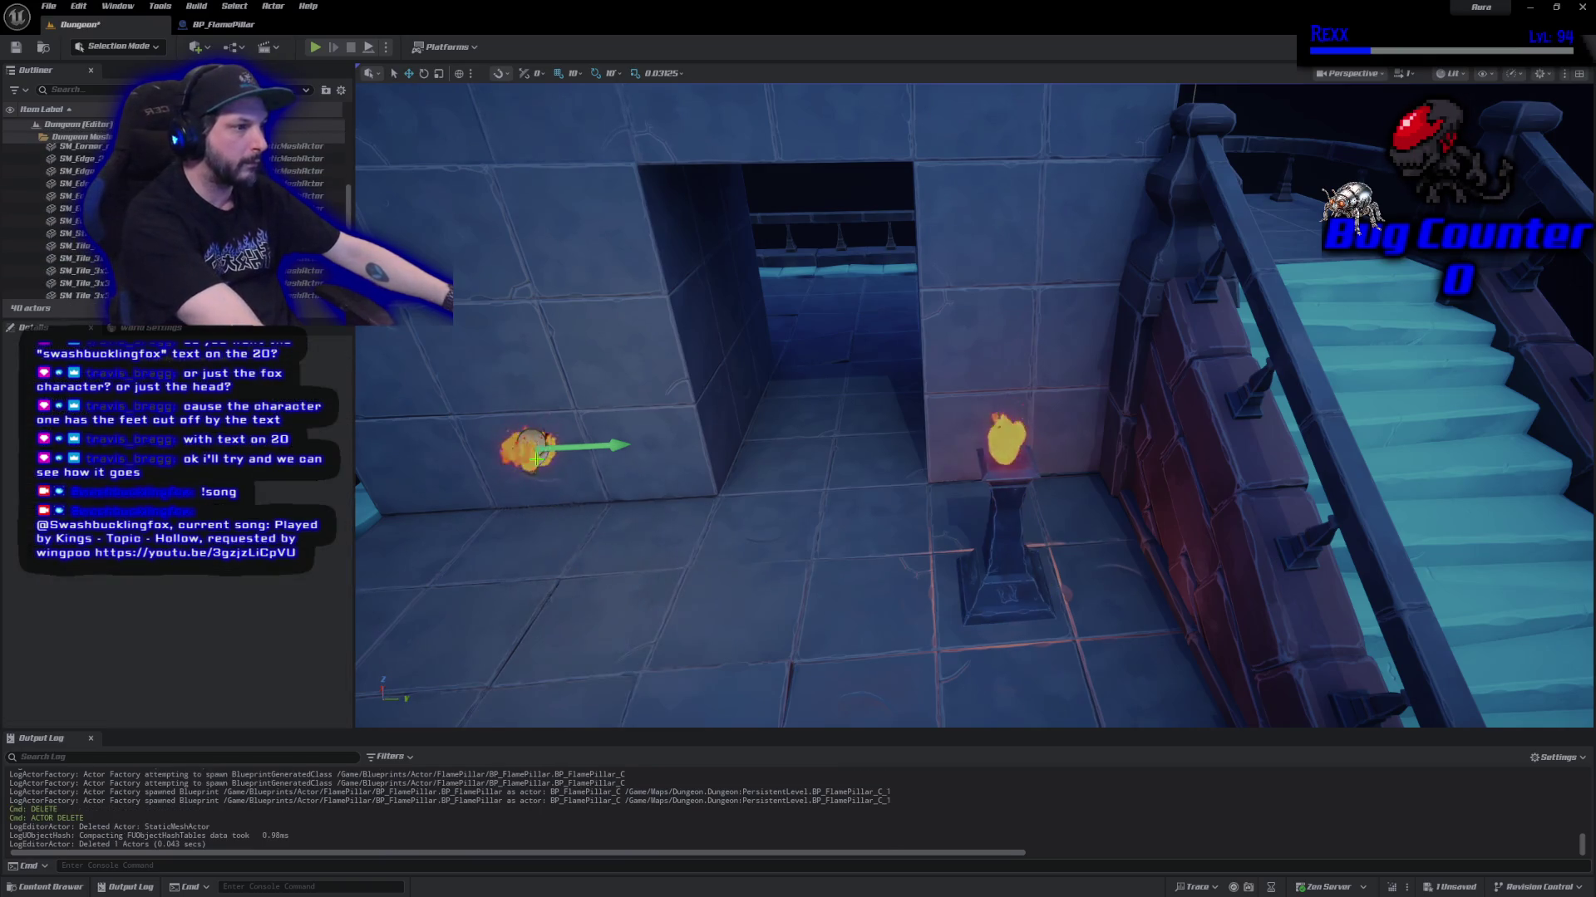
key("Delete")
left_click(528, 441)
key("Delete")
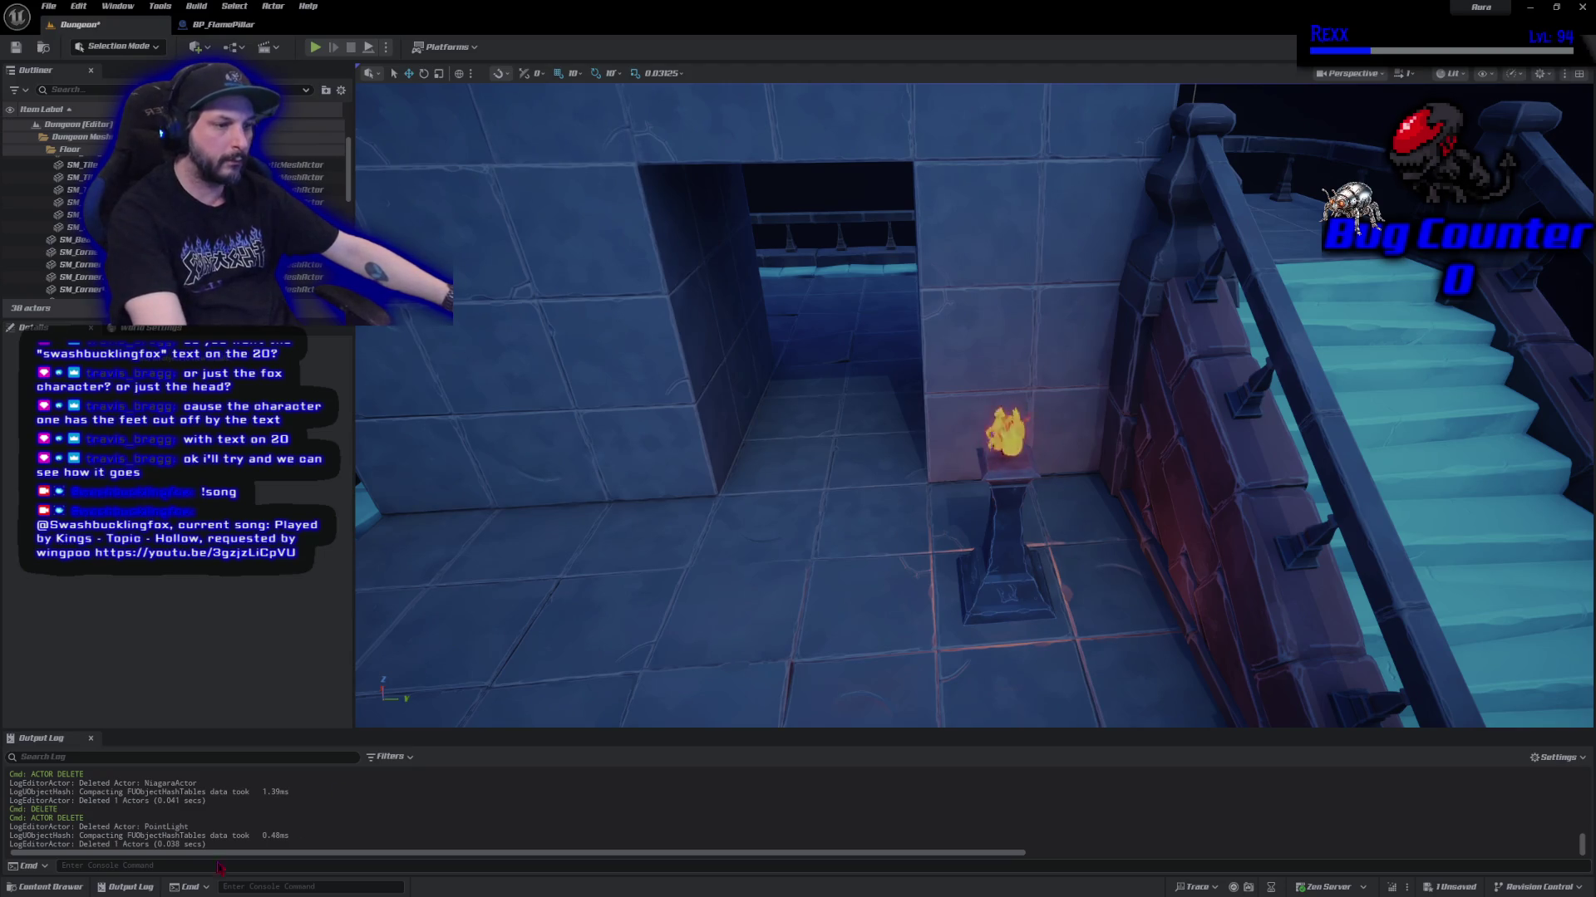
left_click(46, 886)
mouse_move(189, 623)
left_mouse_down()
mouse_move(550, 433)
mouse_move(492, 609)
mouse_move(466, 605)
mouse_move(611, 613)
mouse_move(596, 600)
left_mouse_up()
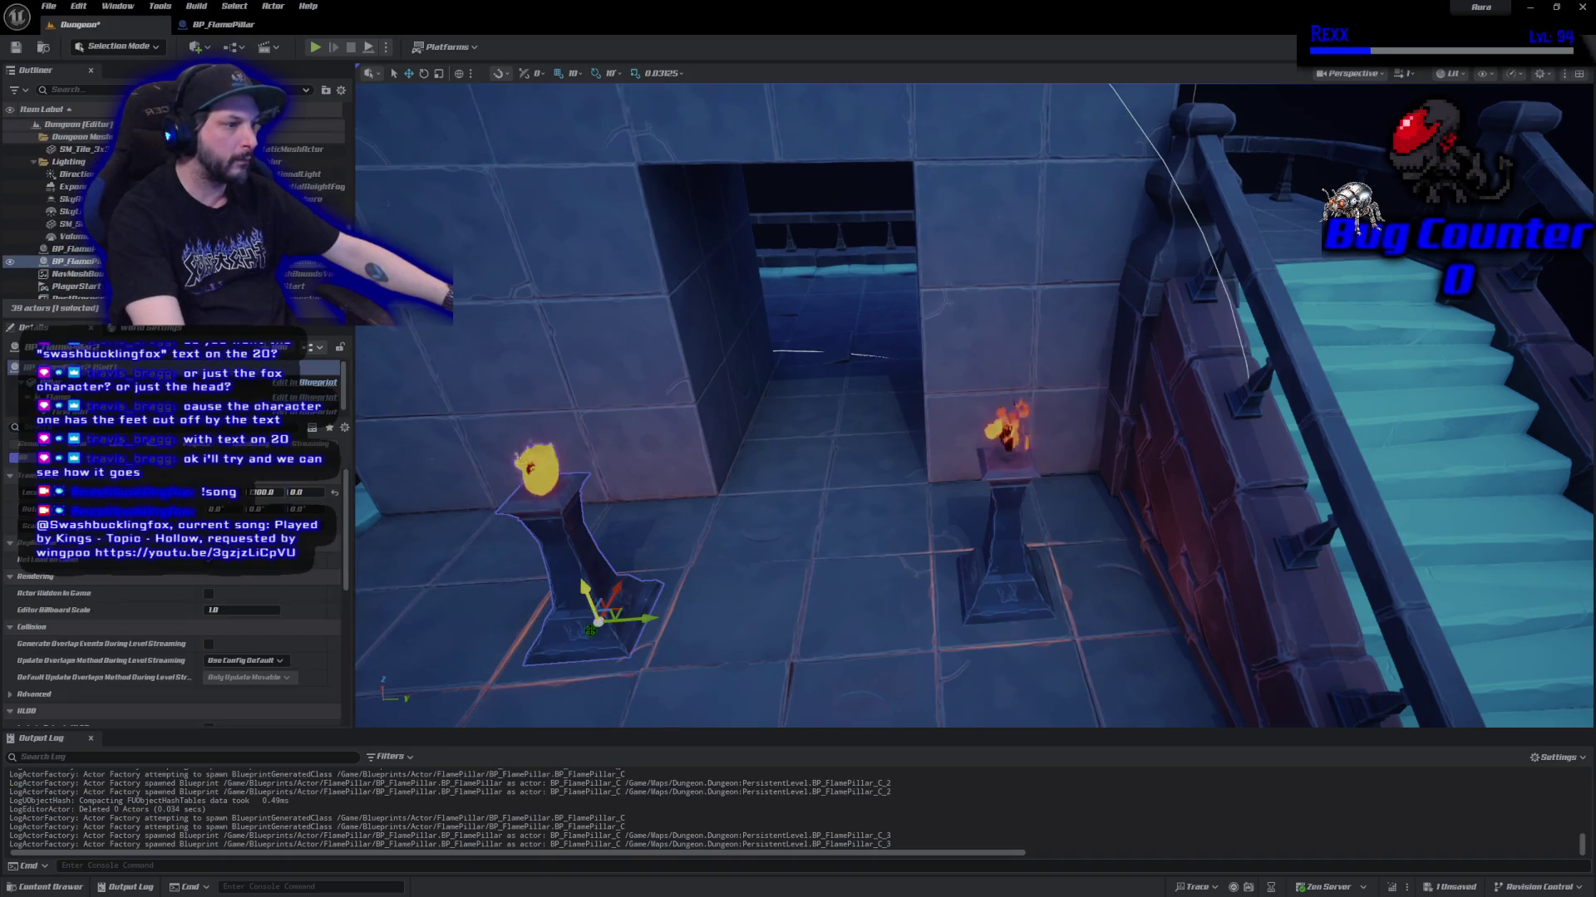
scroll(823, 649, "down", 6)
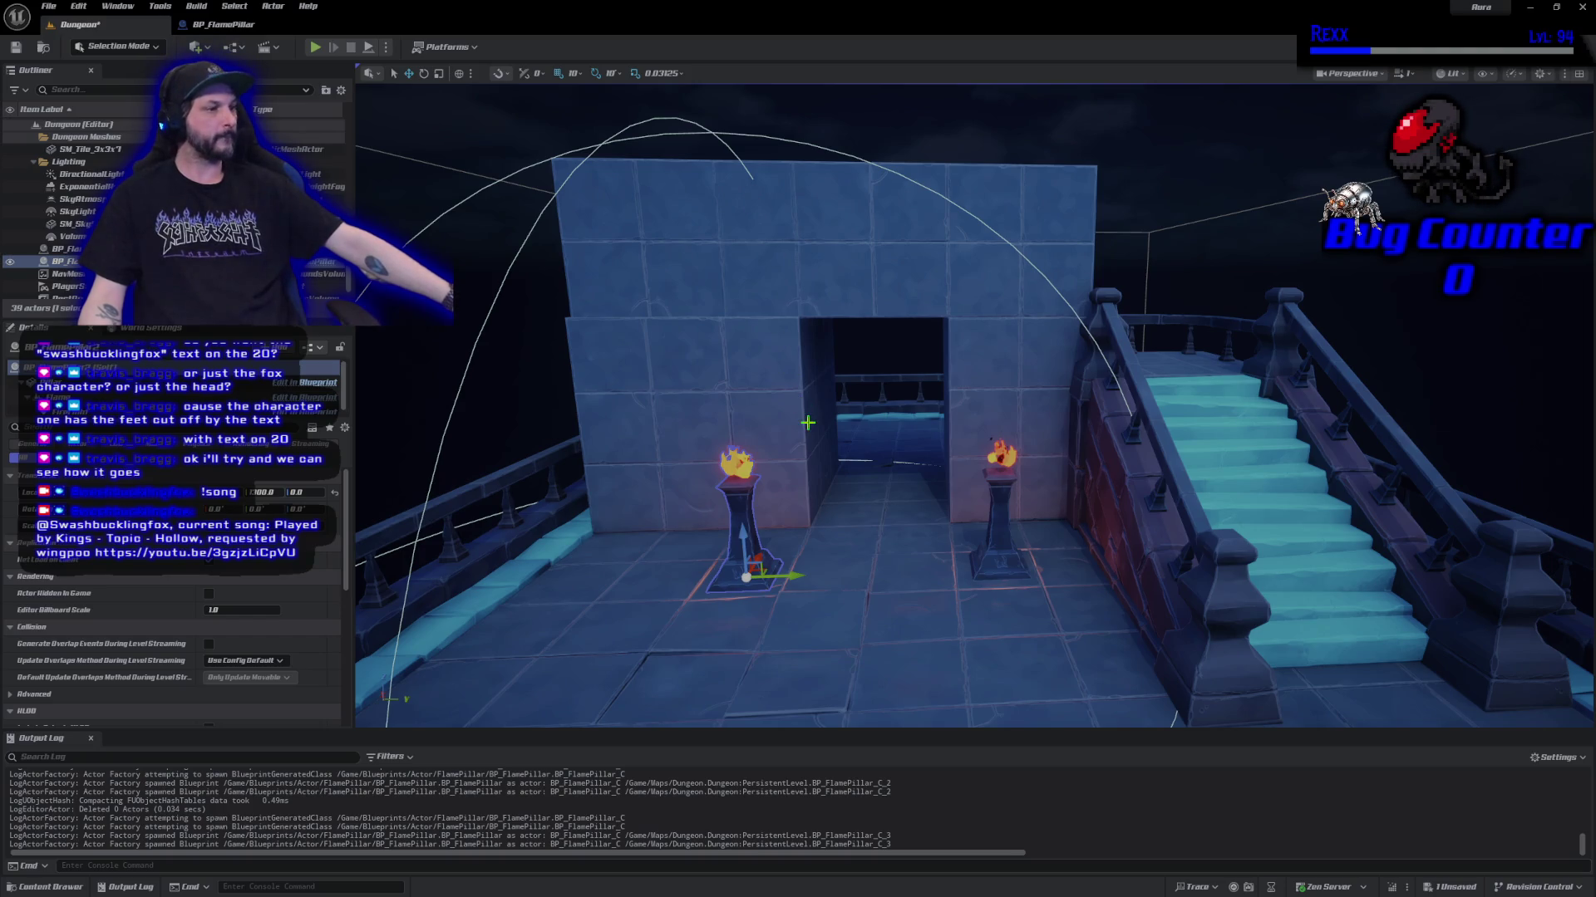
scroll(816, 423, "up", 5)
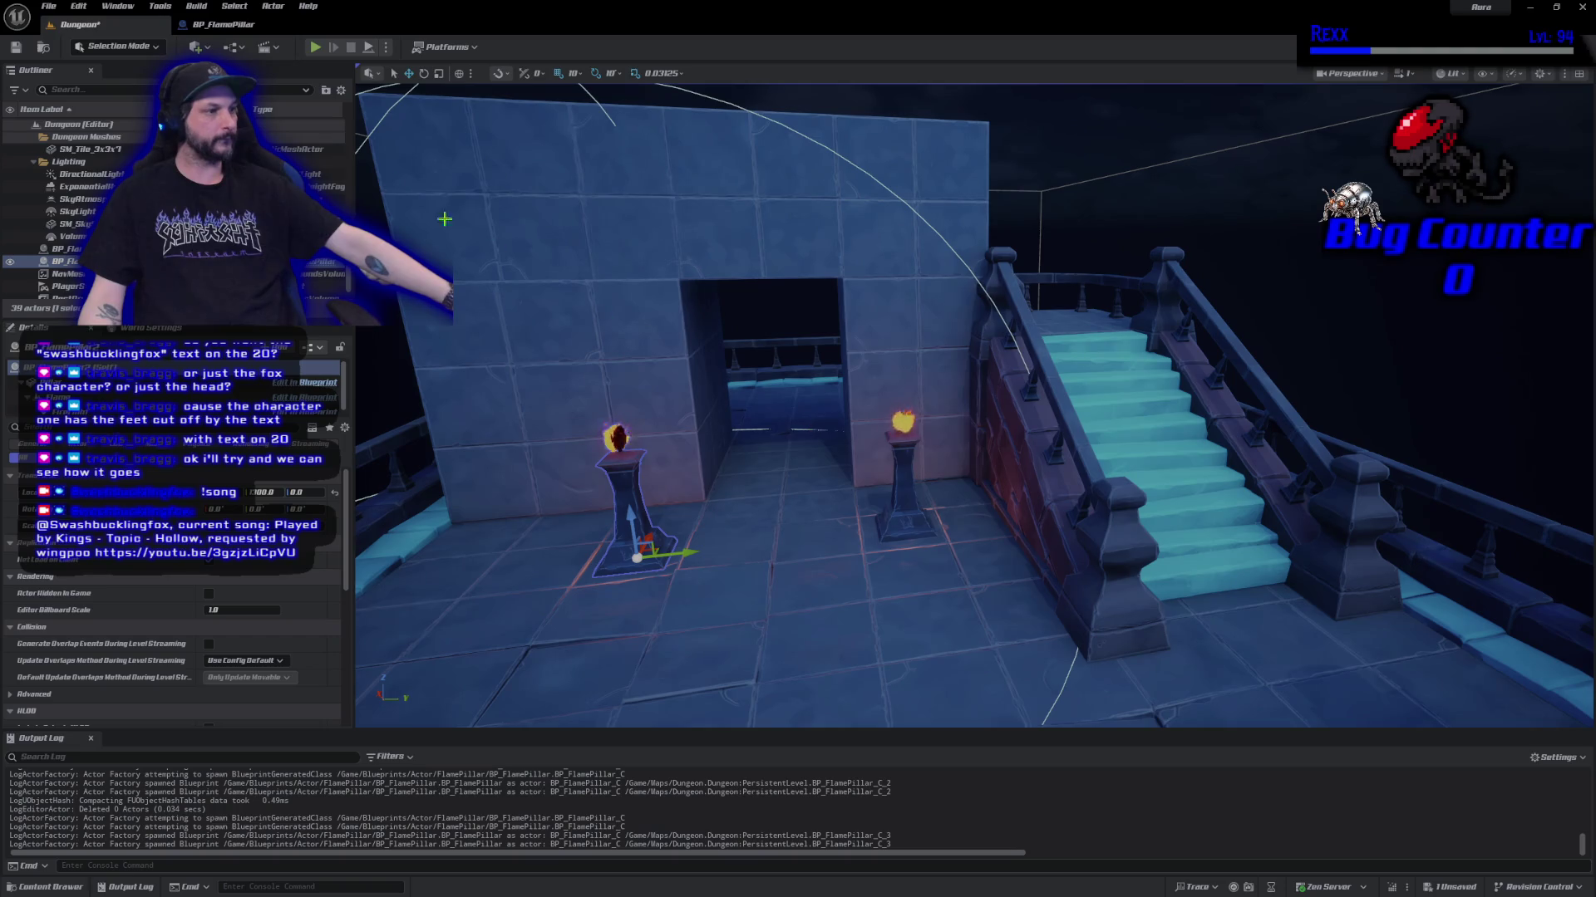
left_click(49, 6)
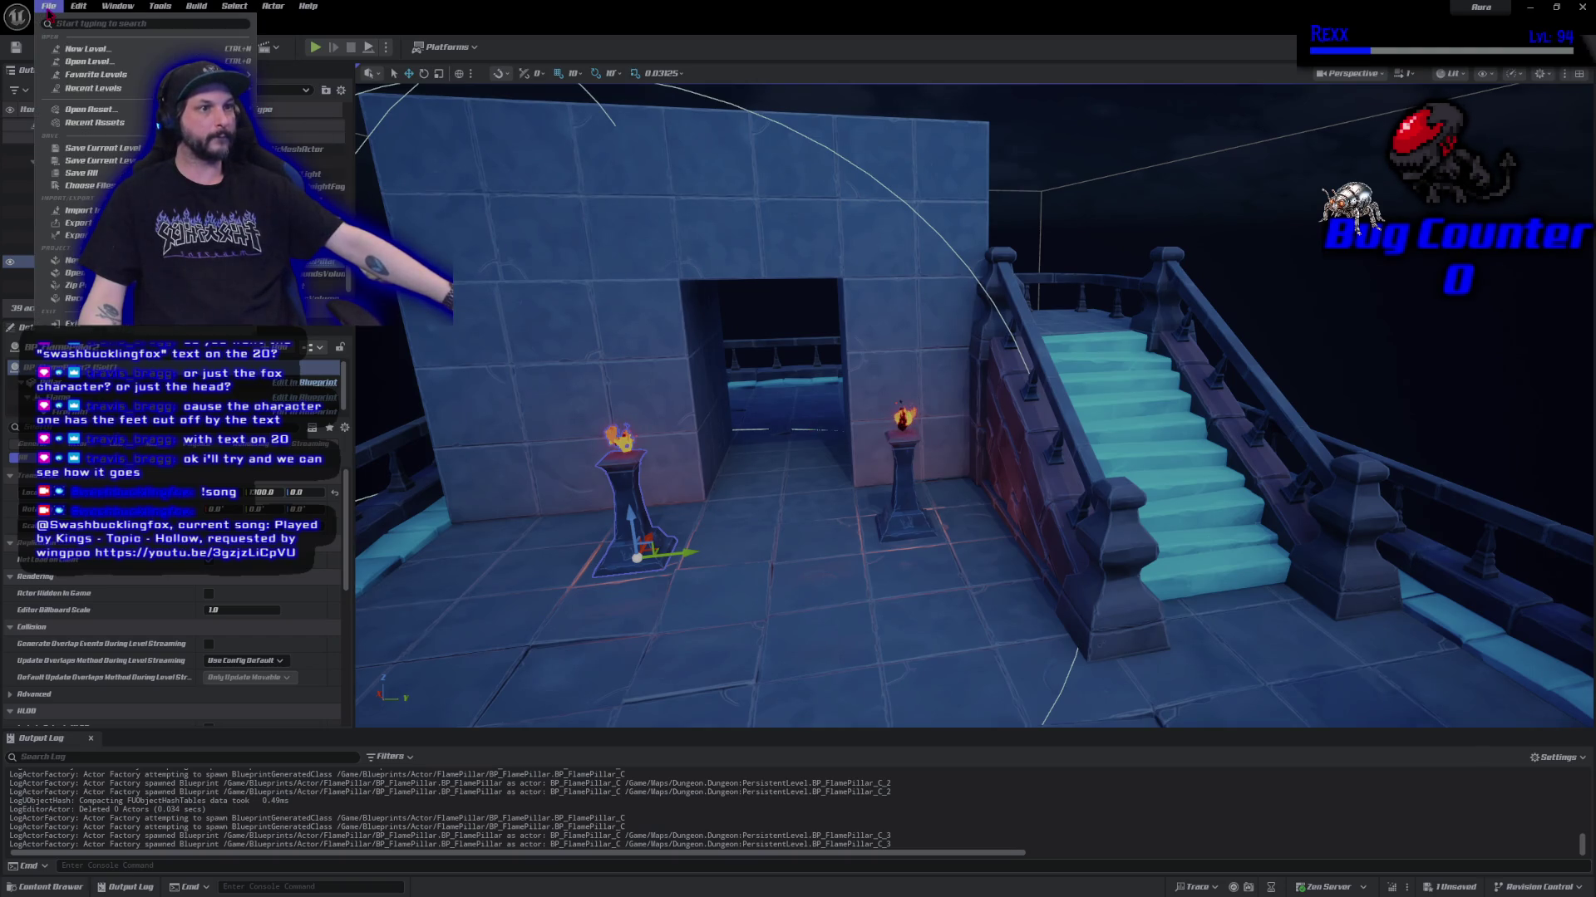
Save the current Dungeon level, then frame and orbit around the new flame pillar.
left_click(93, 174)
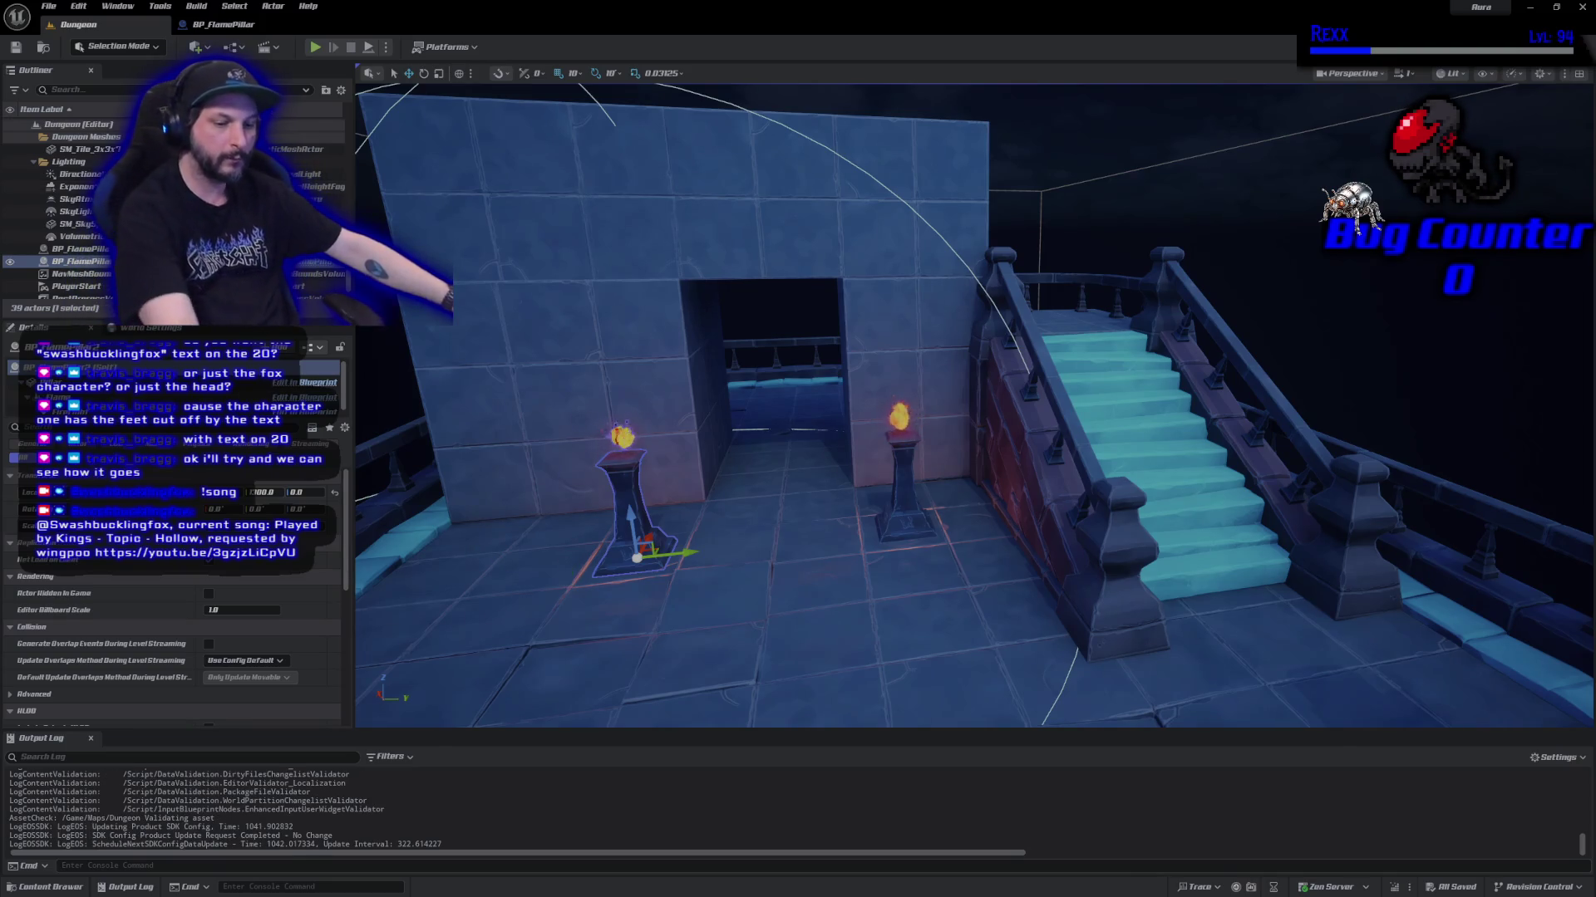
key("f")
mouse_move(973, 399)
left_mouse_down()
mouse_move(865, 399)
mouse_move(947, 399)
mouse_move(881, 398)
mouse_move(898, 391)
mouse_move(869, 374)
left_mouse_up()
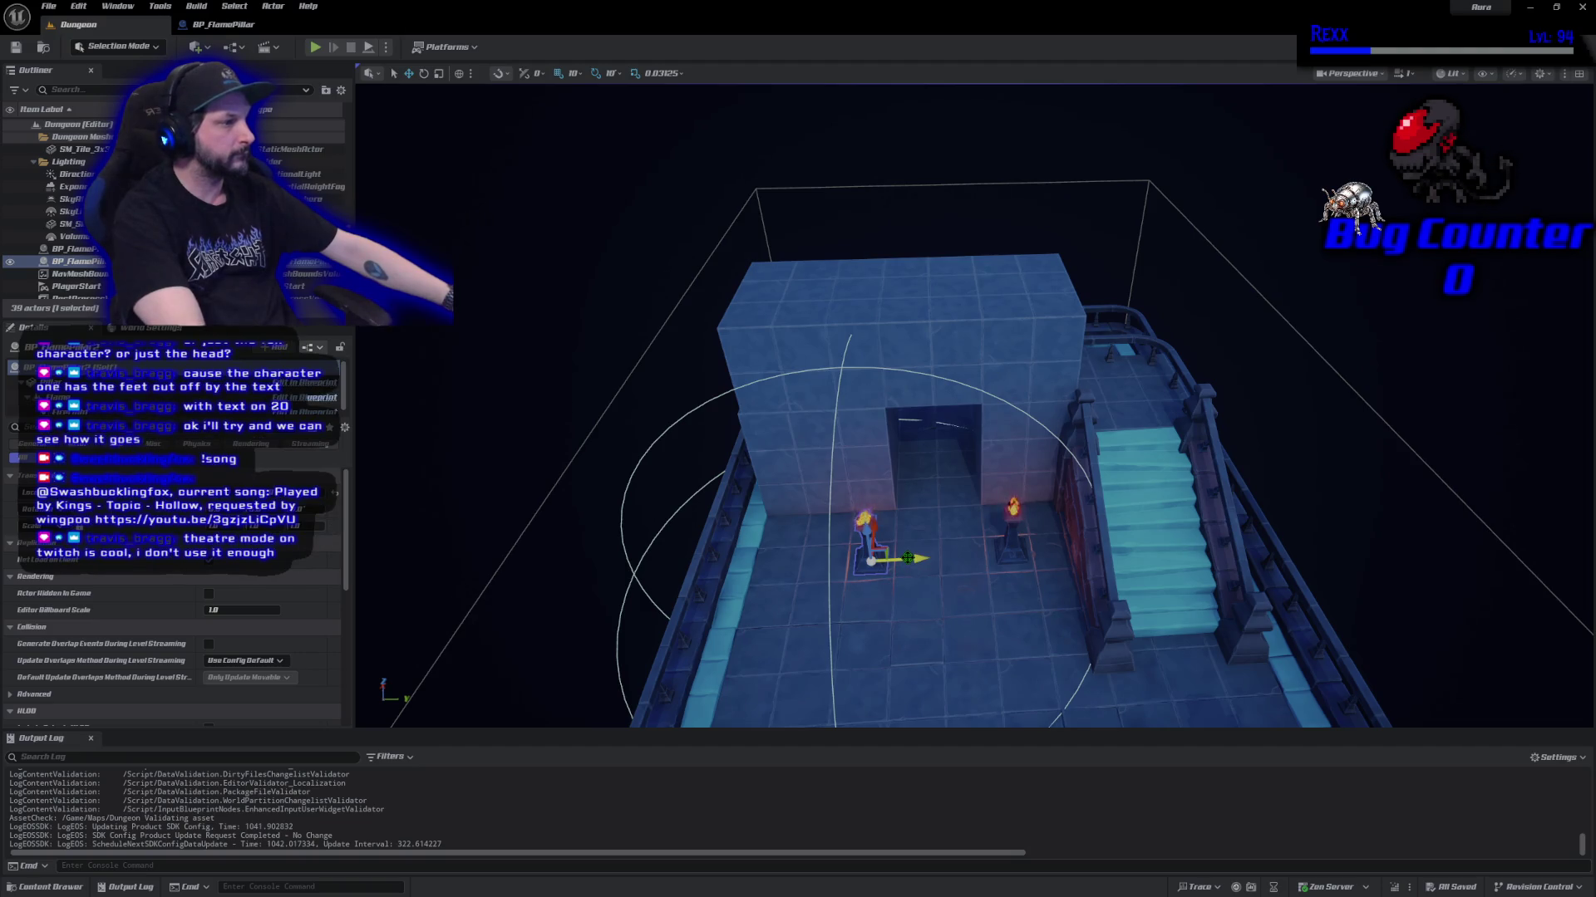
Move the view closer to the pillar, then go back to the BP_FlamePillar blueprint.
left_click_drag(909, 557, 908, 515)
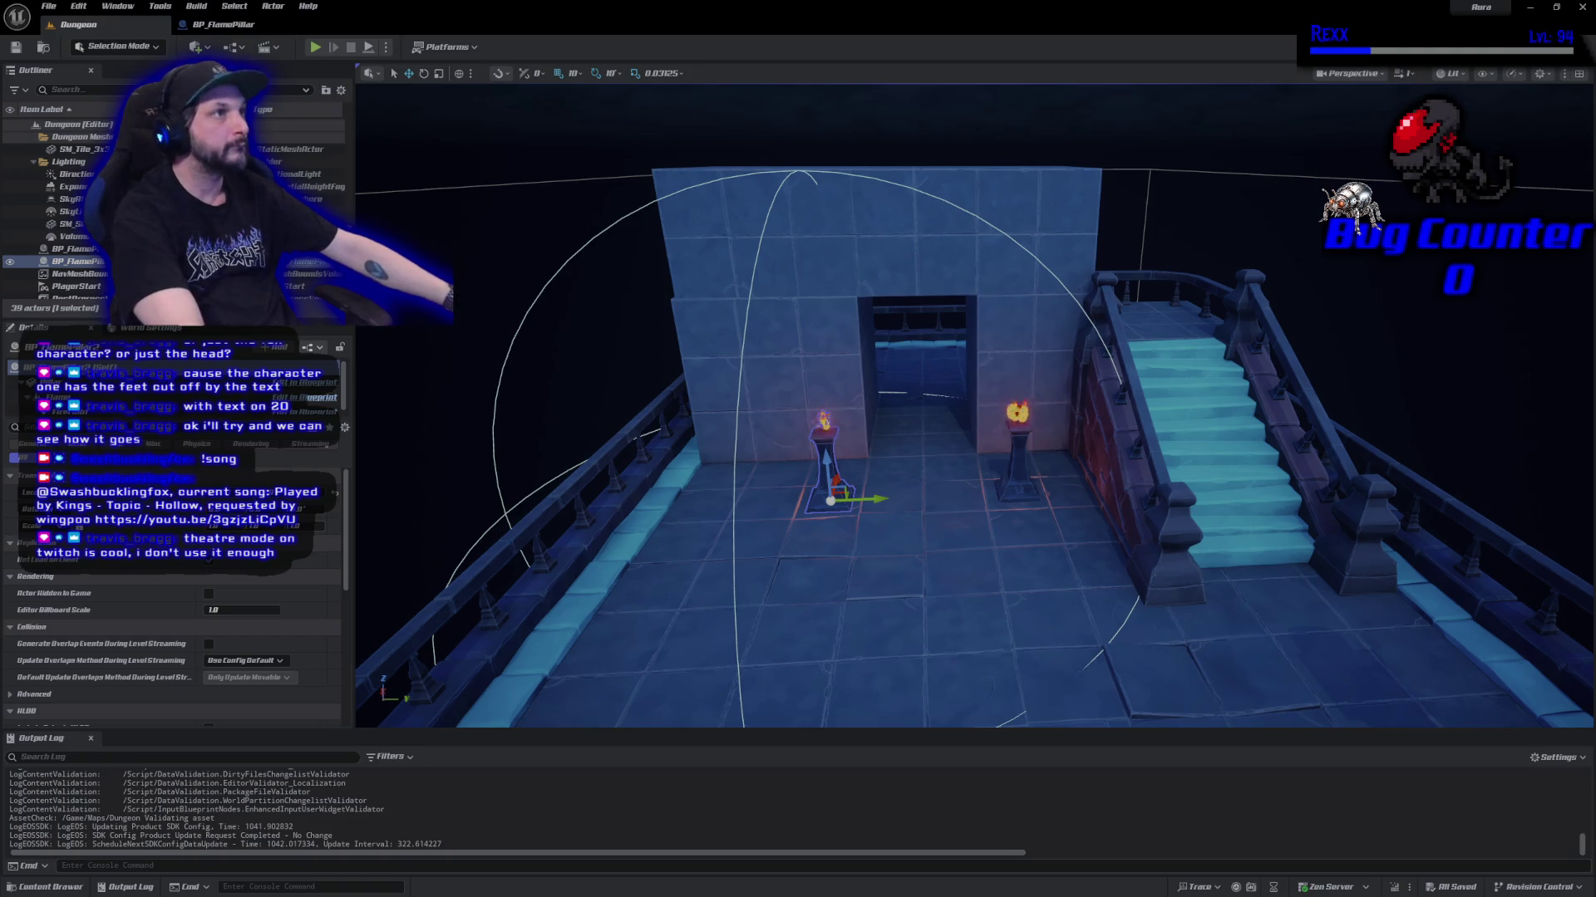
left_click(233, 30)
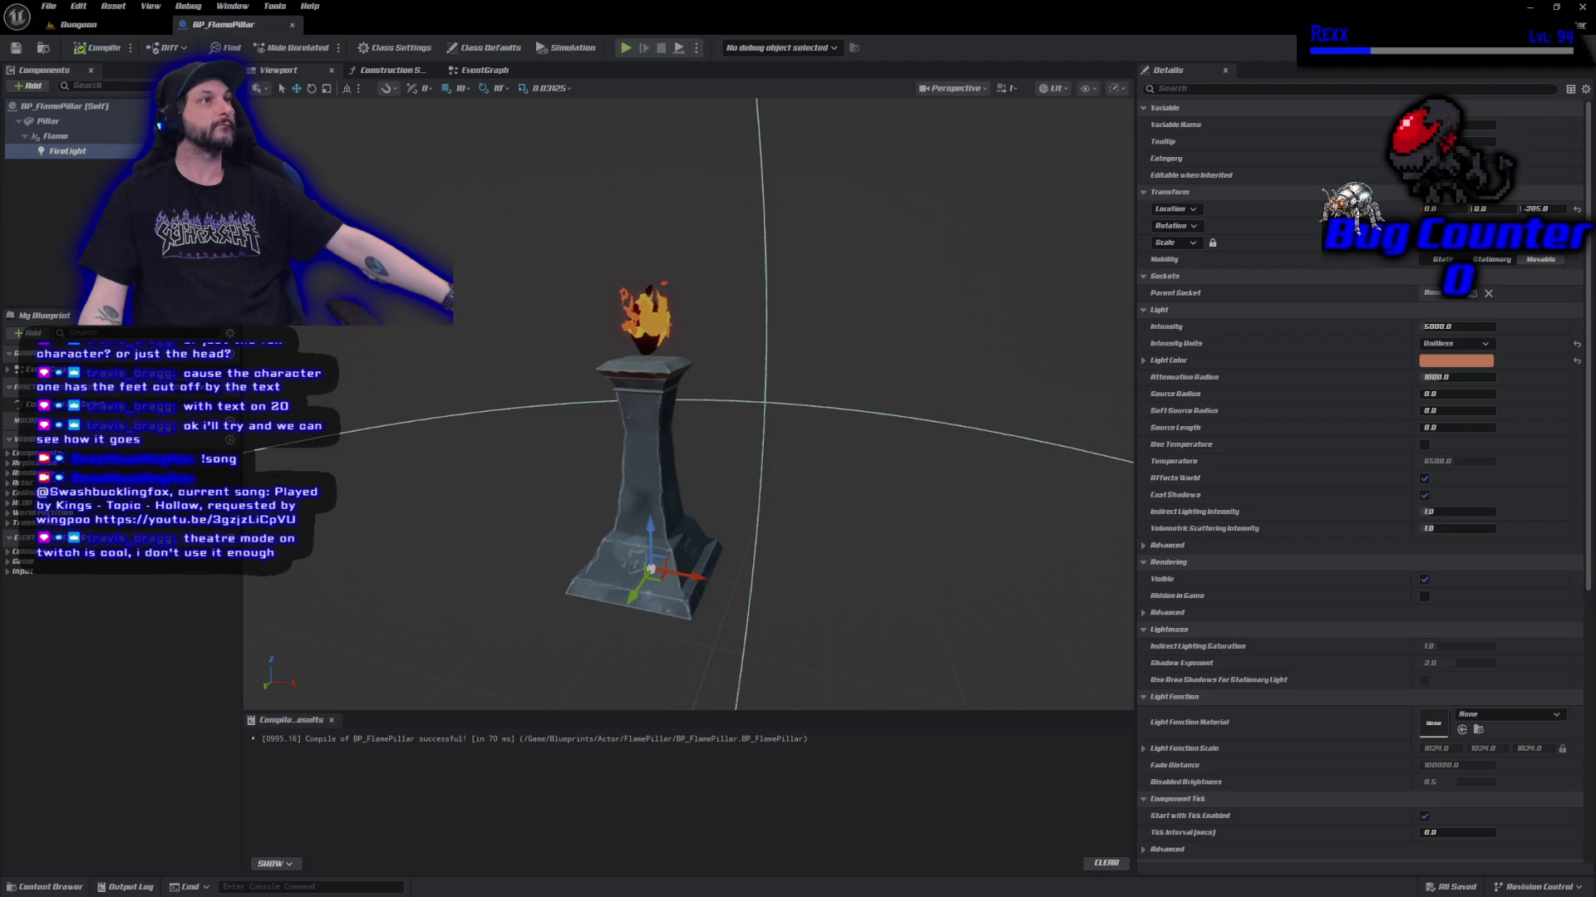
Reduce the FireLight colour's saturation slightly and compile the blueprint.
left_click(1425, 364)
left_click(1287, 420)
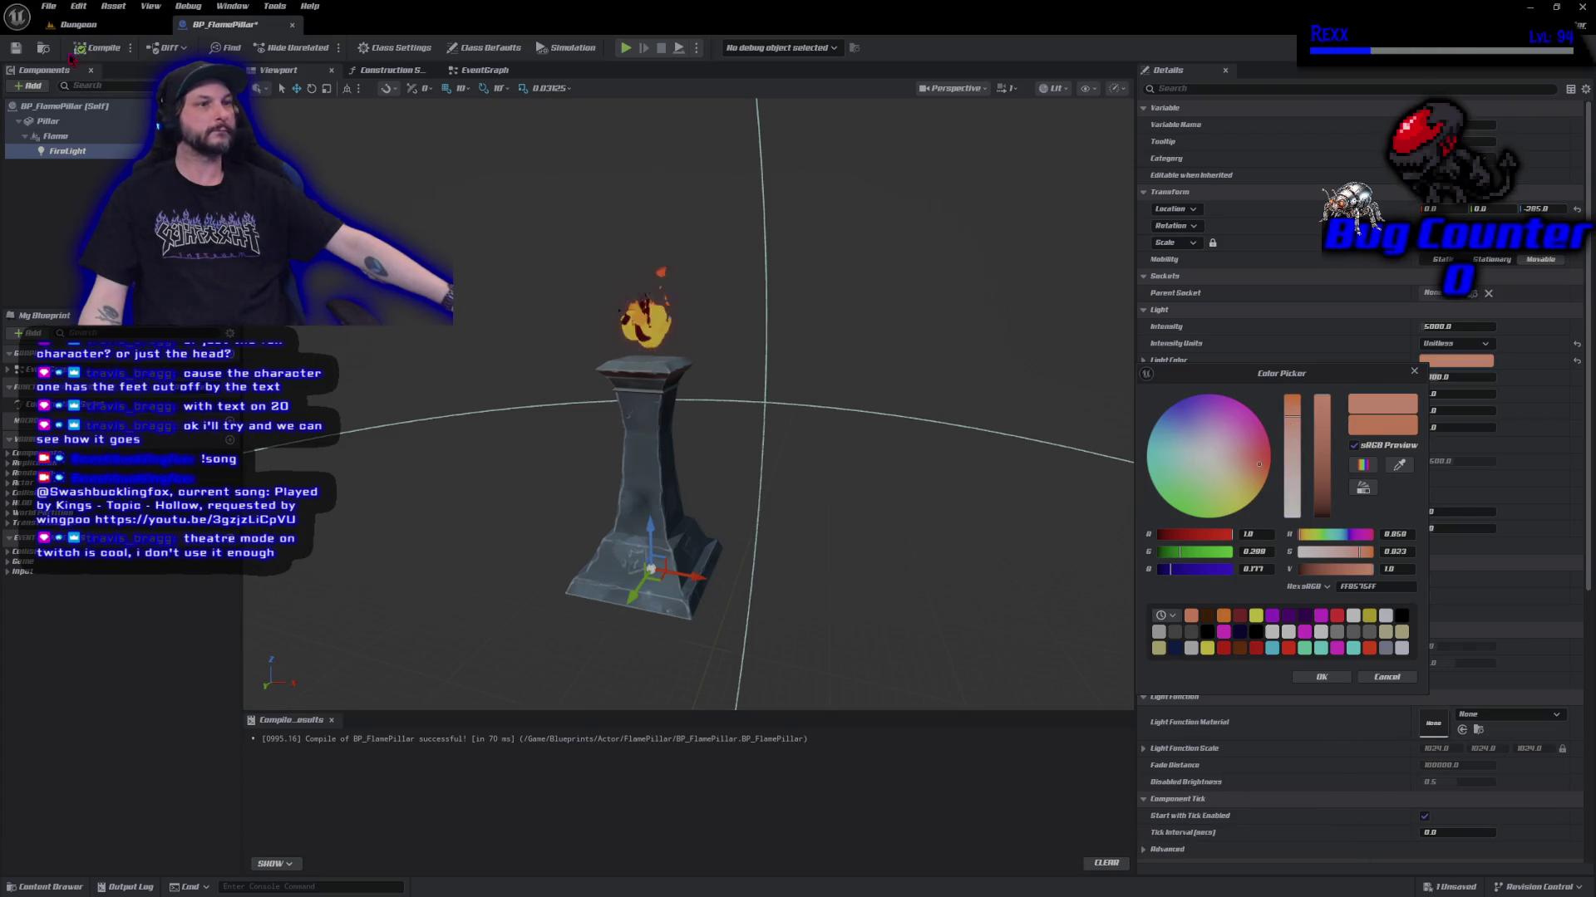
left_click(96, 47)
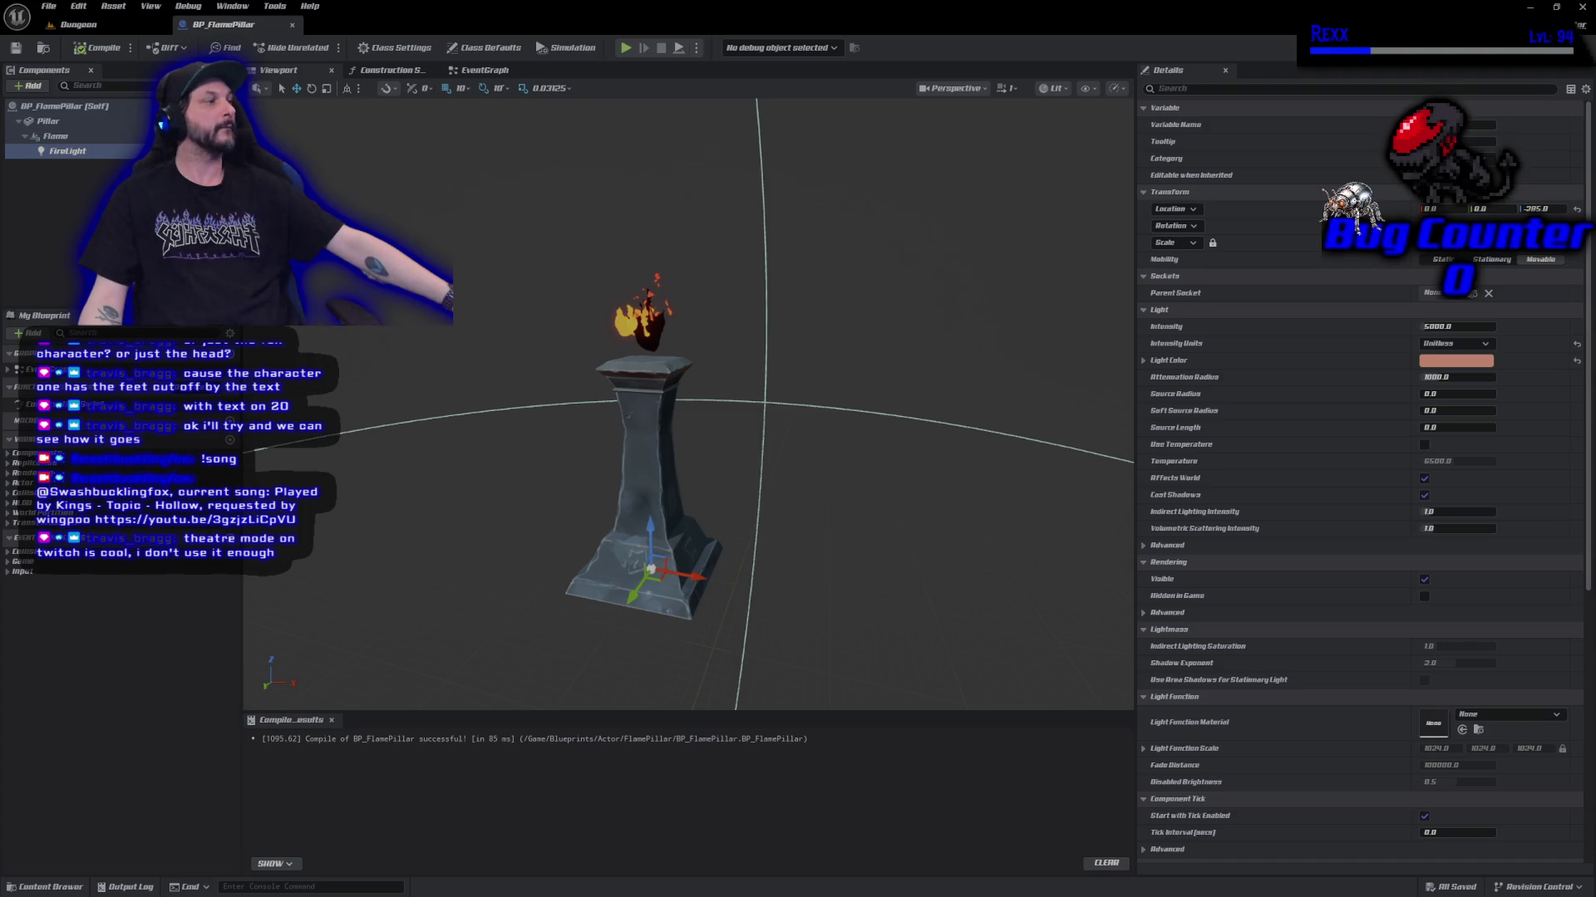
Set FireLight's Mobility to Stationary, then compile and save BP_FlamePillar.
left_click(1492, 259)
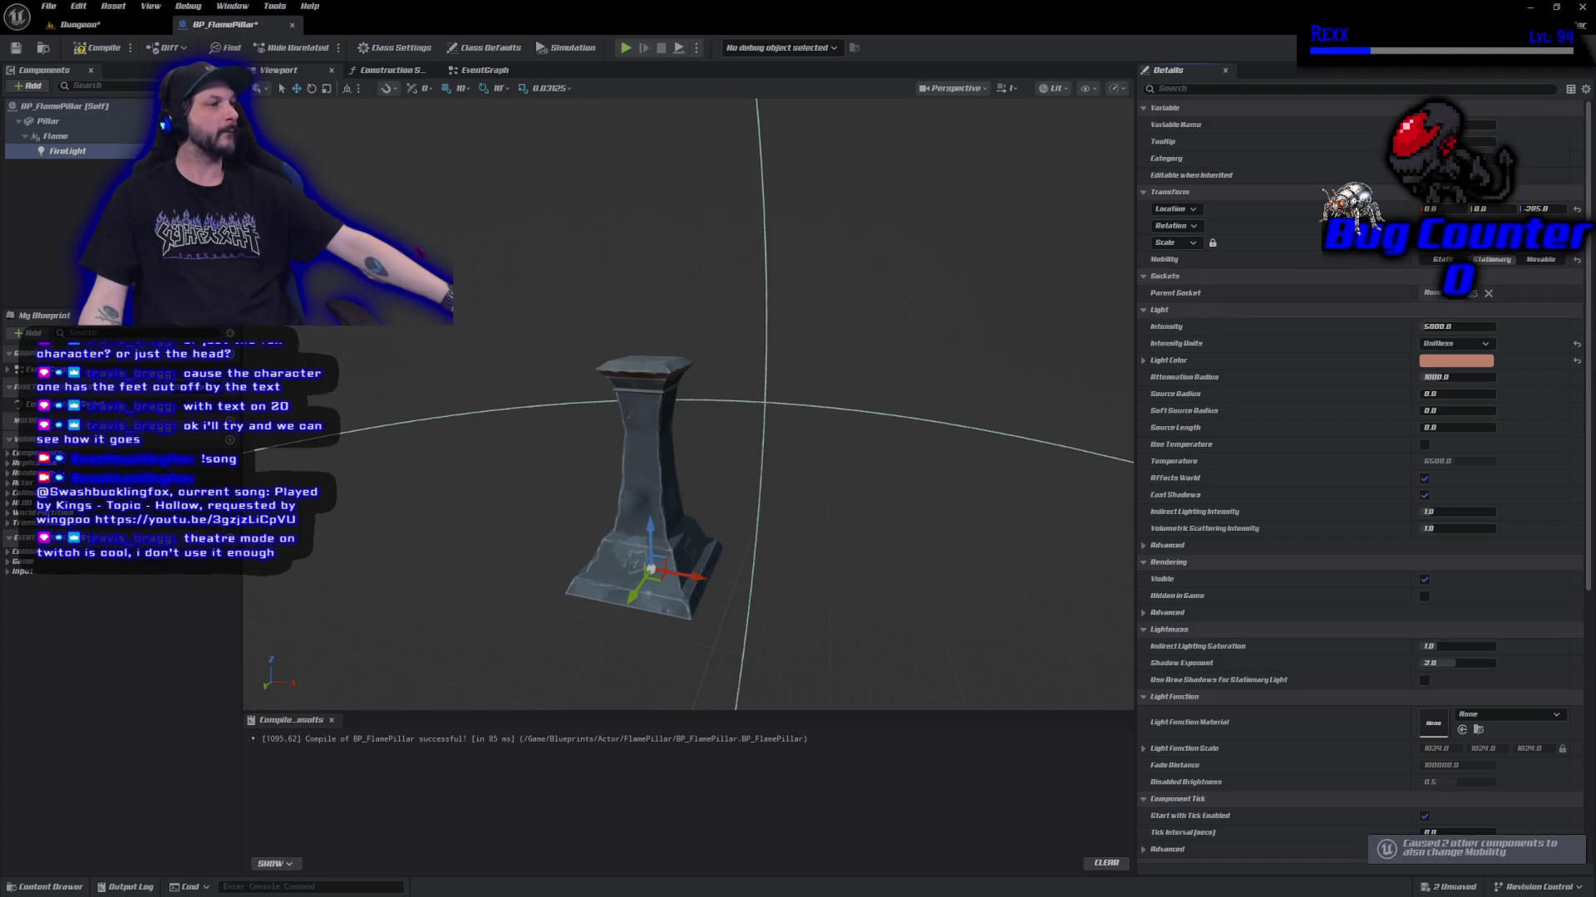
left_click(98, 47)
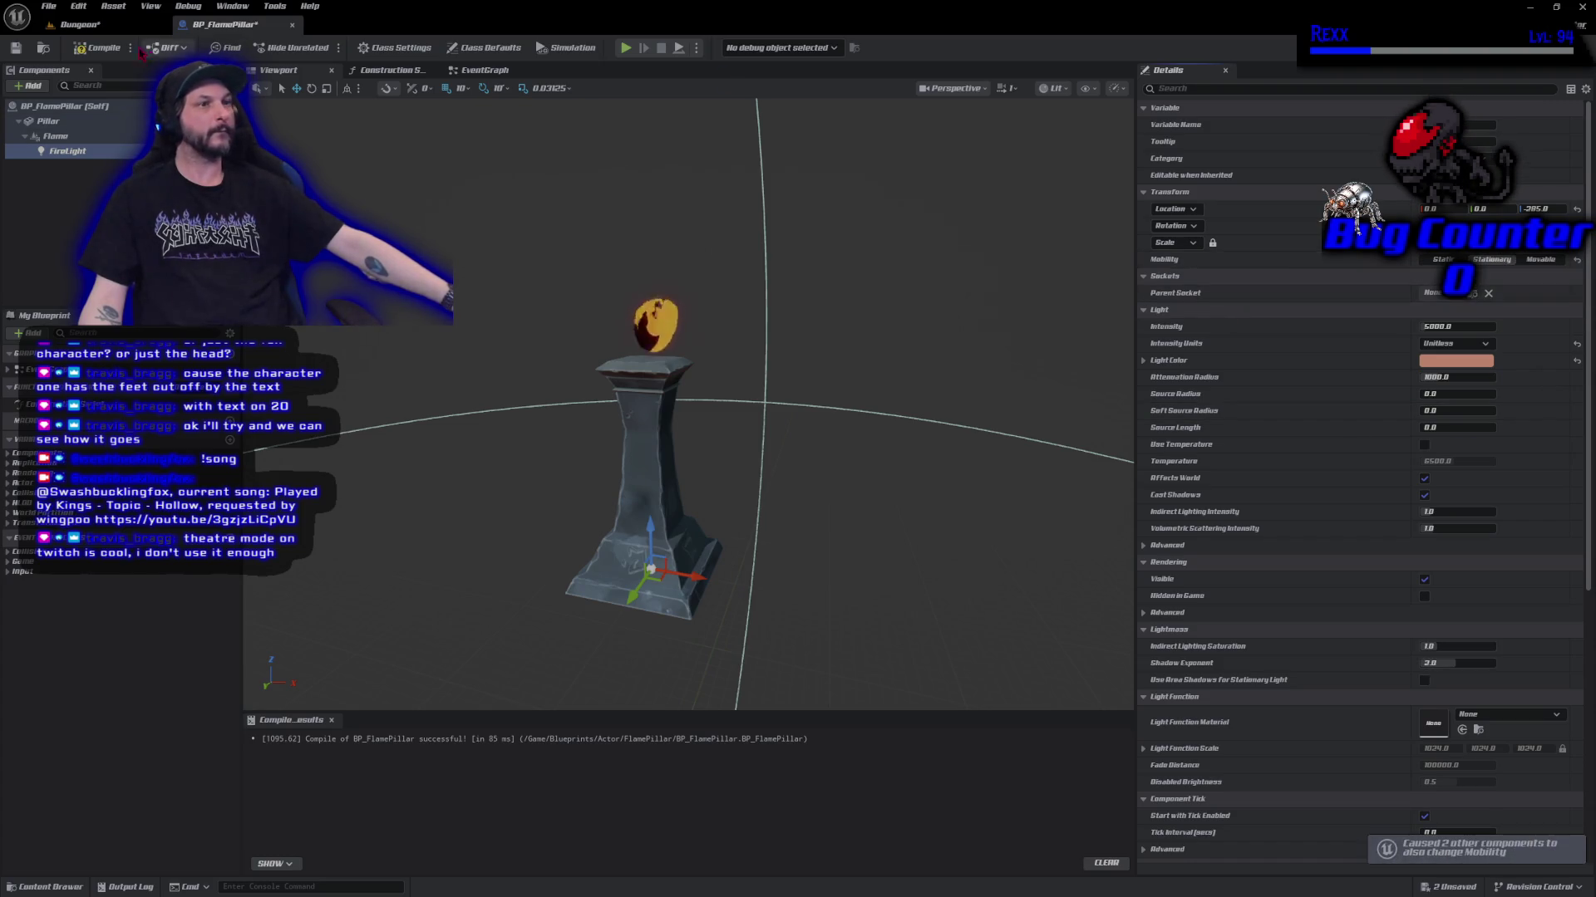
left_click(27, 50)
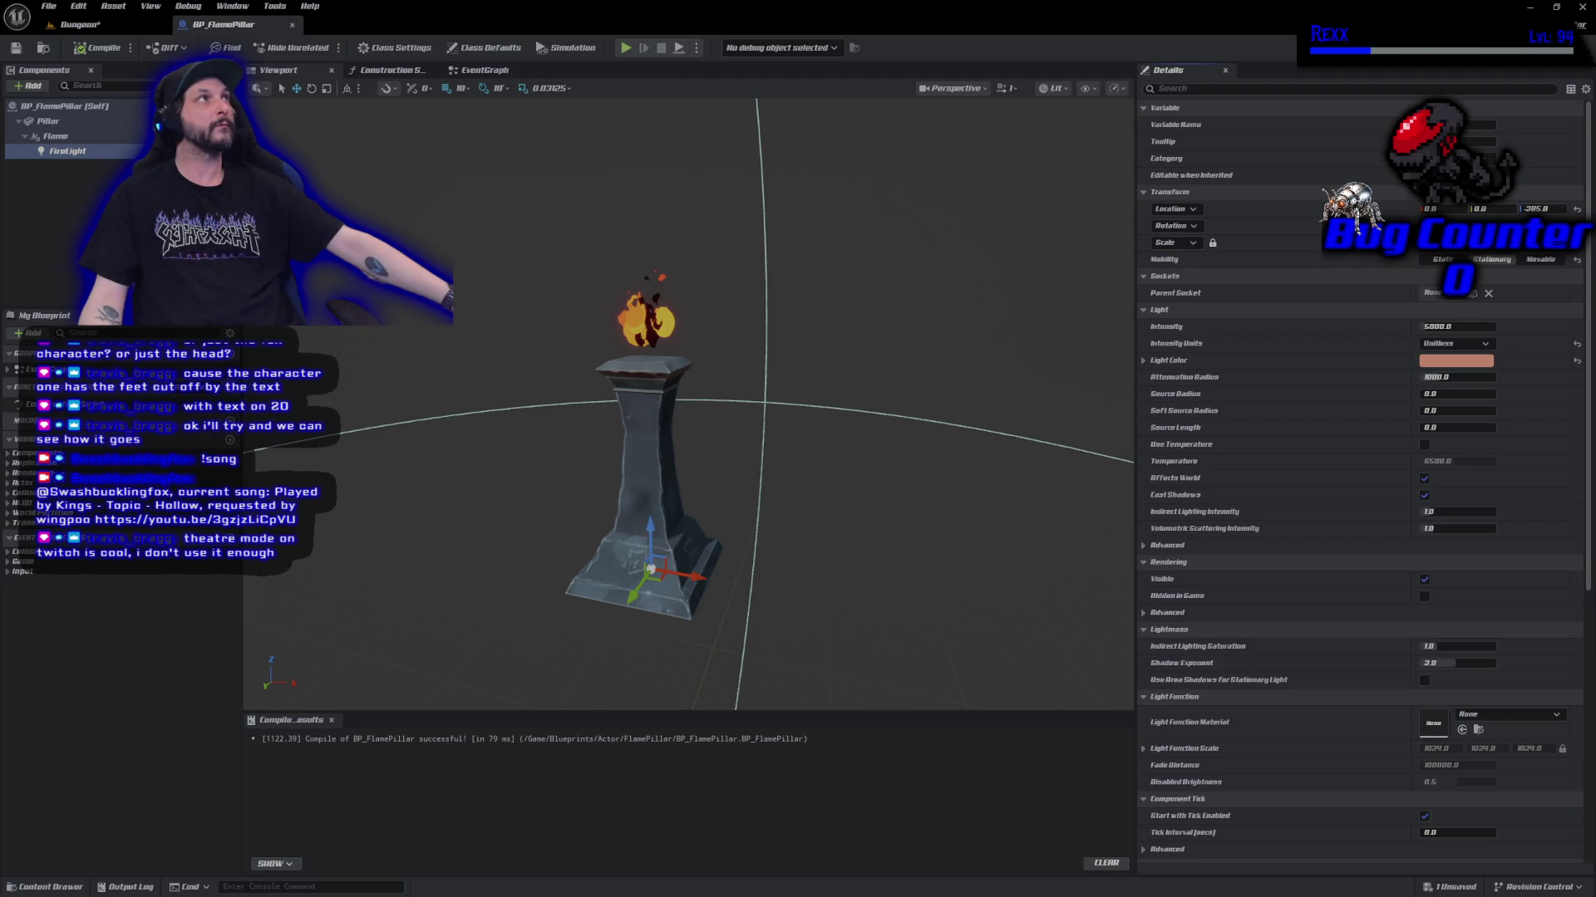
Turn off Start with Tick Enabled for FireLight via the 'tick' Details filter.
left_click(1190, 90)
type("tick")
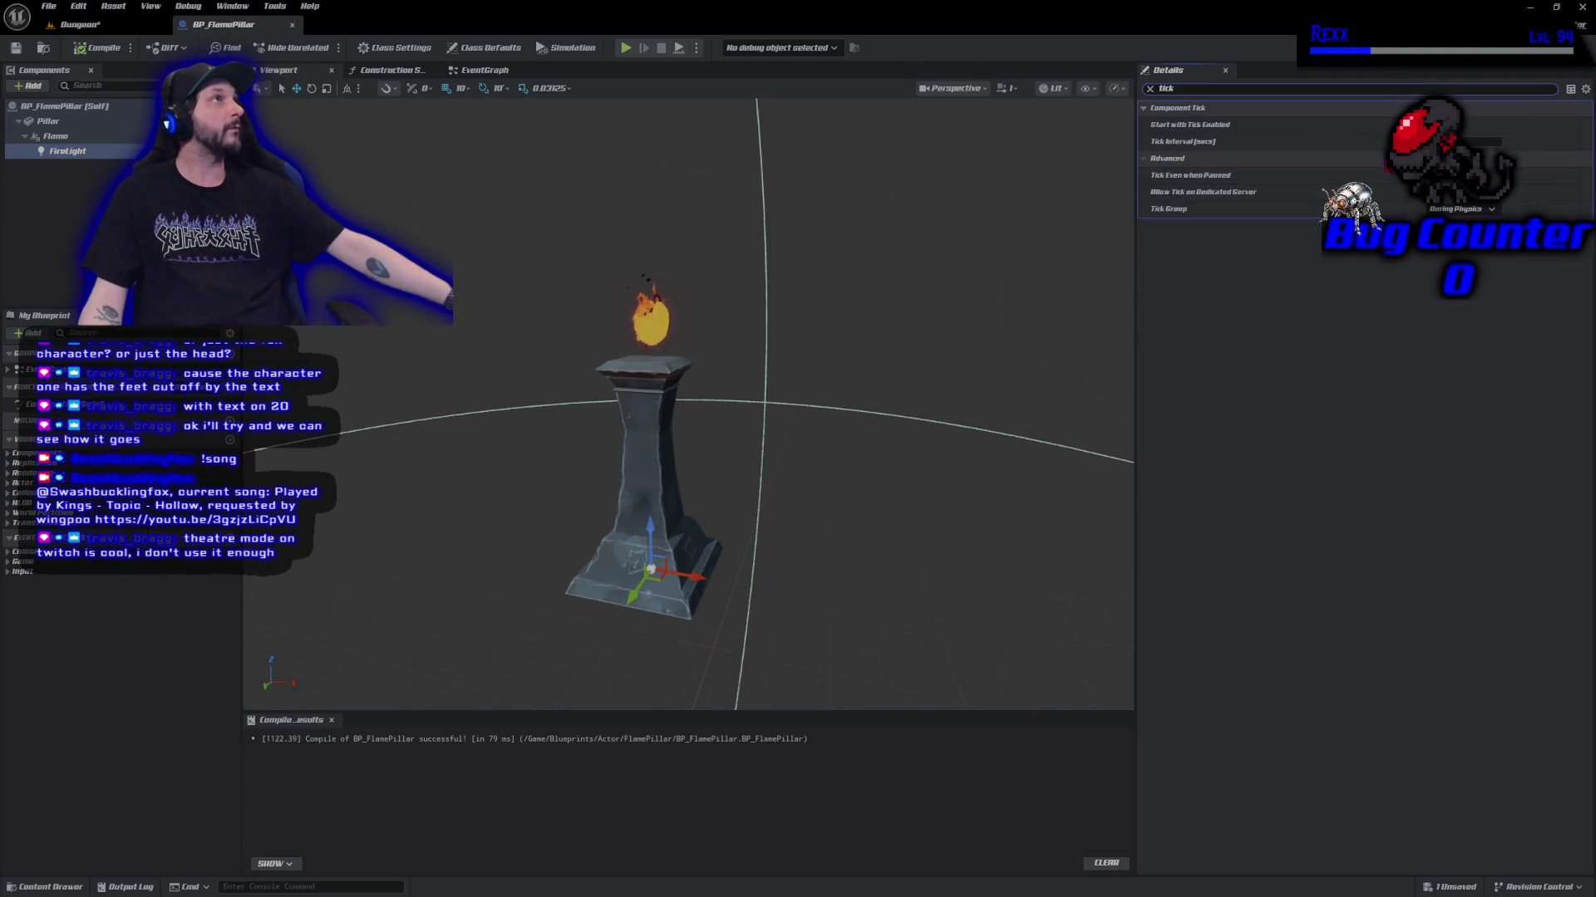
left_click(1435, 125)
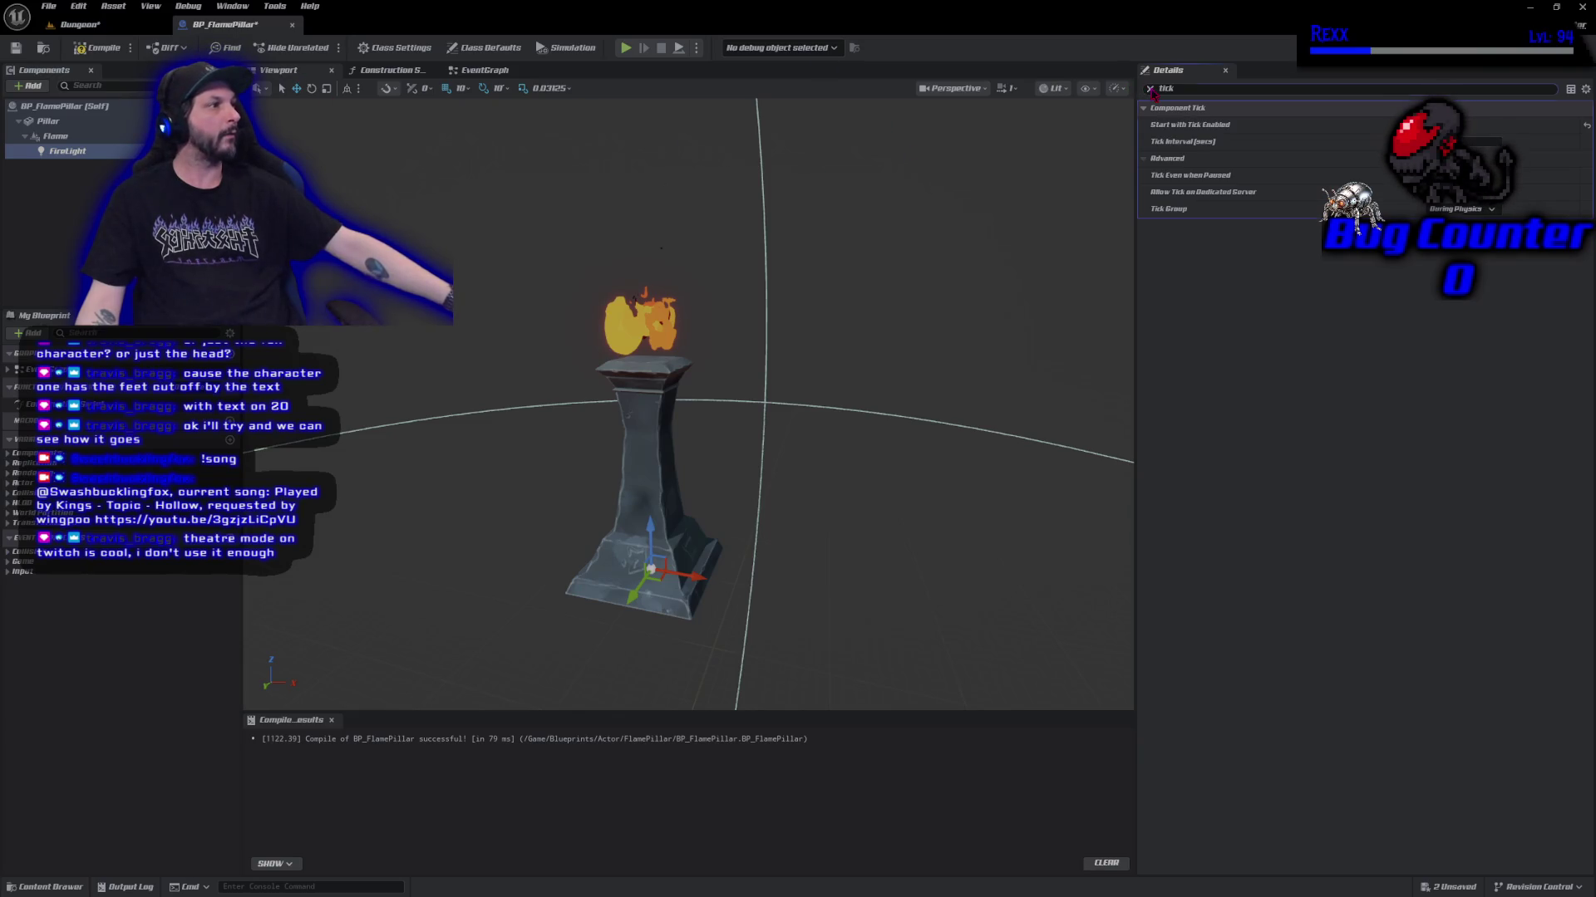
Compile BP_FlamePillar from its EventGraph and save all unsaved assets.
left_click(486, 73)
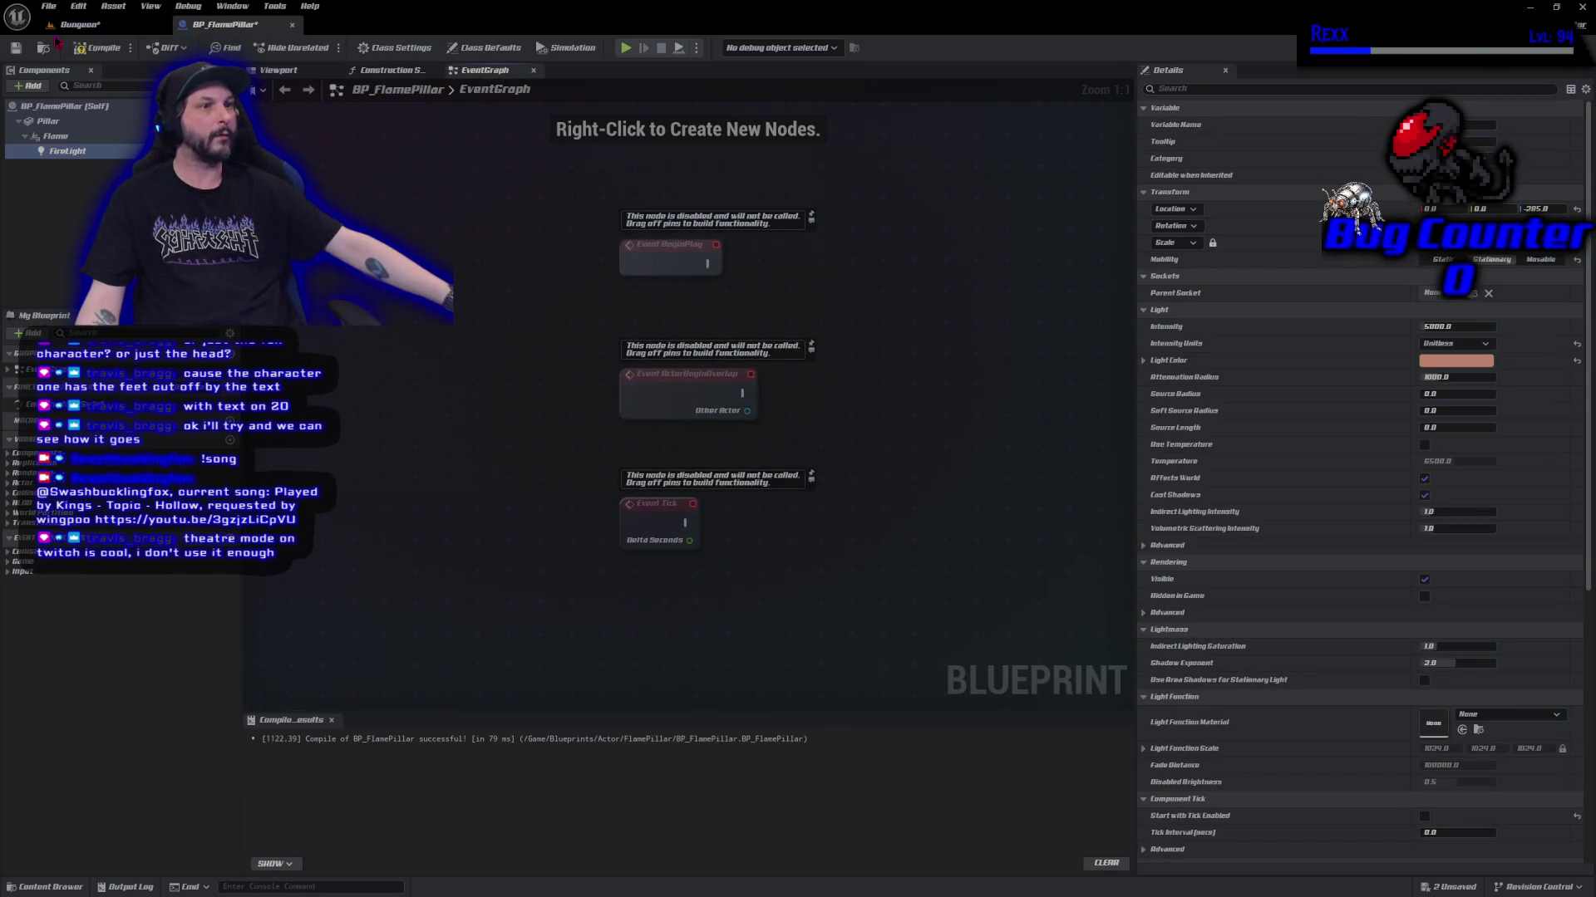
left_click(83, 50)
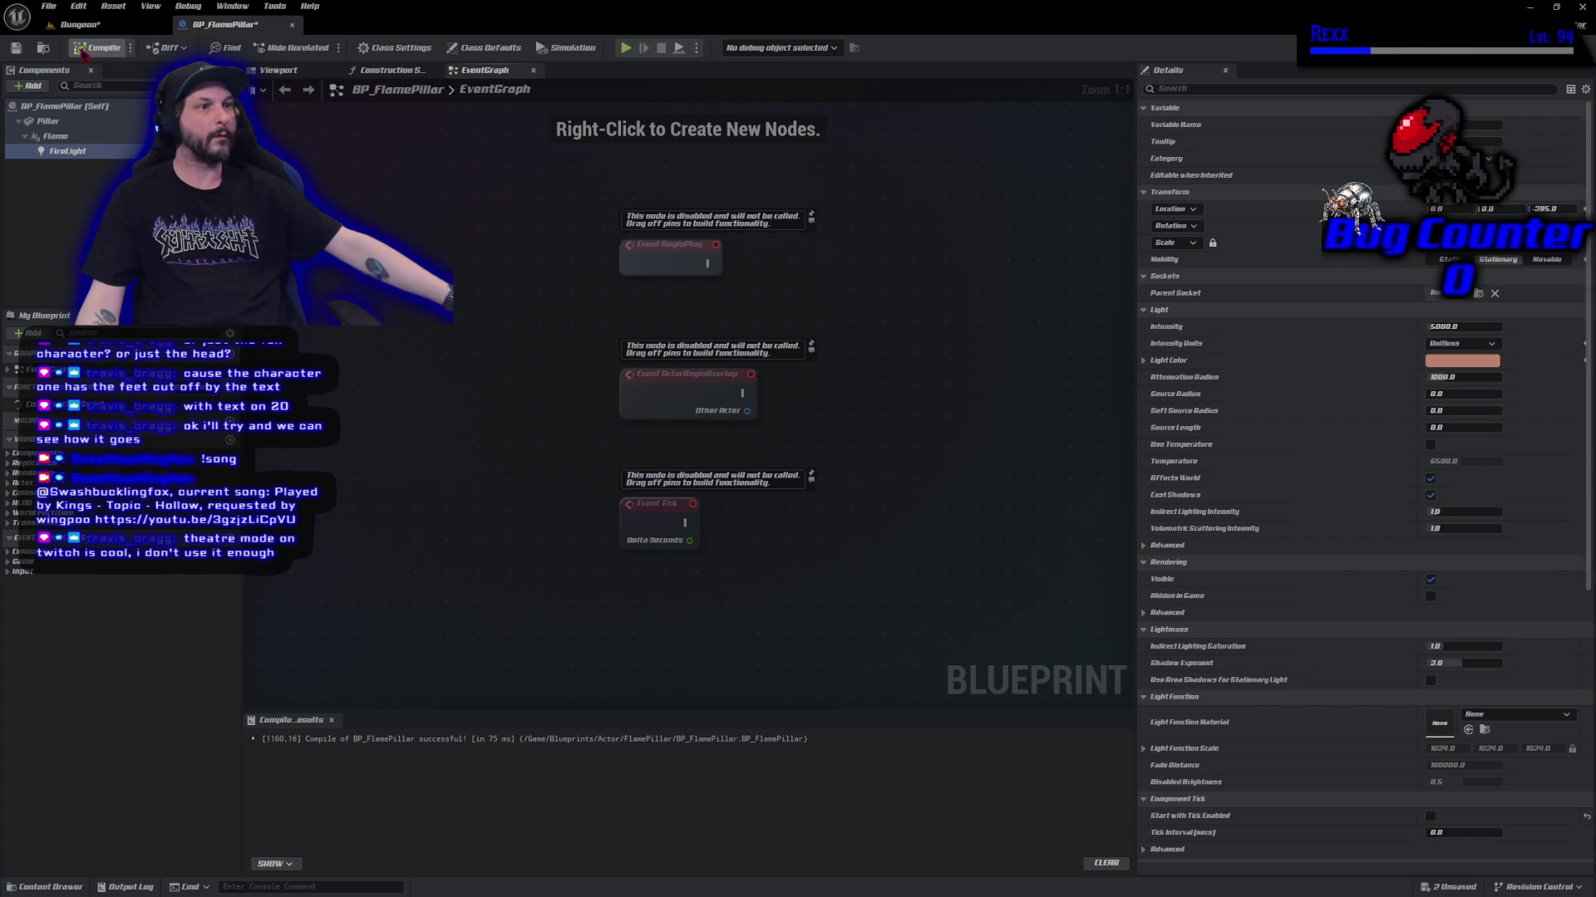
left_click(48, 5)
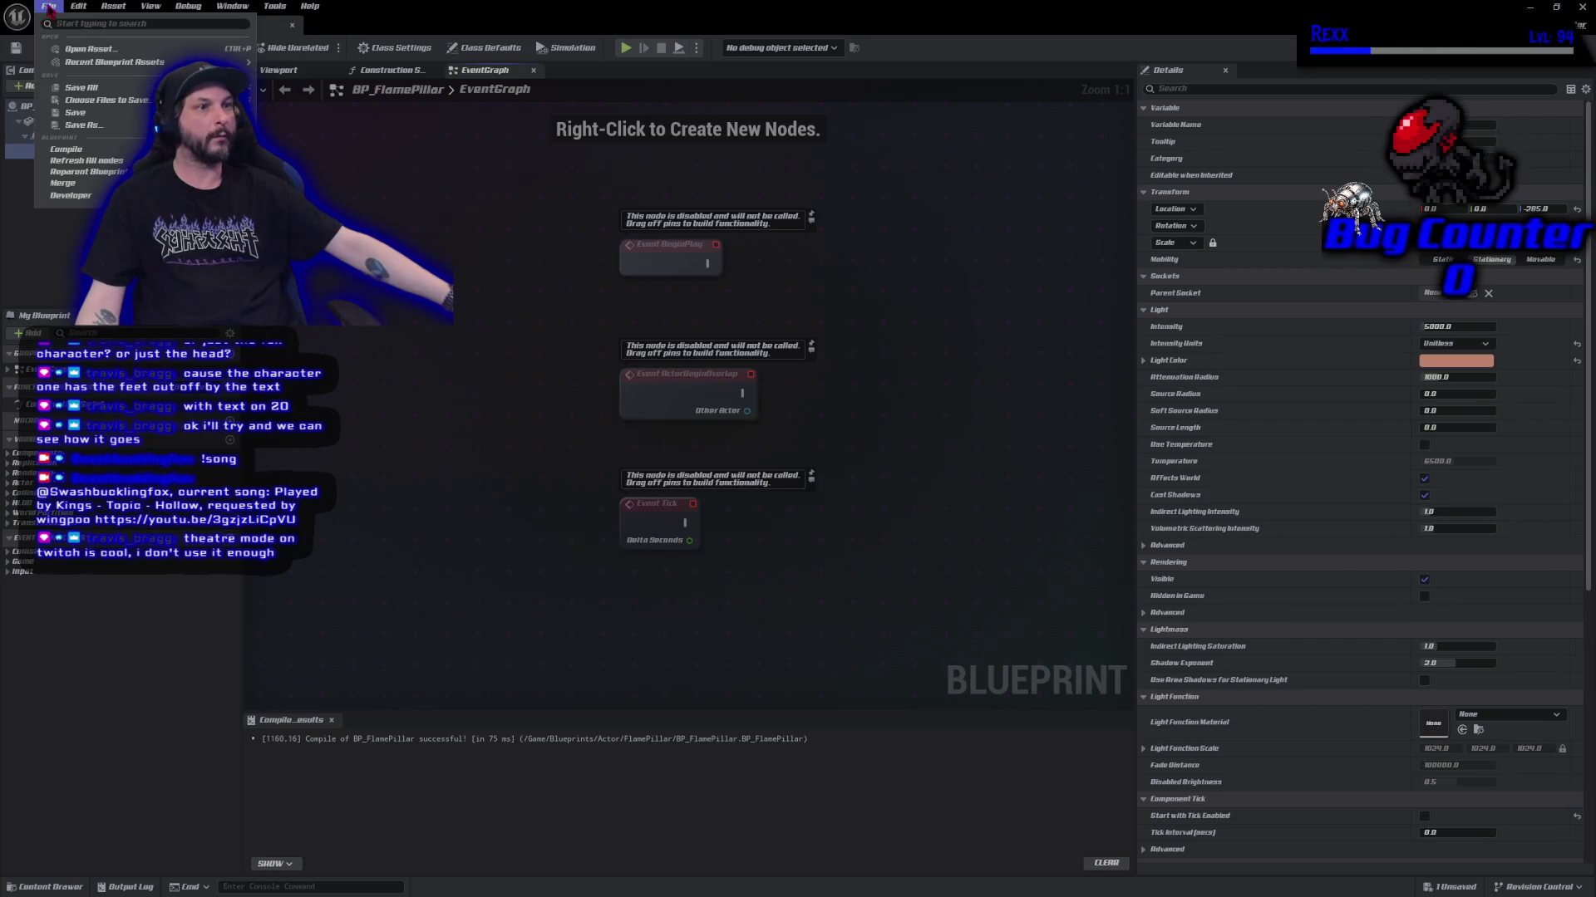
left_click(92, 87)
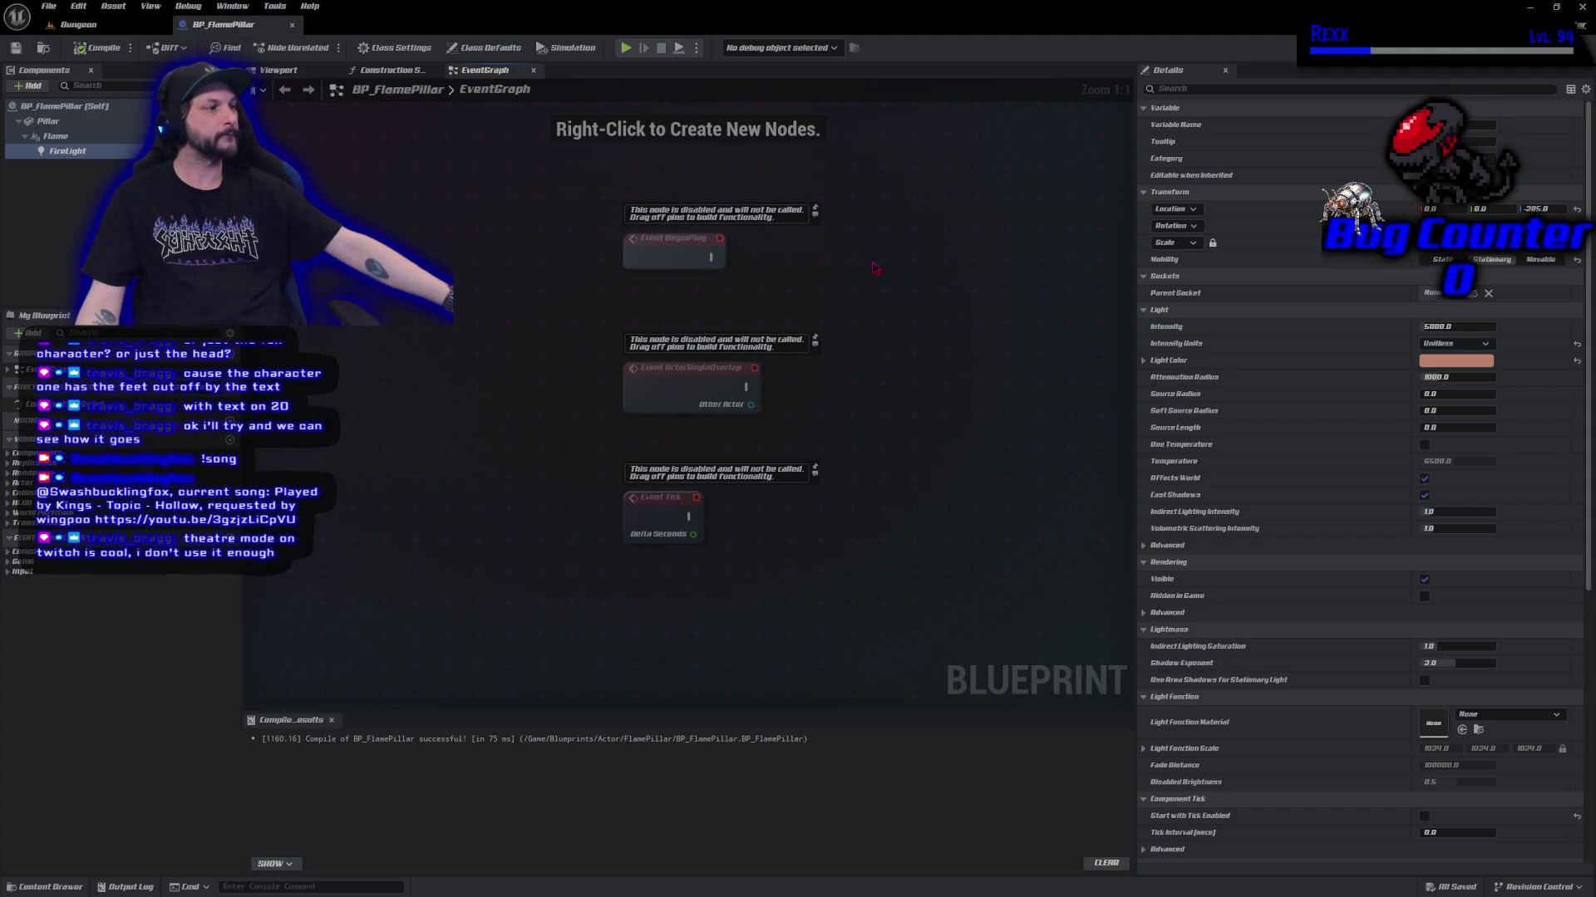
Add a Timeline node named Flame Intensity Timeline and open it in the timeline editor.
right_click(868, 287)
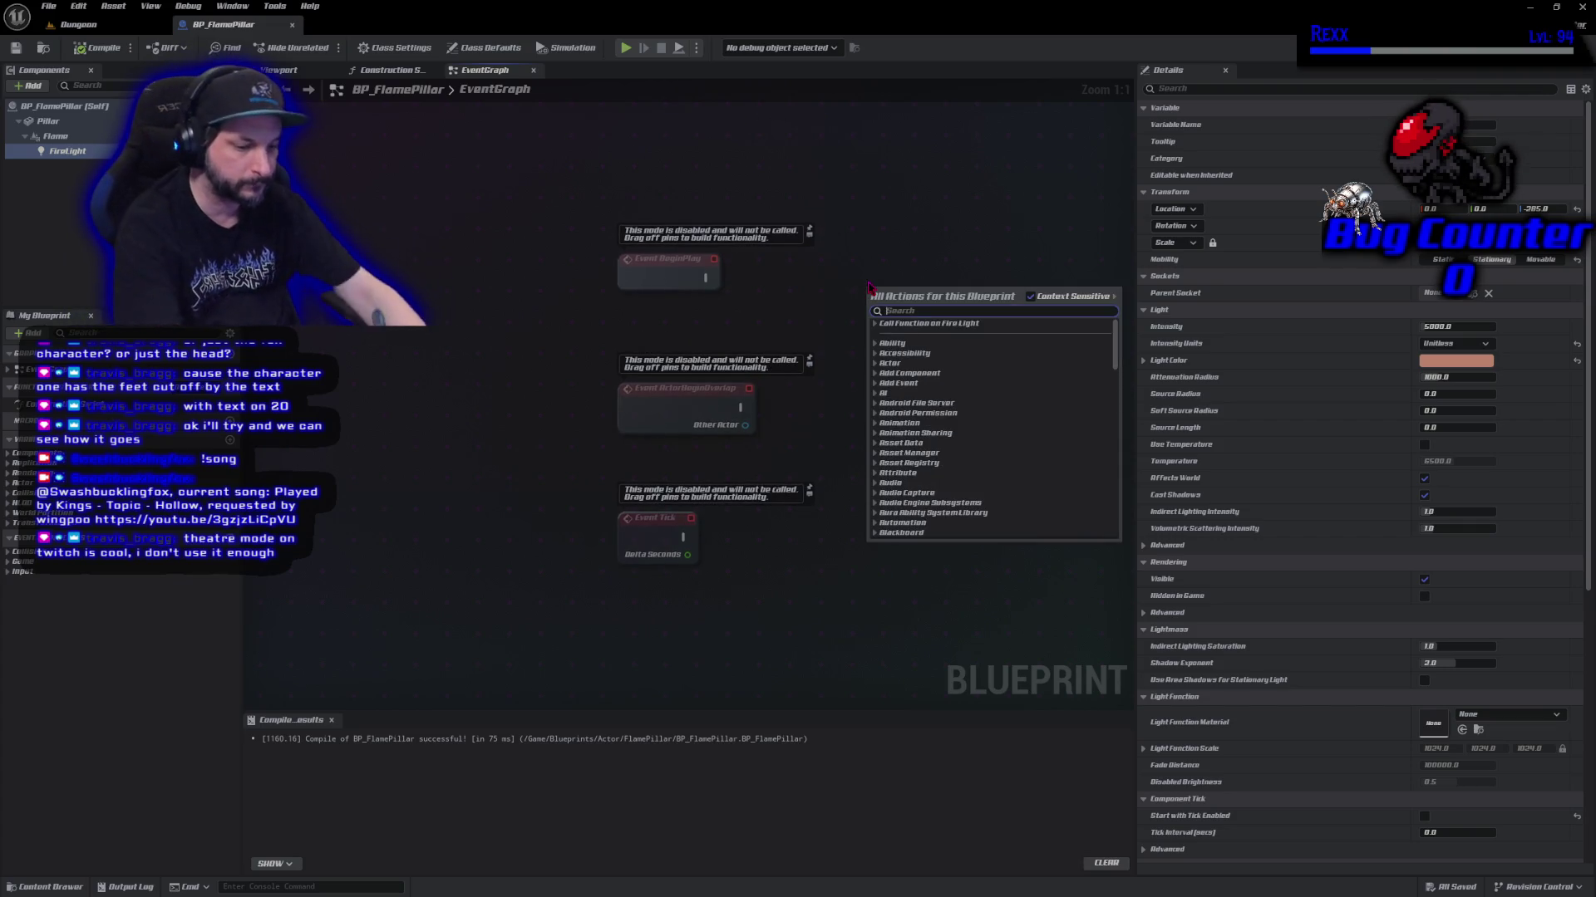
type("add time")
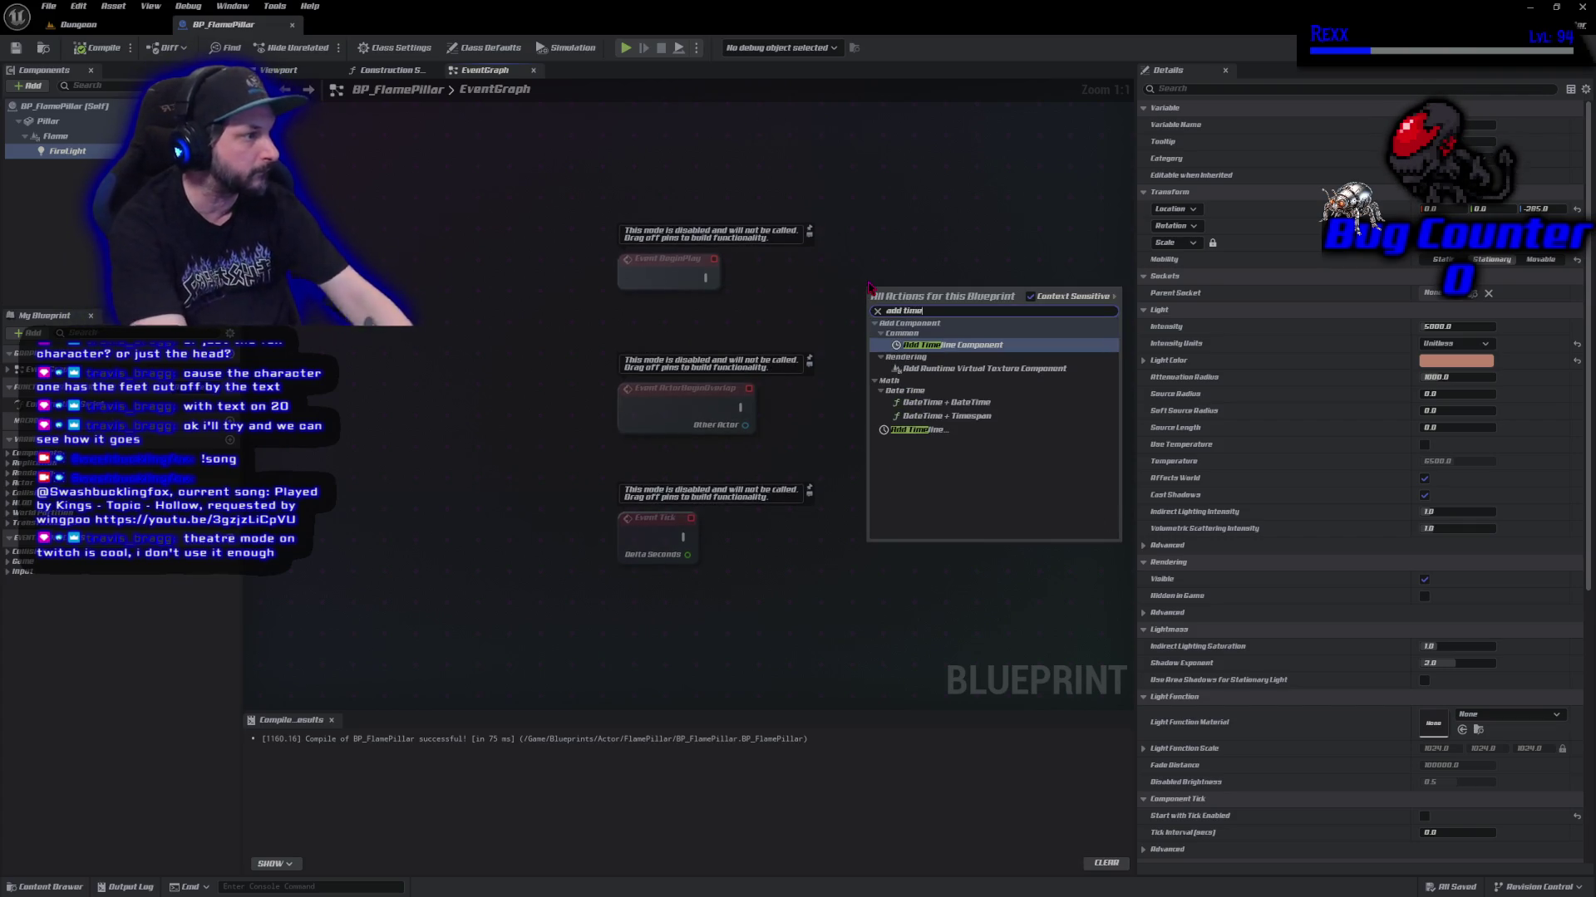
left_click(929, 429)
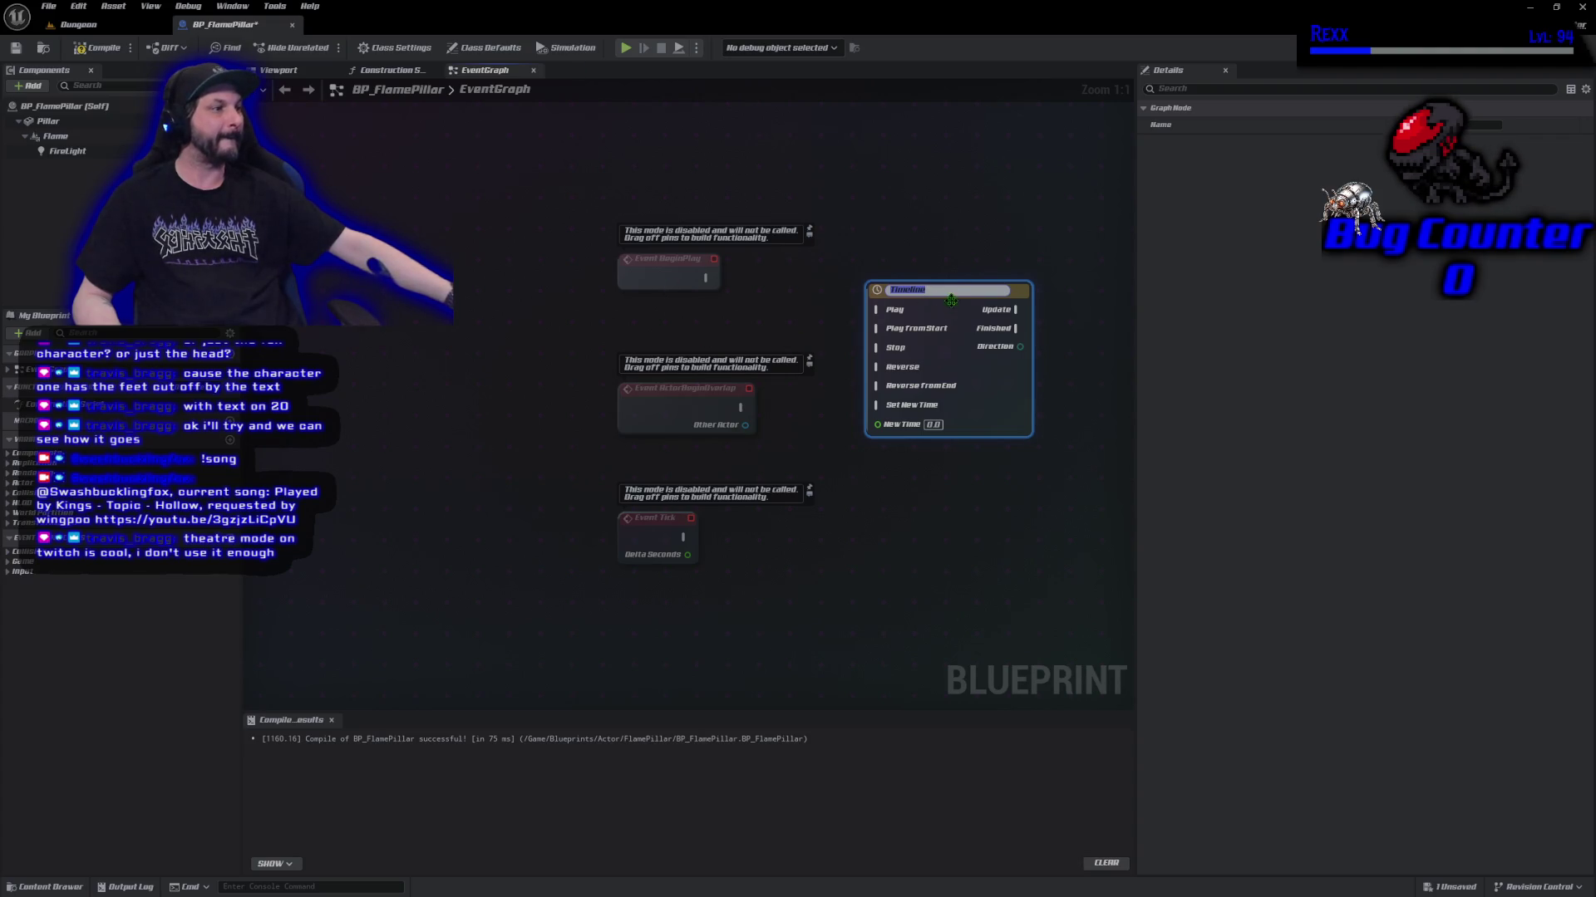
key("Return")
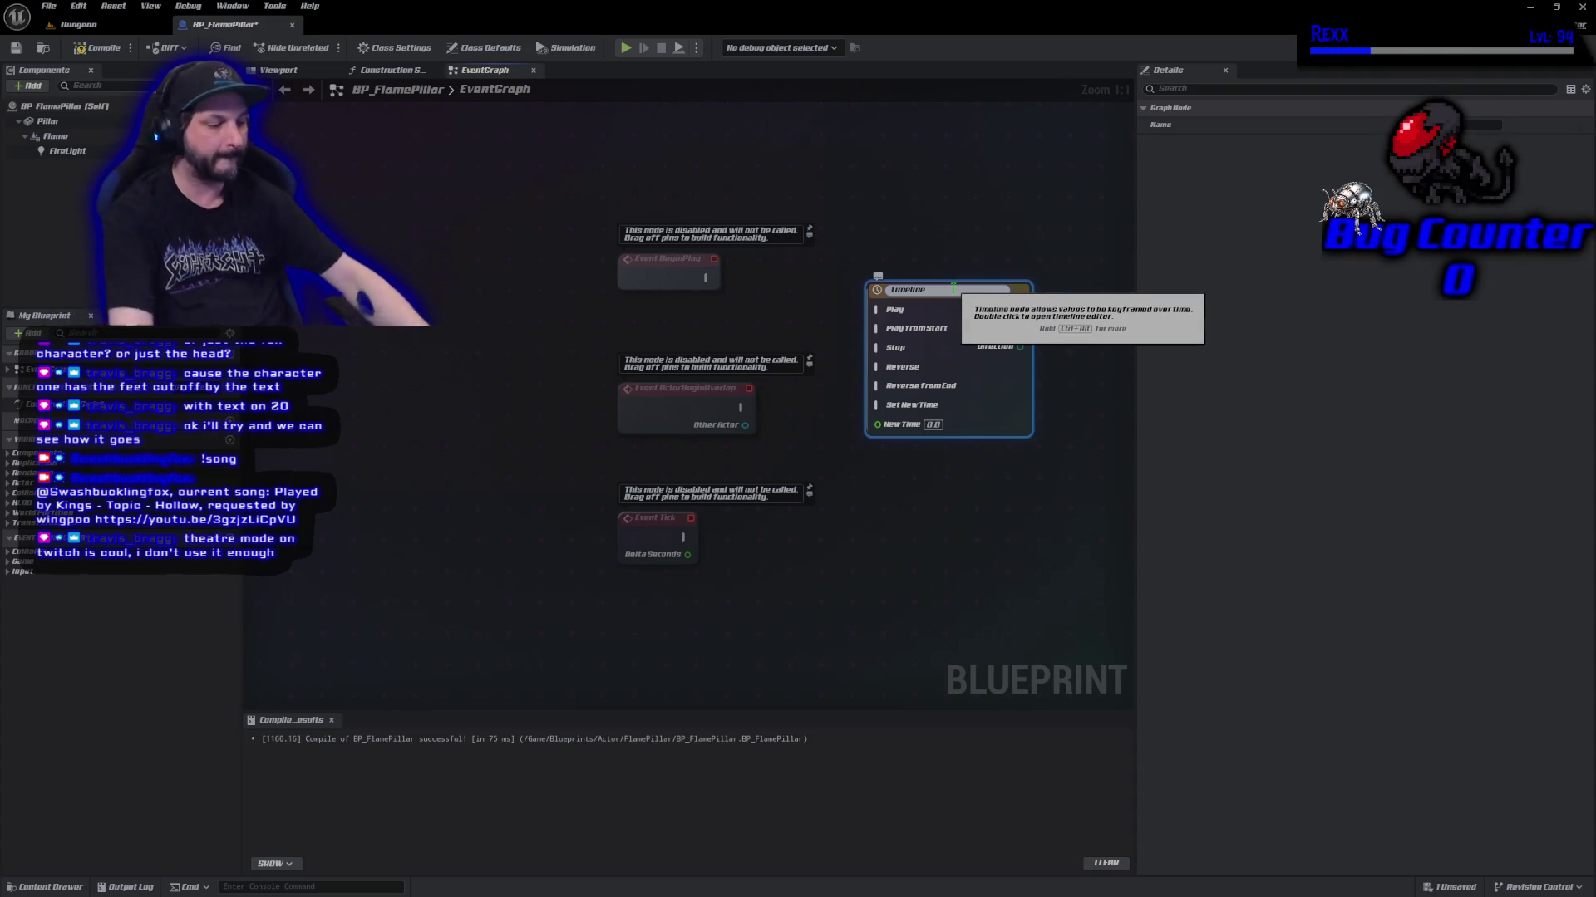
type("FF")
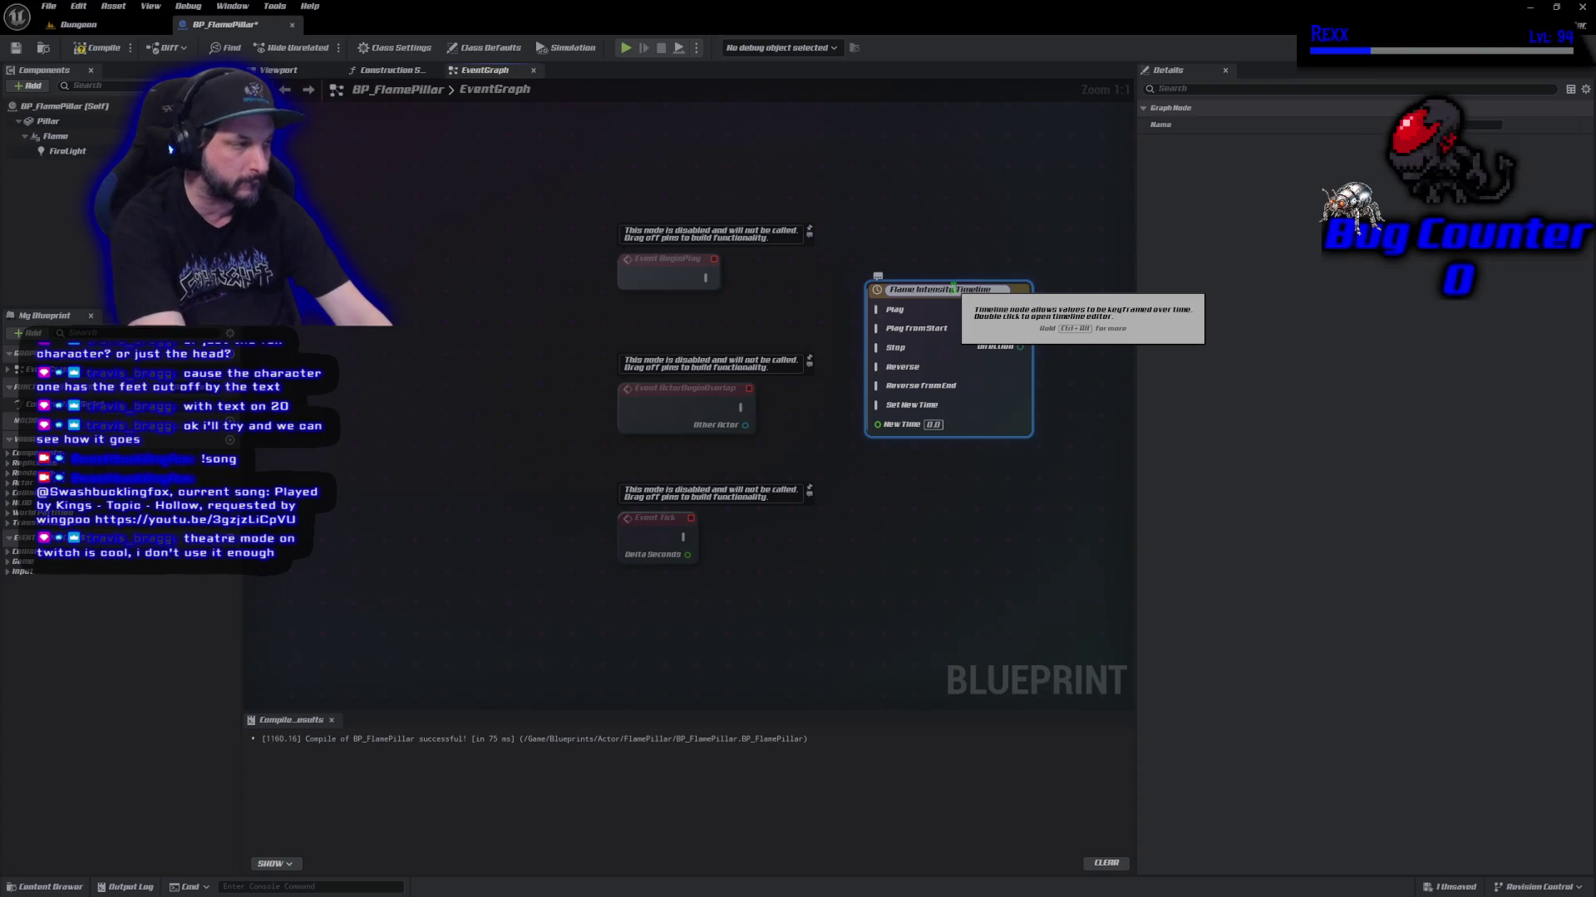
key("Return")
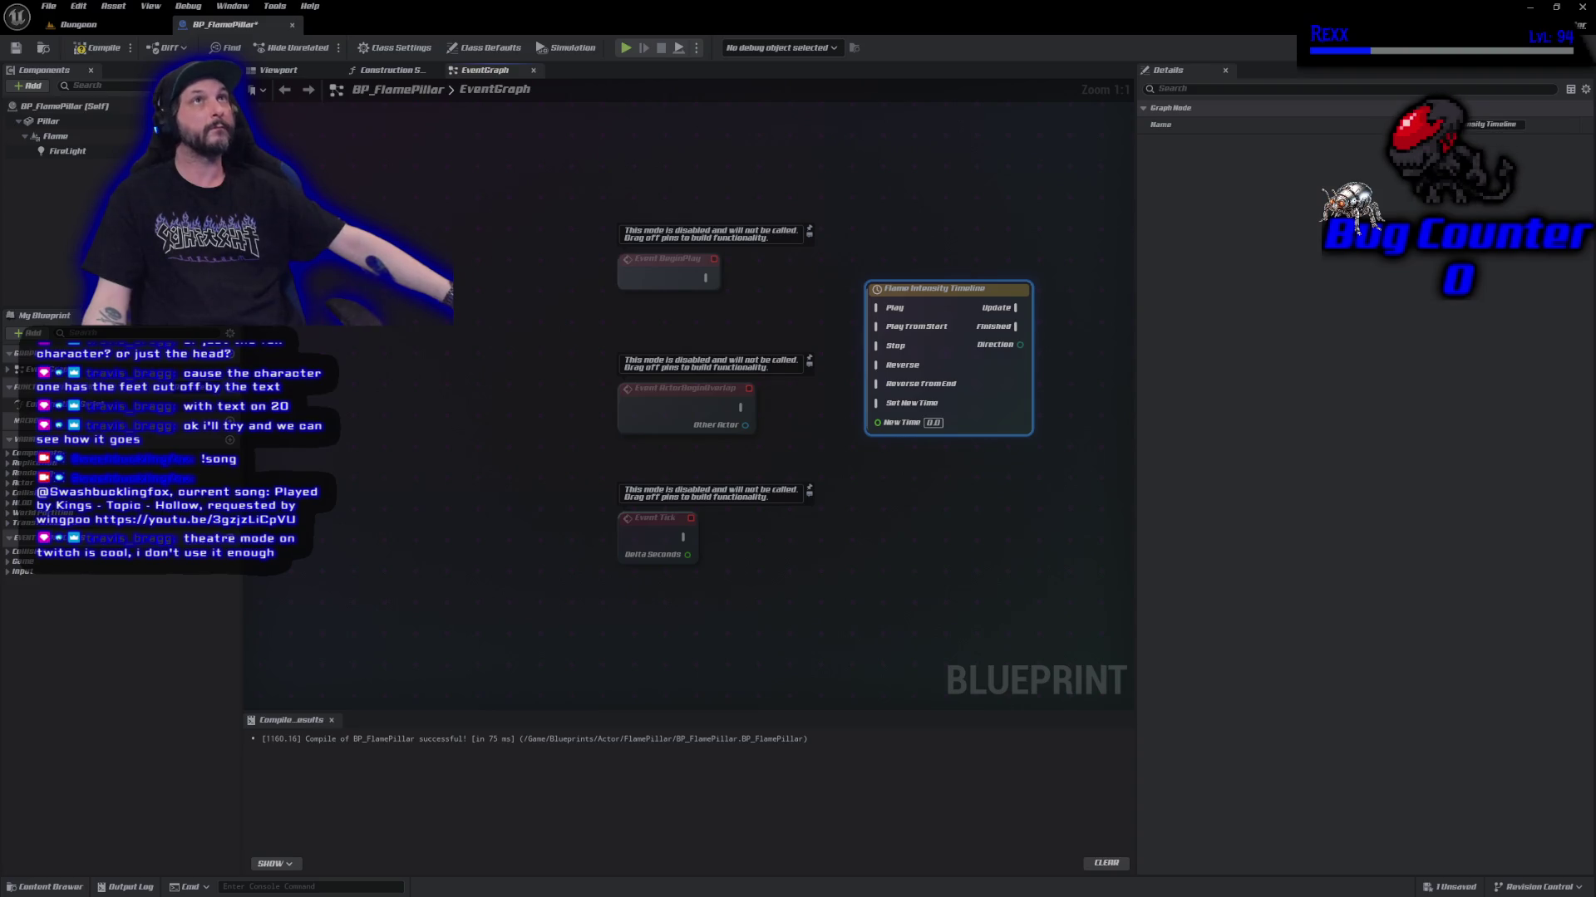
double_click(914, 290)
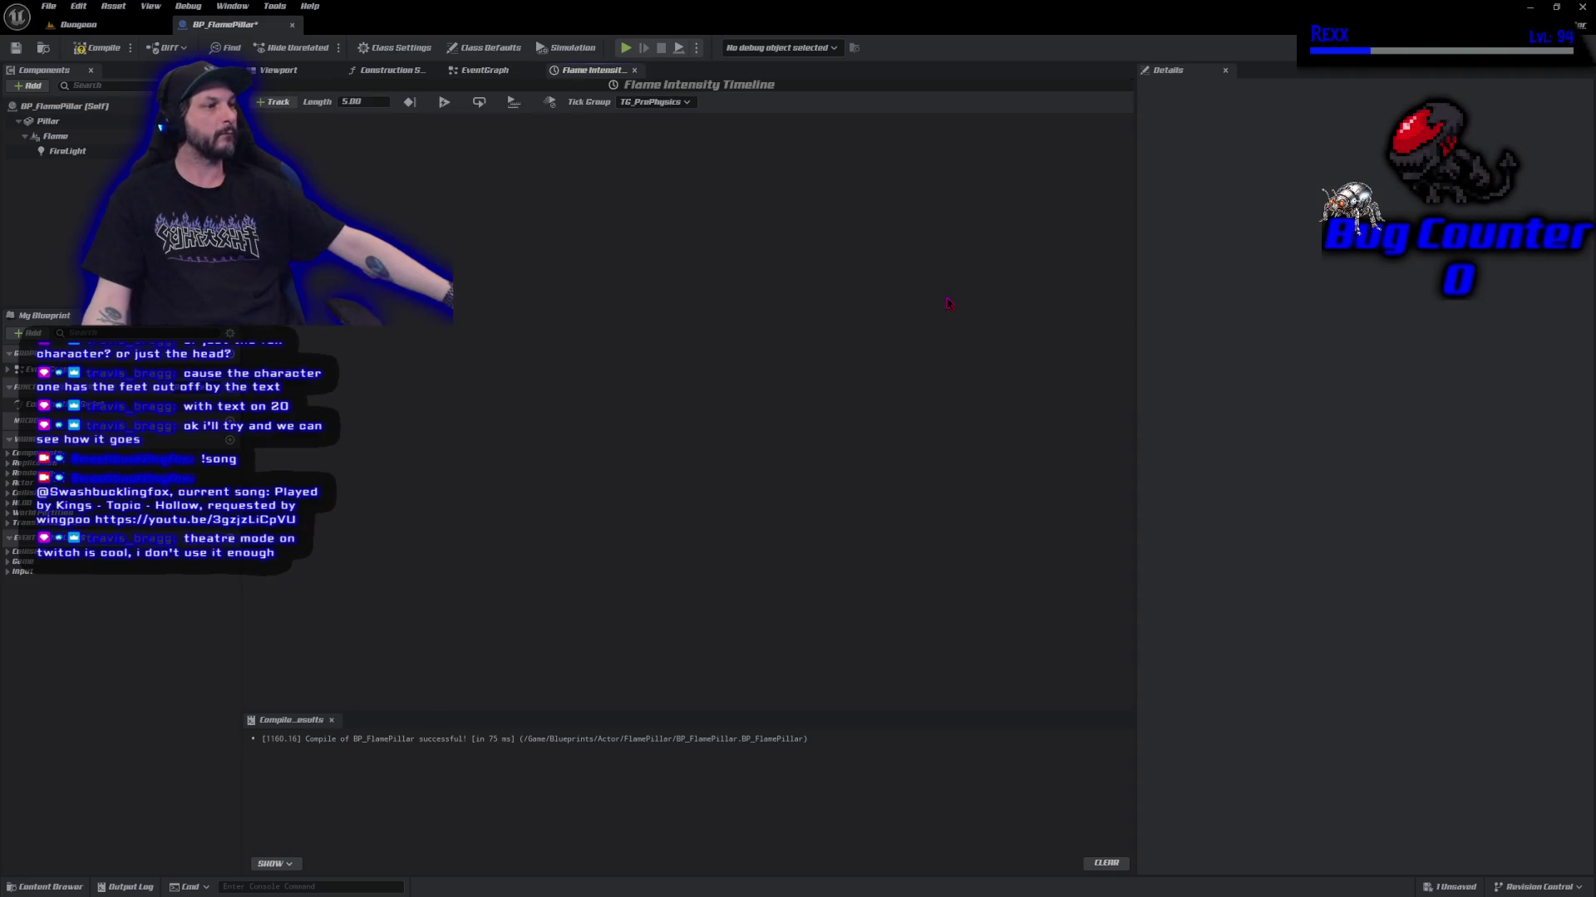
Add a float track to the timeline and place four flat keys along its curve.
left_click(277, 103)
left_click(332, 121)
type("Flame Intensity")
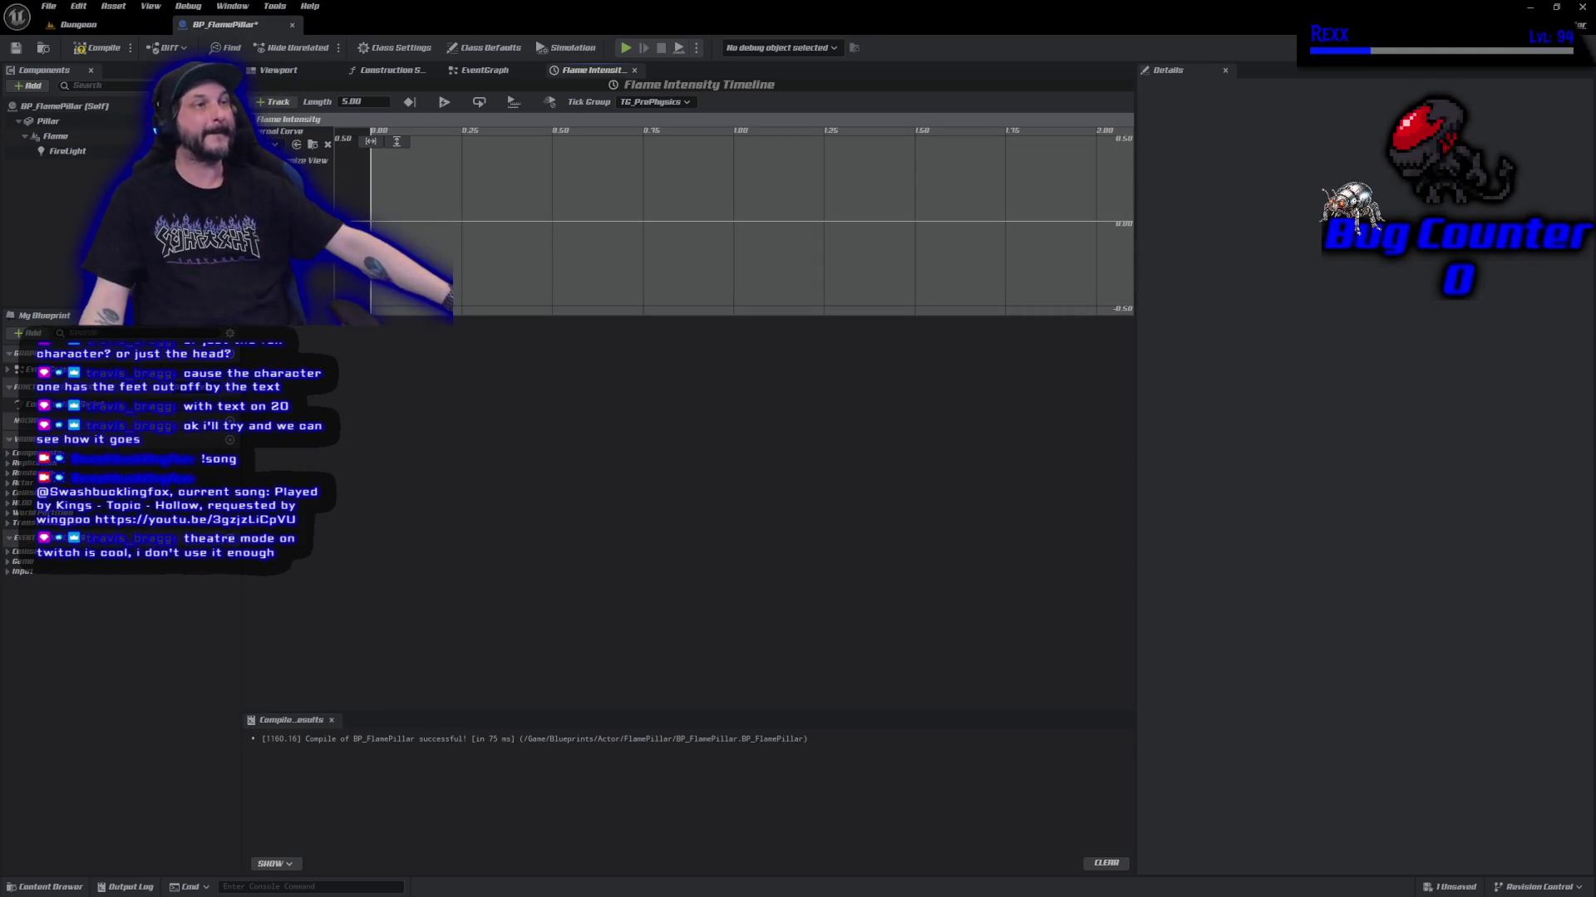
right_click(390, 221)
left_click(424, 247)
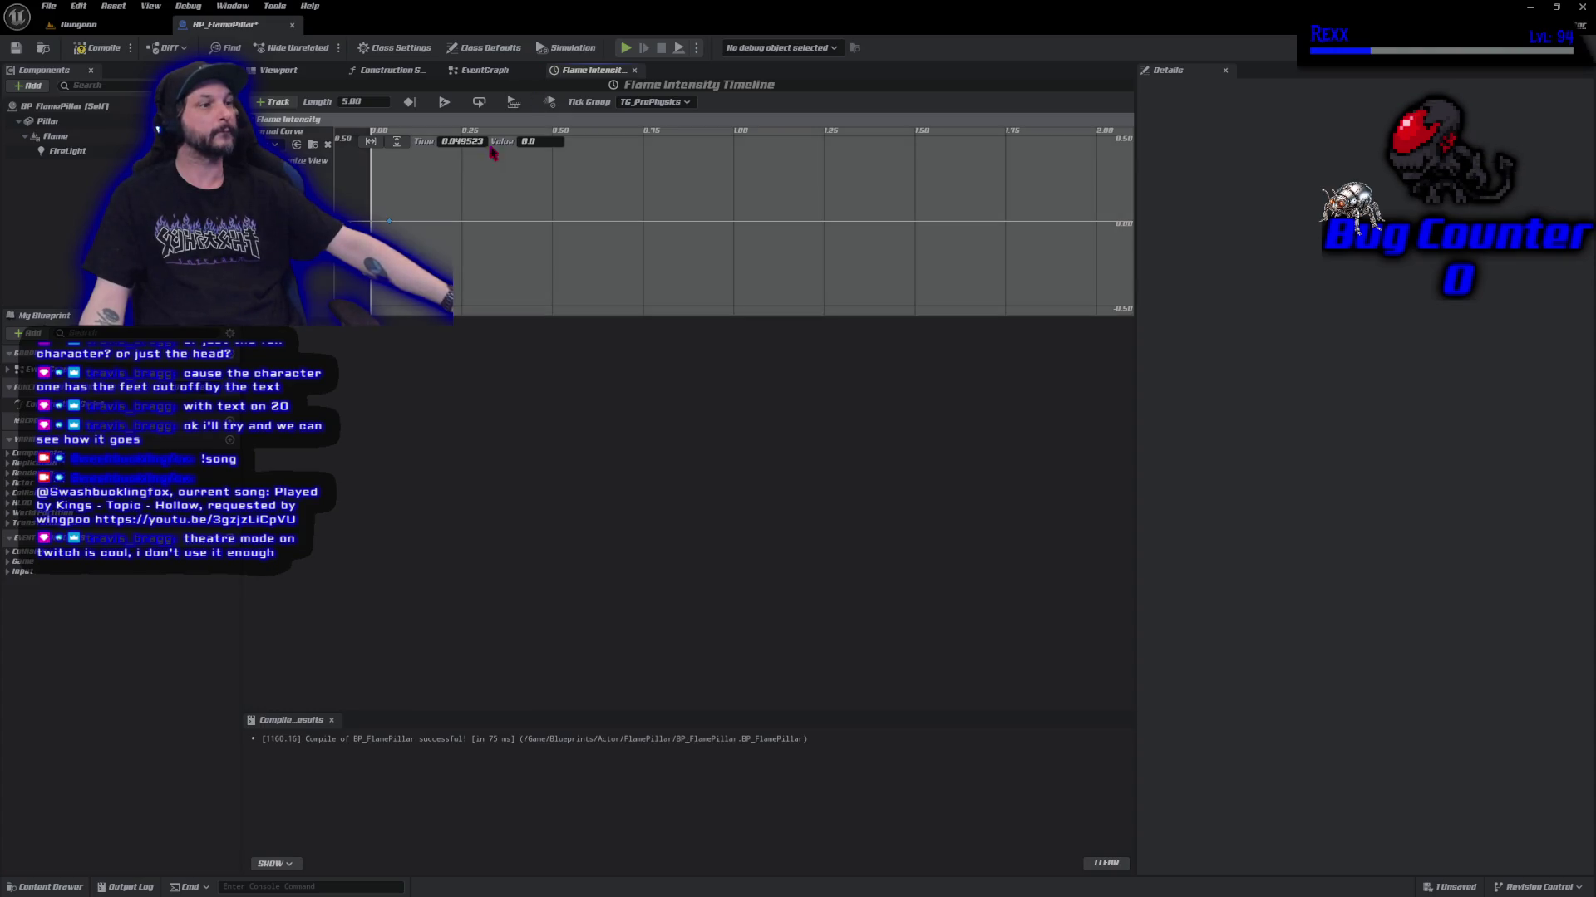
right_click(481, 222)
left_click(510, 243)
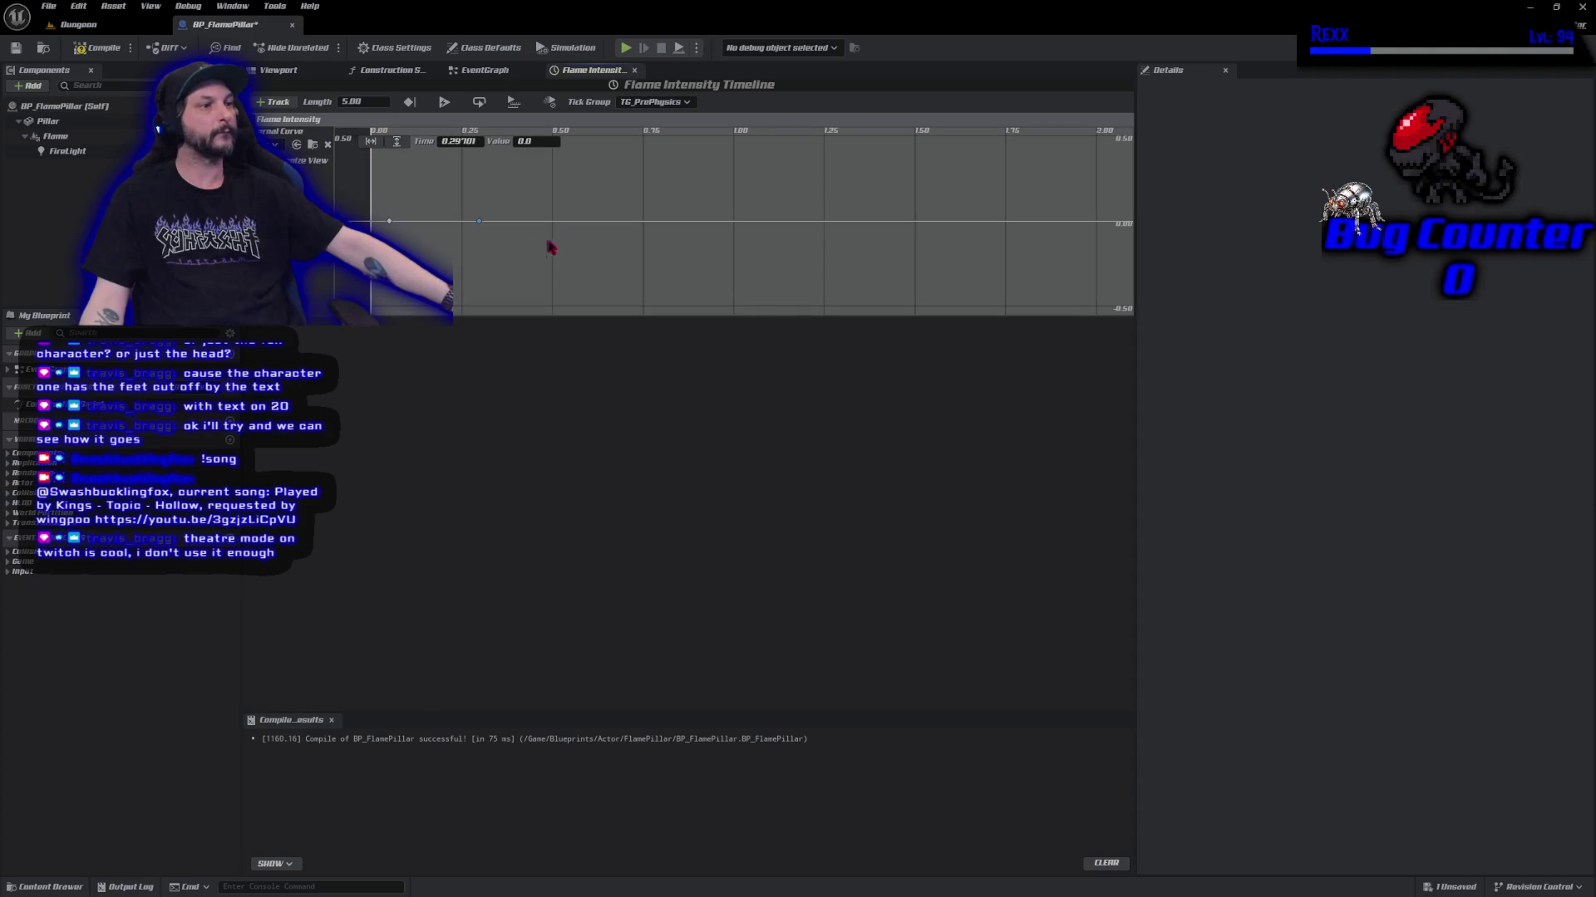
right_click(576, 222)
left_click(611, 243)
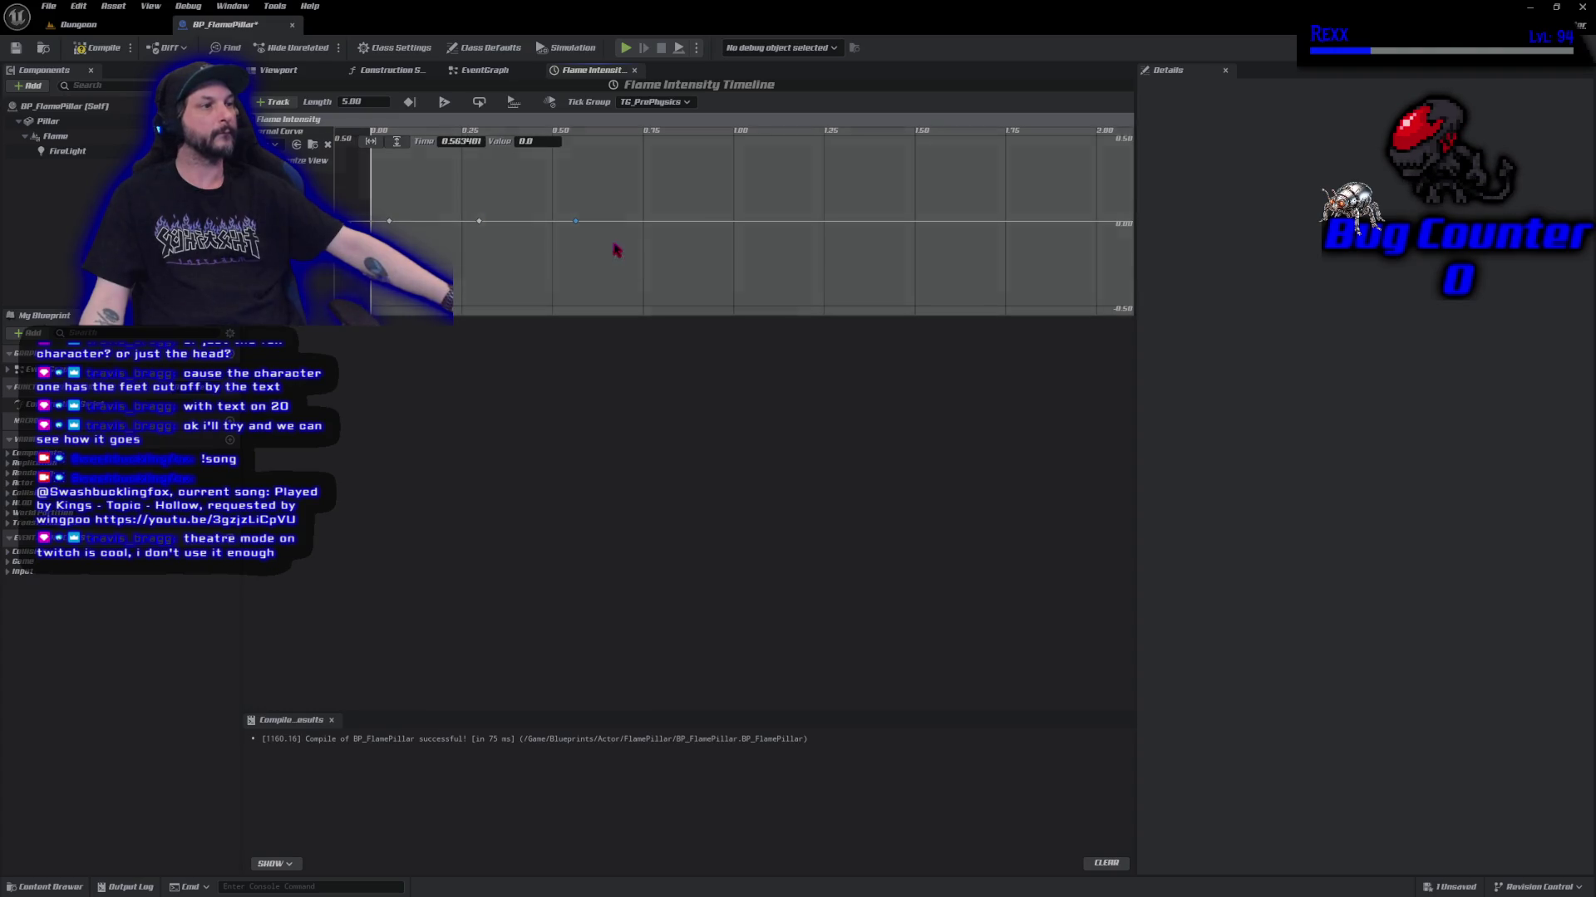
right_click(651, 223)
left_click(685, 242)
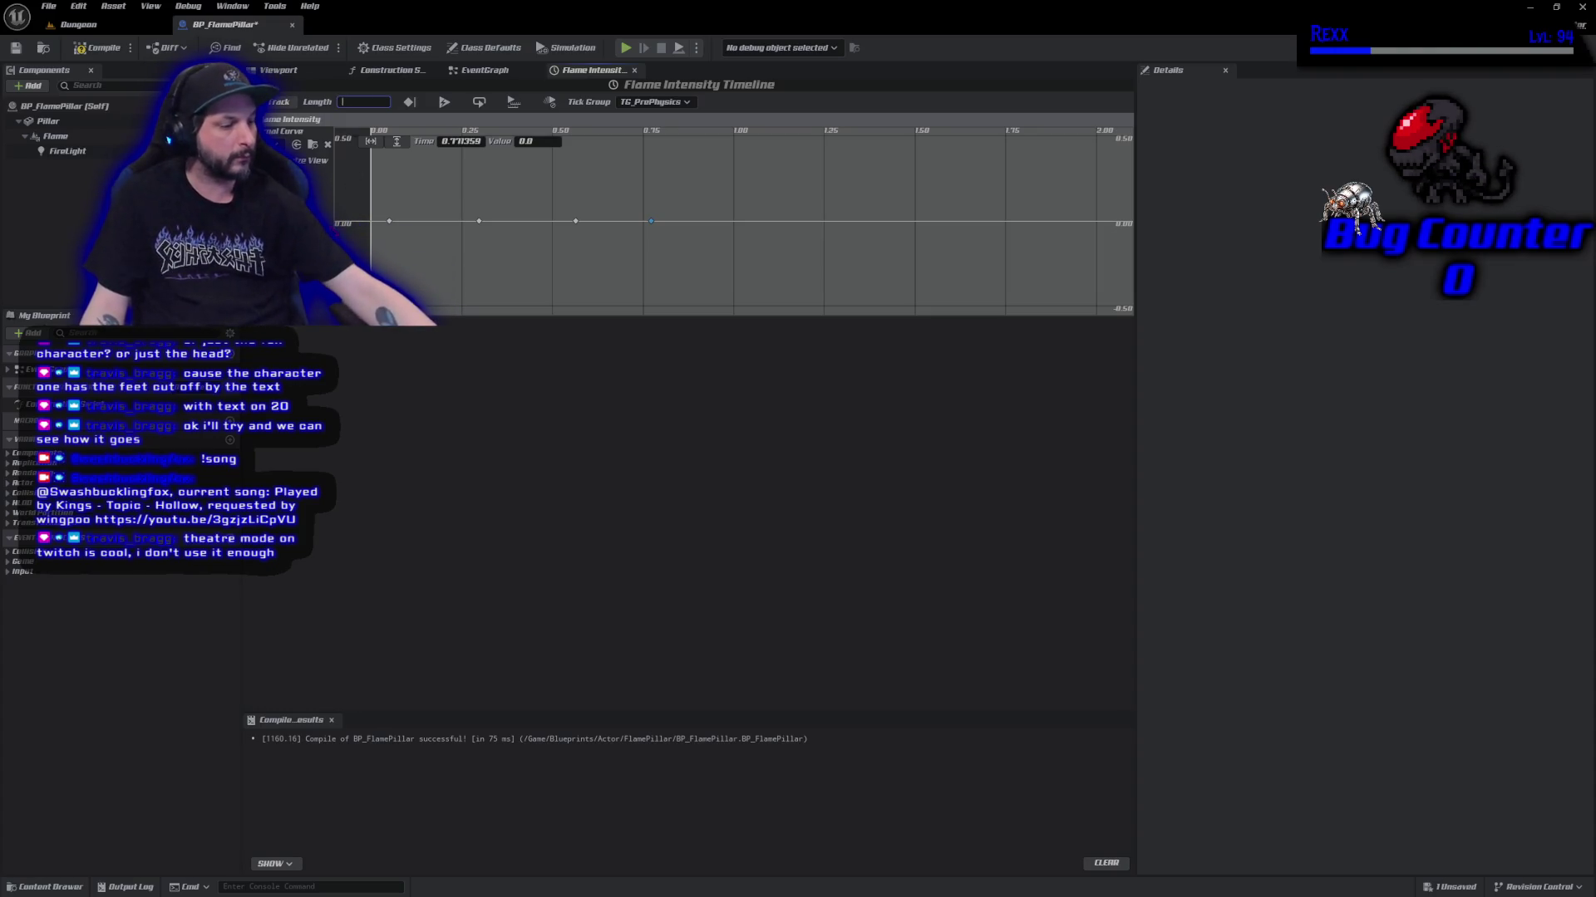
Set the timeline length to 2.00 and add another key near 0.9 seconds.
type("2")
key("Return")
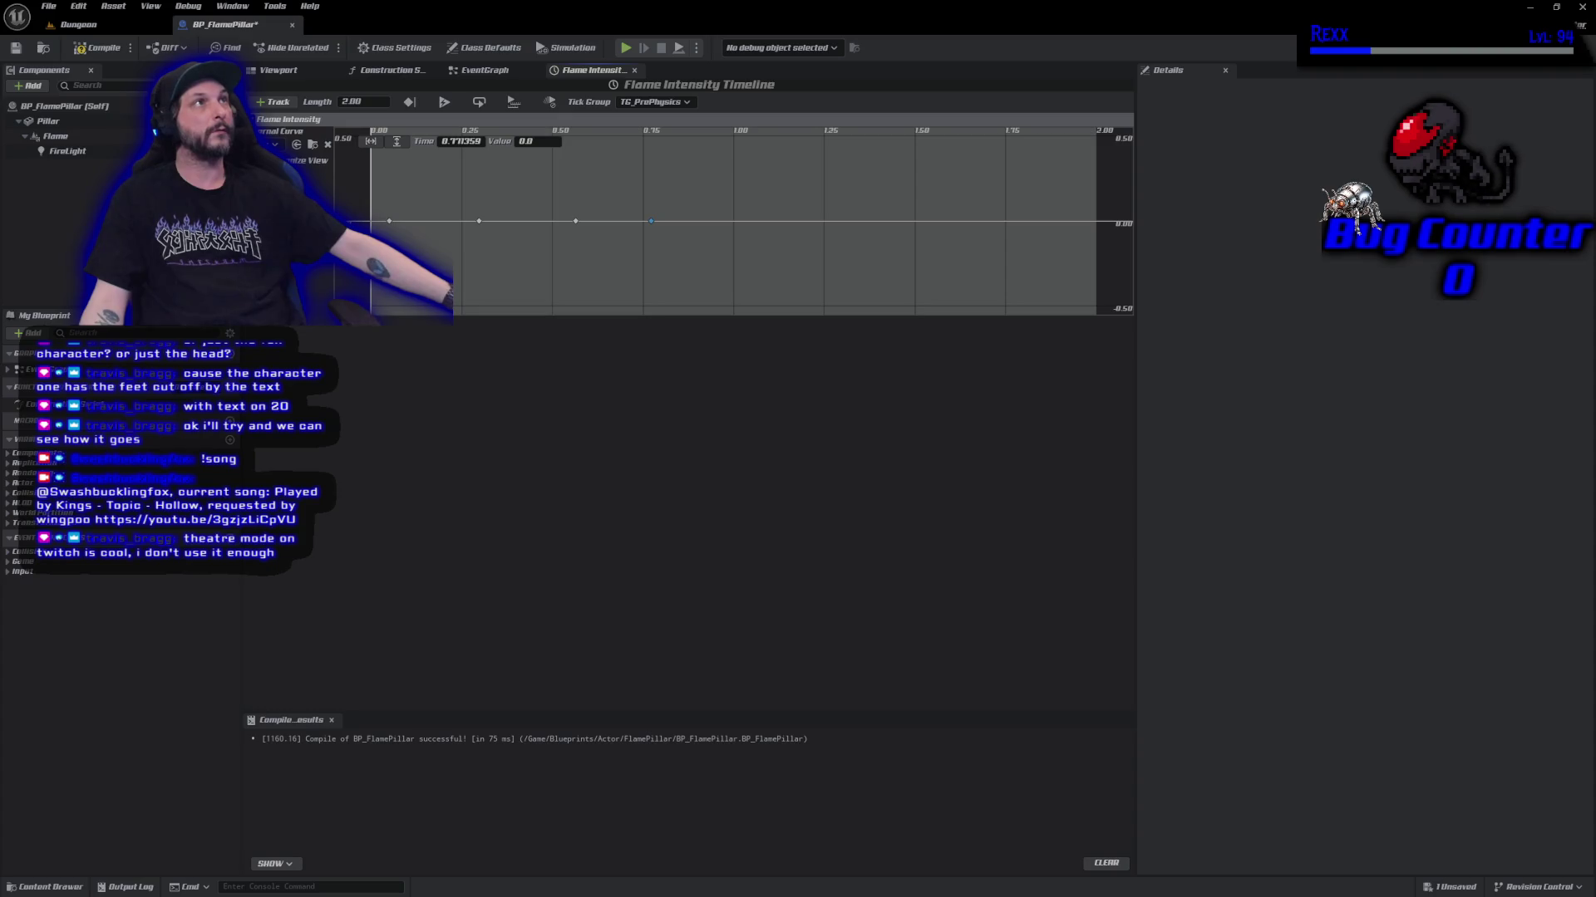
right_click(697, 223)
left_click(738, 250)
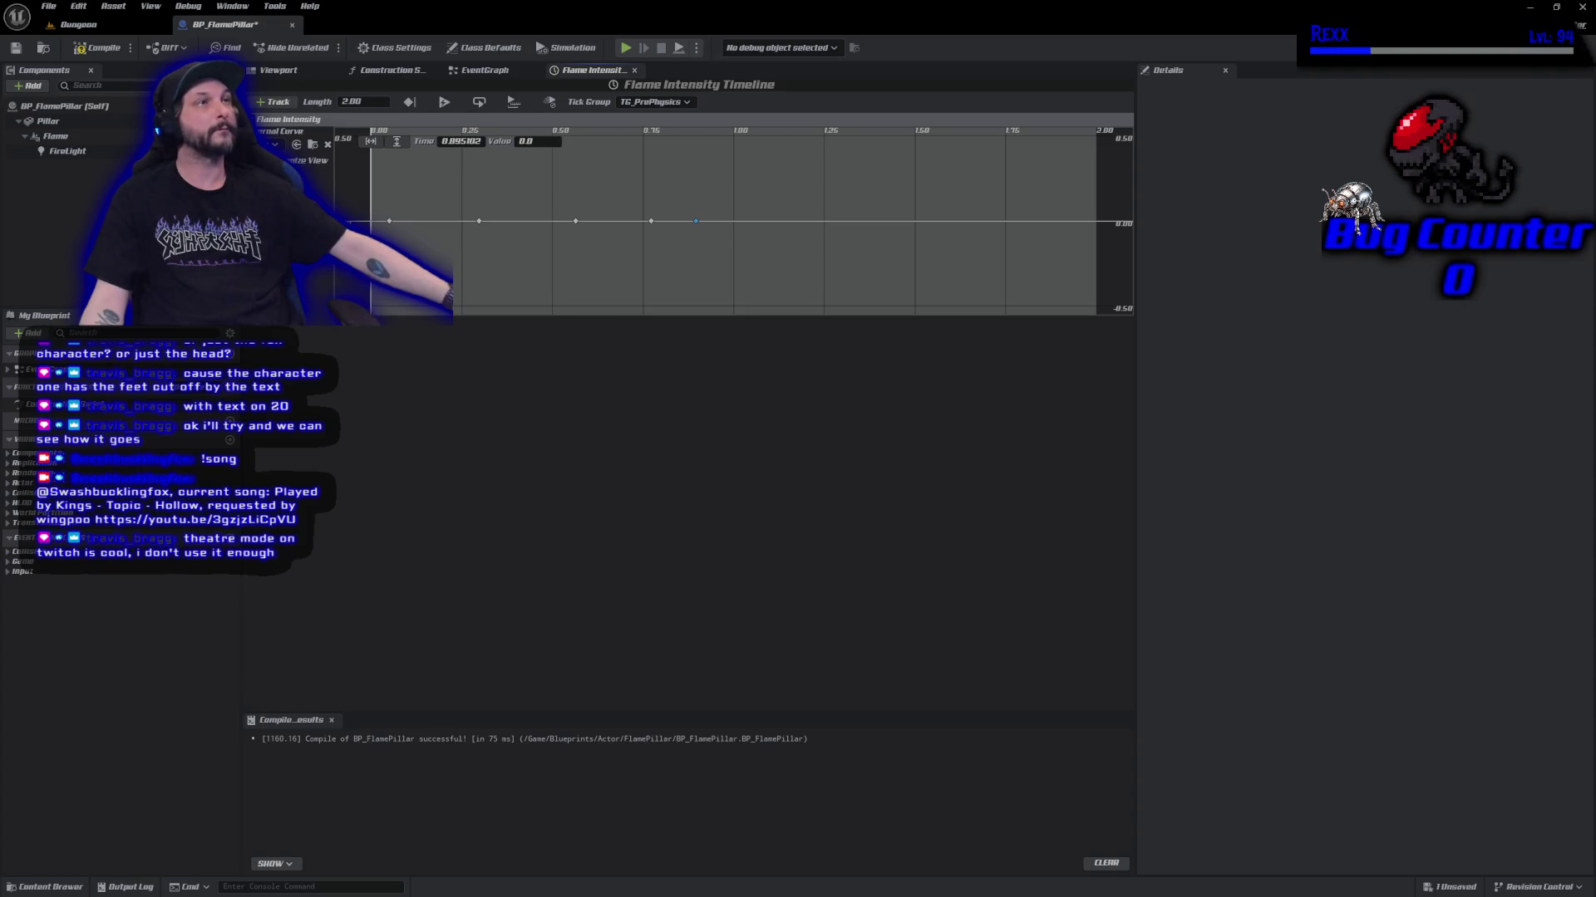
Move the first curve key to time 0 and enable AutoPlay.
left_click(391, 223)
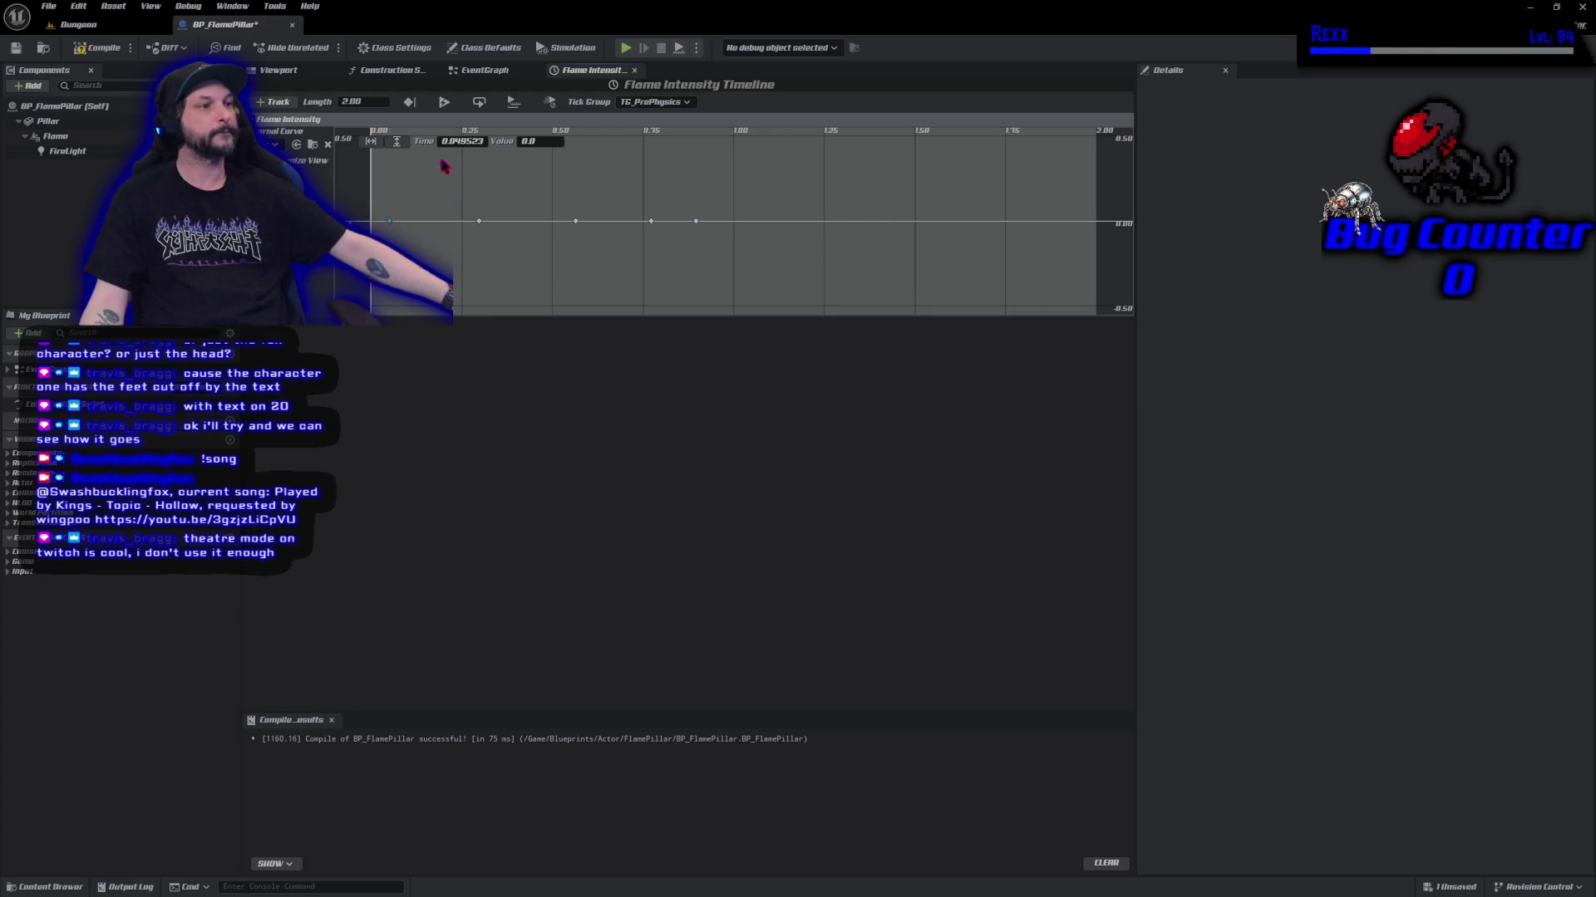
left_click(461, 142)
type("0")
key("Return")
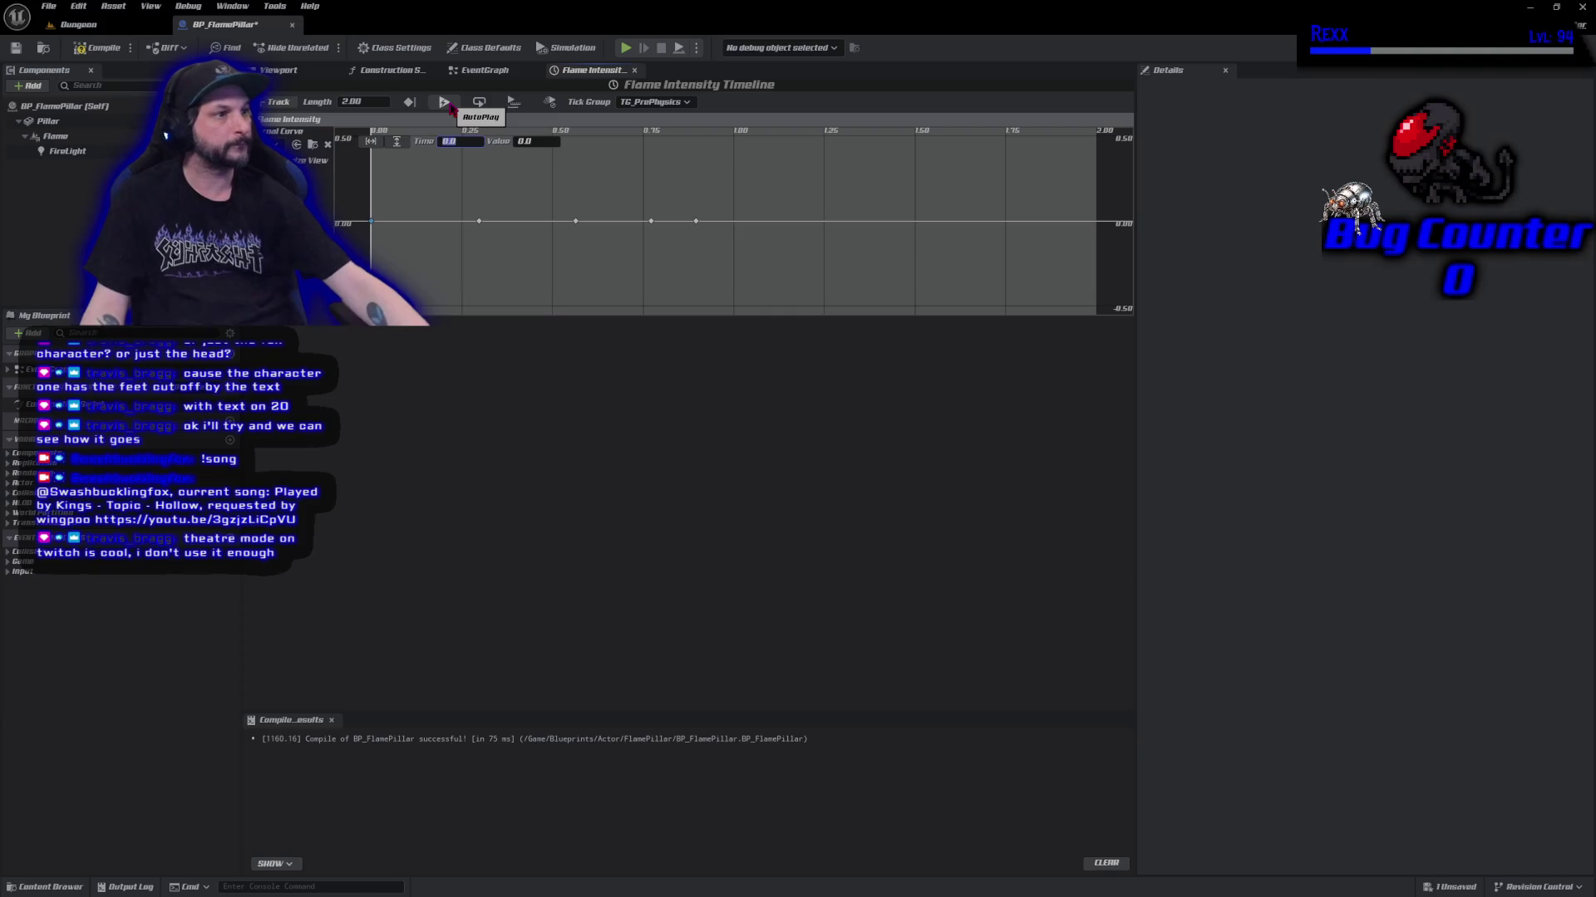
left_click(451, 103)
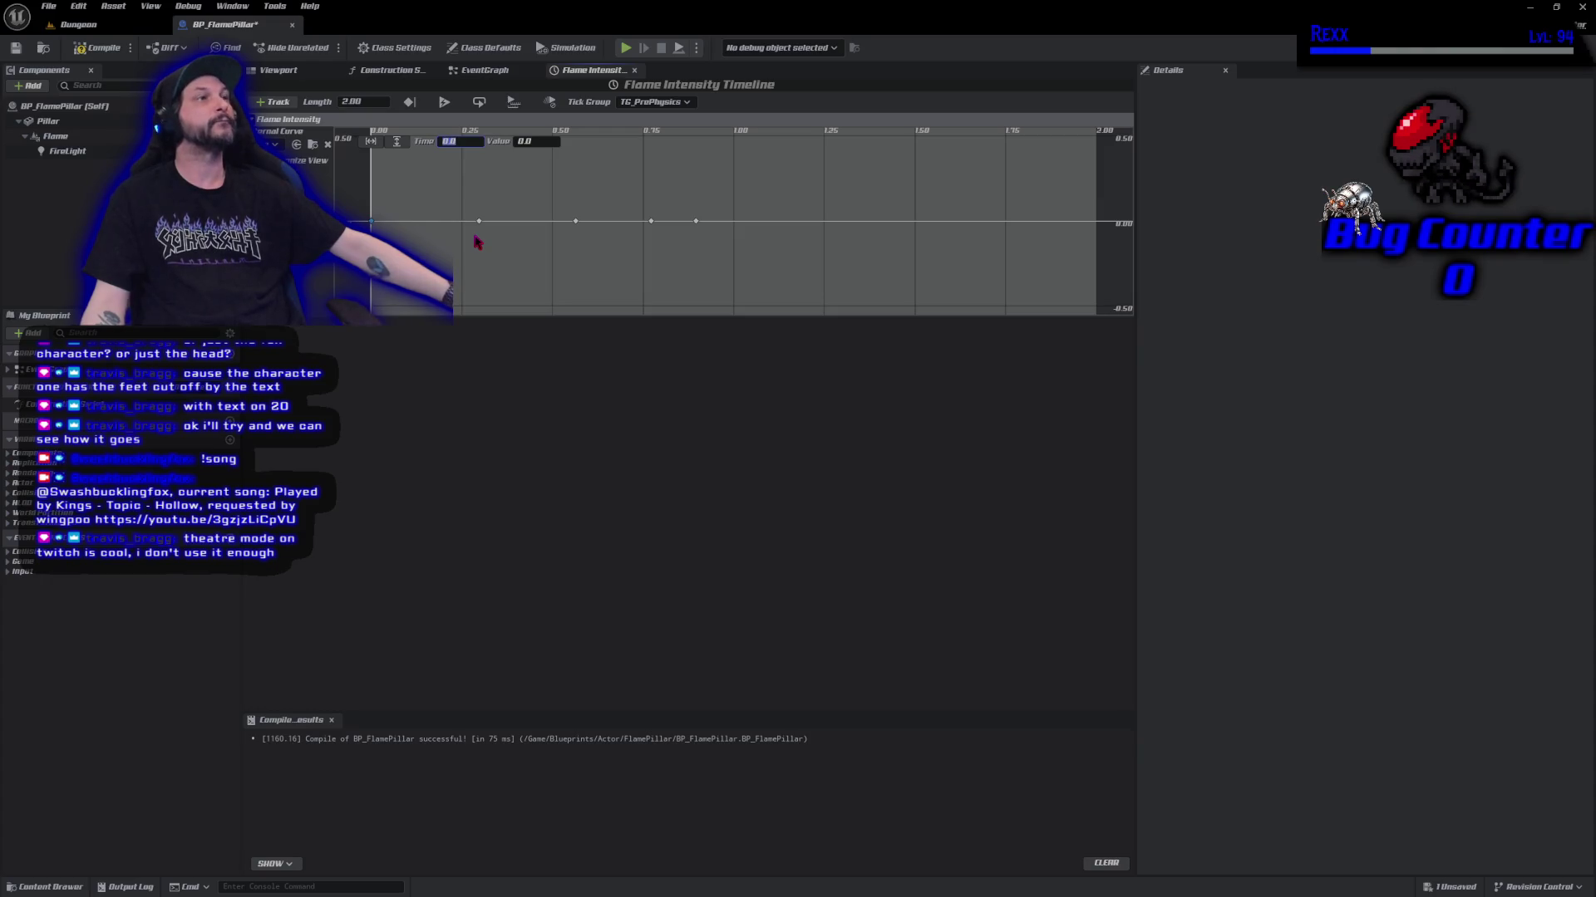
mouse_move(480, 225)
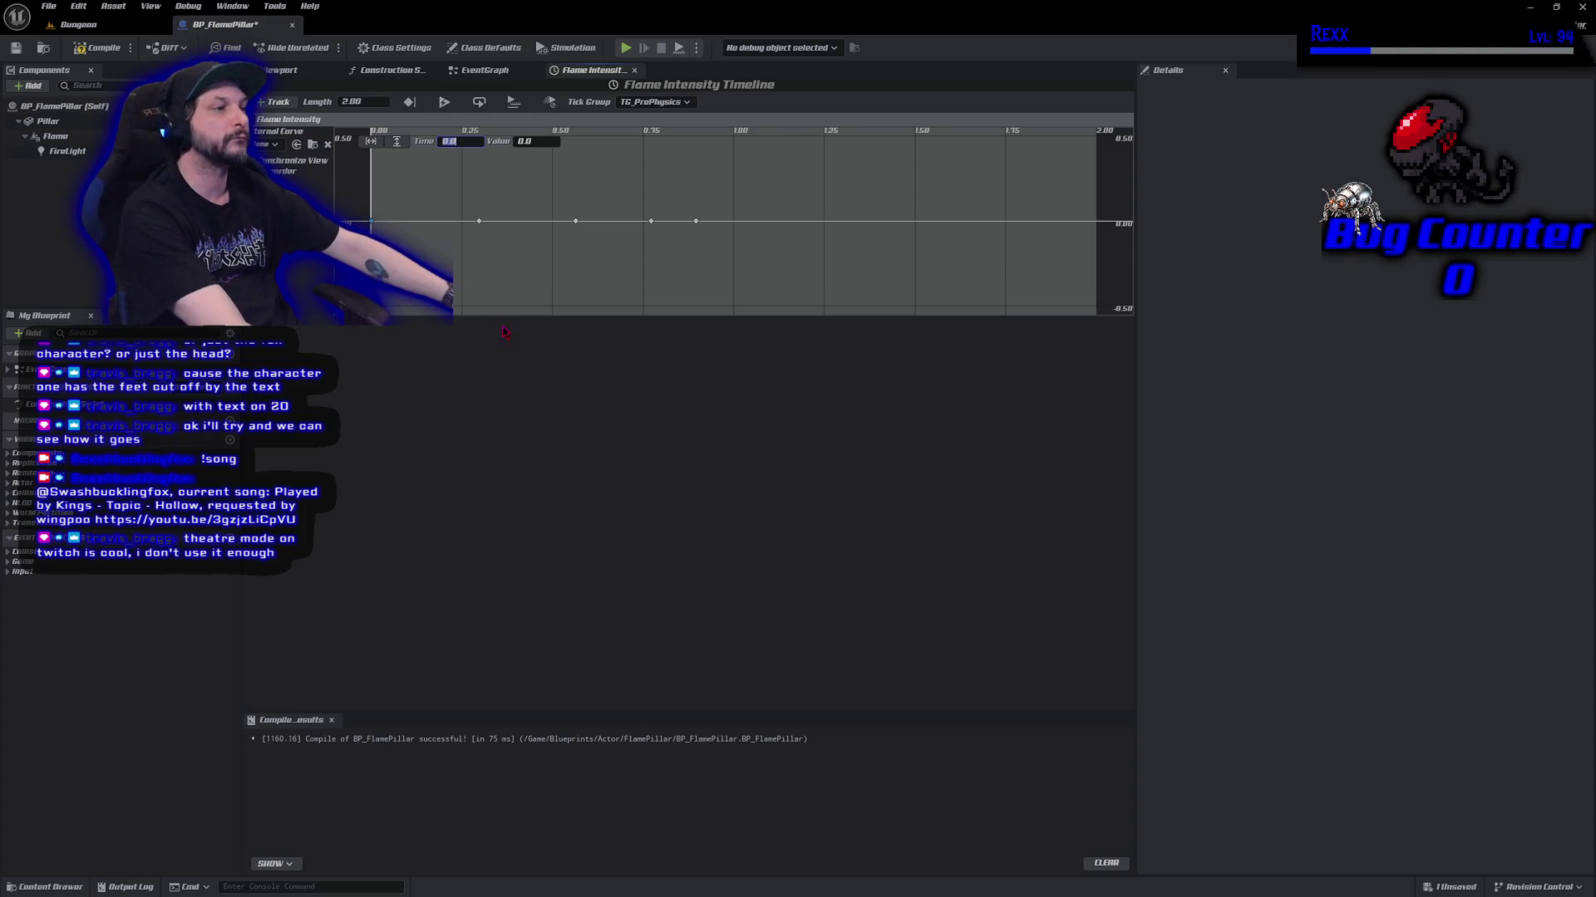
Move the key near 0.25 seconds to time 0.3 with value 0.9.
left_click(463, 186)
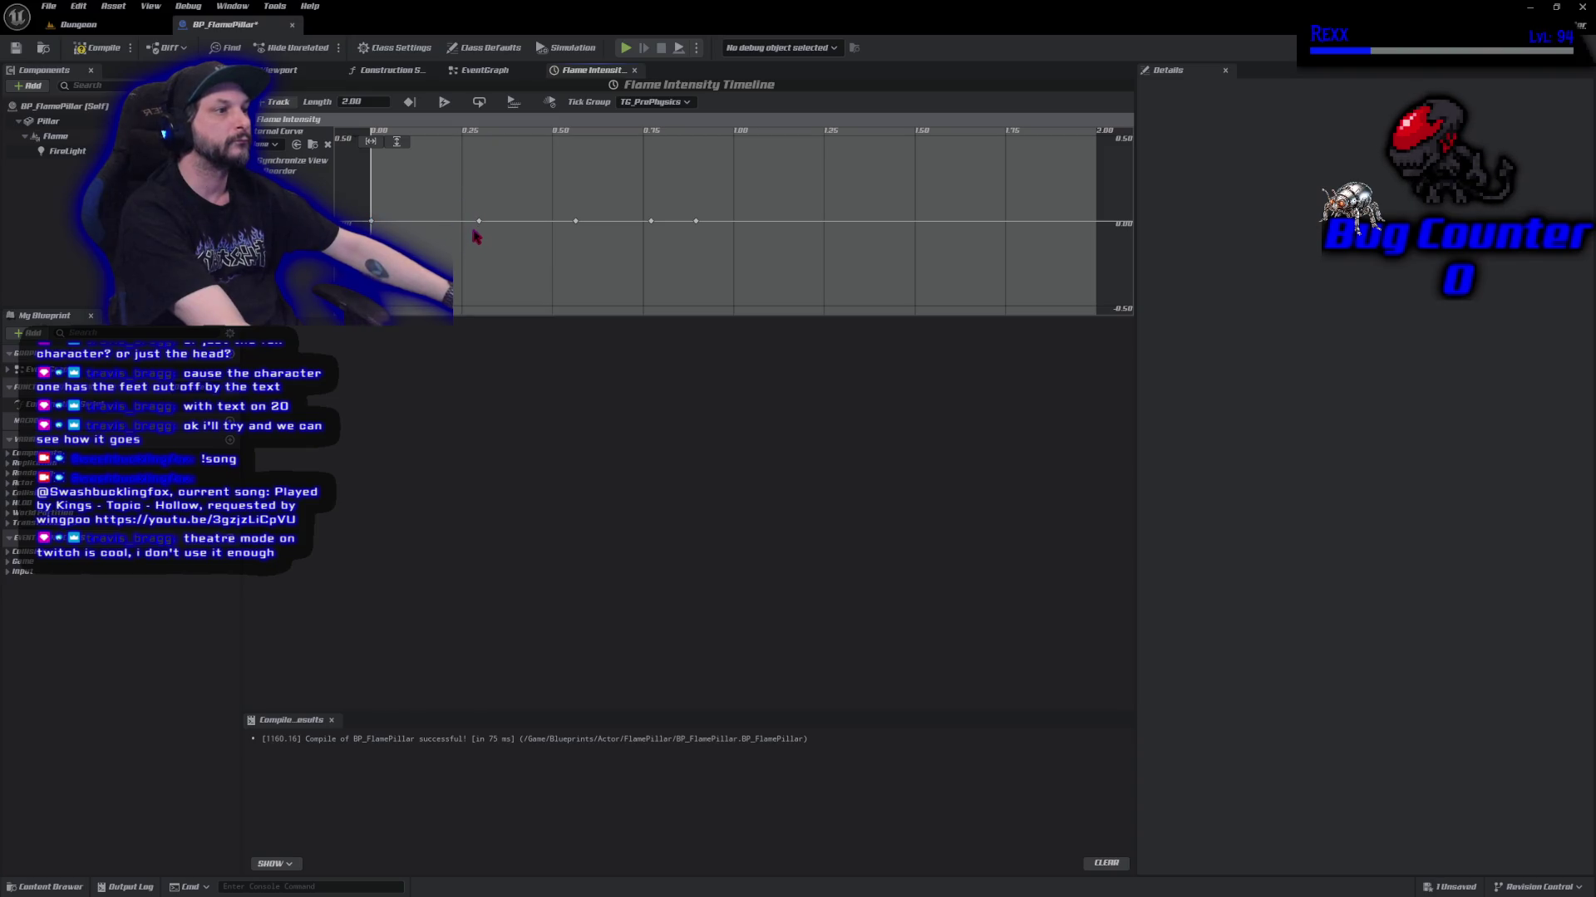
left_click(478, 221)
left_click(455, 141)
type("0.3")
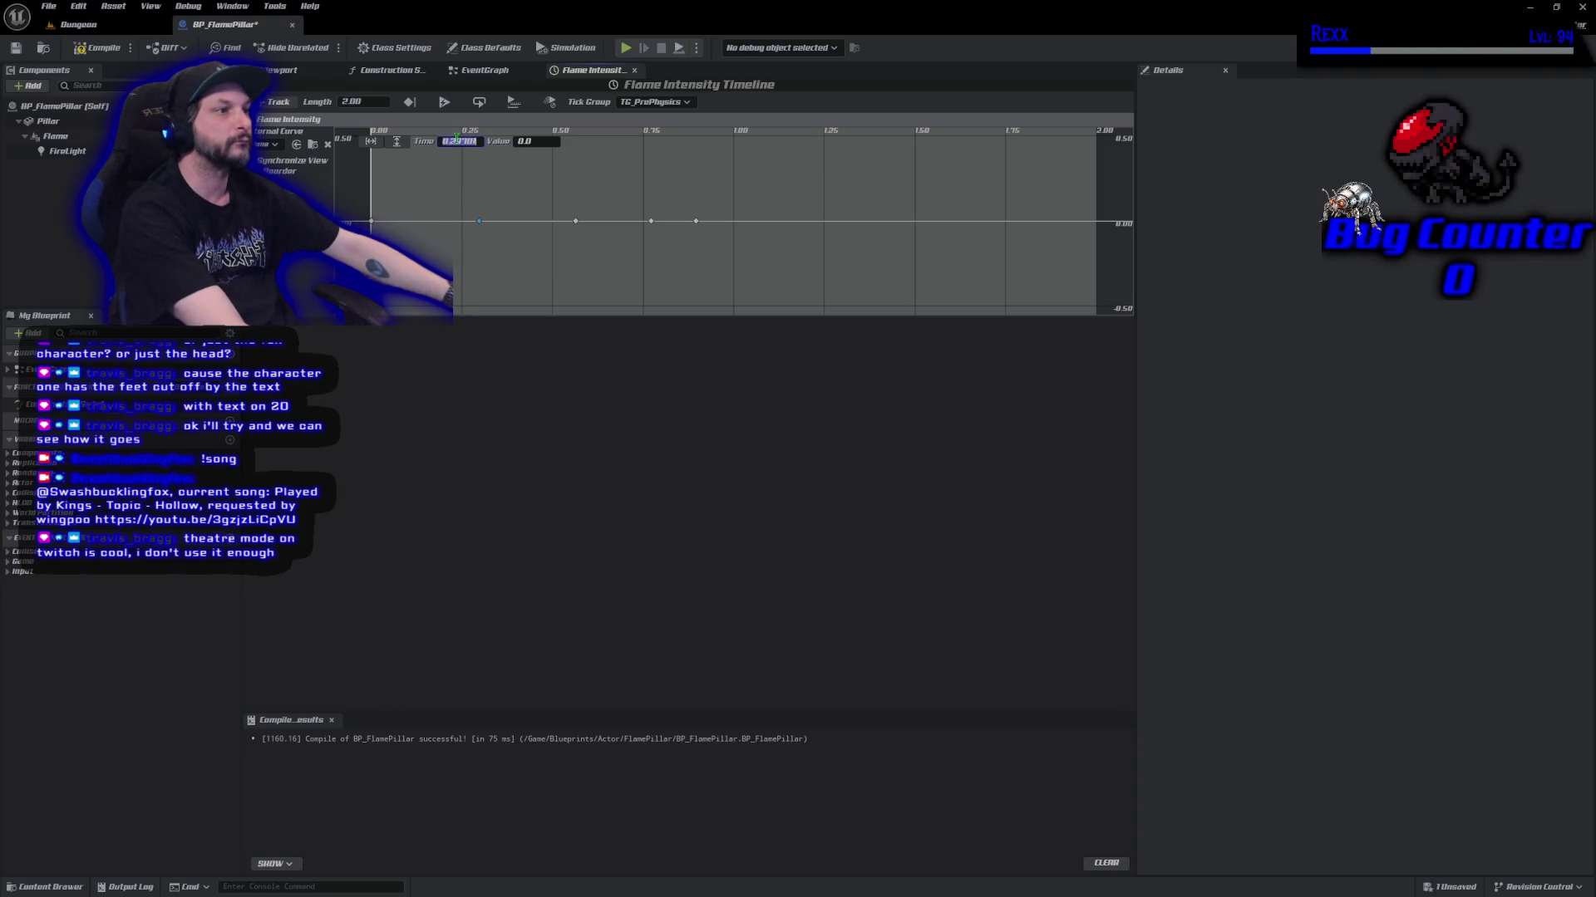
key("Return")
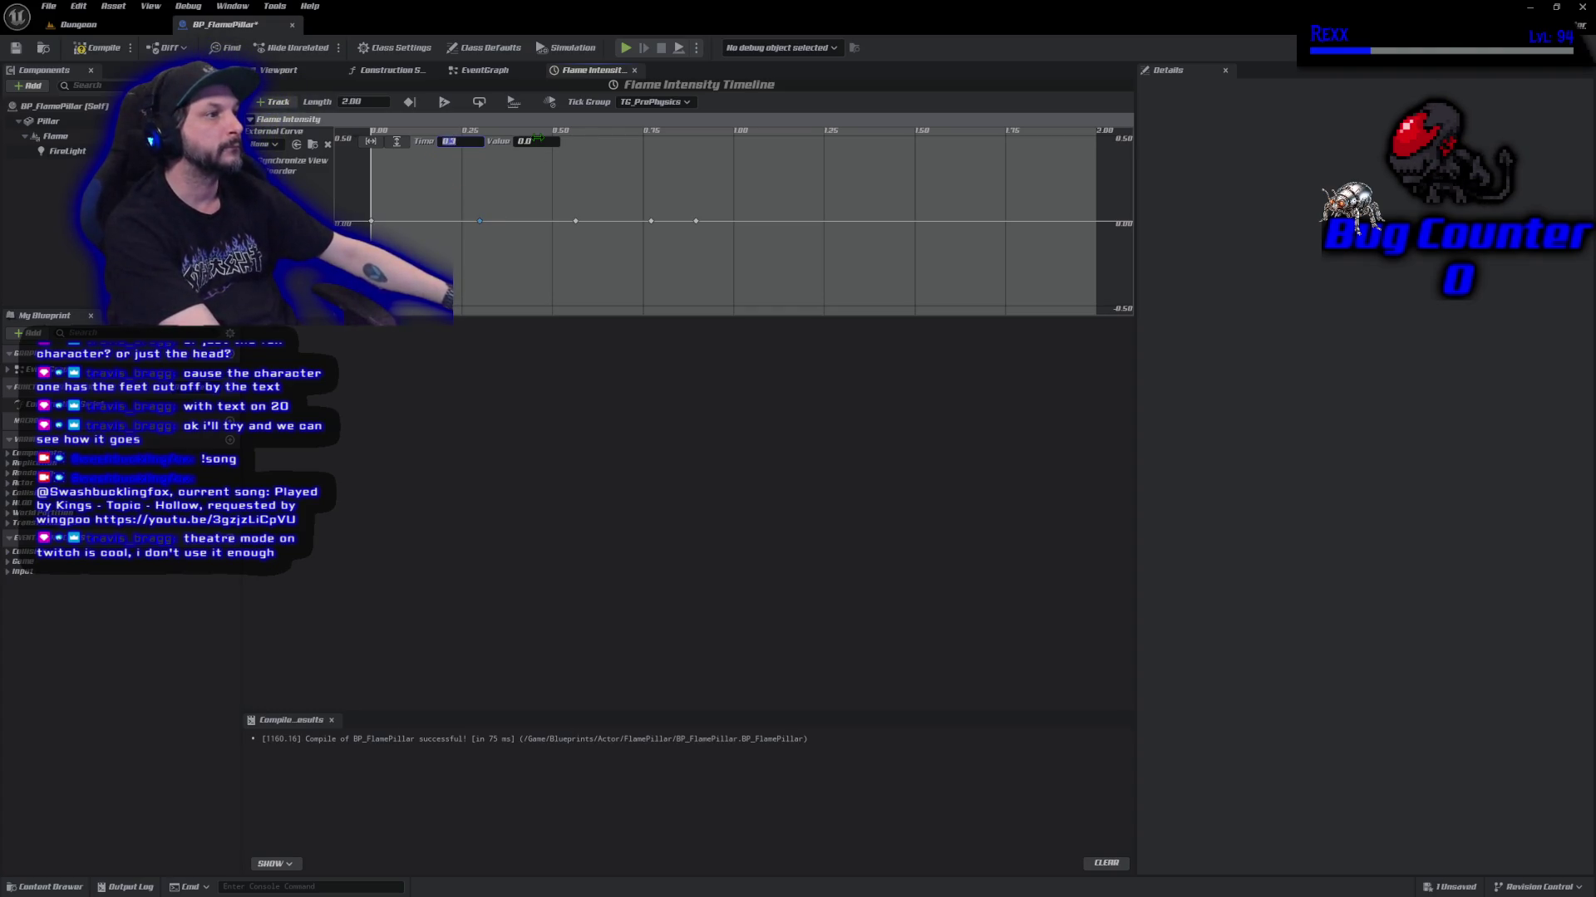
left_click(536, 141)
type("0.9")
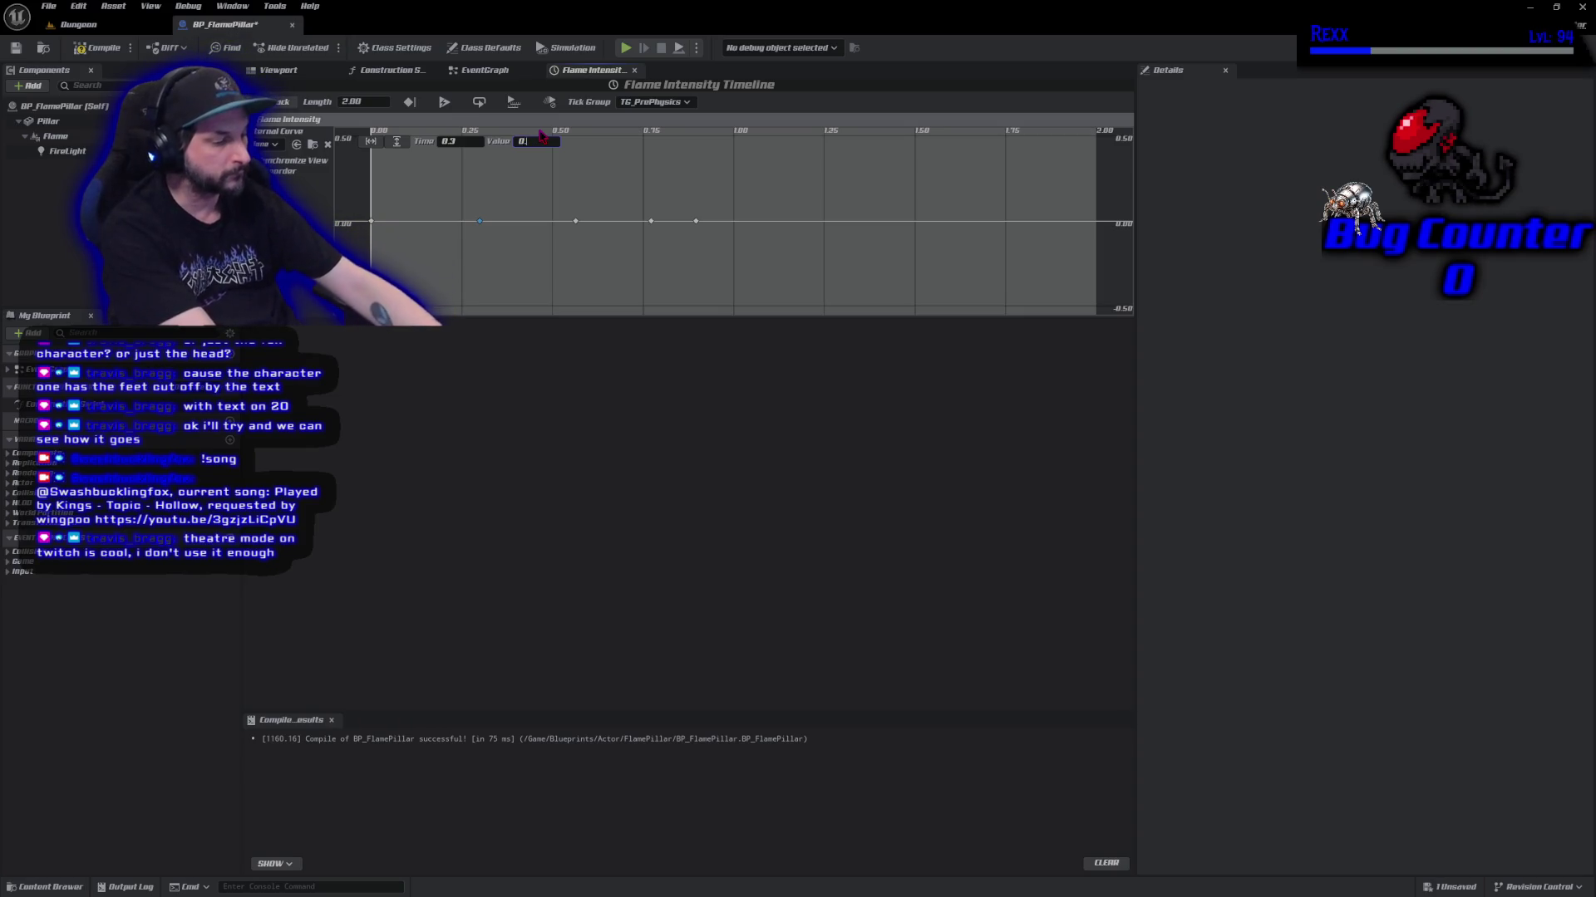
key("Return")
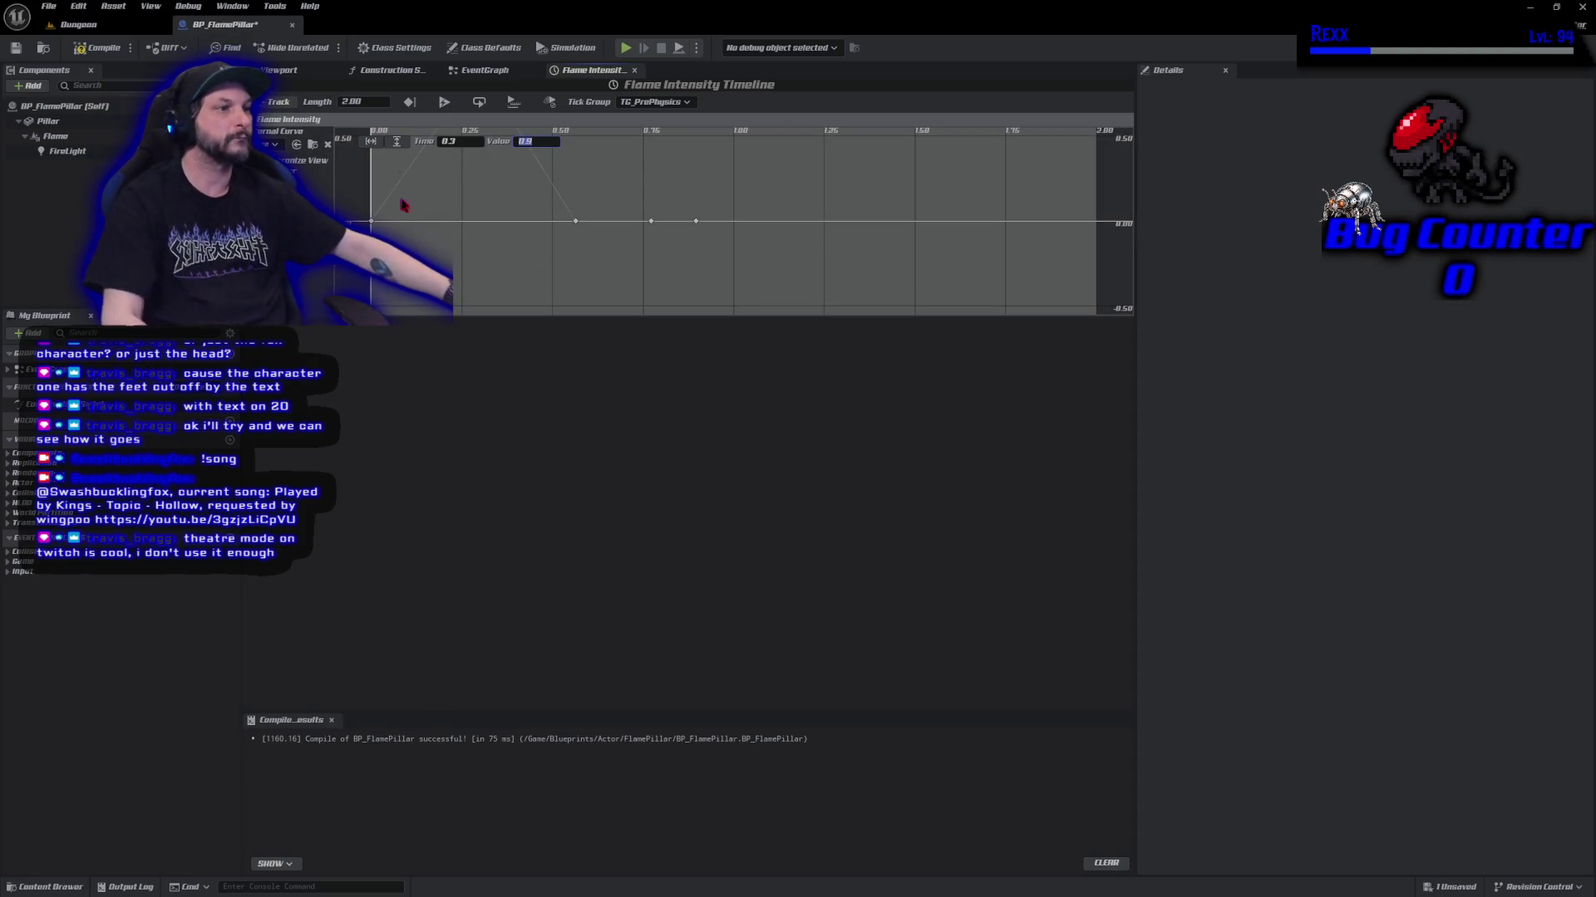
Zoom to fit and pan the graph so the peaked curve starts at 0.00.
left_click(400, 145)
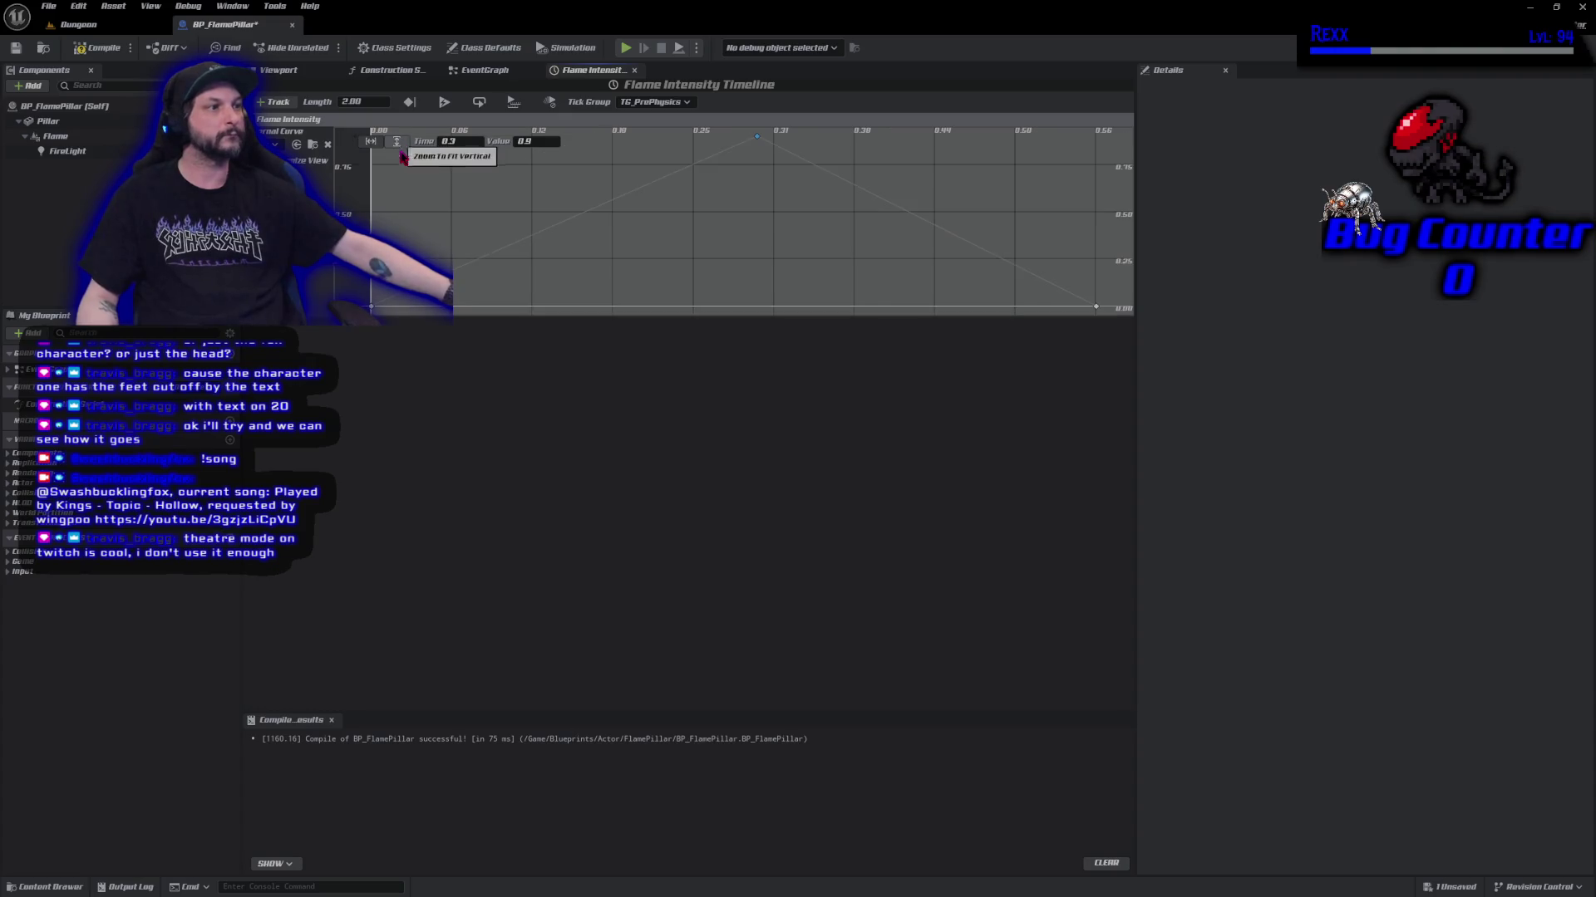
scroll(730, 296, "down", 4)
scroll(729, 296, "down", 1)
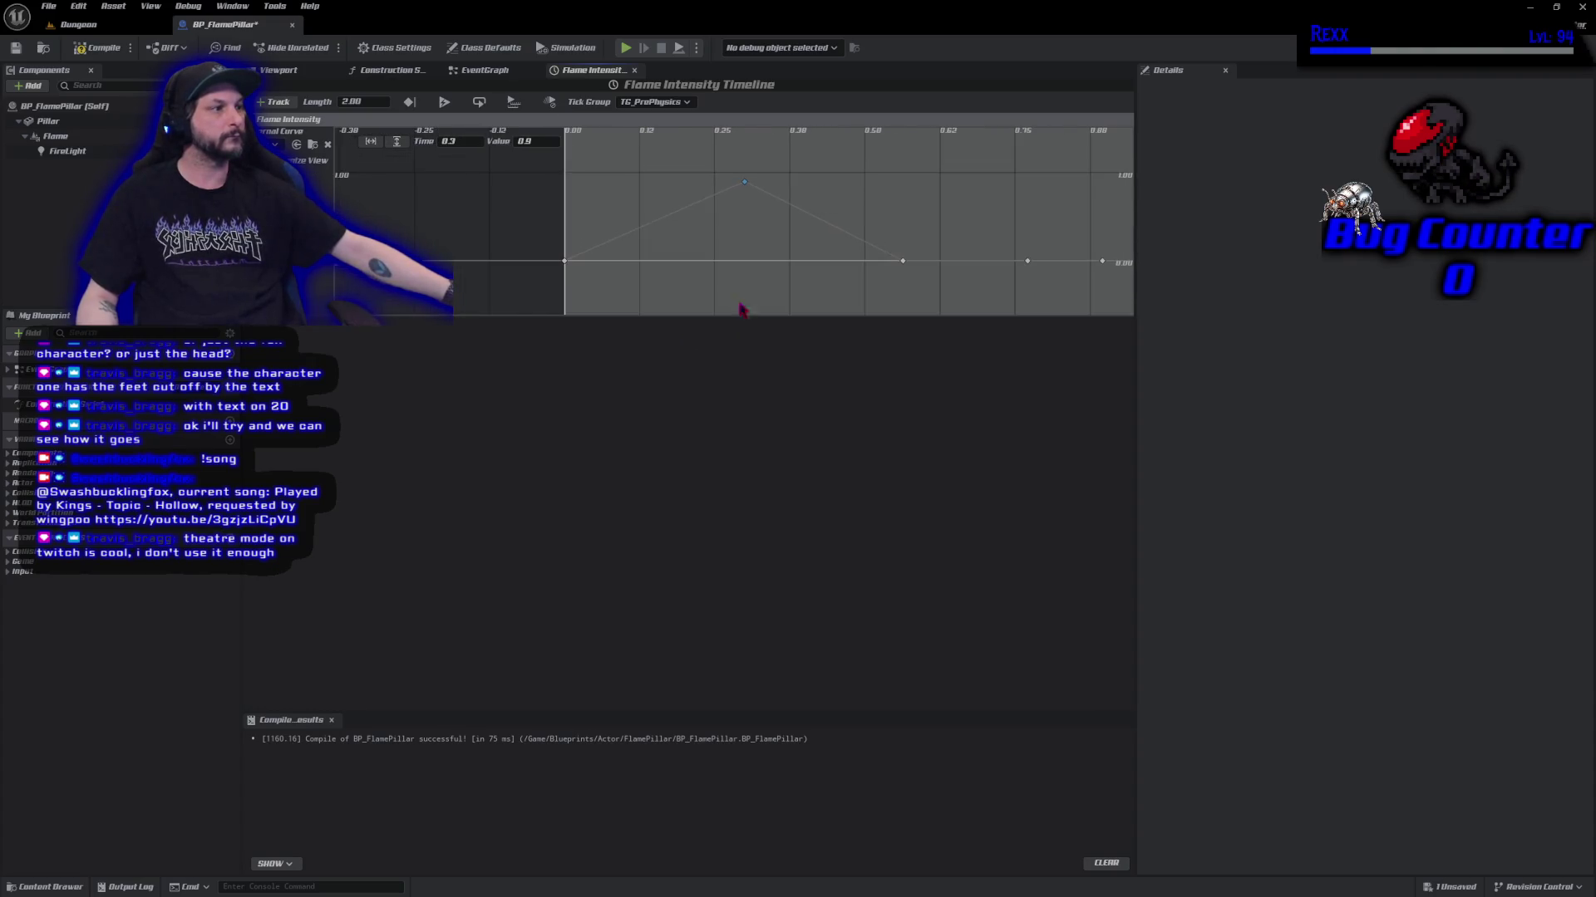
left_click_drag(893, 305, 695, 301)
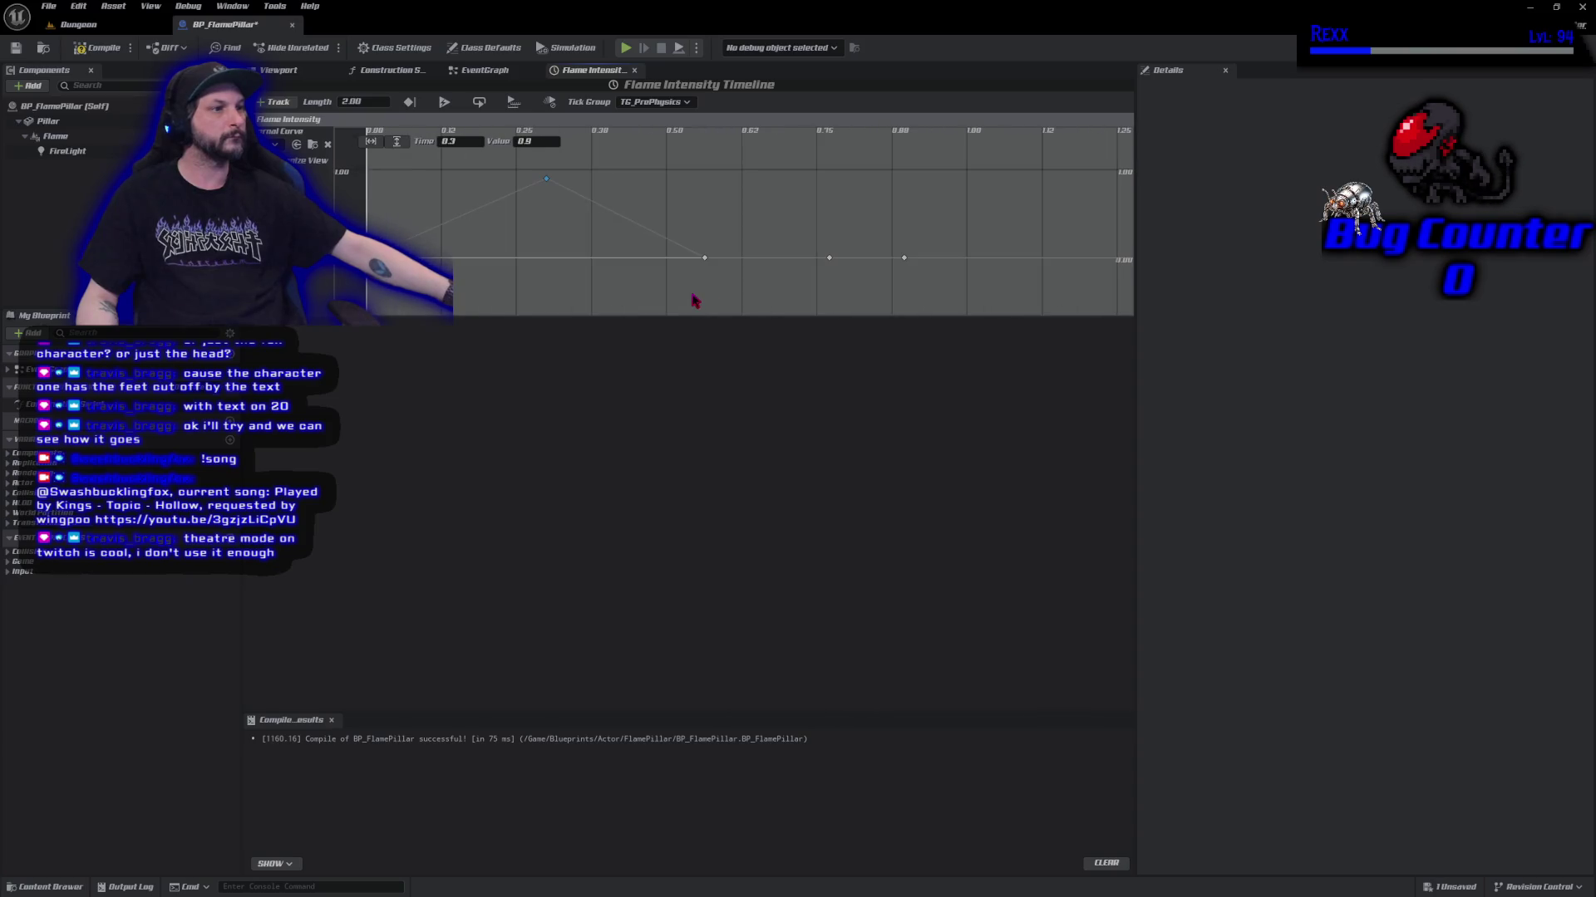
scroll(695, 301, "down", 2)
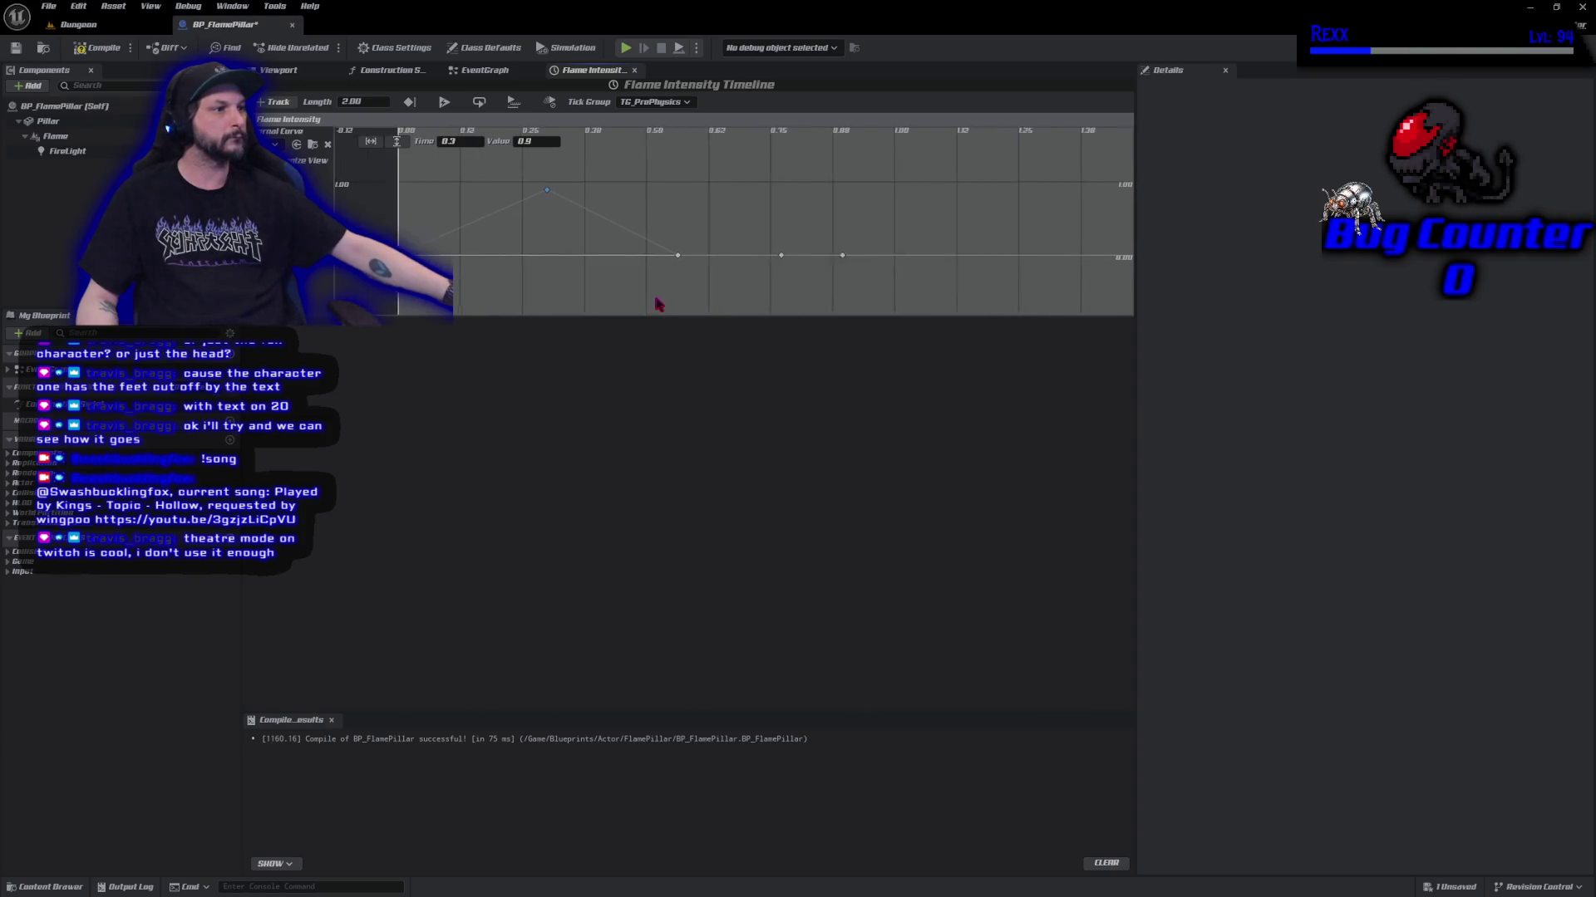
scroll(615, 309, "down", 2)
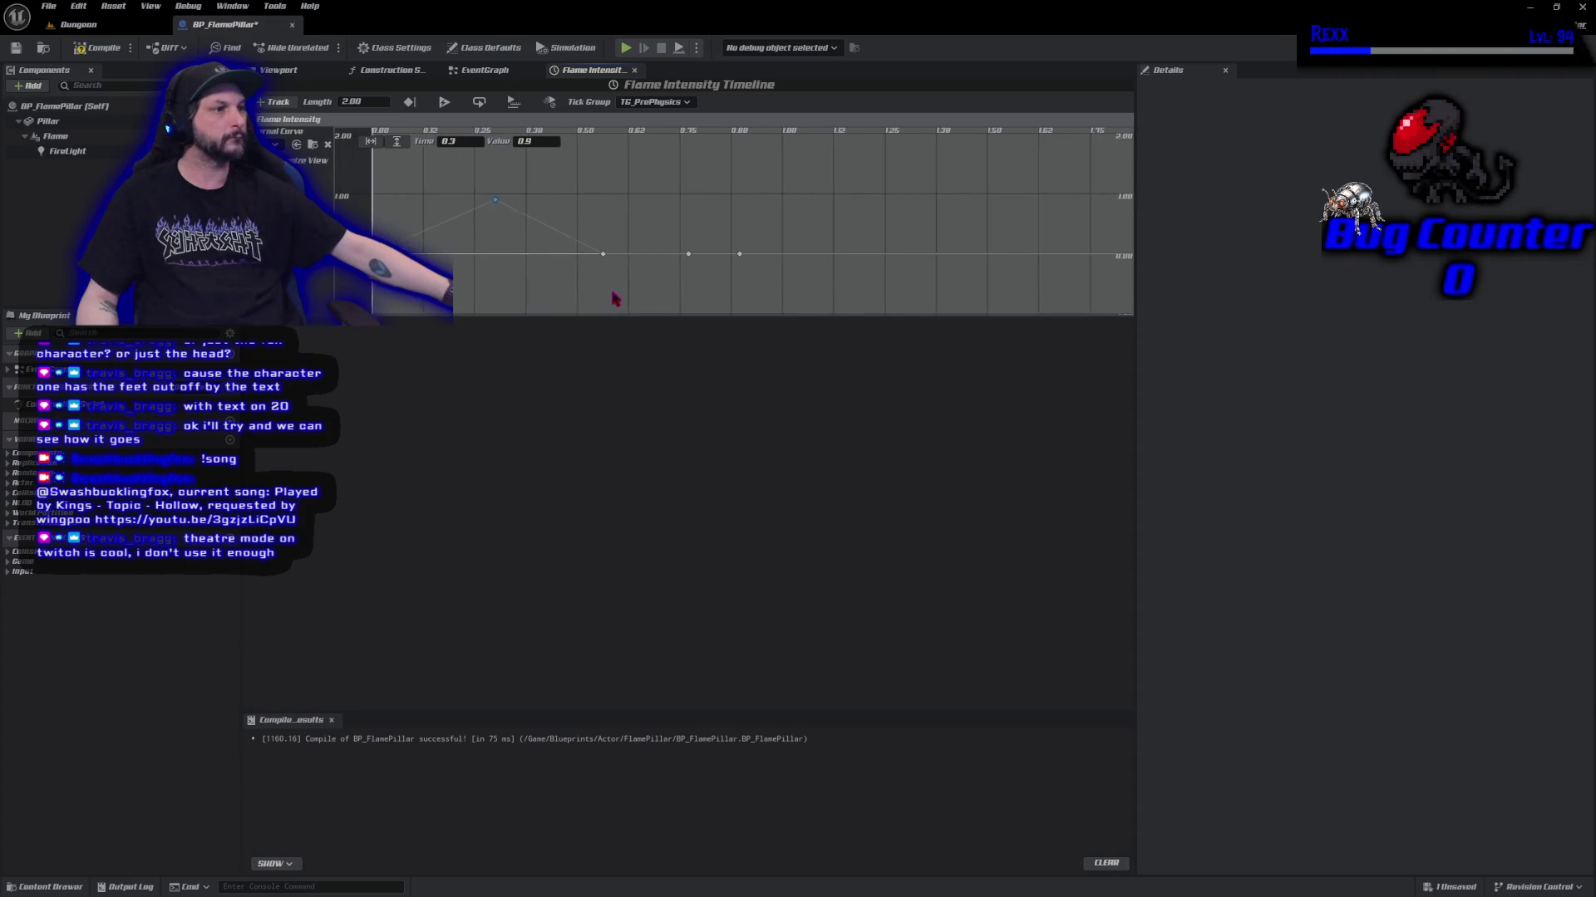
scroll(609, 299, "down", 1)
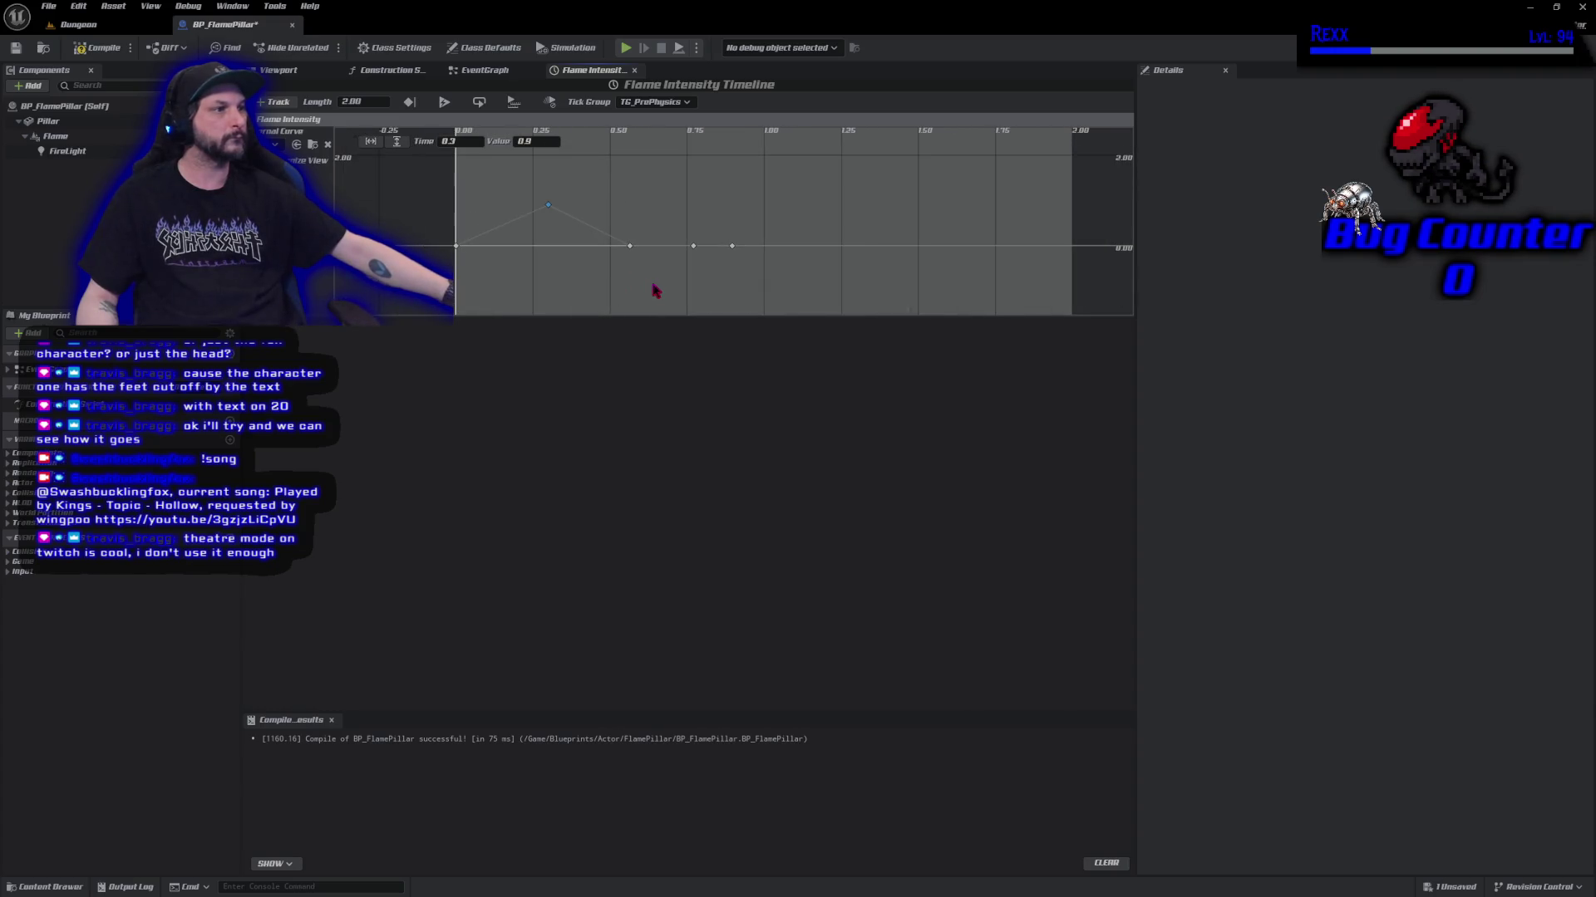
left_click_drag(653, 290, 640, 304)
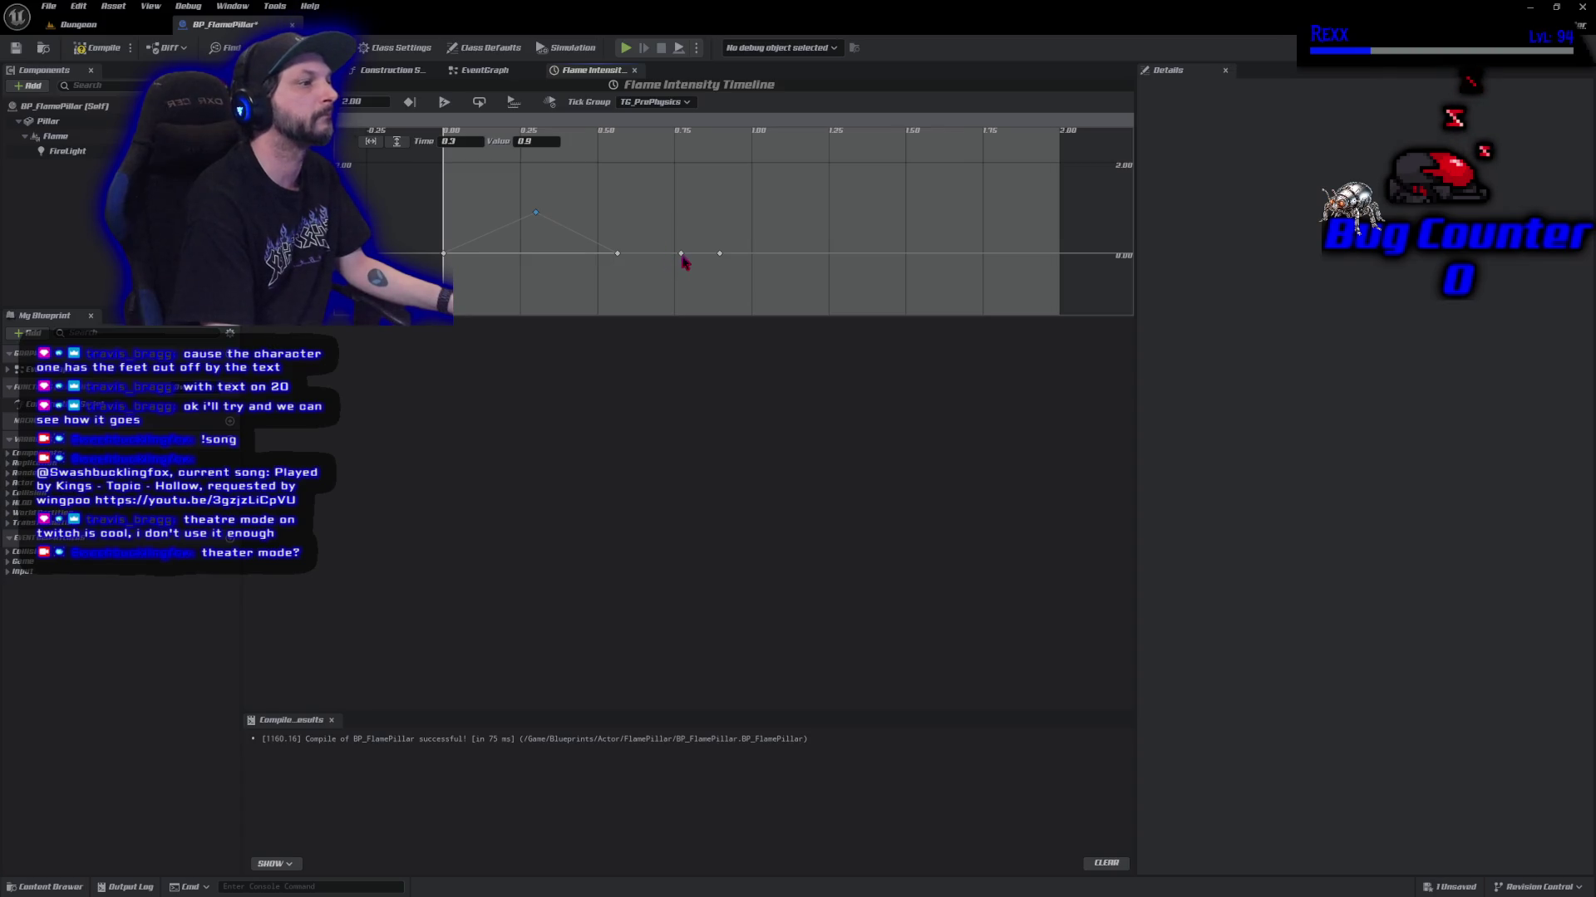
Move the key at about 0.77 seconds to time 0.9 with value 0.3.
left_click(681, 254)
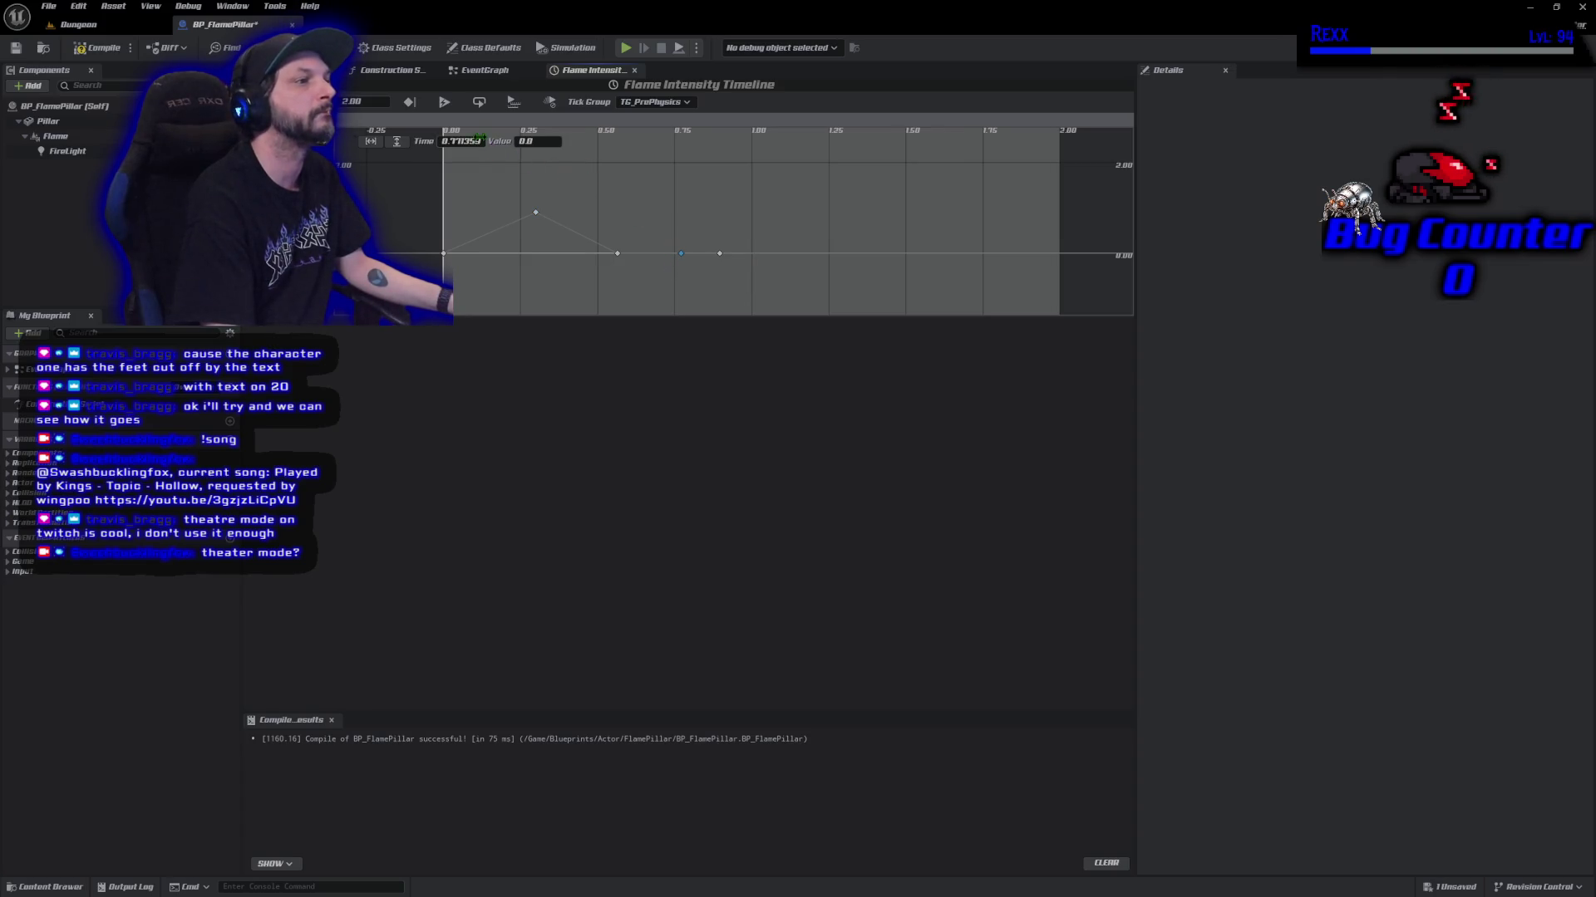
left_click(480, 141)
type("0.")
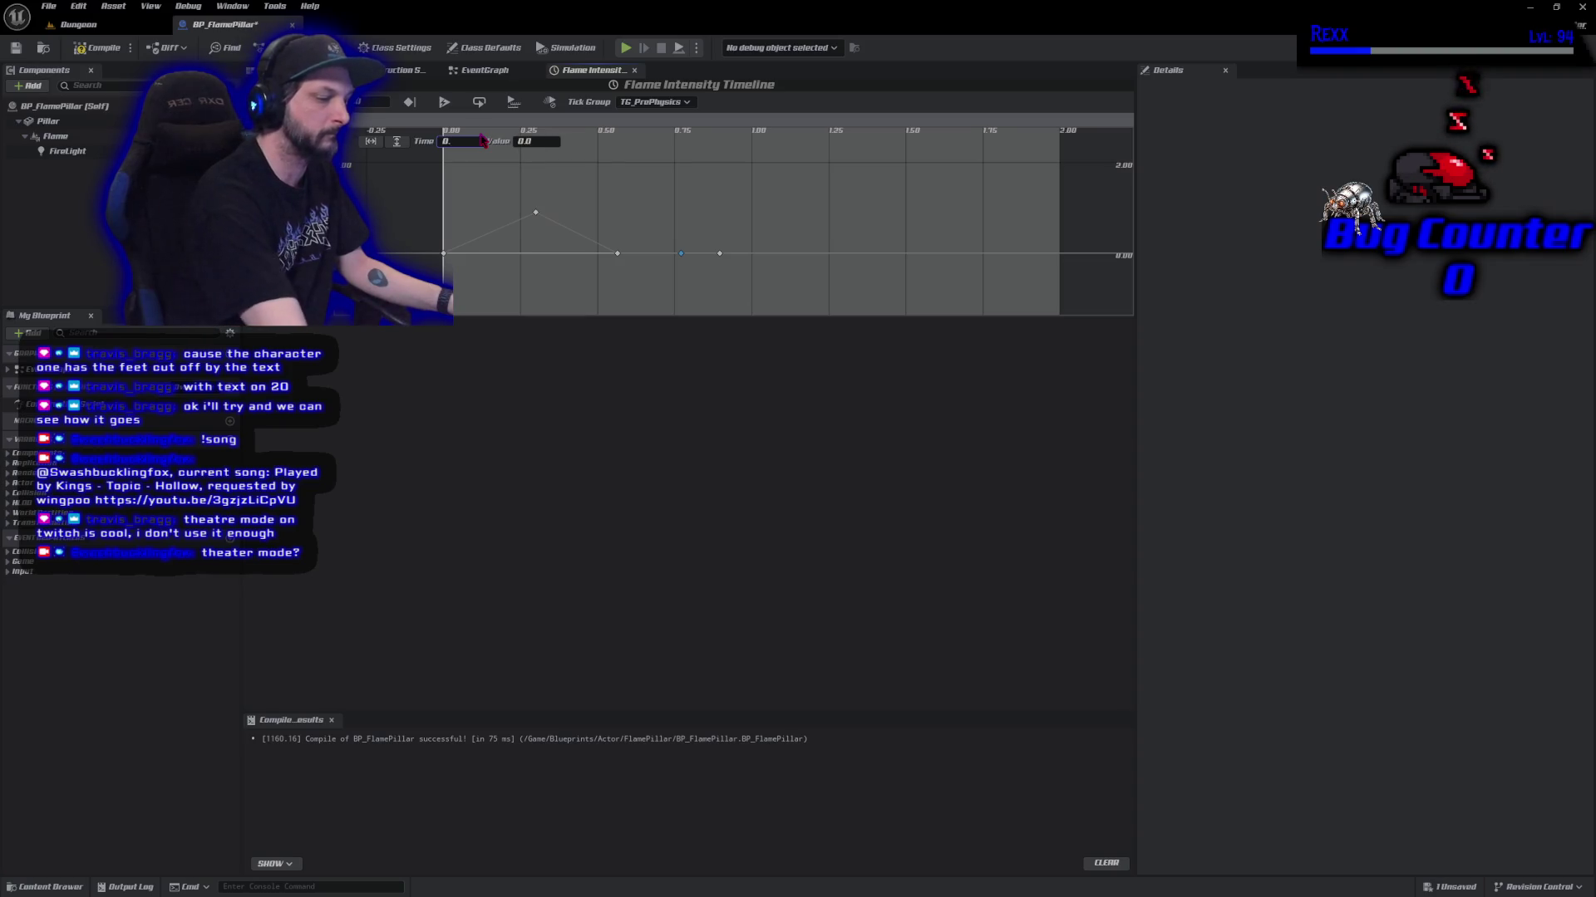
type("9")
key("Return")
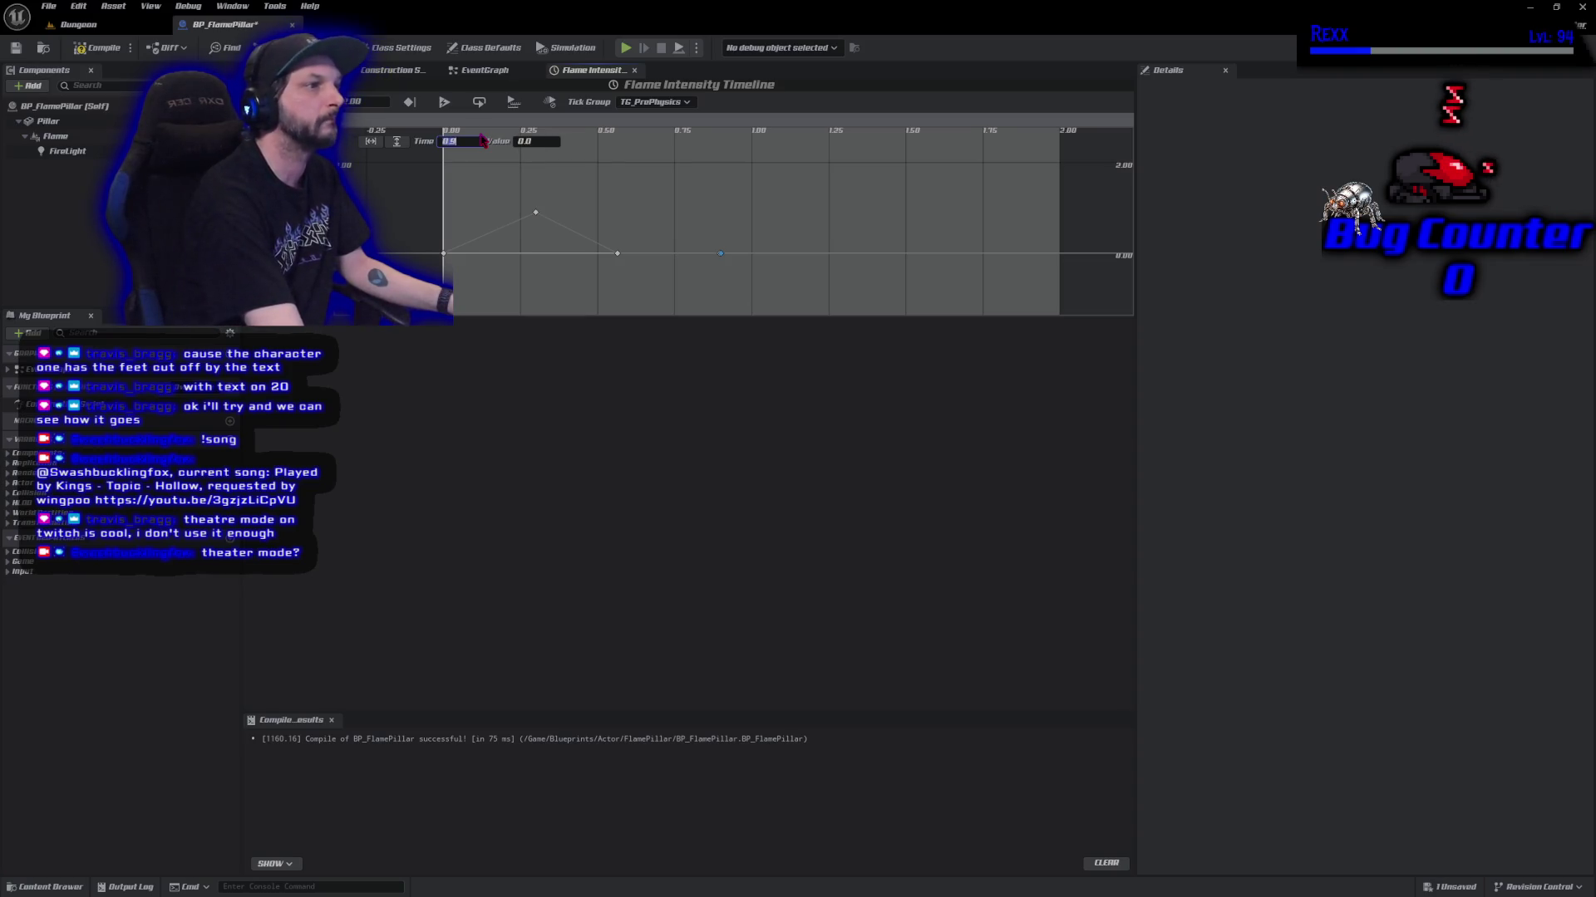
left_click(532, 142)
type("0.3")
key("Return")
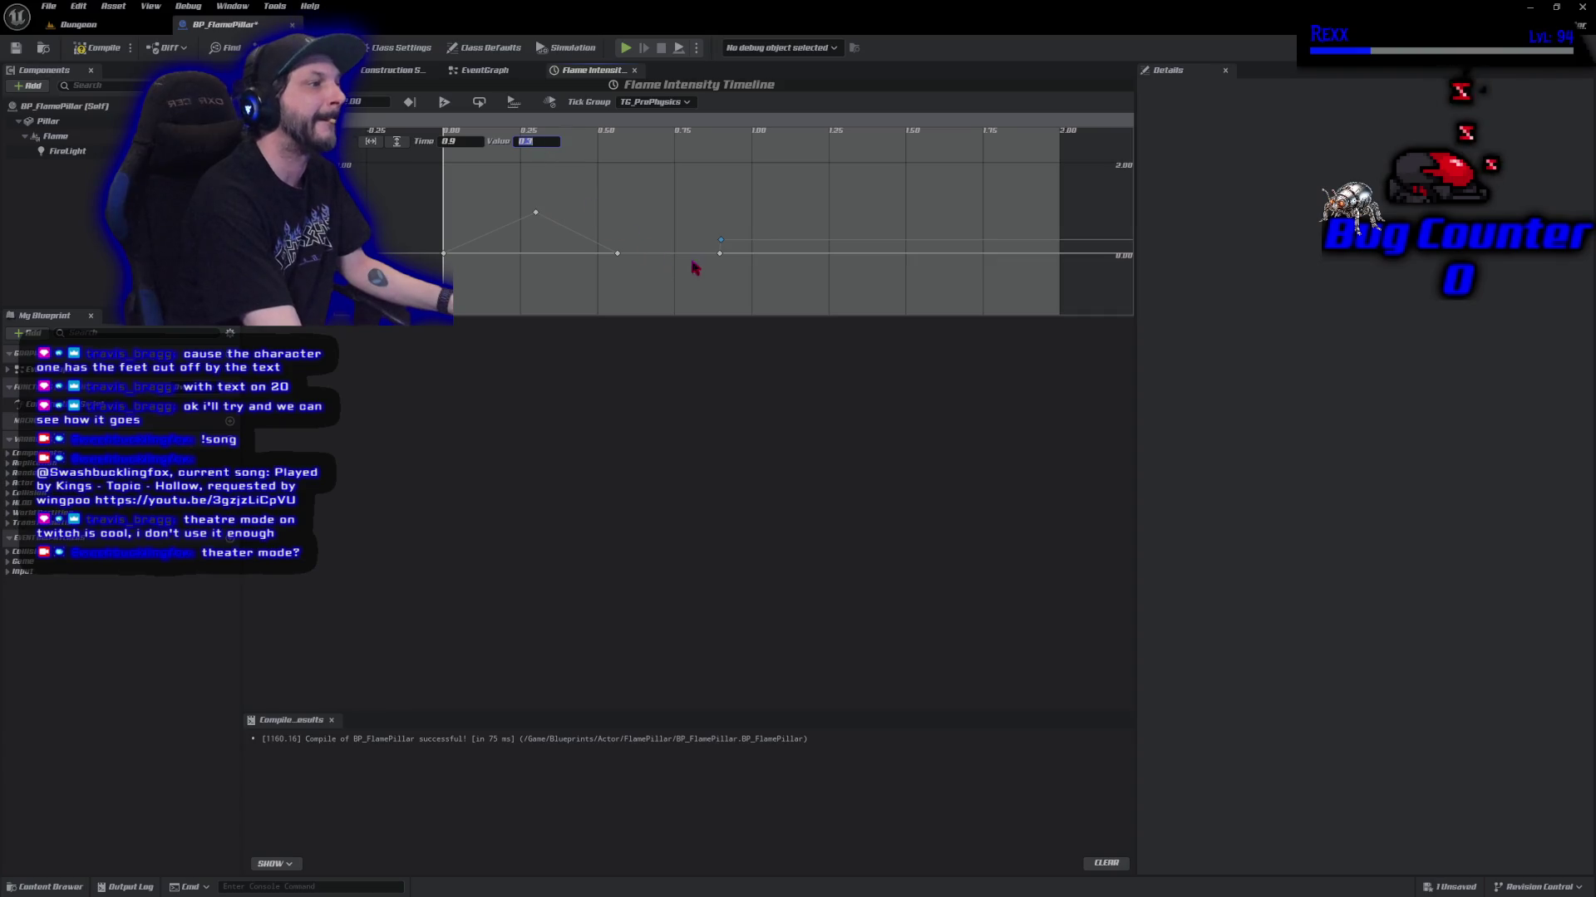
Slide a zero-line key to just under 1.0 and move the key near 0.56 to time 0.6.
left_click(719, 254)
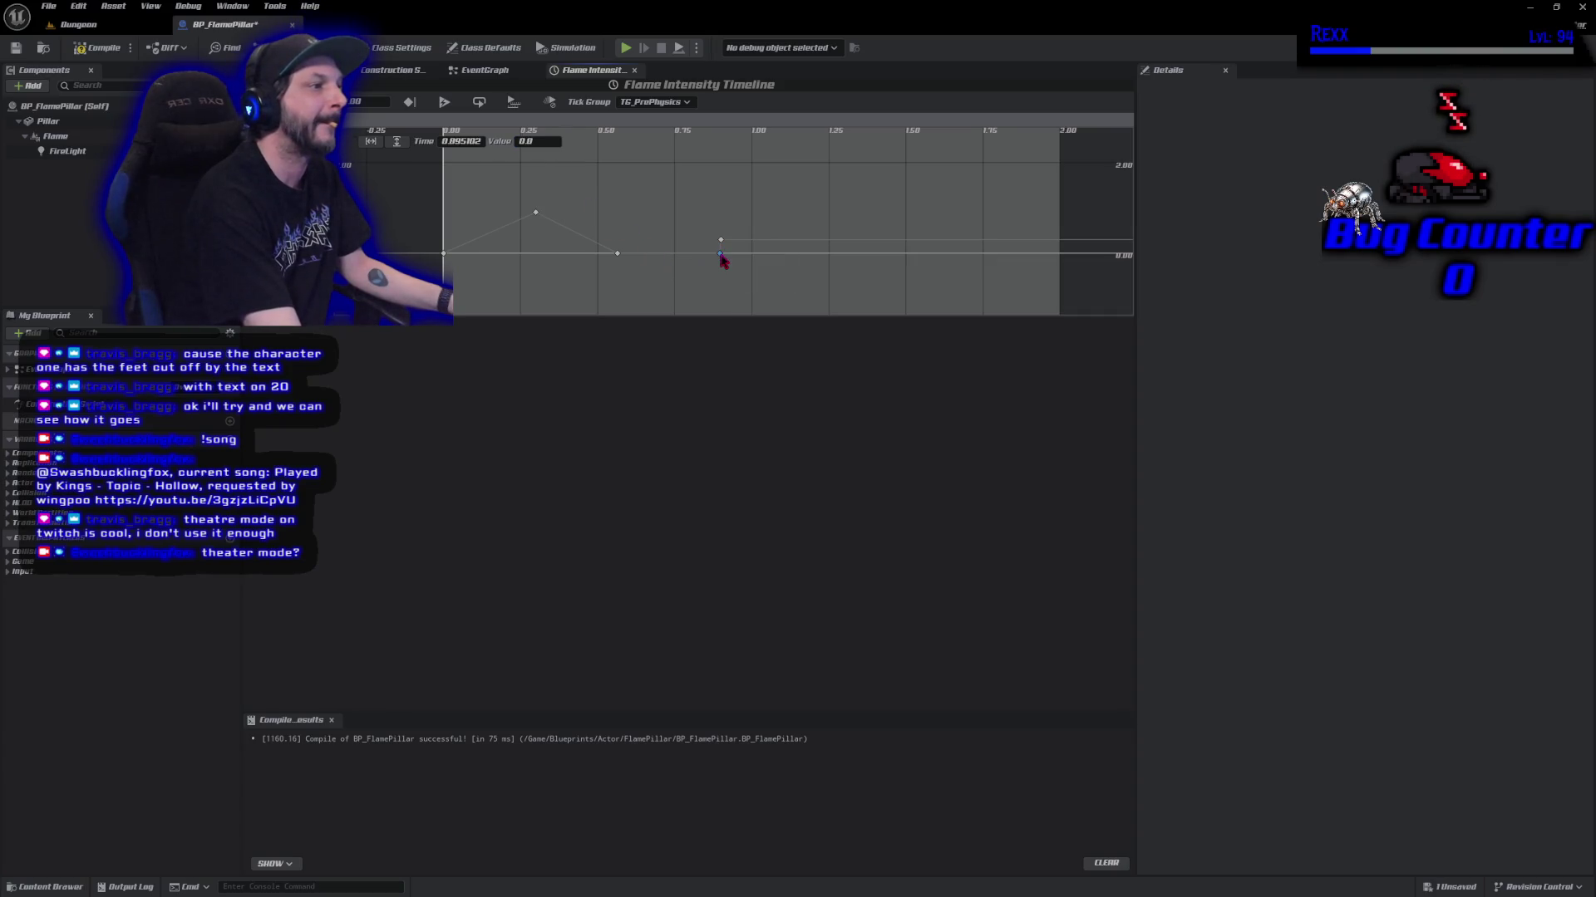
left_click_drag(720, 256, 750, 254)
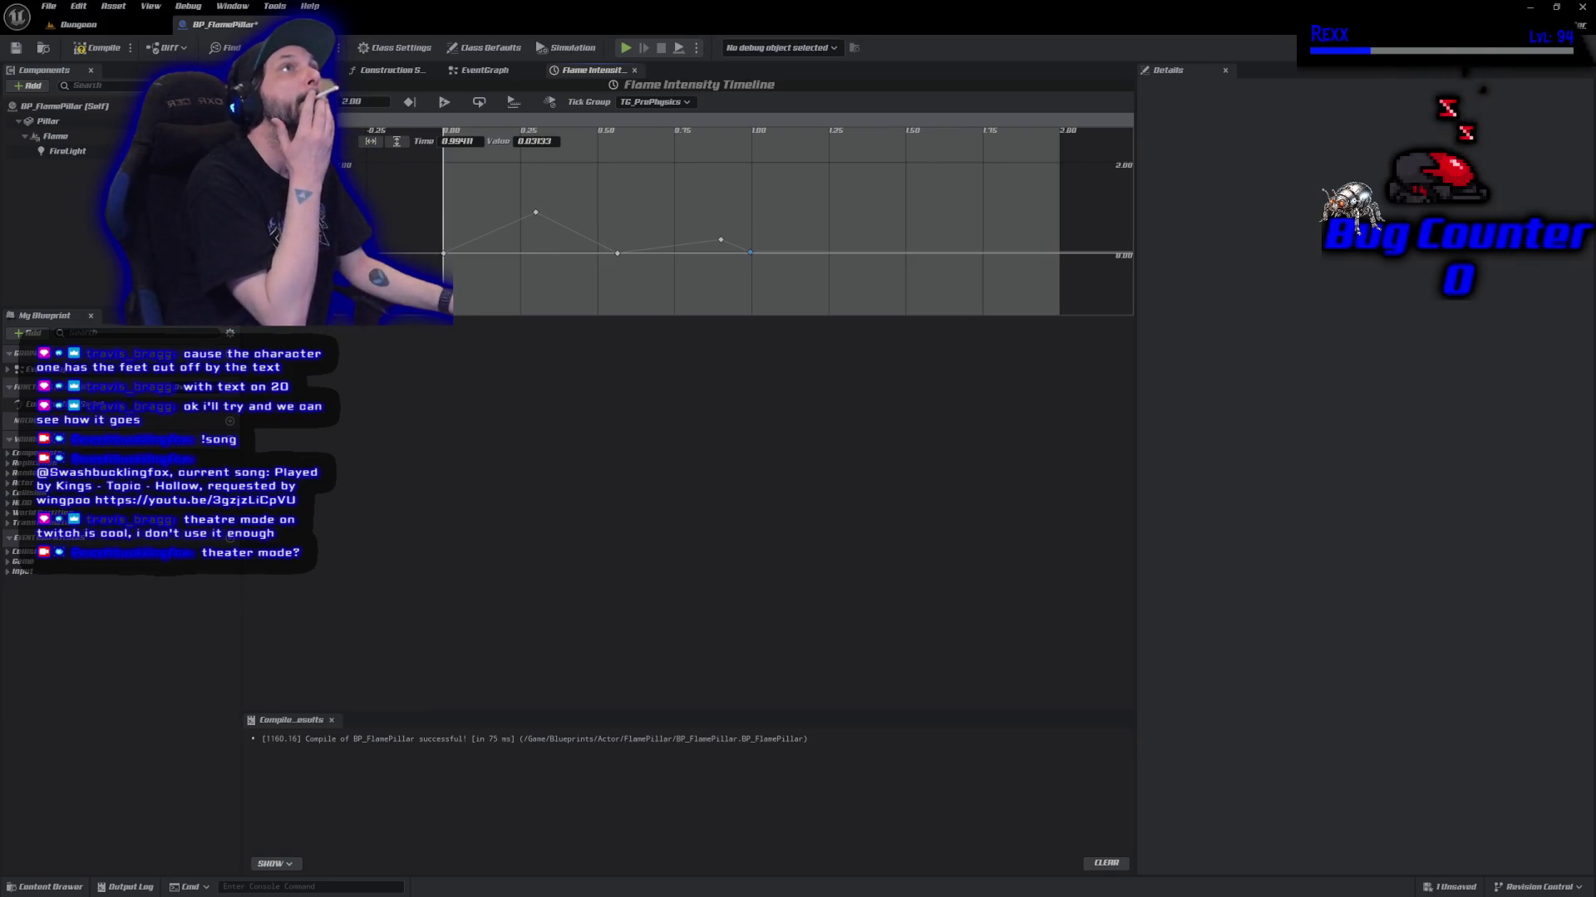
left_click(721, 243)
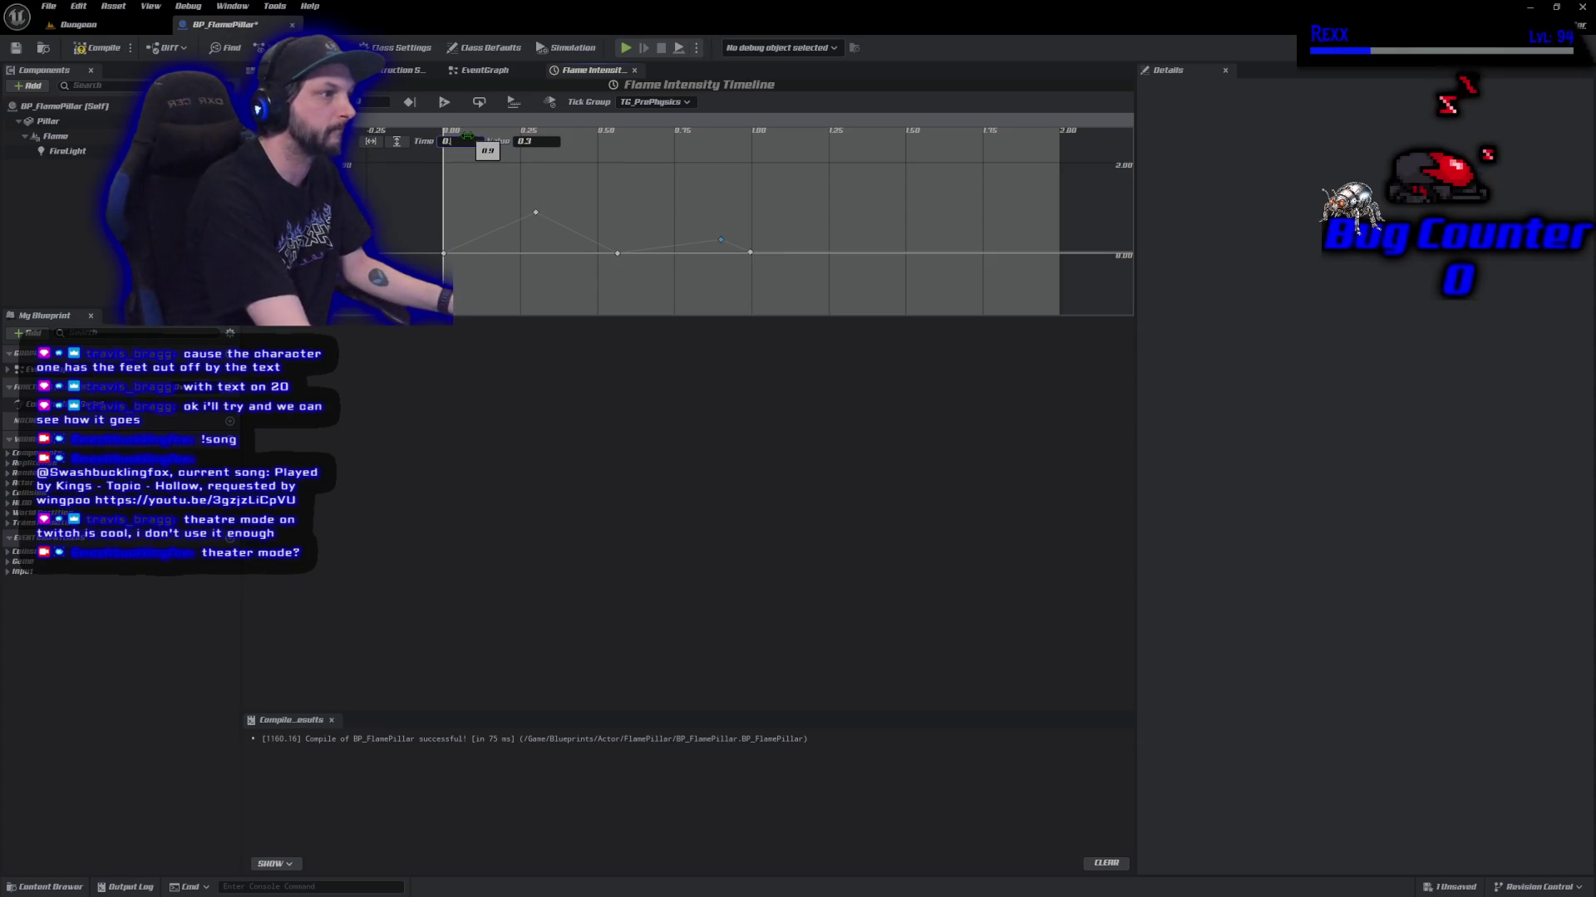
left_click(619, 254)
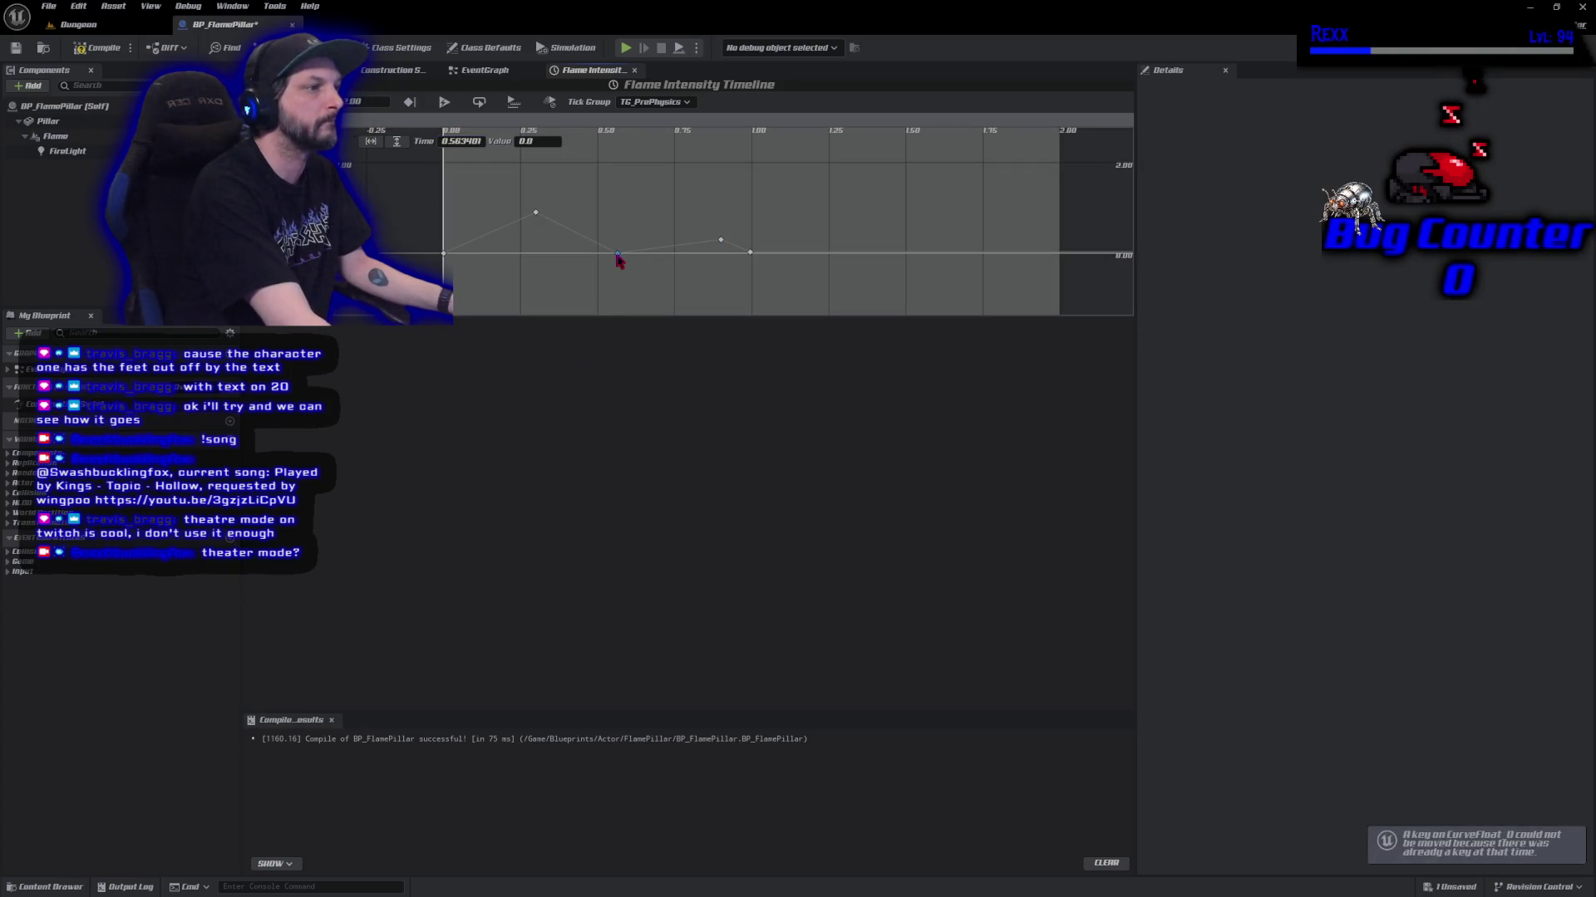
left_click(465, 143)
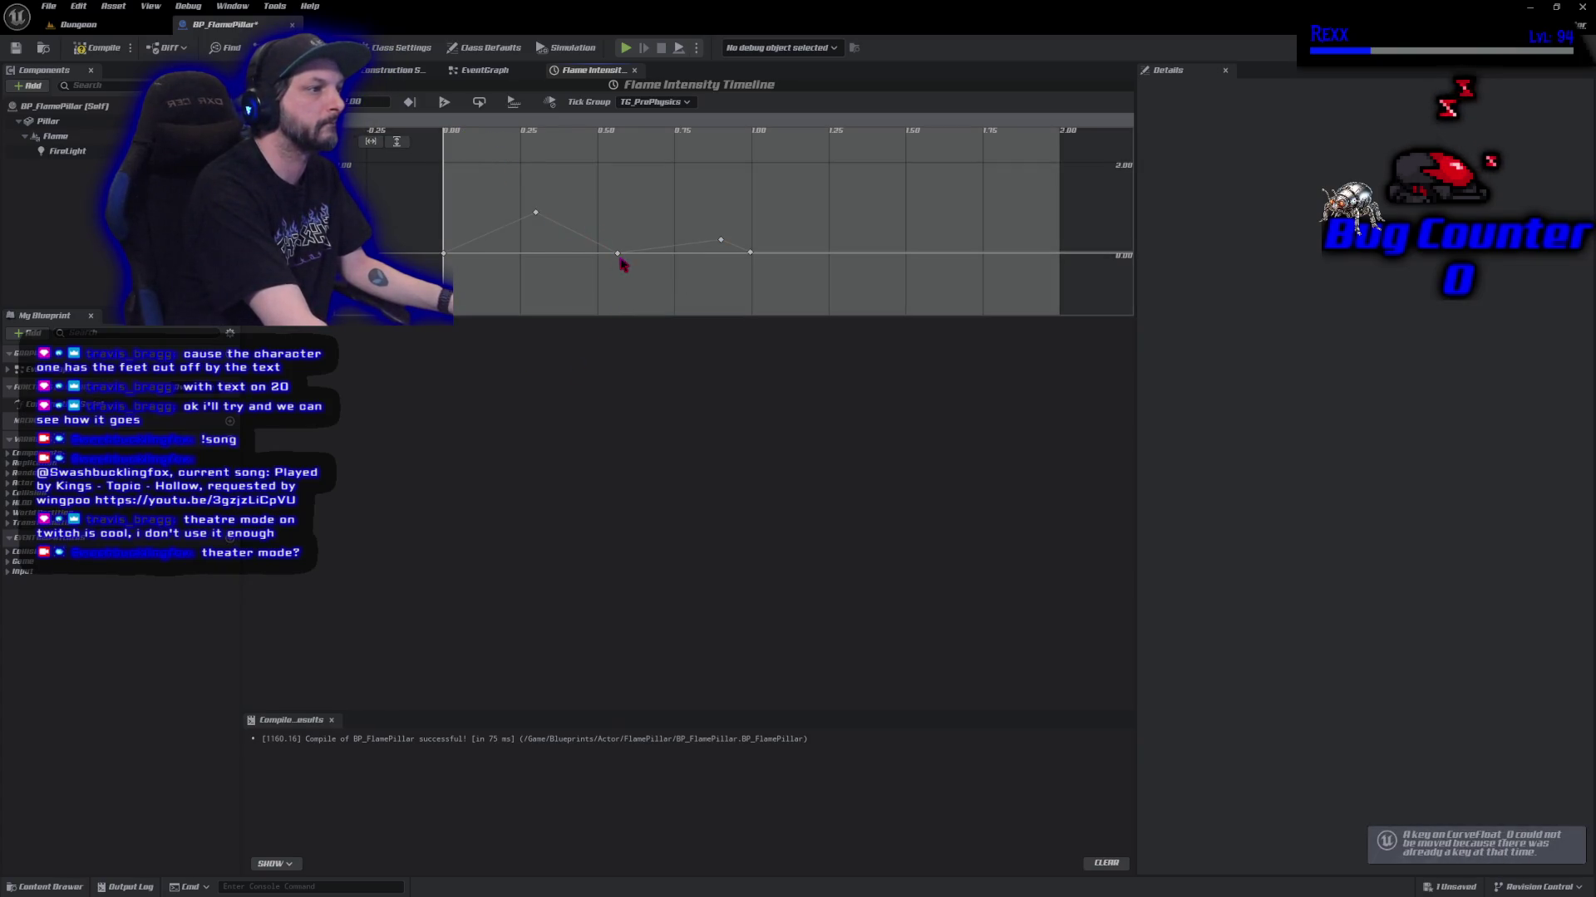
left_click(619, 255)
left_click(465, 141)
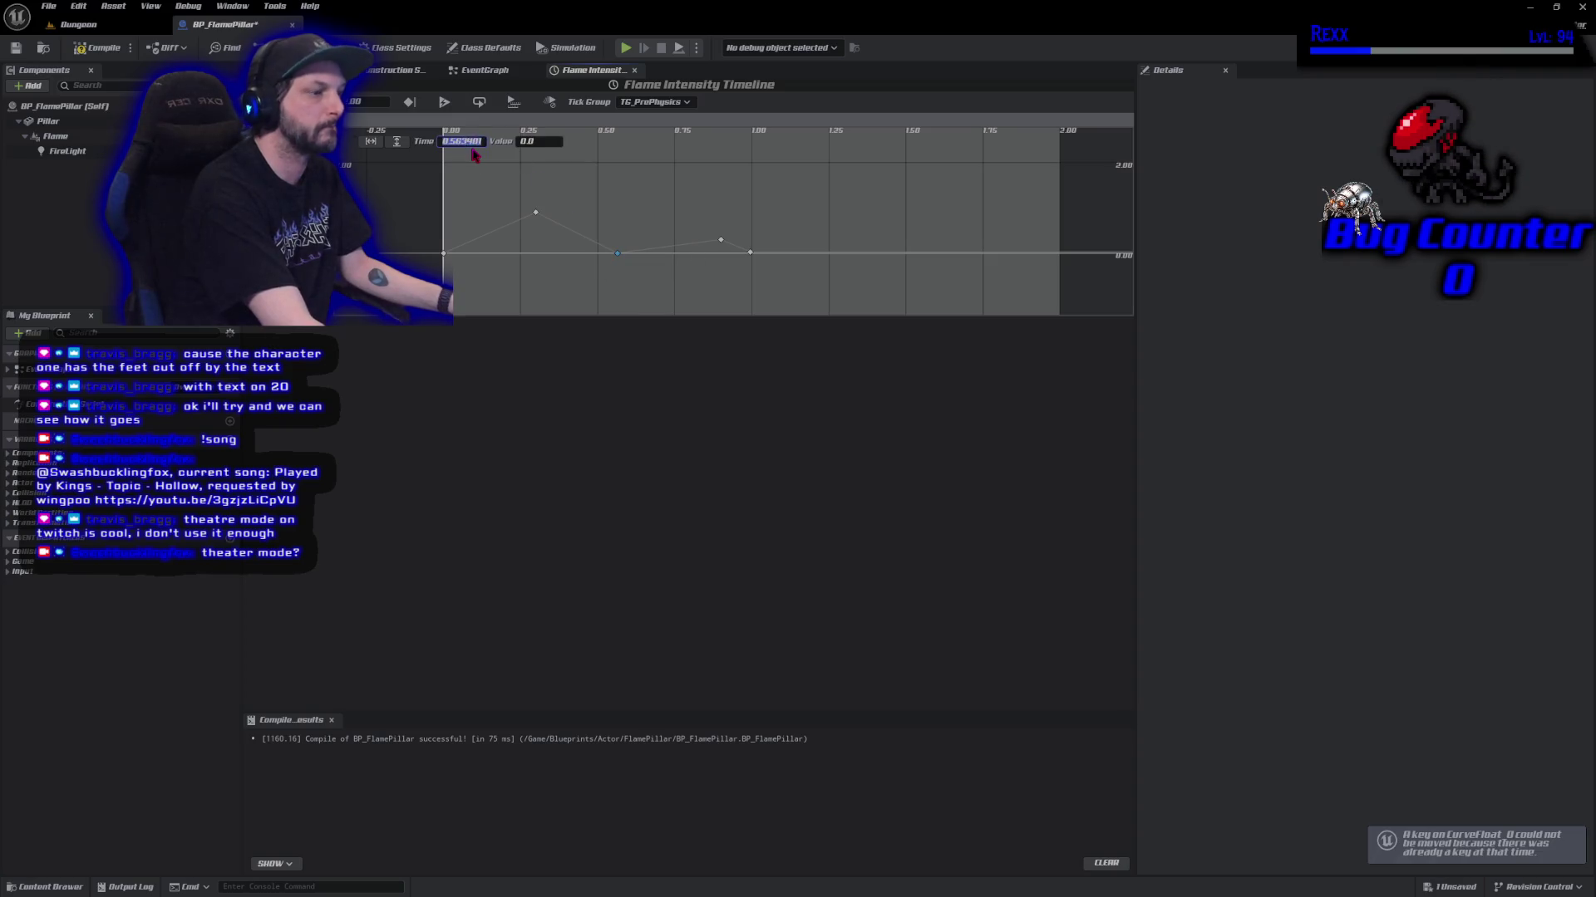
type("0.6")
key("Return")
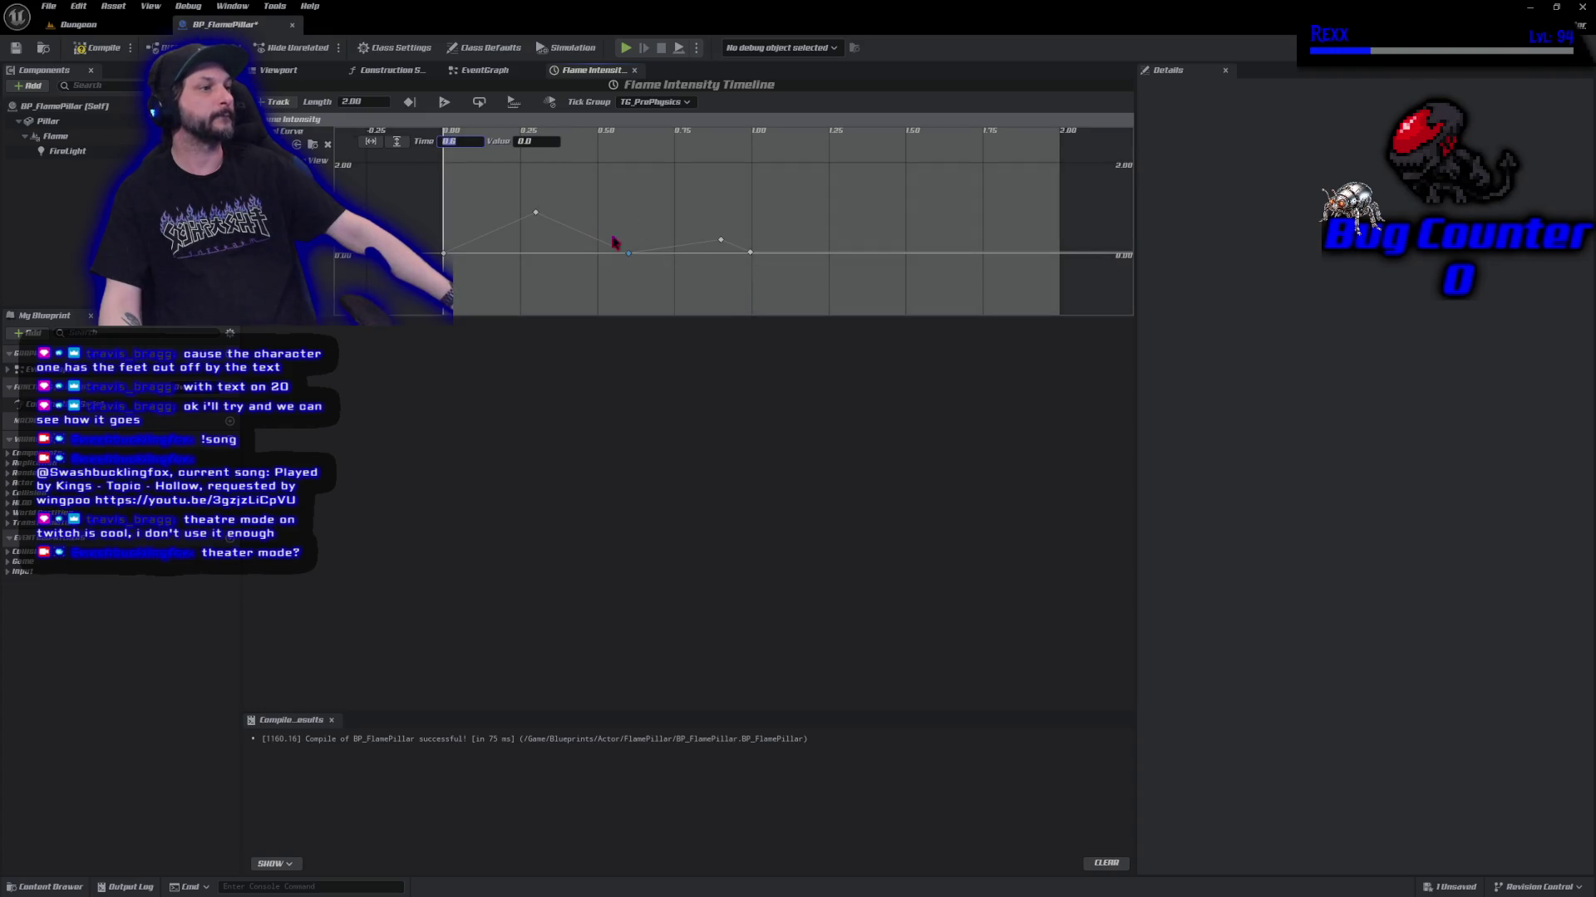
Move the key at 1.0 to time 1.4 and set its value to 1.3.
left_click(753, 253)
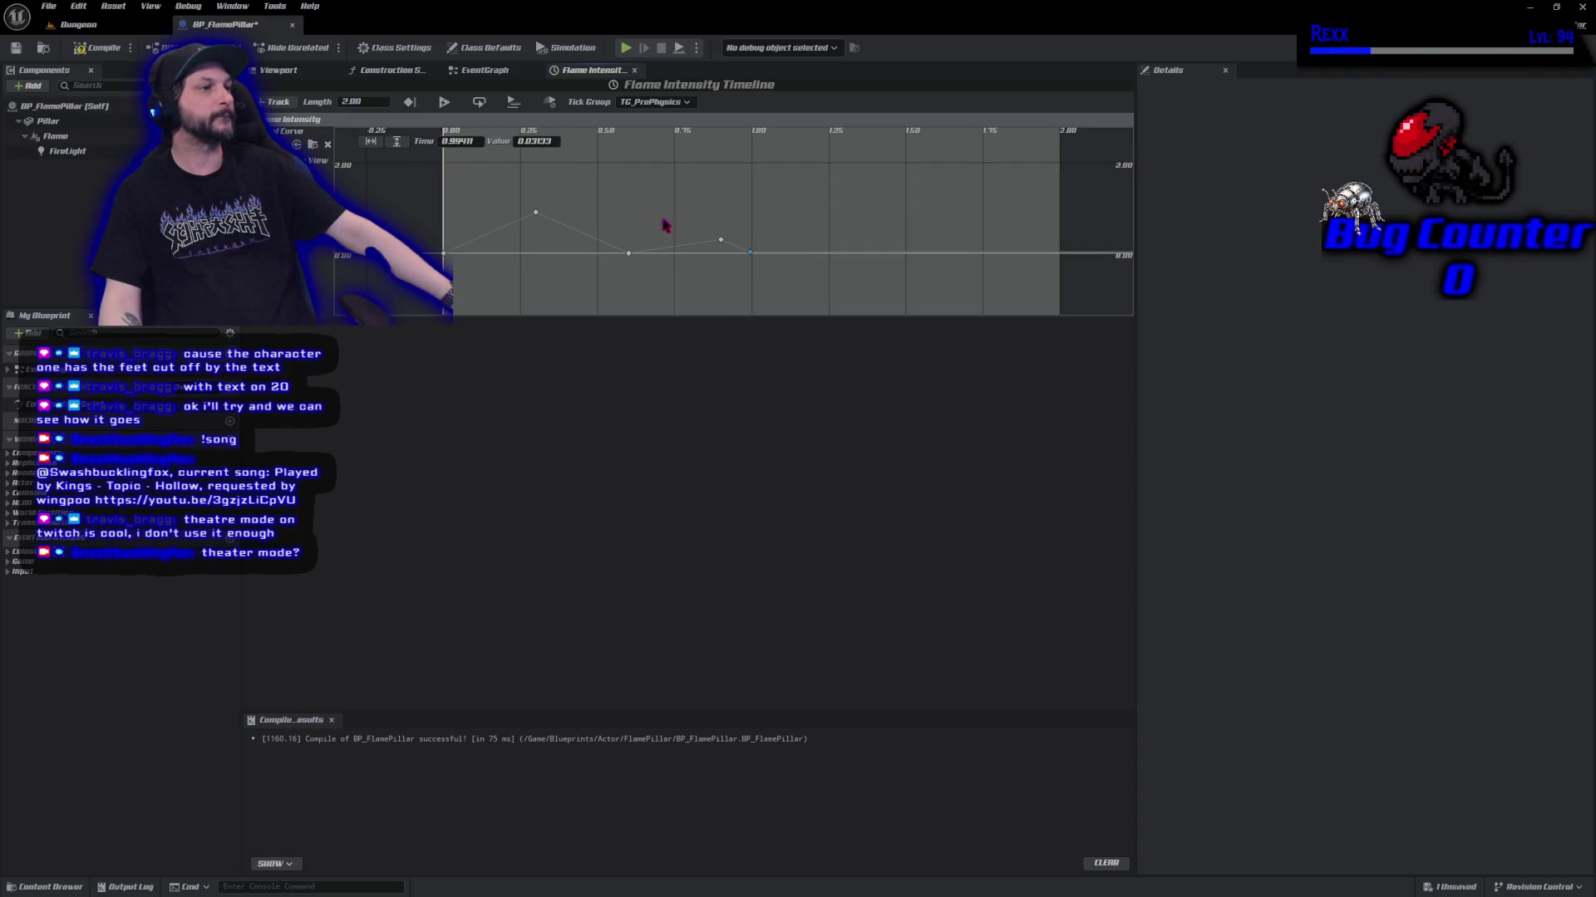
left_click(475, 143)
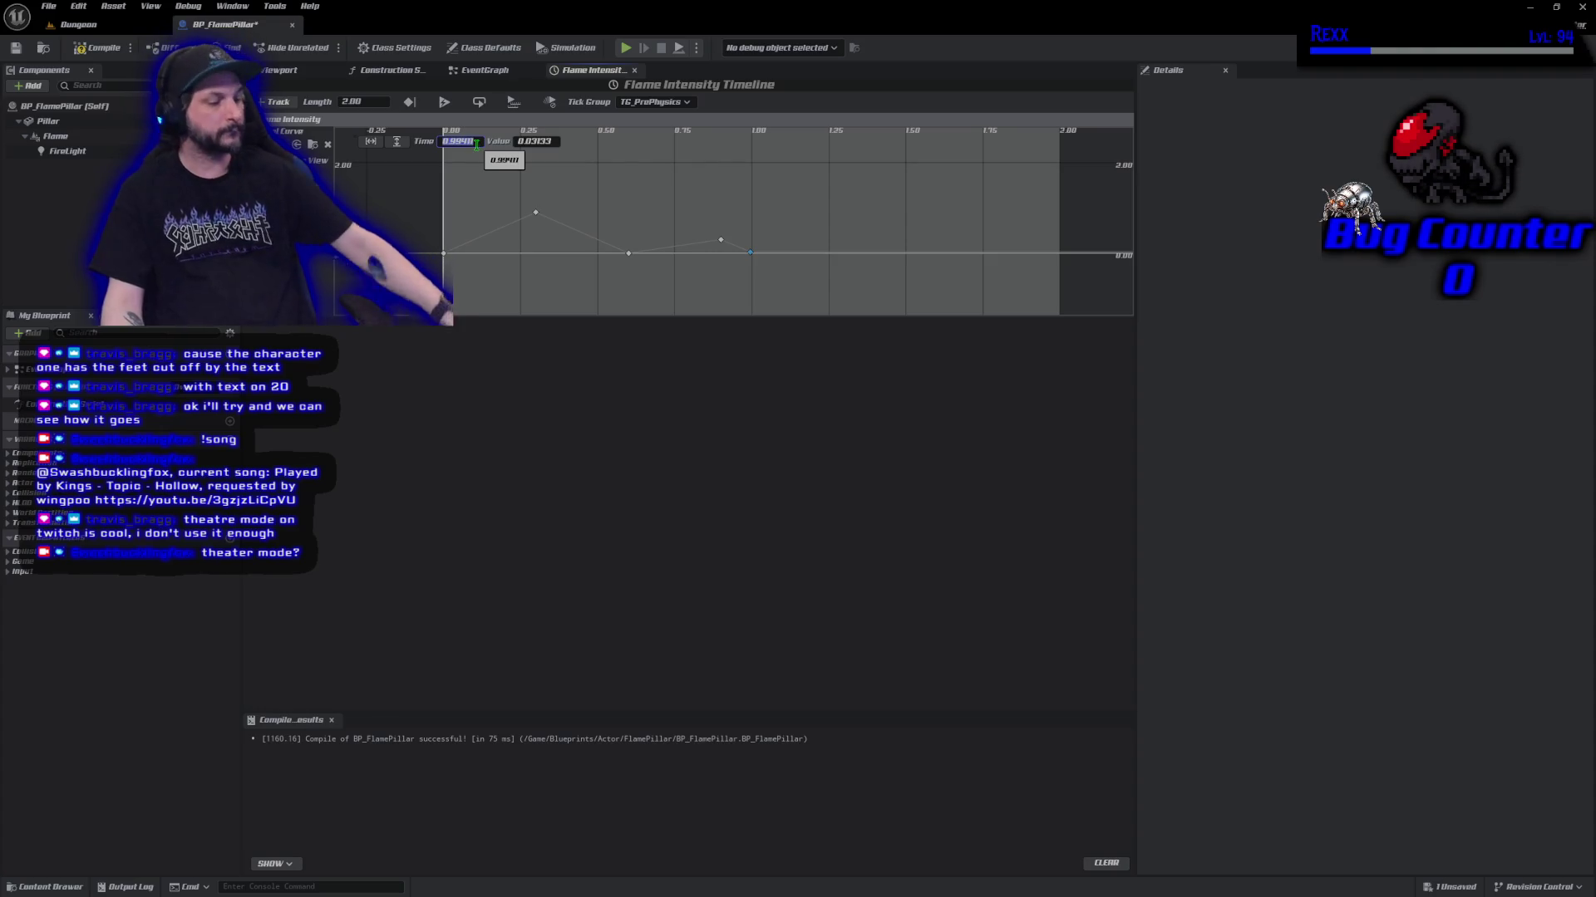
type("1.4")
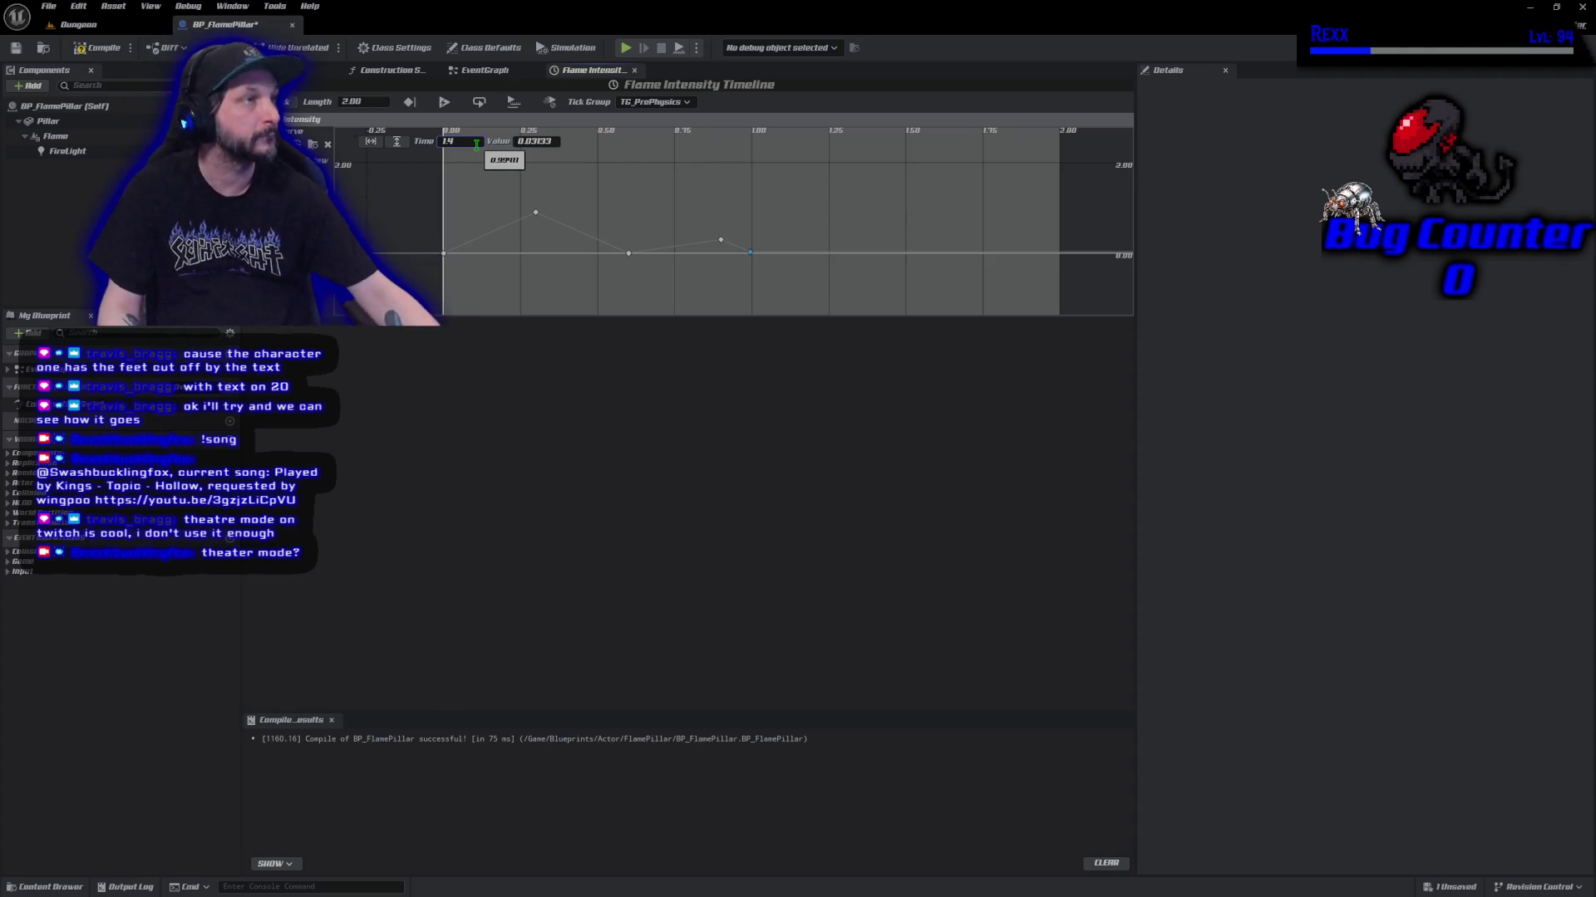
key("Return")
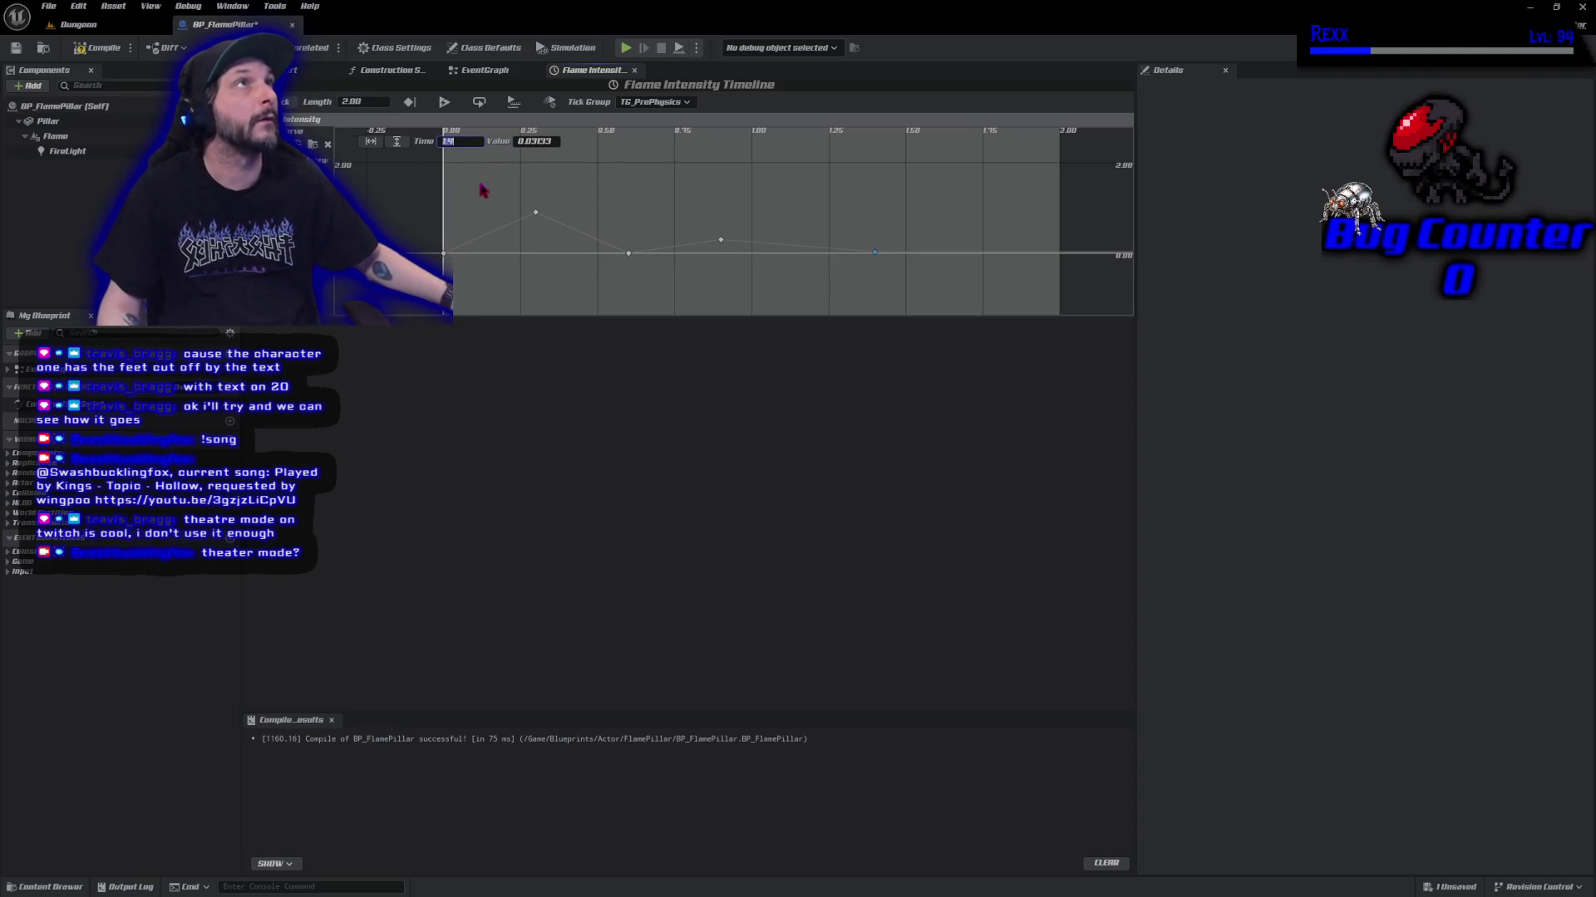
left_click(535, 141)
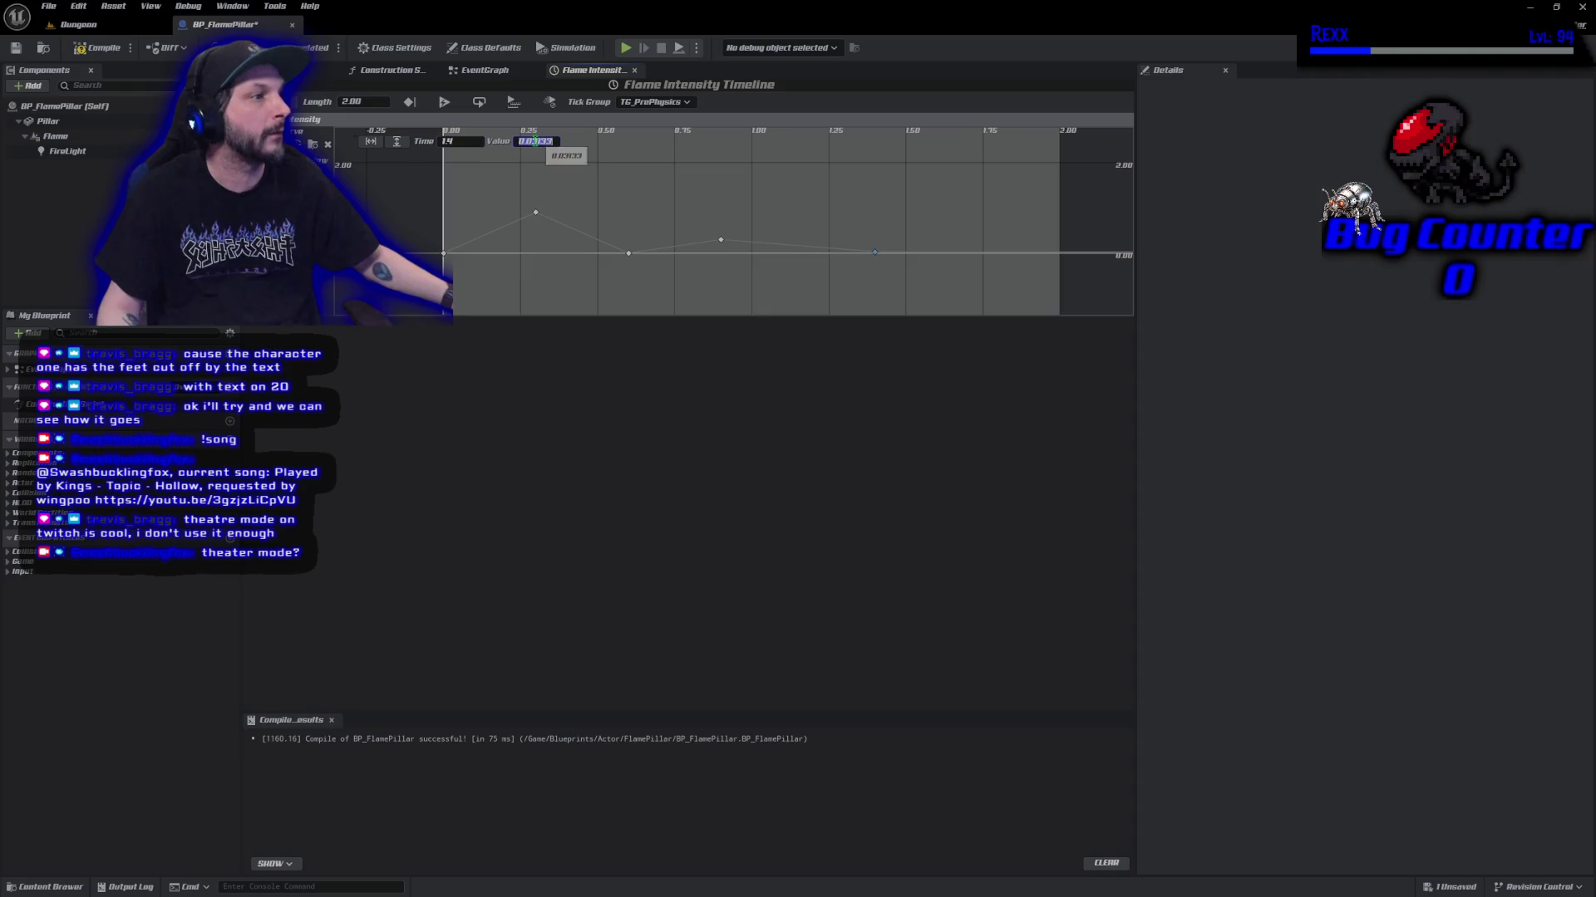
type("1.3")
key("Return")
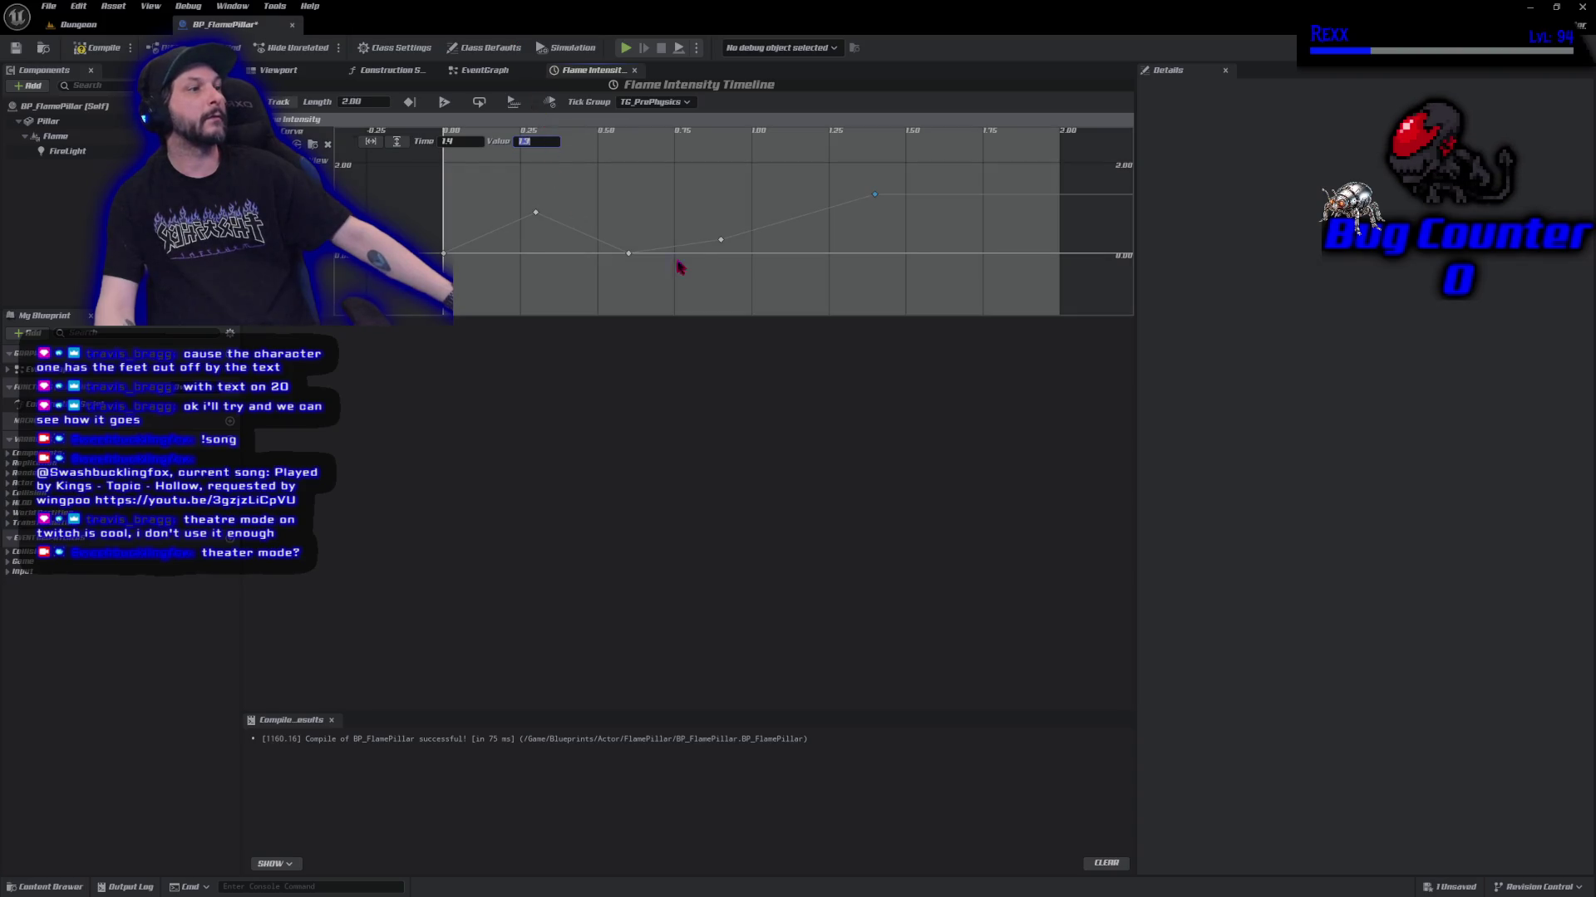
mouse_move(629, 257)
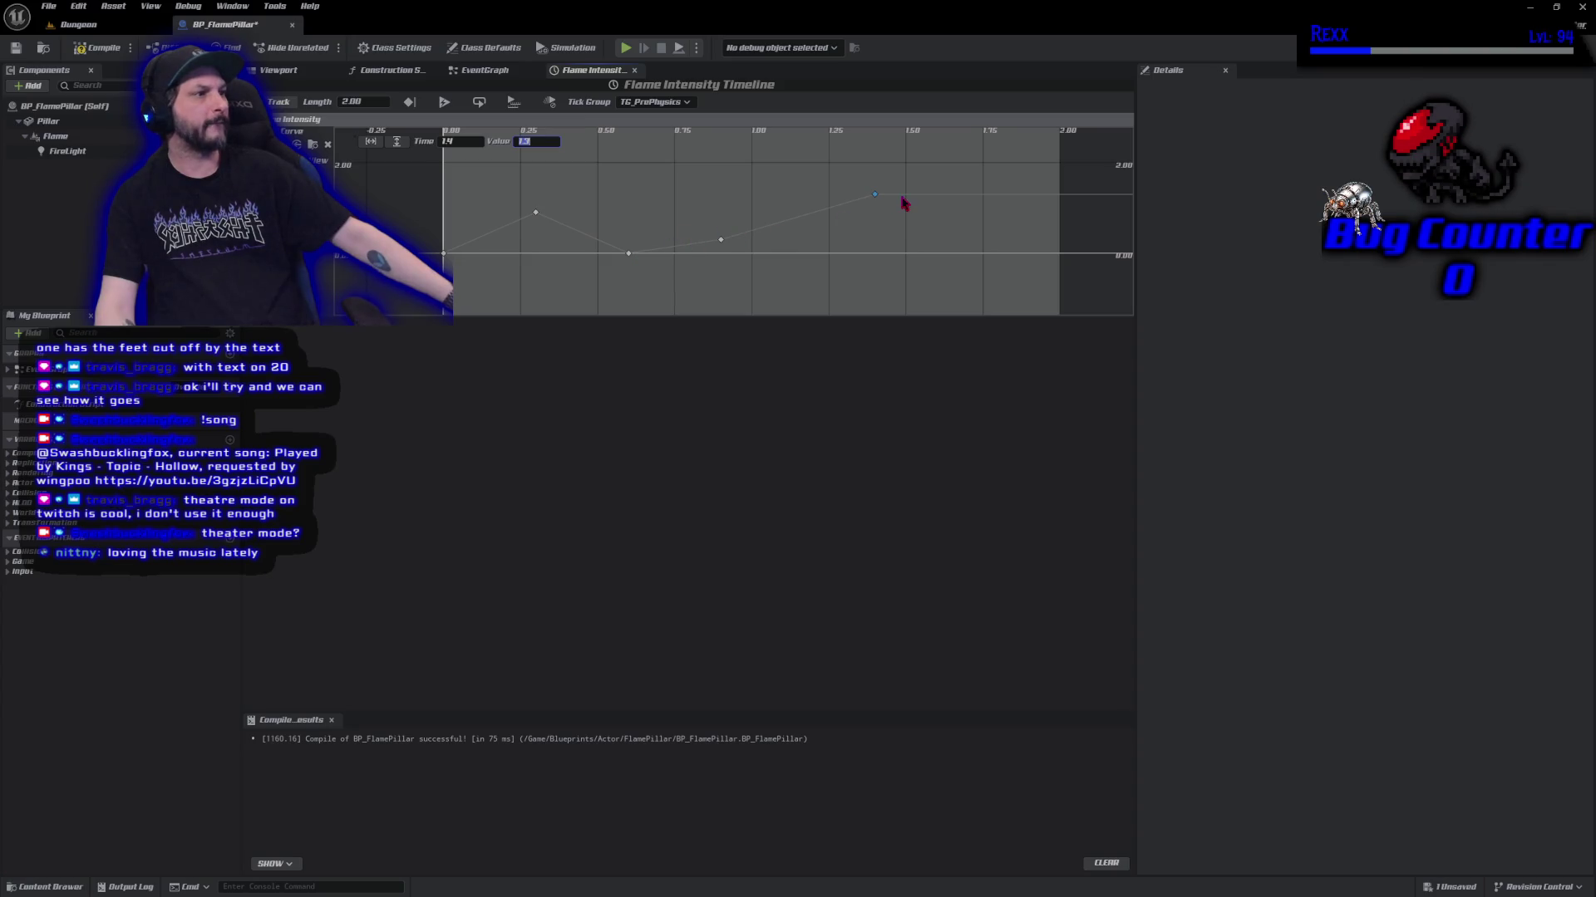
mouse_move(903, 202)
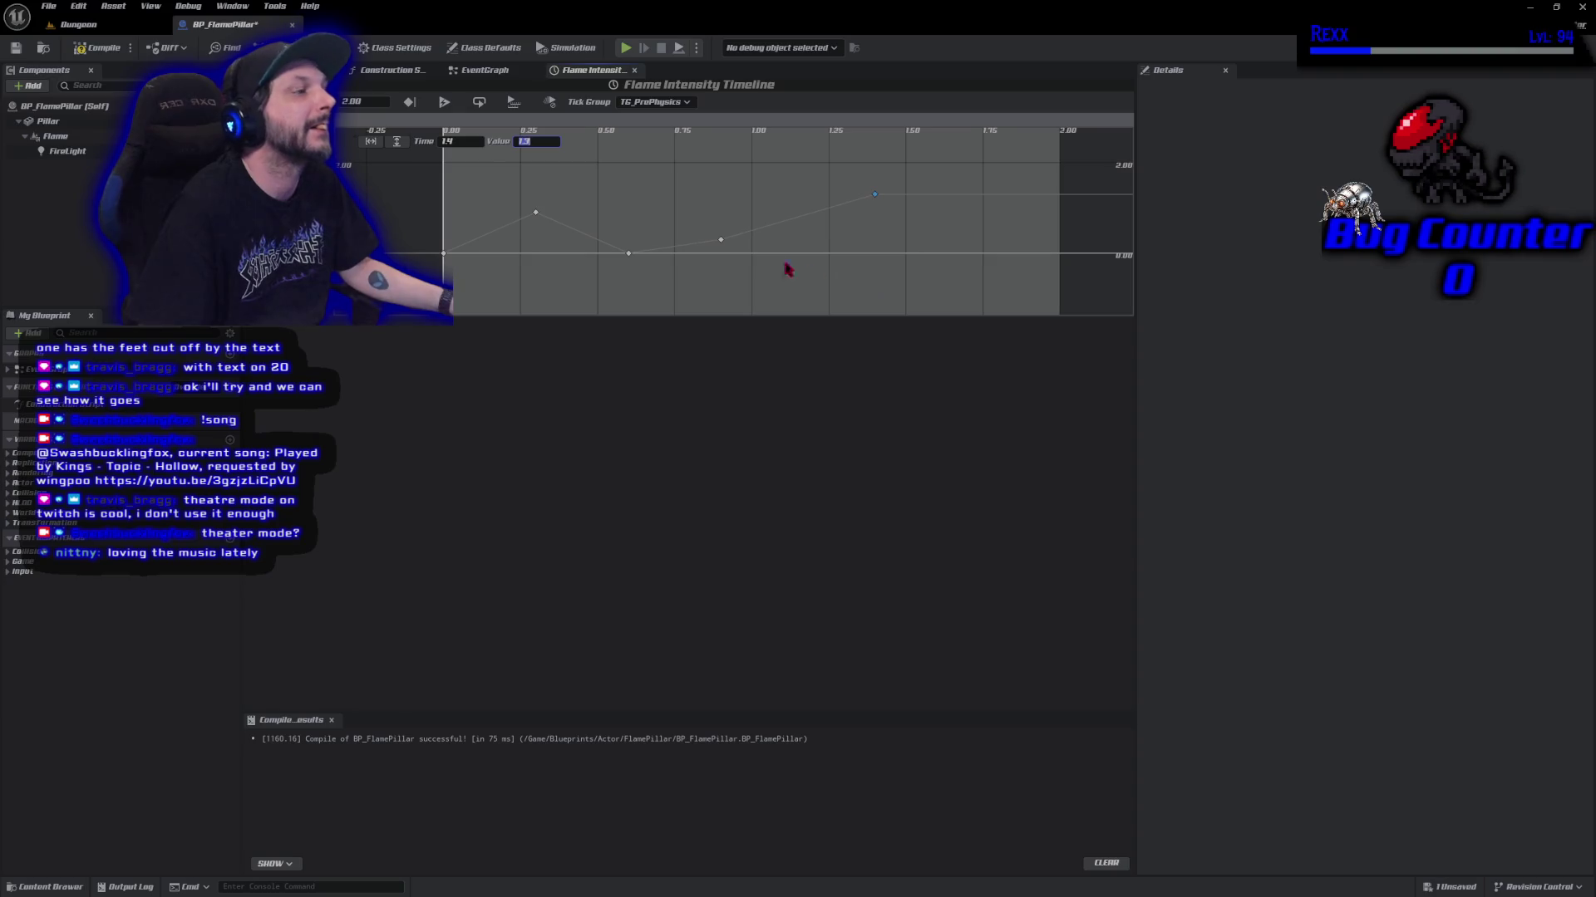
mouse_move(678, 254)
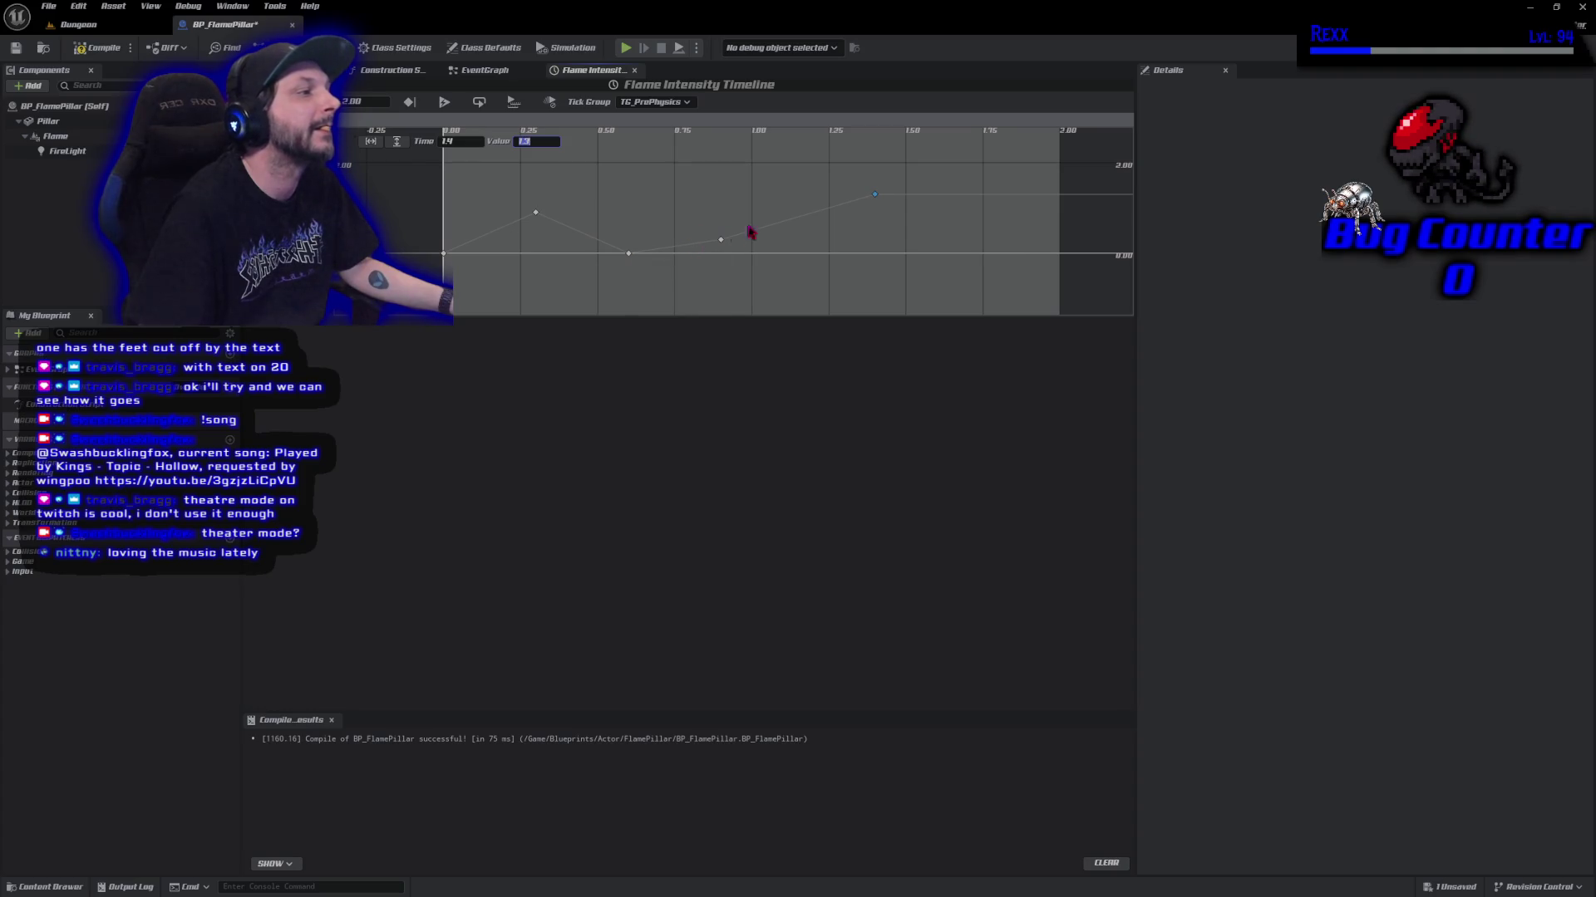
Add a CurveFloat_0 key near 1.13 seconds, then drag the 0.9-second key up to about 0.75.
right_click(792, 256)
left_click(825, 278)
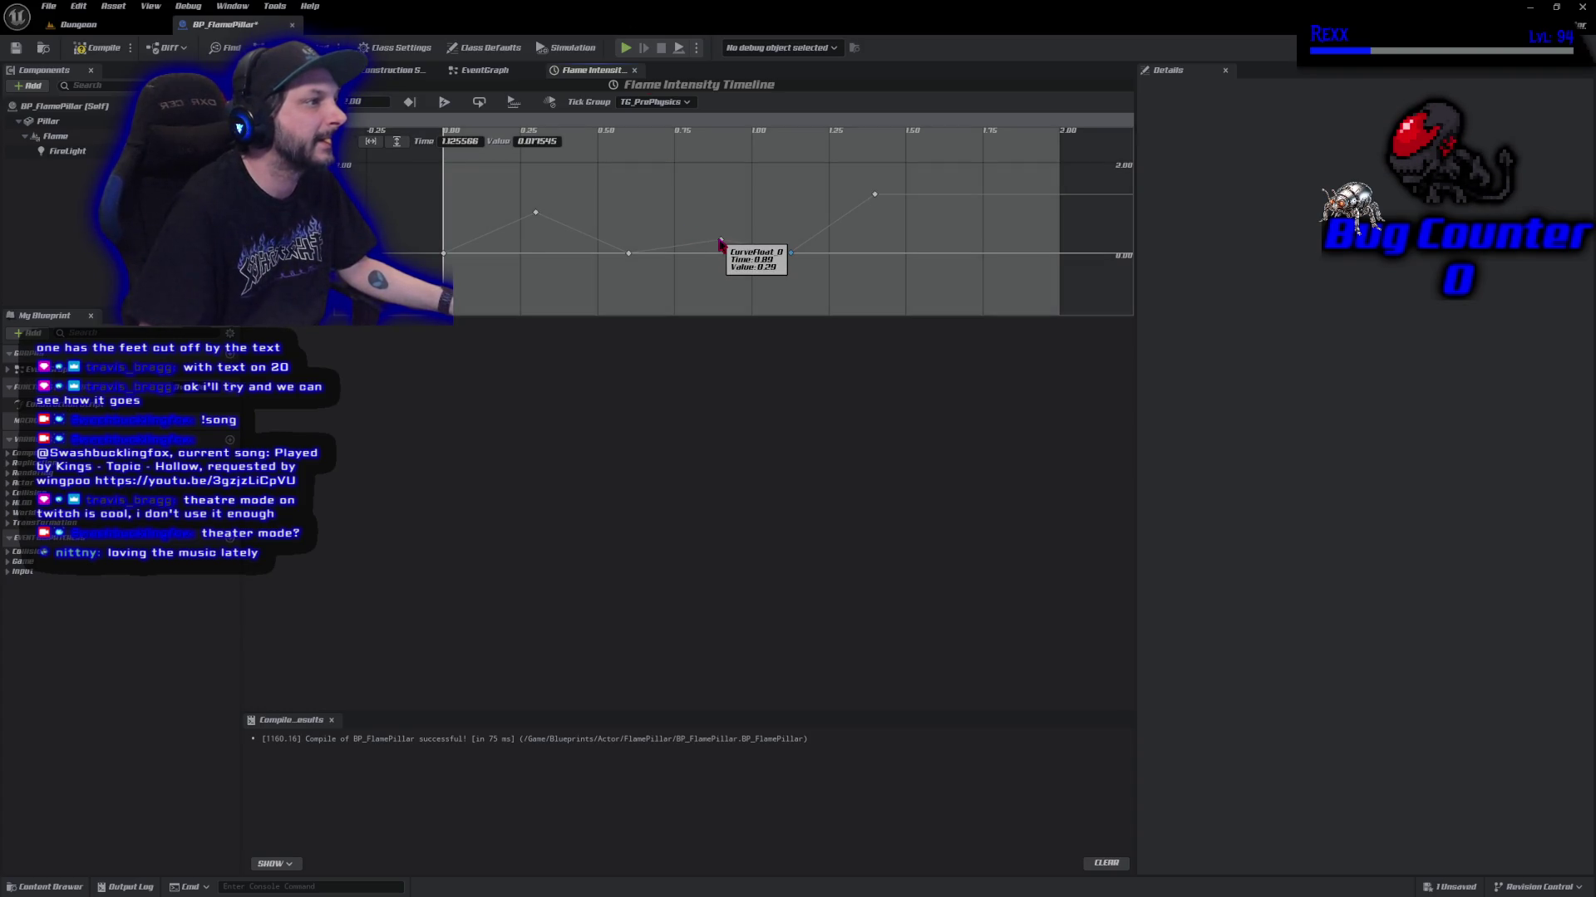
left_click(721, 244)
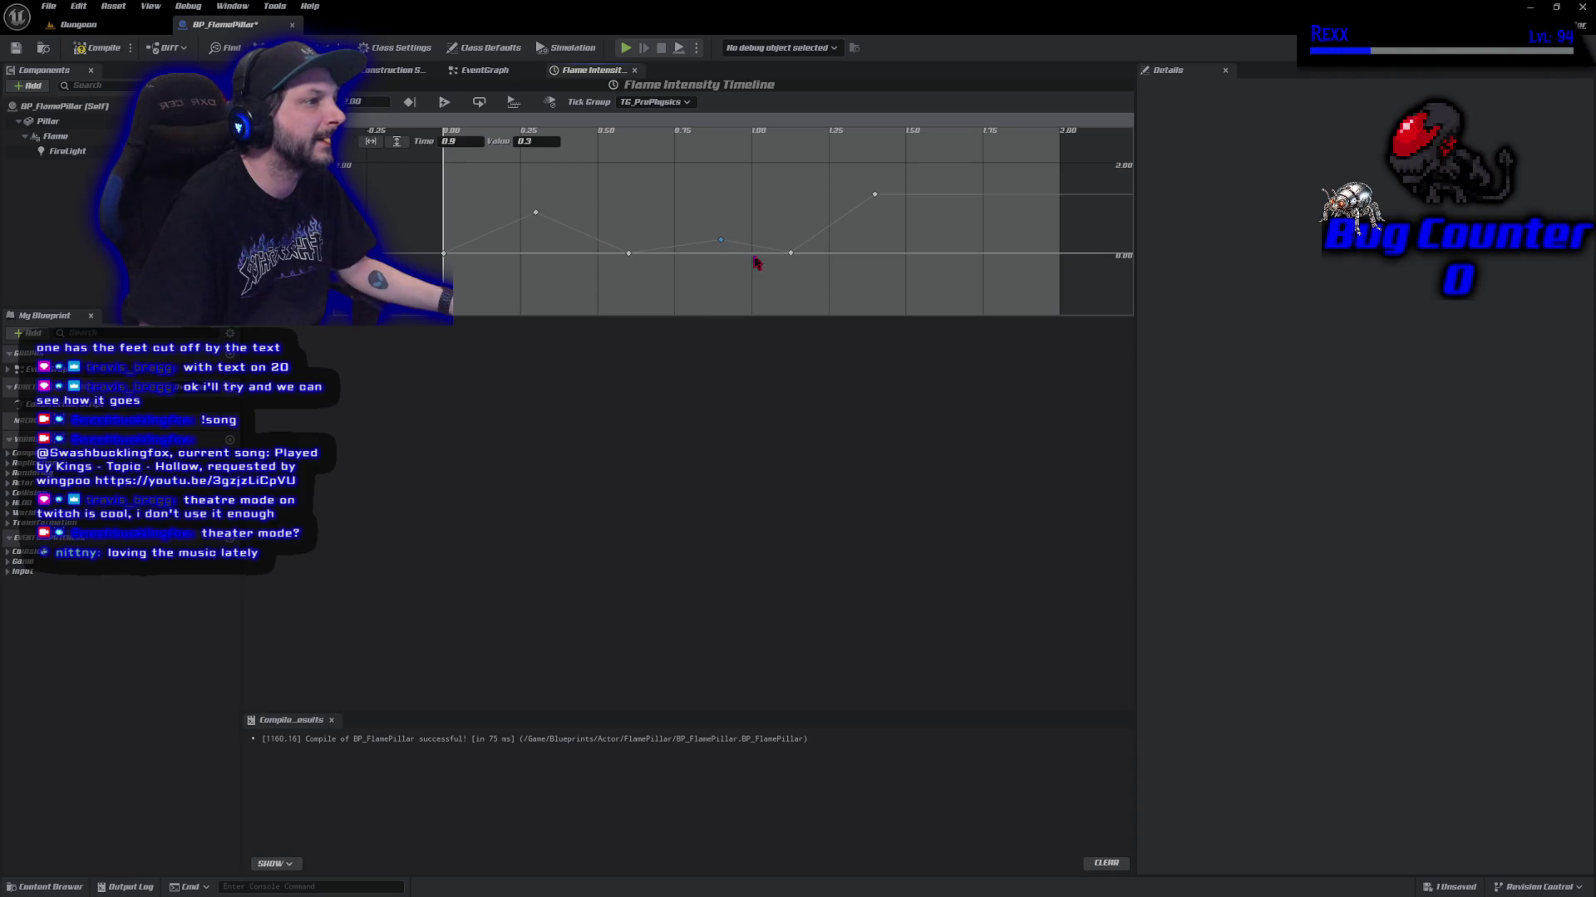
left_click(791, 253)
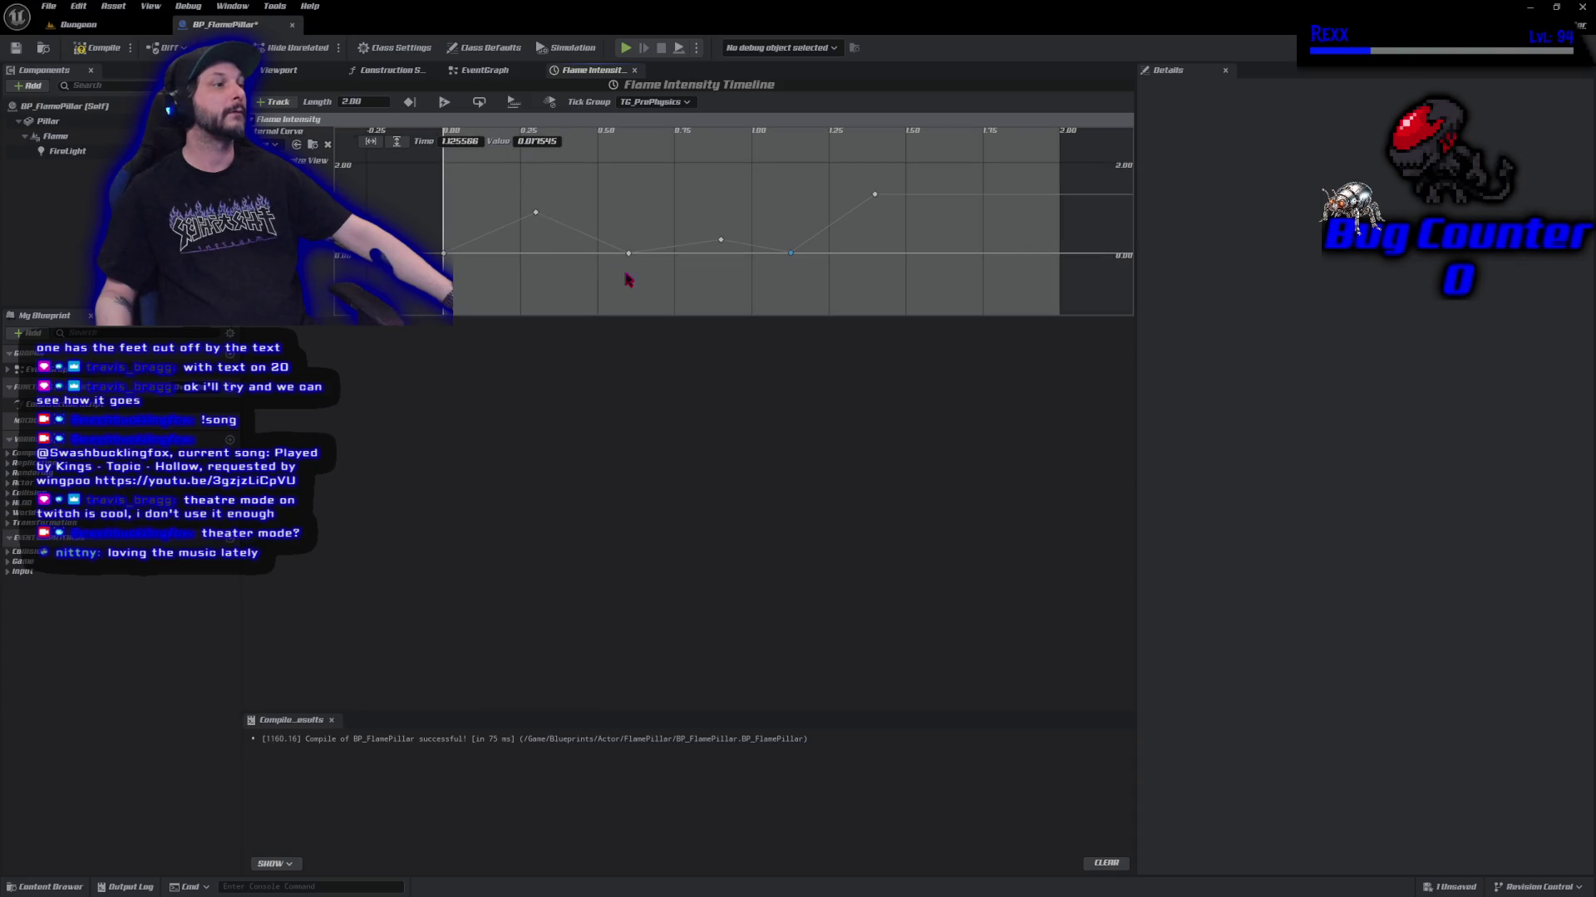
mouse_move(683, 252)
left_click_drag(722, 242, 720, 224)
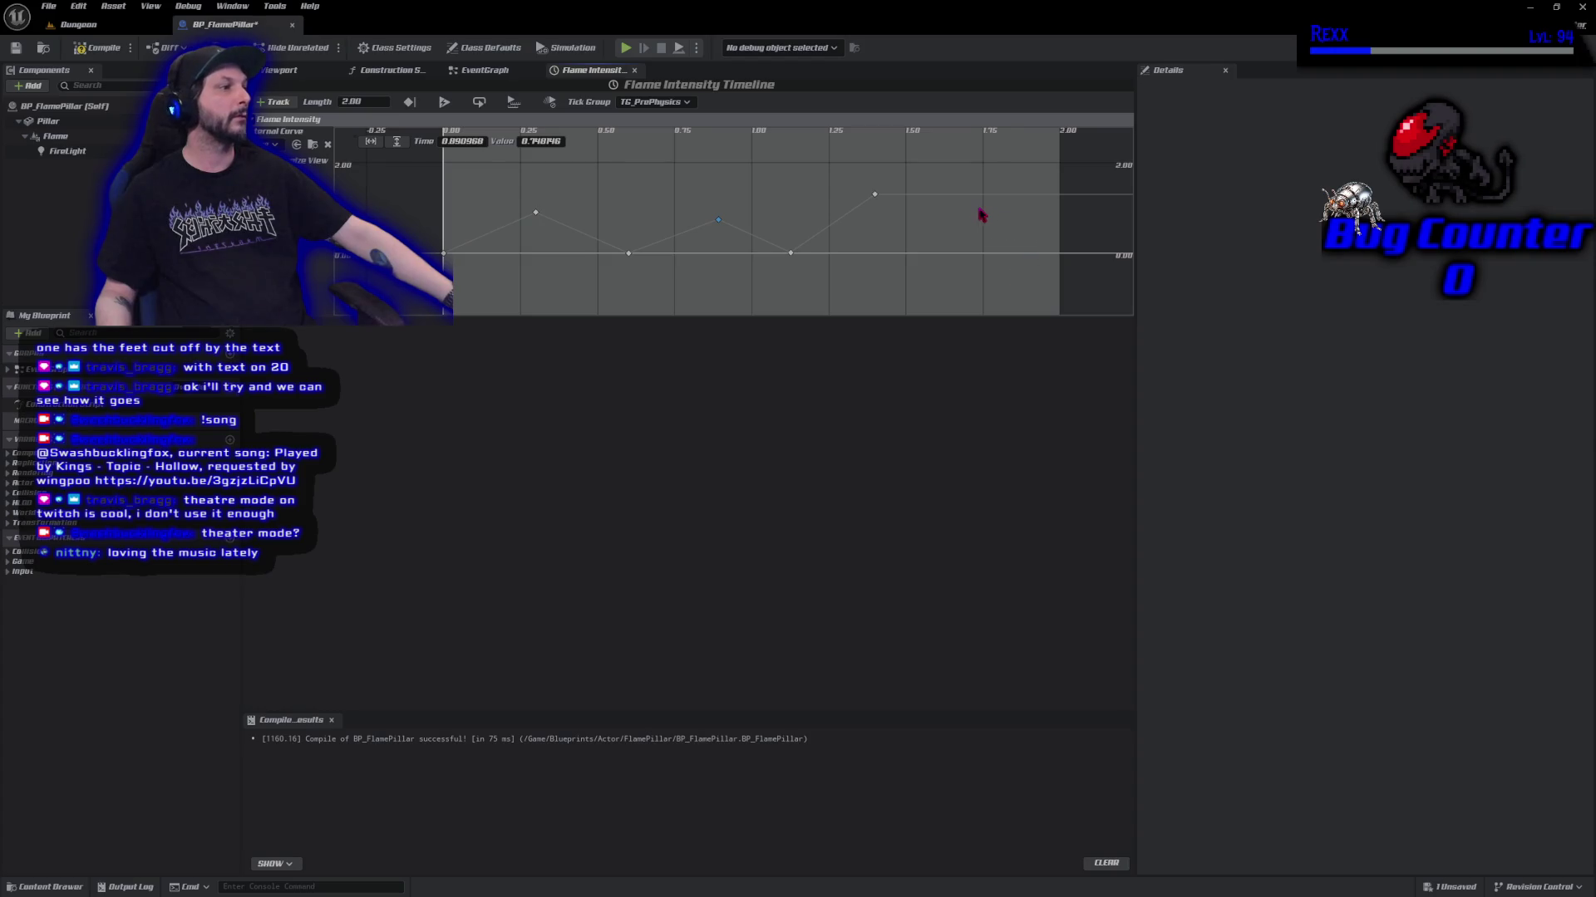
scroll(961, 267, "down", 2)
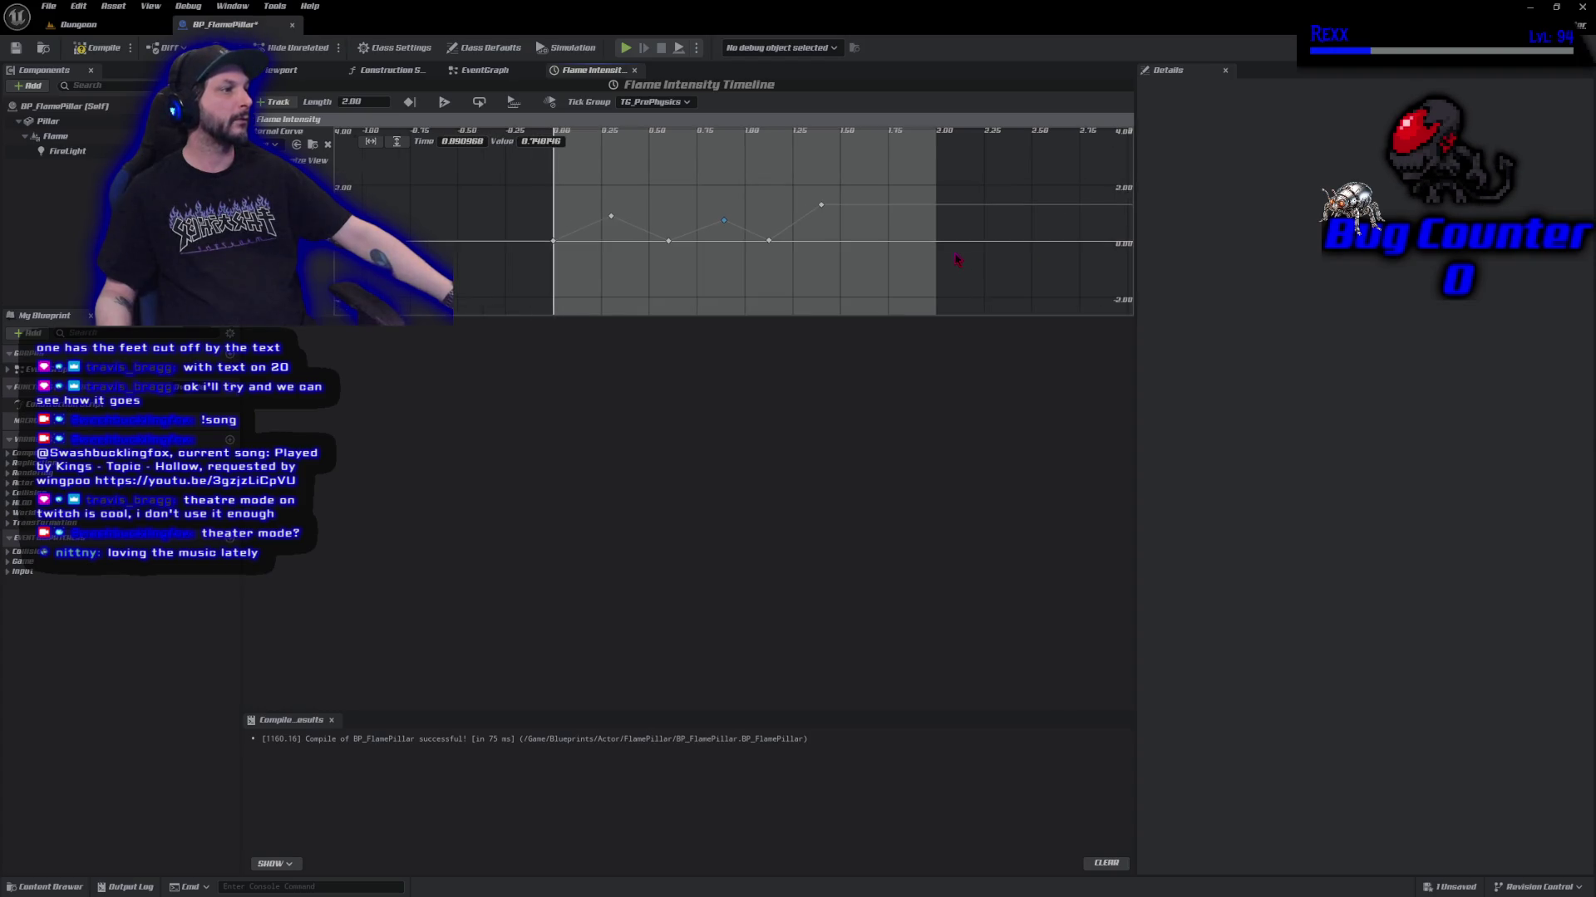
Add an end key at 2.00 and drag the peak key higher and later.
right_click(891, 247)
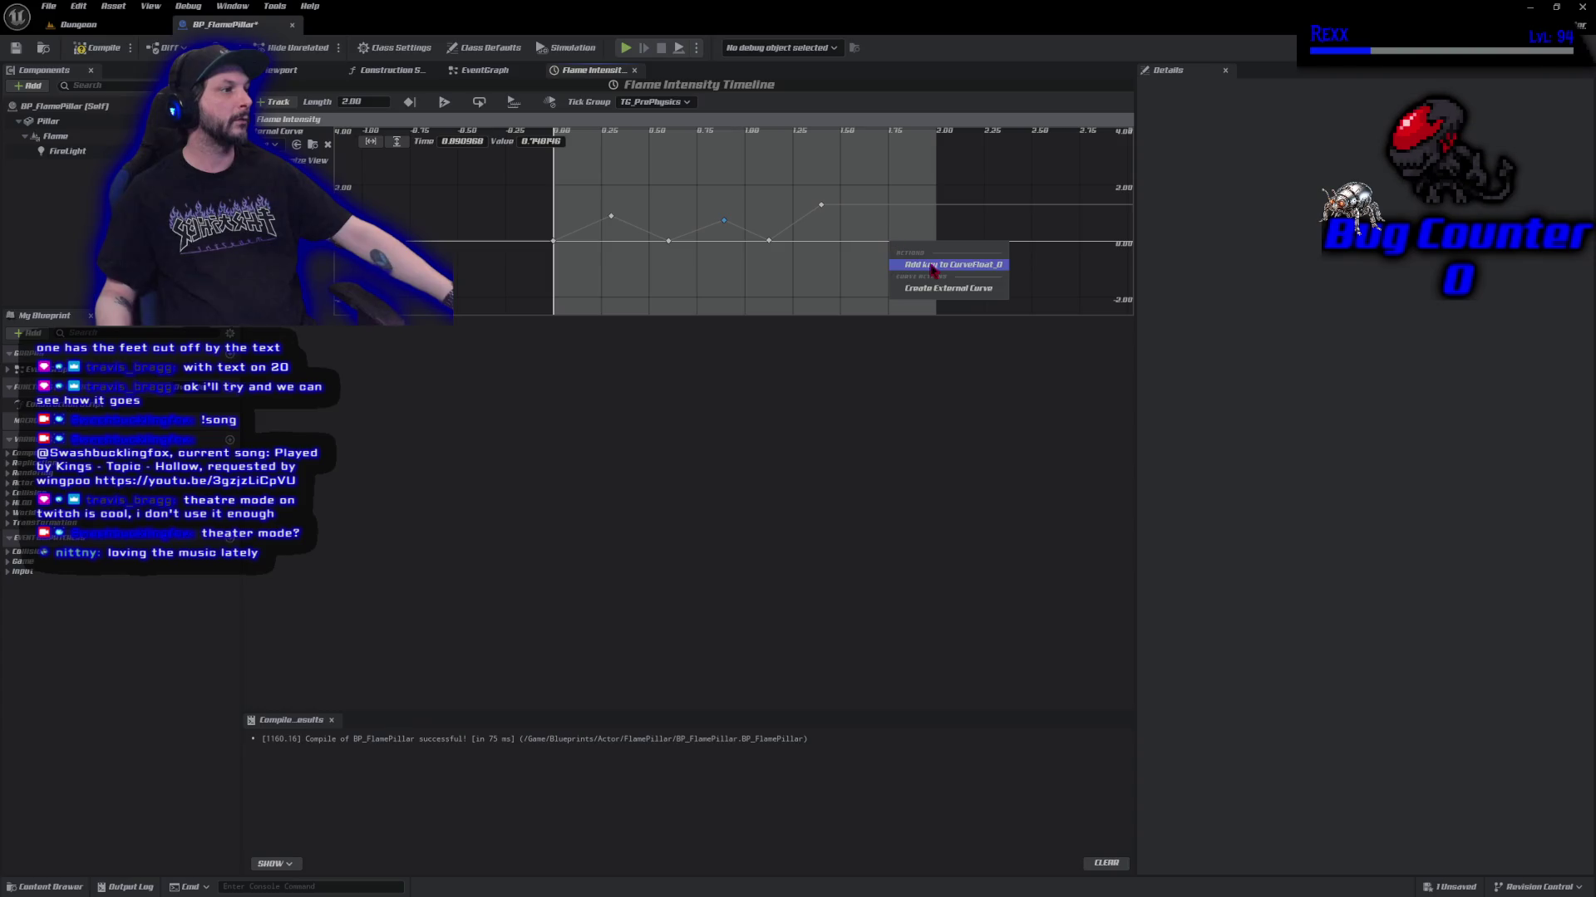
left_click(929, 250)
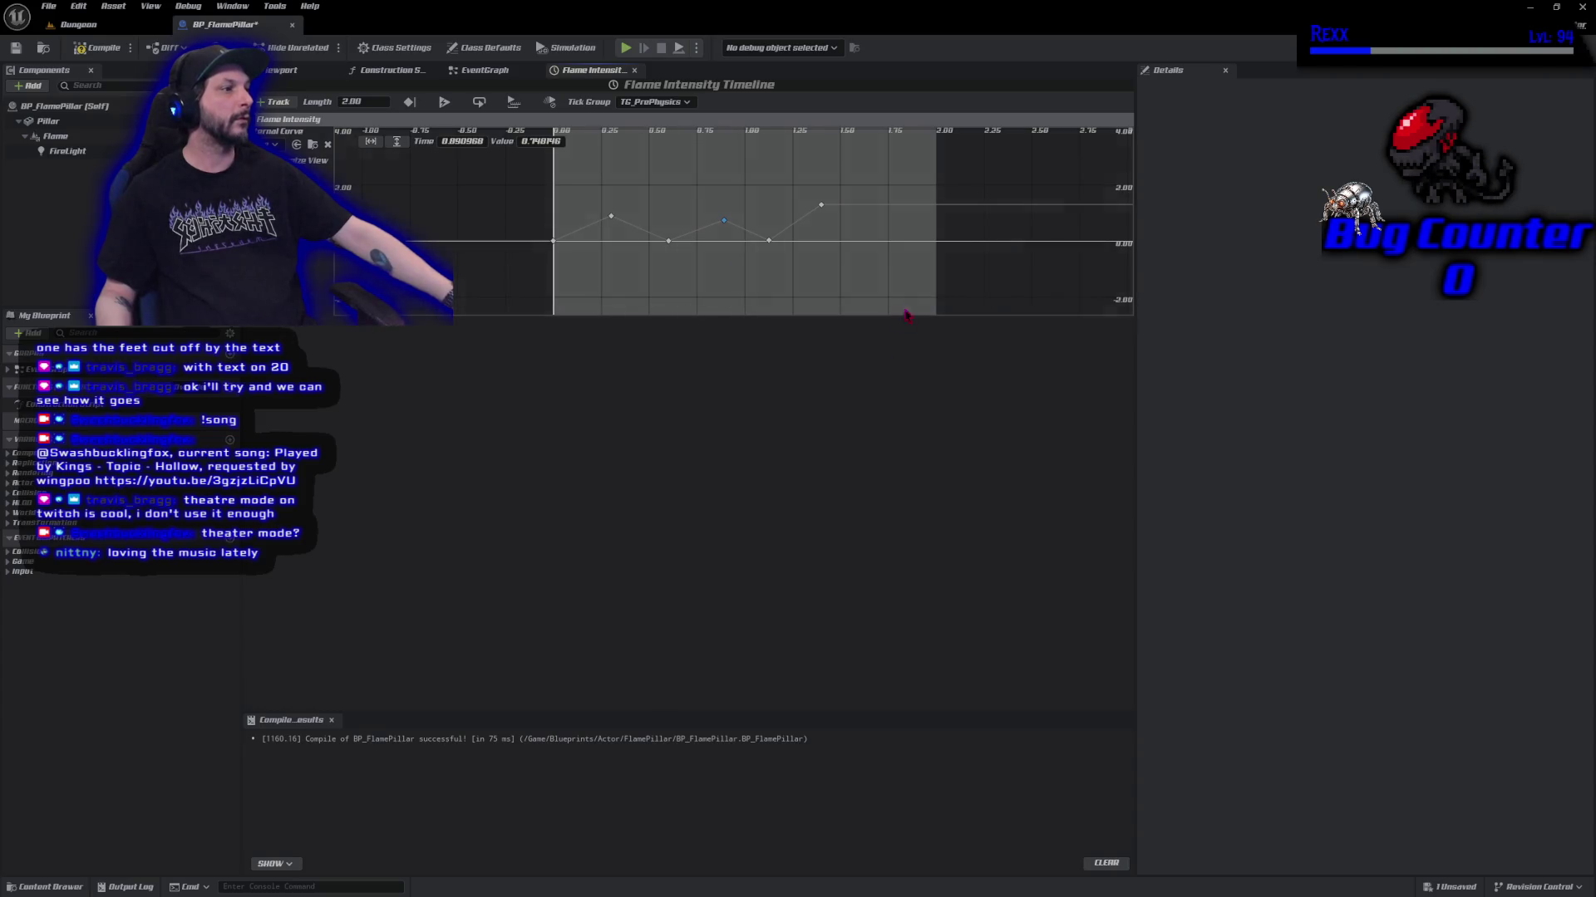
right_click(937, 247)
left_click(962, 261)
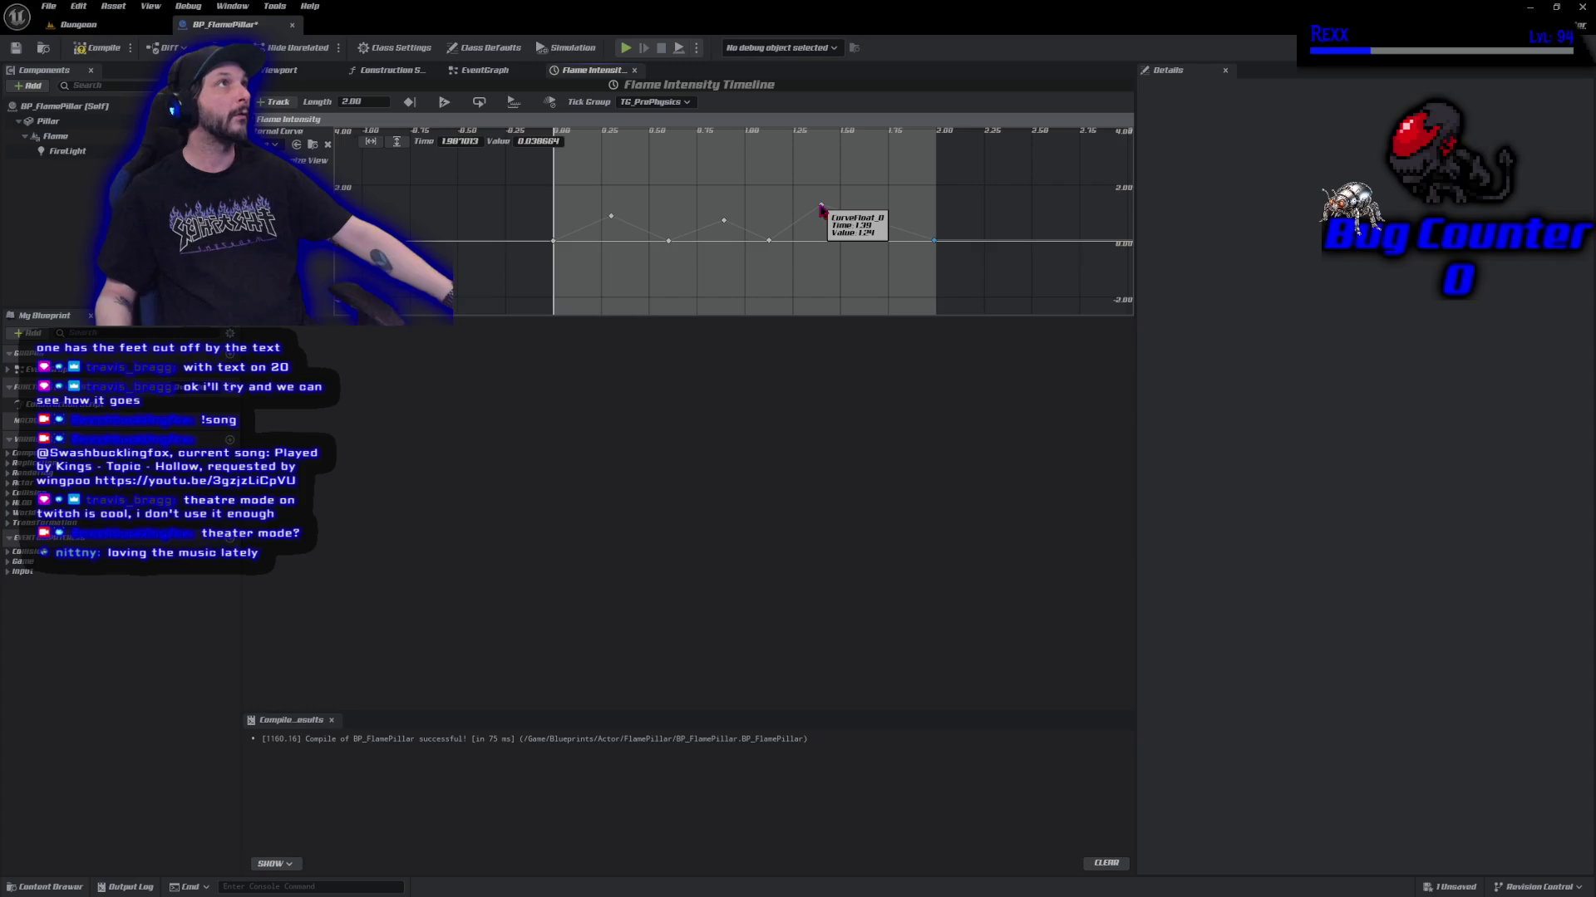
left_click_drag(821, 206, 842, 193)
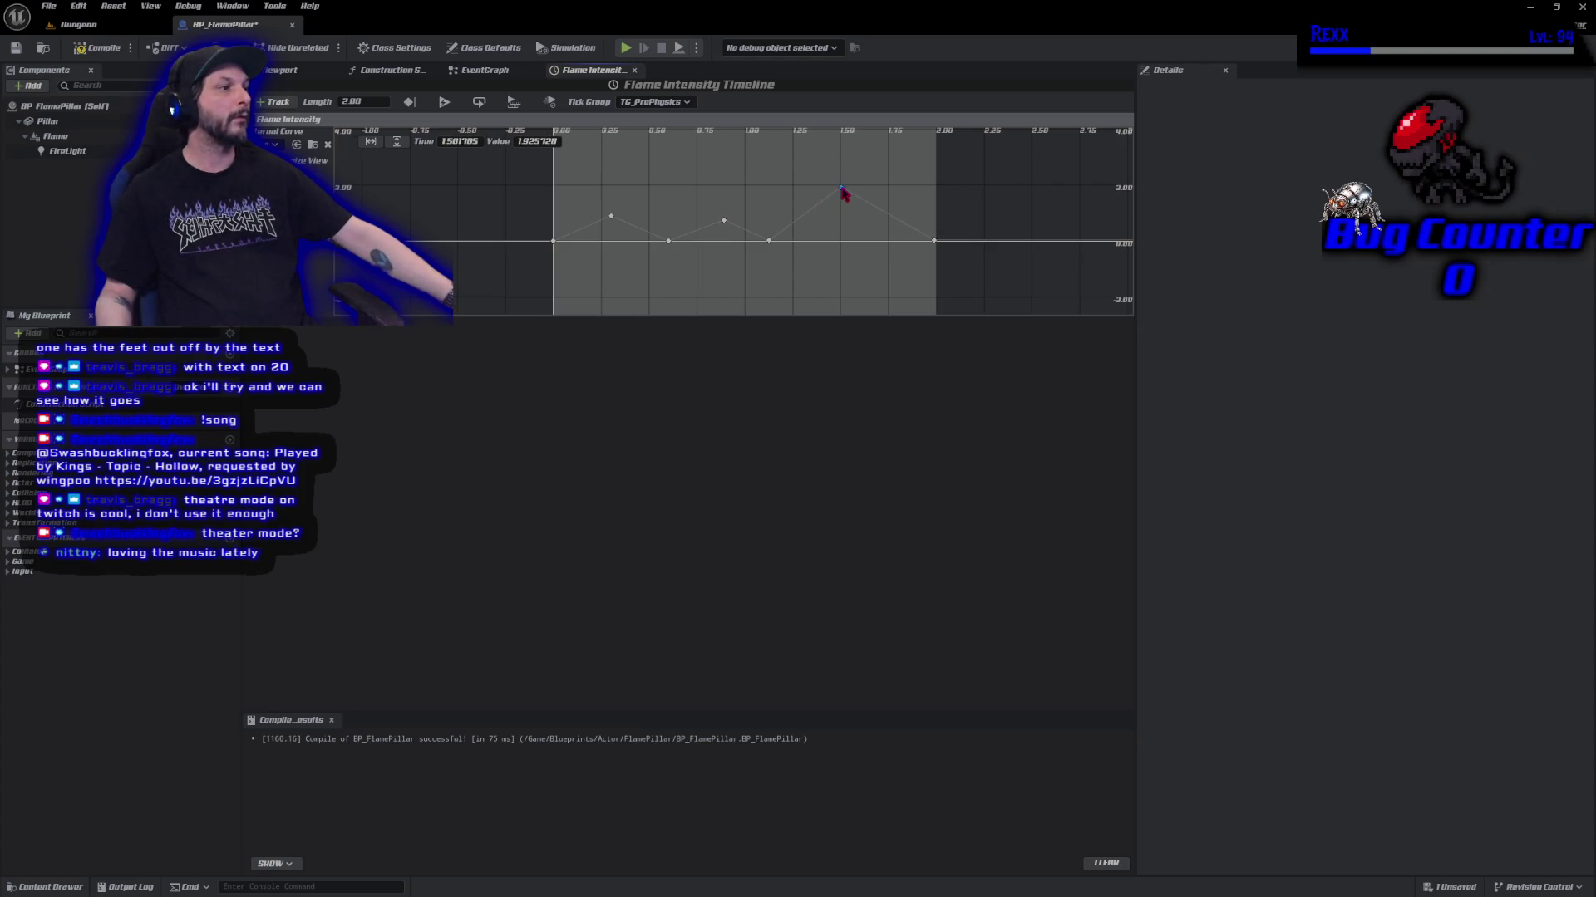
left_click_drag(843, 193, 845, 210)
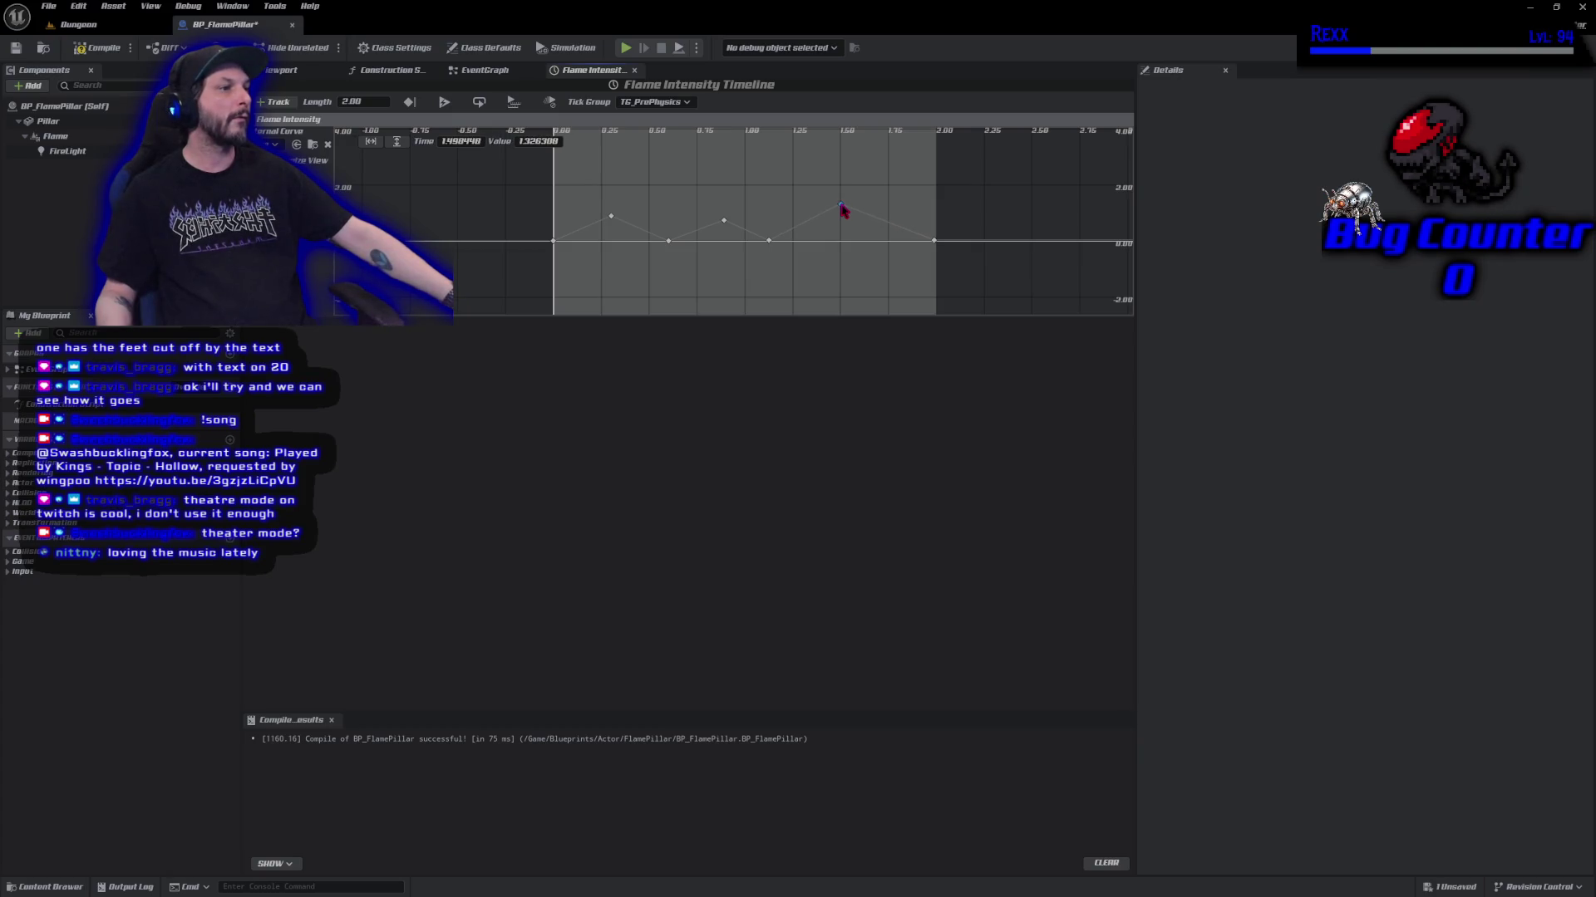
Set the peak key's time to 1.5, compile and save BP_FlamePillar, and return to the EventGraph.
left_click(448, 140)
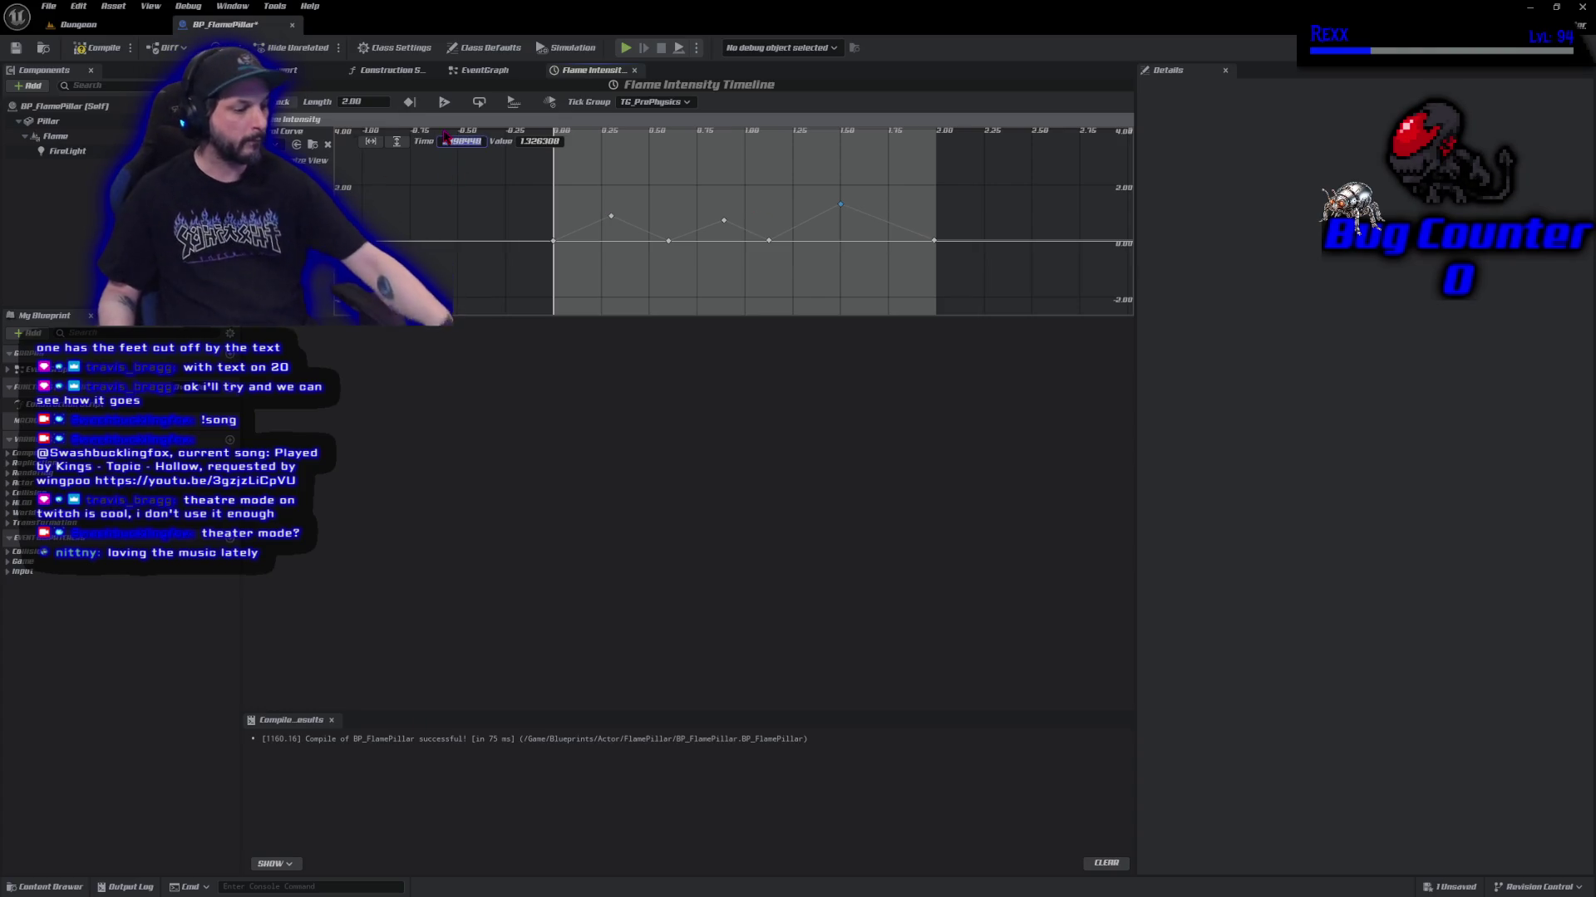
type("1.5")
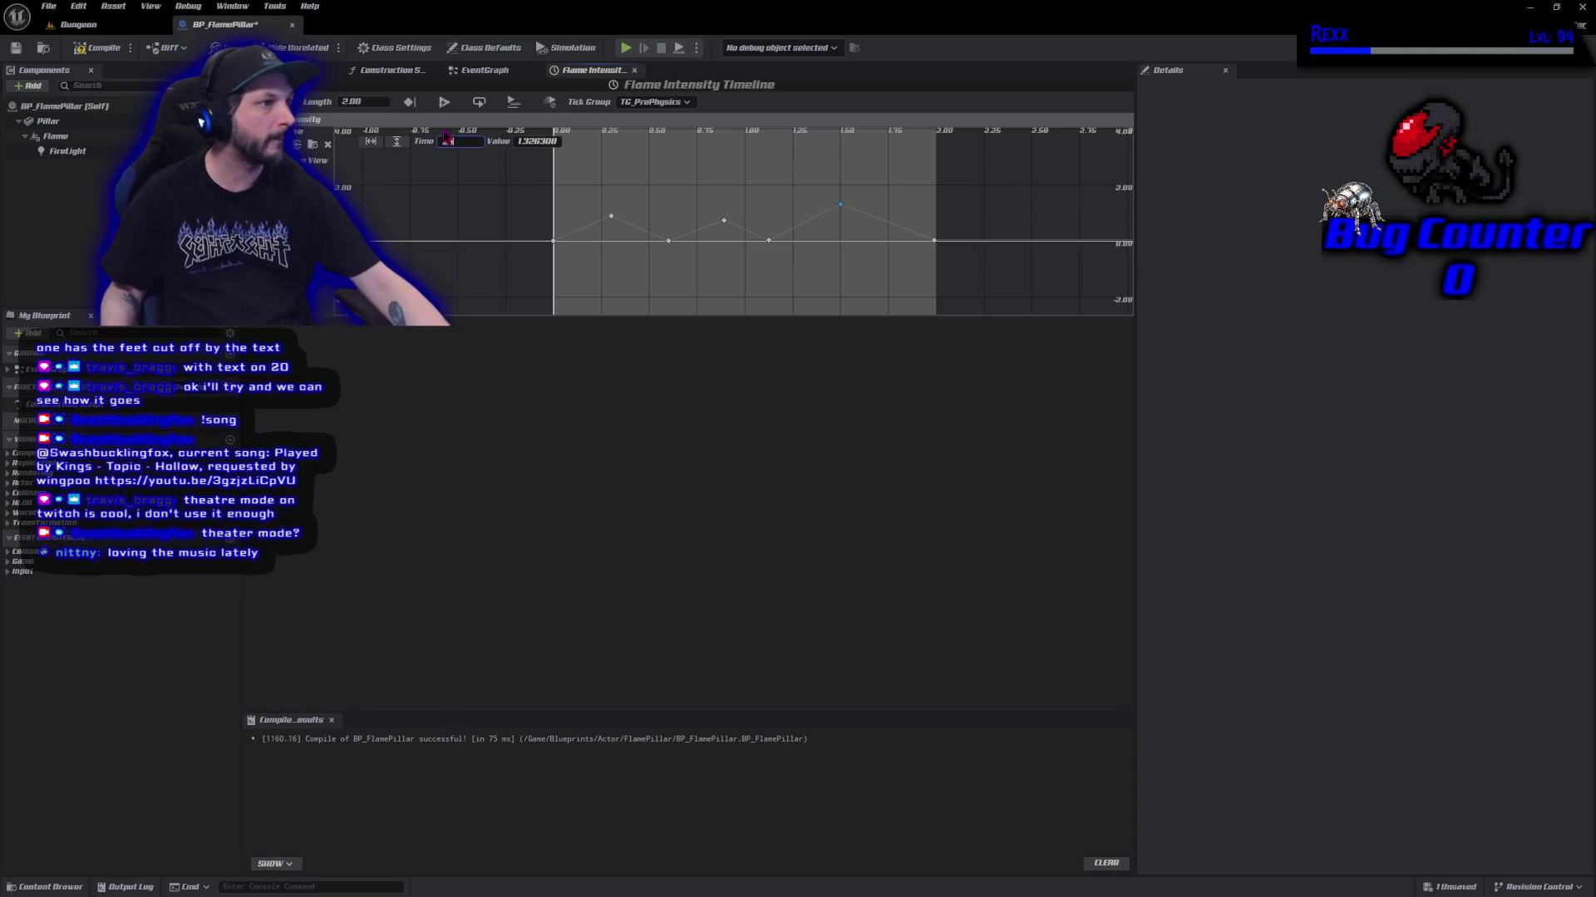
left_click(95, 48)
left_click(16, 48)
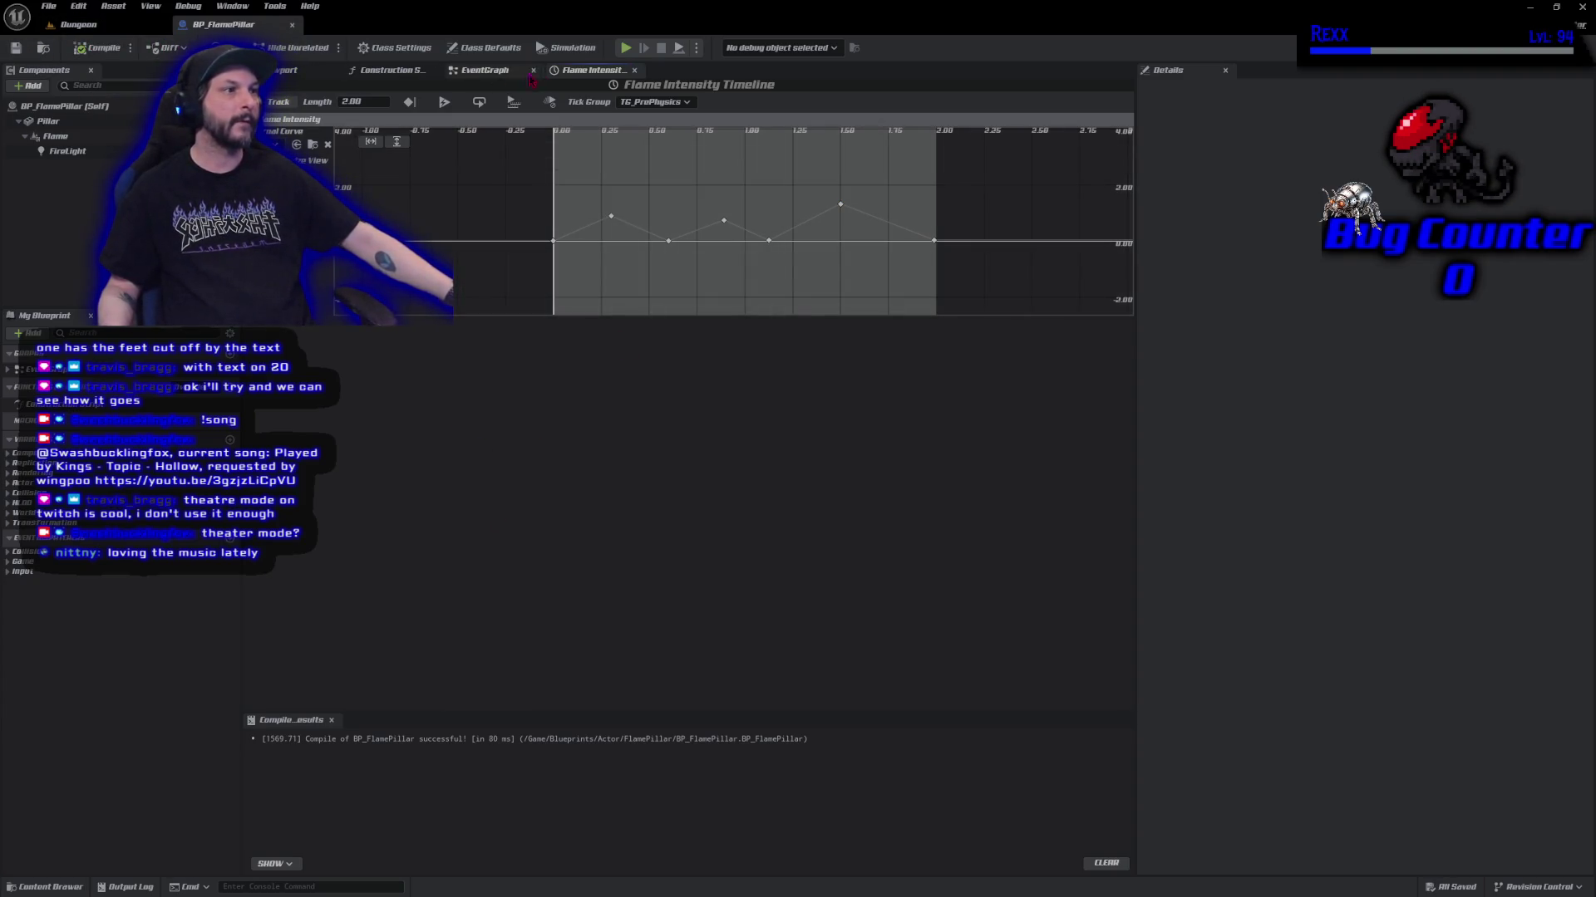
left_click(482, 70)
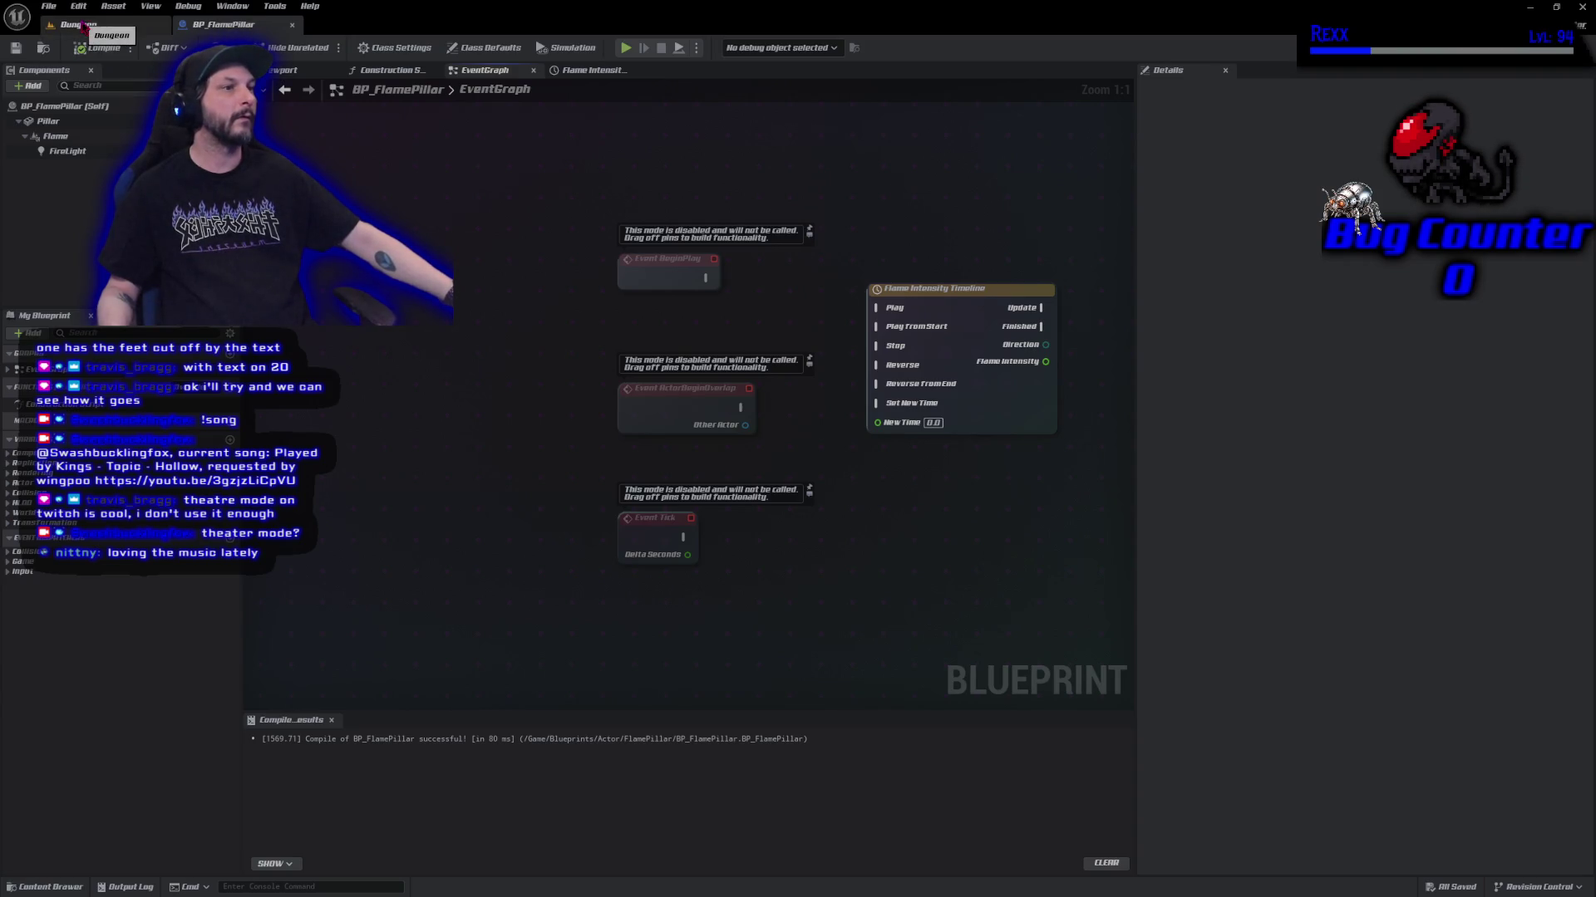
Select every key on the Flame Intensity curve and set their interpolation to Auto.
left_click(594, 70)
left_click_drag(962, 301, 542, 192)
right_click(765, 218)
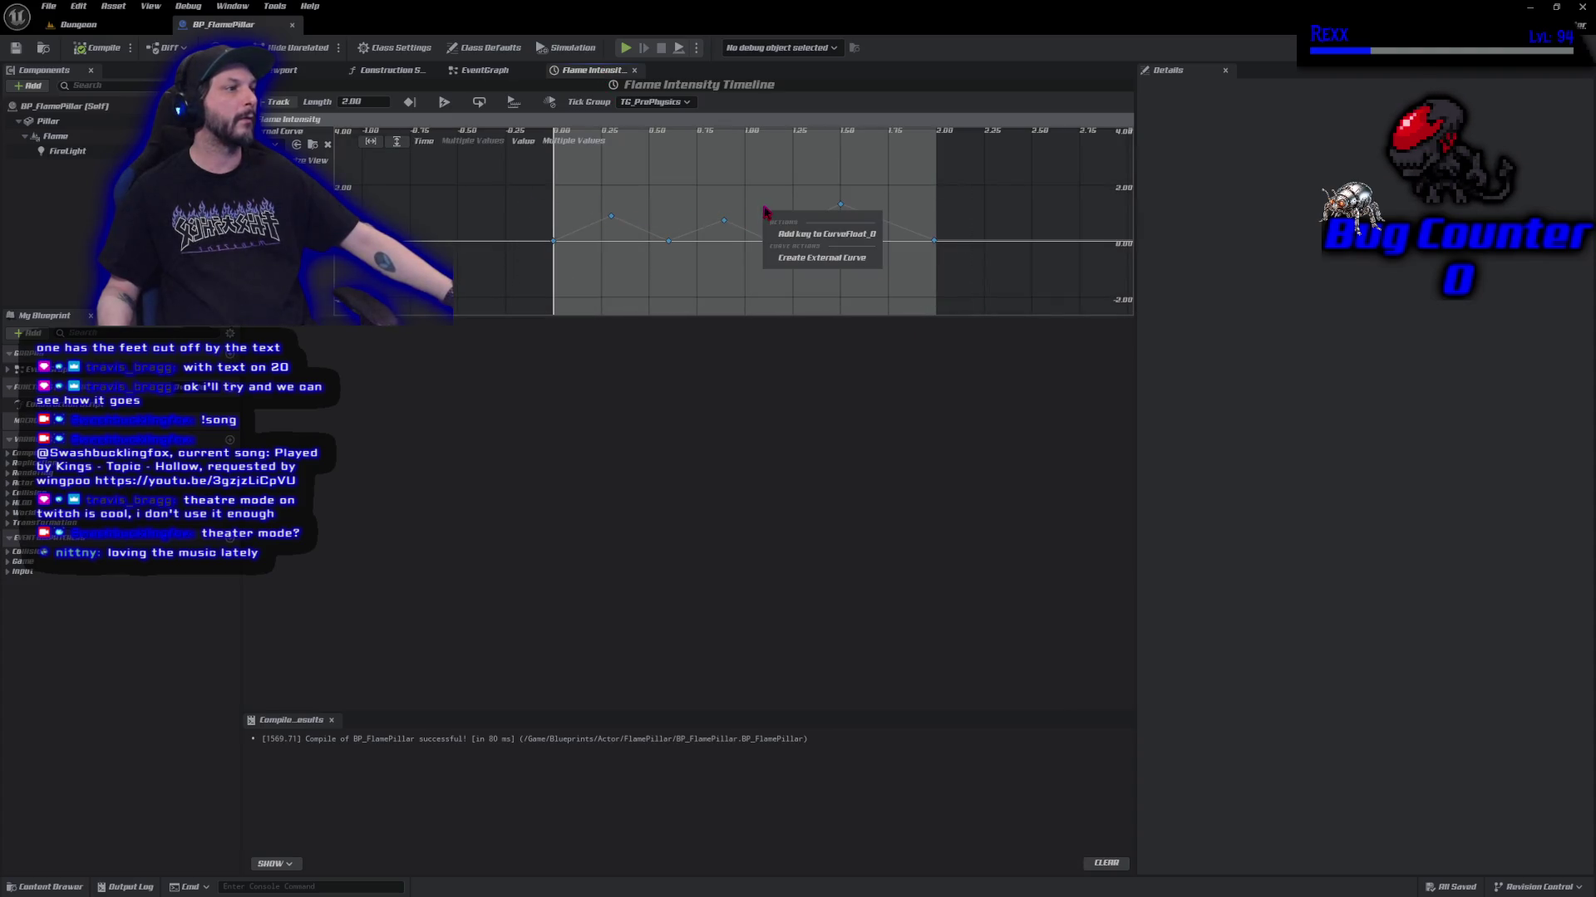
right_click(935, 242)
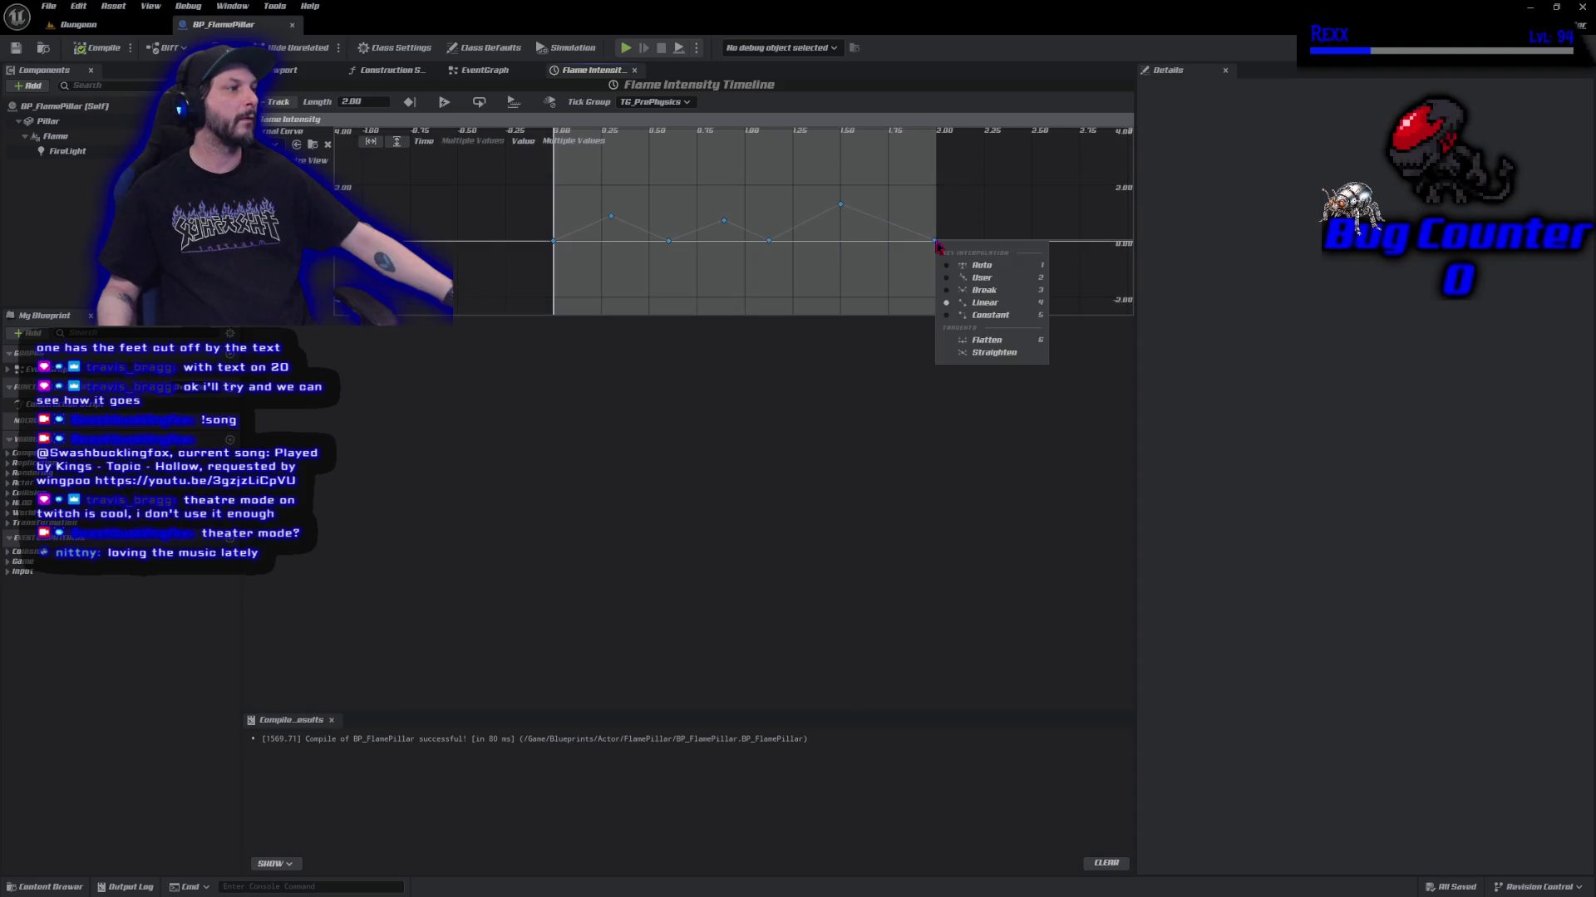
left_click(979, 265)
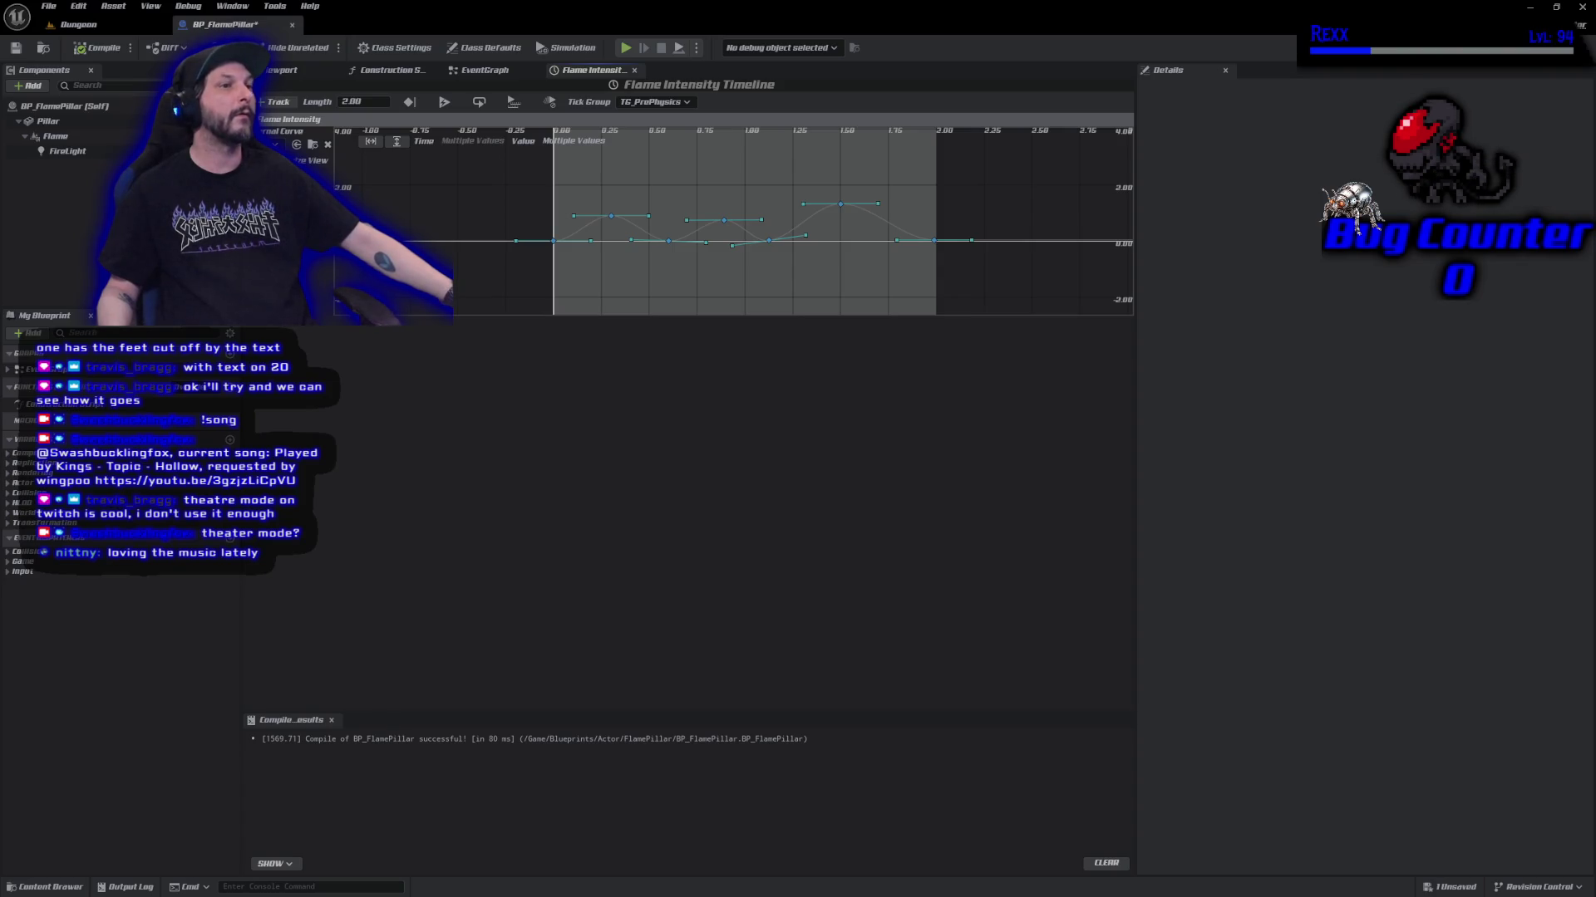
Compile and save BP_FlamePillar, check the EventGraph, then go back to the Flame Intensity timeline.
left_click(16, 48)
left_click(97, 48)
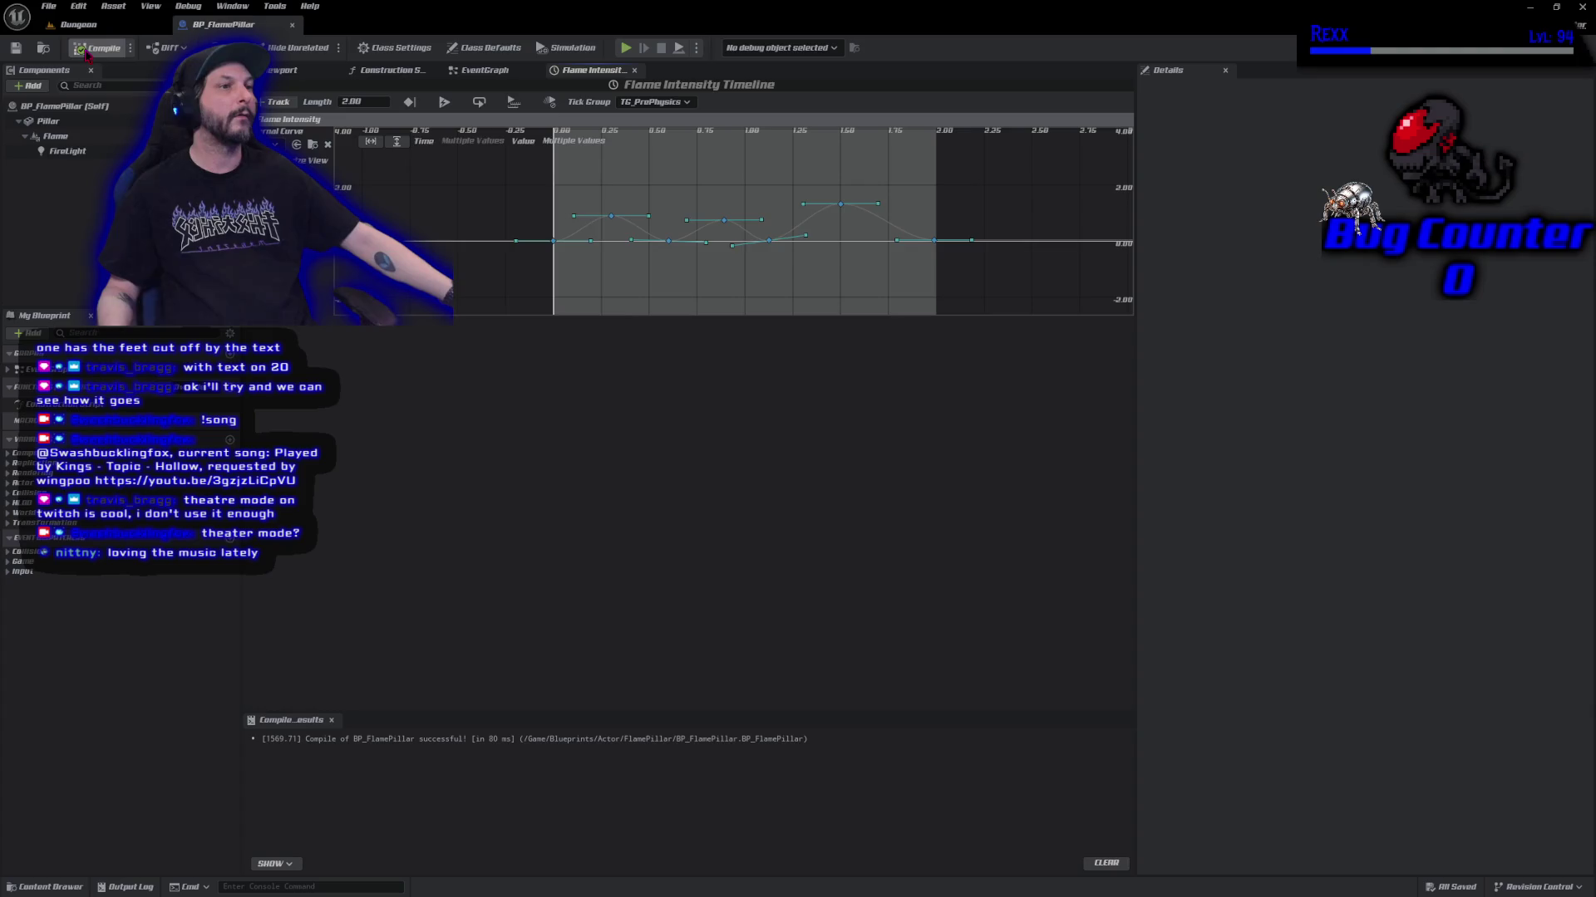
left_click(16, 47)
left_click(484, 70)
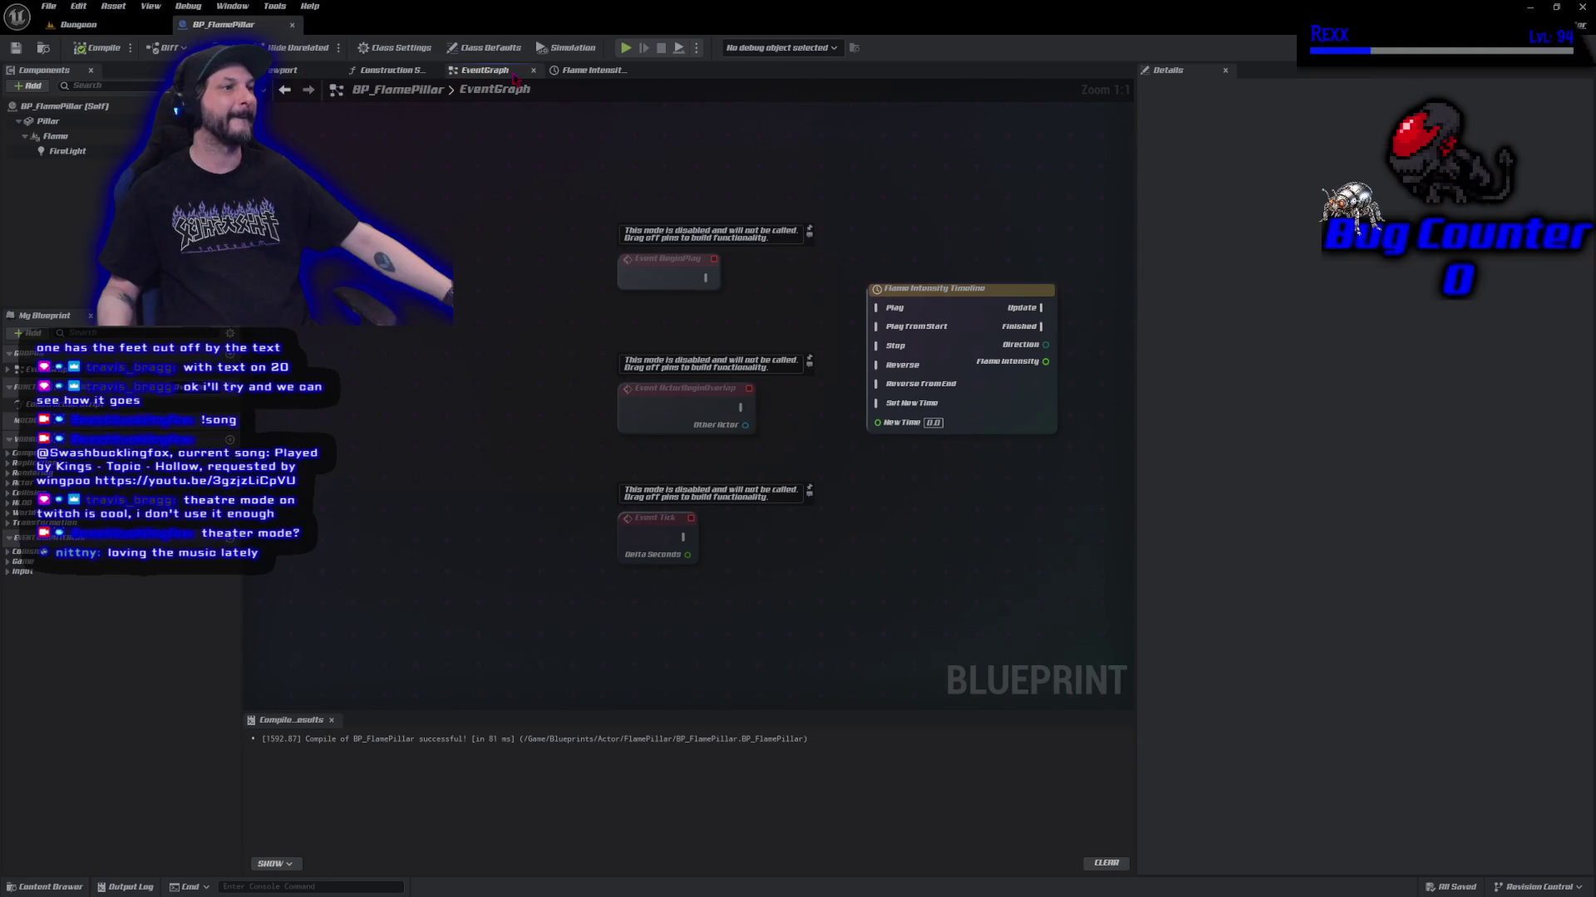
left_click(590, 70)
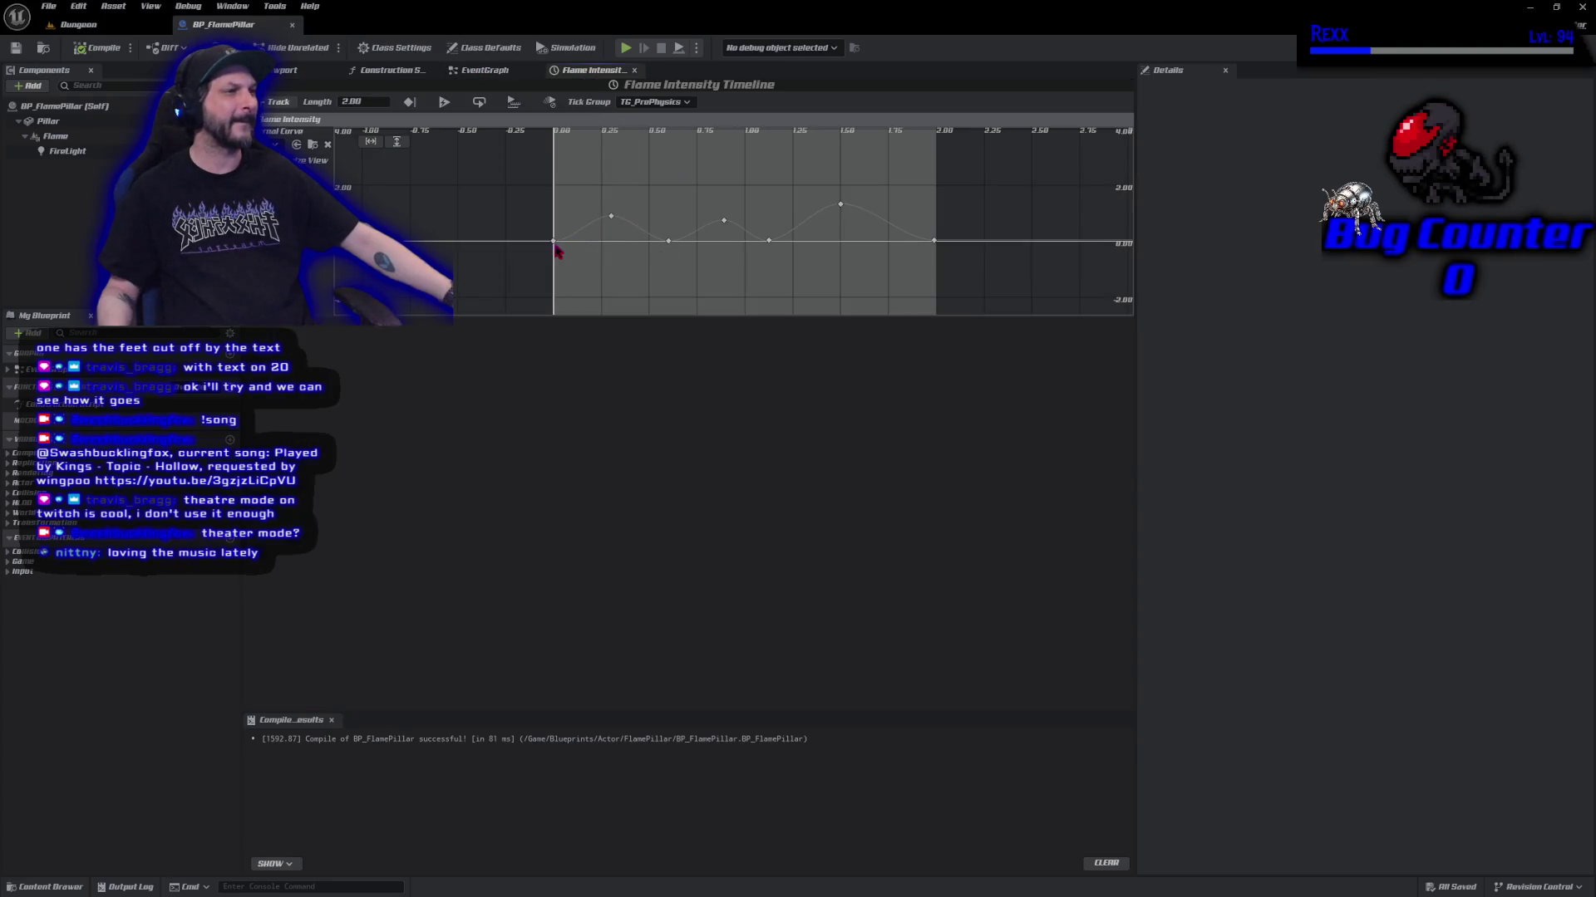
Nudge the first peak key at 0.3 seconds and set the middle peak near 0.89 seconds to value 1.
mouse_move(611, 220)
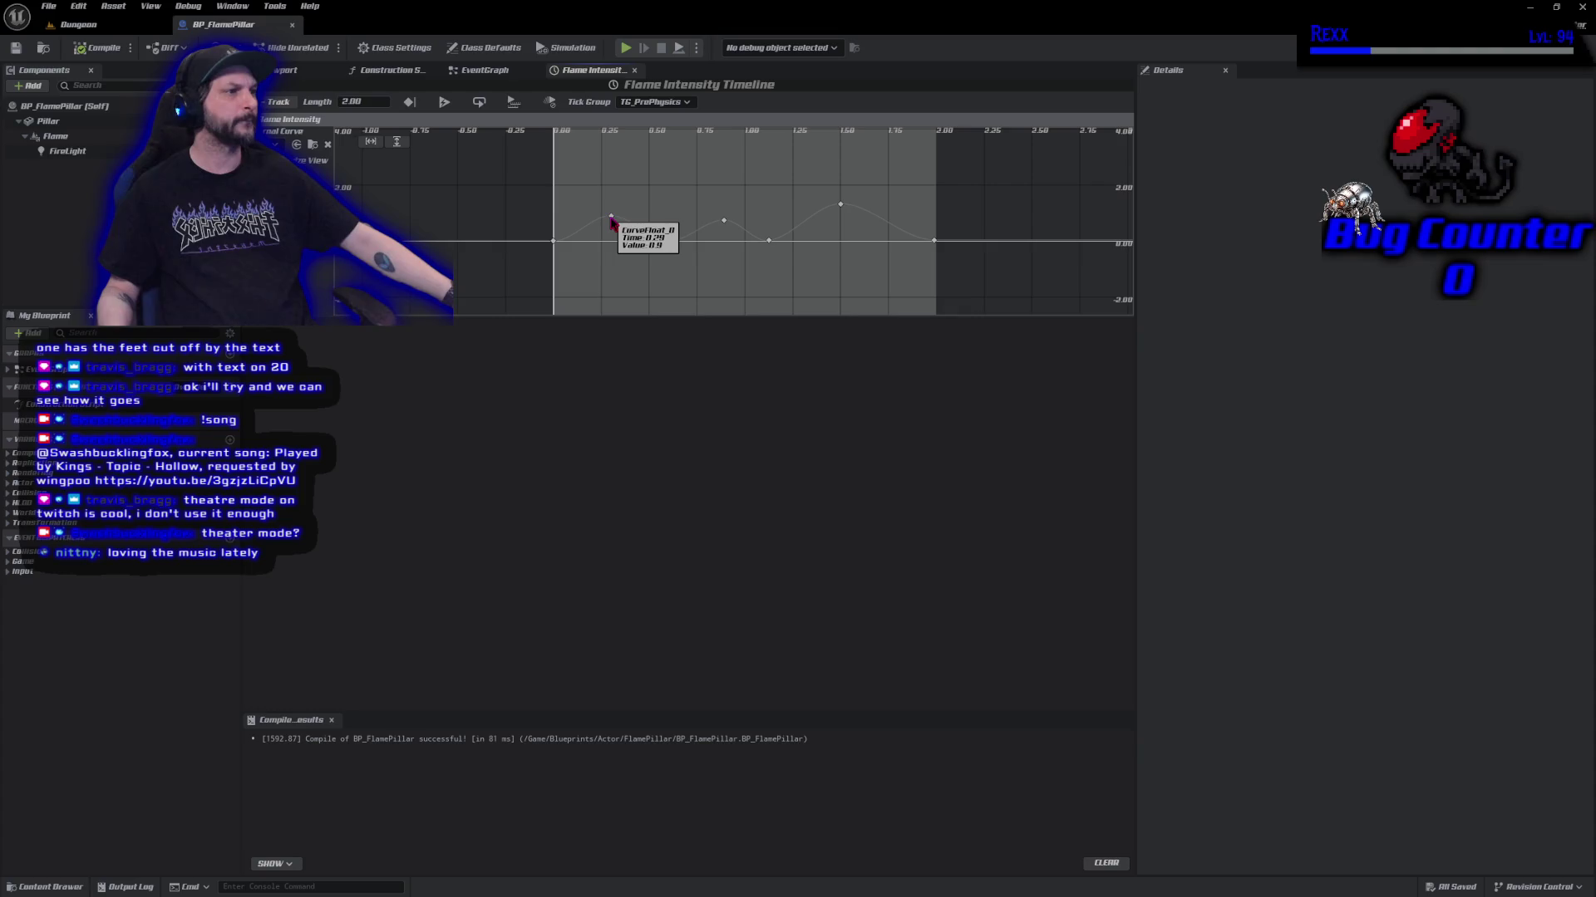
left_click_drag(611, 221, 611, 220)
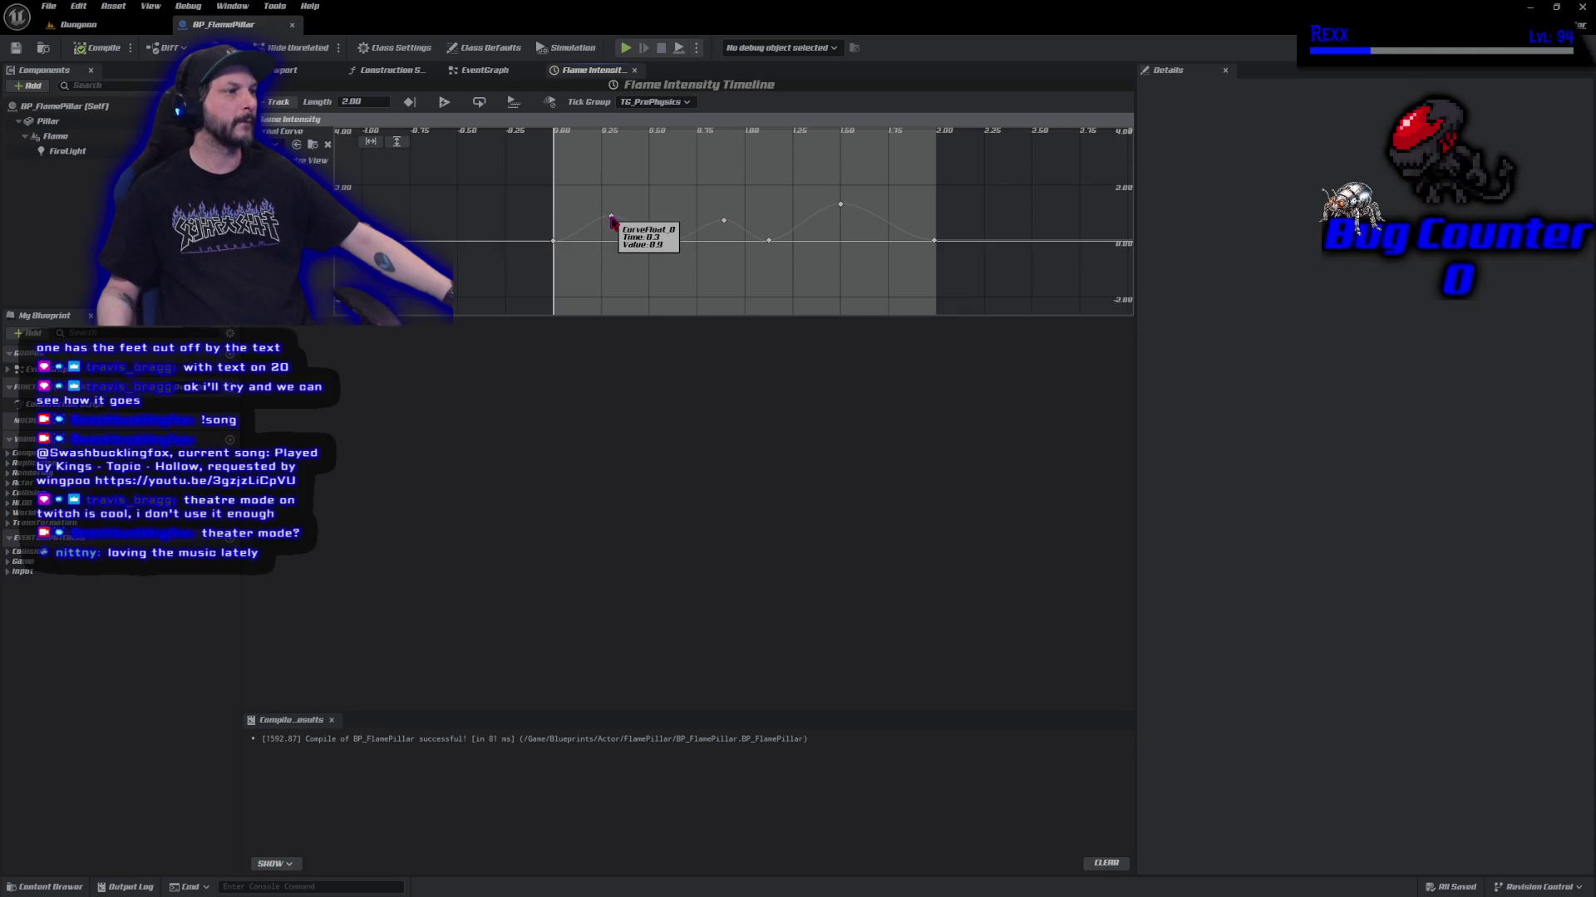
left_click(610, 218)
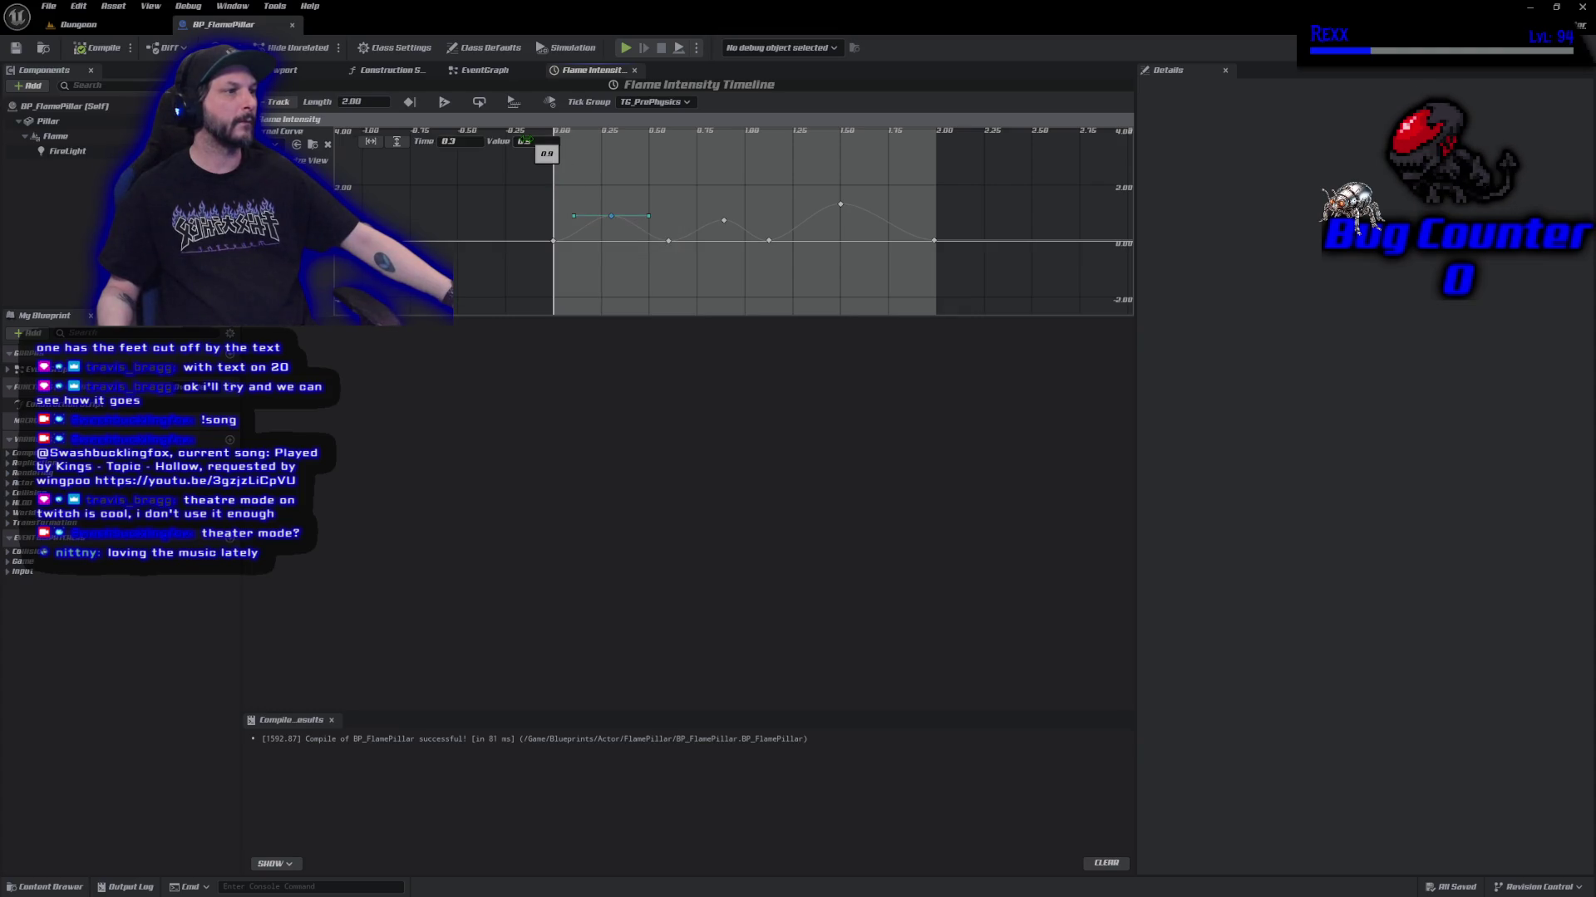
left_click(524, 141)
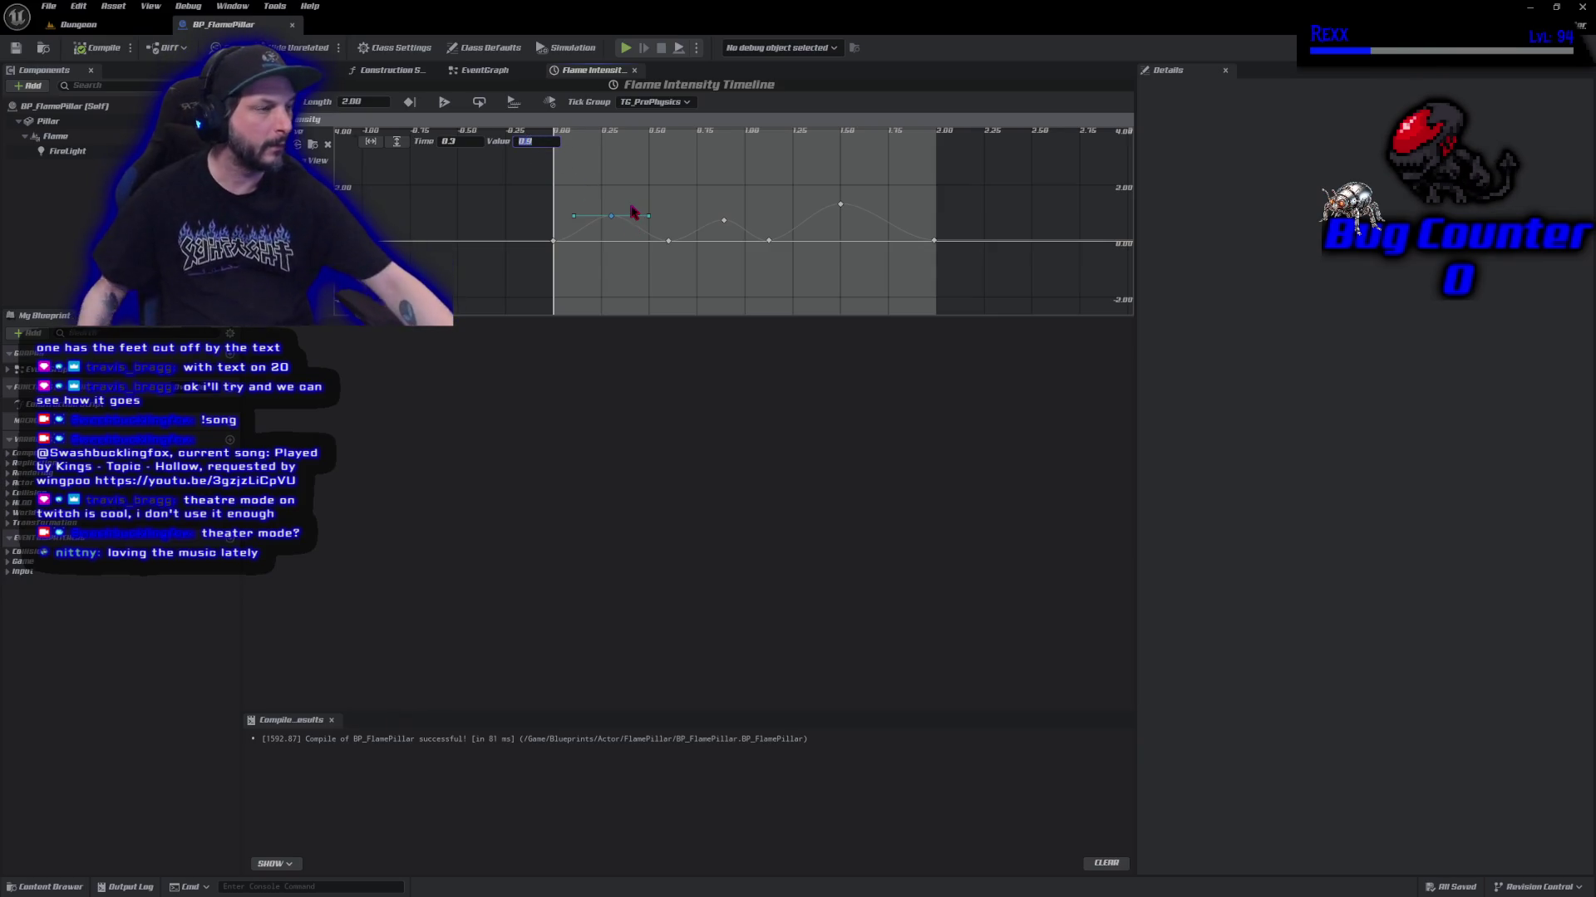
left_click(724, 223)
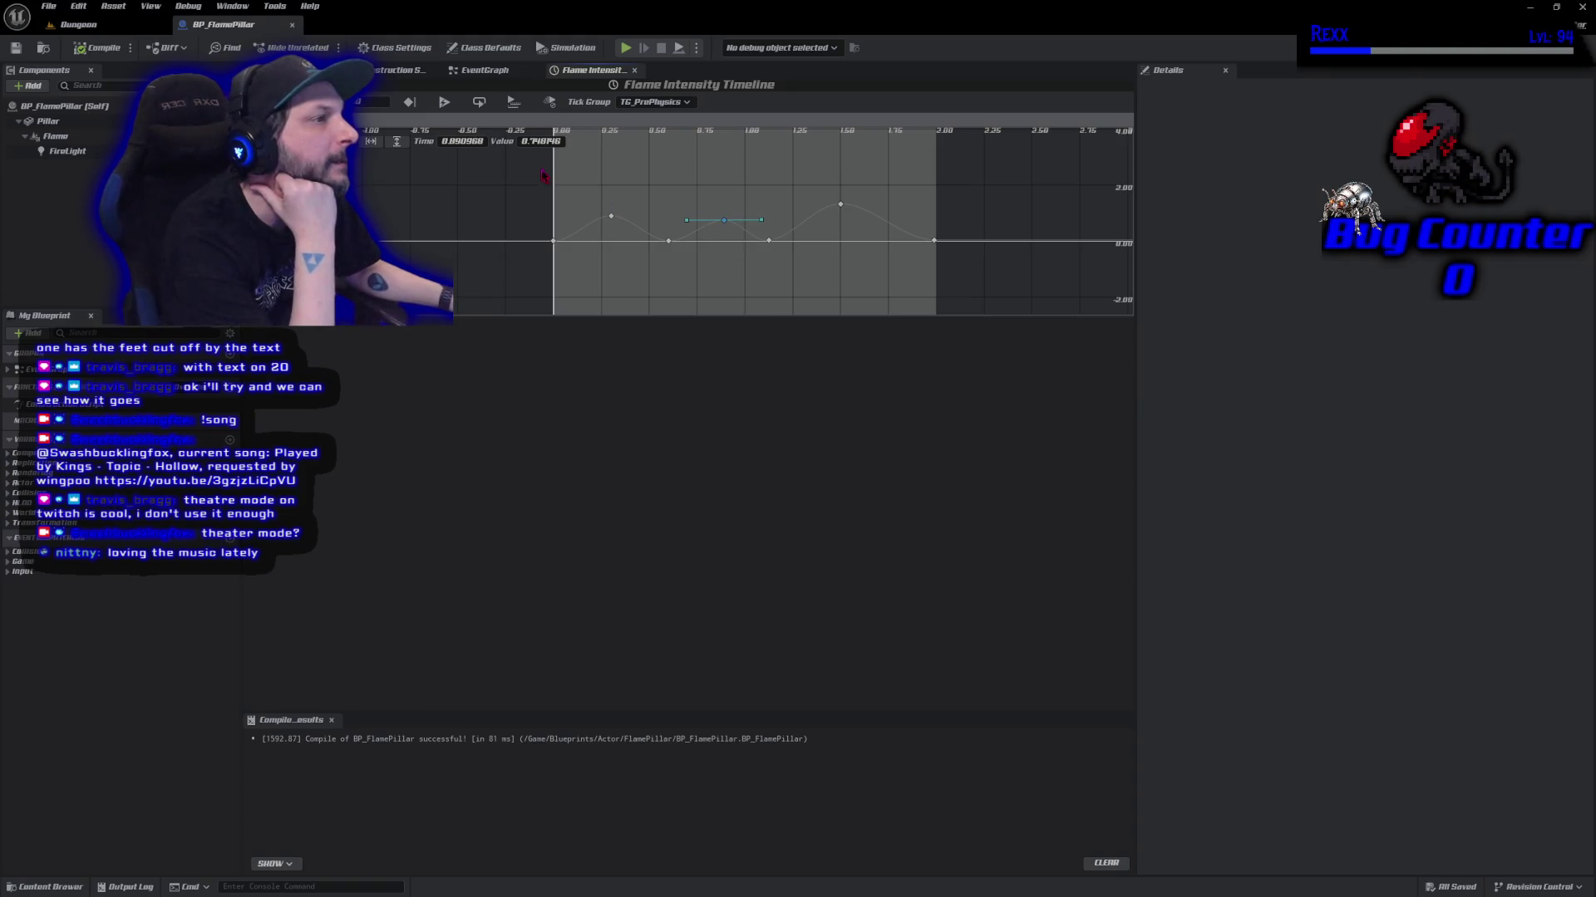
left_click(541, 141)
type("1.7")
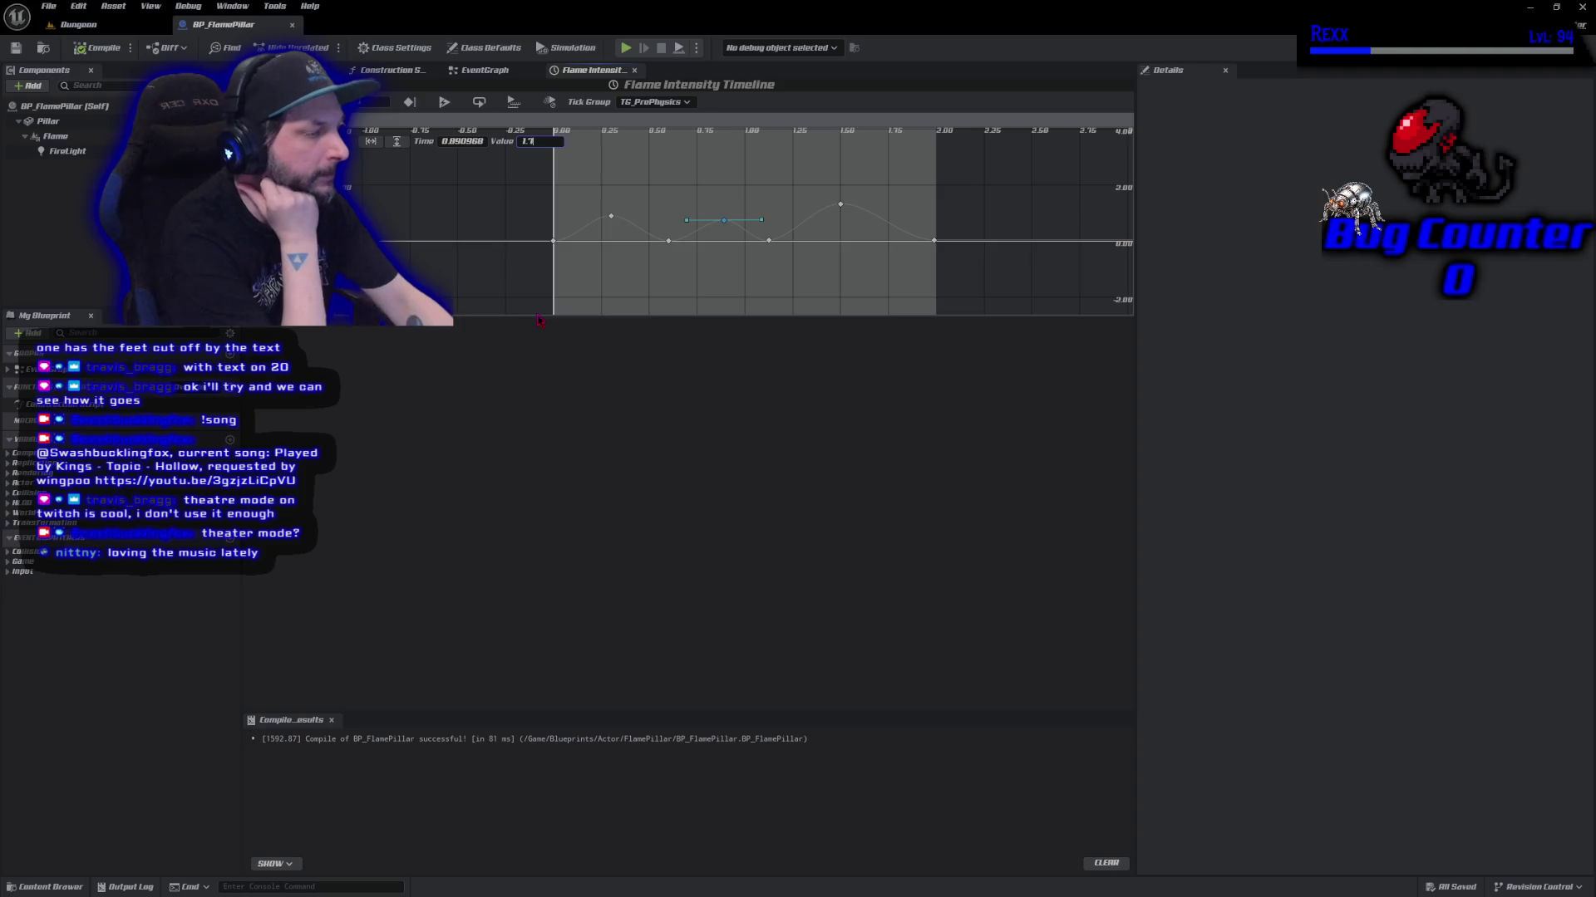
key("Return")
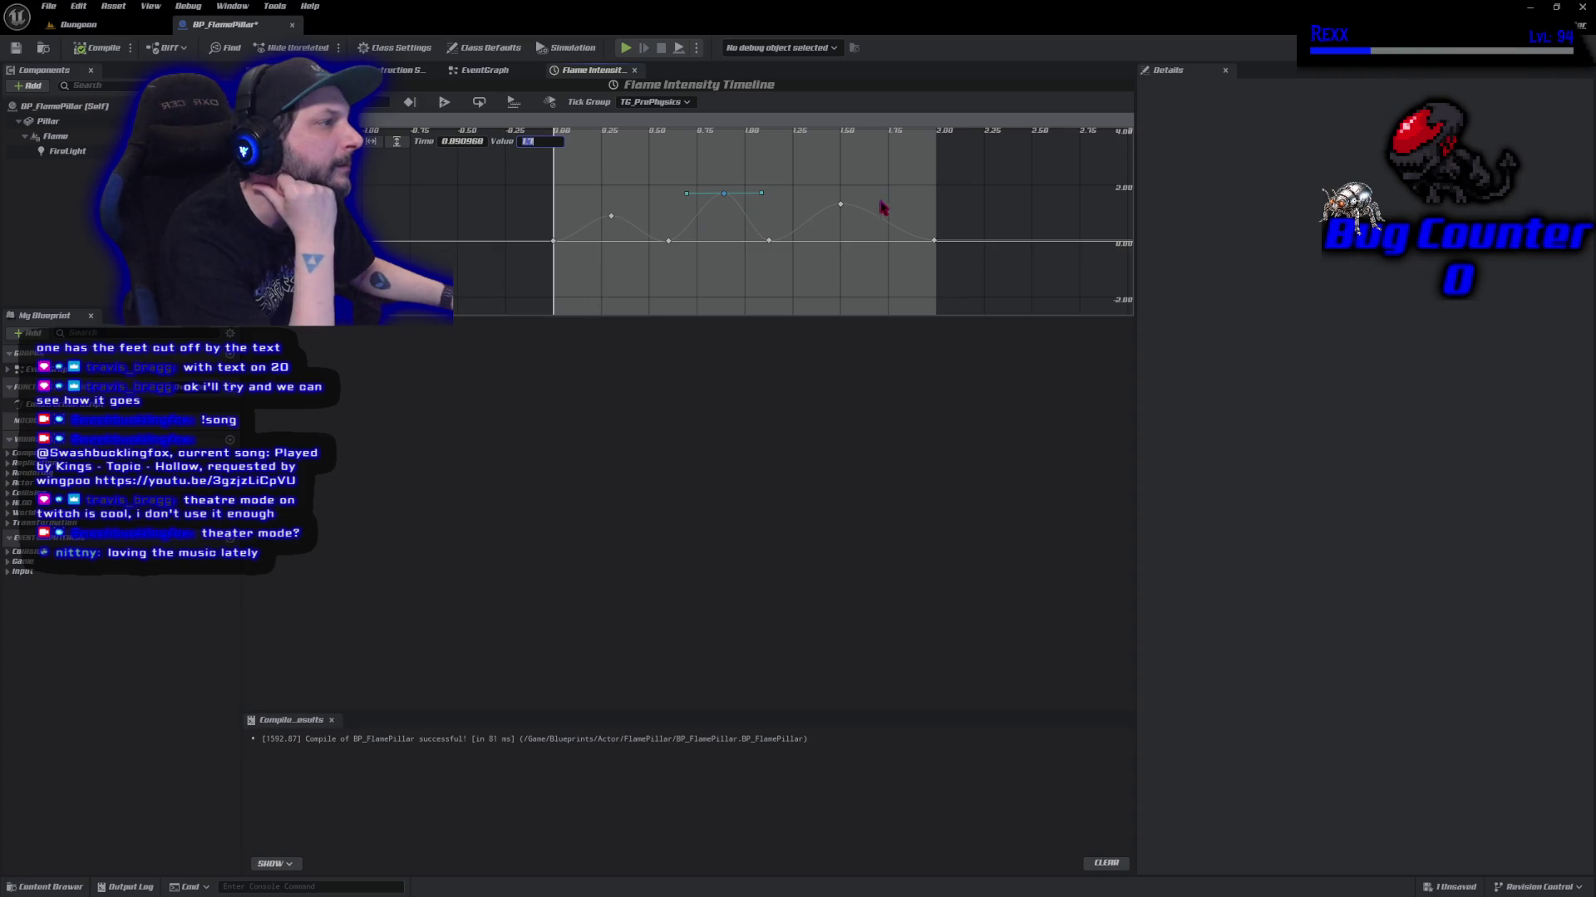
Raise the 1.5-second key's value slightly, to 1.3, and save BP_FlamePillar.
left_click(840, 205)
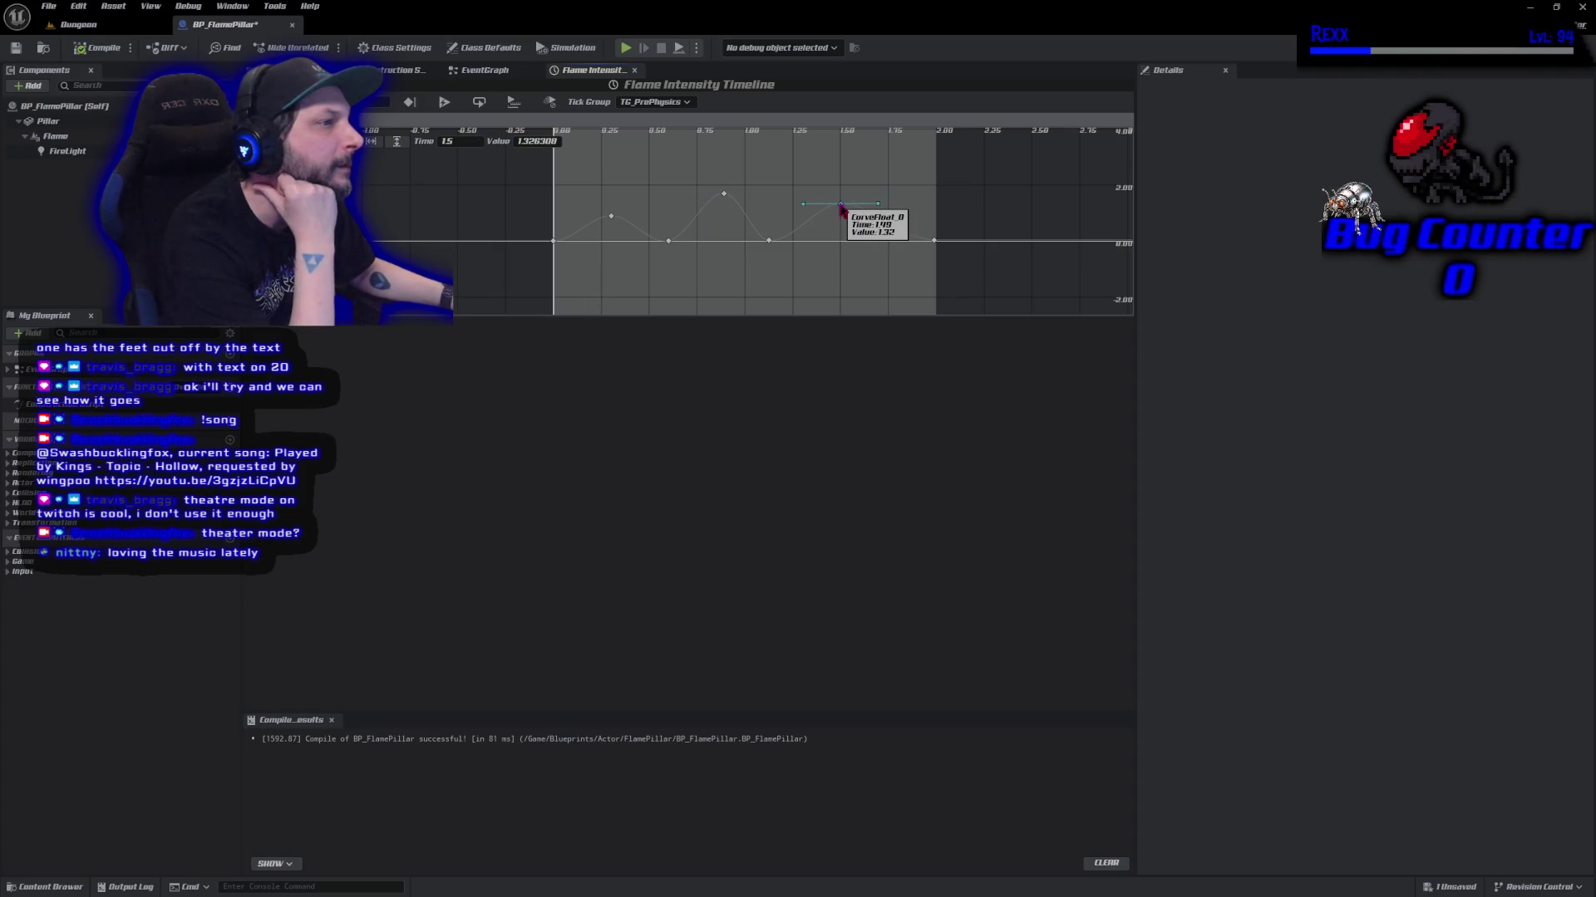
left_click(542, 140)
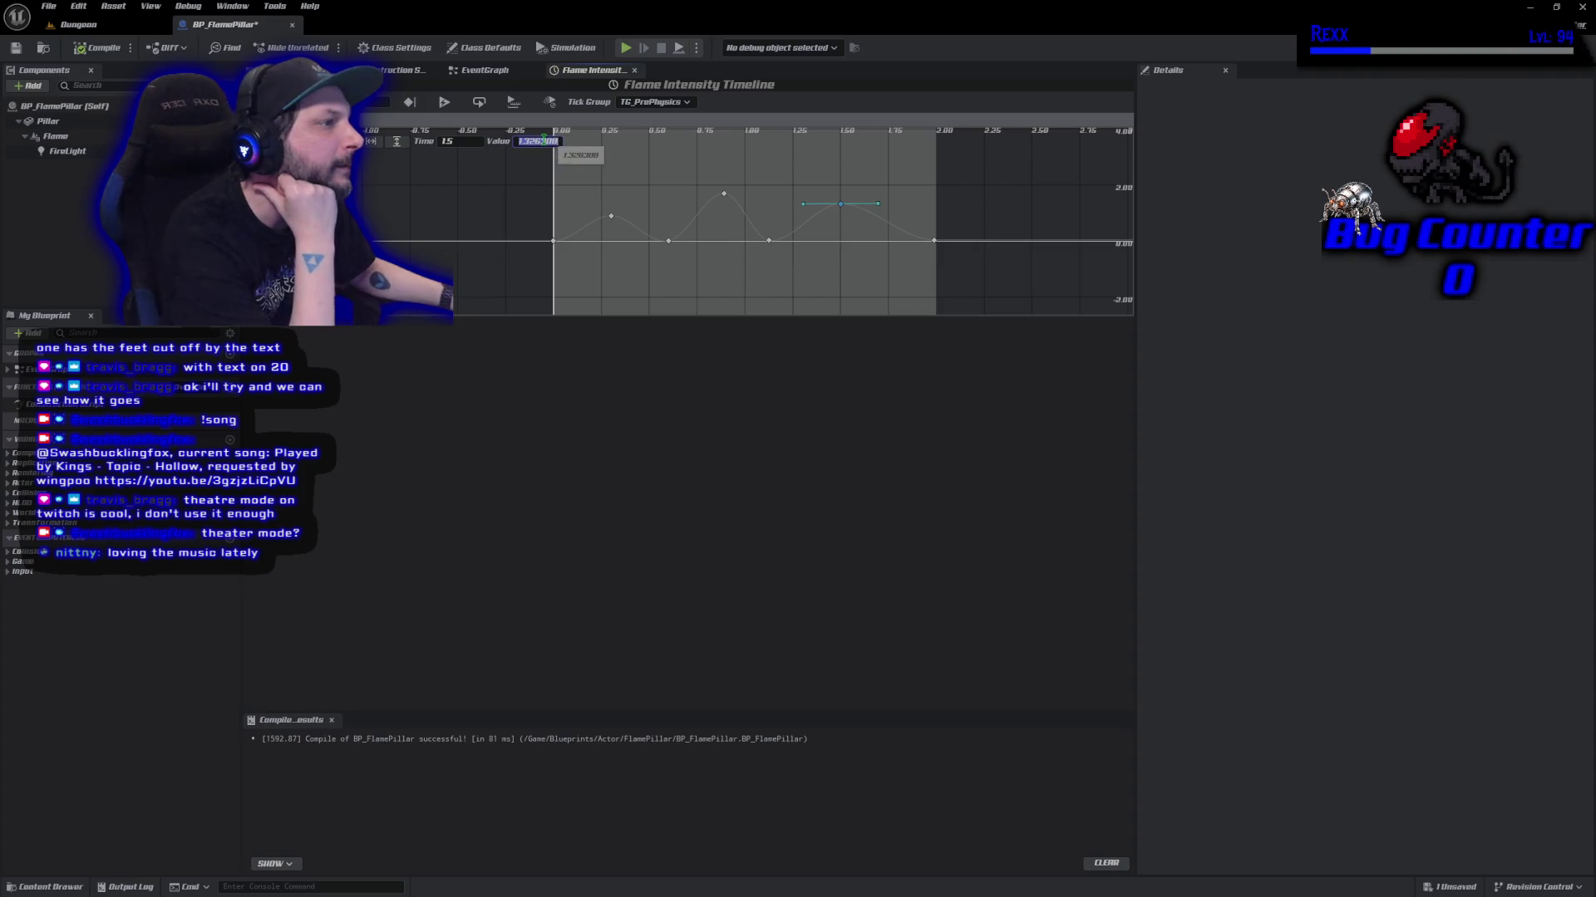
type("1.4")
key("Return")
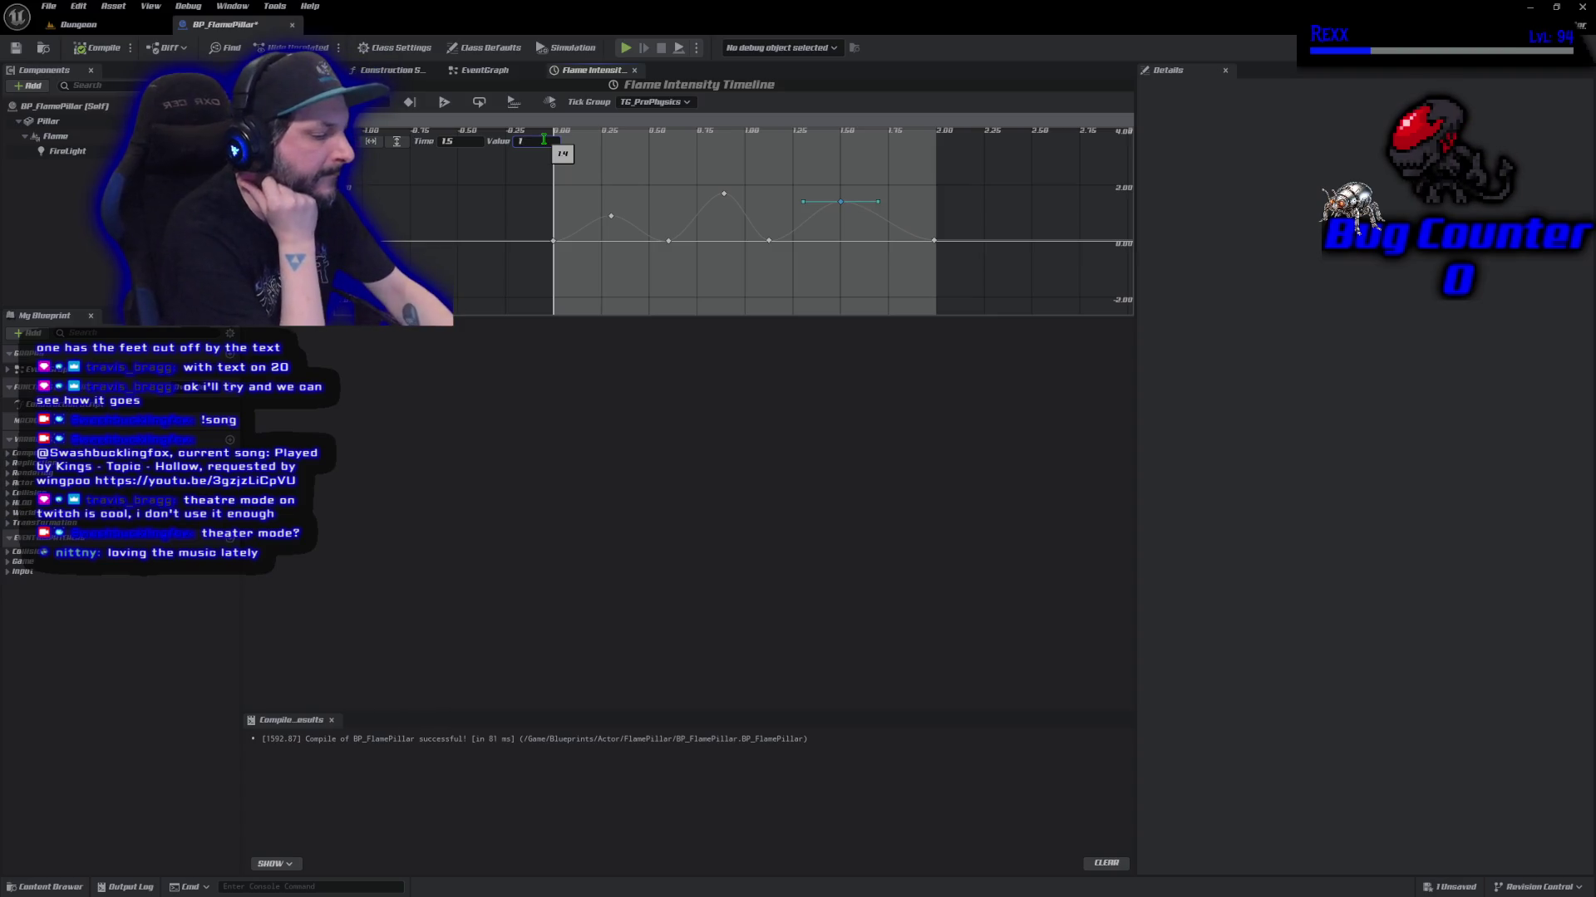
type(".3")
key("Return")
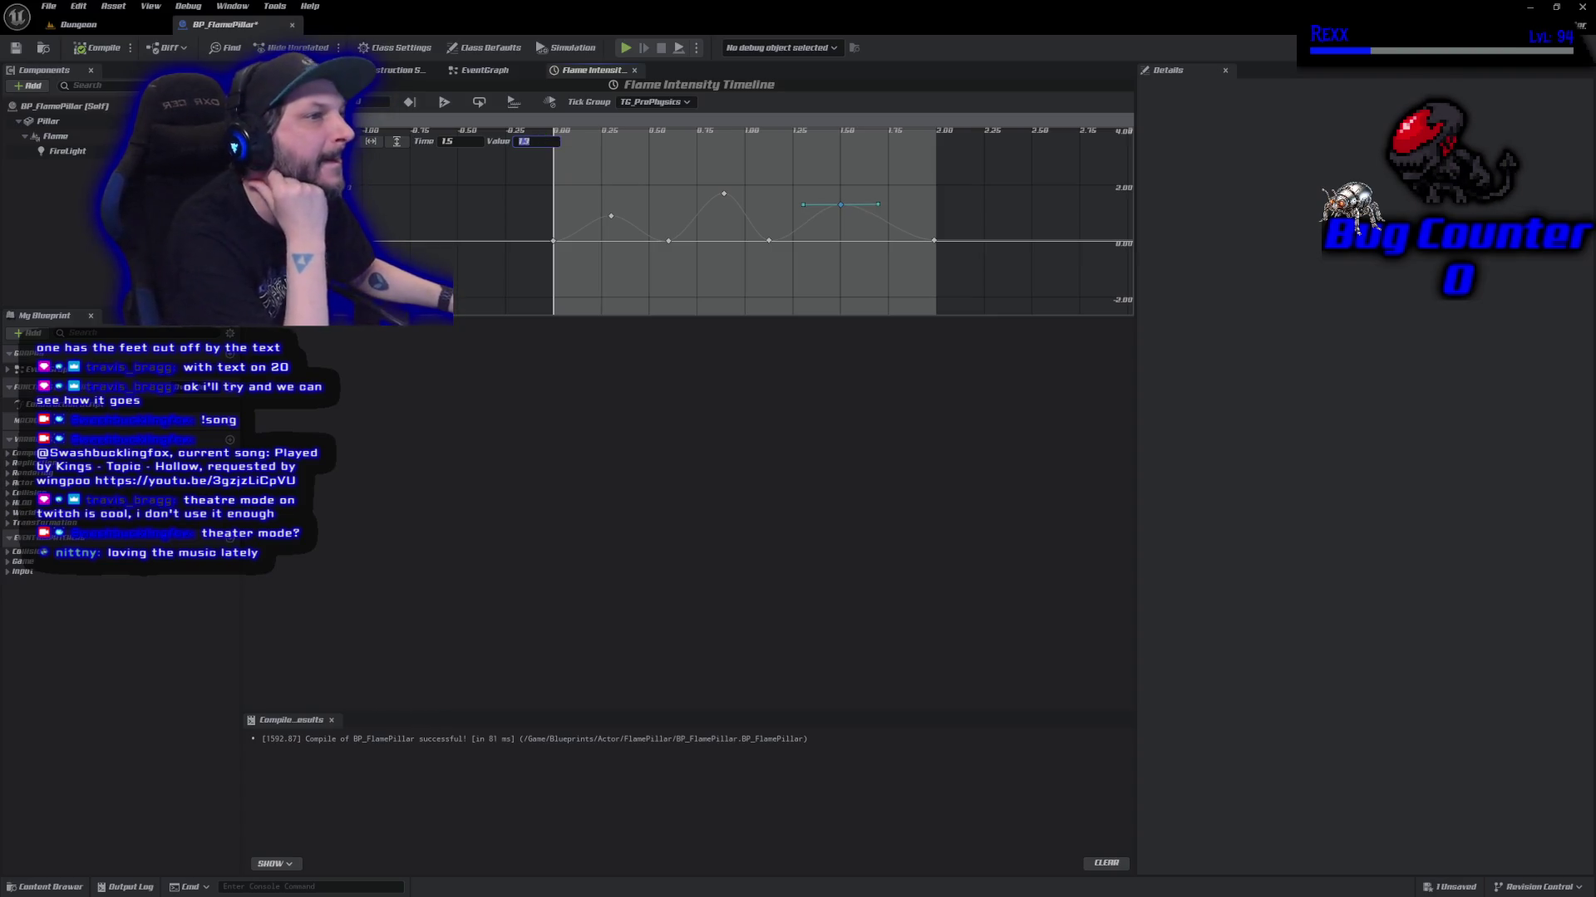
left_click(16, 48)
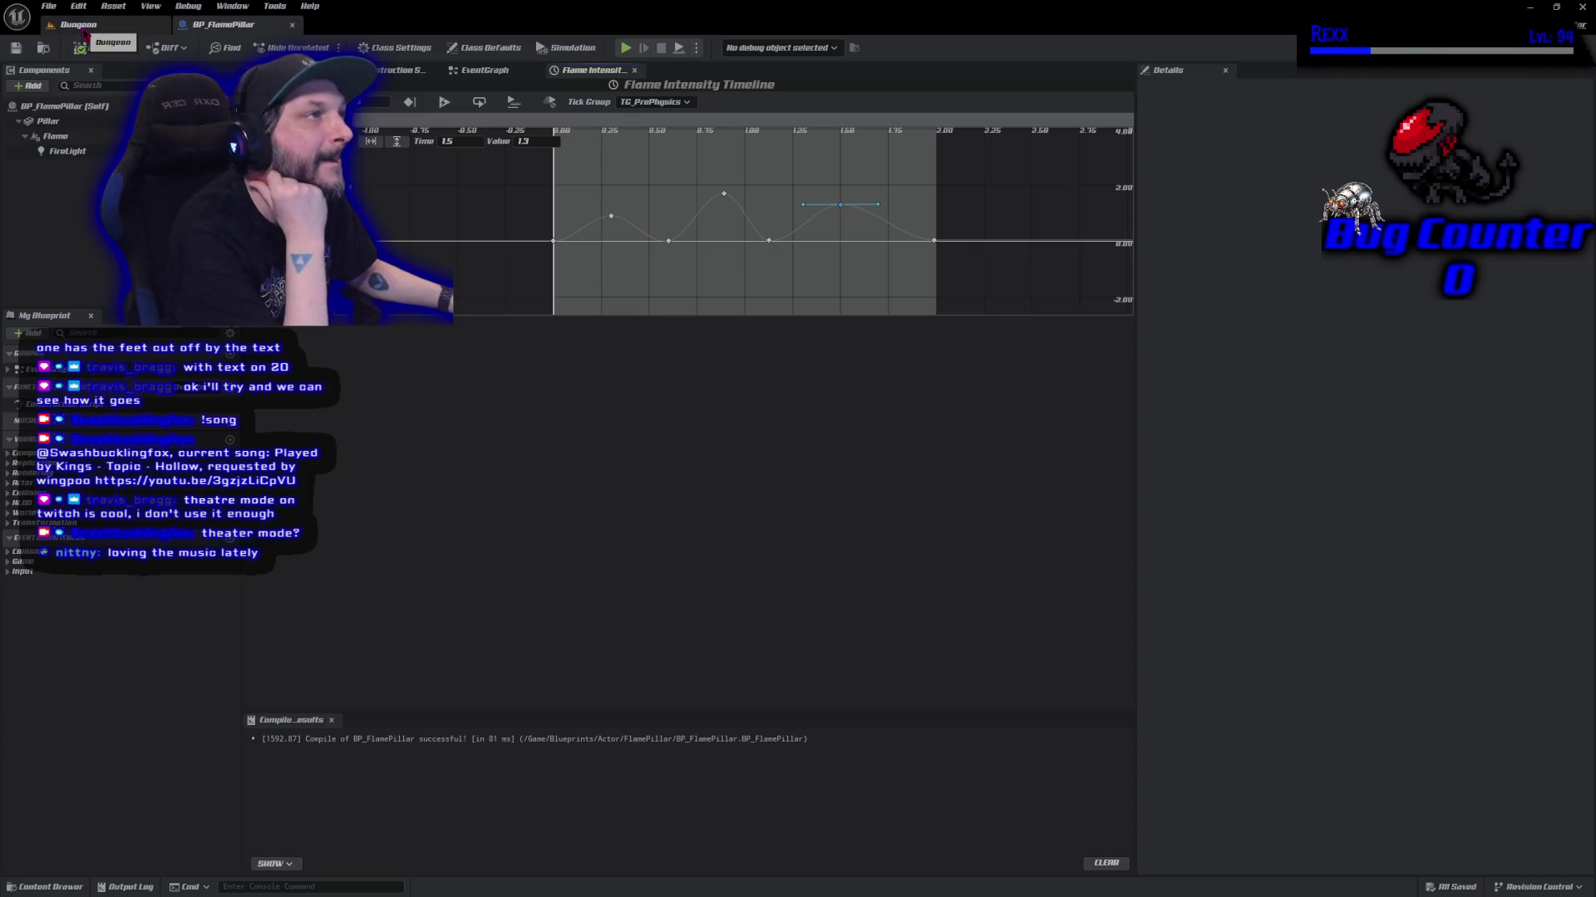
Fly the Dungeon level camera toward the torch pillars, then return to BP_FlamePillar's EventGraph.
left_click(80, 25)
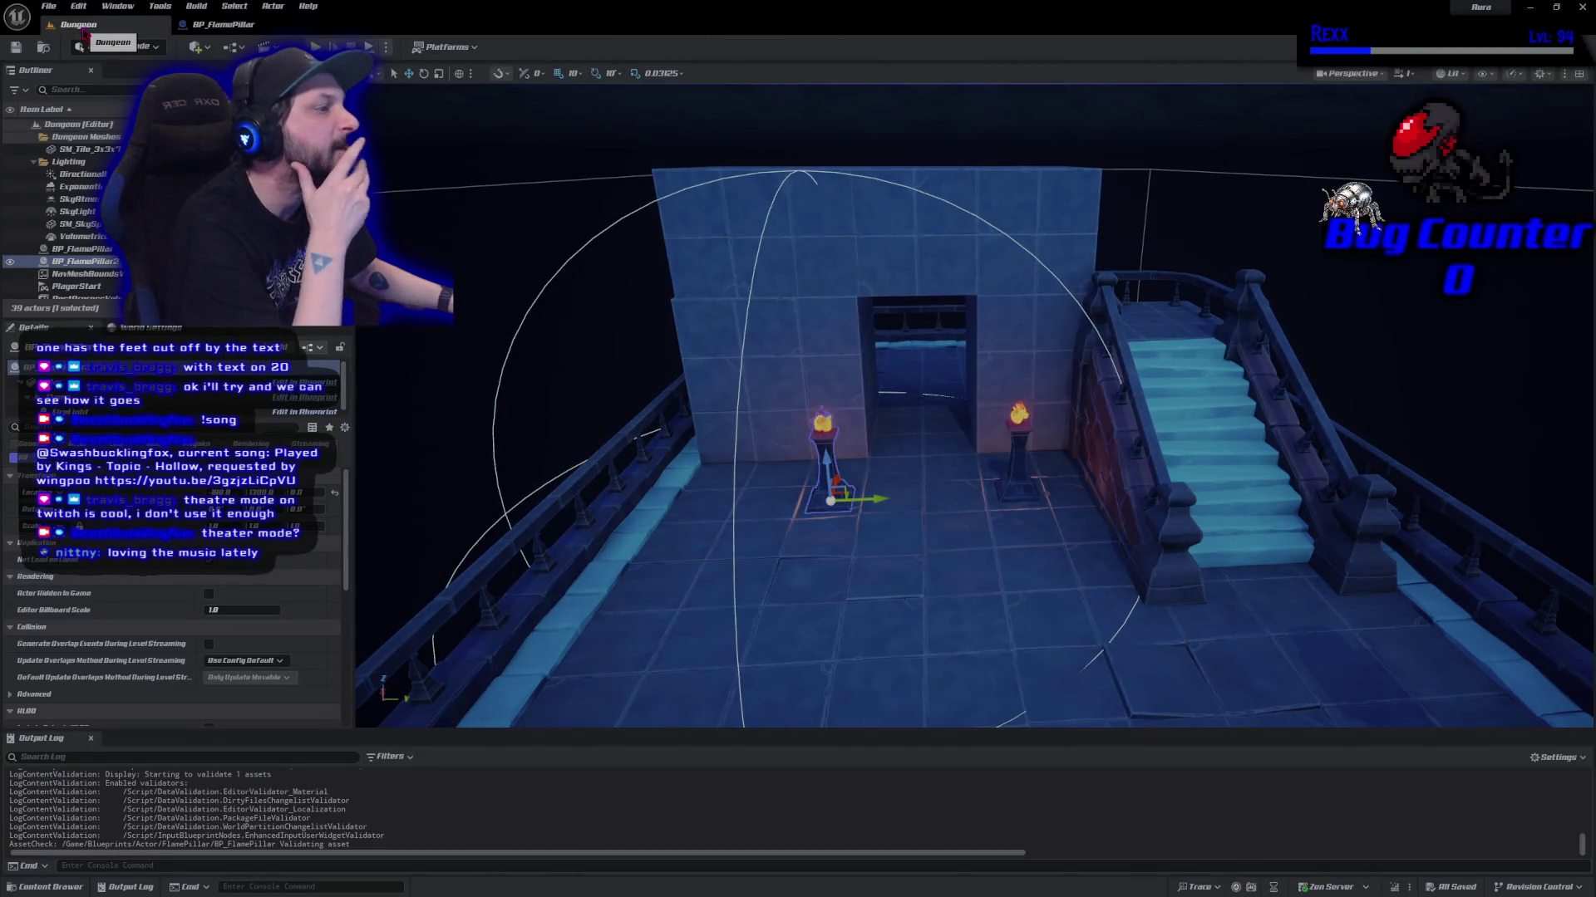
key("w")
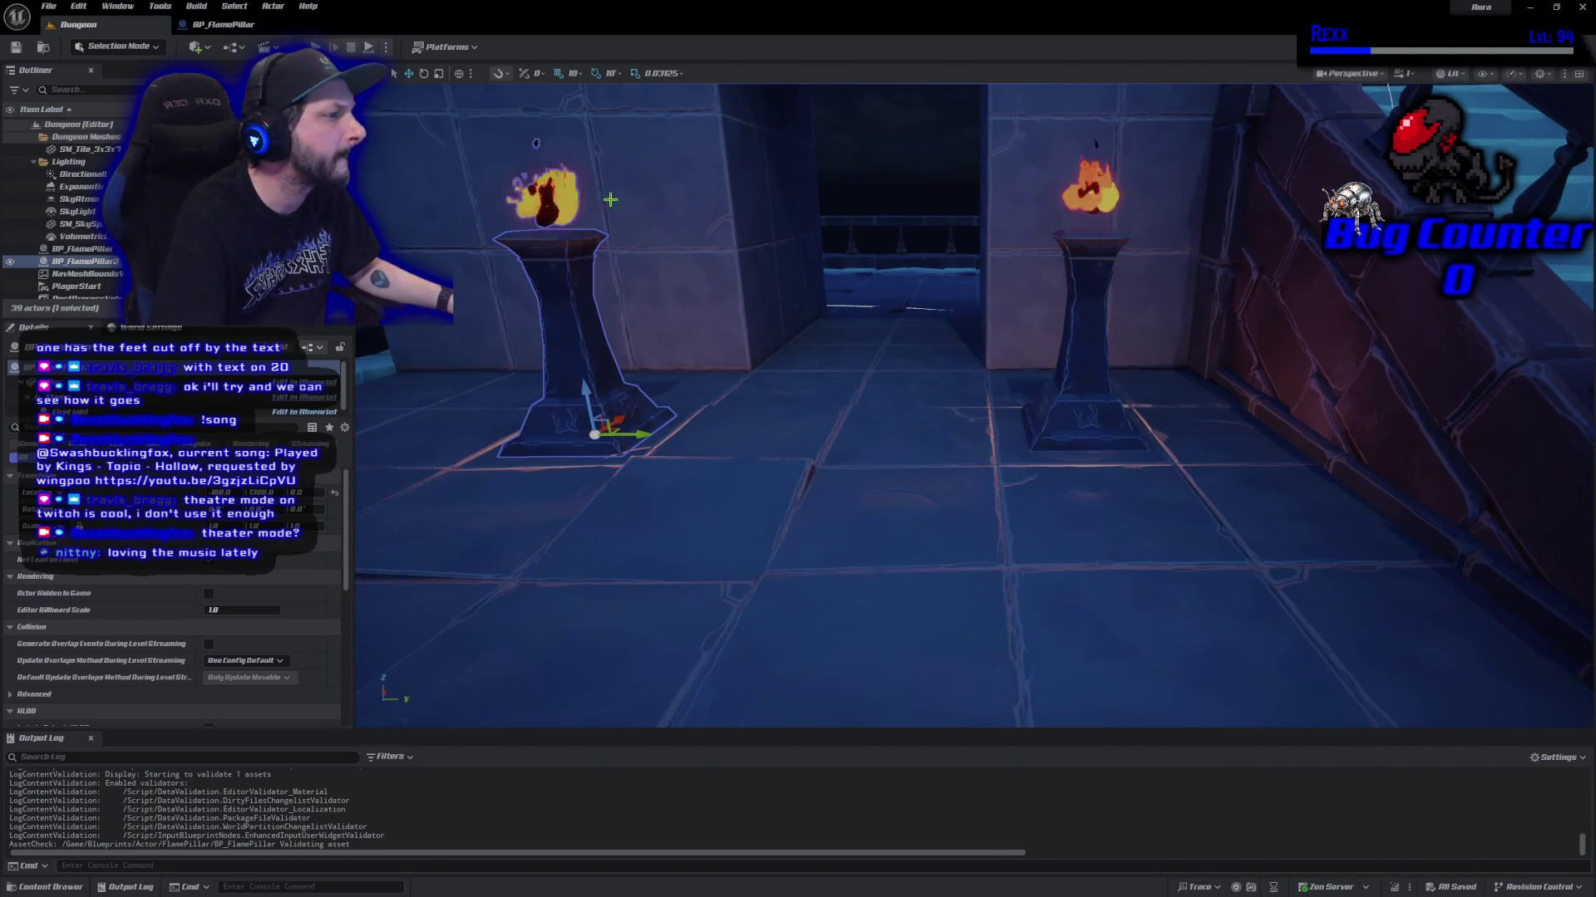
left_click(263, 27)
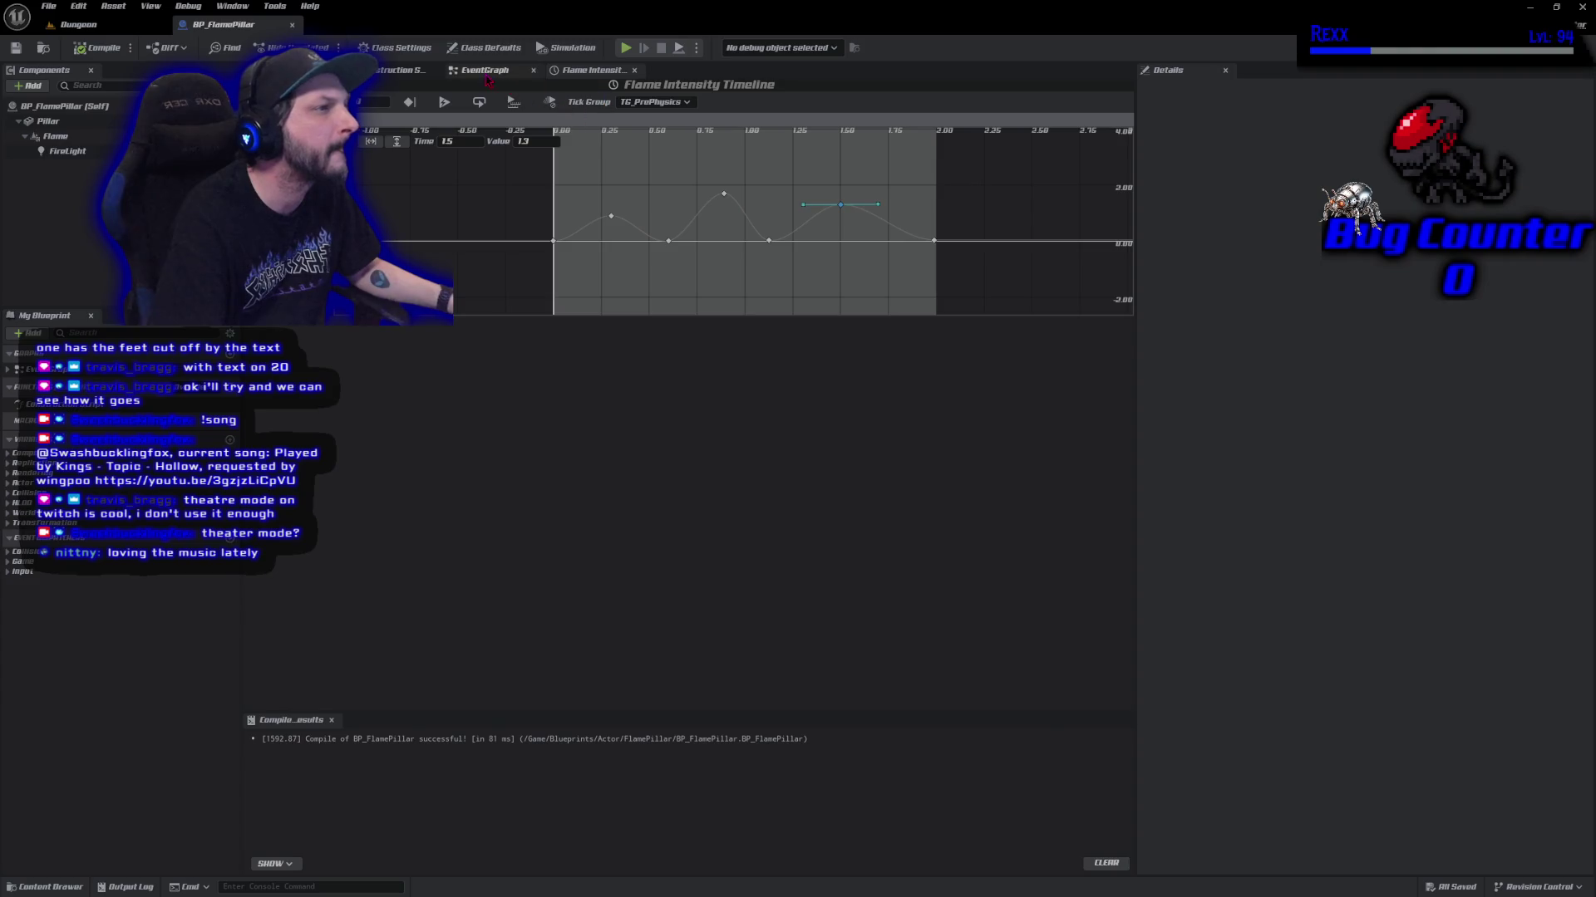
left_click(485, 72)
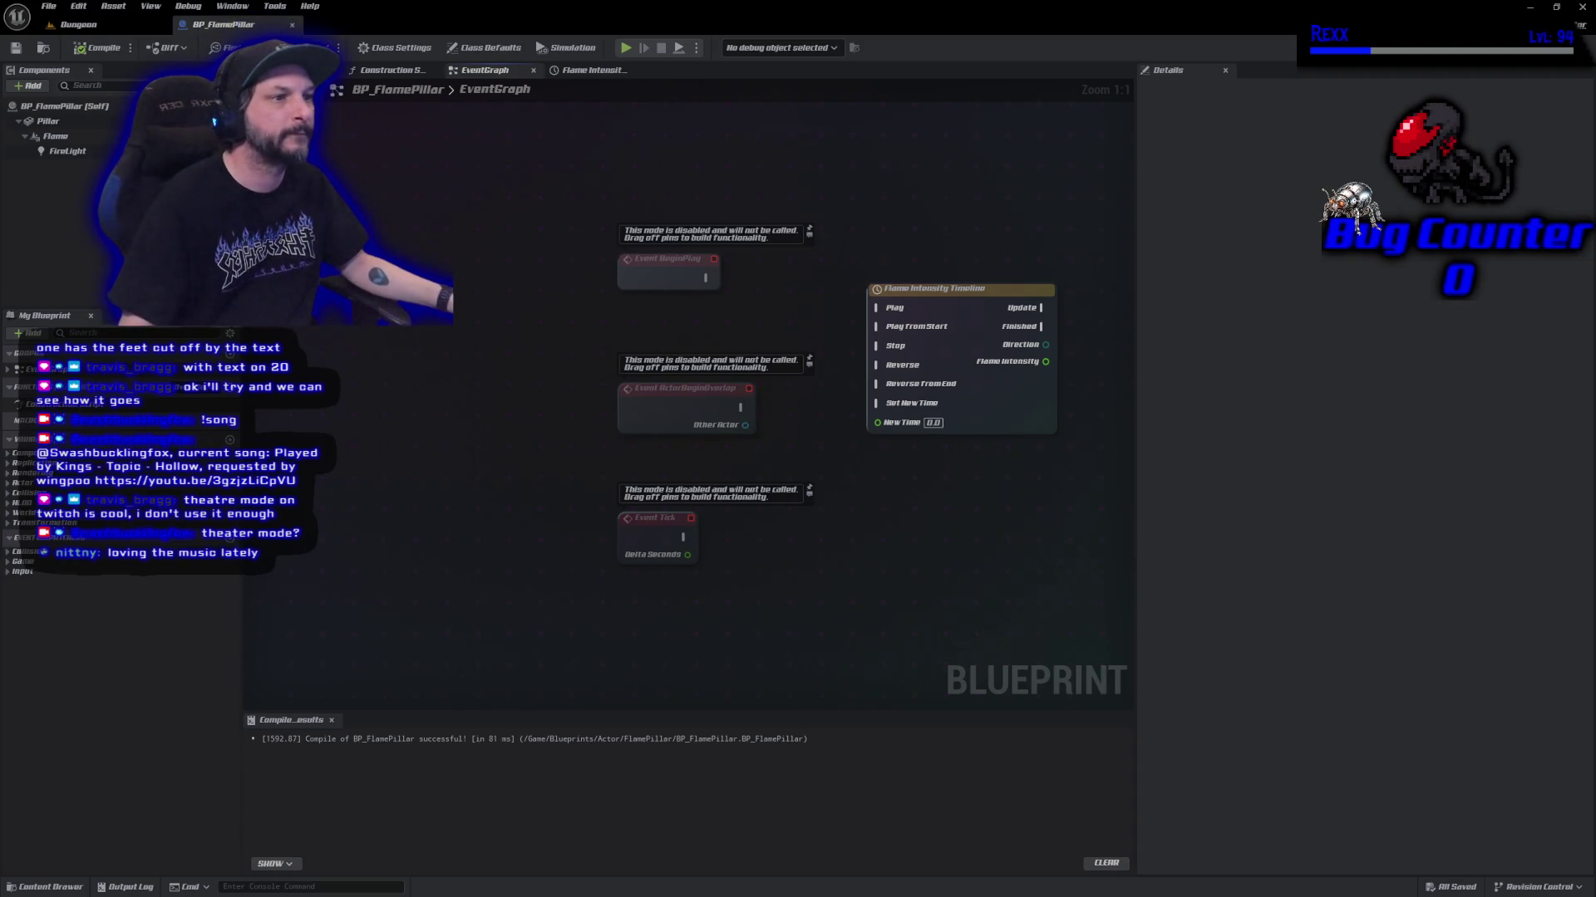
Add a FireLight reference and Set Intensity node, wired to the timeline's Update and Flame Intensity output.
mouse_move(67, 151)
left_mouse_down()
mouse_move(948, 265)
mouse_move(1048, 259)
left_mouse_up()
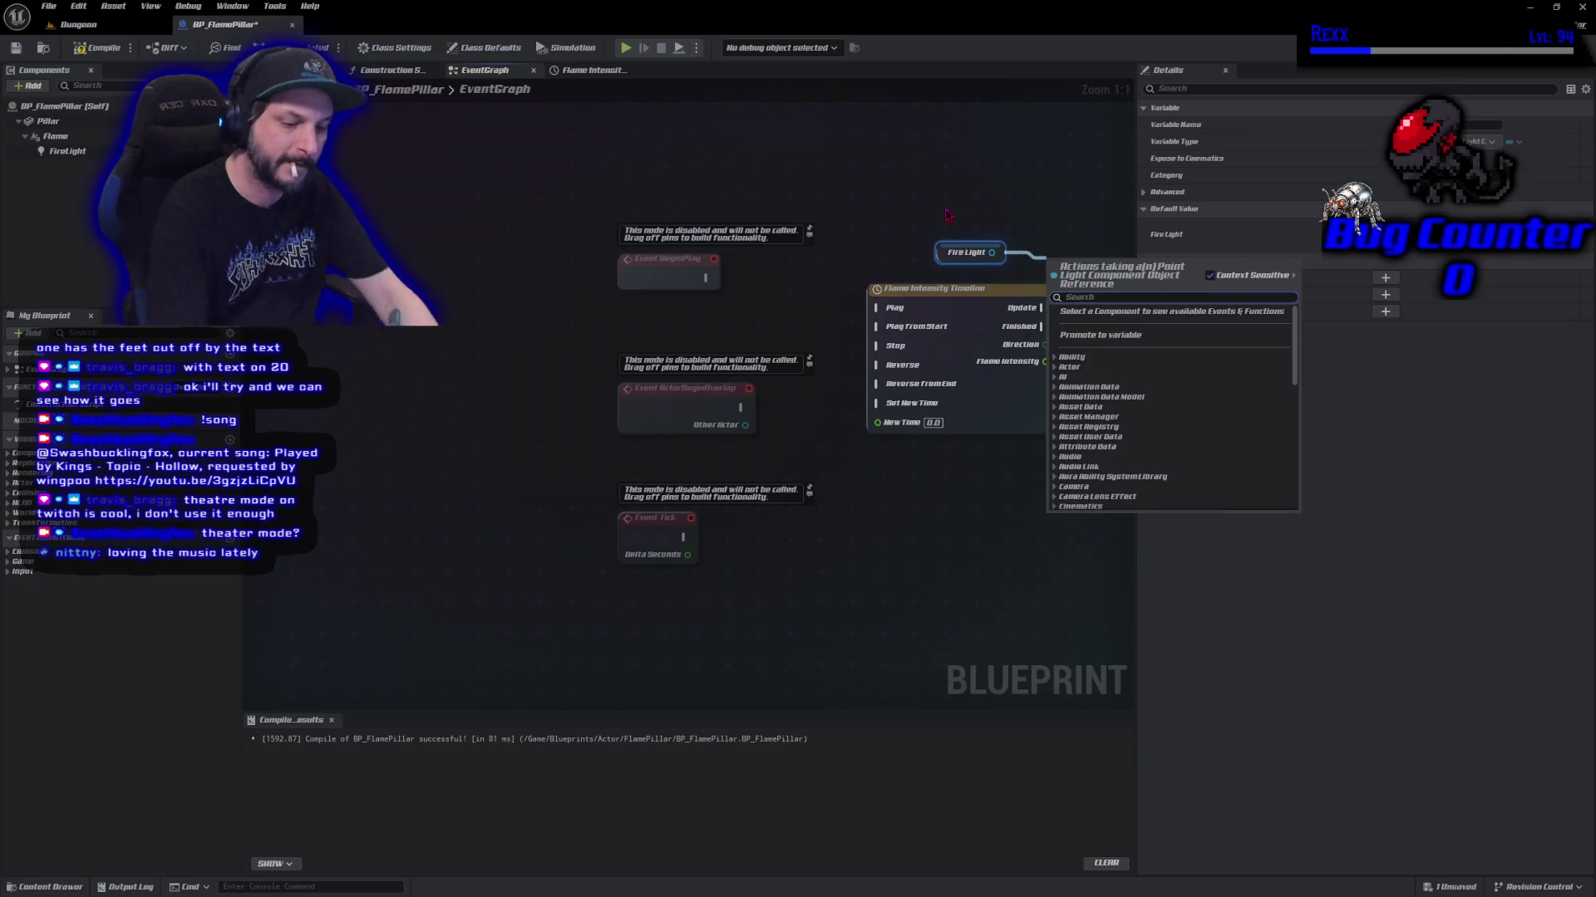
type("intensity")
key("Escape")
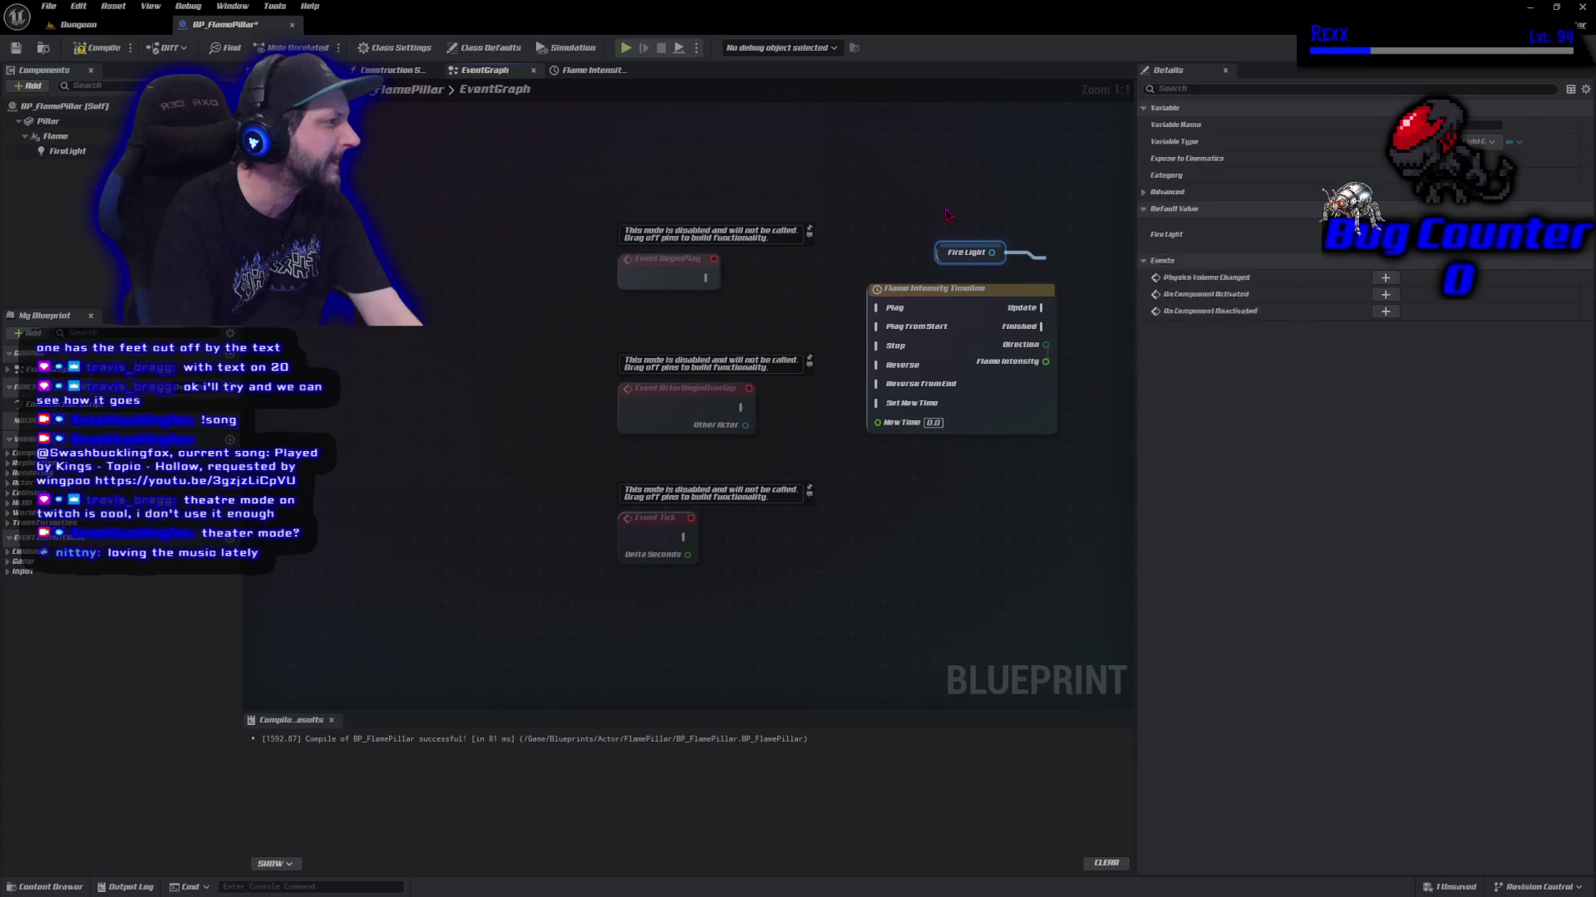
left_click_drag(978, 208, 851, 226)
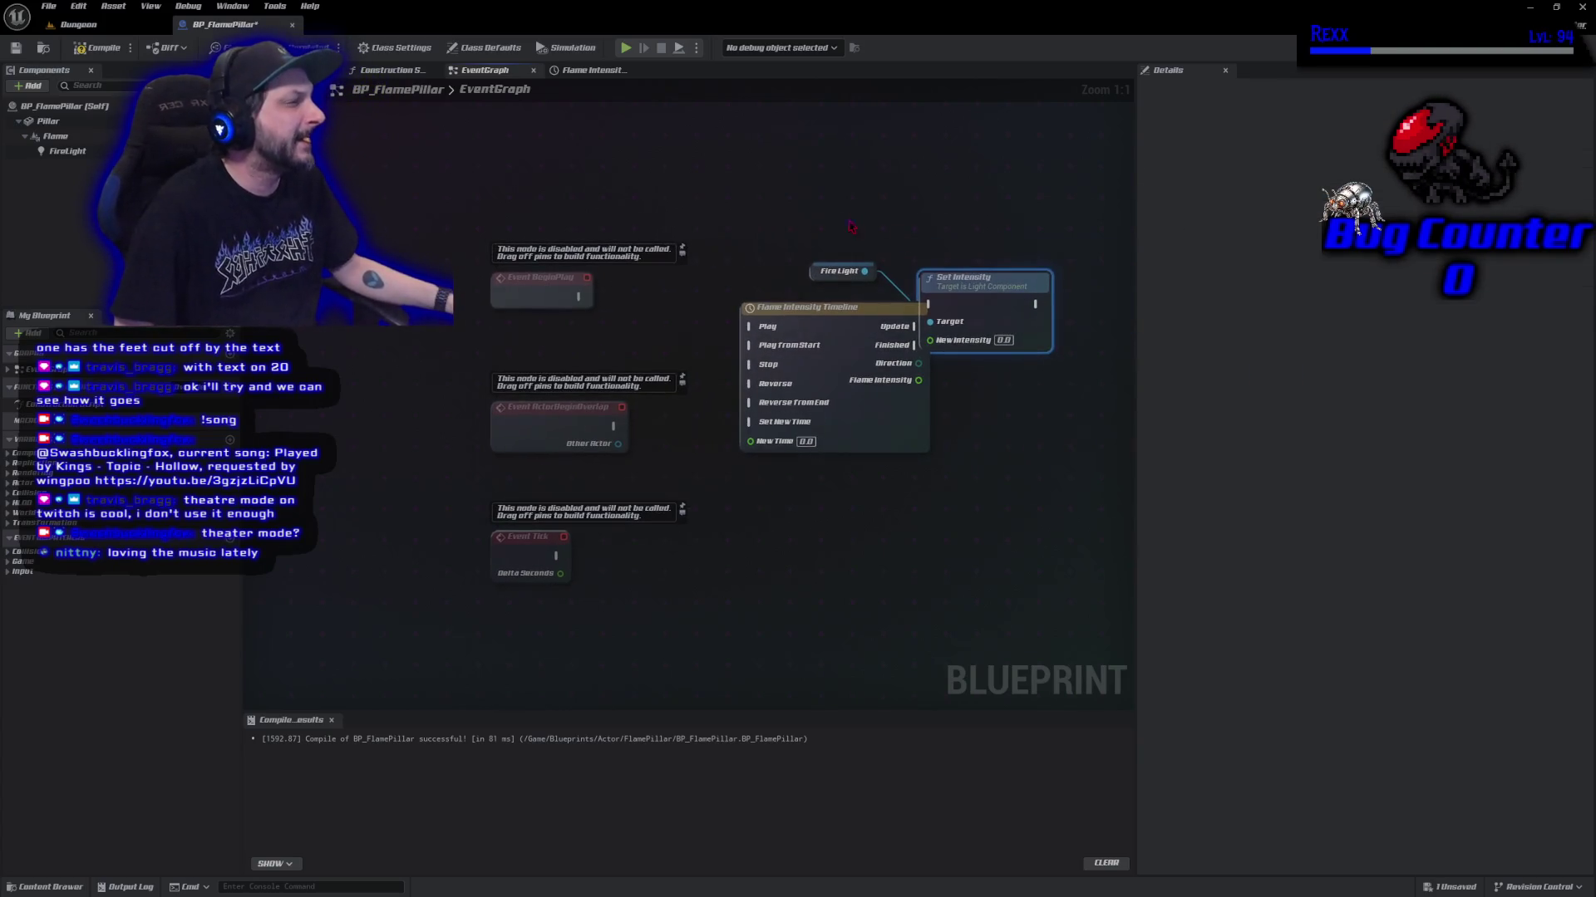
left_click_drag(972, 279, 1012, 310)
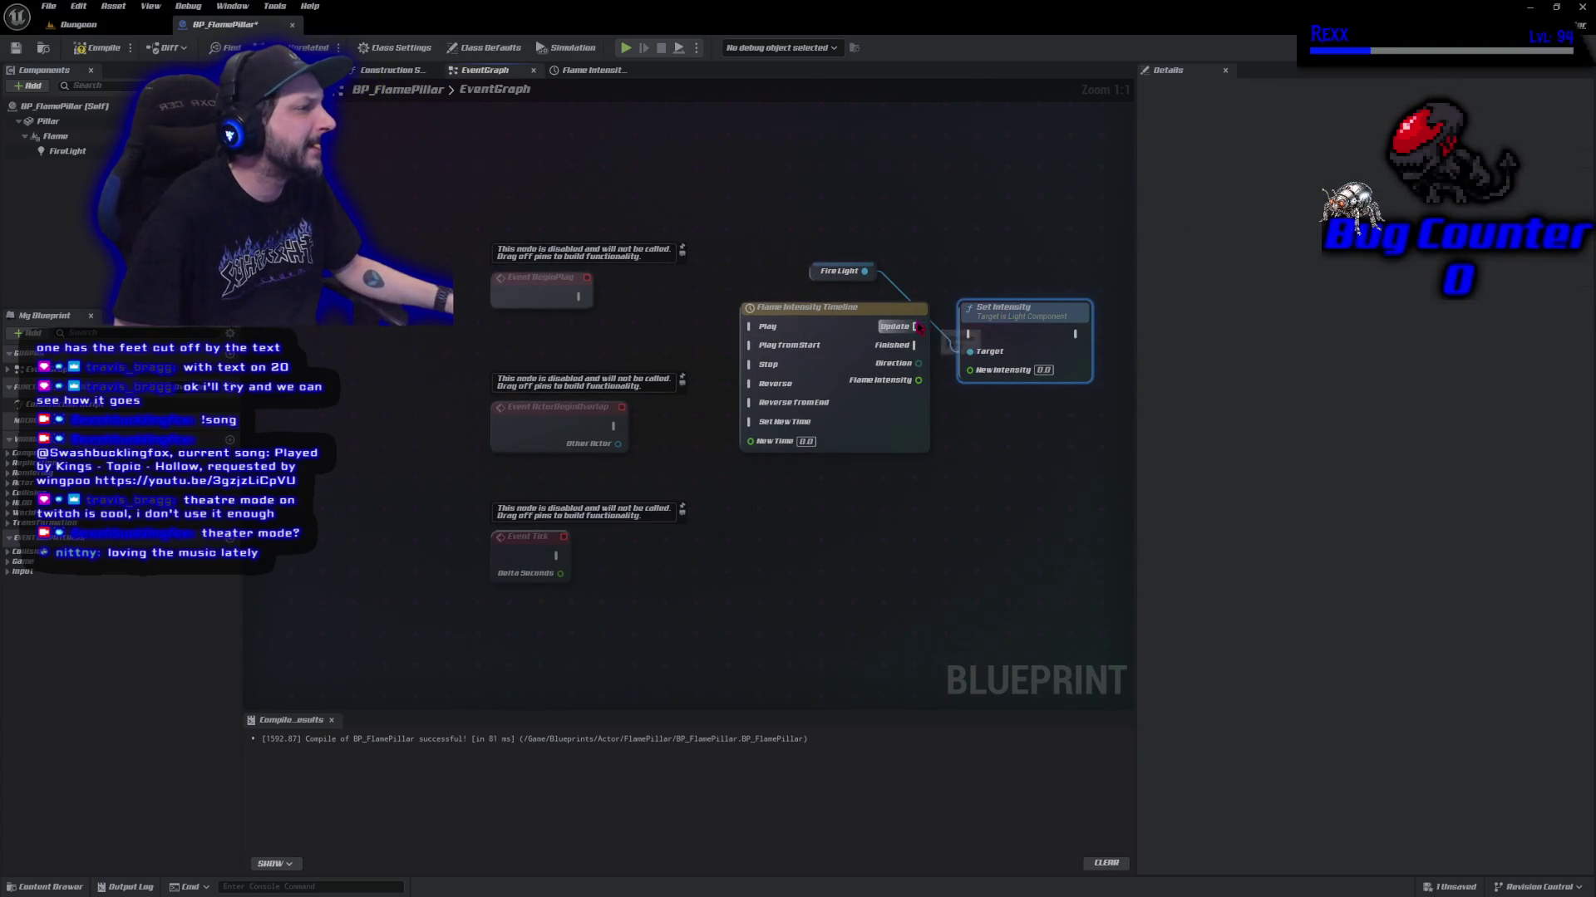
left_click_drag(918, 327, 1095, 306)
mouse_move(811, 279)
left_mouse_down()
mouse_move(943, 359)
mouse_move(1072, 405)
mouse_move(1021, 360)
mouse_move(1084, 306)
left_mouse_up()
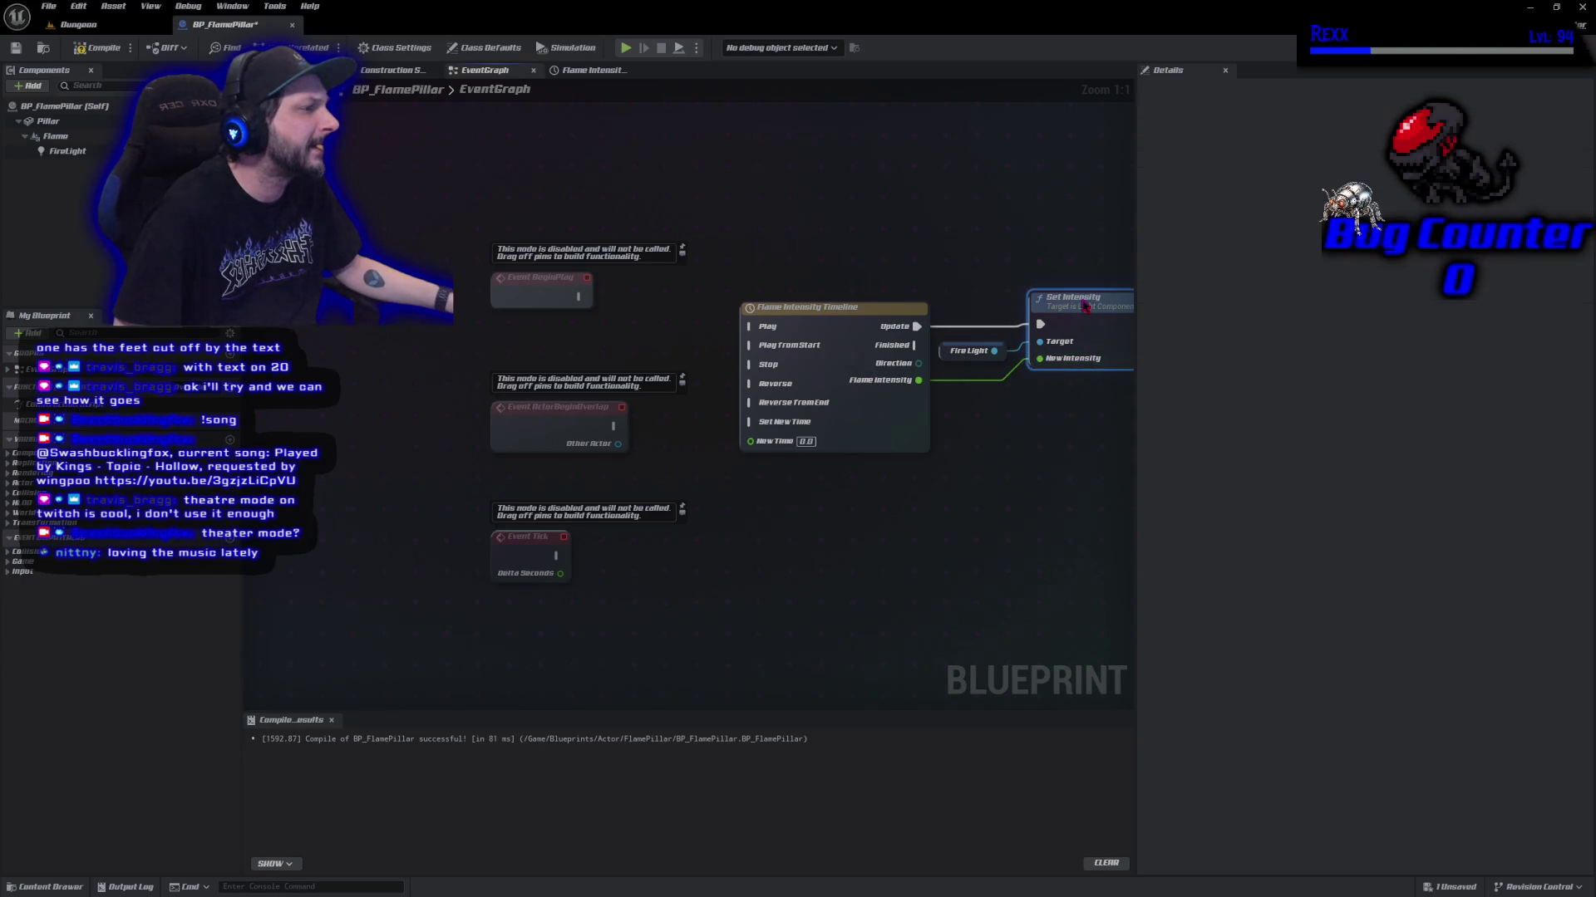
Compile BP_FlamePillar and save all unsaved work.
left_click(97, 47)
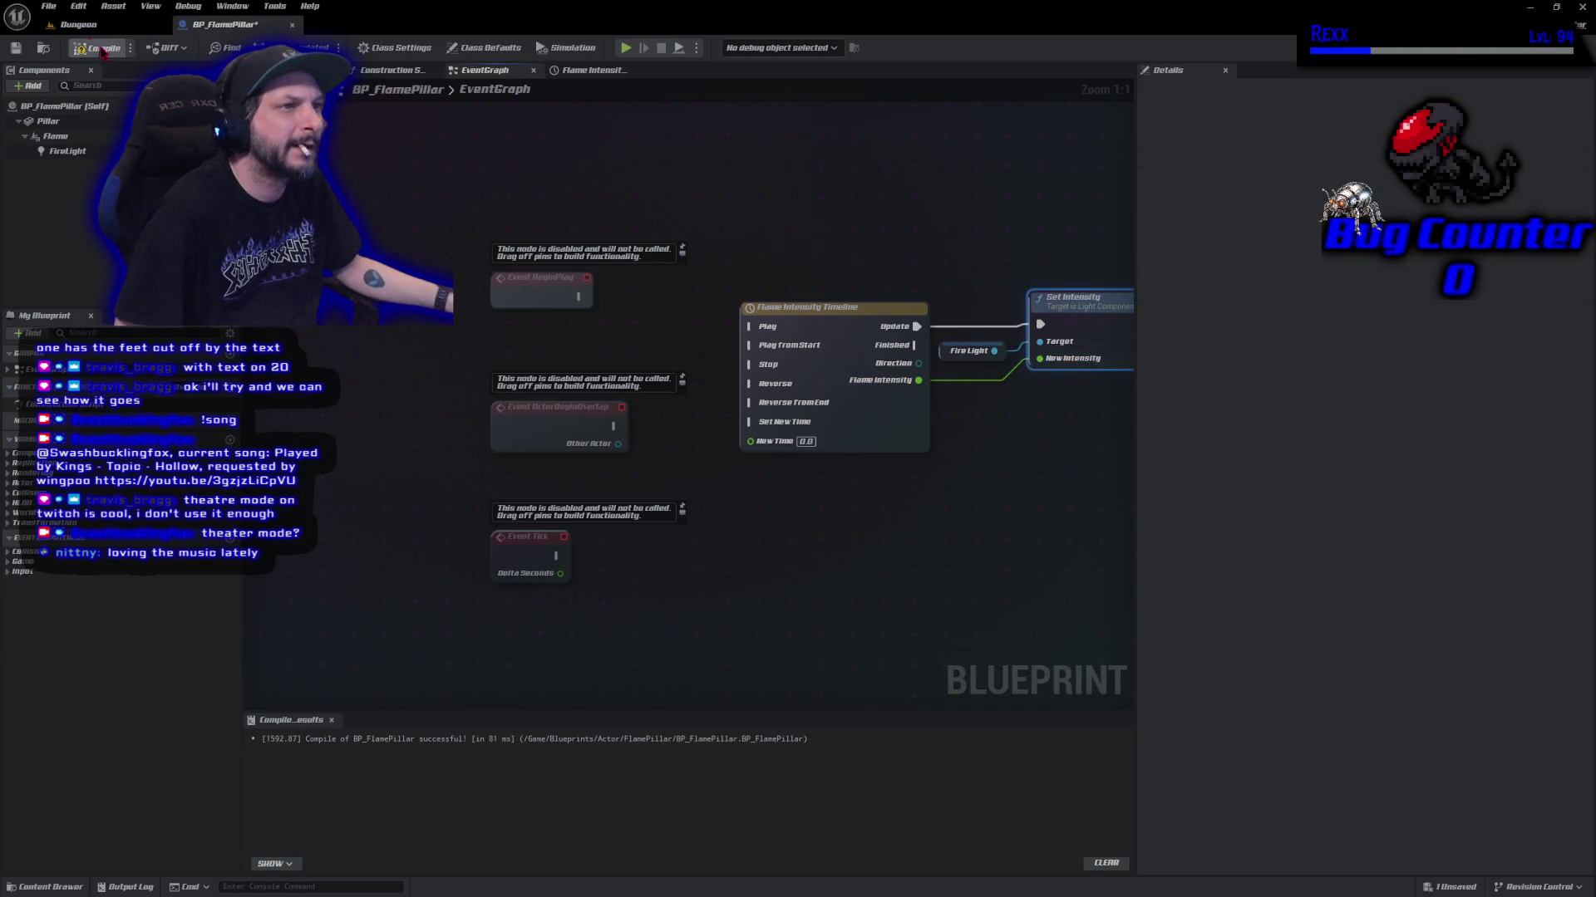
left_click(48, 6)
left_click(83, 93)
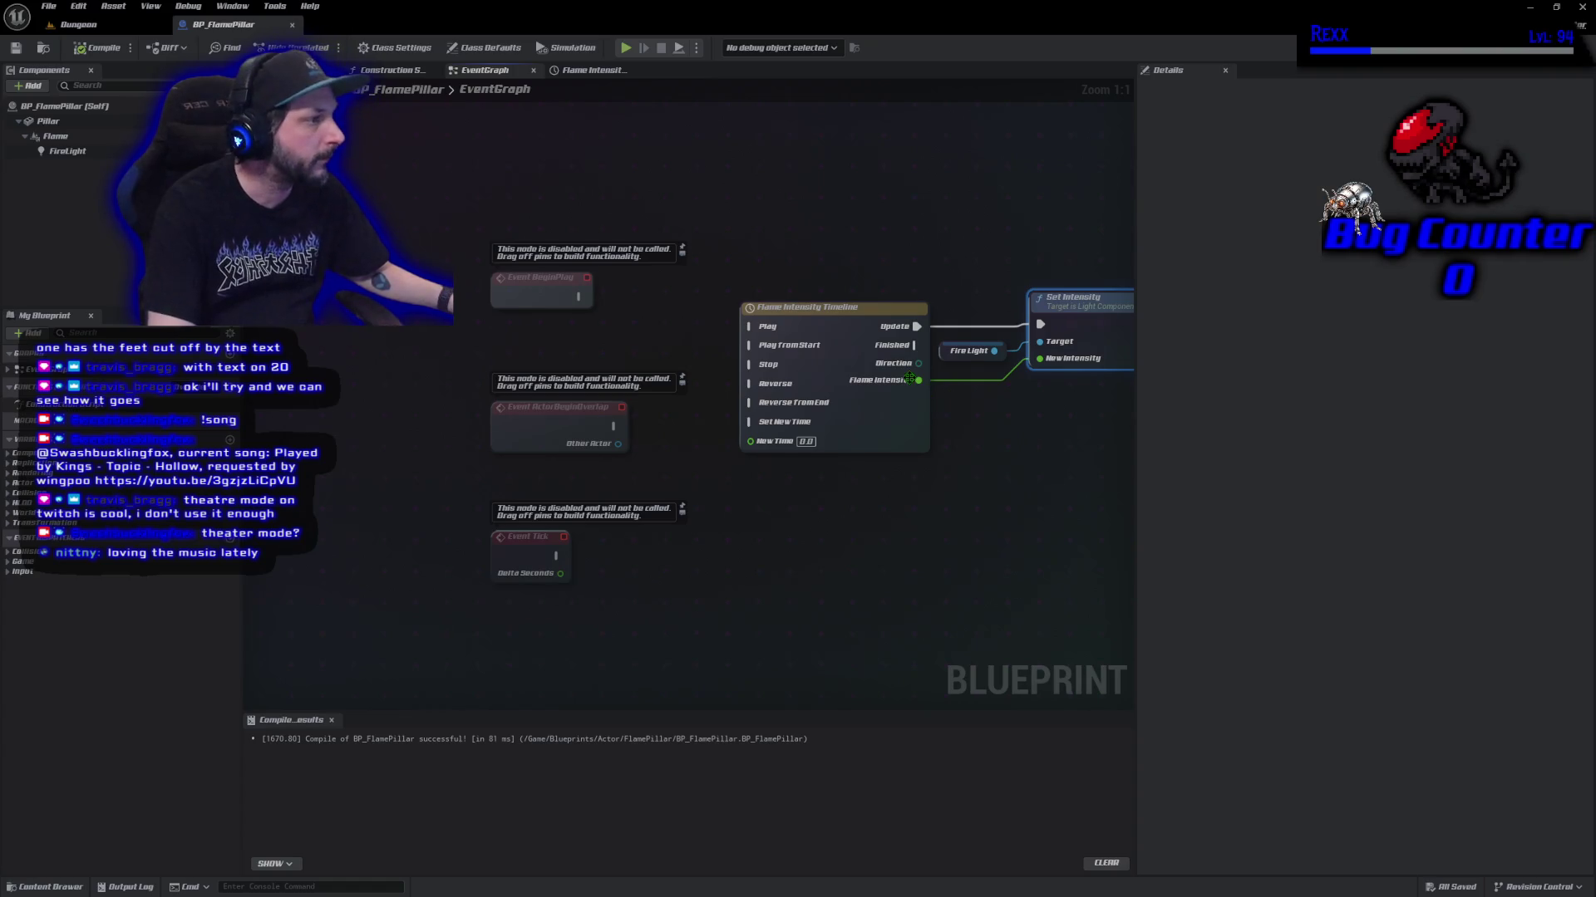
Break the Flame Intensity wire into Set Intensity's New Intensity pin, leaving it at 0.0.
left_click(1039, 360, "alt")
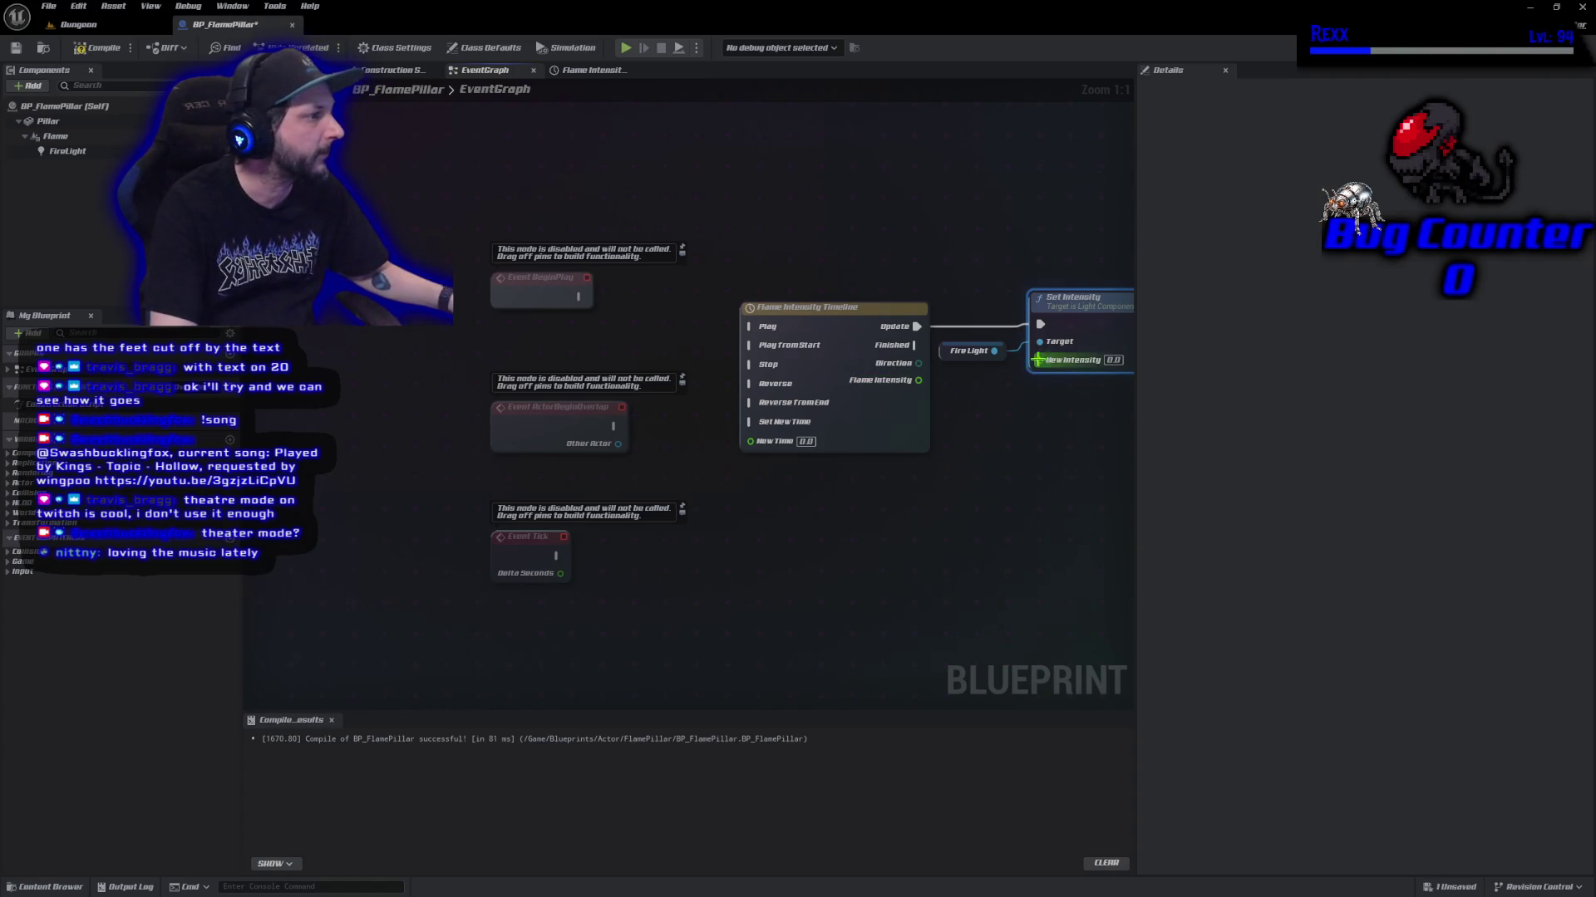
Promote New Intensity to a Base Intensity variable defaulting to 5000, then compile and save.
left_click_drag(1039, 360, 1027, 379)
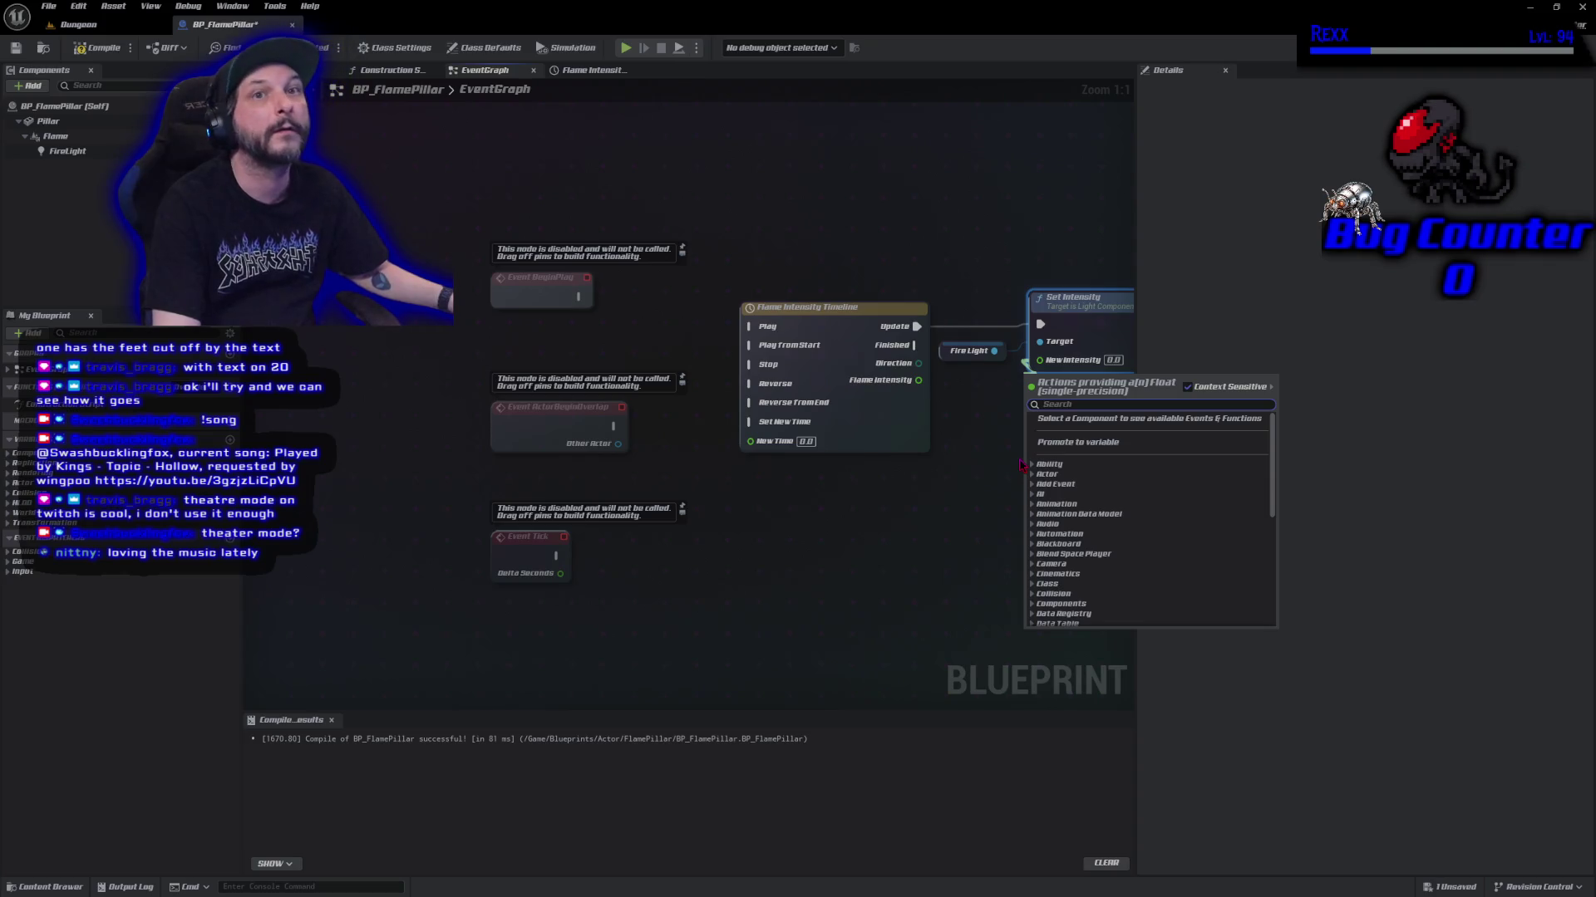
left_click(1078, 442)
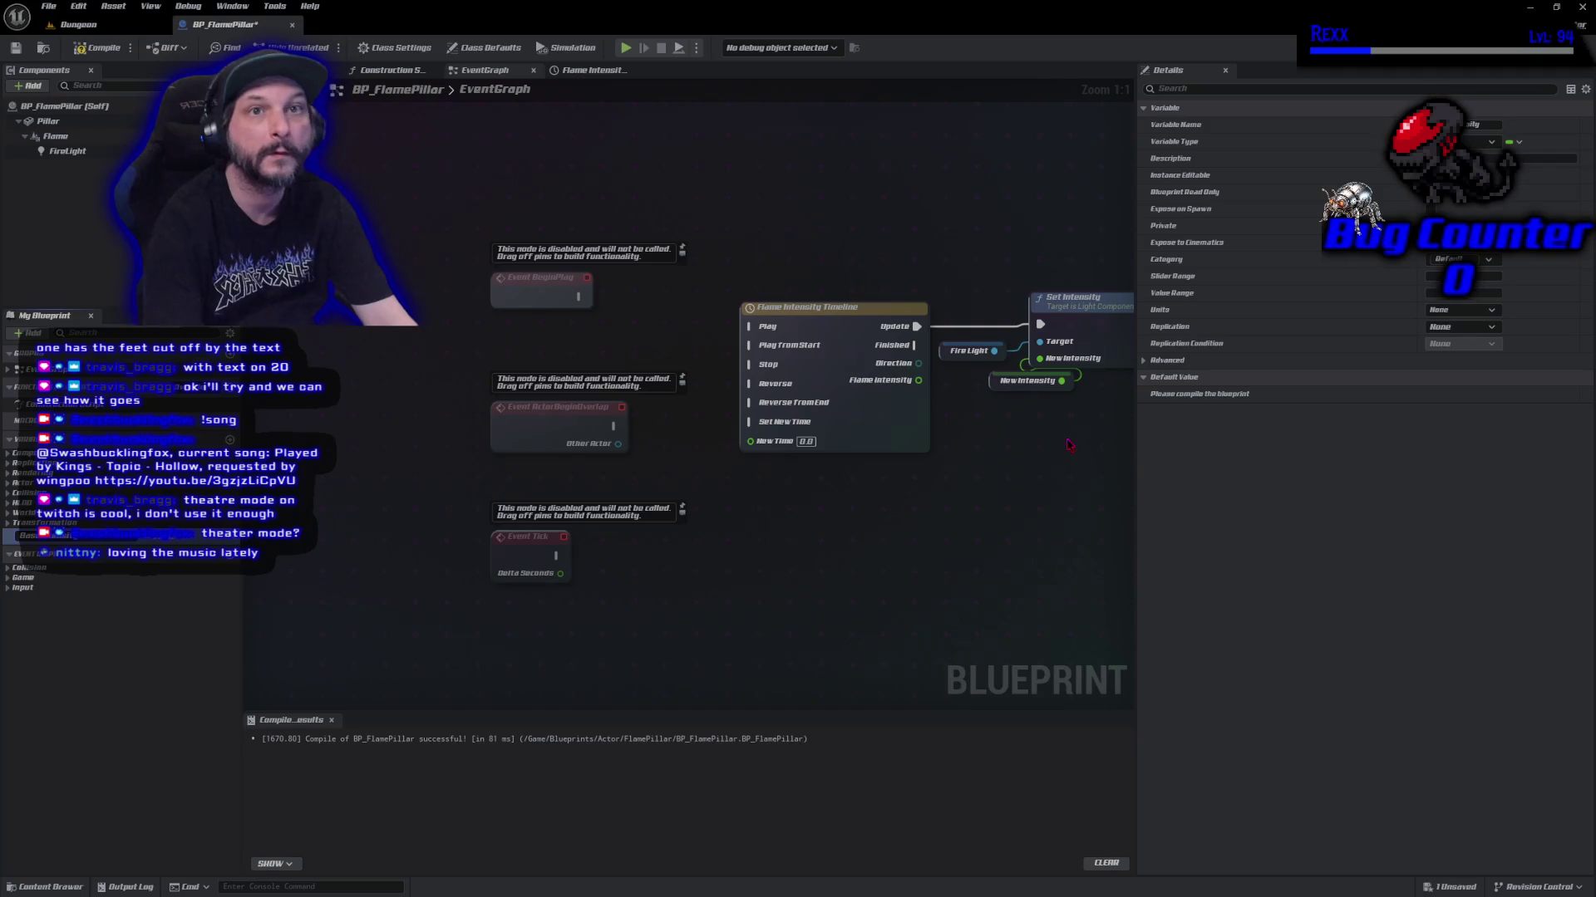
key("Return")
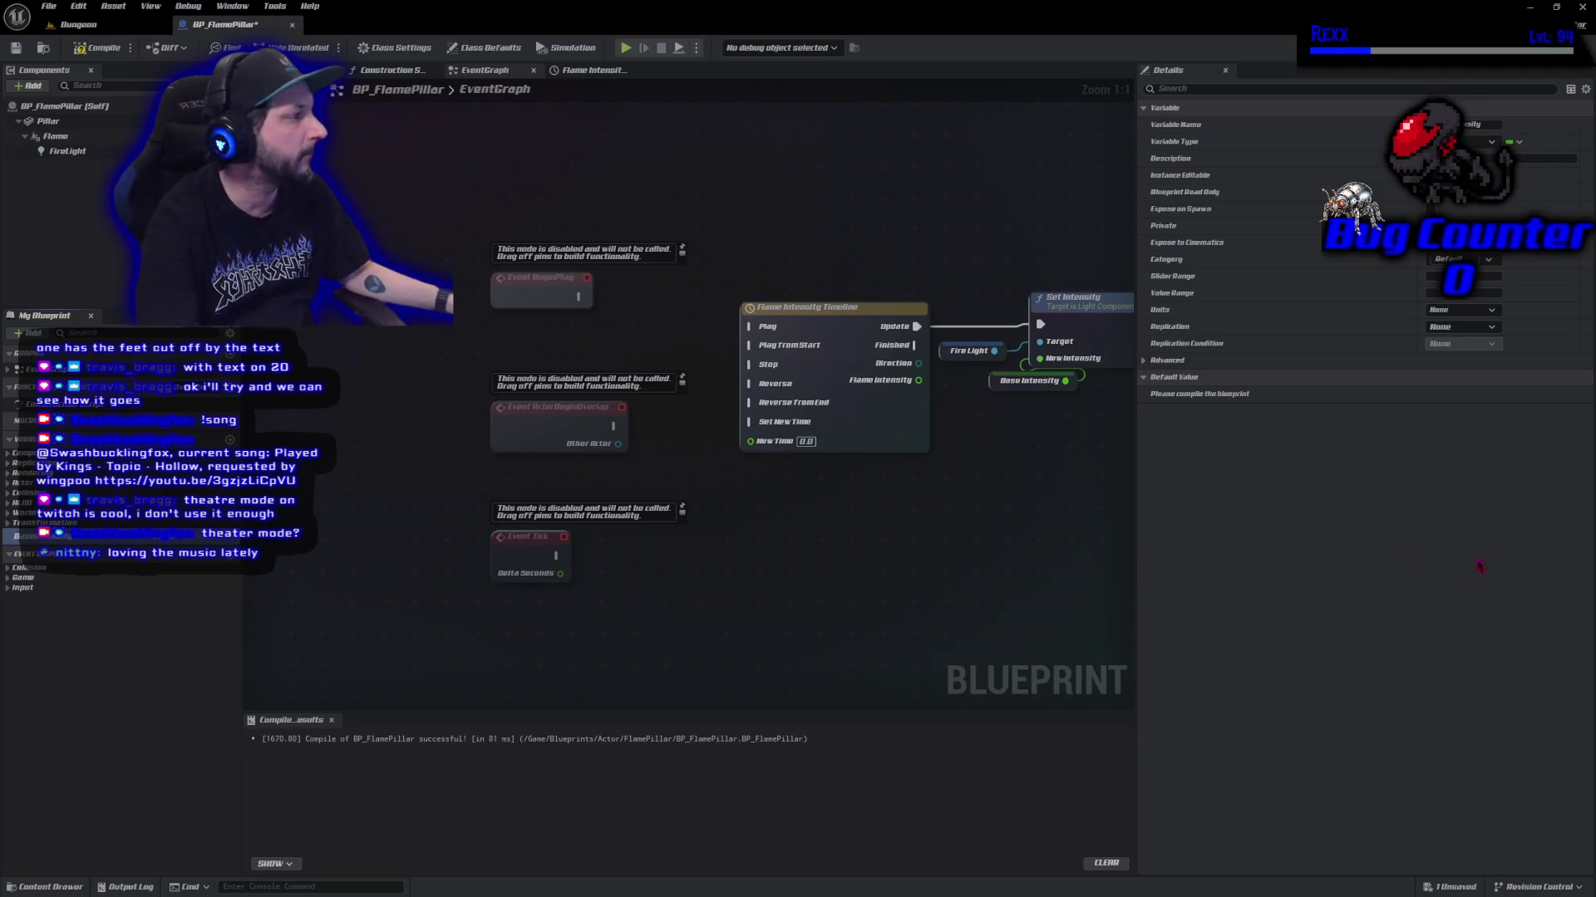
left_click(97, 47)
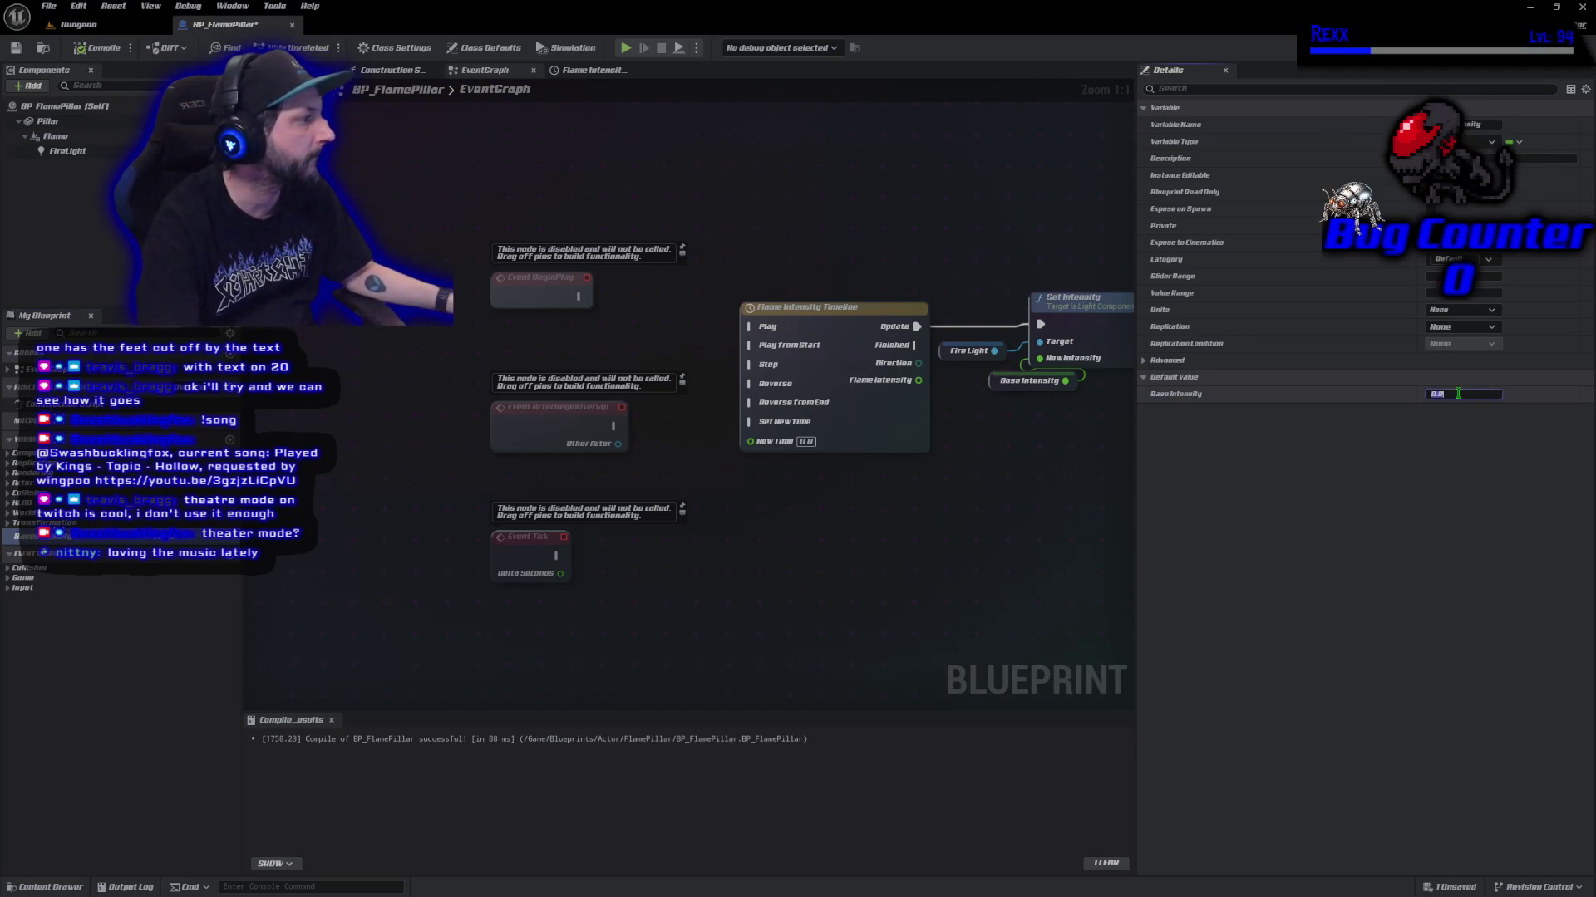
type("5000")
key("Return")
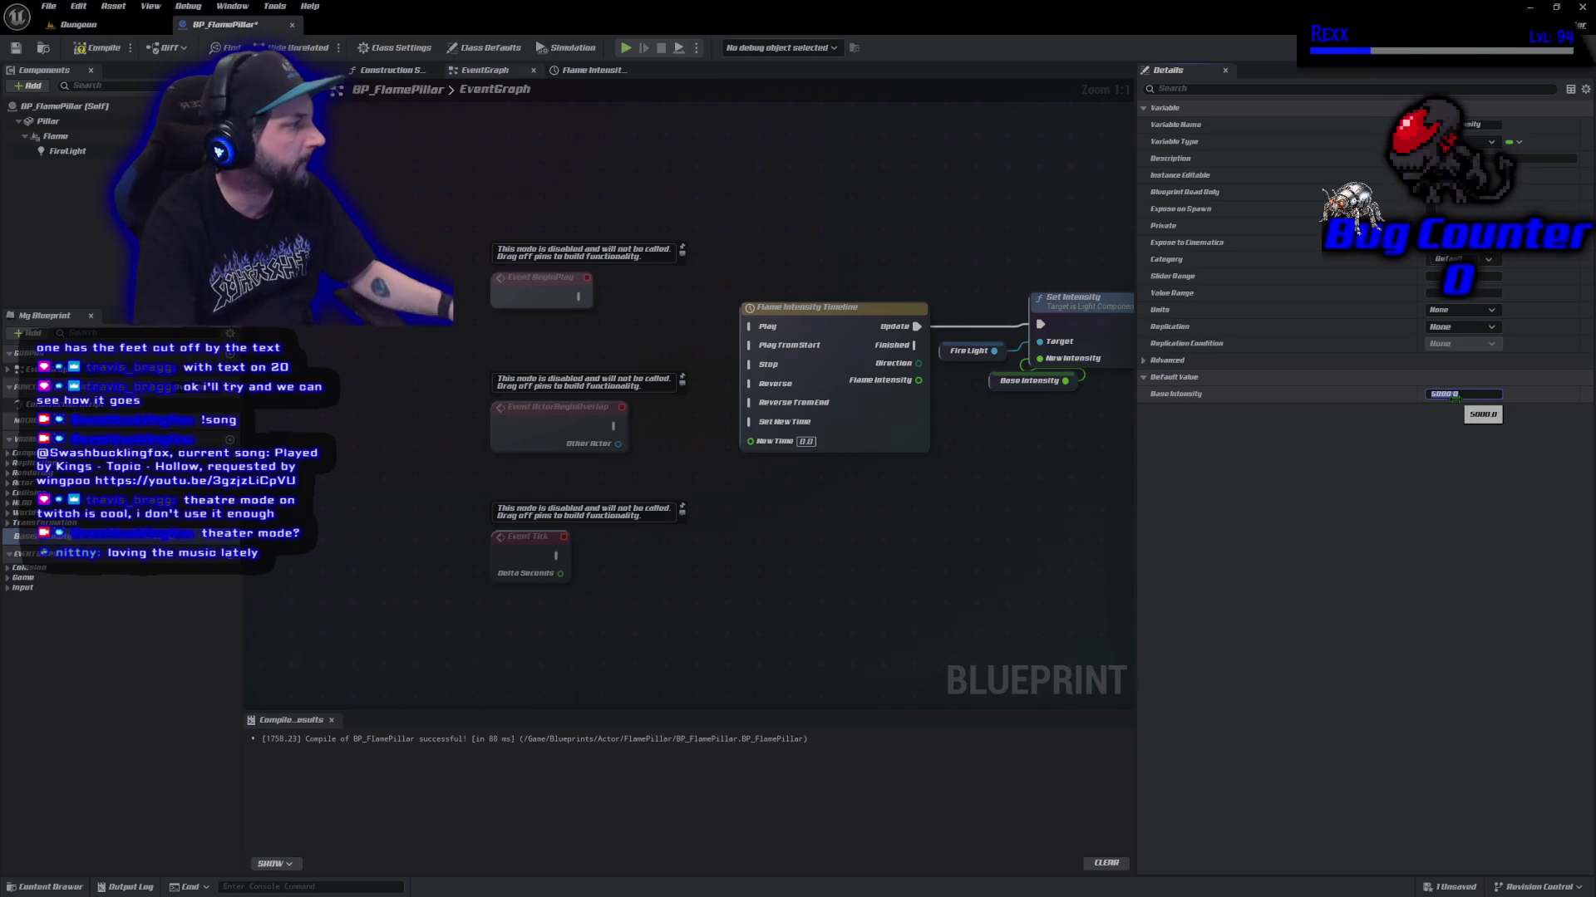
left_click(97, 48)
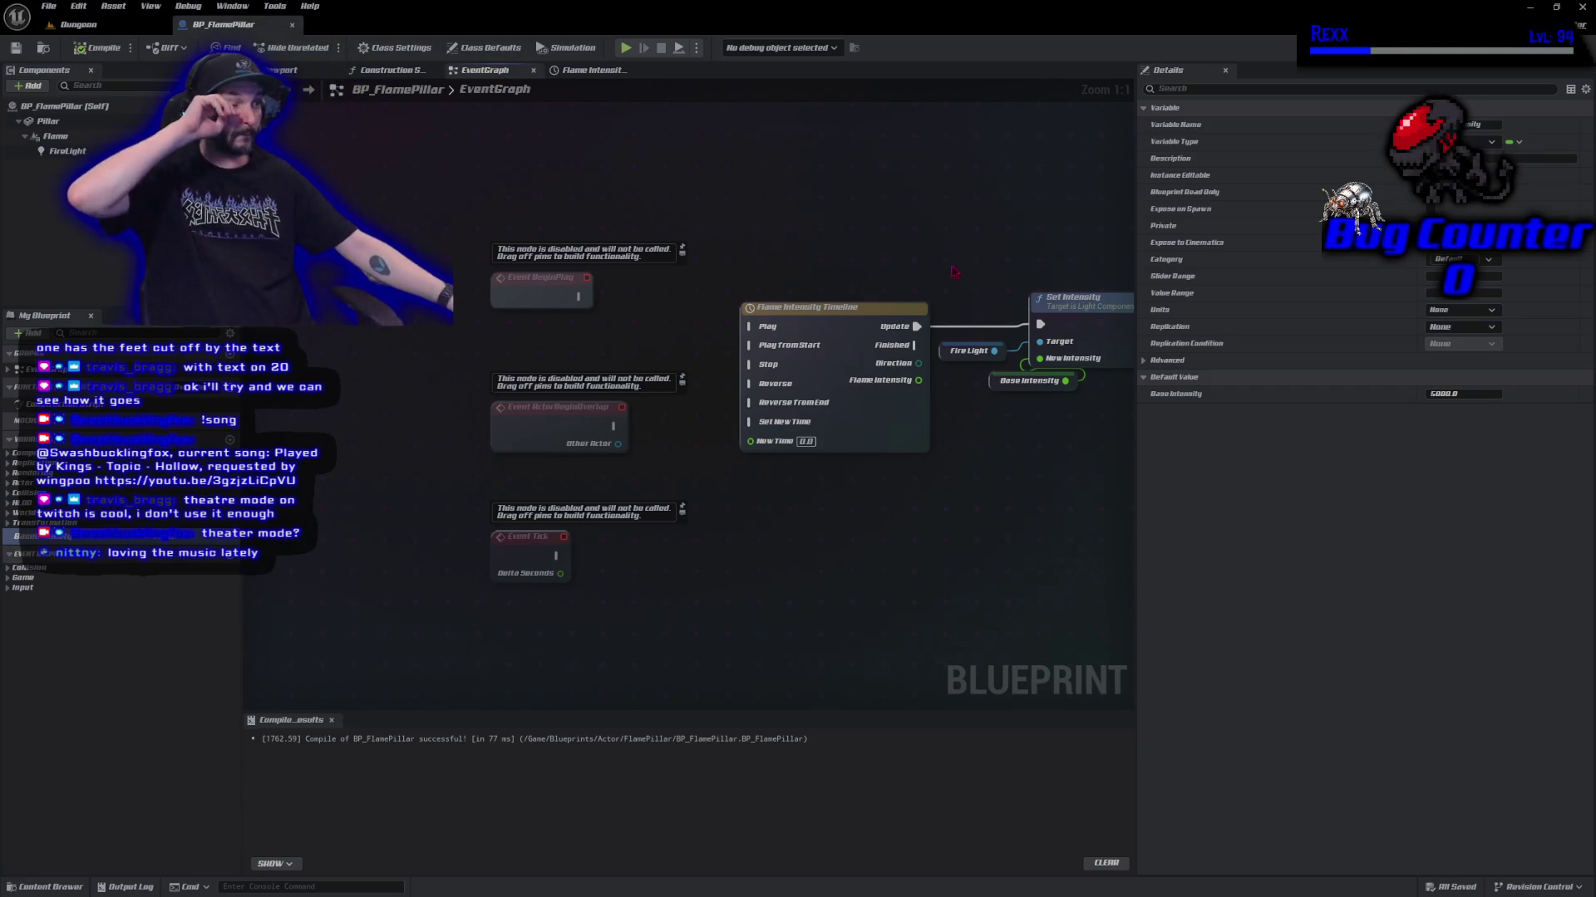
Spread out the graph, moving Set Intensity, Base Intensity and the light nodes further right.
mouse_move(1013, 282)
left_mouse_down()
mouse_move(887, 254)
mouse_move(949, 268)
left_mouse_up()
left_click_drag(868, 358, 829, 354)
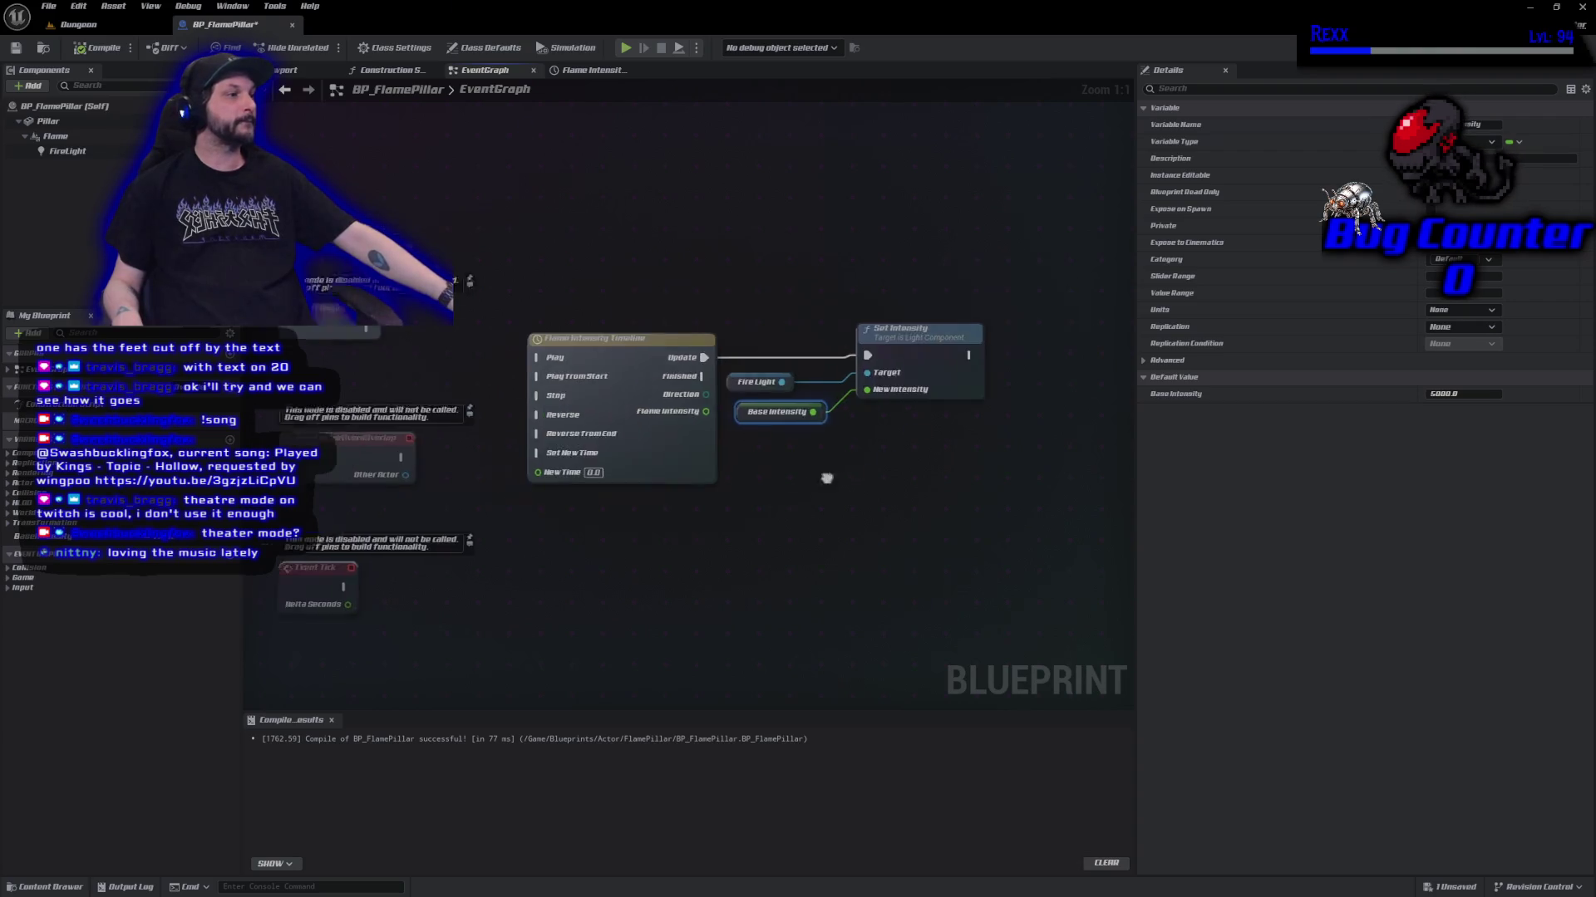
left_click_drag(947, 448, 677, 332)
left_click_drag(905, 403, 1073, 393)
Insert a Multiply node on Flame Intensity, with Base Intensity as its other input, feeding New Intensity.
left_click_drag(660, 422, 698, 429)
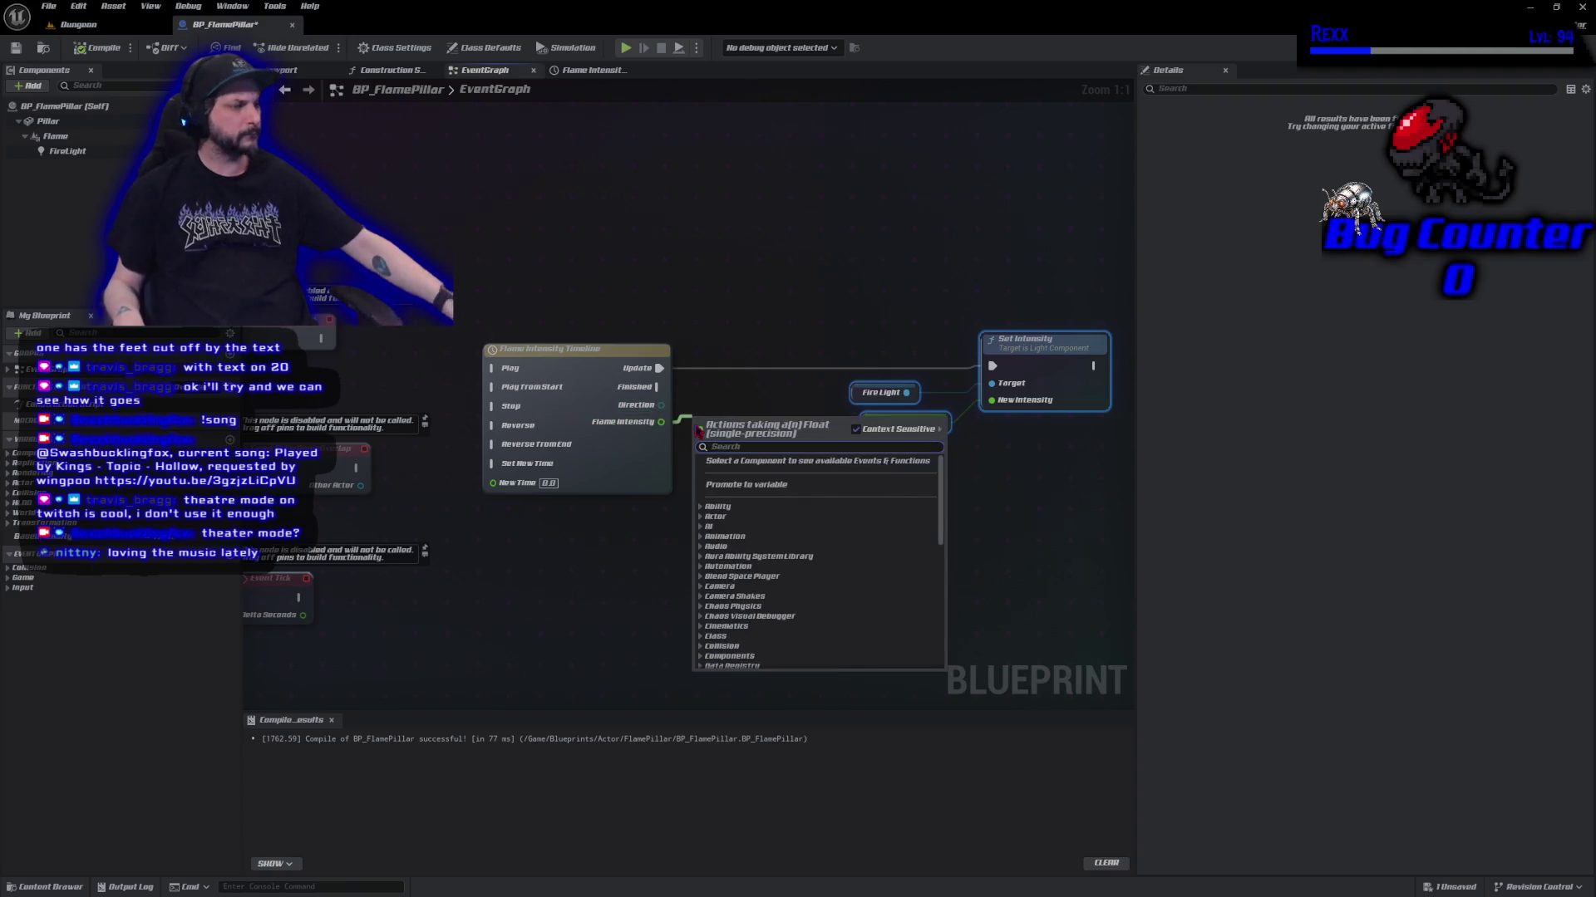
type("*")
key("Return")
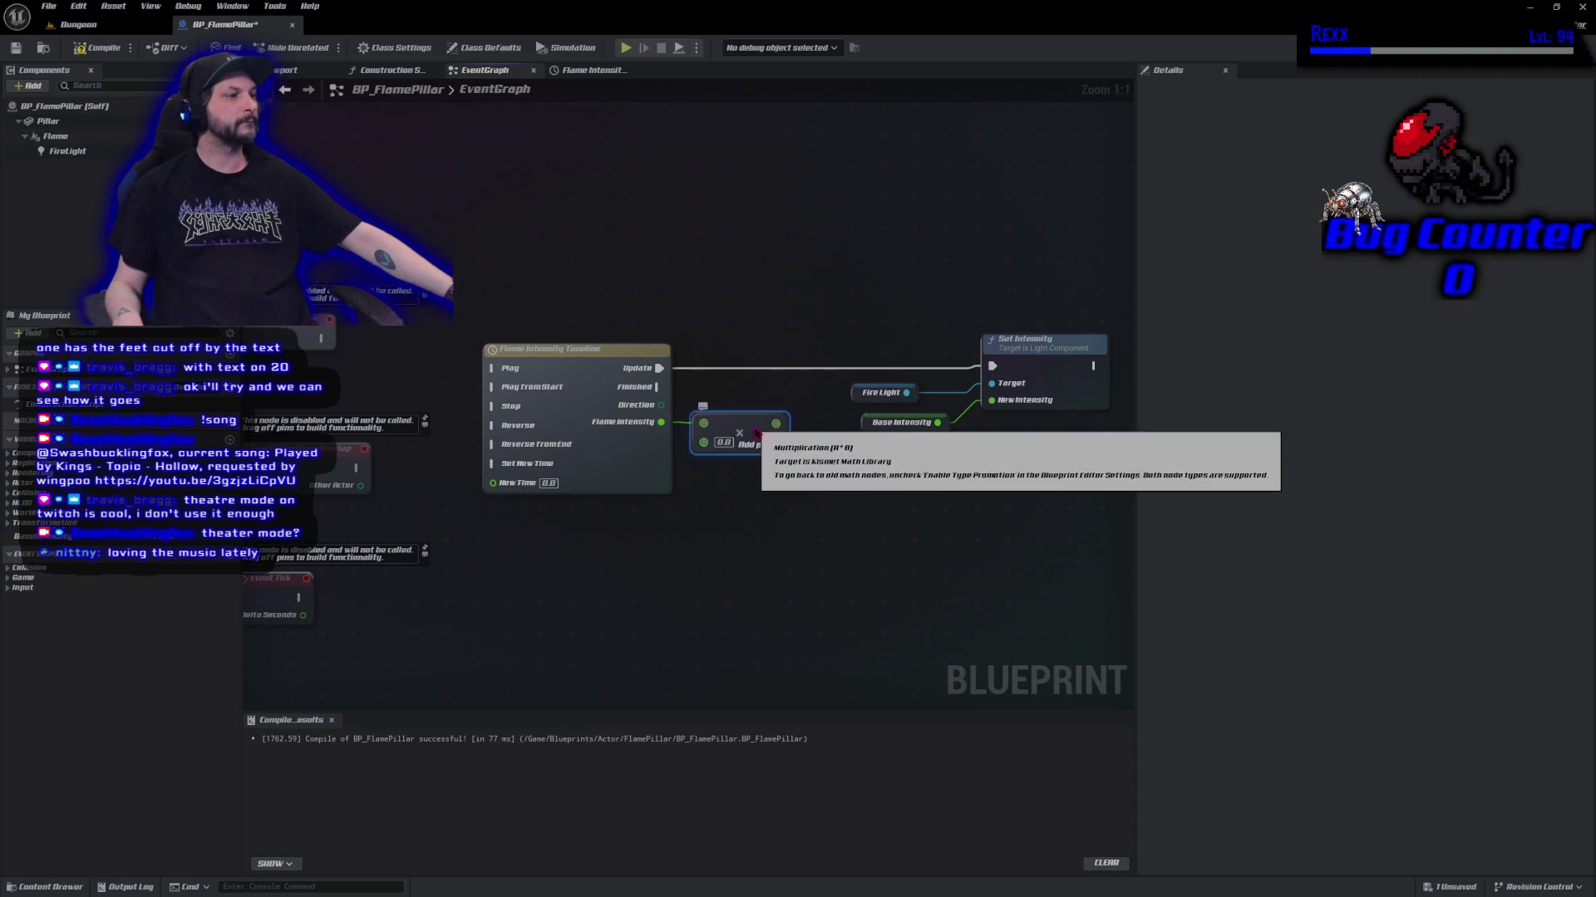
left_click_drag(745, 414, 812, 438)
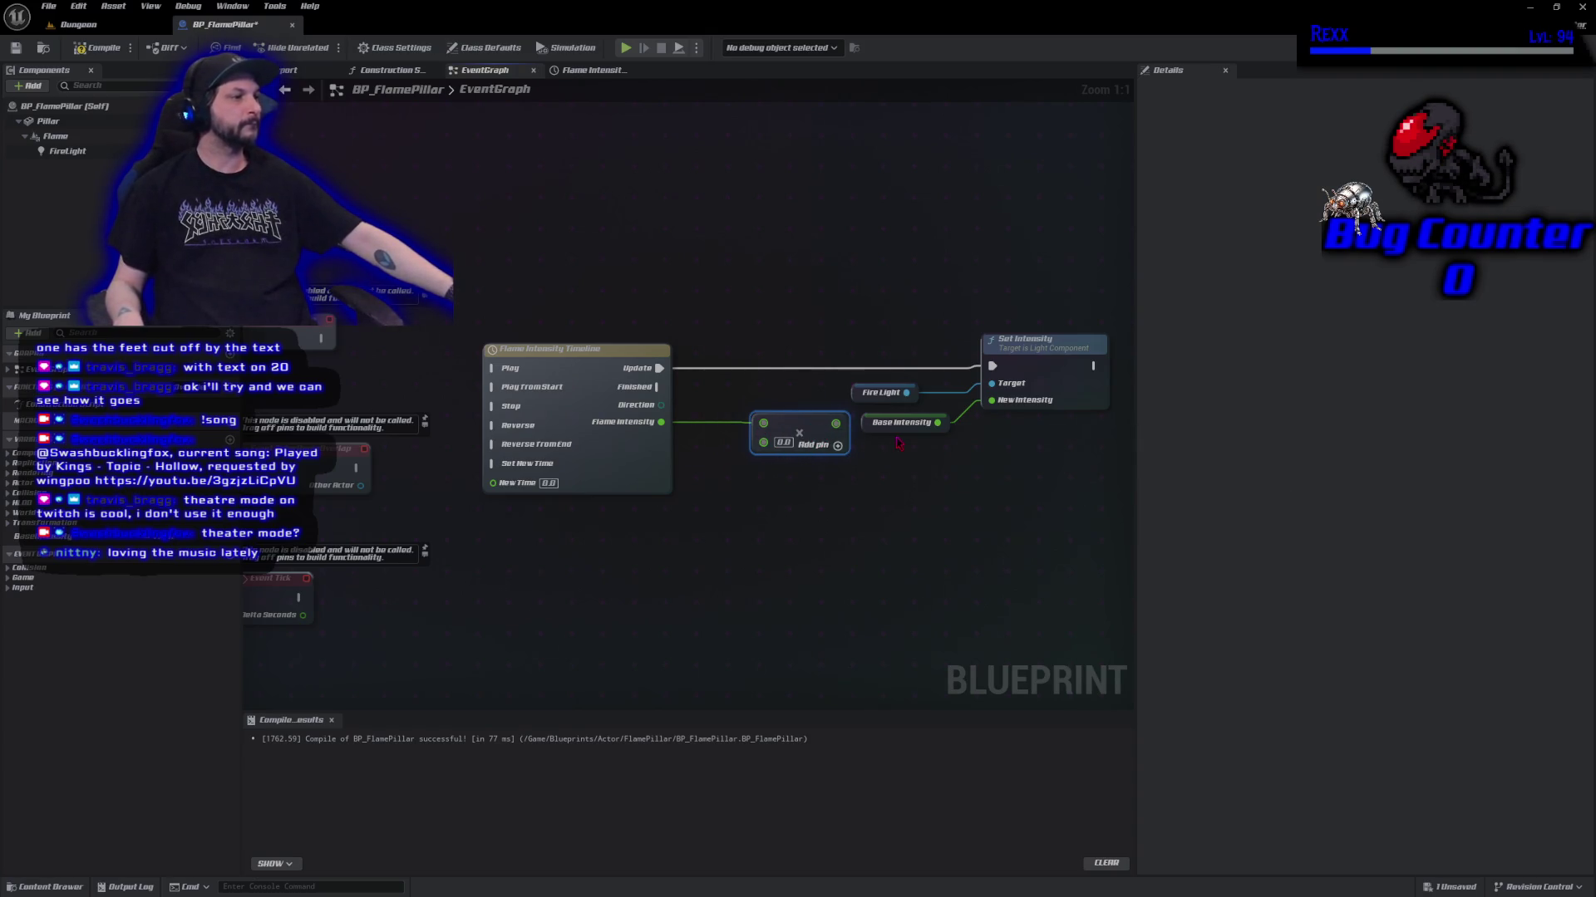
left_click(939, 423, "alt")
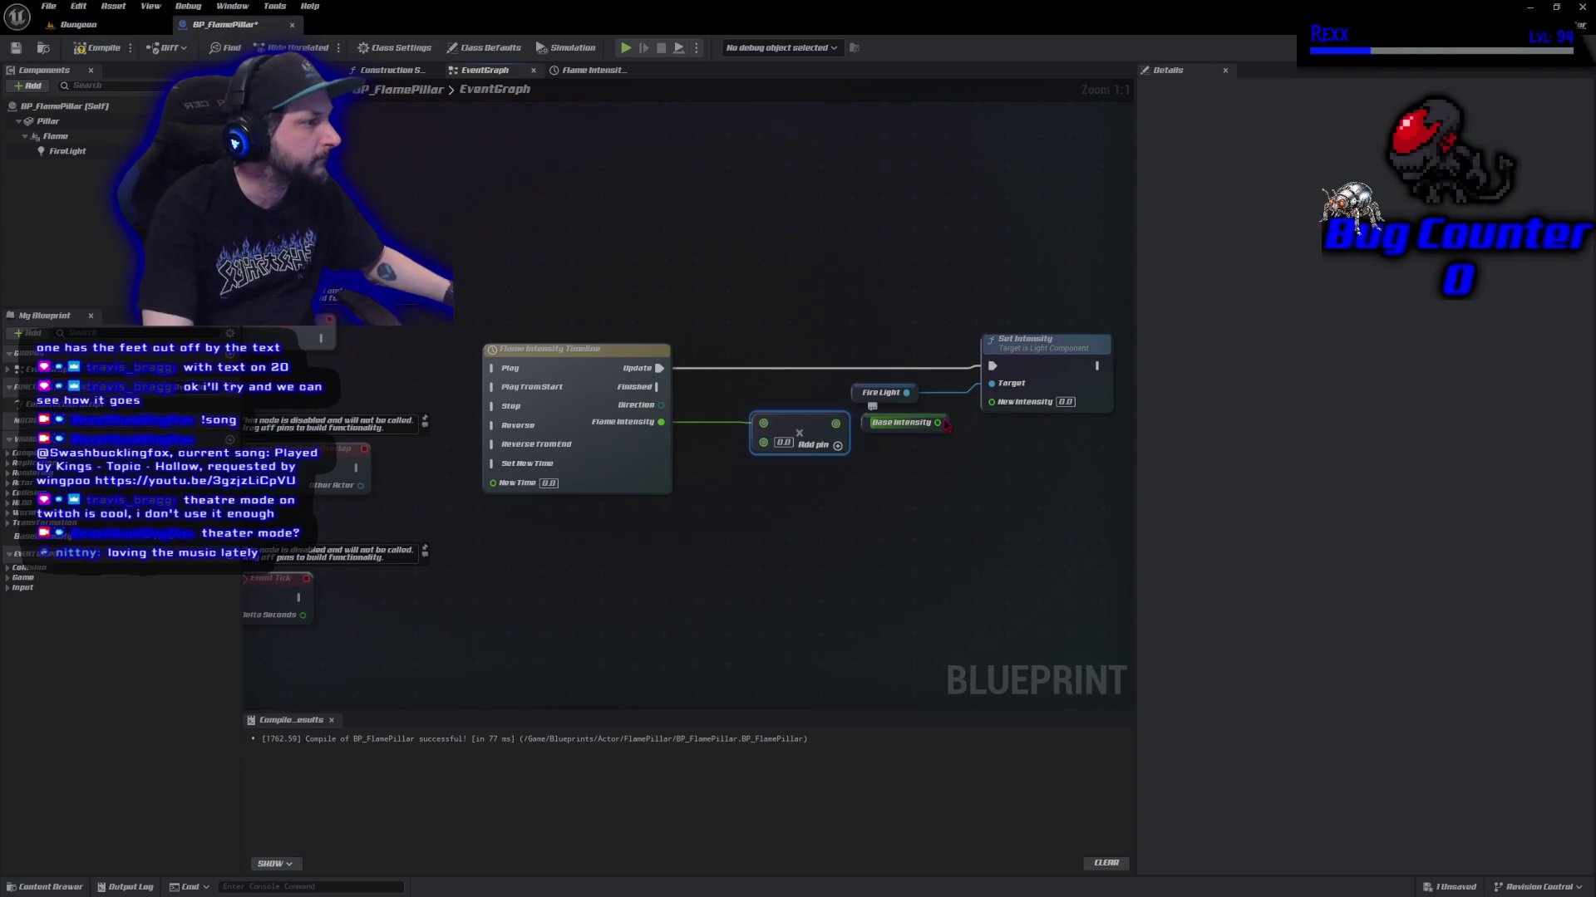
left_click_drag(897, 422, 758, 492)
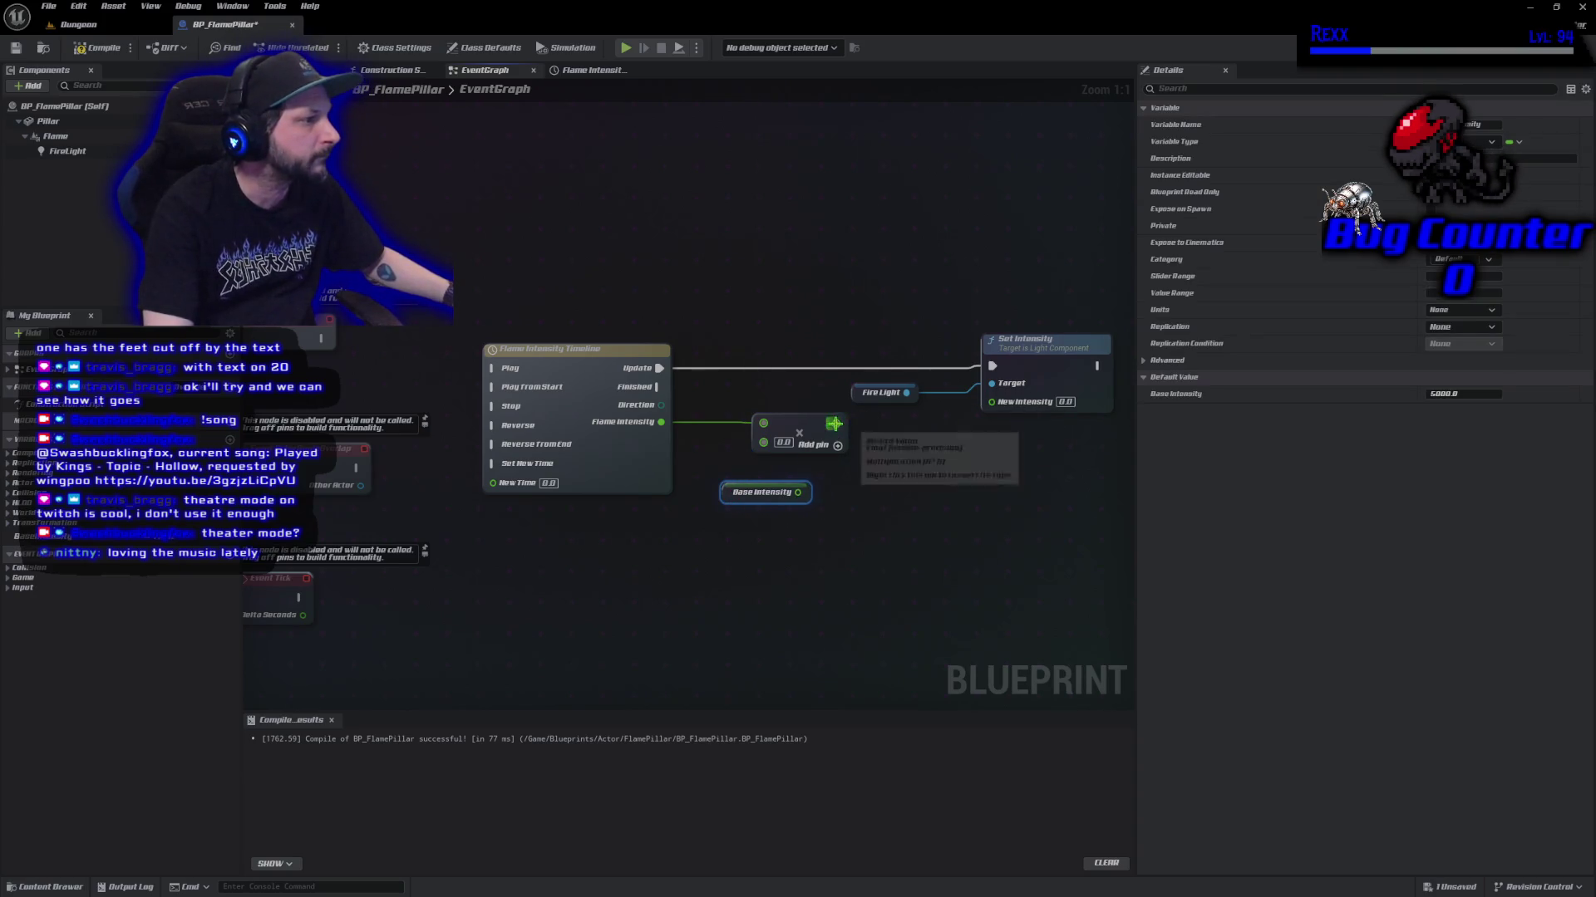
mouse_move(833, 424)
left_mouse_down()
mouse_move(976, 426)
mouse_move(994, 409)
left_mouse_up()
left_click_drag(818, 417, 891, 427)
mouse_move(796, 489)
left_mouse_down()
mouse_move(806, 450)
mouse_move(833, 442)
mouse_move(848, 392)
mouse_move(833, 392)
left_mouse_up()
Move the Set Intensity node left beside the Multiply node to tidy the layout.
left_click(865, 432, "shift")
left_click(1072, 342)
left_click_drag(1072, 343, 969, 343)
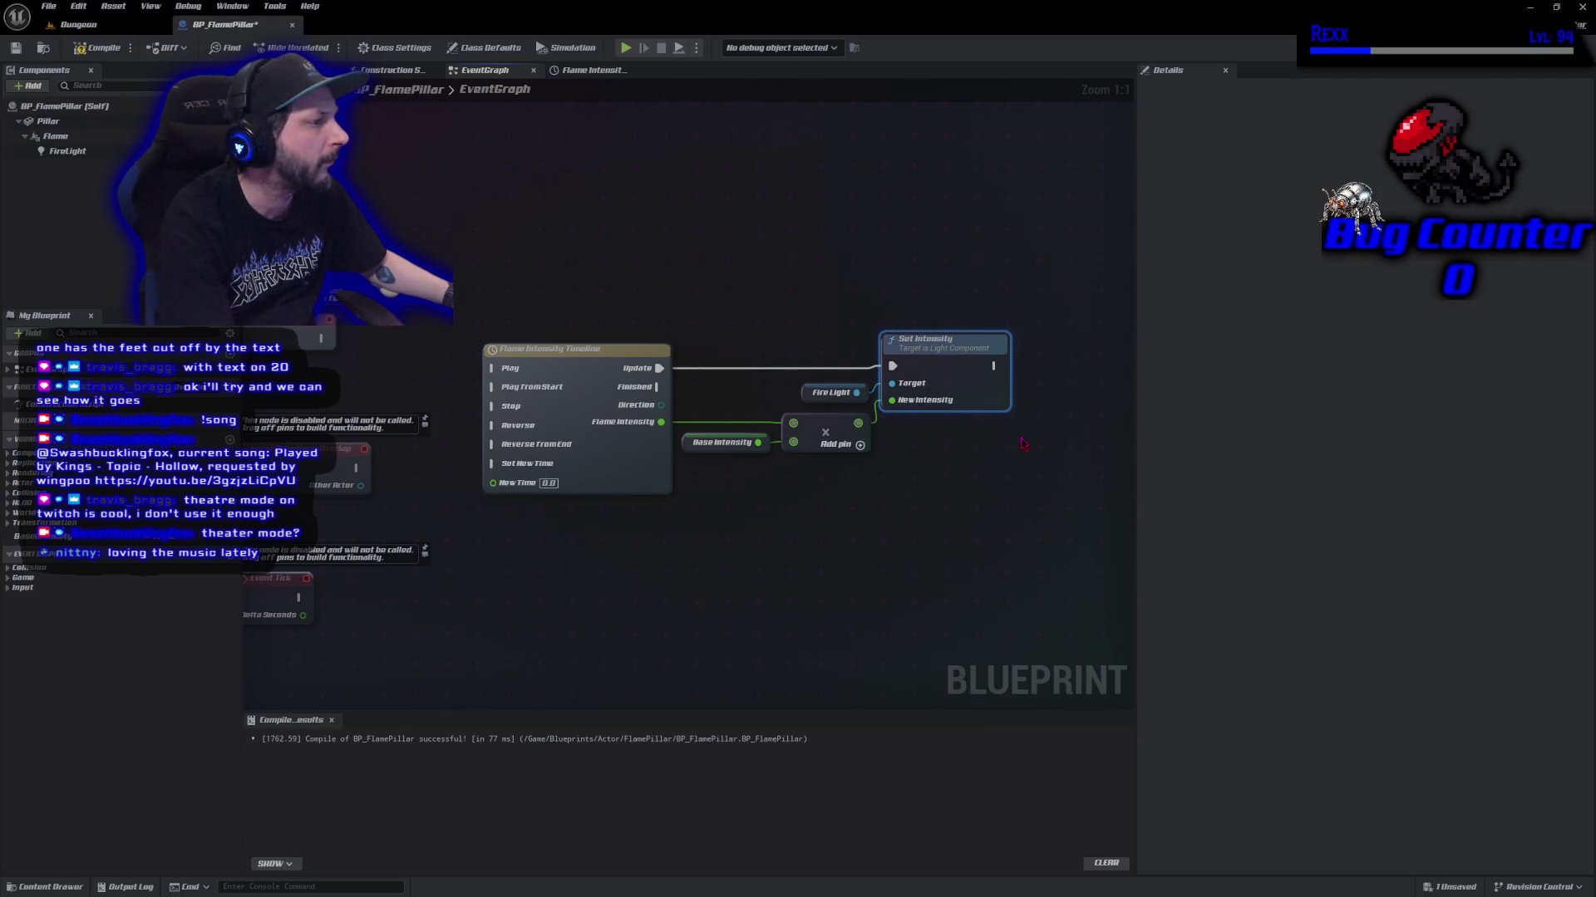
left_click(347, 163)
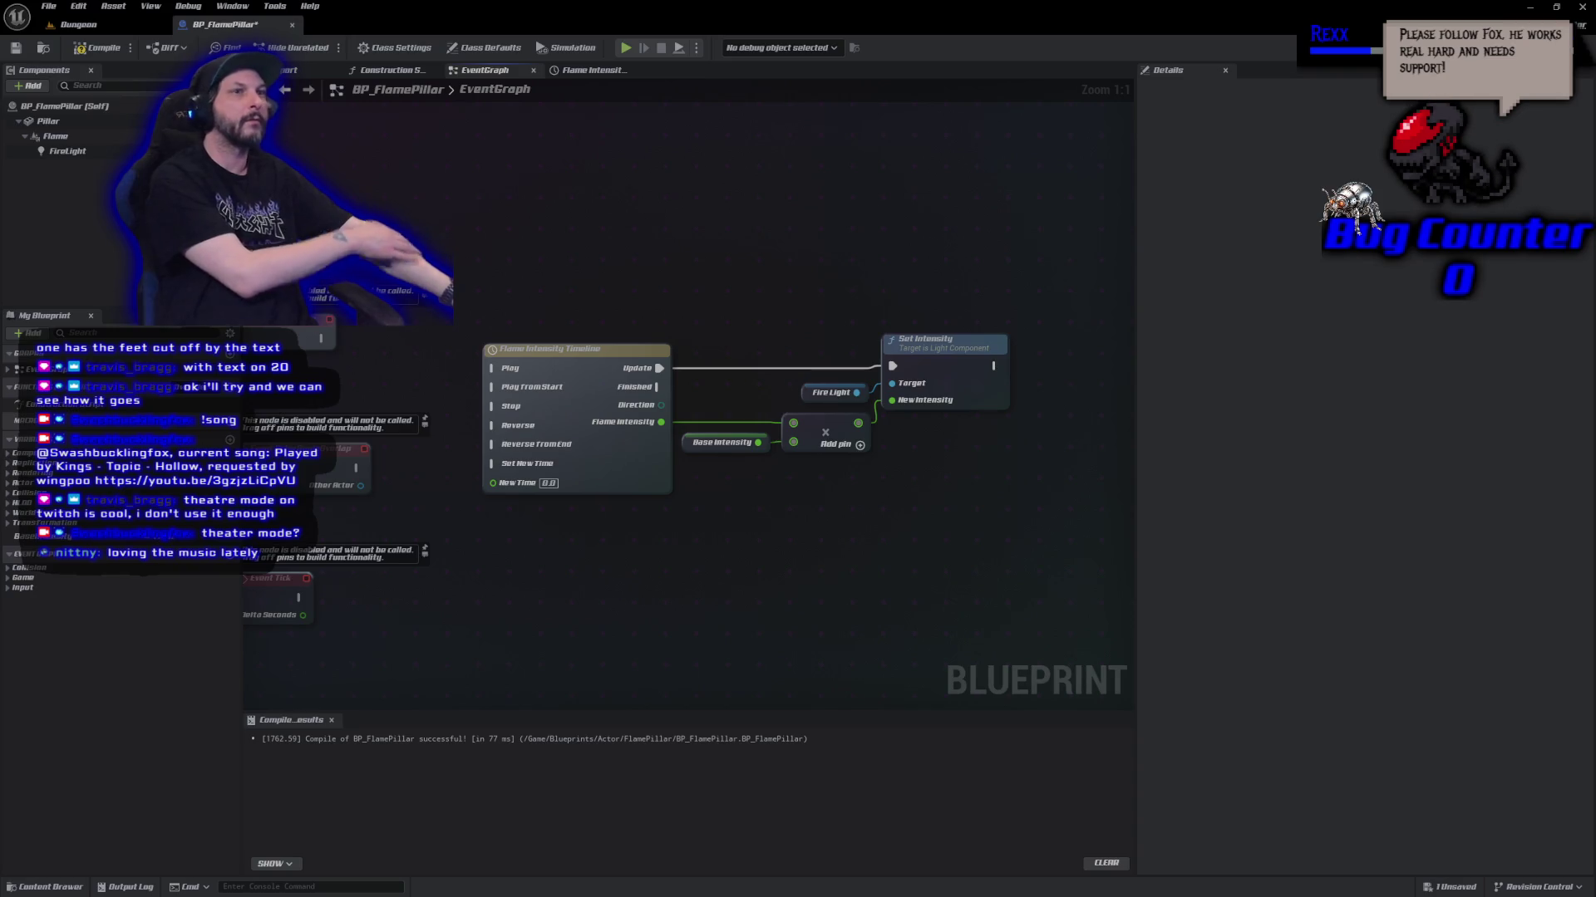
Delete the unused Event ActorBeginOverlap and Event Tick nodes and re-centre the graph.
key("Home")
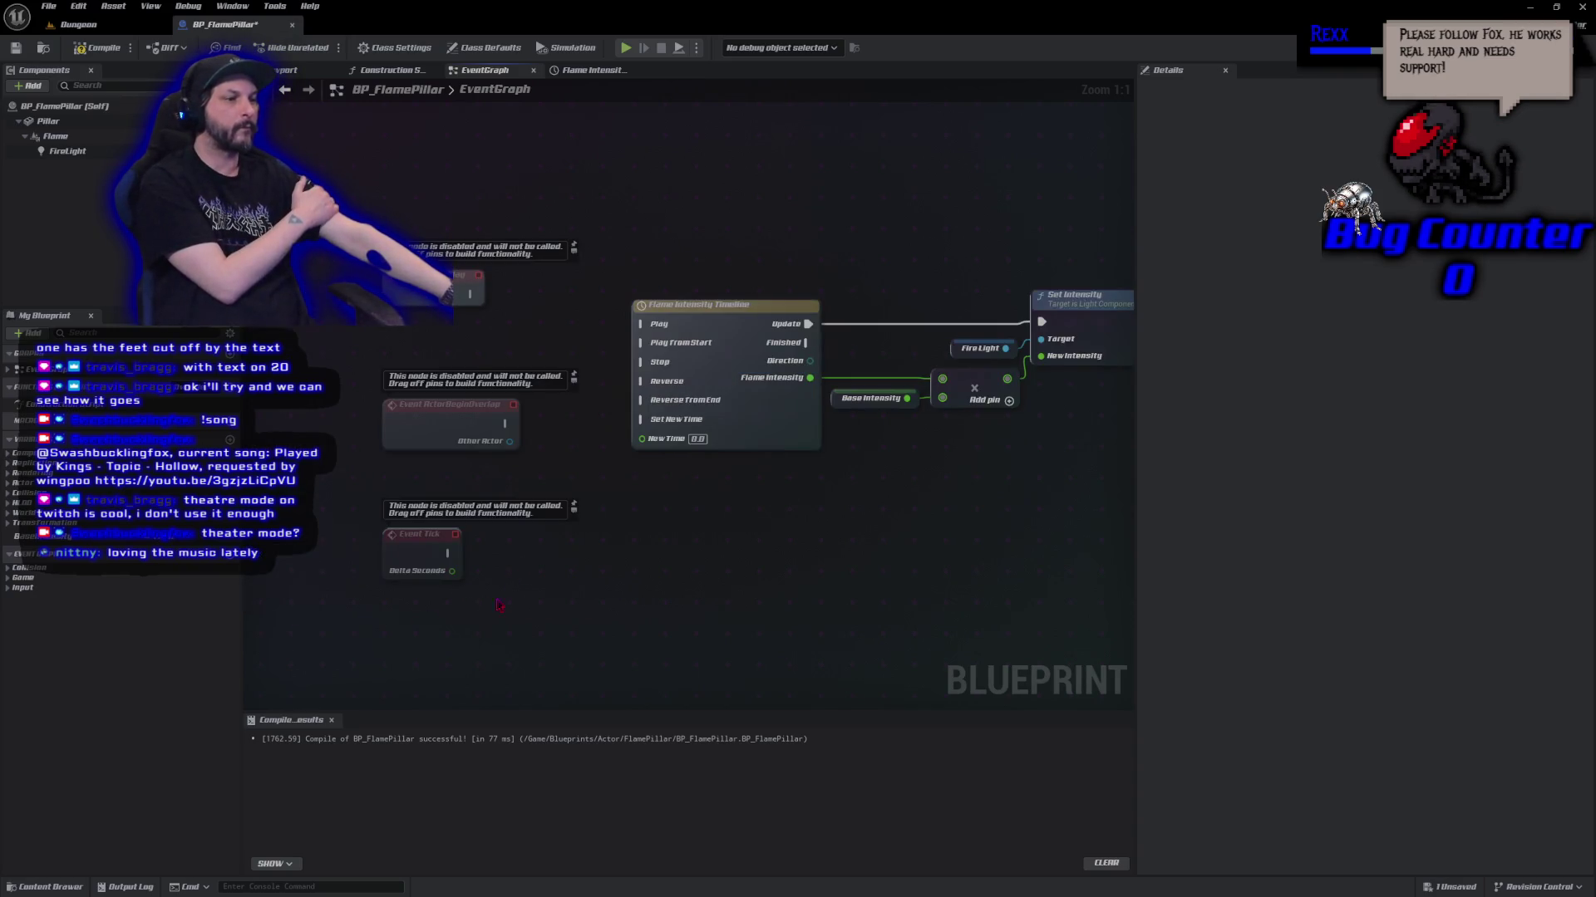
left_click_drag(536, 594, 362, 391)
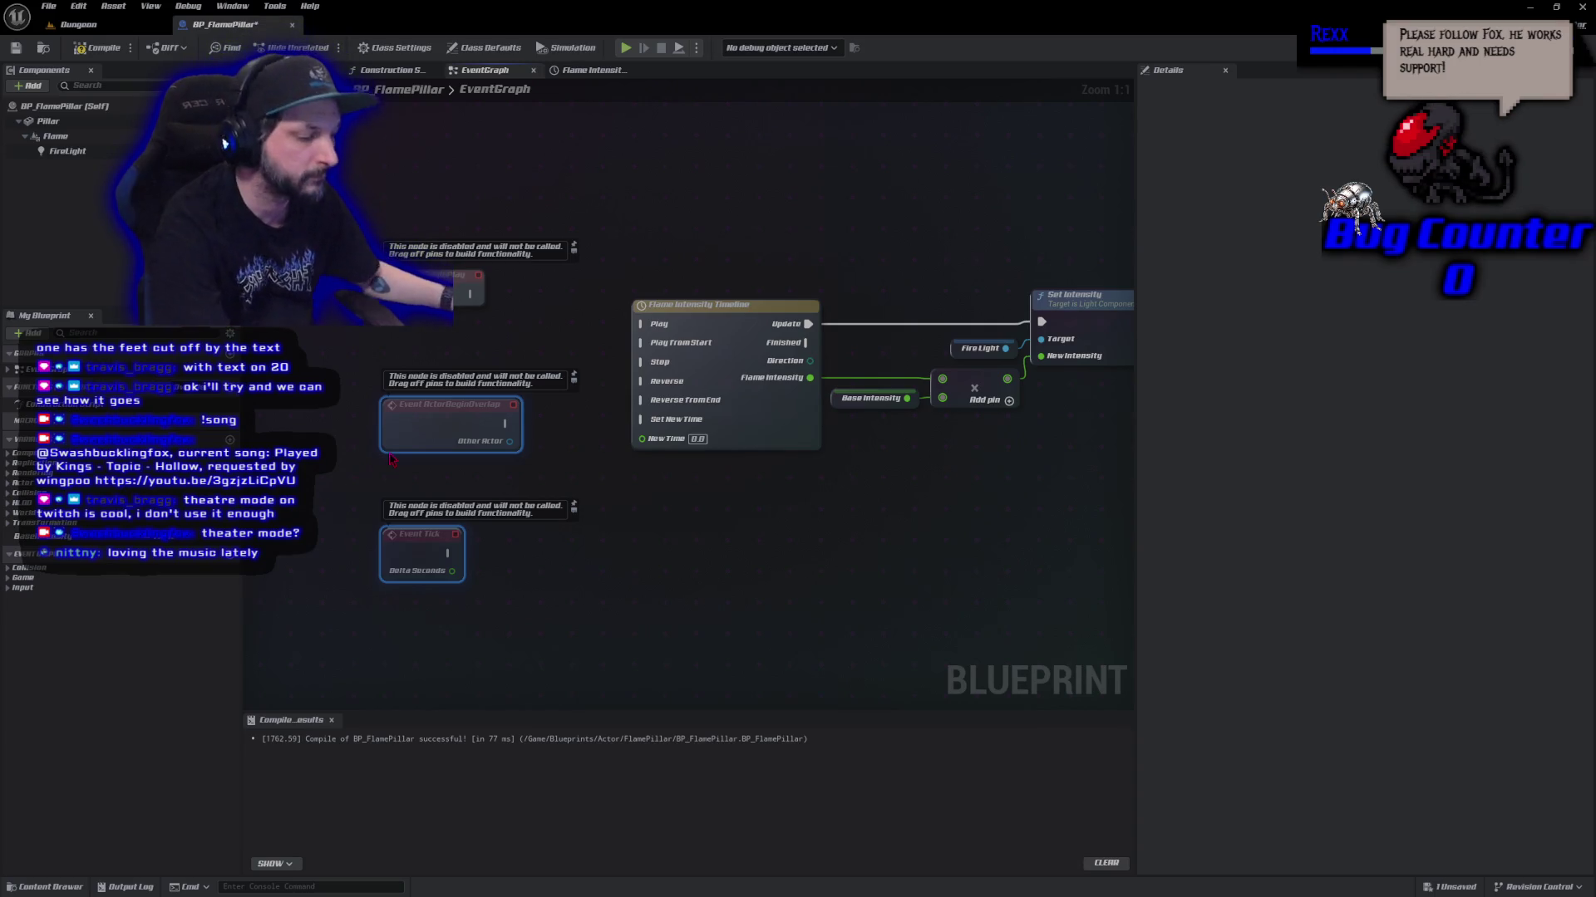
key("Delete")
key("Home")
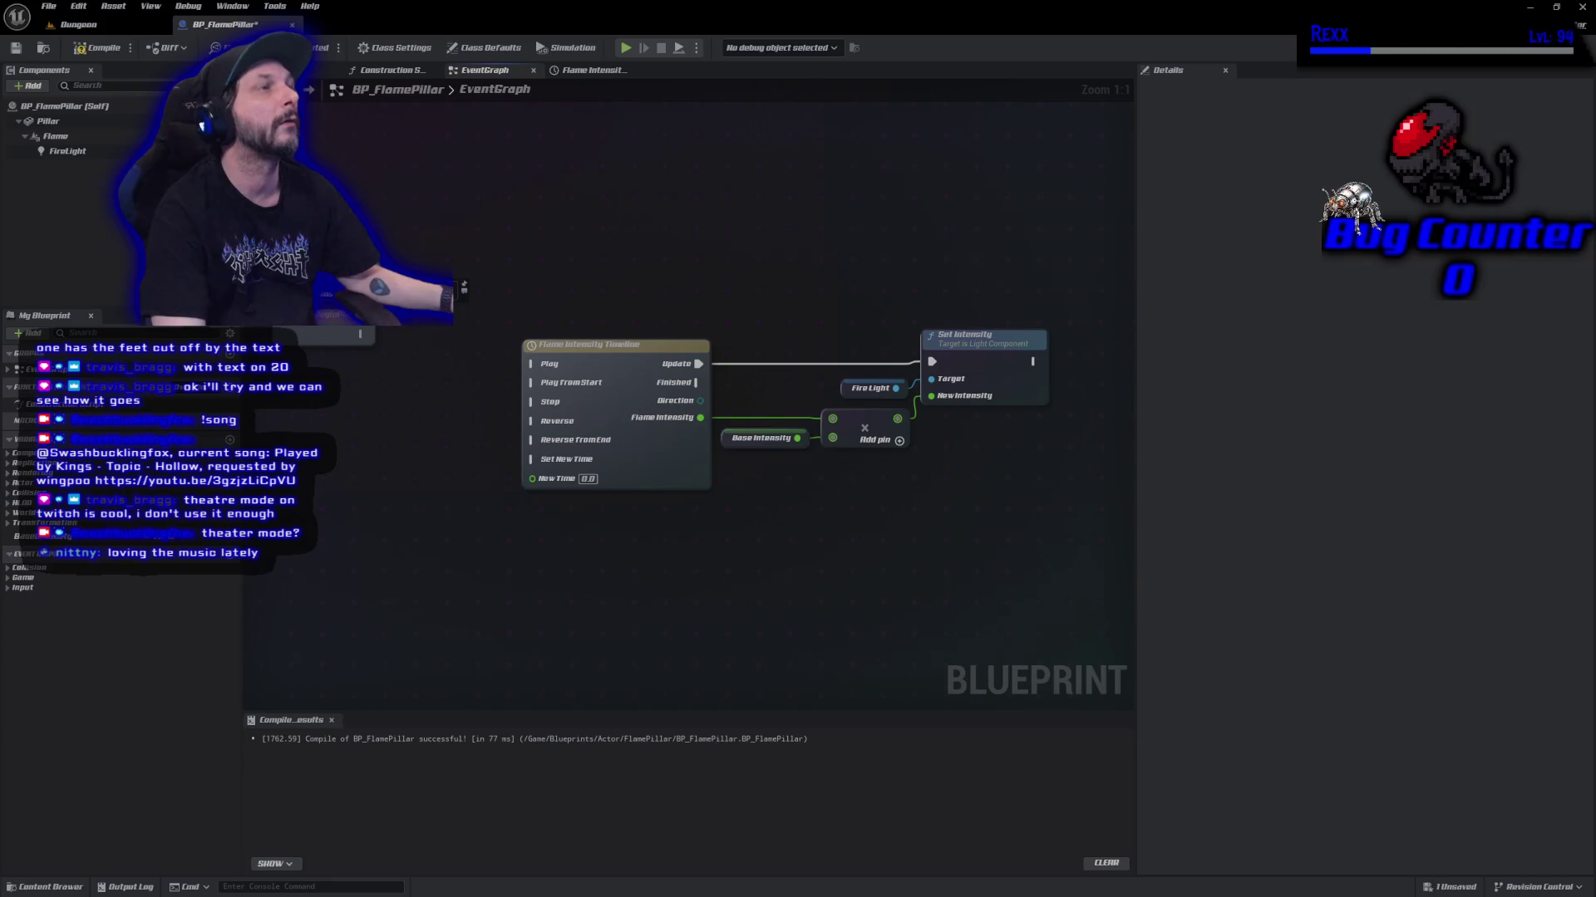
right_click(572, 561)
Add a new Timeline node to the event graph with its default name.
type("ad")
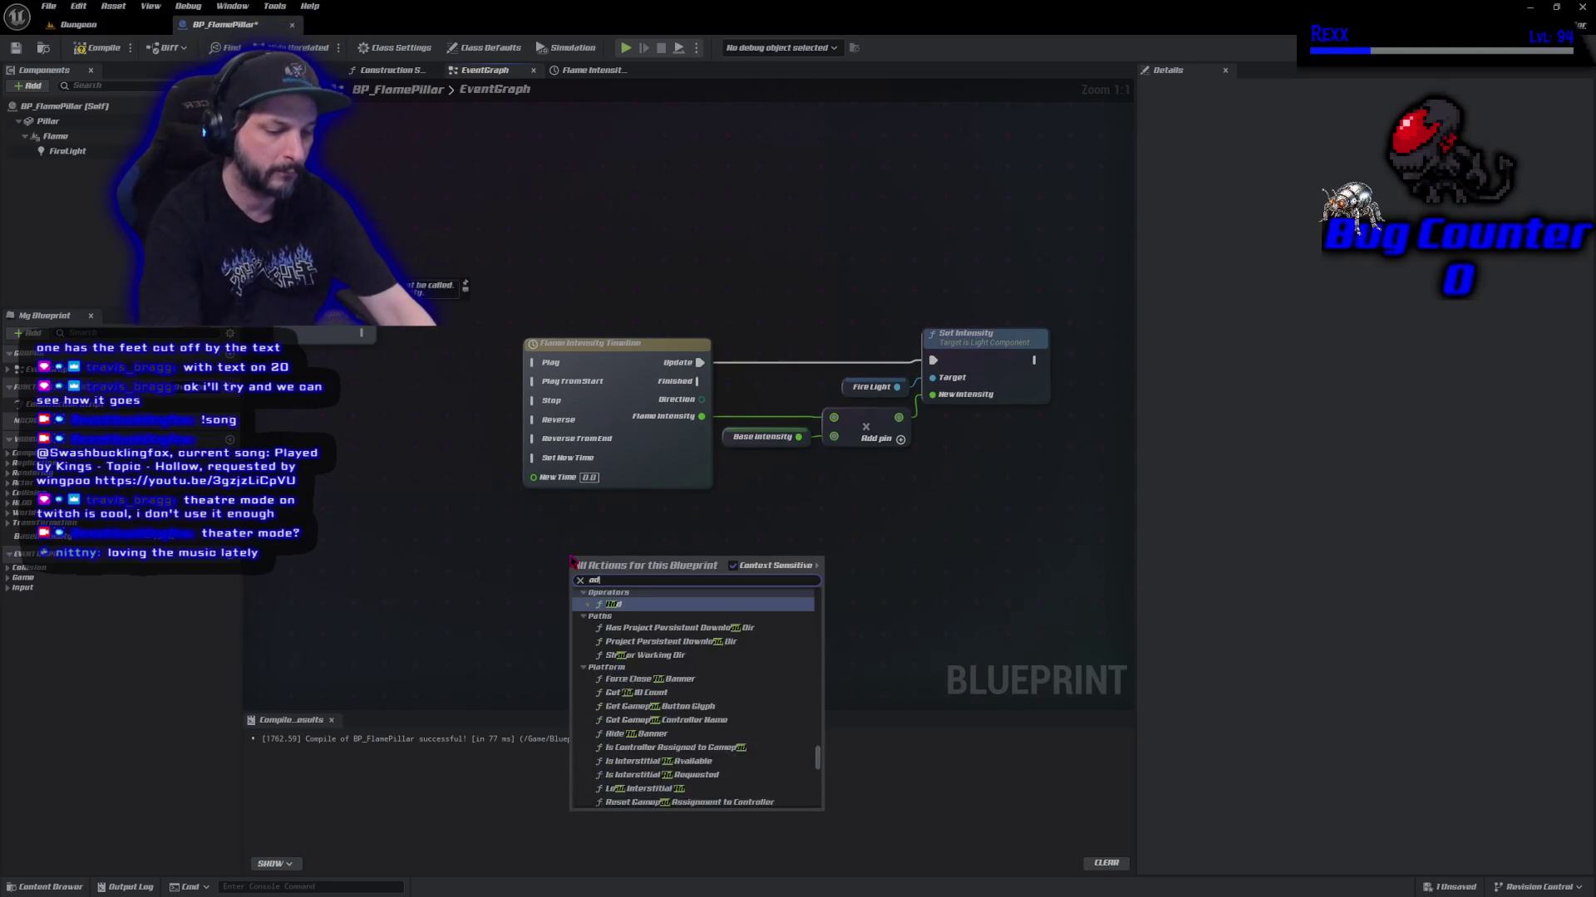
type("d timeline")
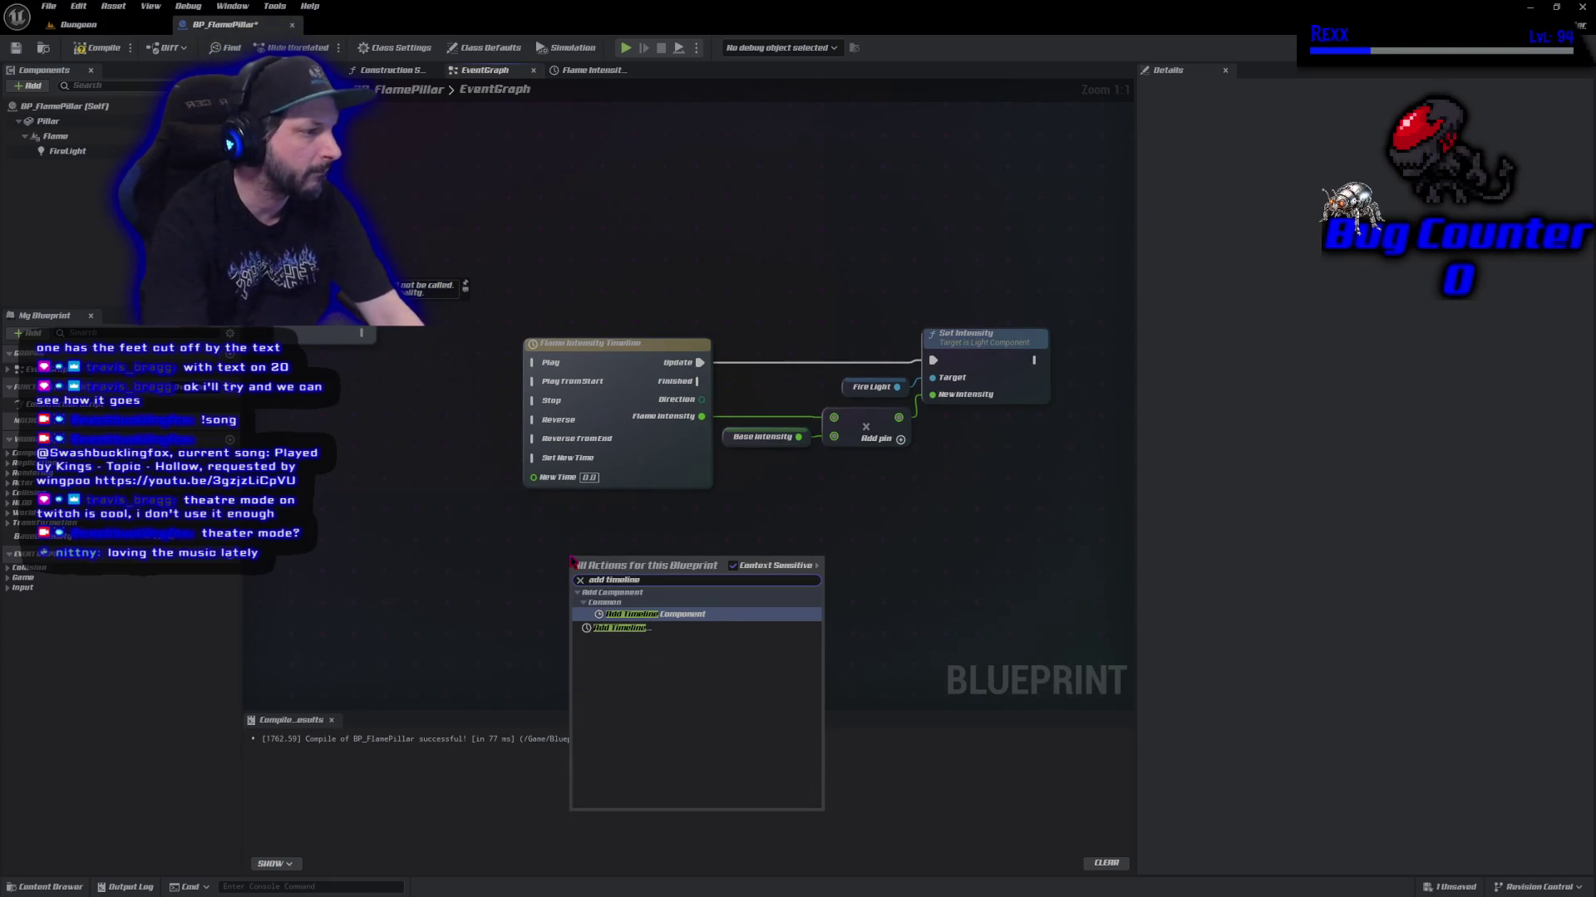
left_click(619, 628)
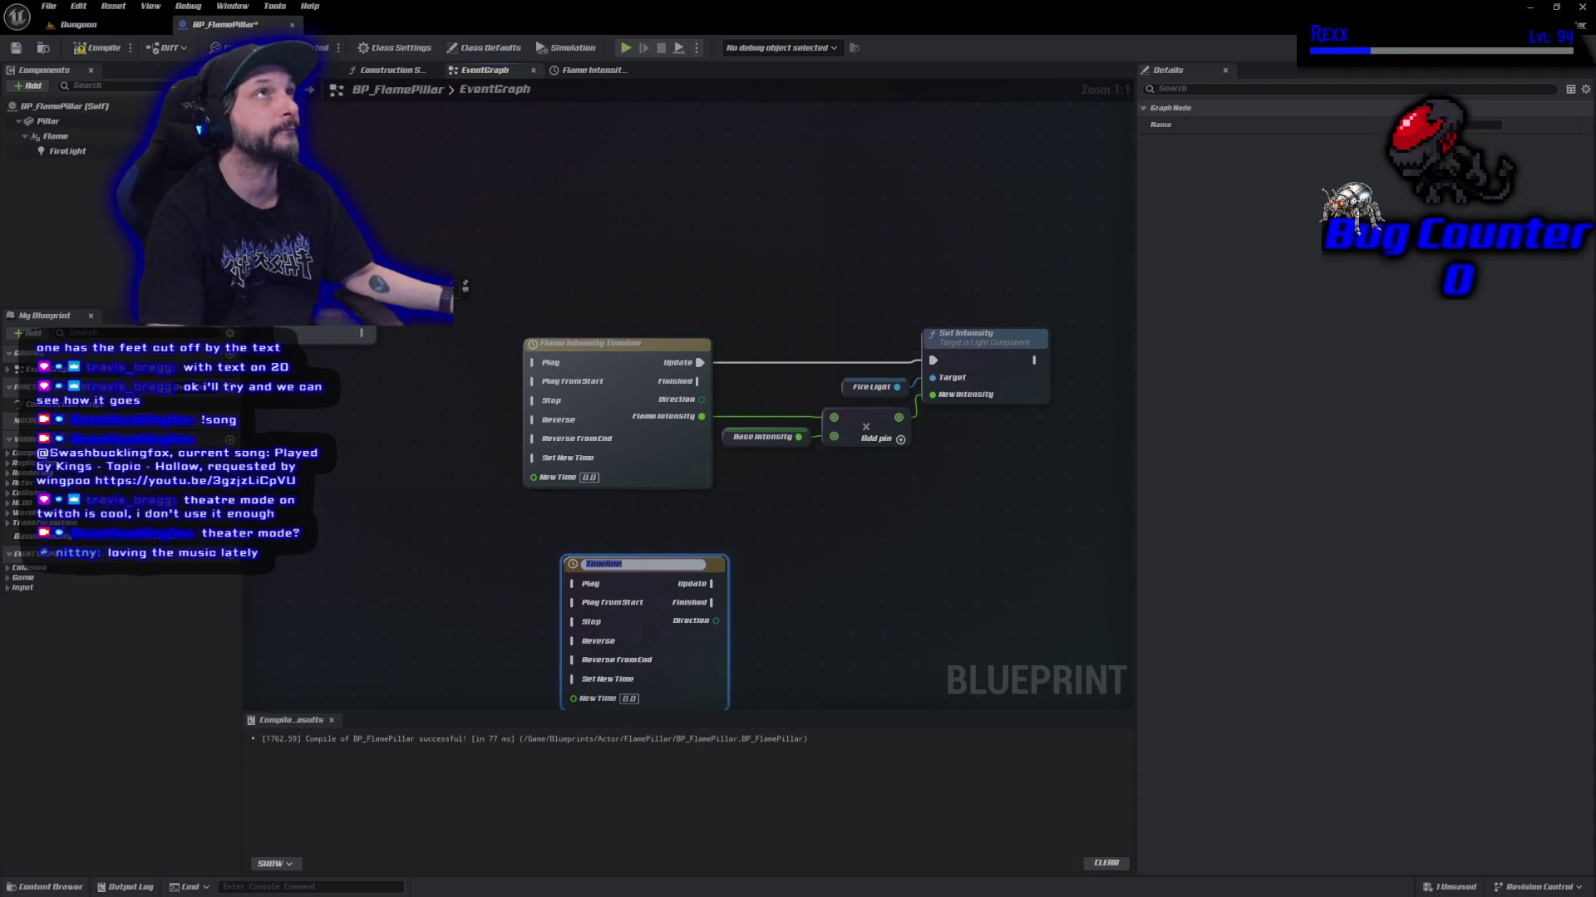
left_click(644, 352)
Rename the original timeline to Flame Intensity 1.
left_click(664, 463)
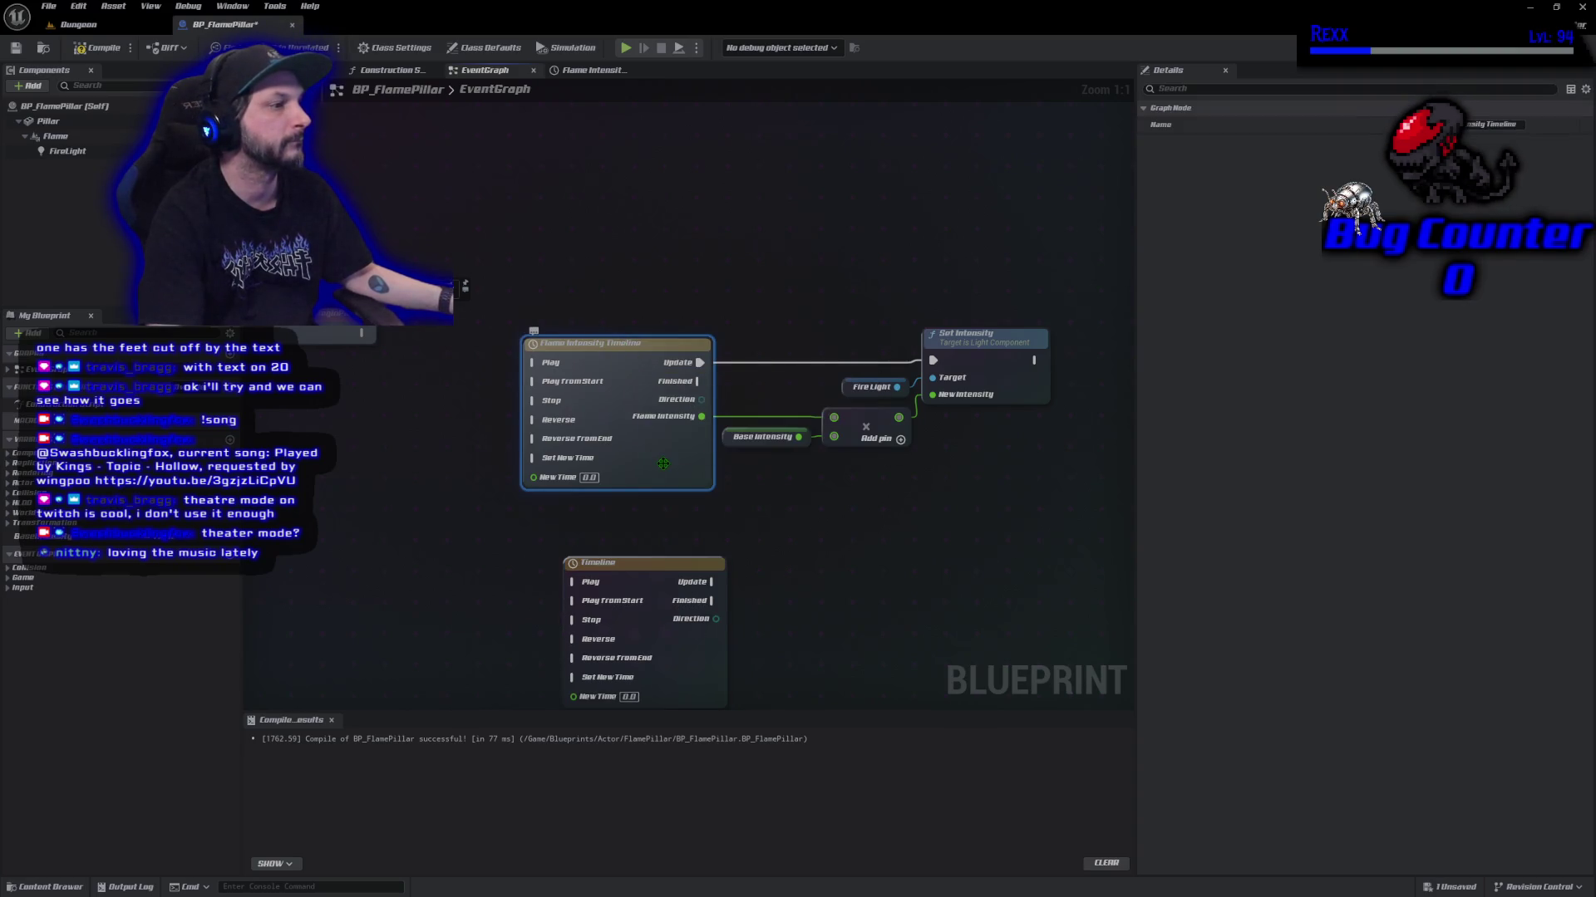
key("F2")
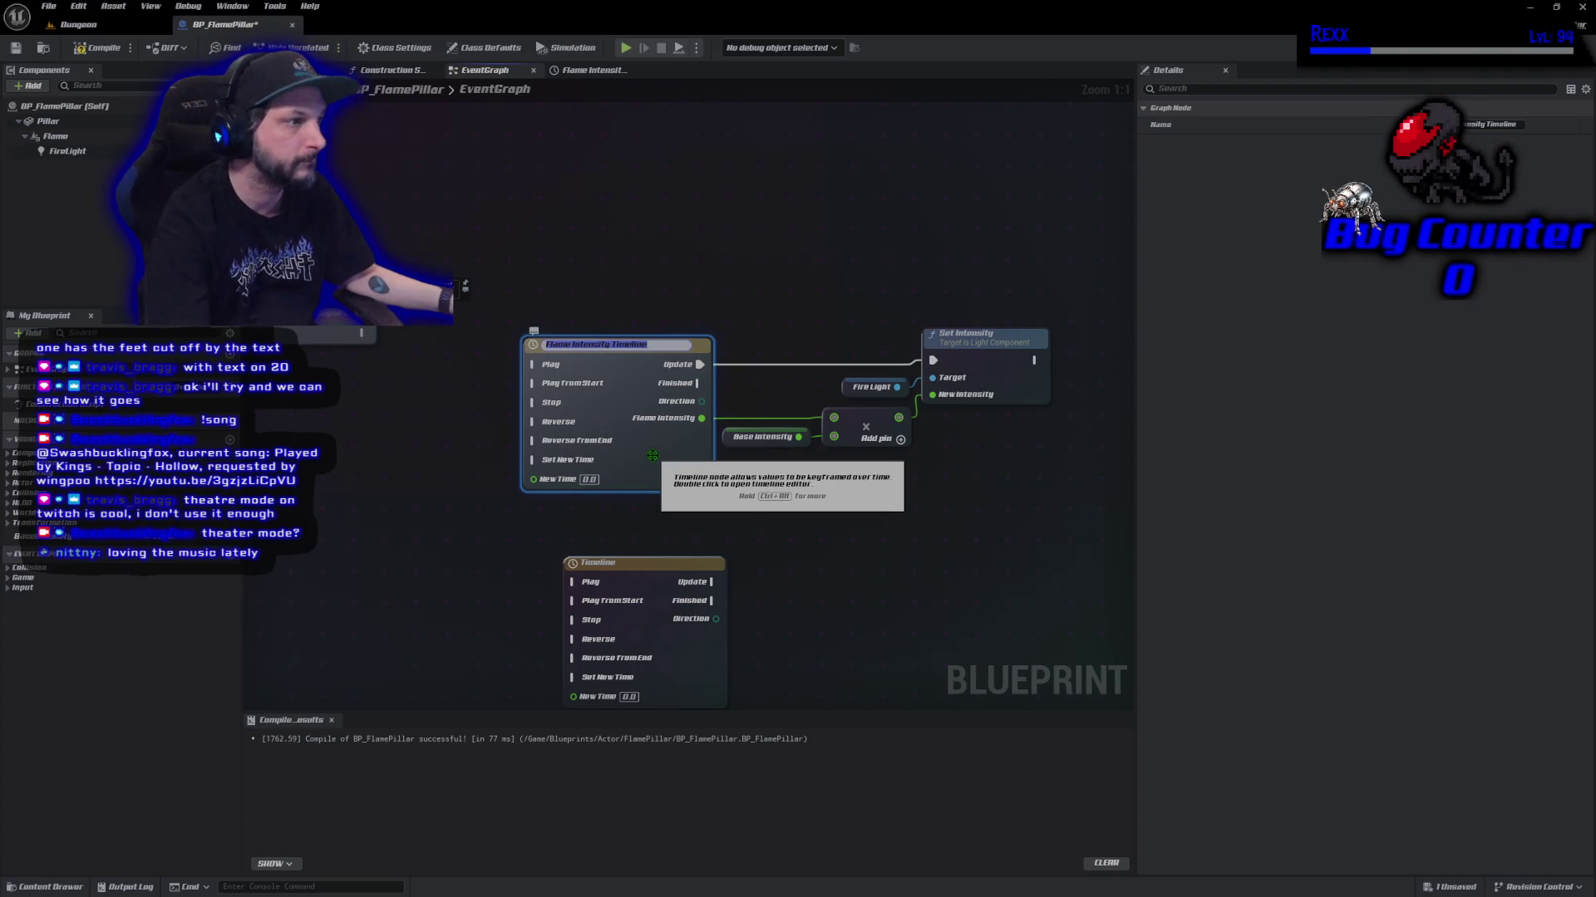
key("End")
key("BackSpace")
key("BackSpace")
key("BackSpace")
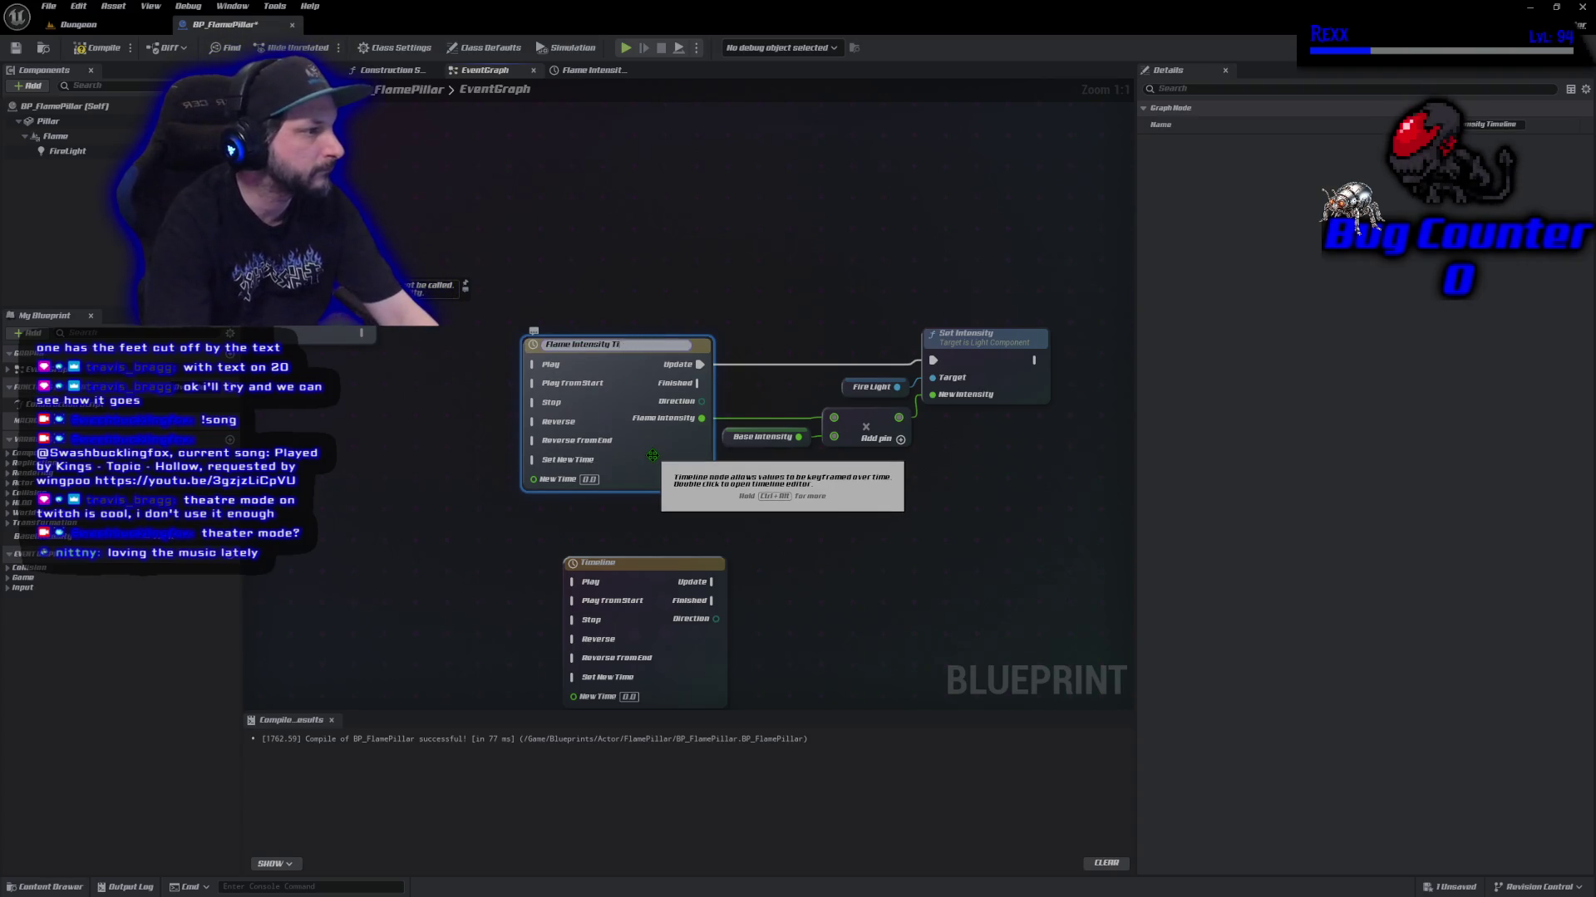
key("BackSpace")
key("BackSpace")
type("1")
key("Return")
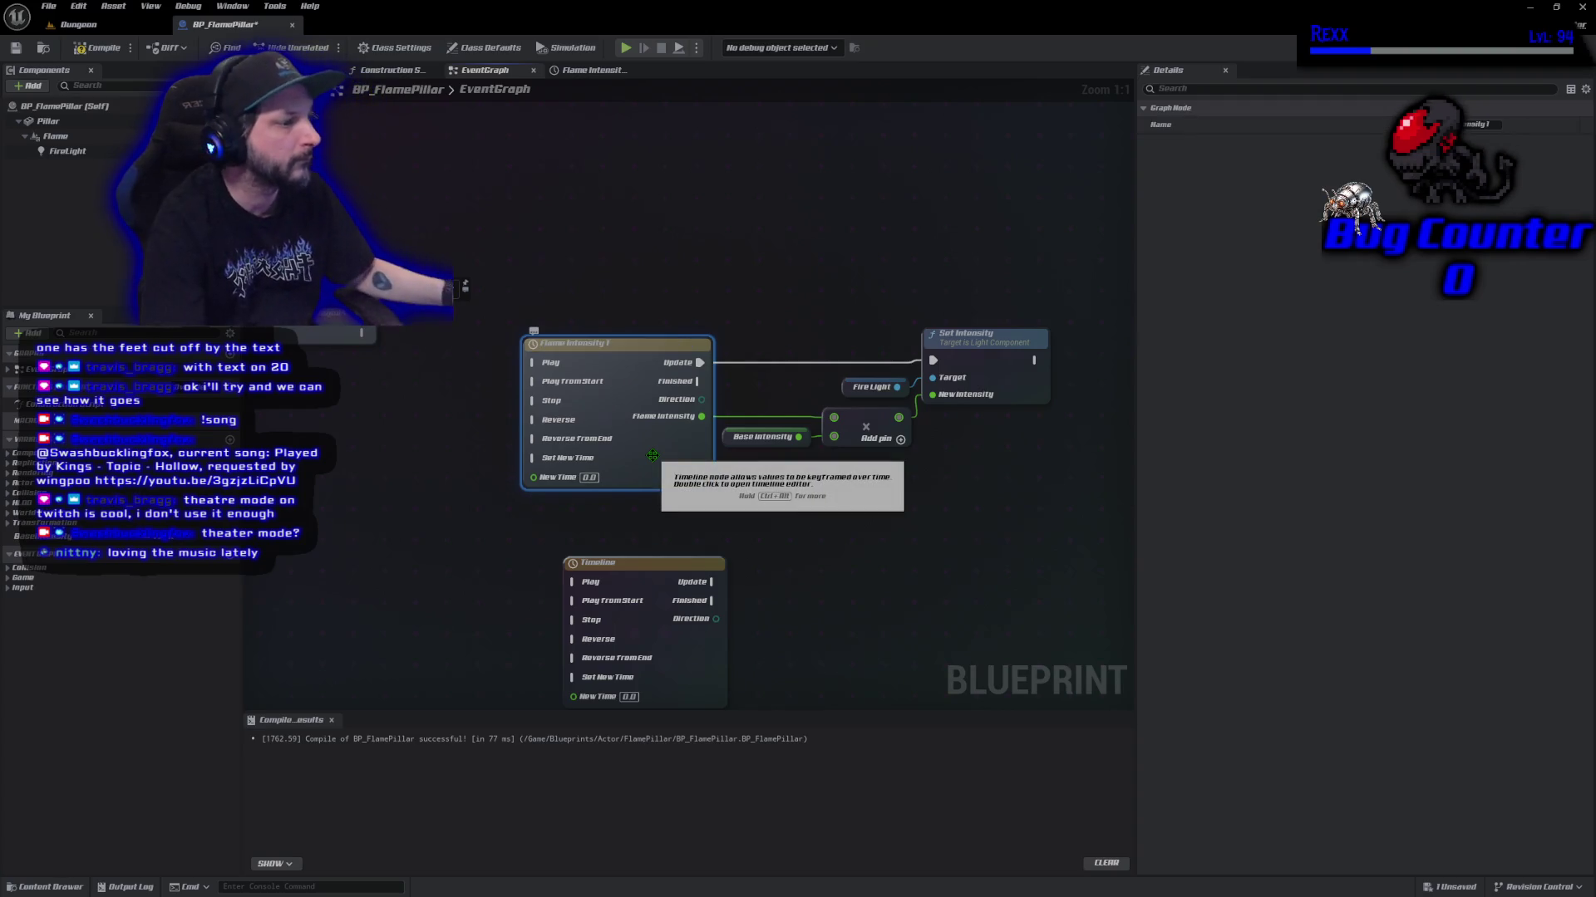
Rename the new timeline to Flame Intensity 2 and open it for editing.
left_click(604, 561)
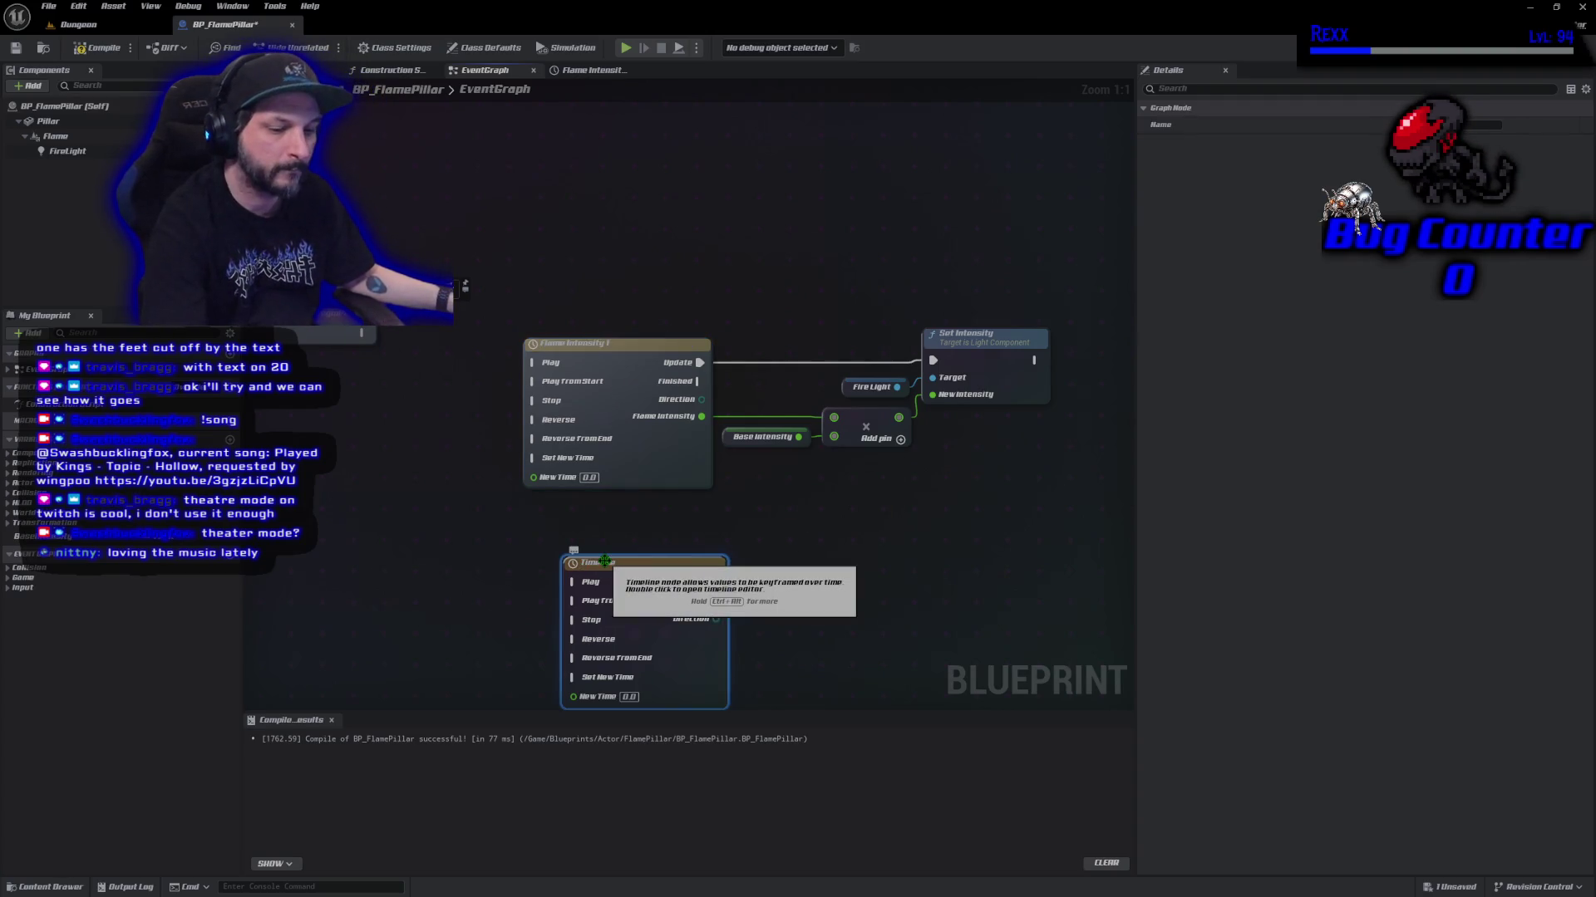
key("F2")
type("Flame")
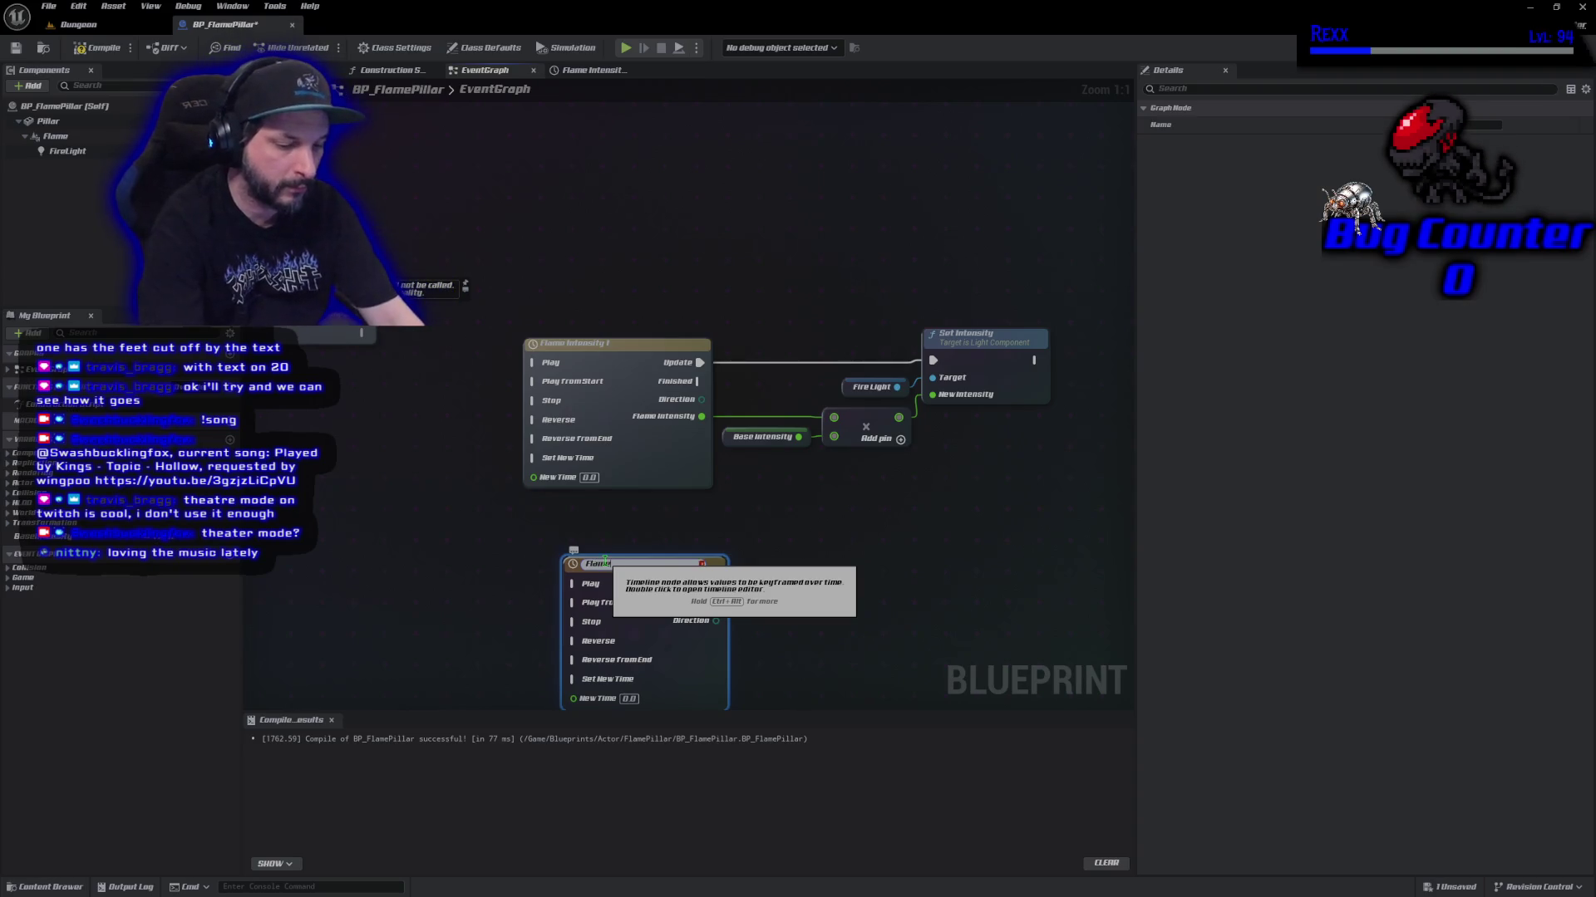
type(" Intensity")
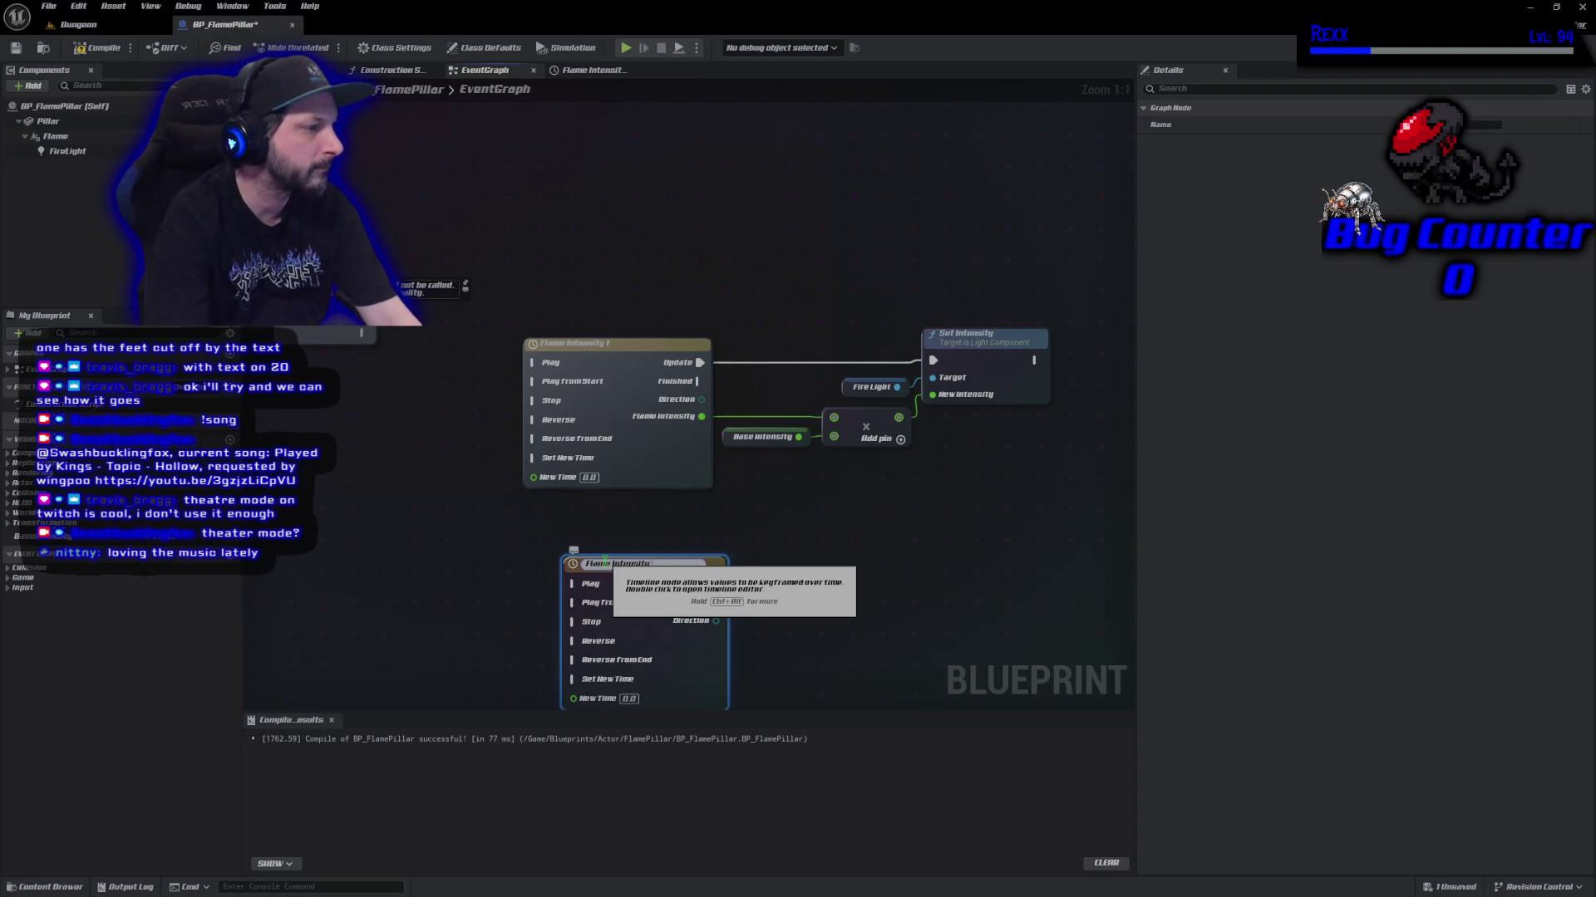
type(" 2")
key("Return")
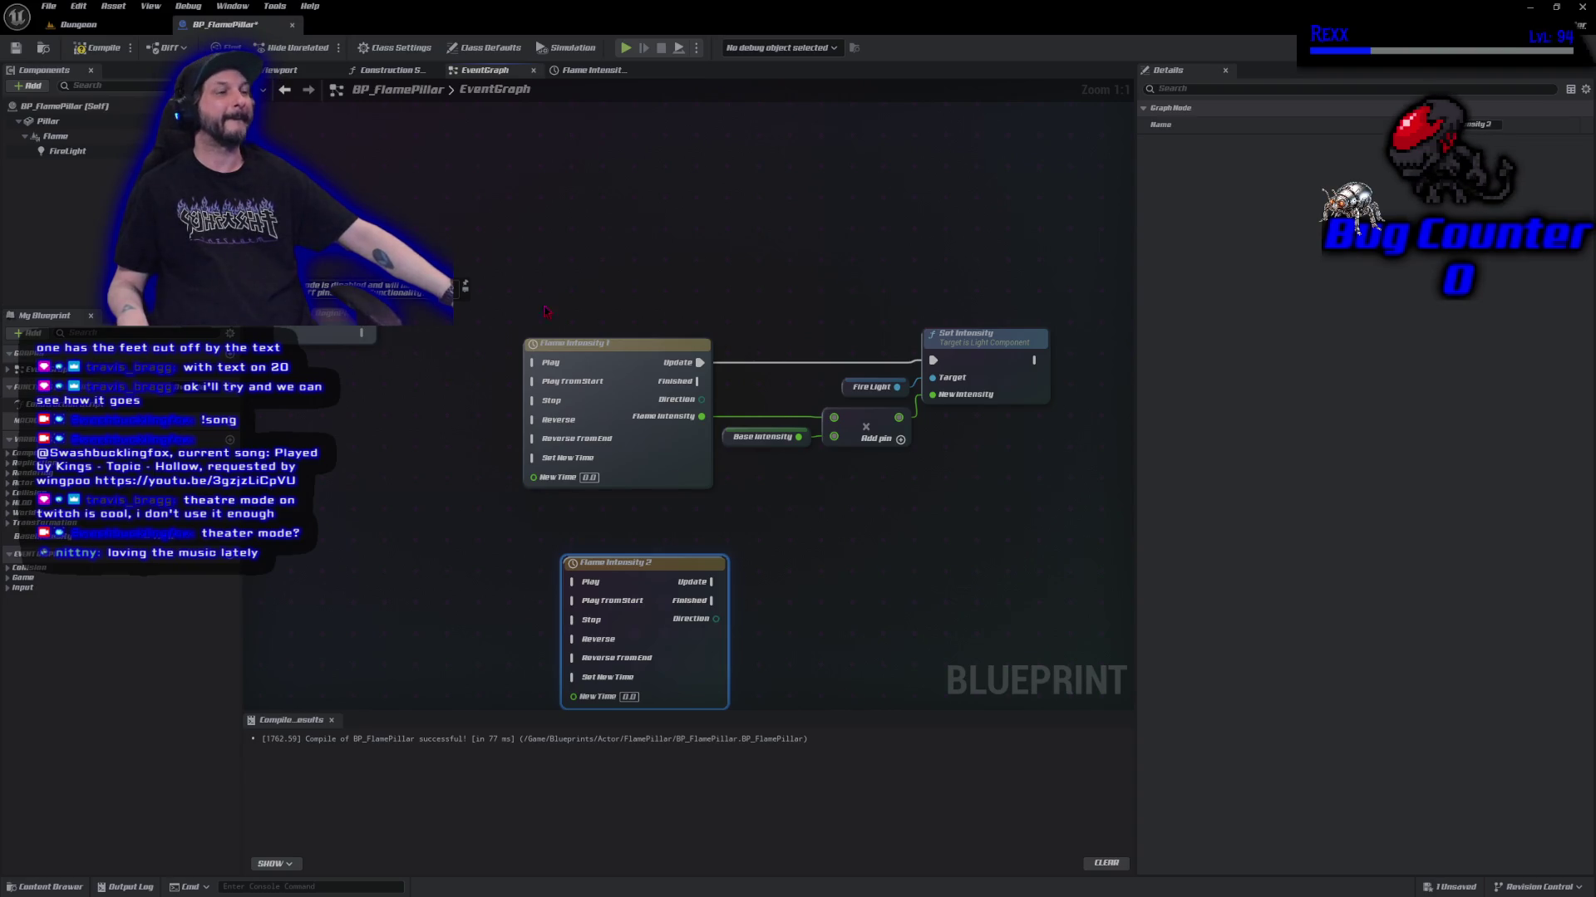
double_click(643, 569)
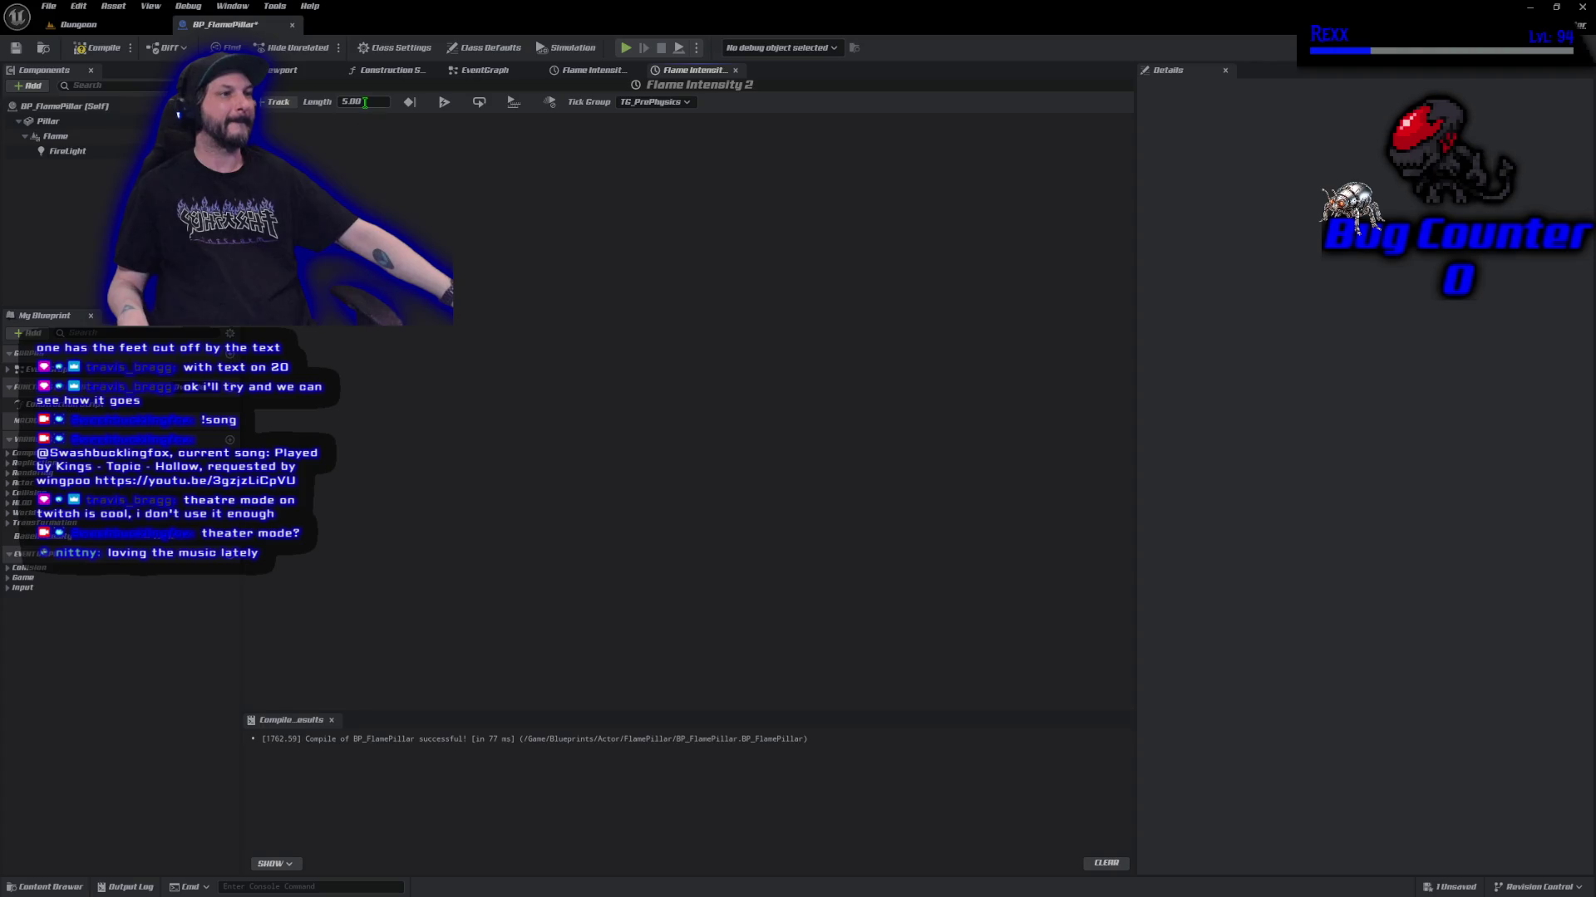
Set the Flame Intensity 2 timeline length to 3.00 and add a float track.
type("3")
key("Return")
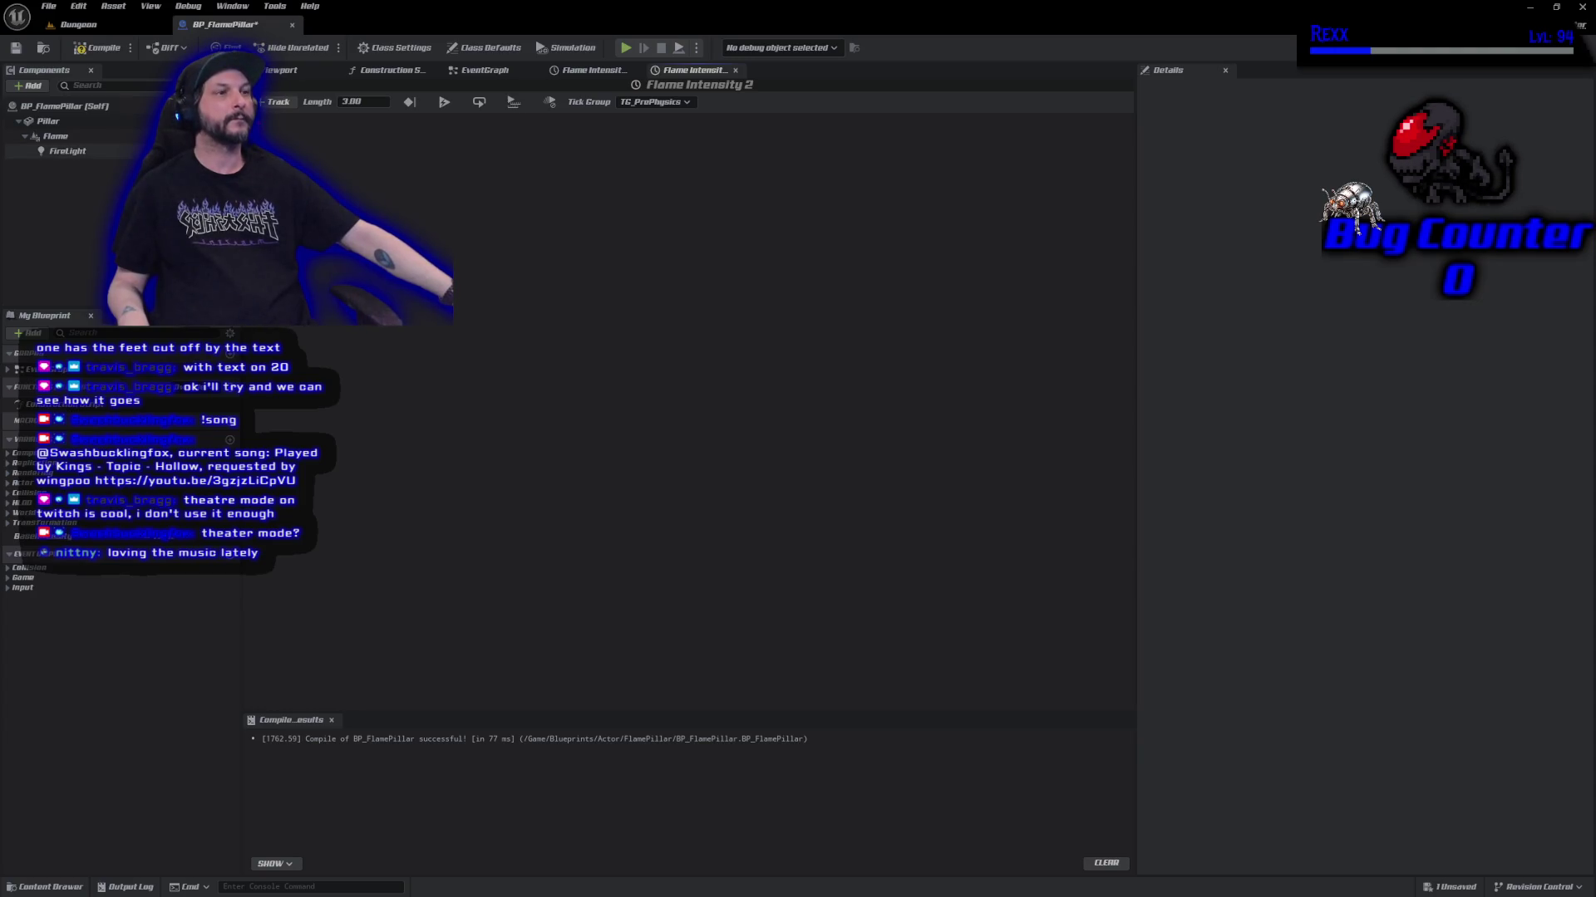
left_click(275, 101)
left_click(309, 122)
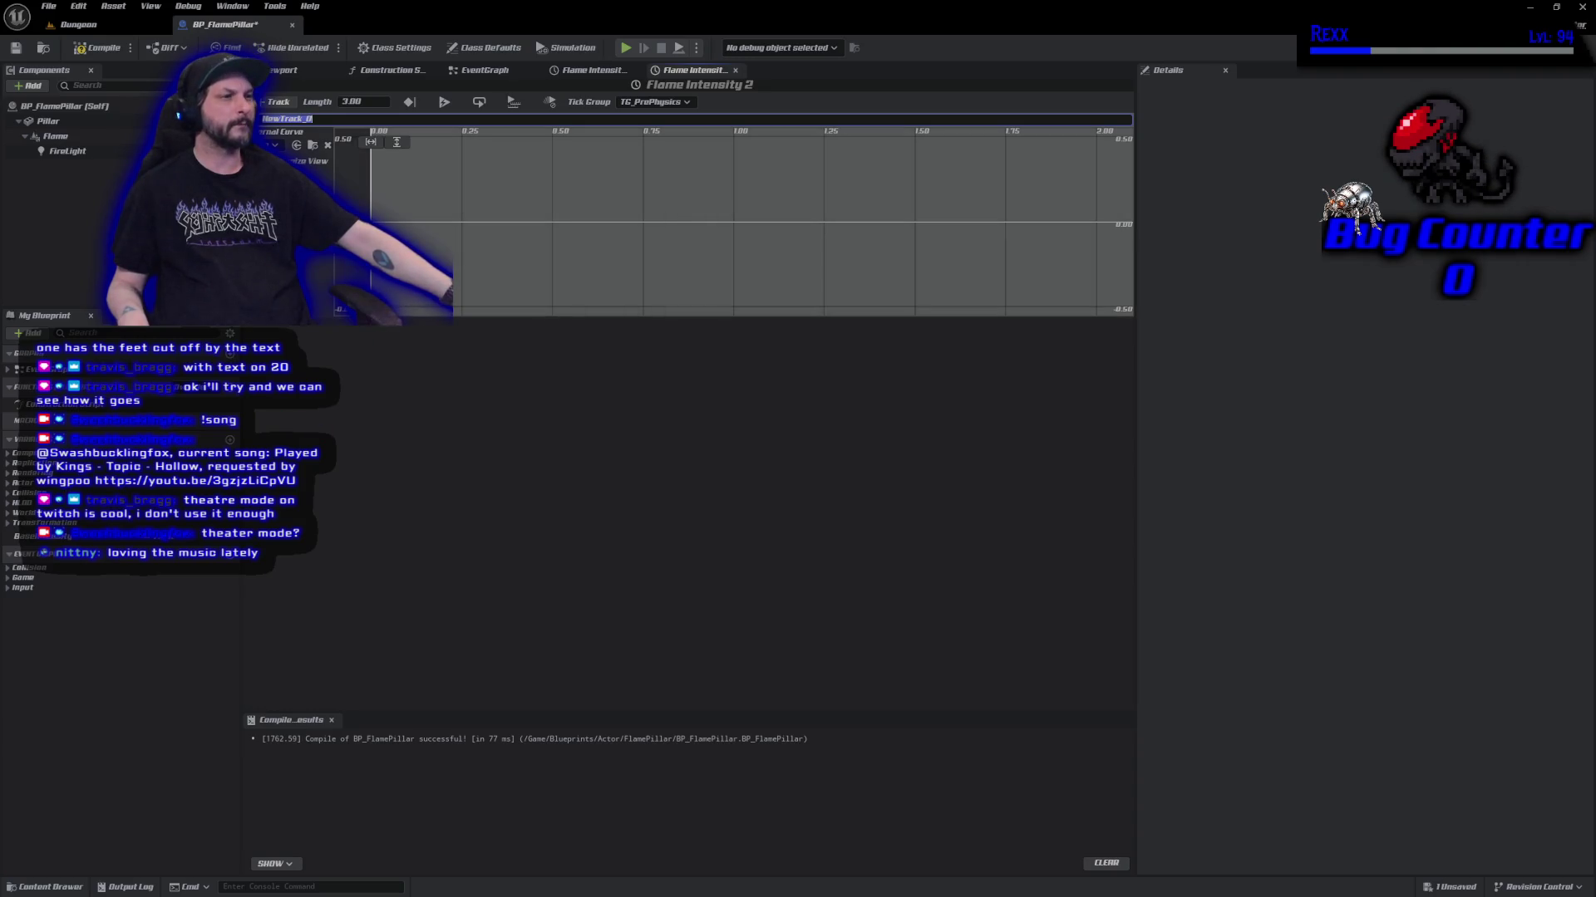
Place a row of zero-value curve keys from the start out to about 1.55 seconds.
left_click(384, 223, "shift")
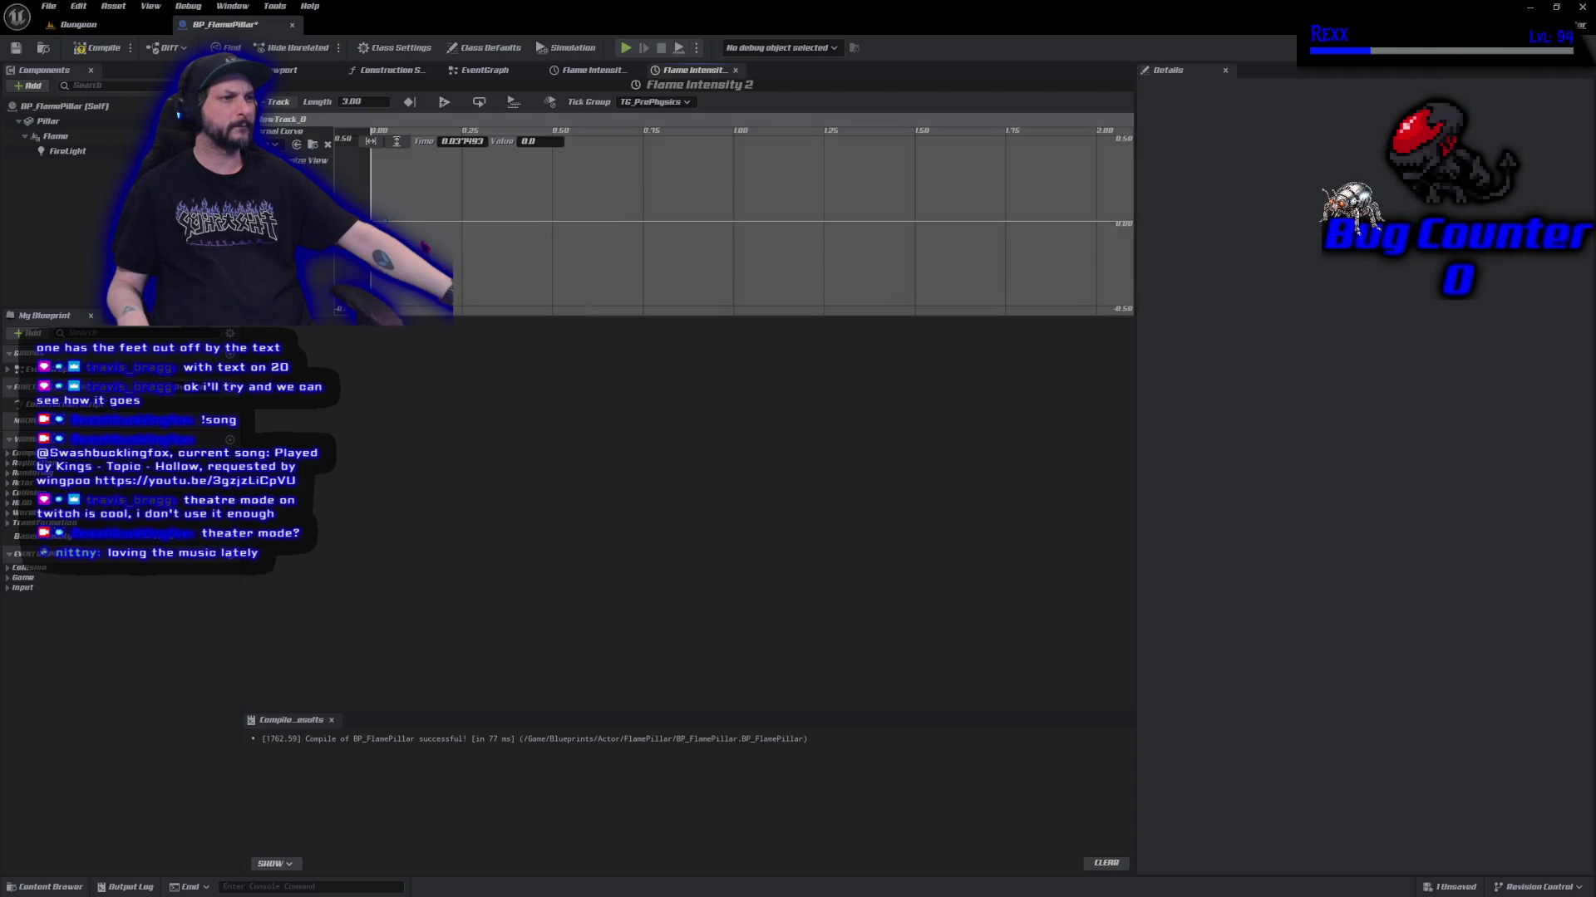
right_click(424, 226)
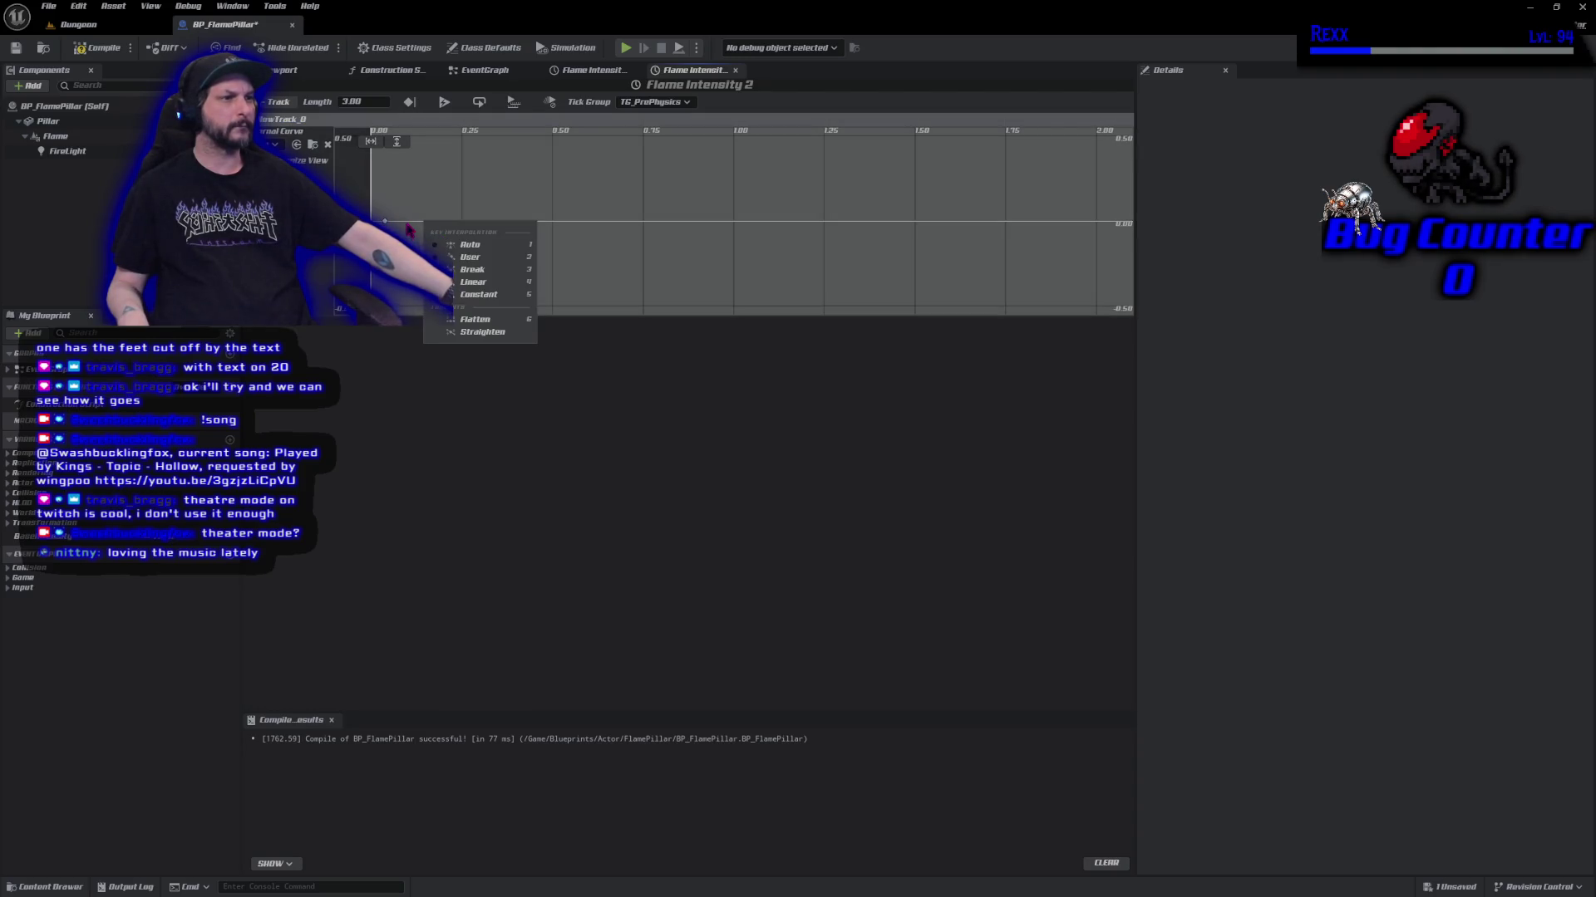
right_click(417, 236)
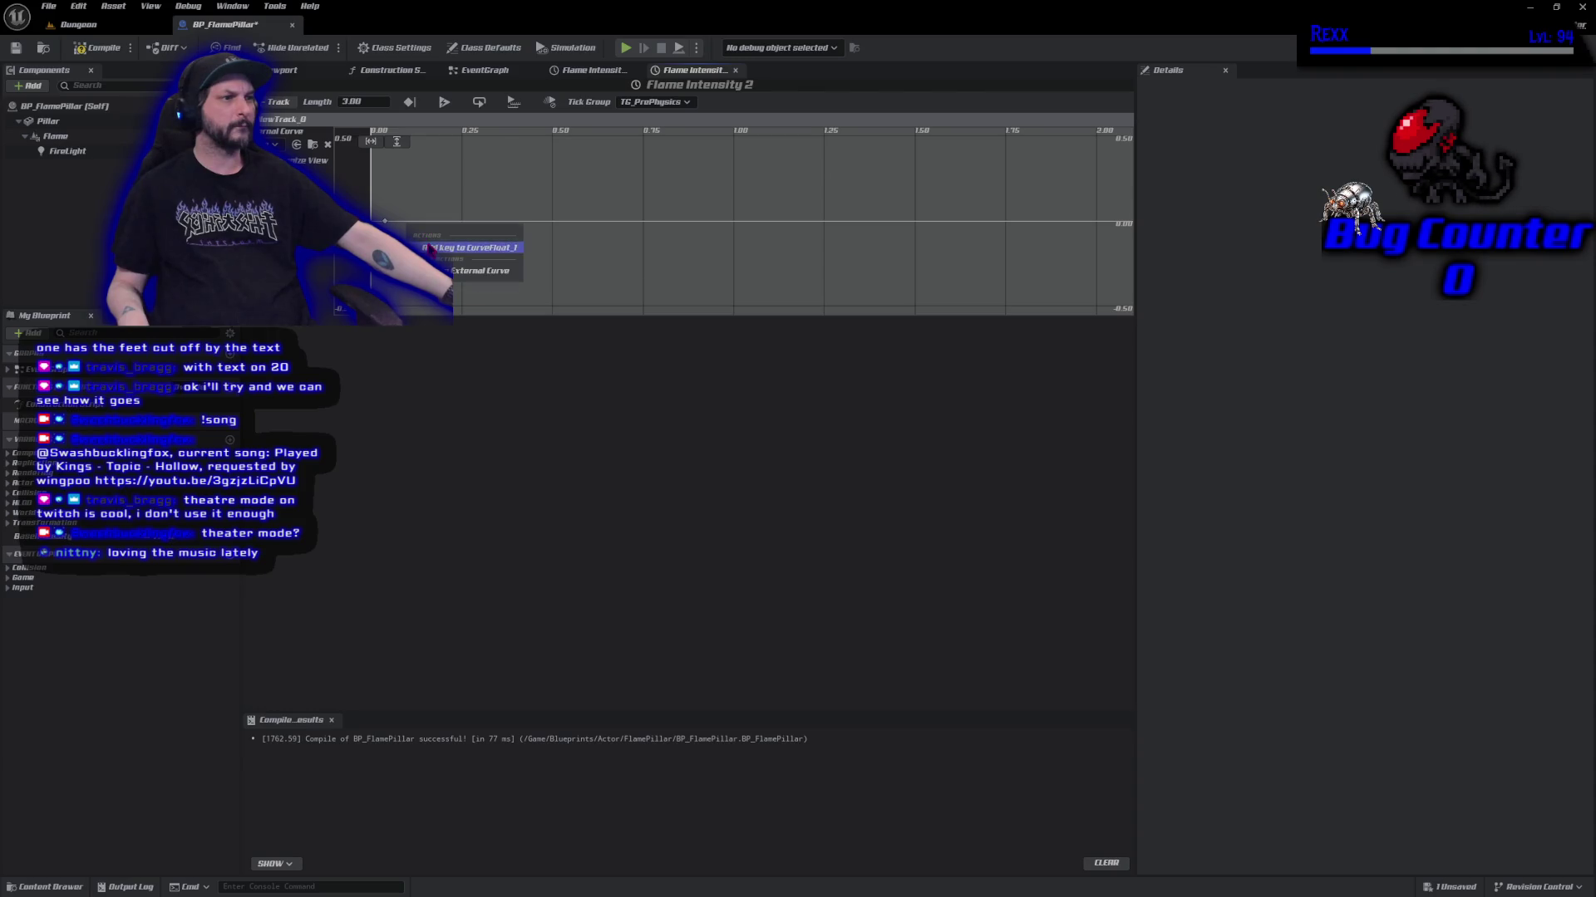
left_click(427, 246)
right_click(463, 226)
left_click(494, 248)
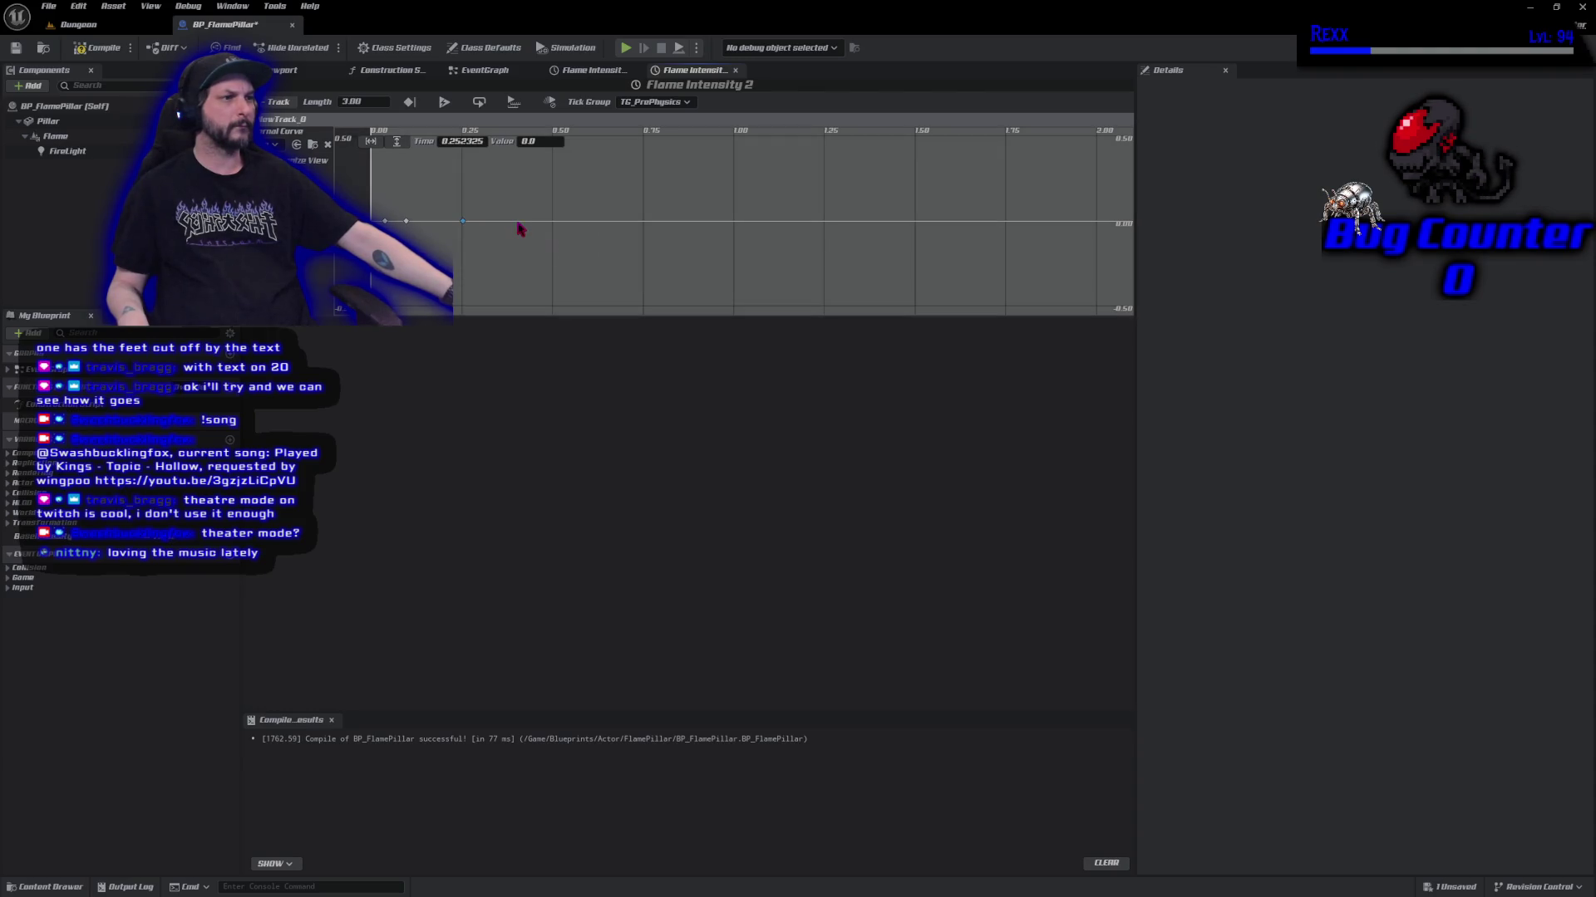
right_click(517, 223)
left_click(544, 244)
right_click(586, 223)
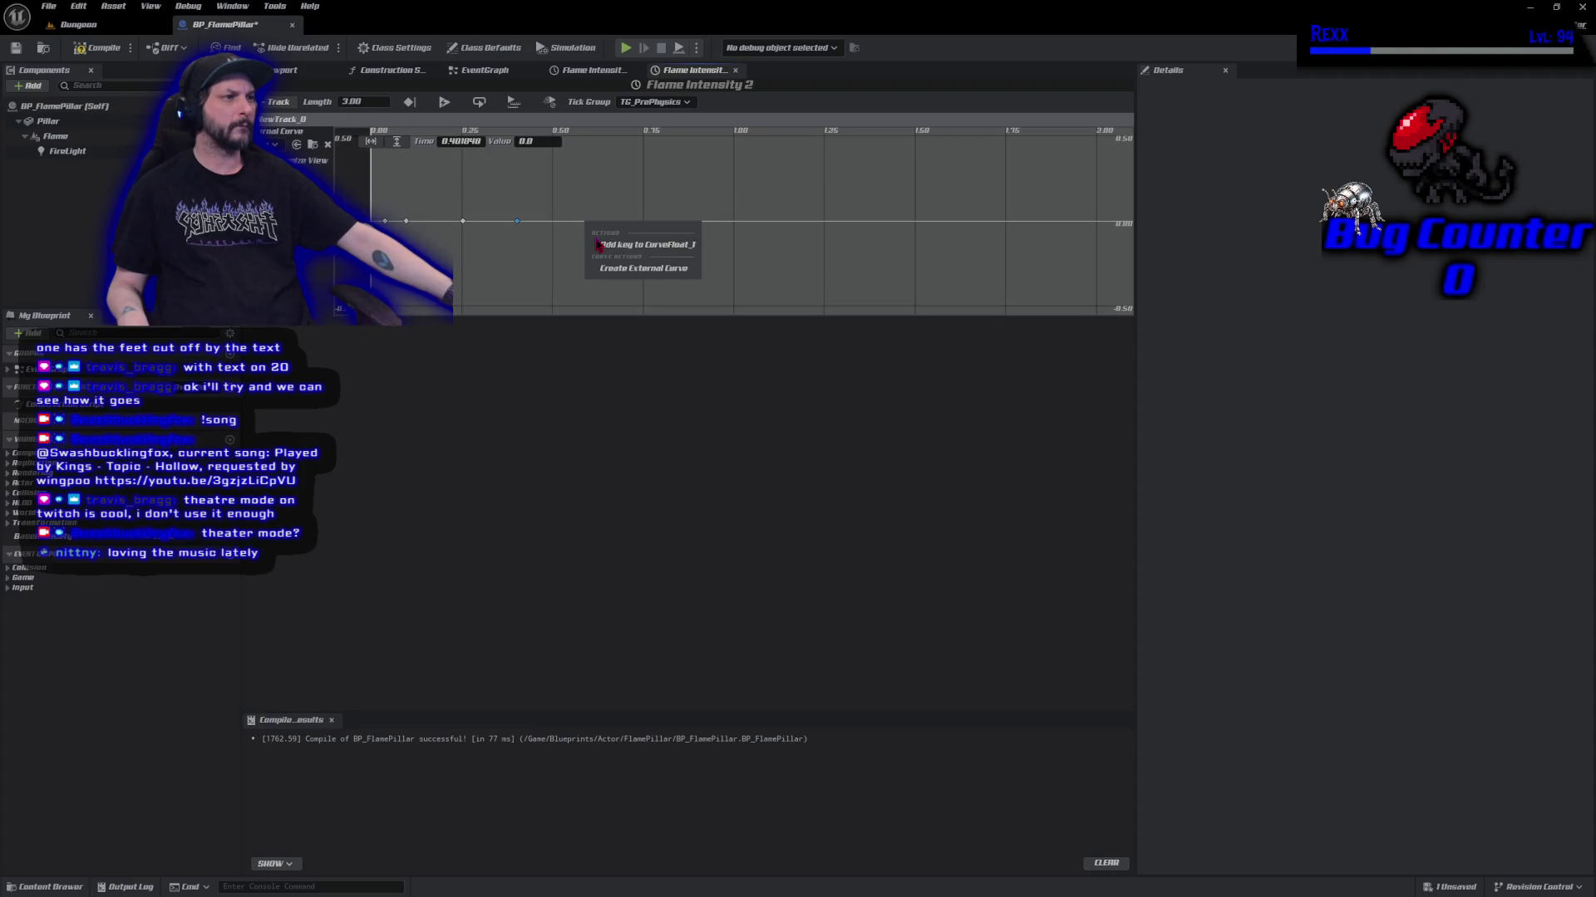
left_click(598, 245)
right_click(660, 223)
left_click(675, 246)
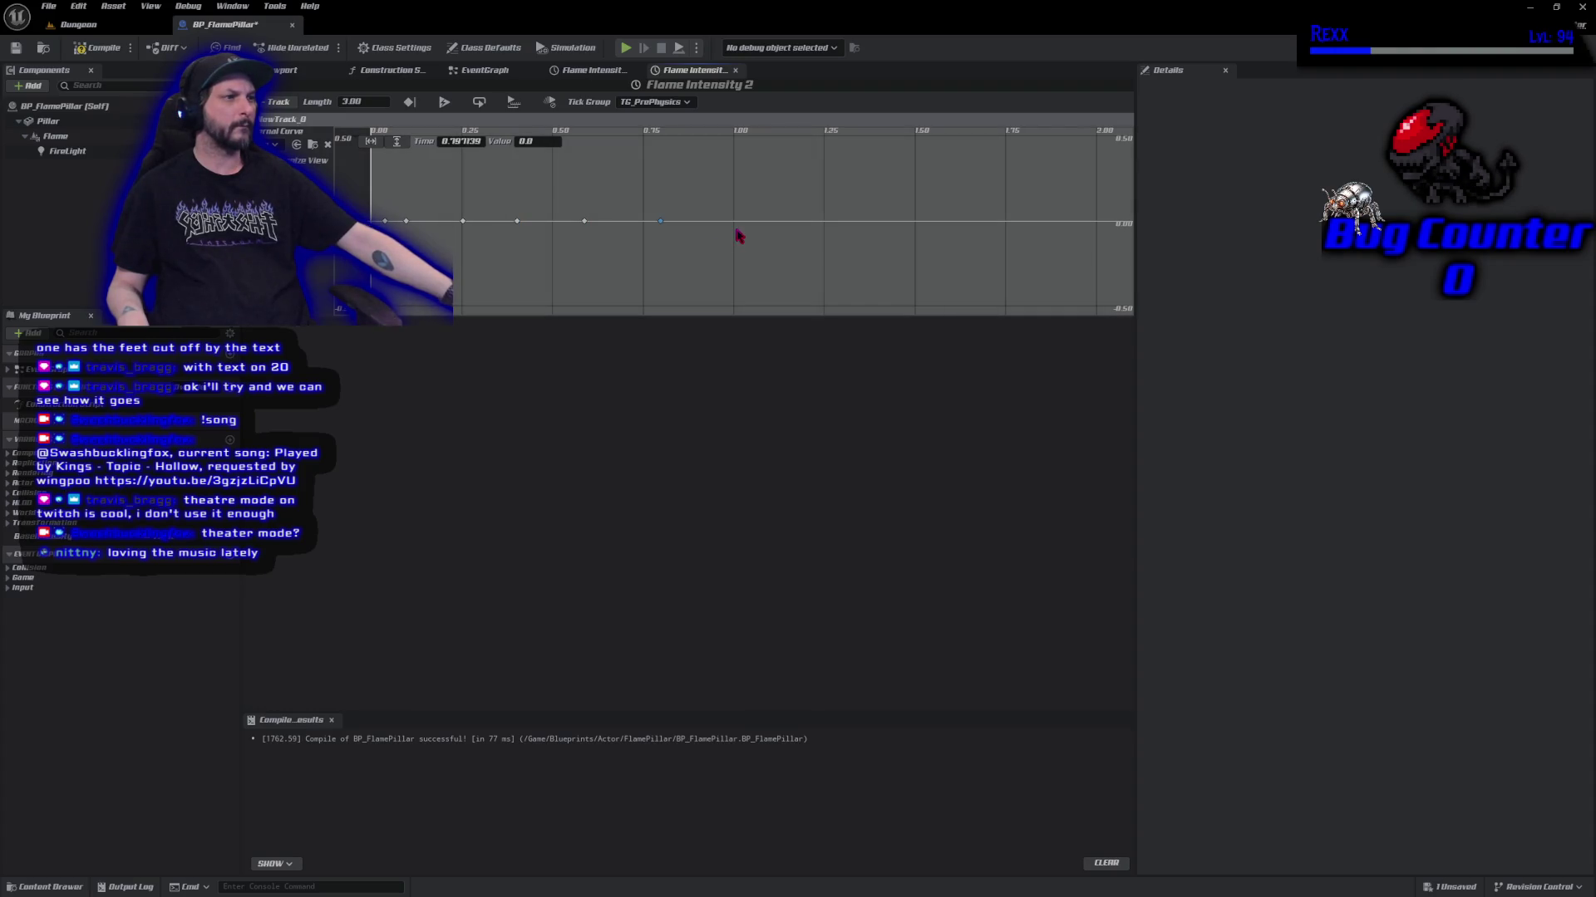
right_click(736, 222)
left_click(747, 246)
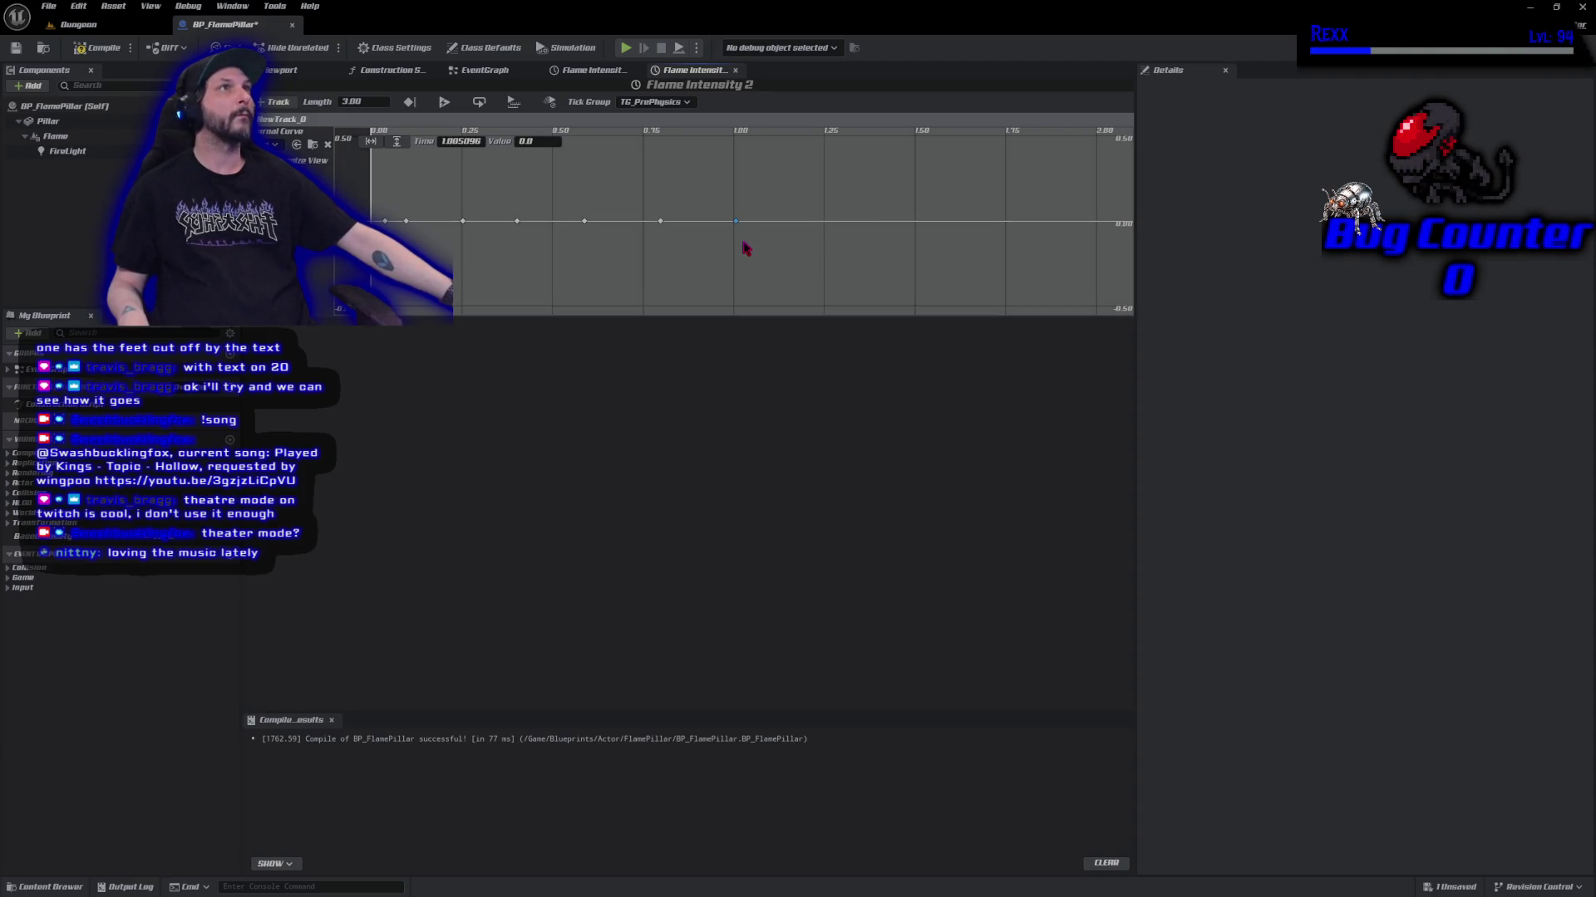
right_click(802, 223)
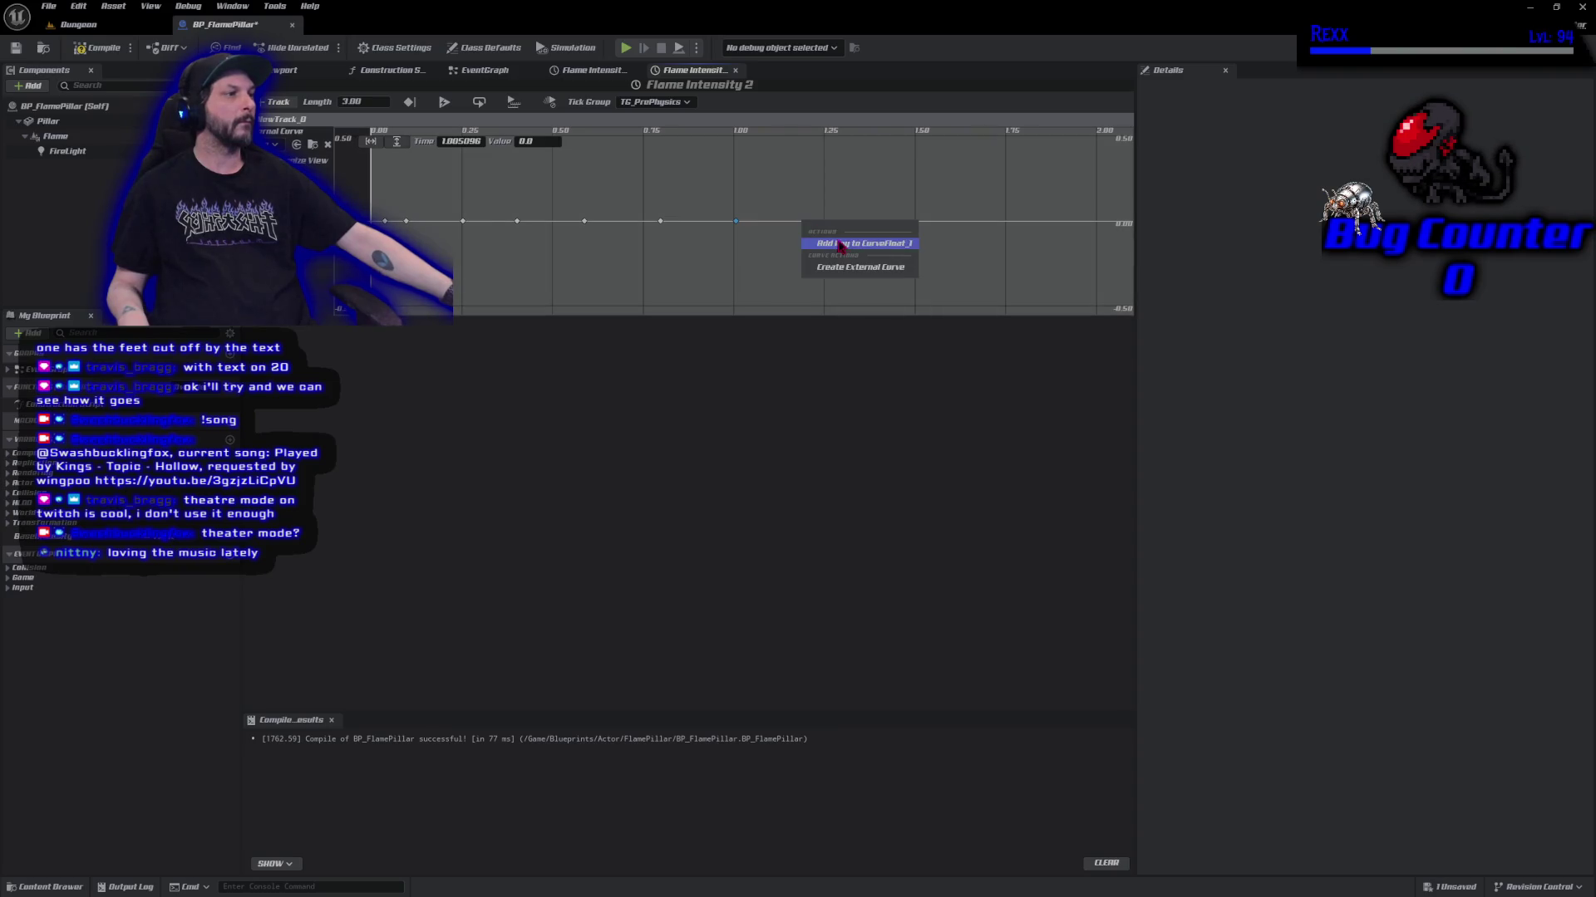
left_click(841, 246)
right_click(934, 223)
left_click(947, 244)
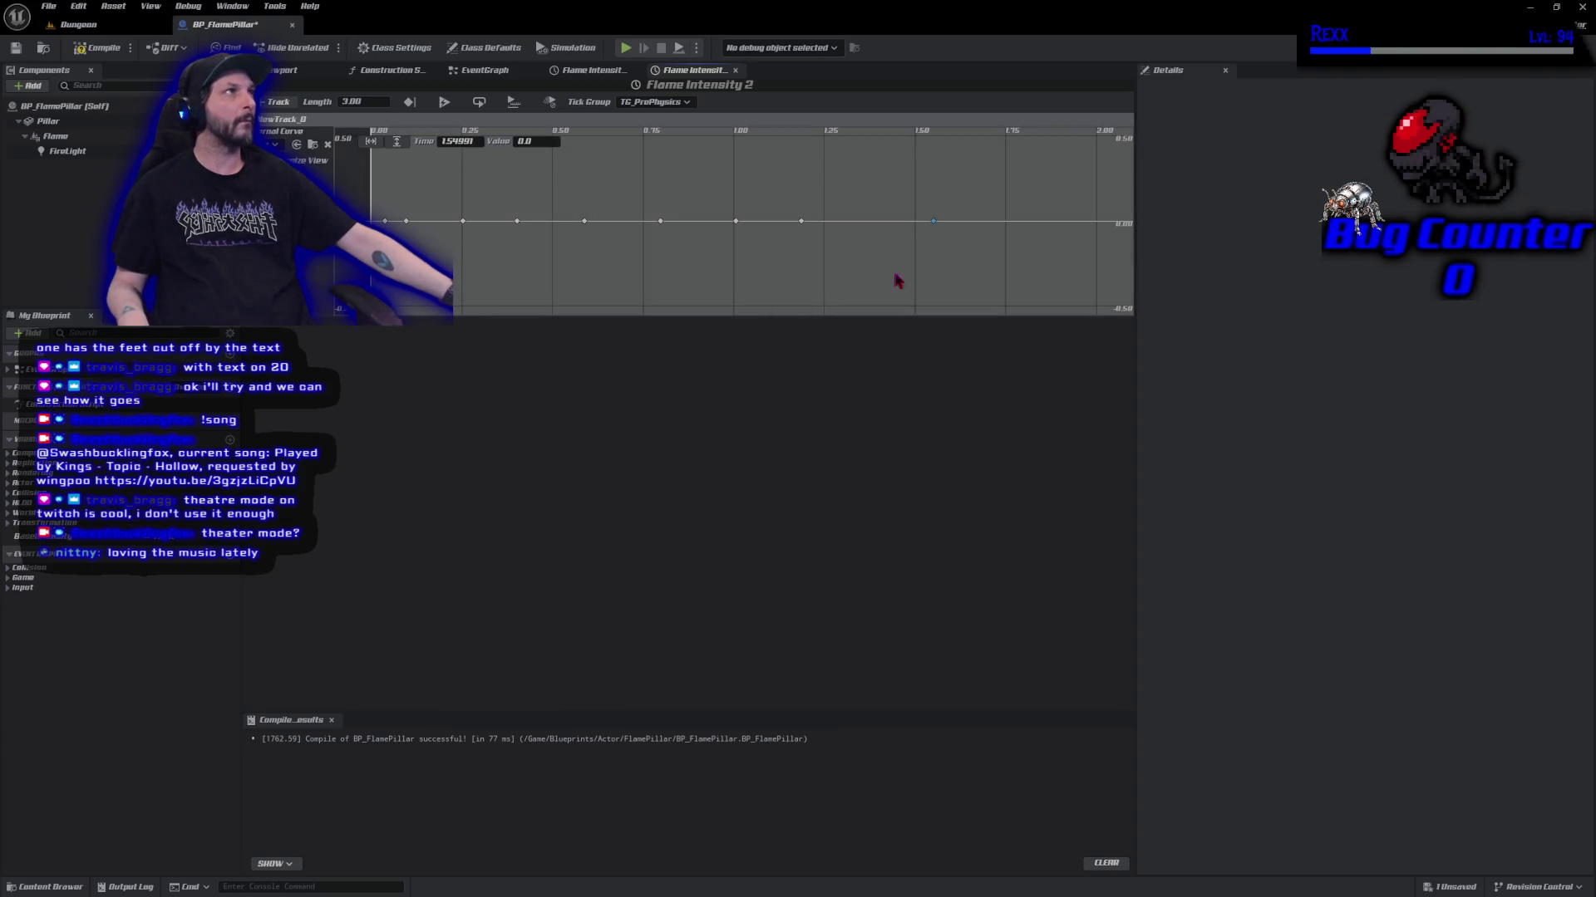
scroll(829, 288, "down", 2)
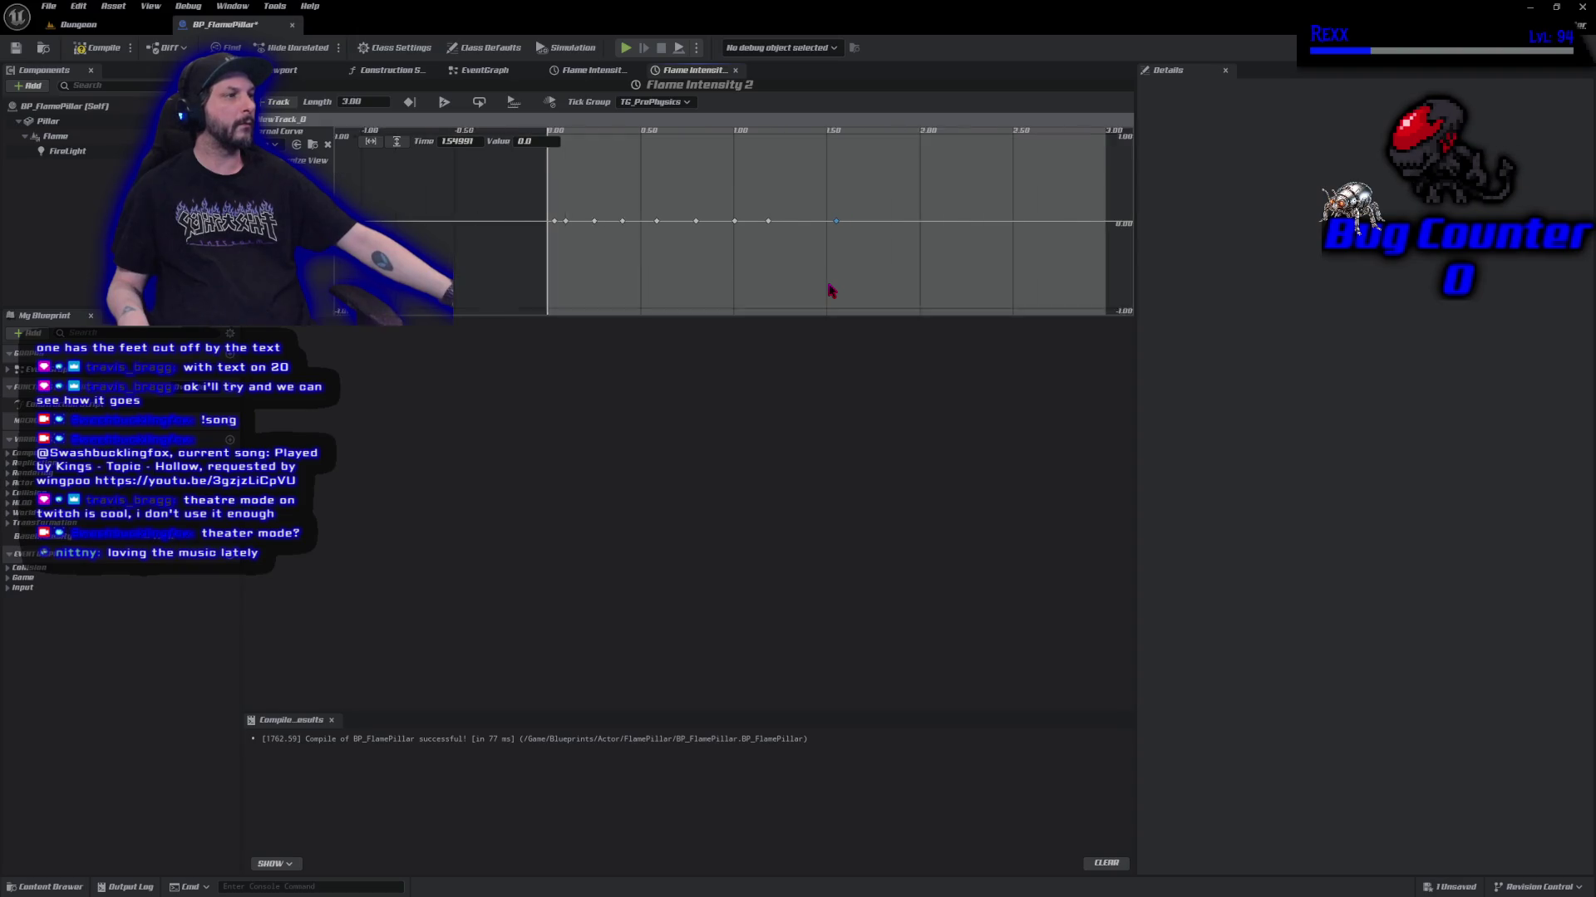
scroll(831, 290, "down", 1)
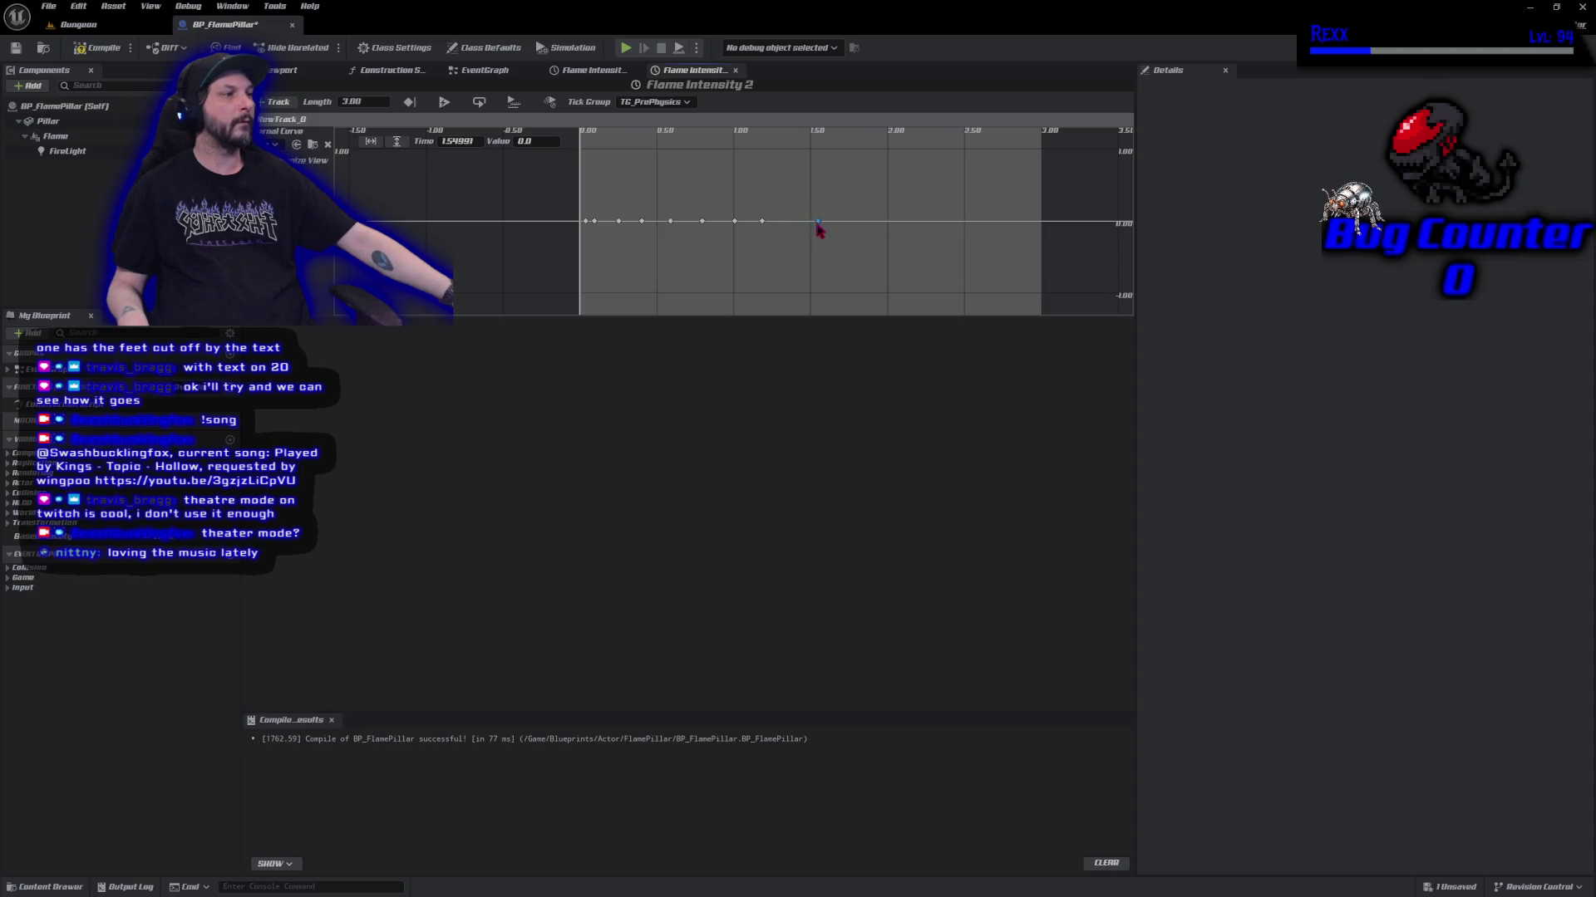
Move the last key to about 2.95 s, add a key, and place keys at 2.50 and 2.00 s.
mouse_move(820, 226)
left_click_drag(820, 226, 1037, 227)
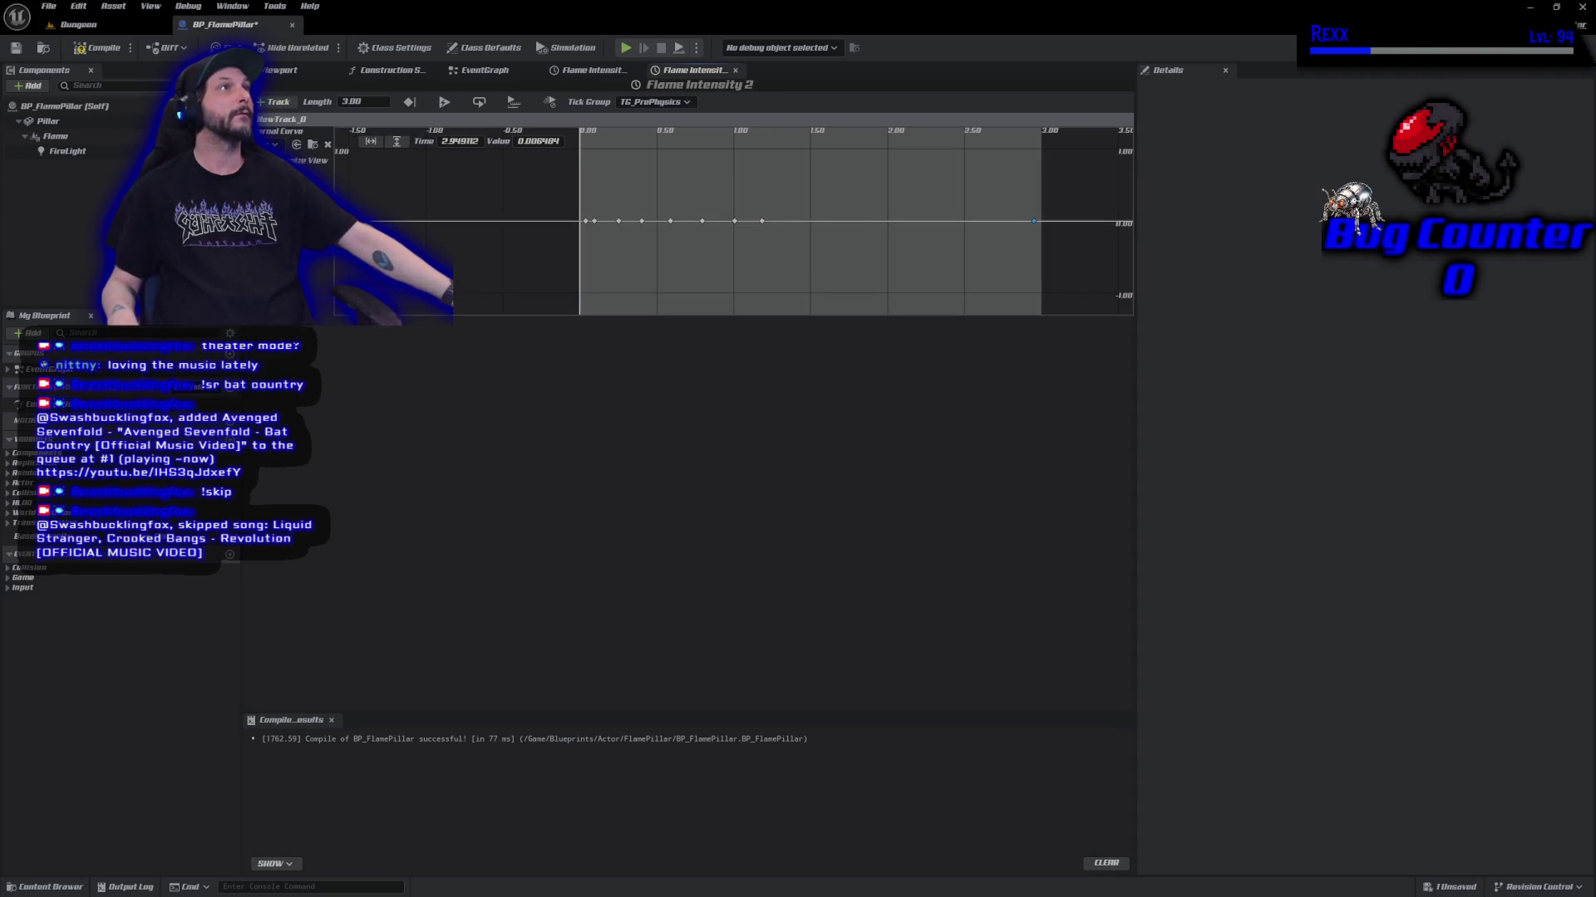
right_click(856, 224)
left_click(886, 243)
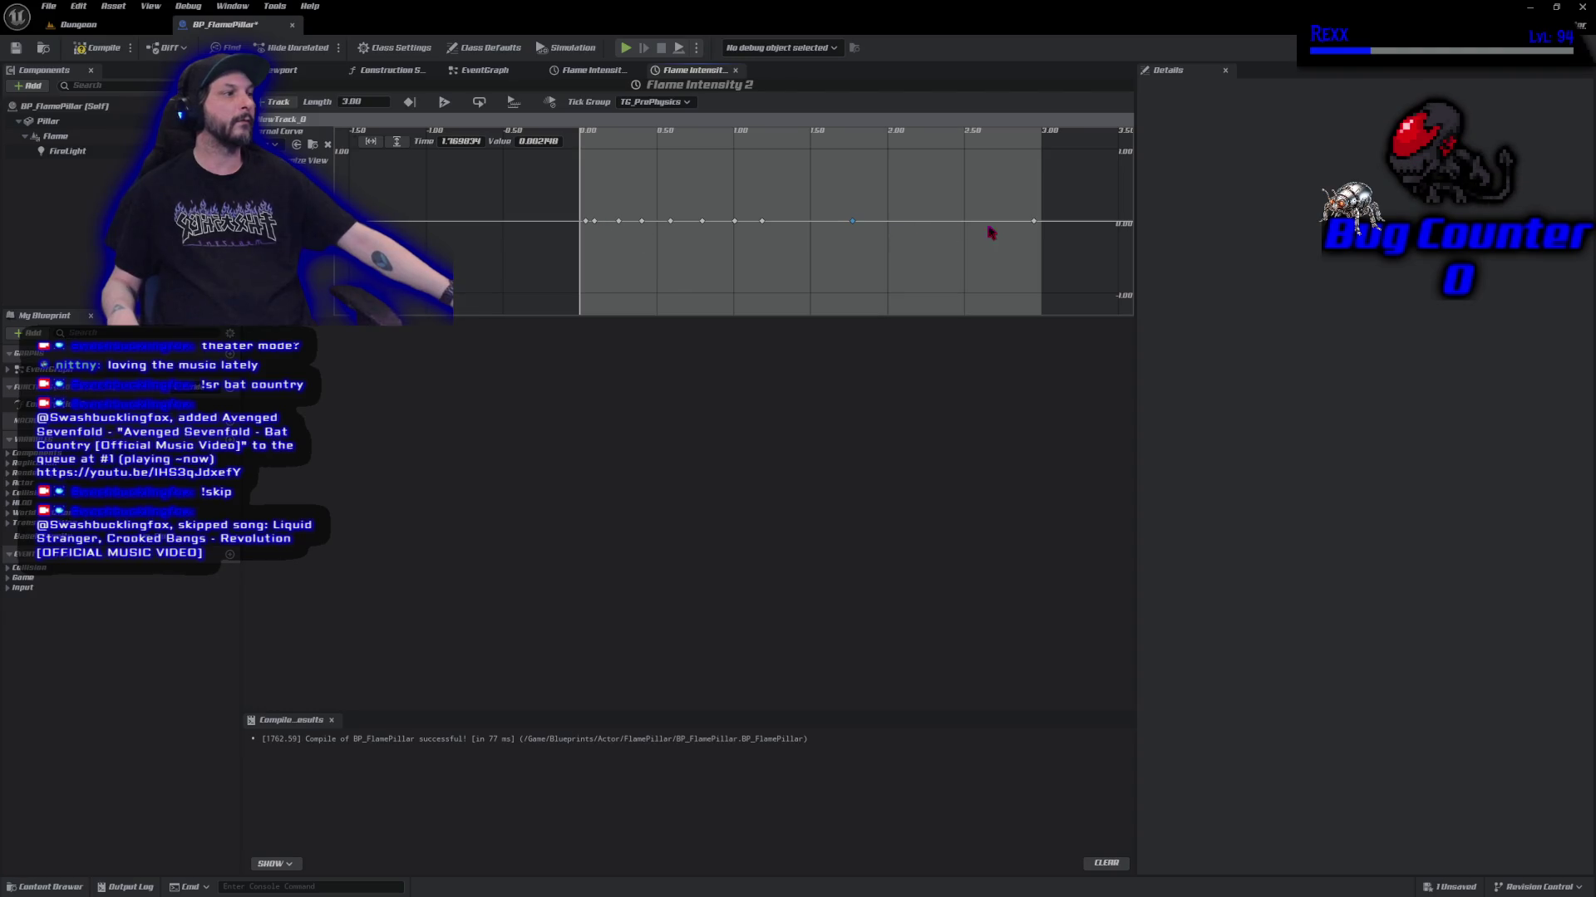
left_click_drag(854, 222, 966, 227)
left_click_drag(963, 222, 964, 223)
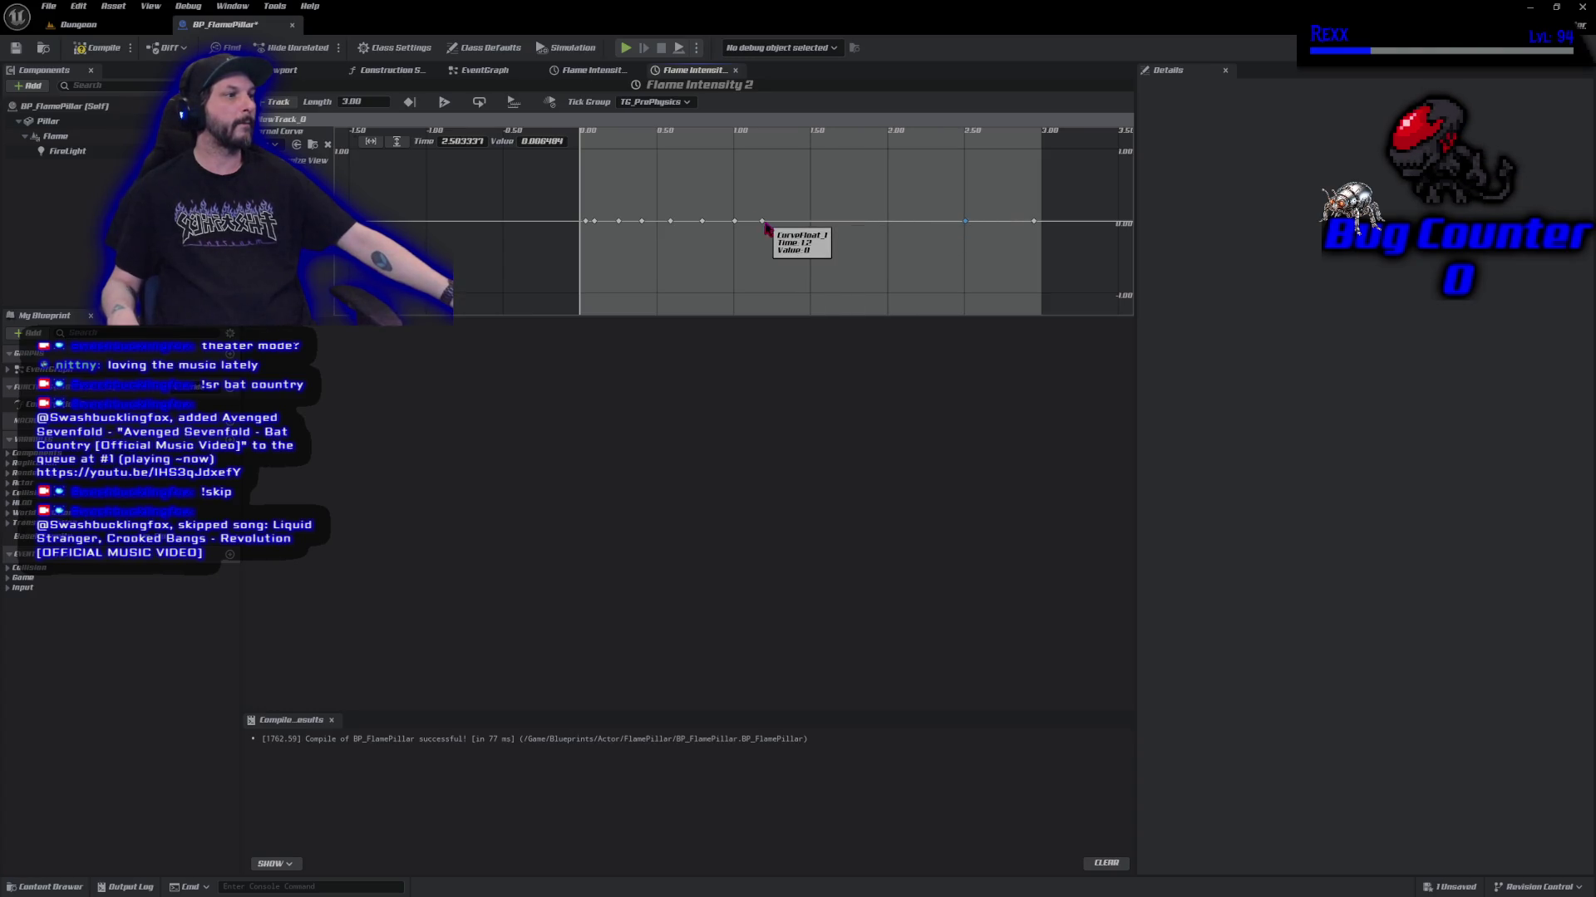
mouse_move(766, 230)
left_mouse_down()
mouse_move(891, 229)
mouse_move(741, 235)
mouse_move(813, 225)
left_mouse_up()
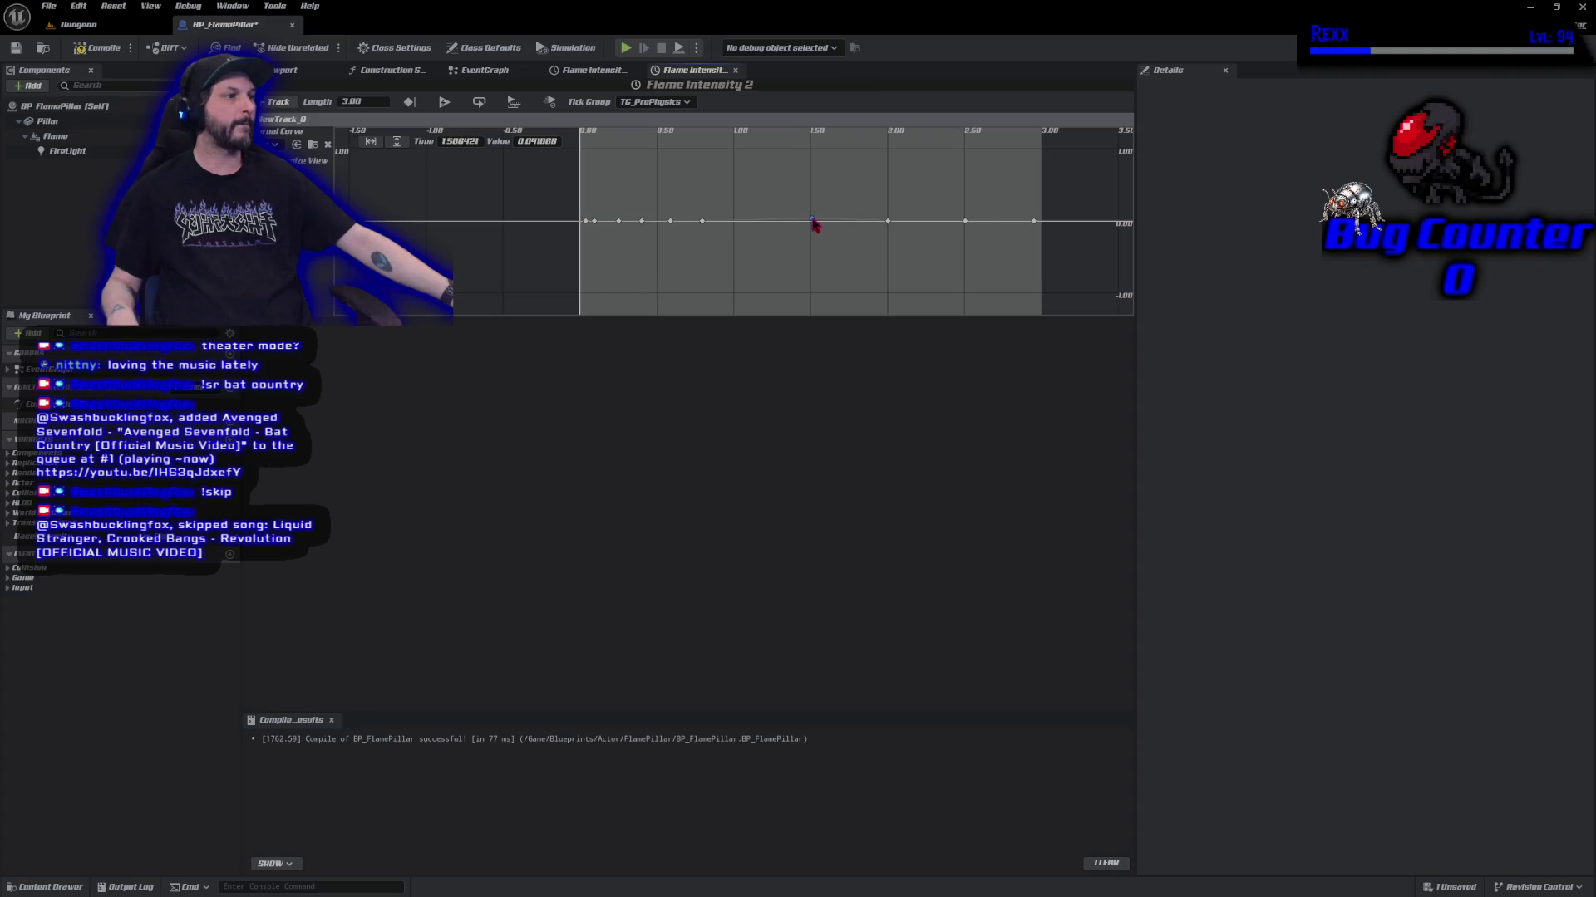
Respace the remaining keys to about 0.25, 0.76, 1.0, 1.5, 1.99, 2.22, 2.5 and 2.71 s.
left_click(735, 224, "shift")
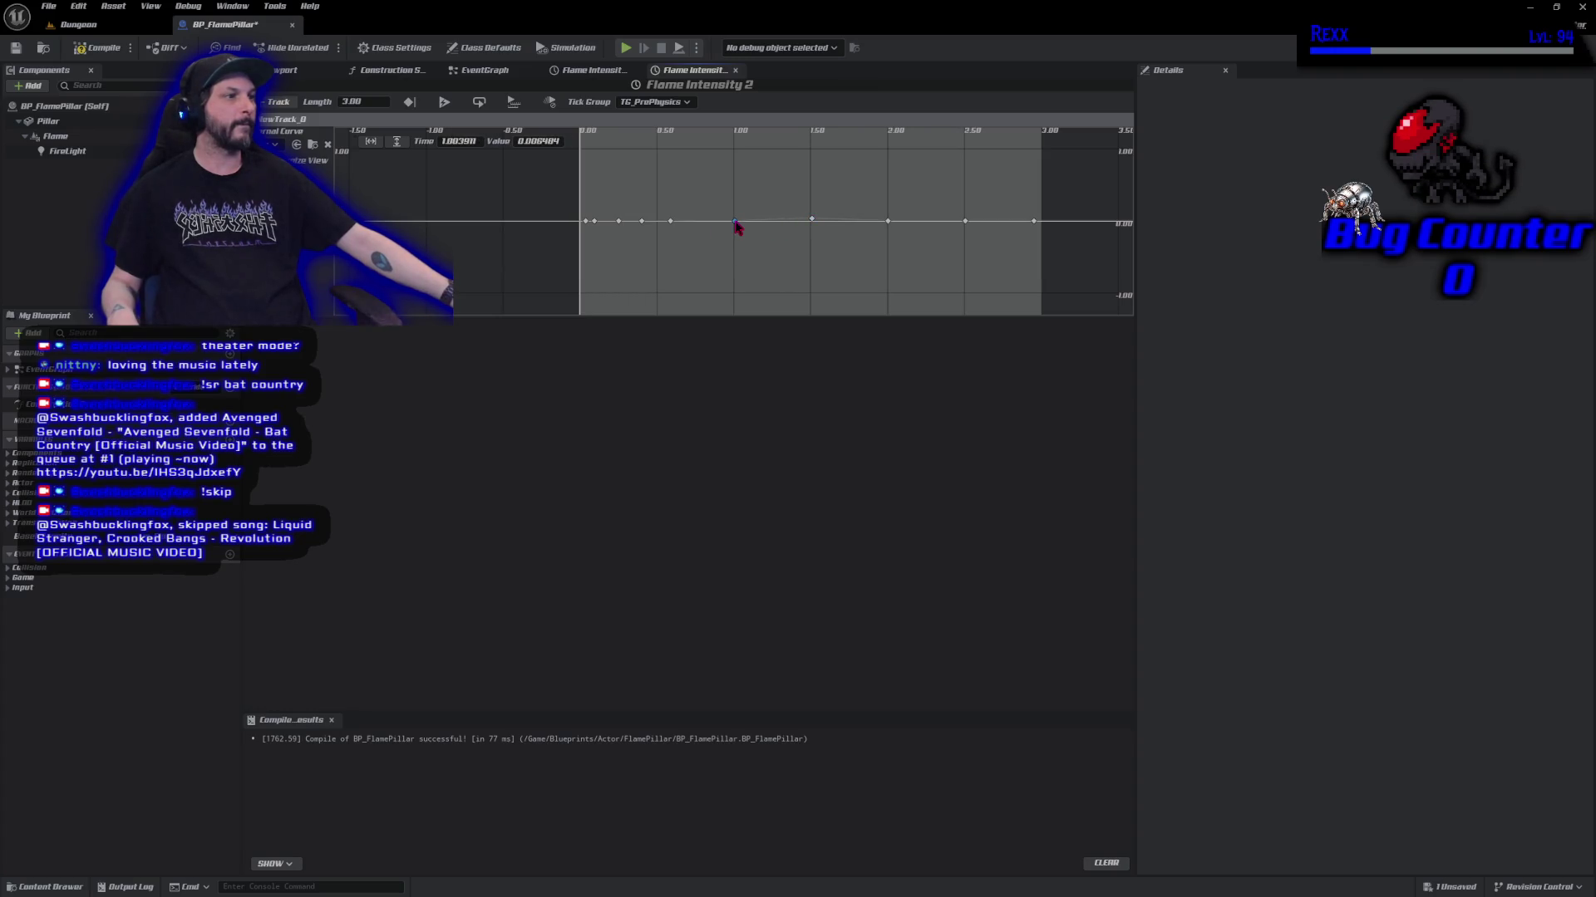
left_click_drag(671, 222, 702, 229)
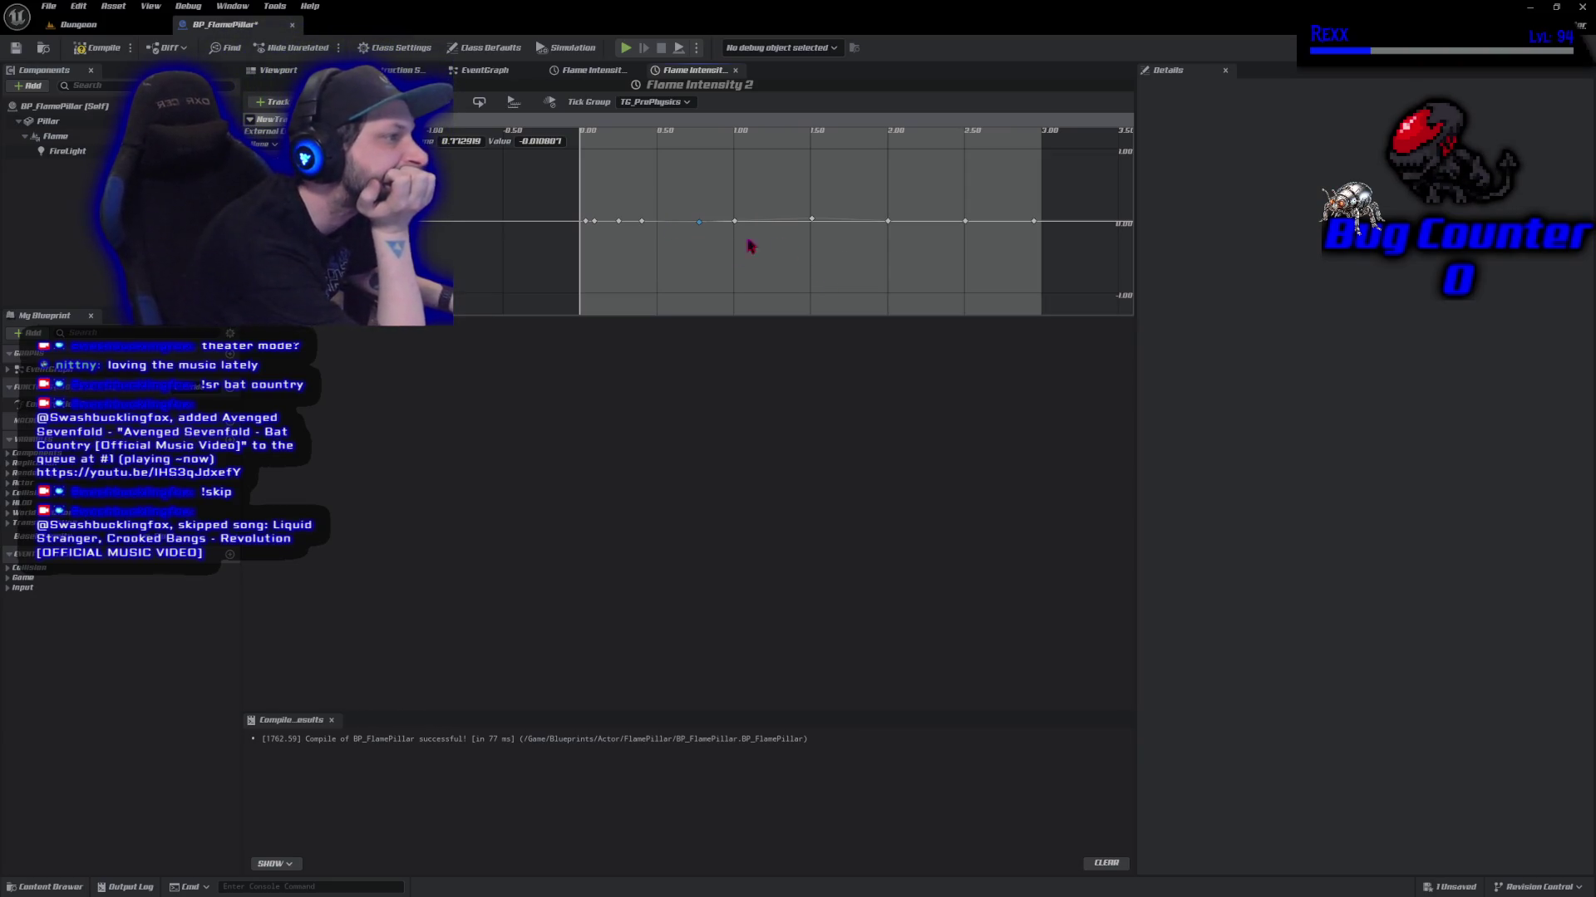
mouse_move(961, 228)
left_click_drag(961, 228, 997, 224)
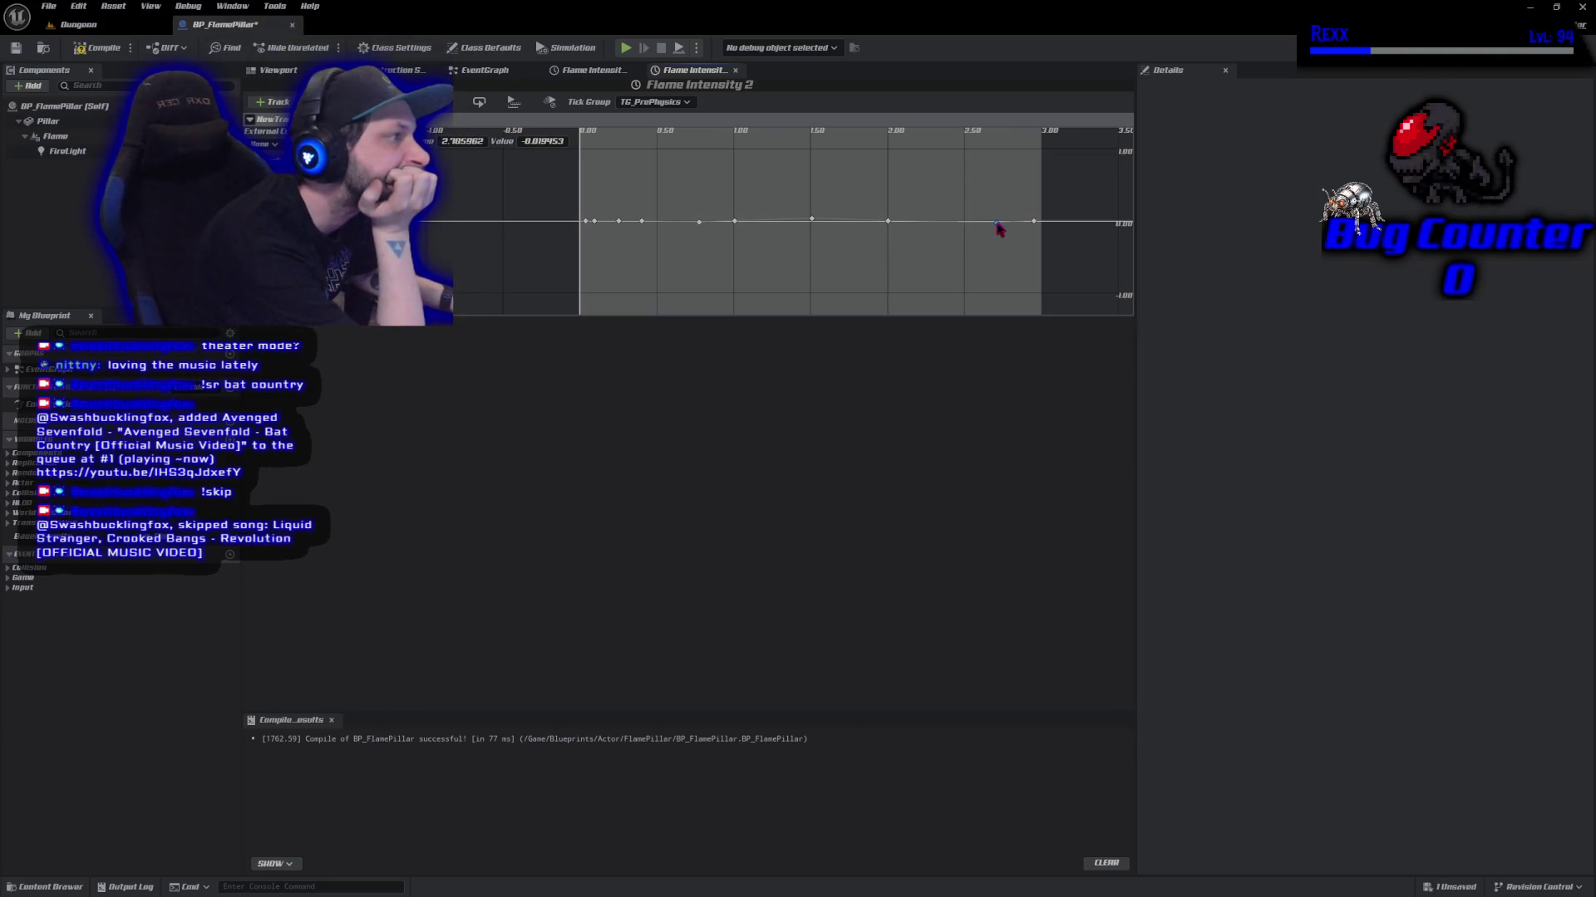
mouse_move(890, 230)
left_click_drag(890, 229, 964, 231)
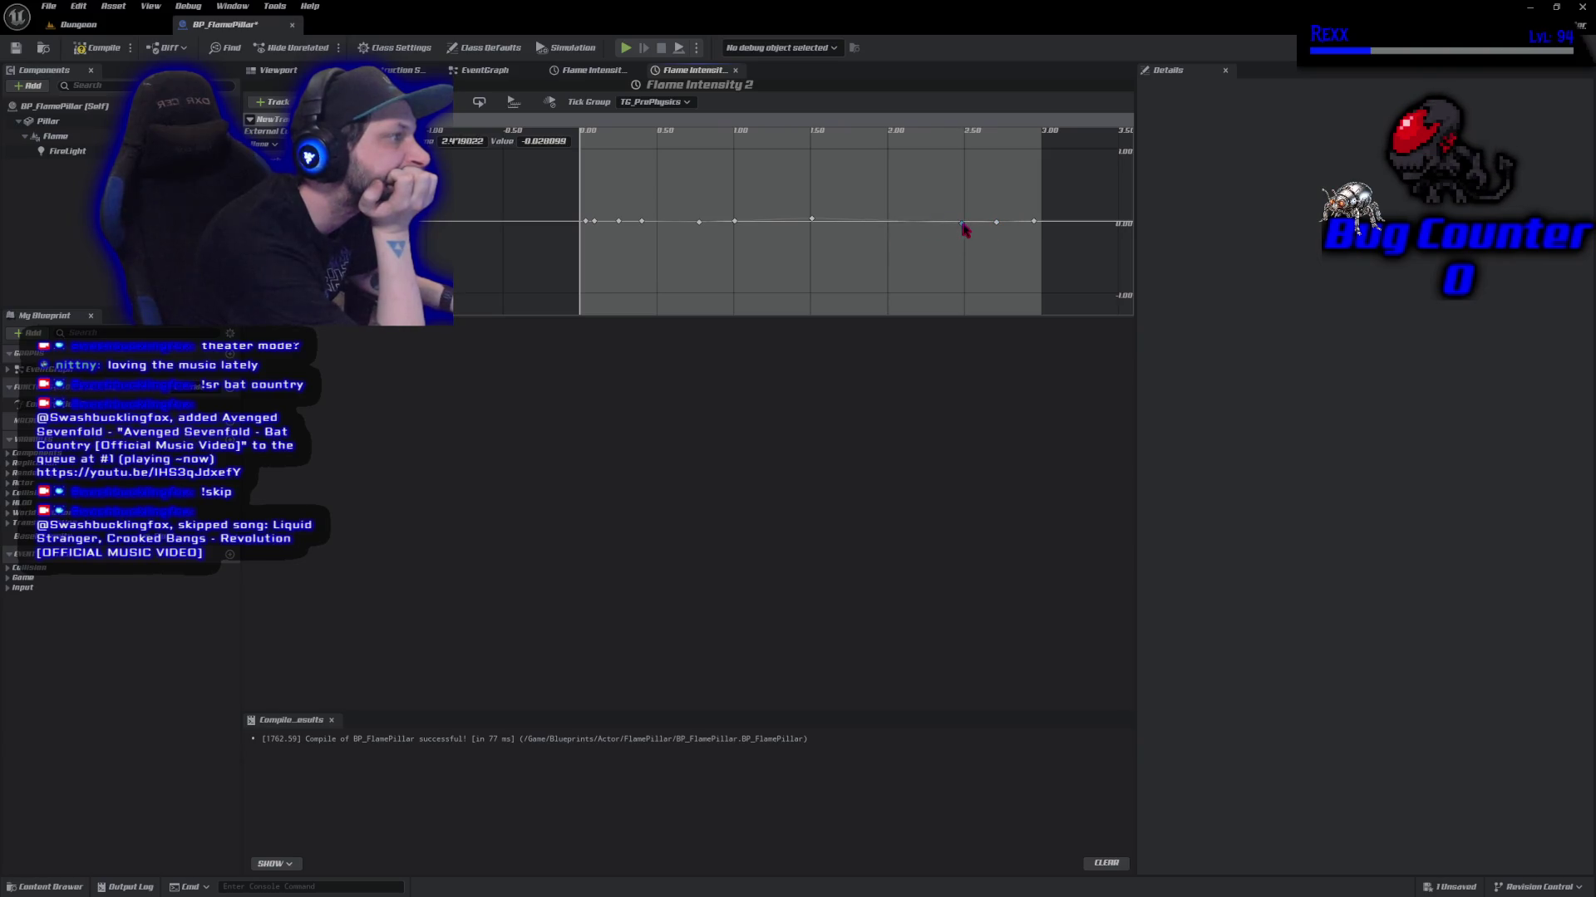
left_click_drag(819, 222, 923, 228)
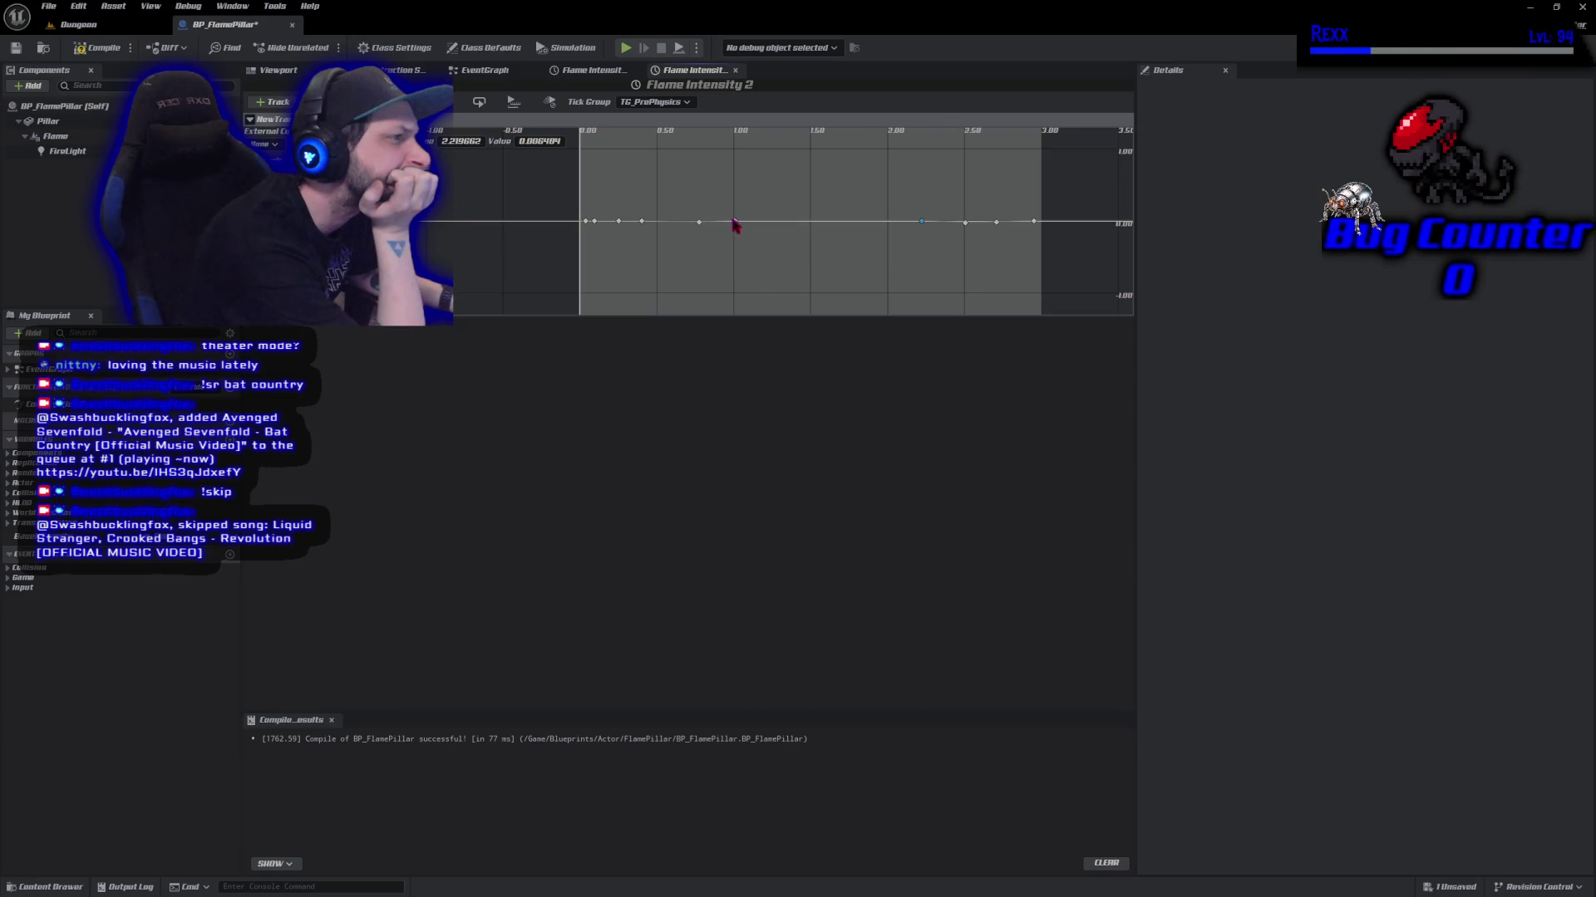
mouse_move(735, 224)
left_mouse_down()
mouse_move(889, 226)
mouse_move(856, 227)
left_mouse_up()
left_click_drag(700, 222, 810, 224)
left_click_drag(647, 224, 738, 228)
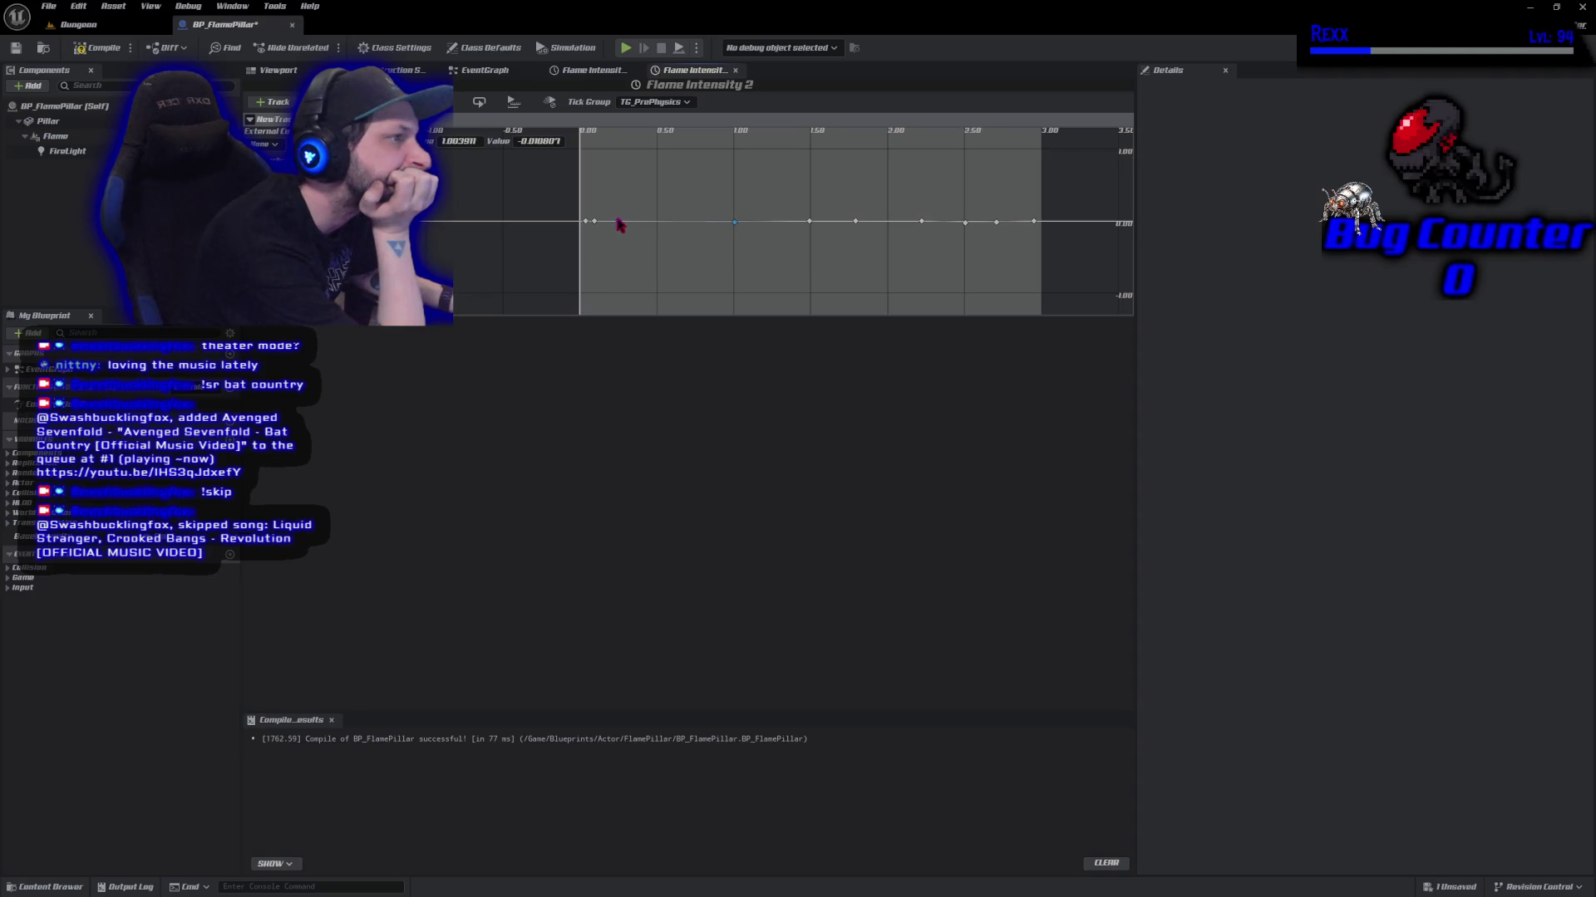
left_click_drag(620, 224, 699, 229)
left_click_drag(594, 222, 621, 228)
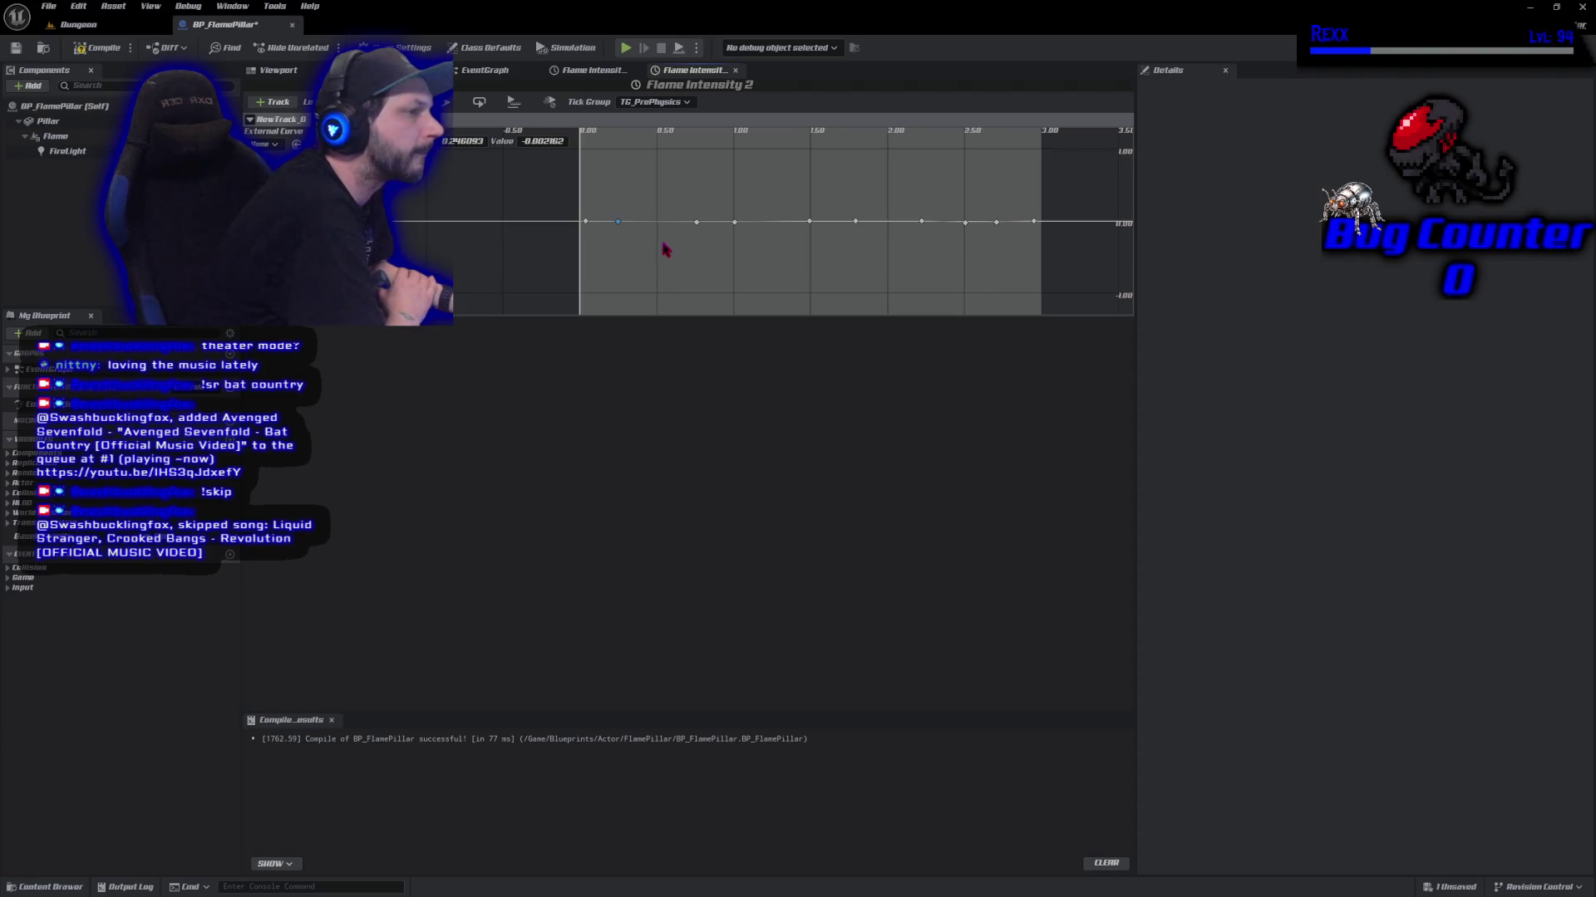
Raise the 0.26 s key to about 0.3 and the 1.02 s key to a peak near 0.84.
mouse_move(622, 227)
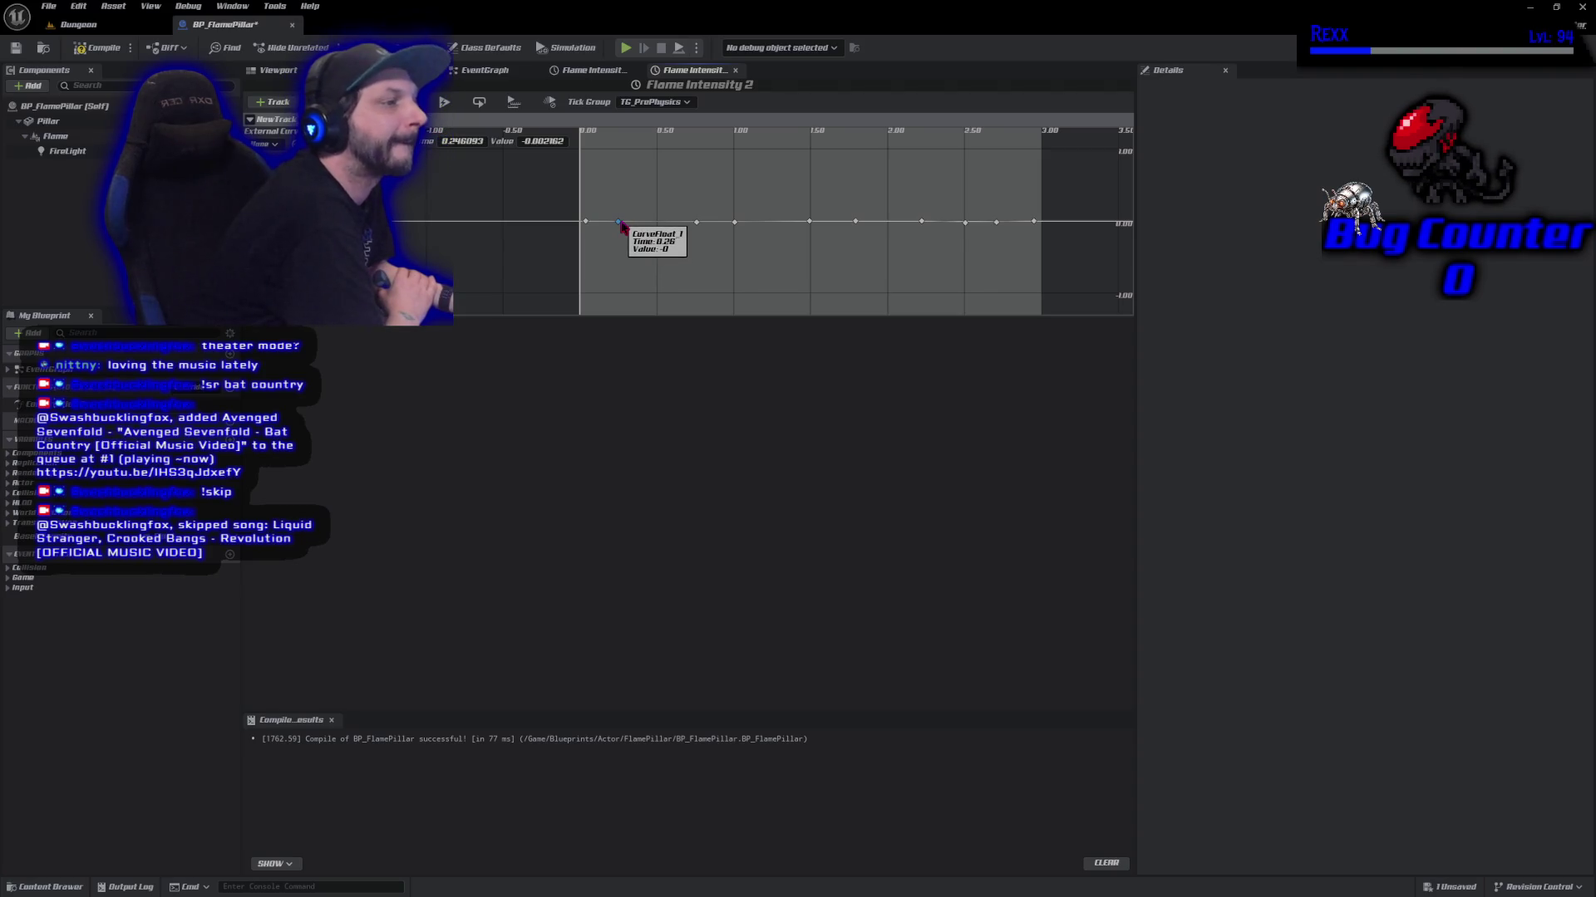
left_click_drag(621, 227, 644, 206)
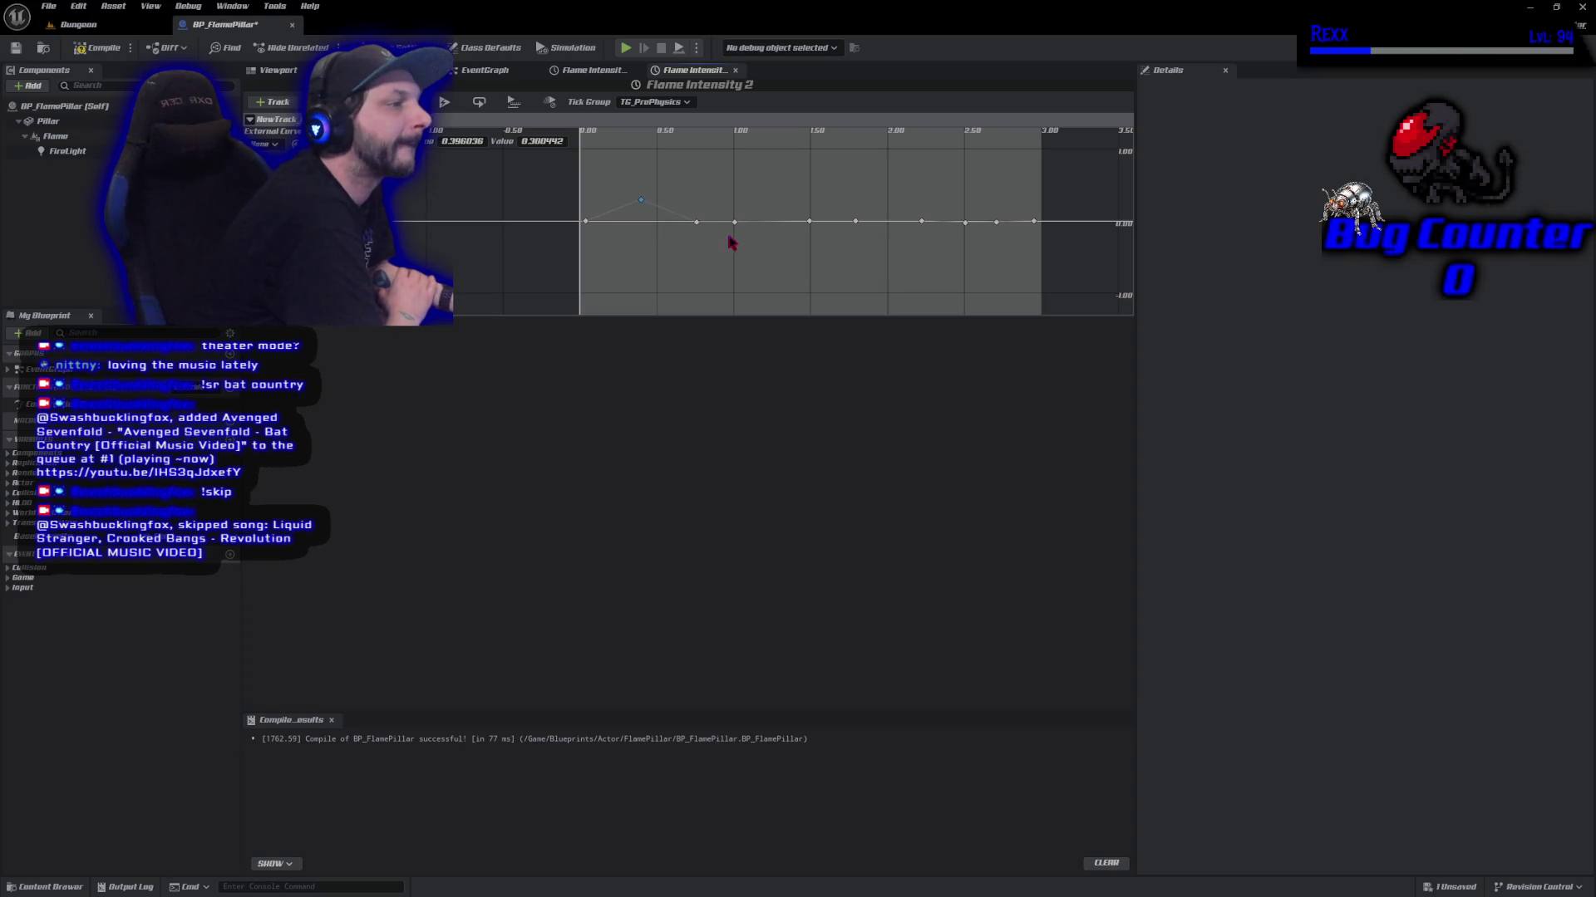
mouse_move(739, 228)
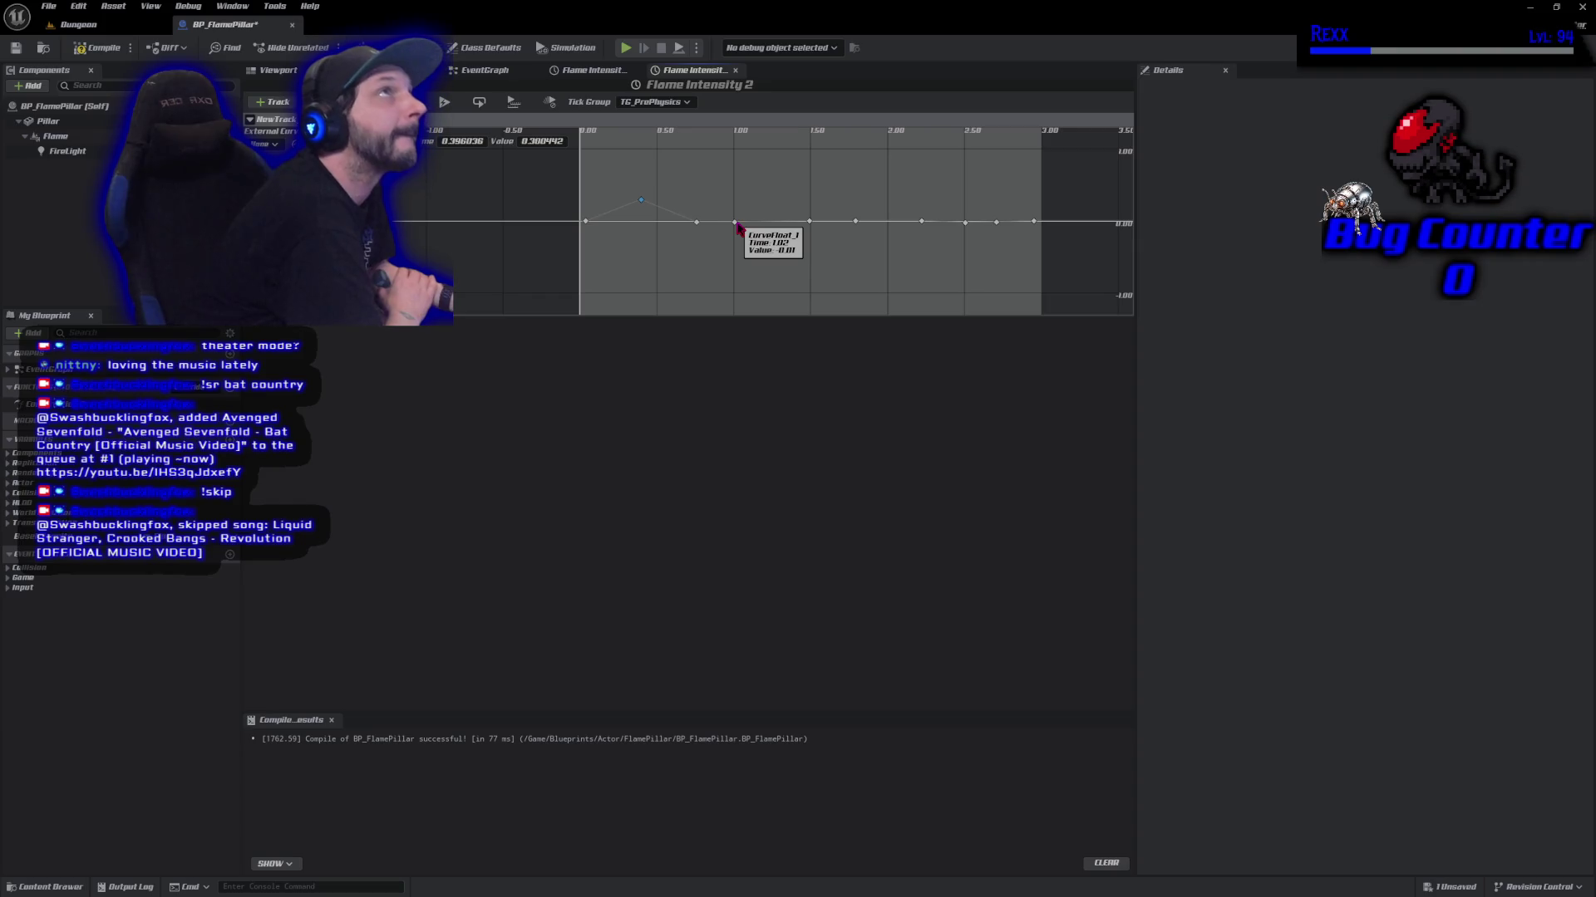
left_click_drag(736, 225, 752, 165)
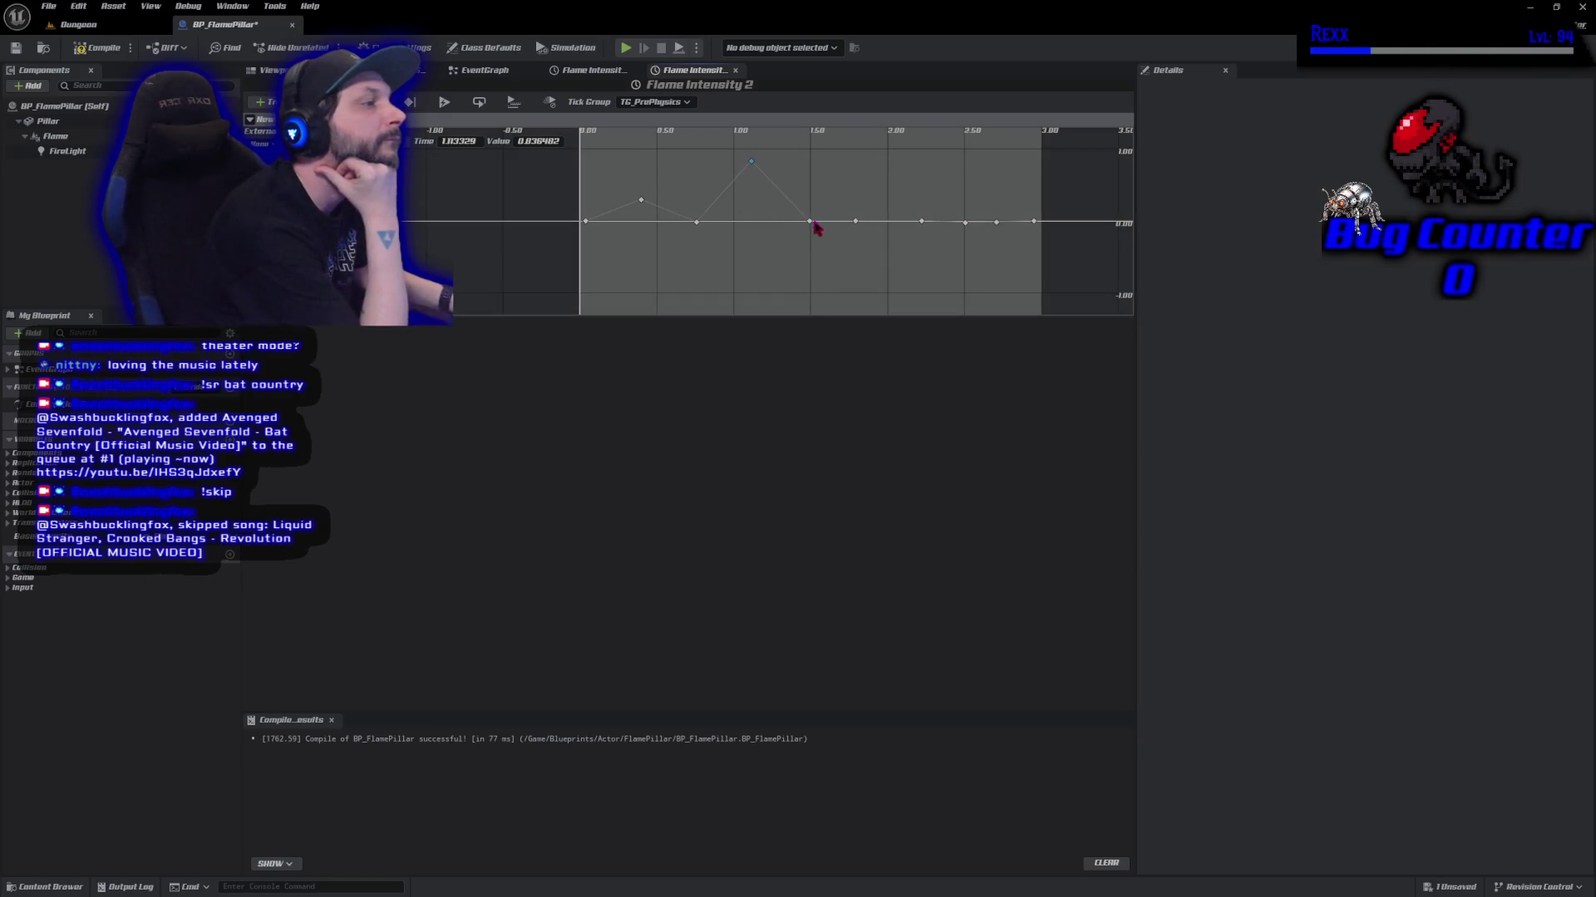
Shift the later keys back to about 1.36 and 1.61 seconds.
left_click_drag(811, 222, 776, 226)
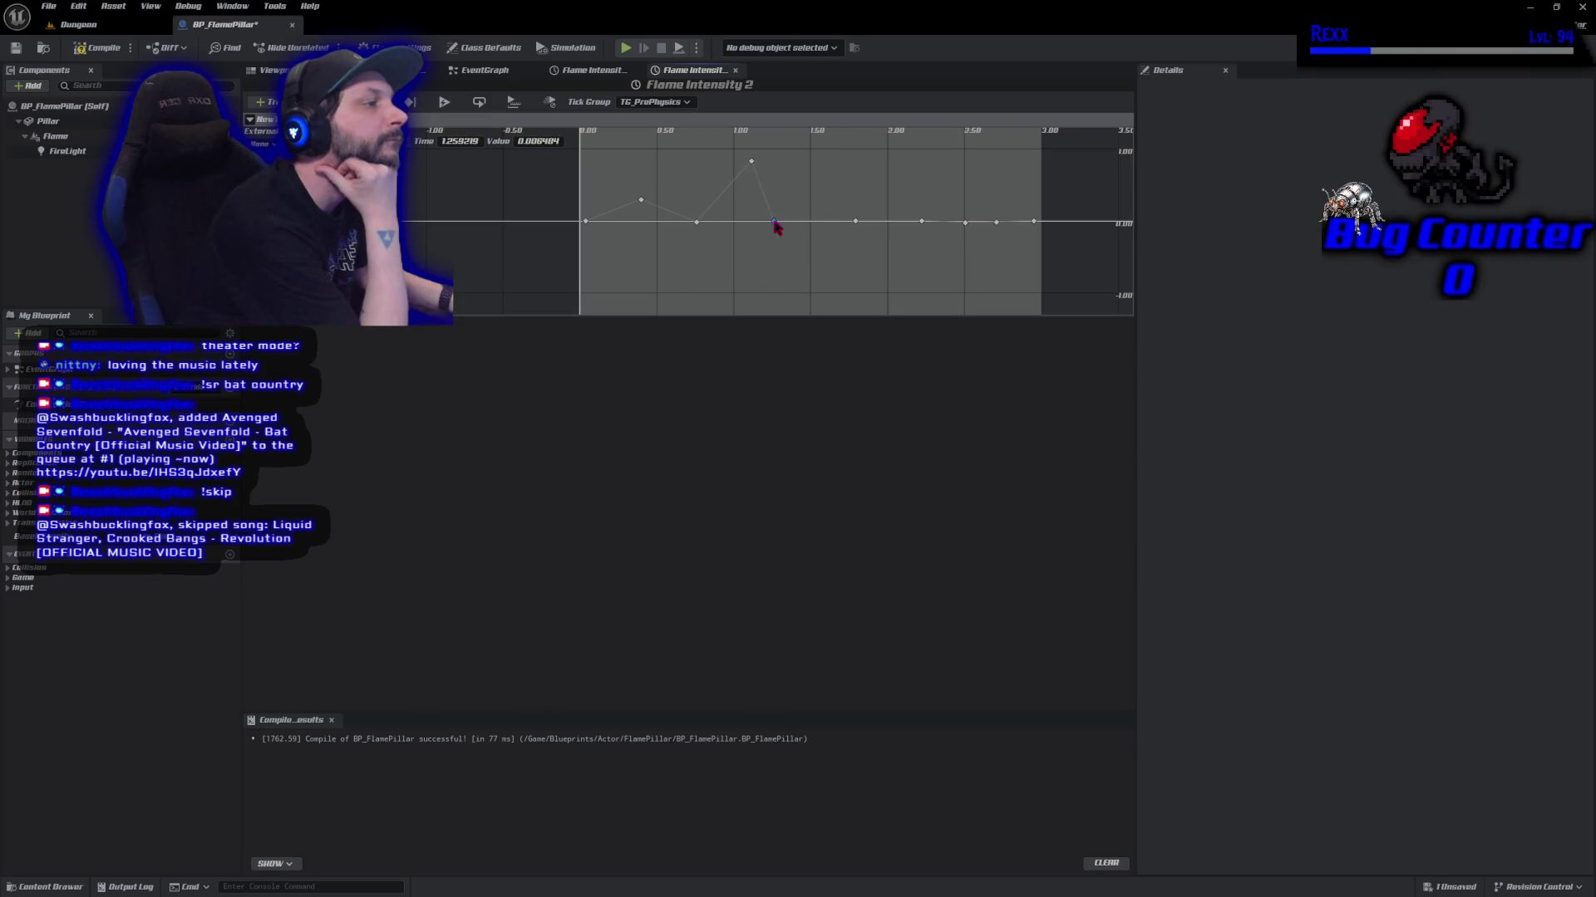
mouse_move(859, 228)
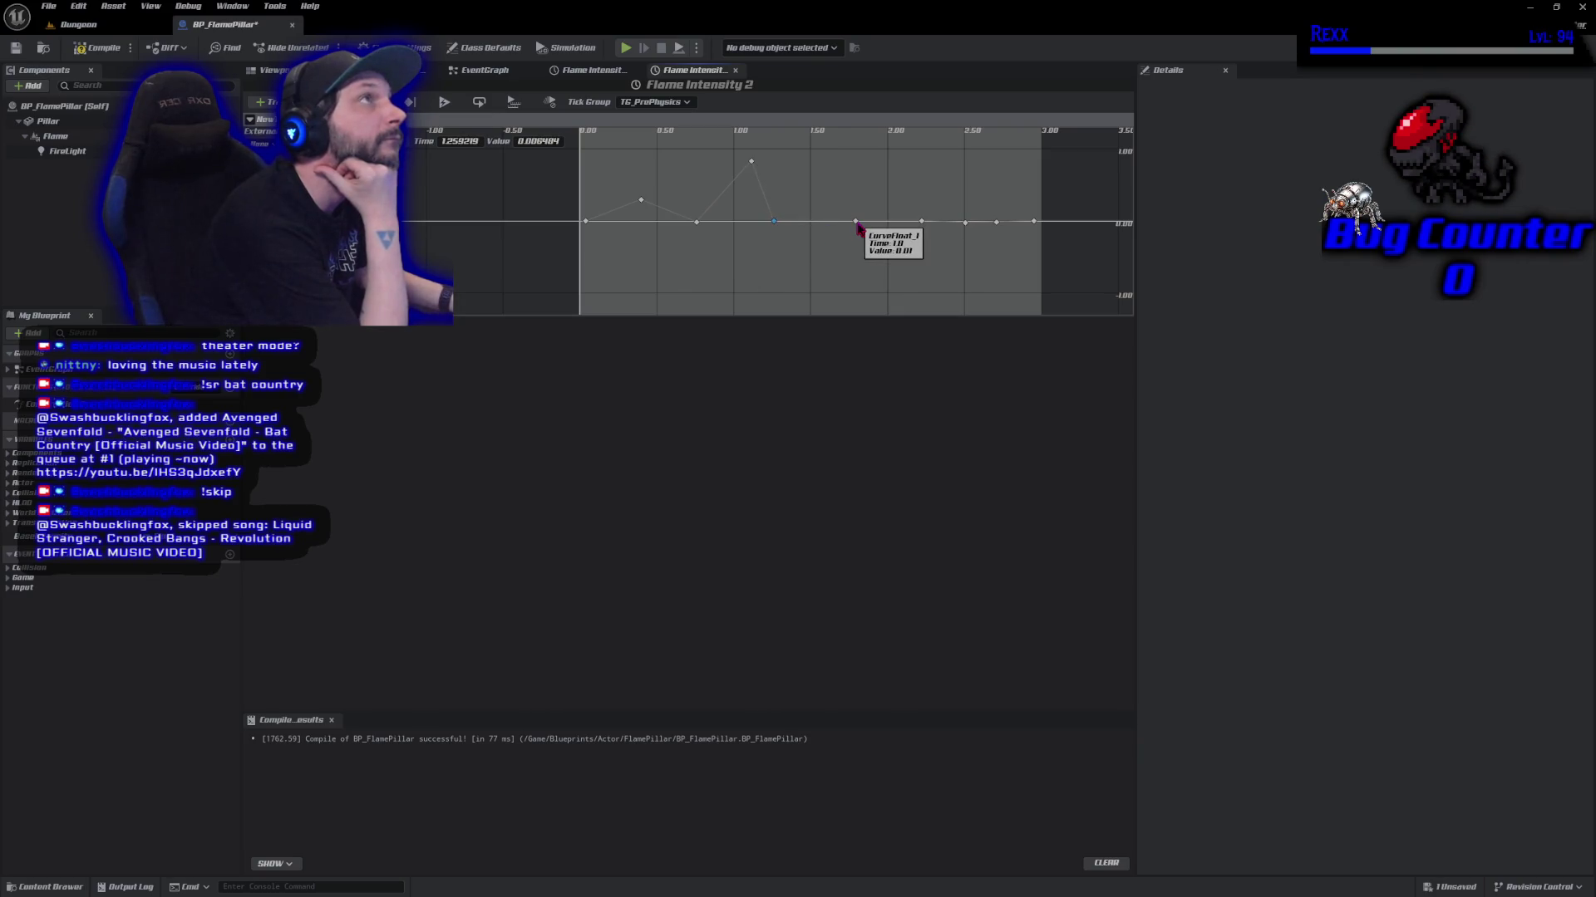
mouse_move(858, 225)
left_mouse_down()
mouse_move(828, 224)
mouse_move(842, 227)
left_mouse_up()
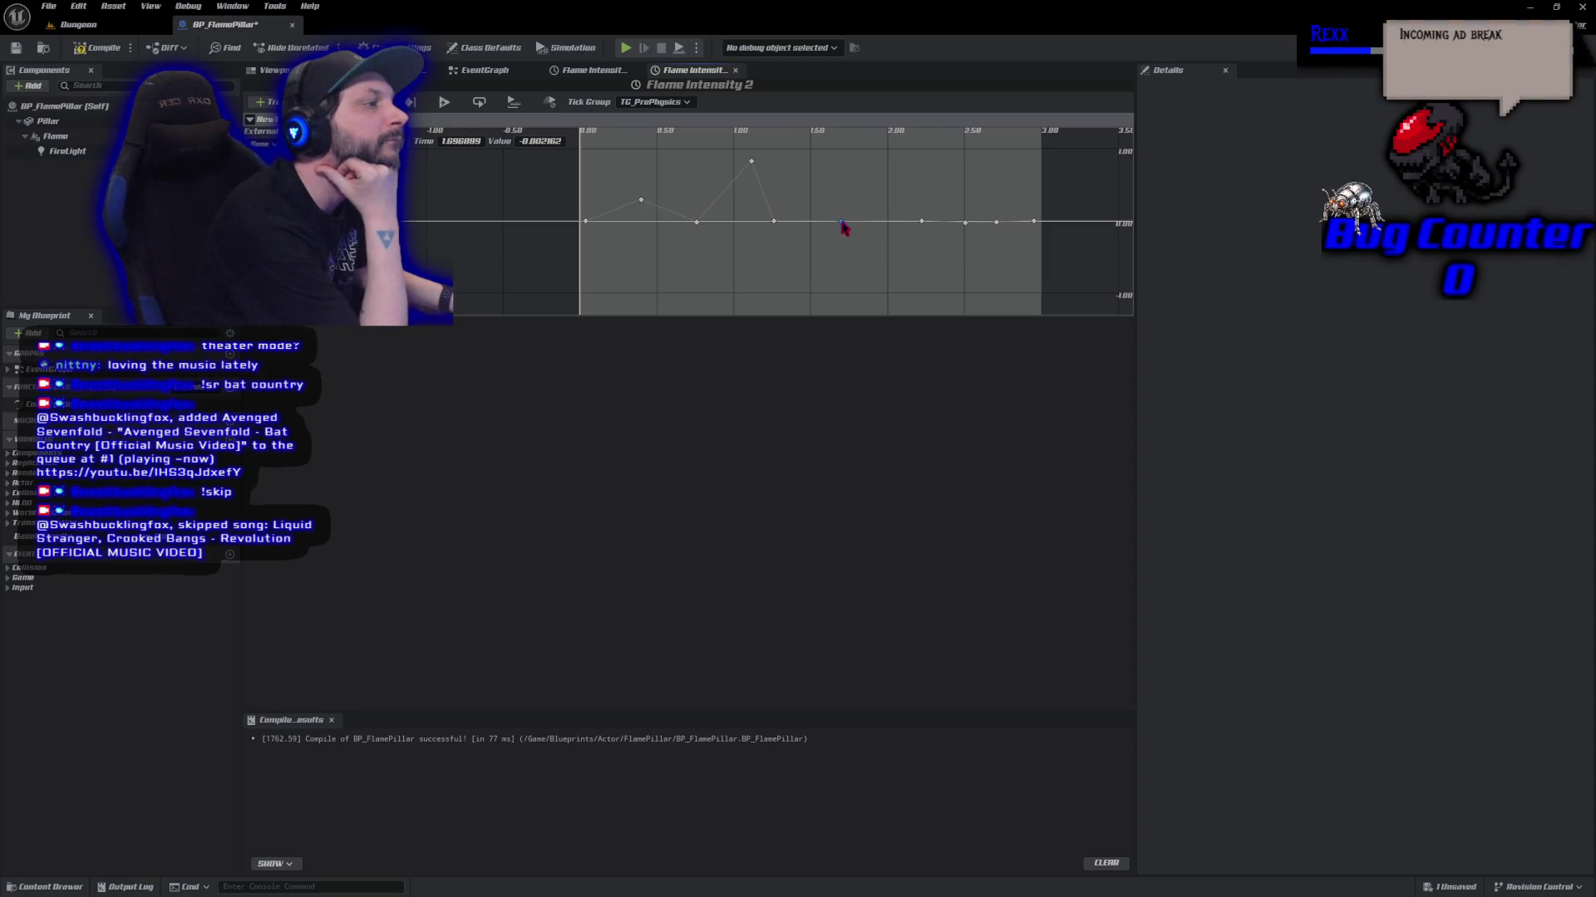
mouse_move(842, 226)
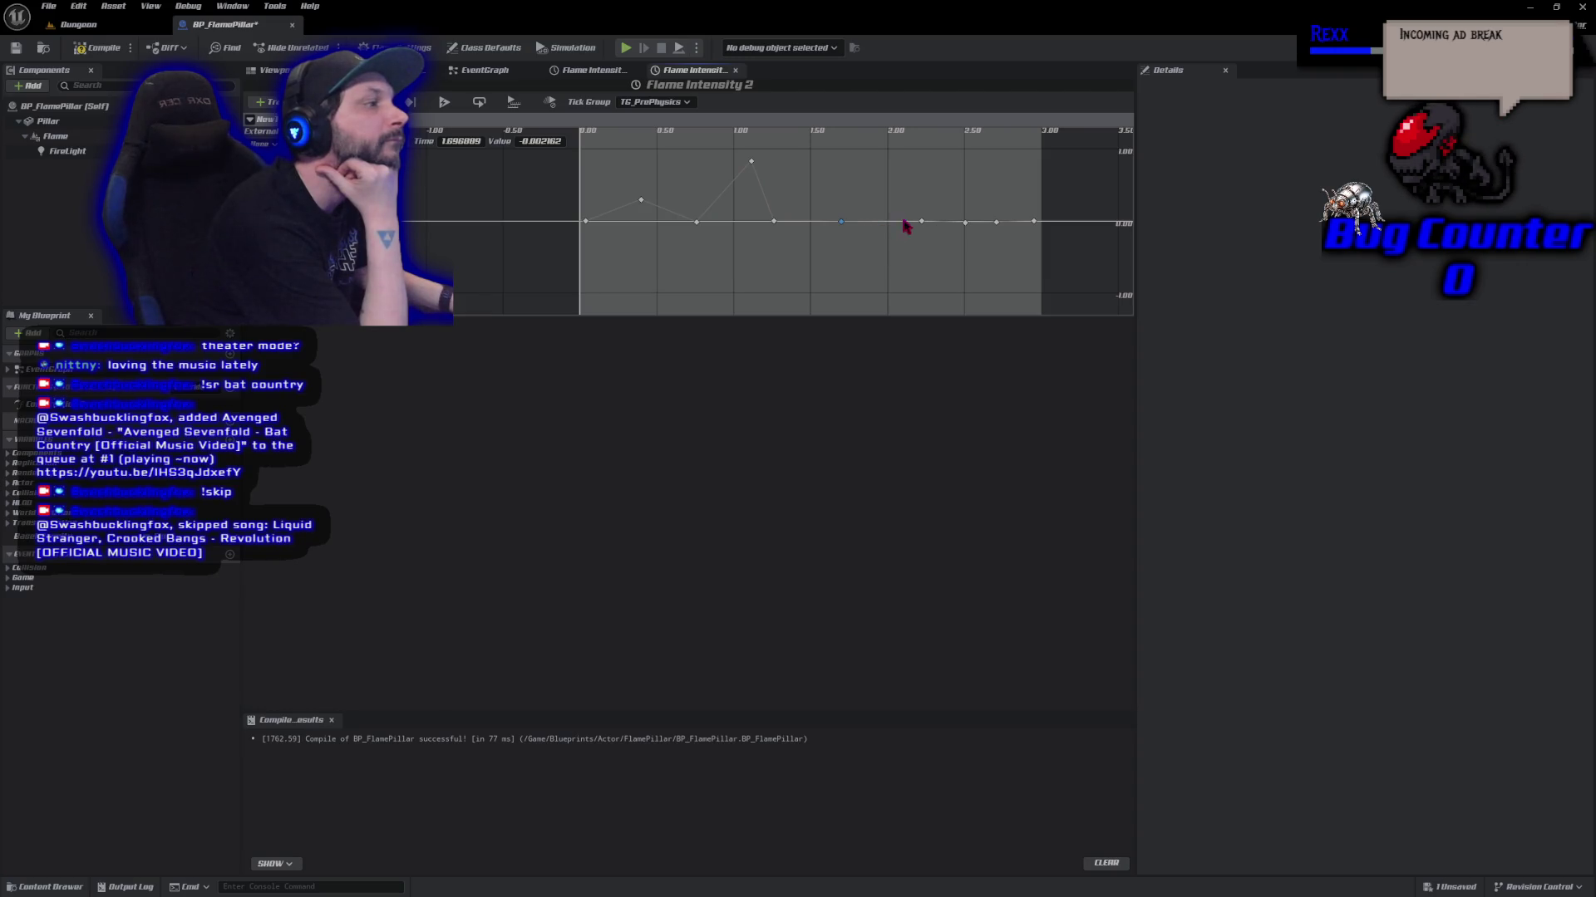
mouse_move(924, 225)
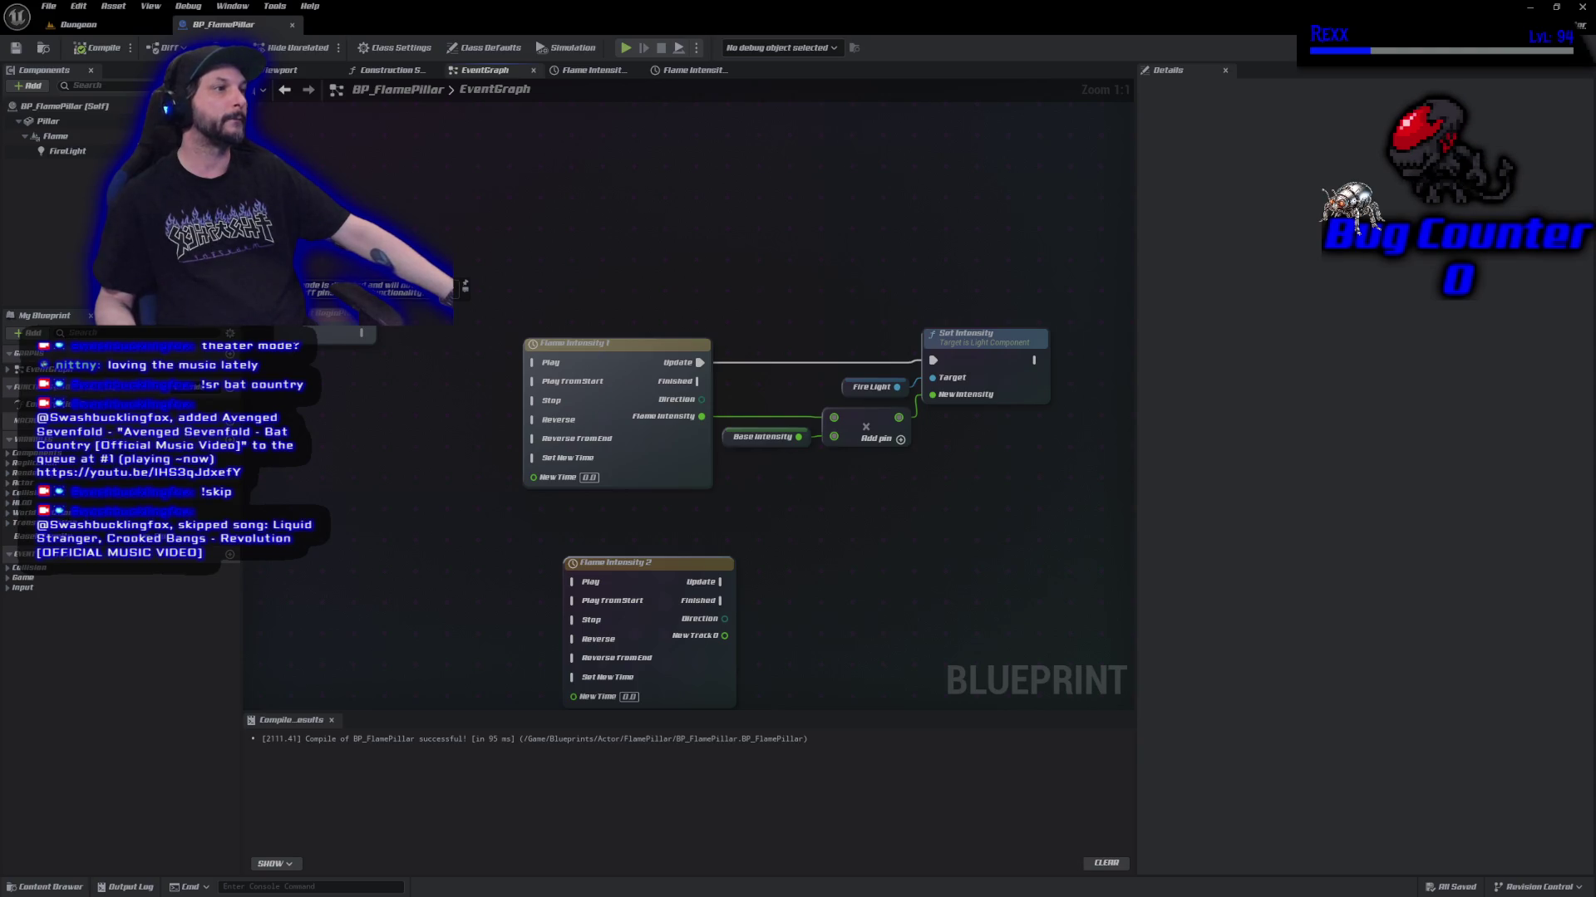
Set the last Flame Intensity 2 curve key's time to 3.0 seconds.
left_click(689, 71)
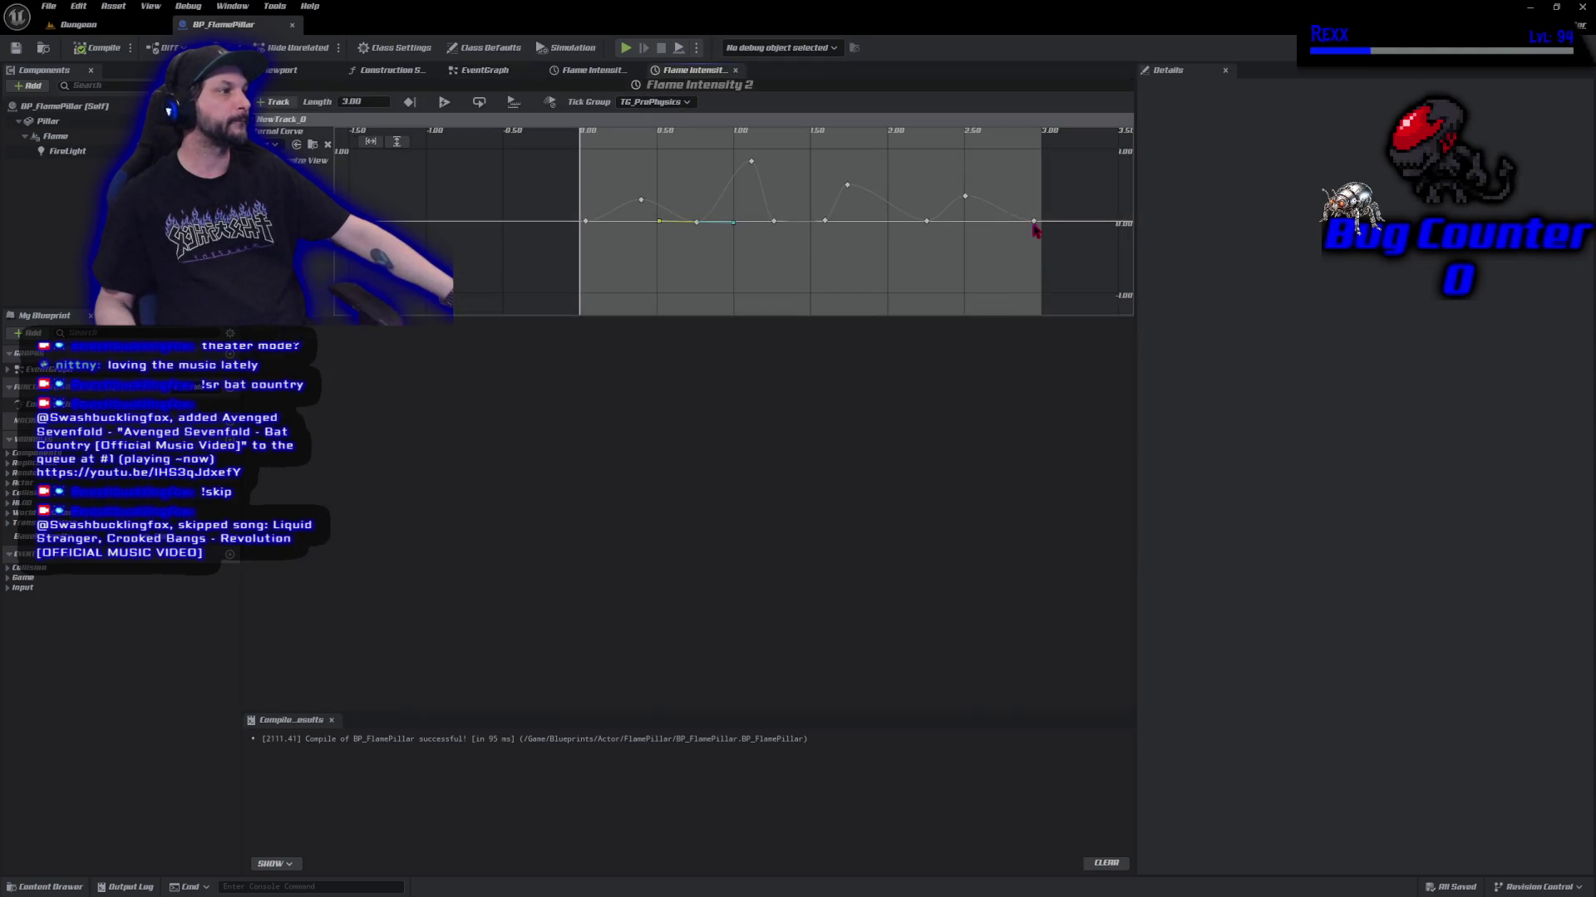
left_click(1035, 221)
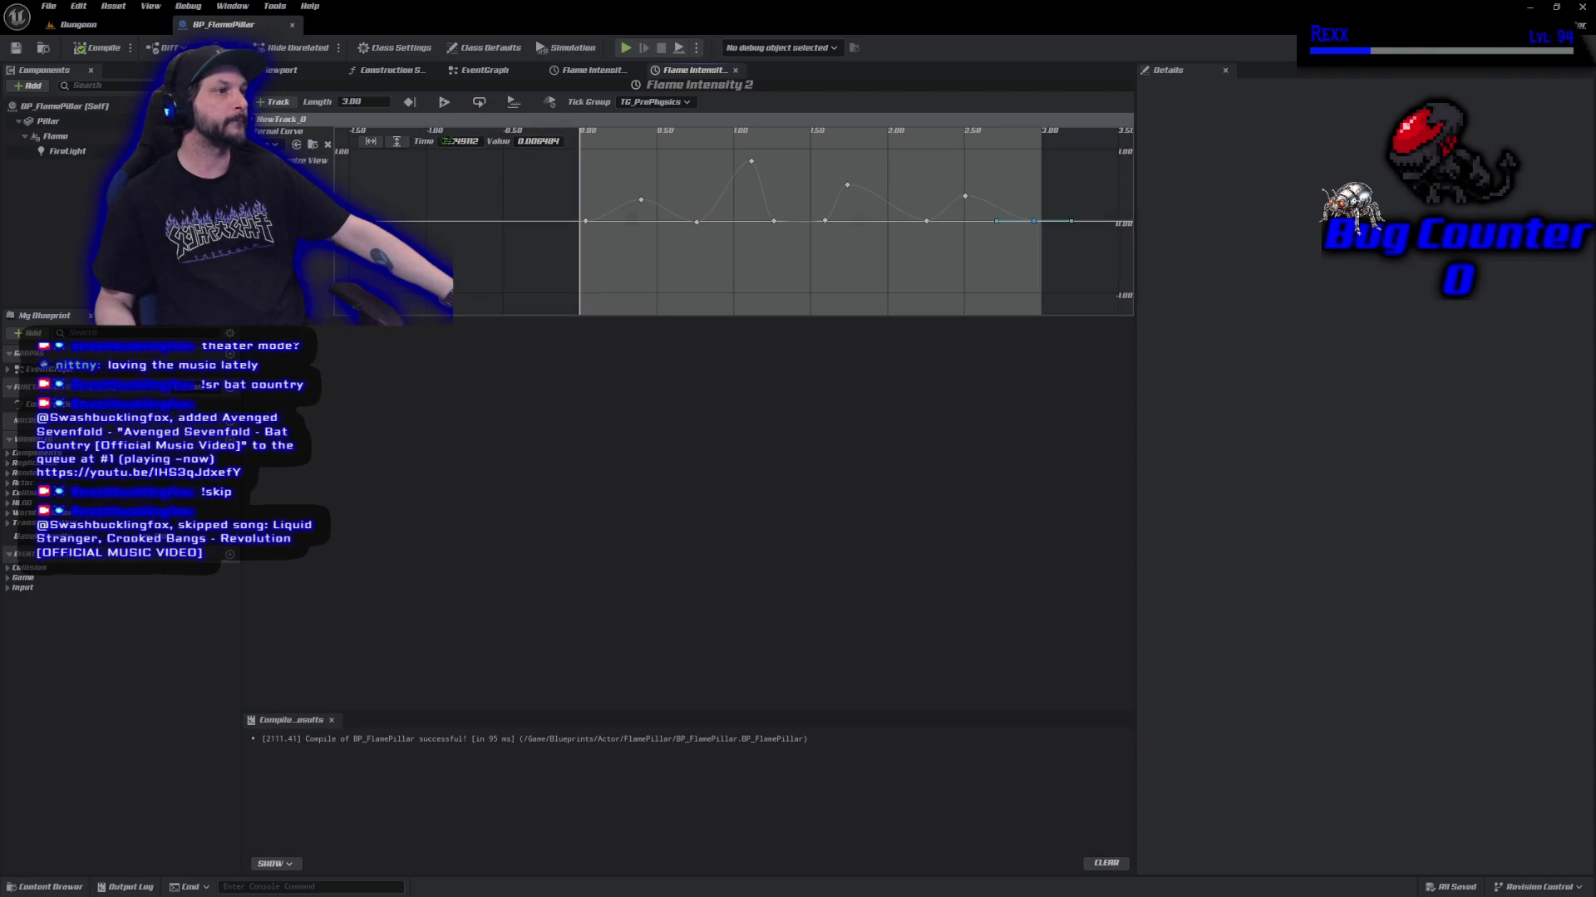
double_click(457, 141)
type("3.0")
key("Return")
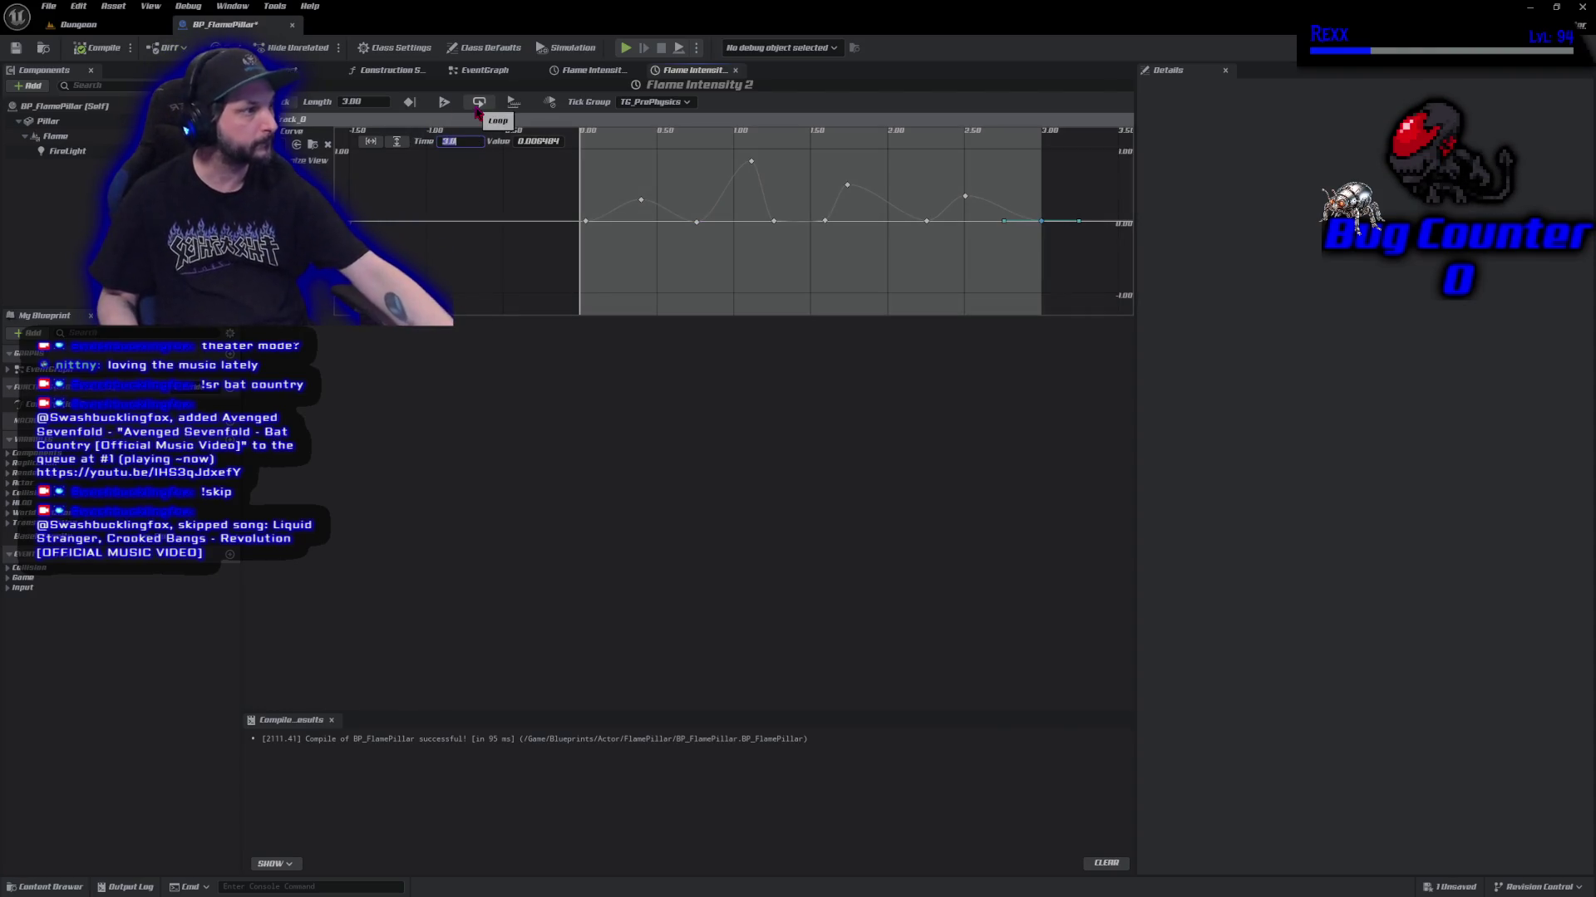
left_click(479, 103)
Move the first curve key to time 0.
left_click(586, 222)
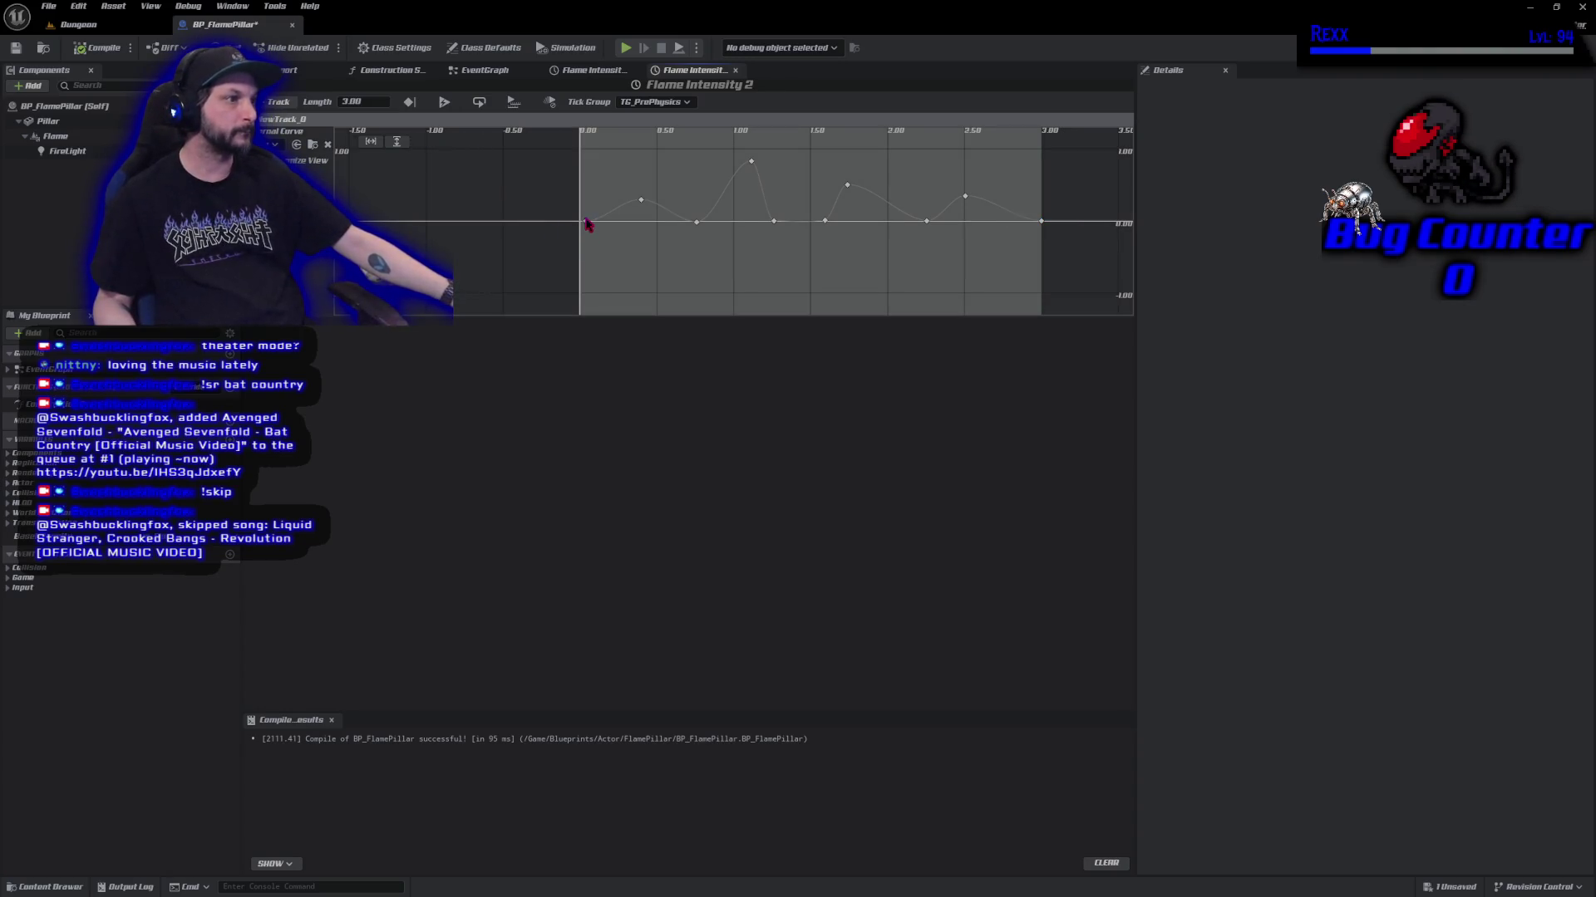
double_click(448, 141)
type("0")
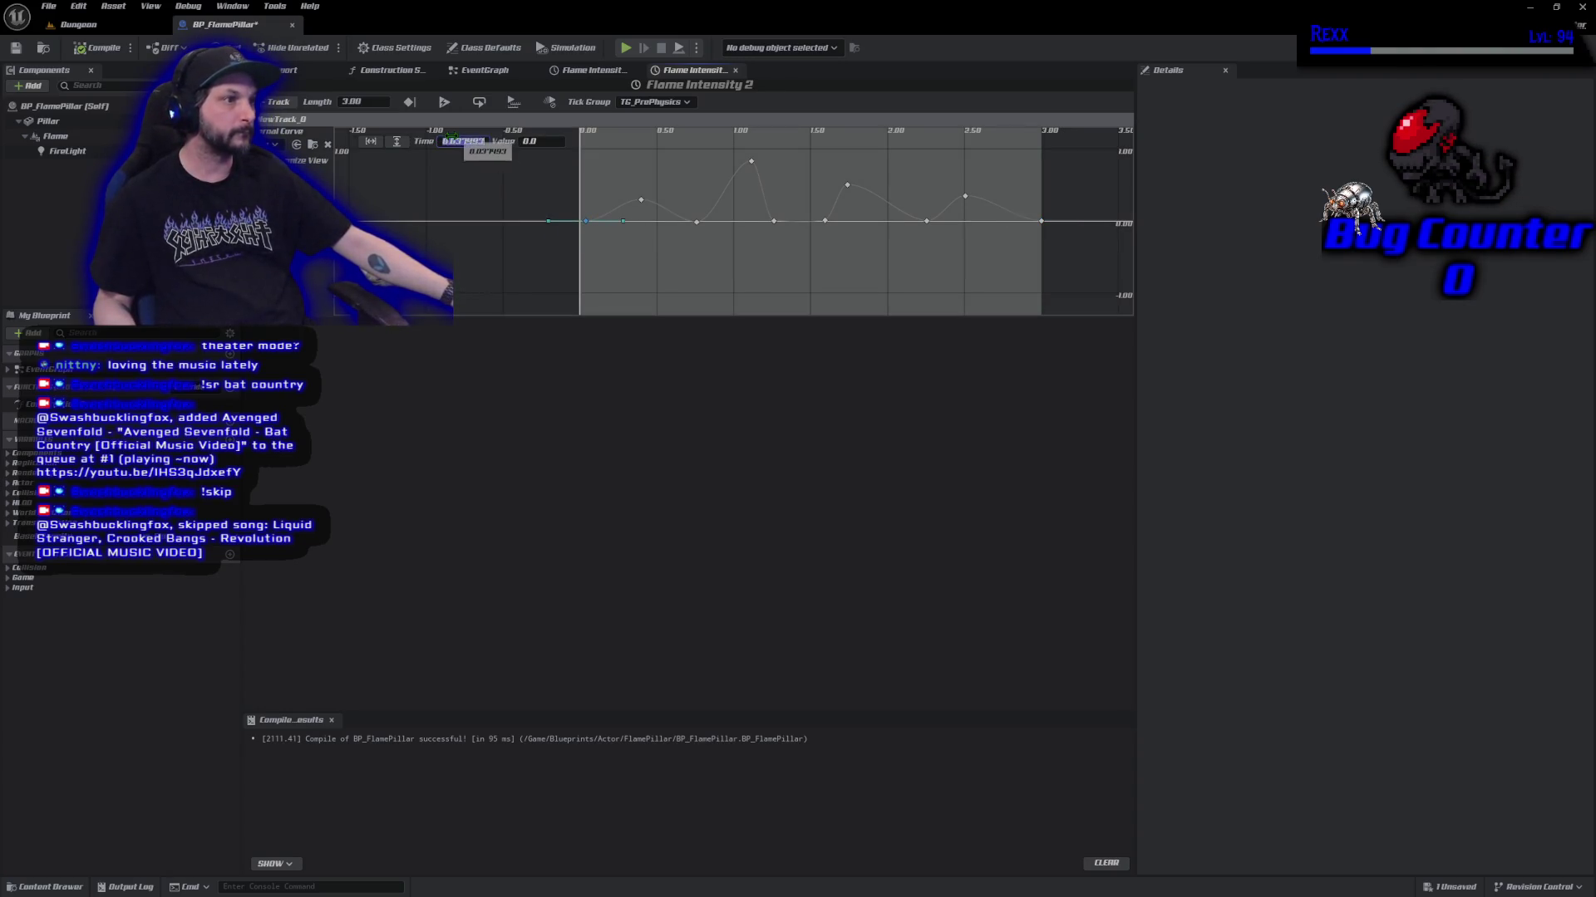
key("Return")
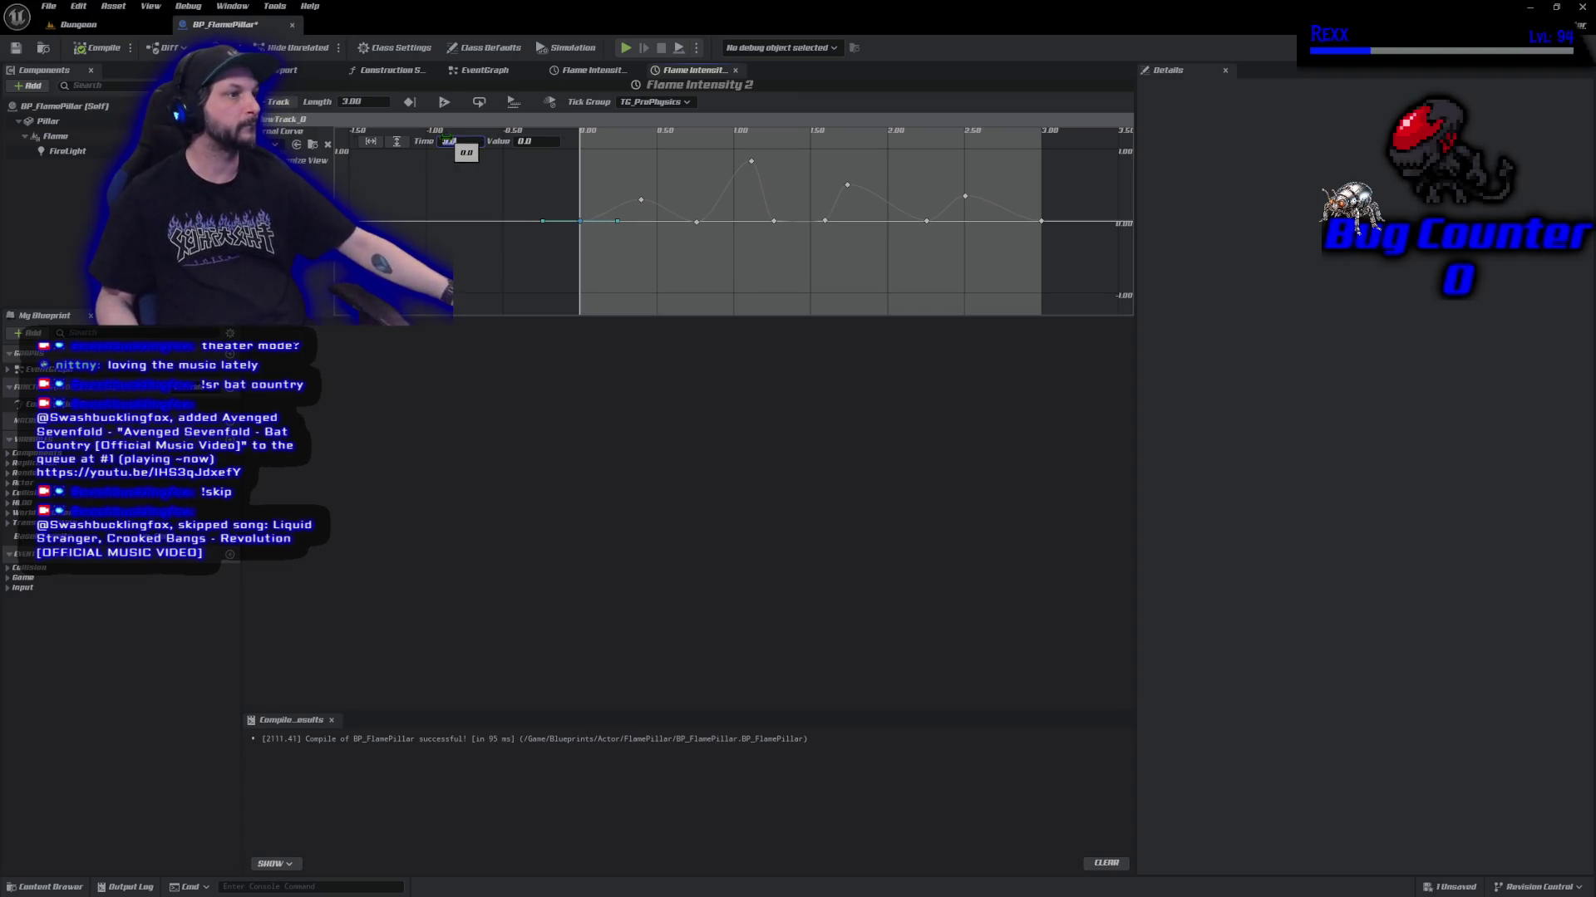
Set the value of the key at 3.0 seconds to 0.
left_click(1044, 223)
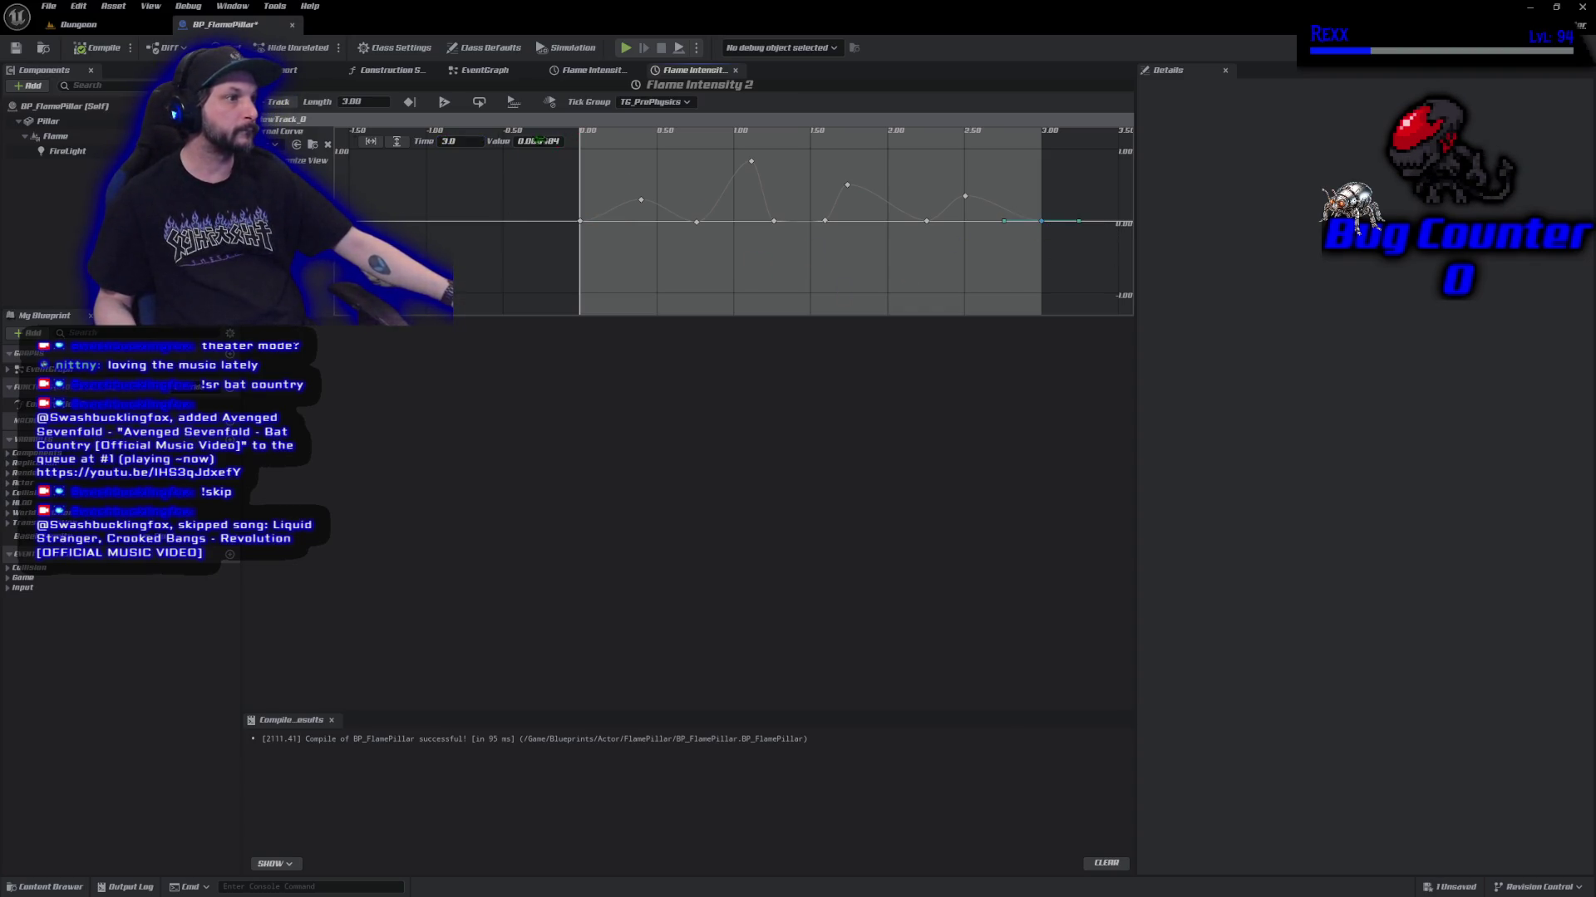
double_click(532, 141)
type("0")
key("Return")
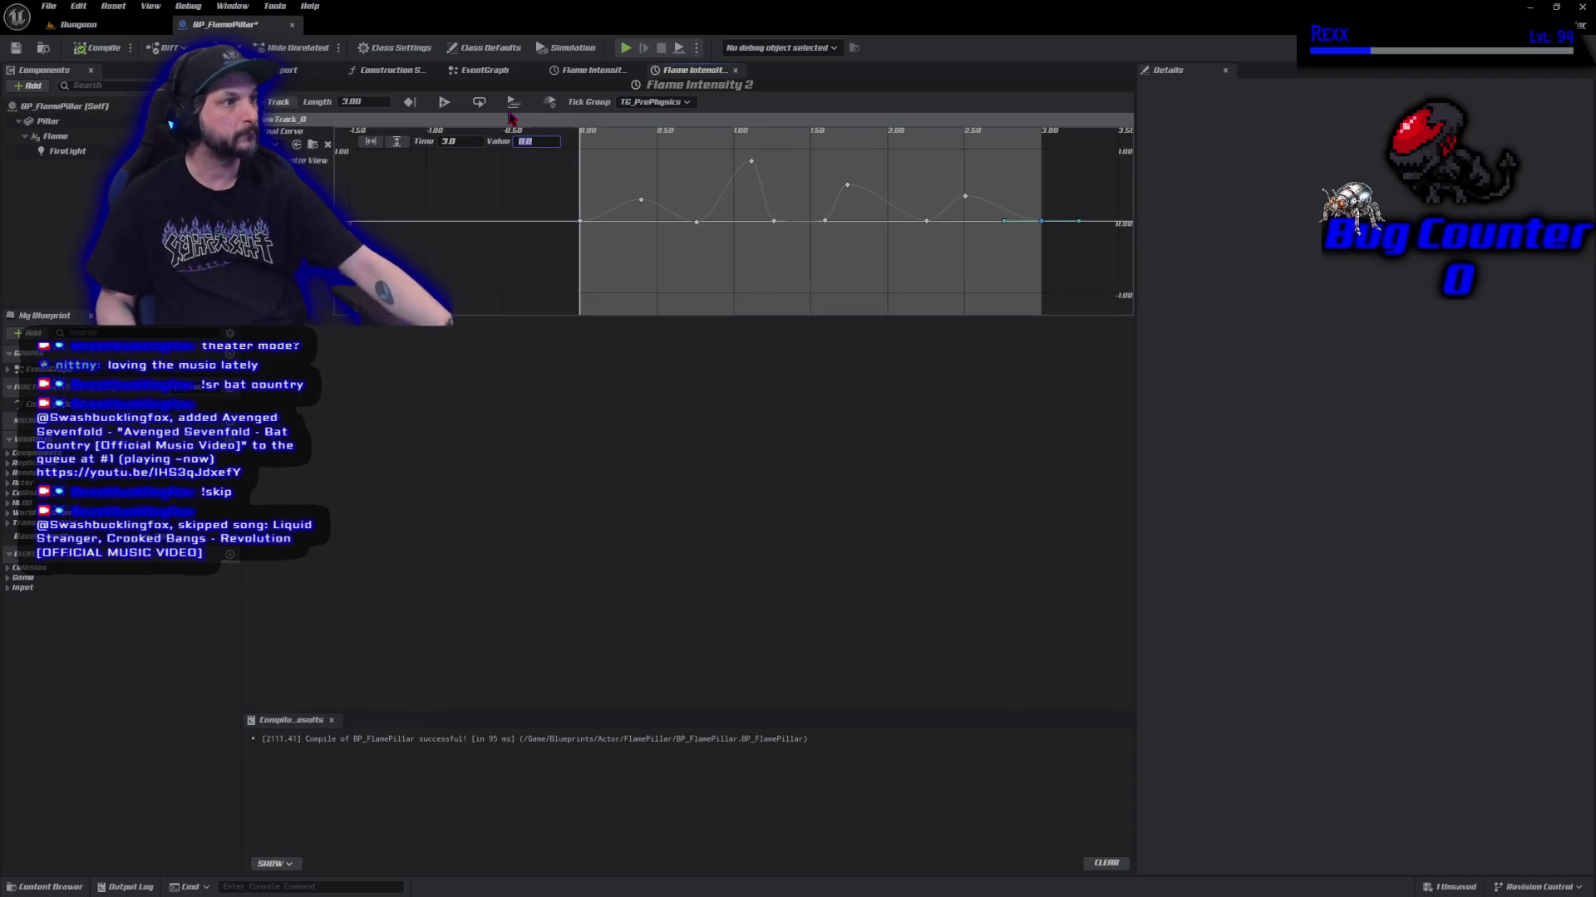
left_click(48, 5)
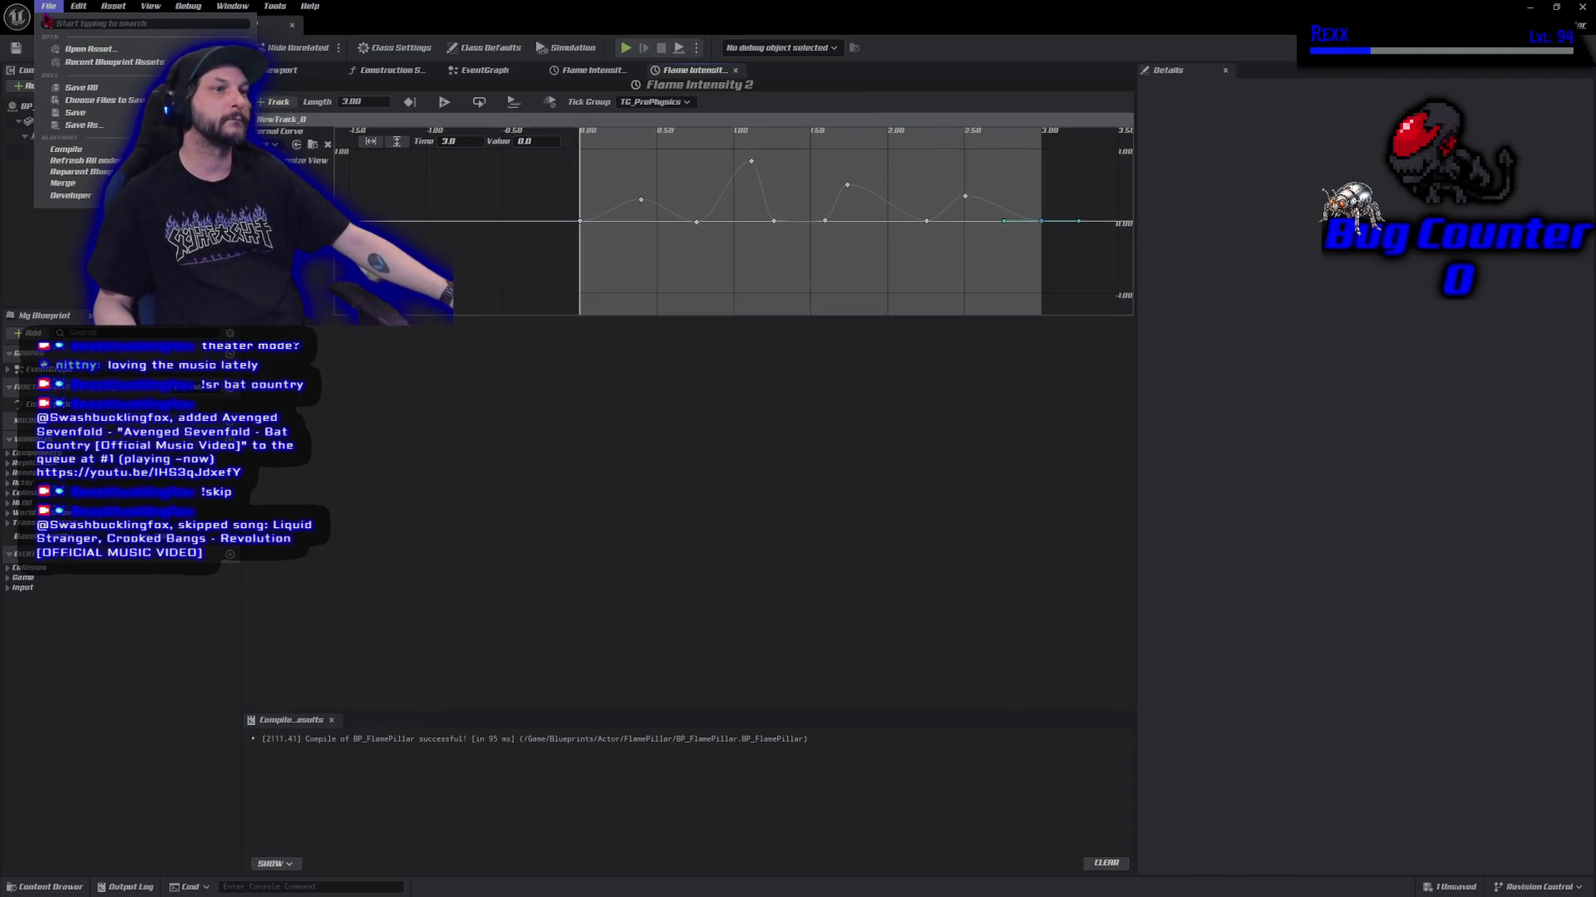
Save BP_FlamePillar and go back to its EventGraph showing both timeline nodes.
left_click(100, 96)
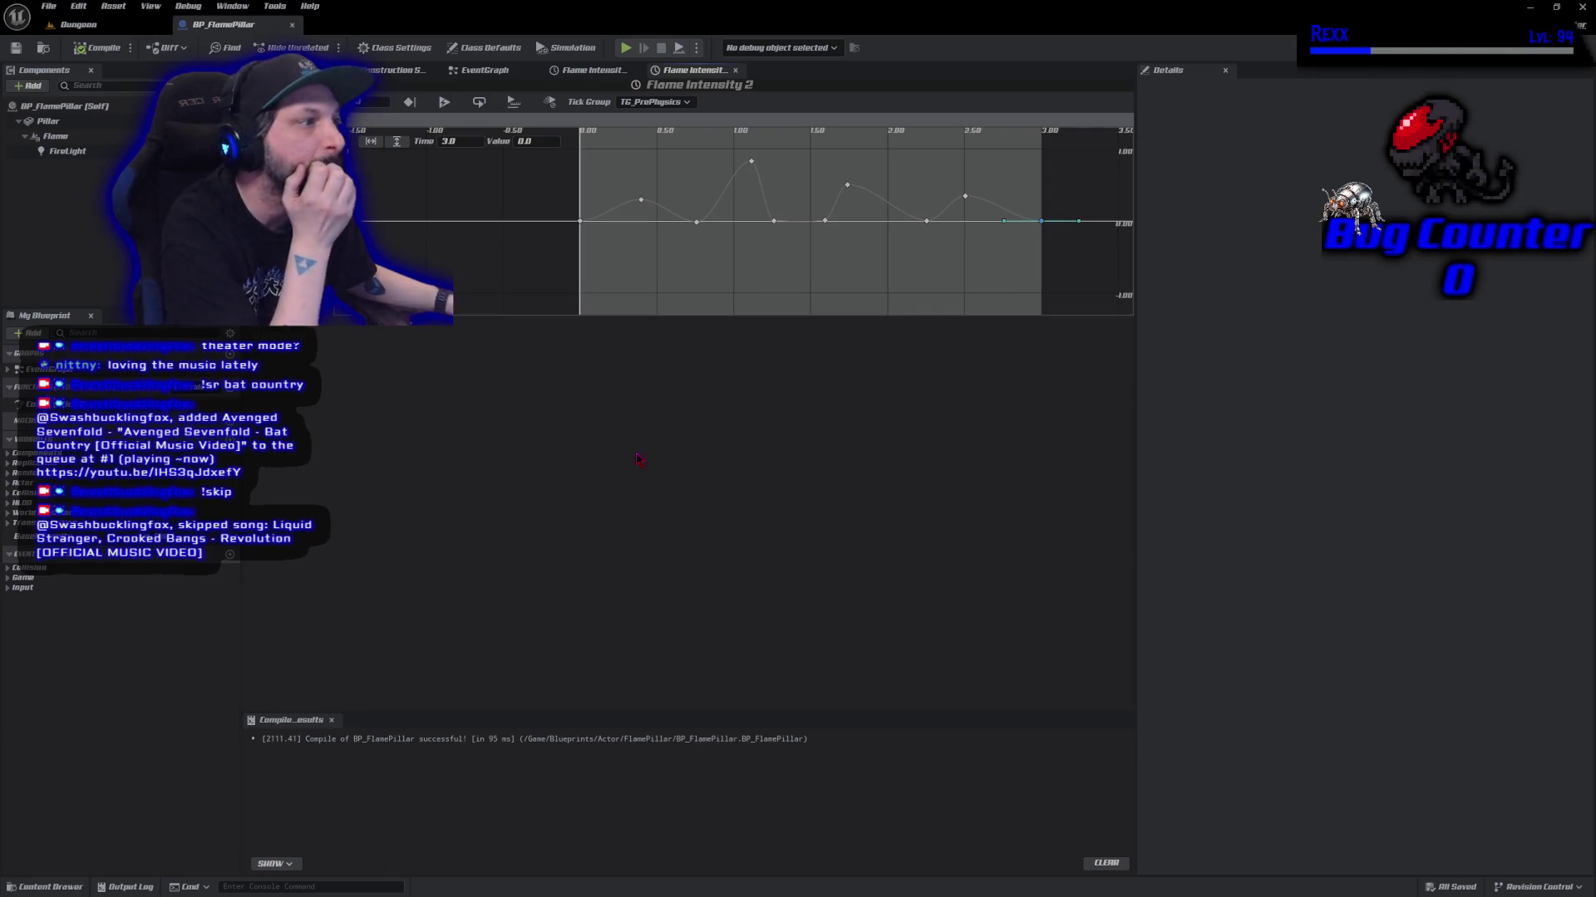
left_click(467, 68)
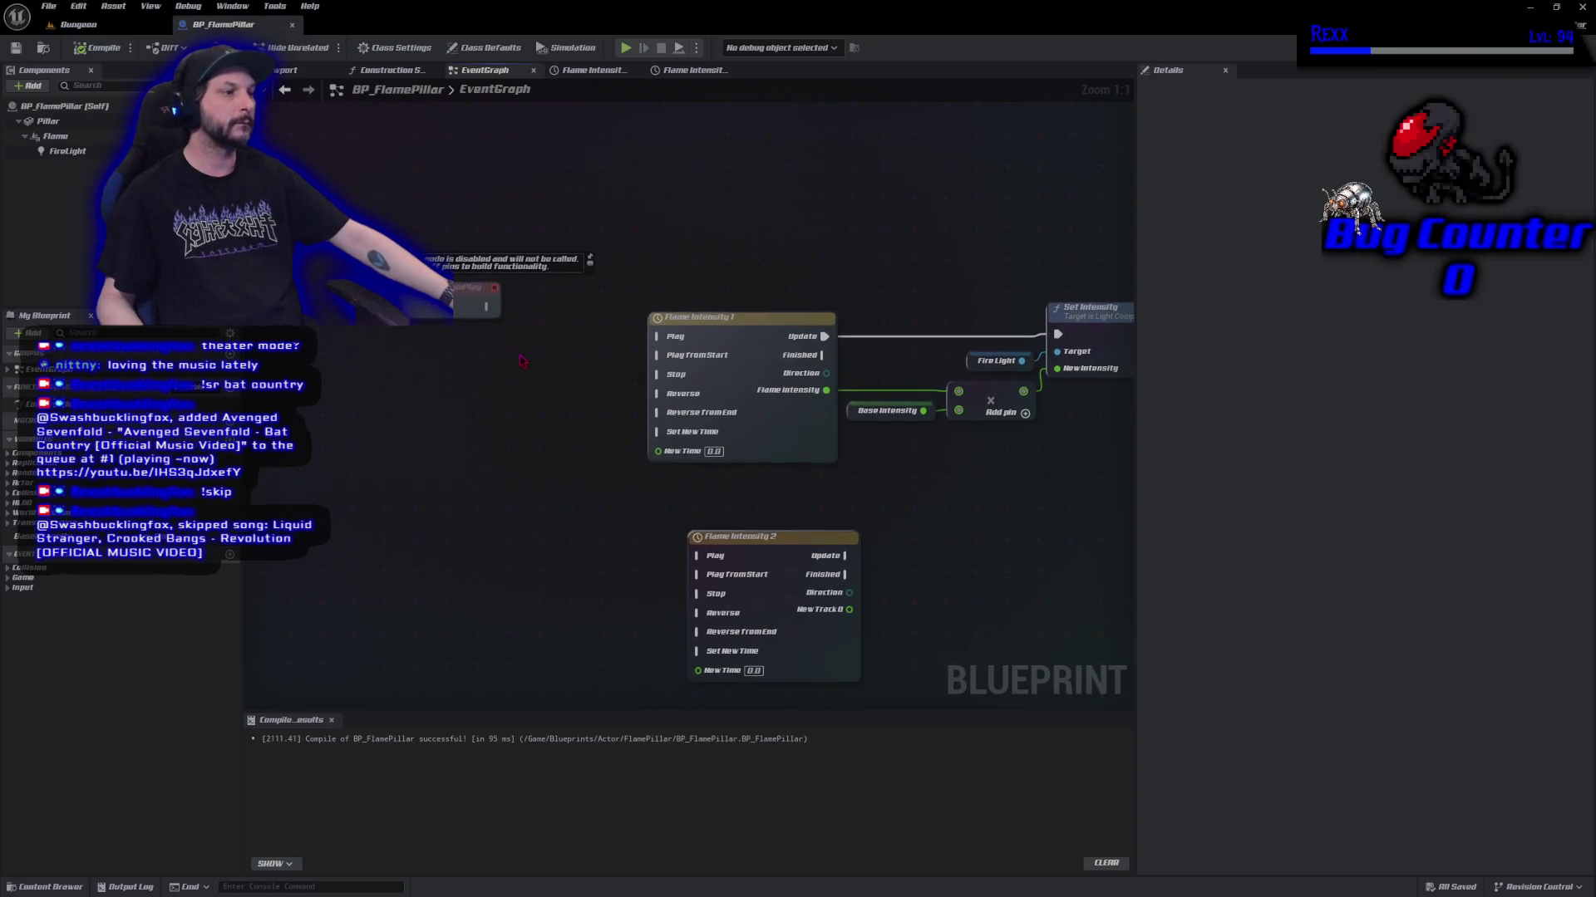
Add two Custom Event nodes to the graph, naming the second one Start Timeline 2.
right_click(523, 361)
type("custom event")
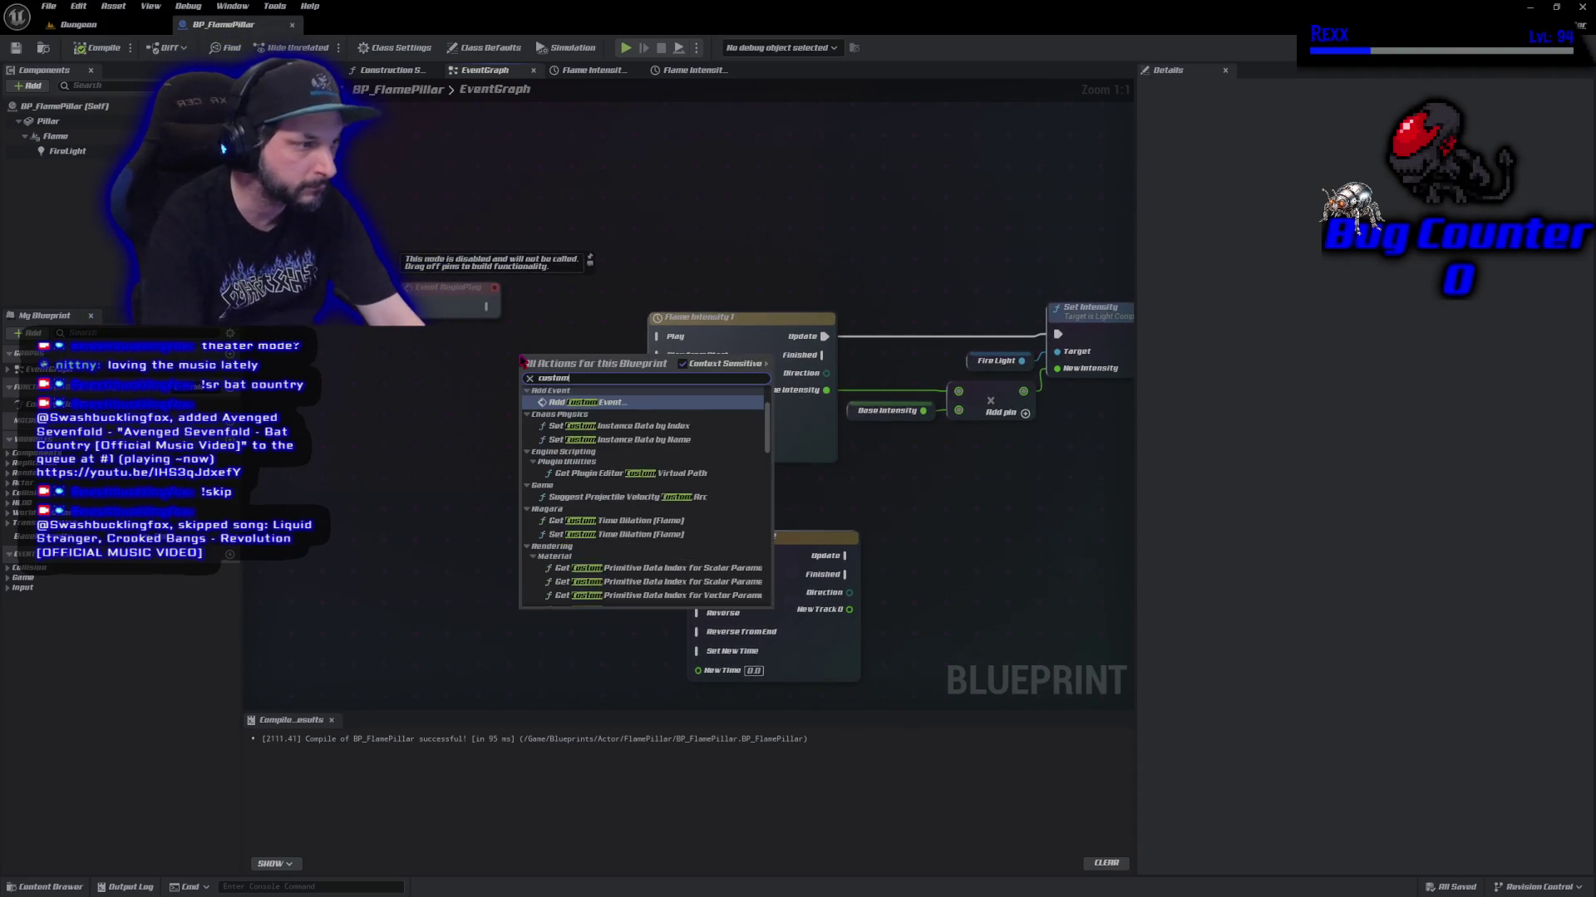
key("Return")
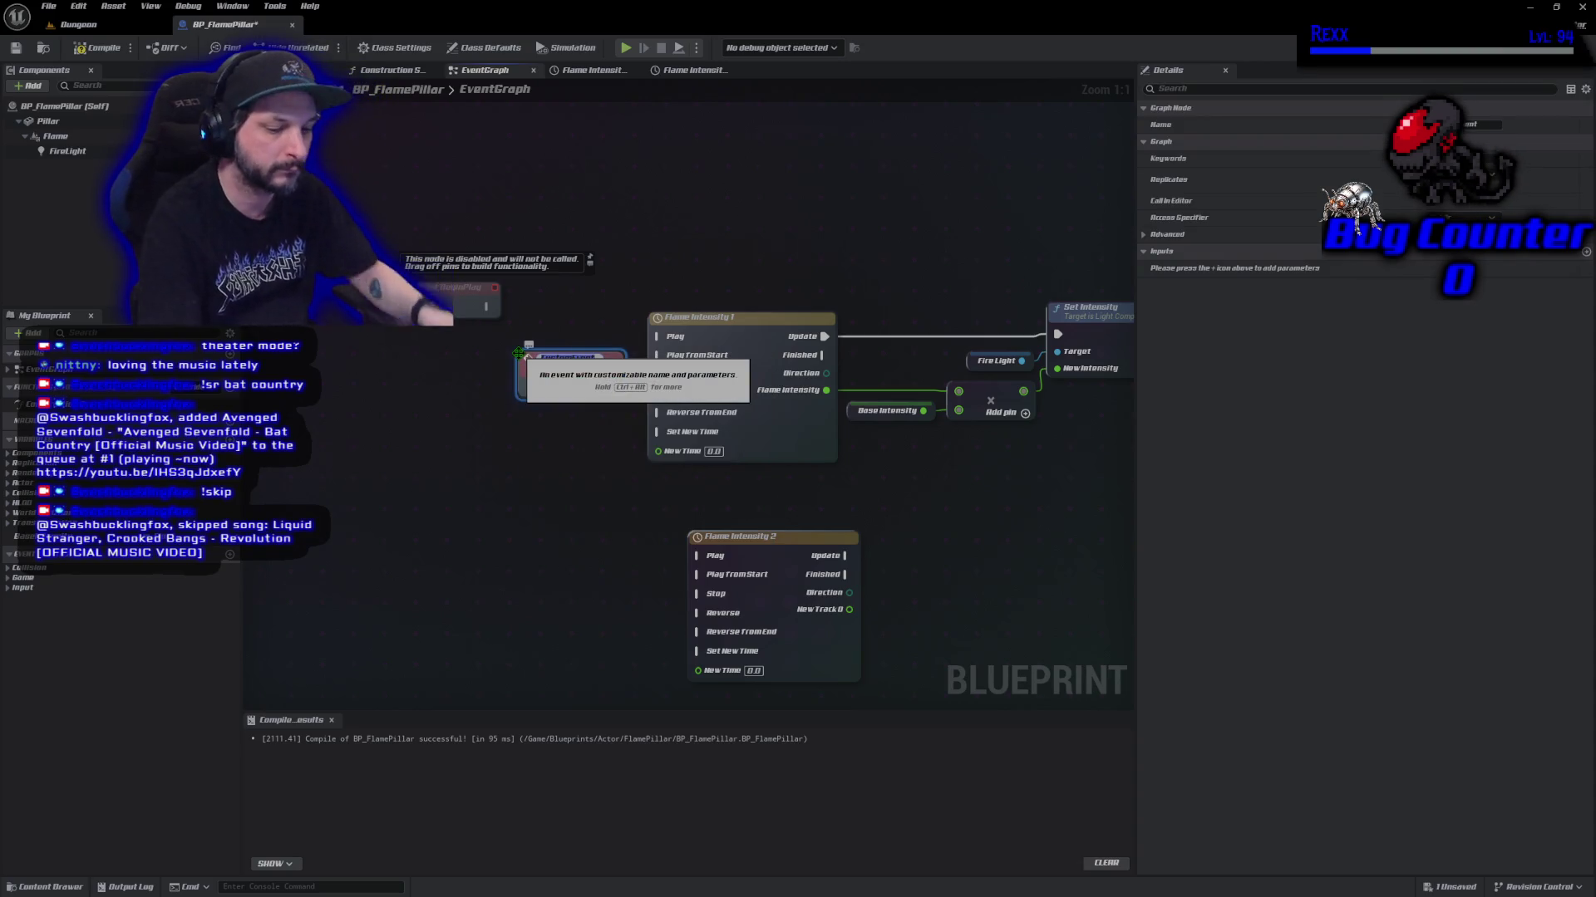
type("Flicker")
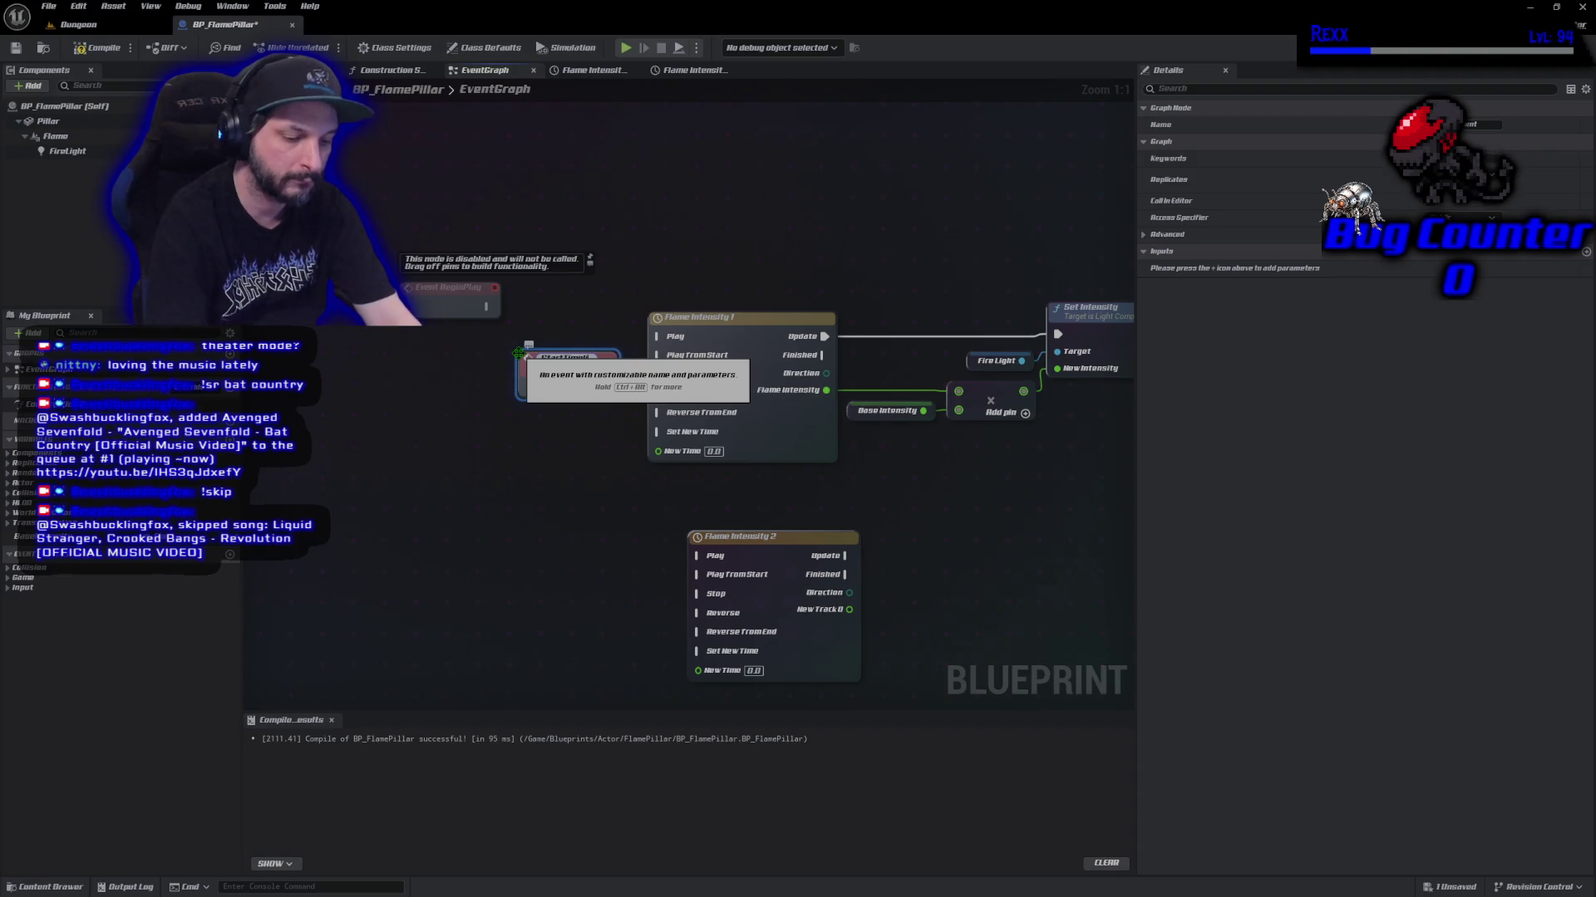
key("Return")
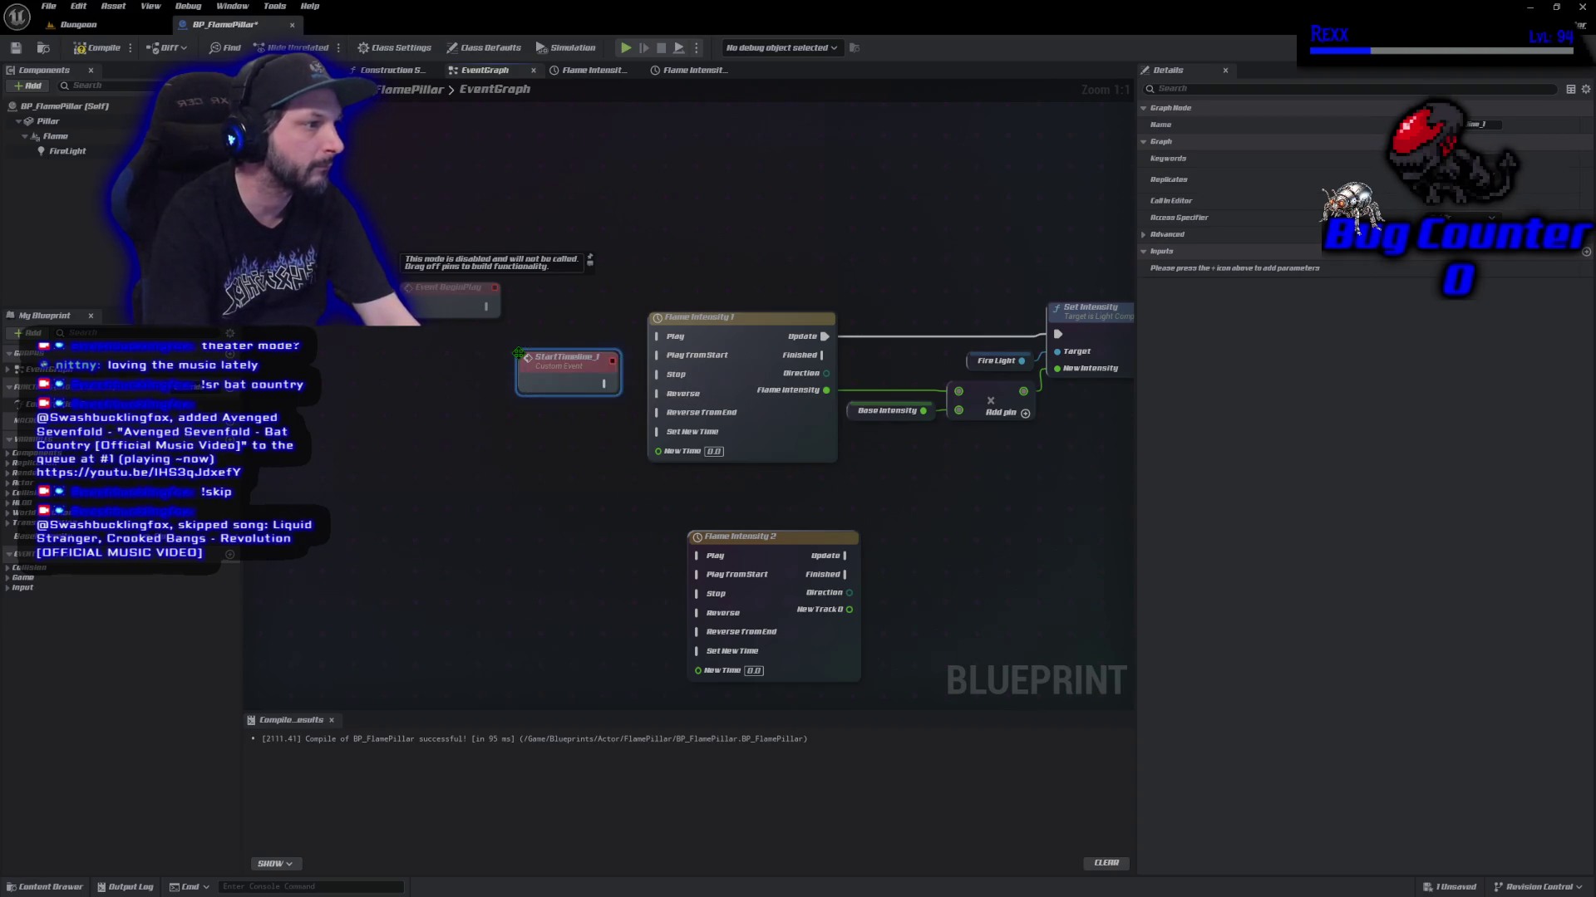
right_click(546, 575)
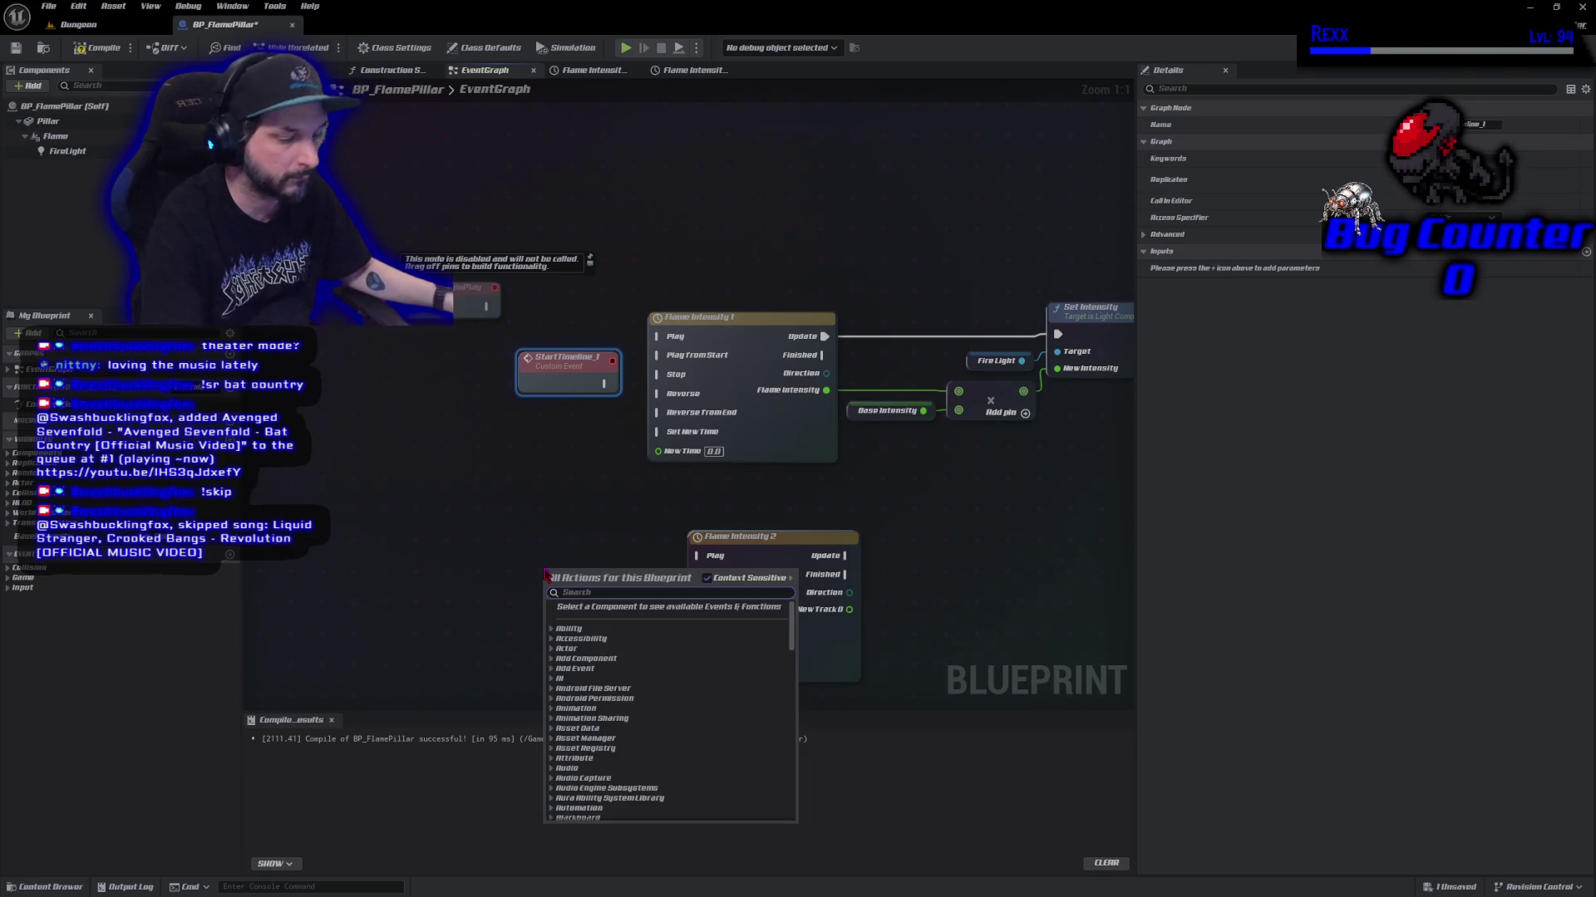
type("custom event")
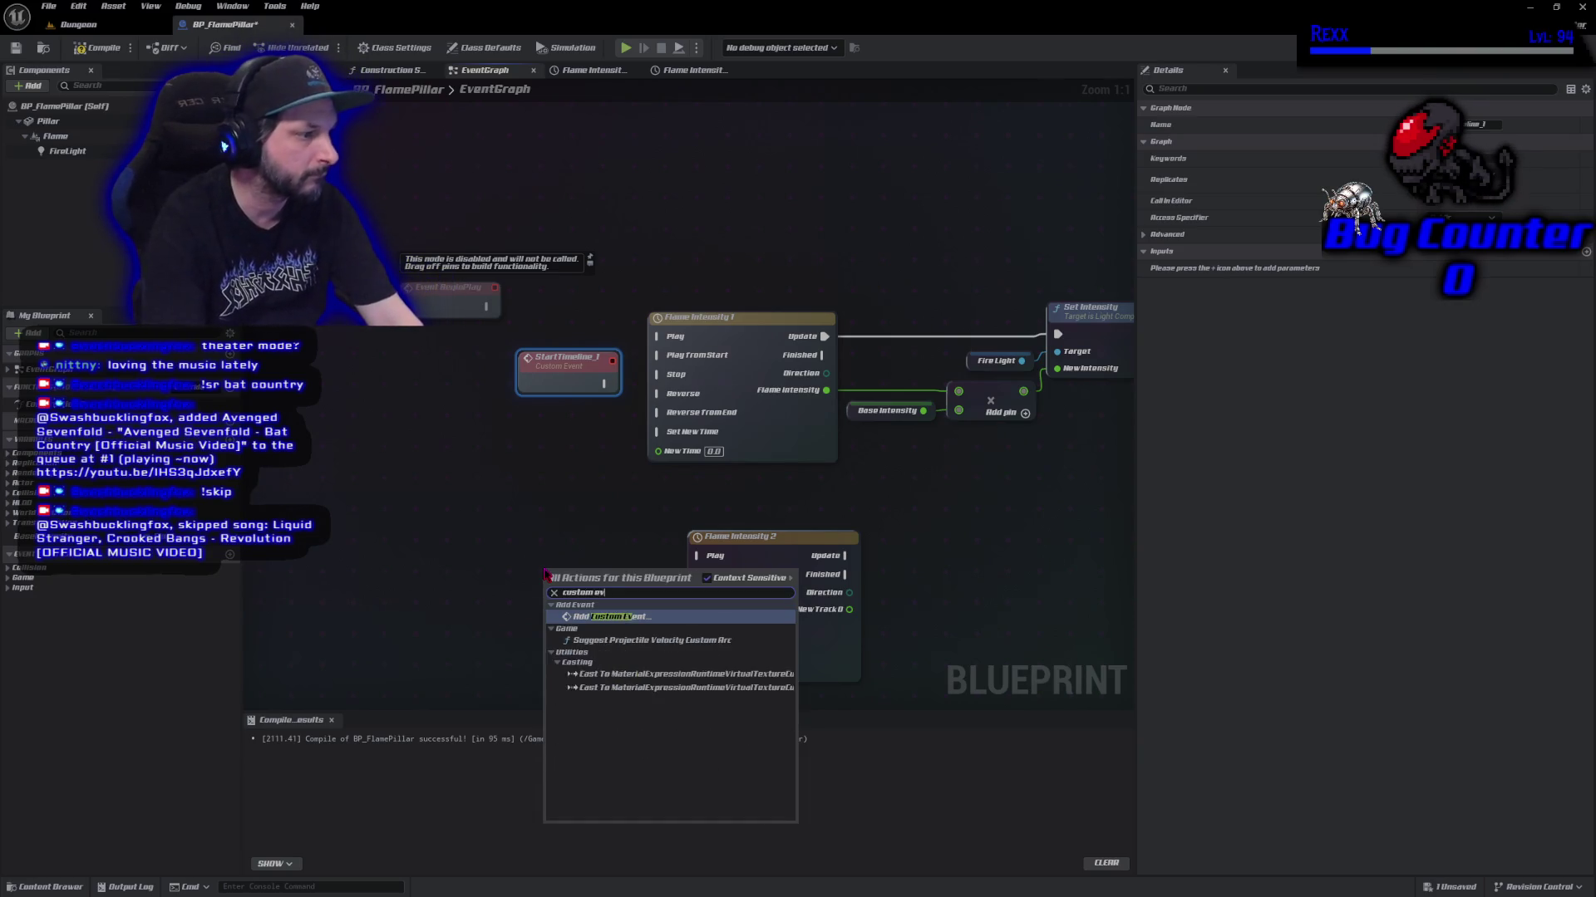
key("Return")
type("Star")
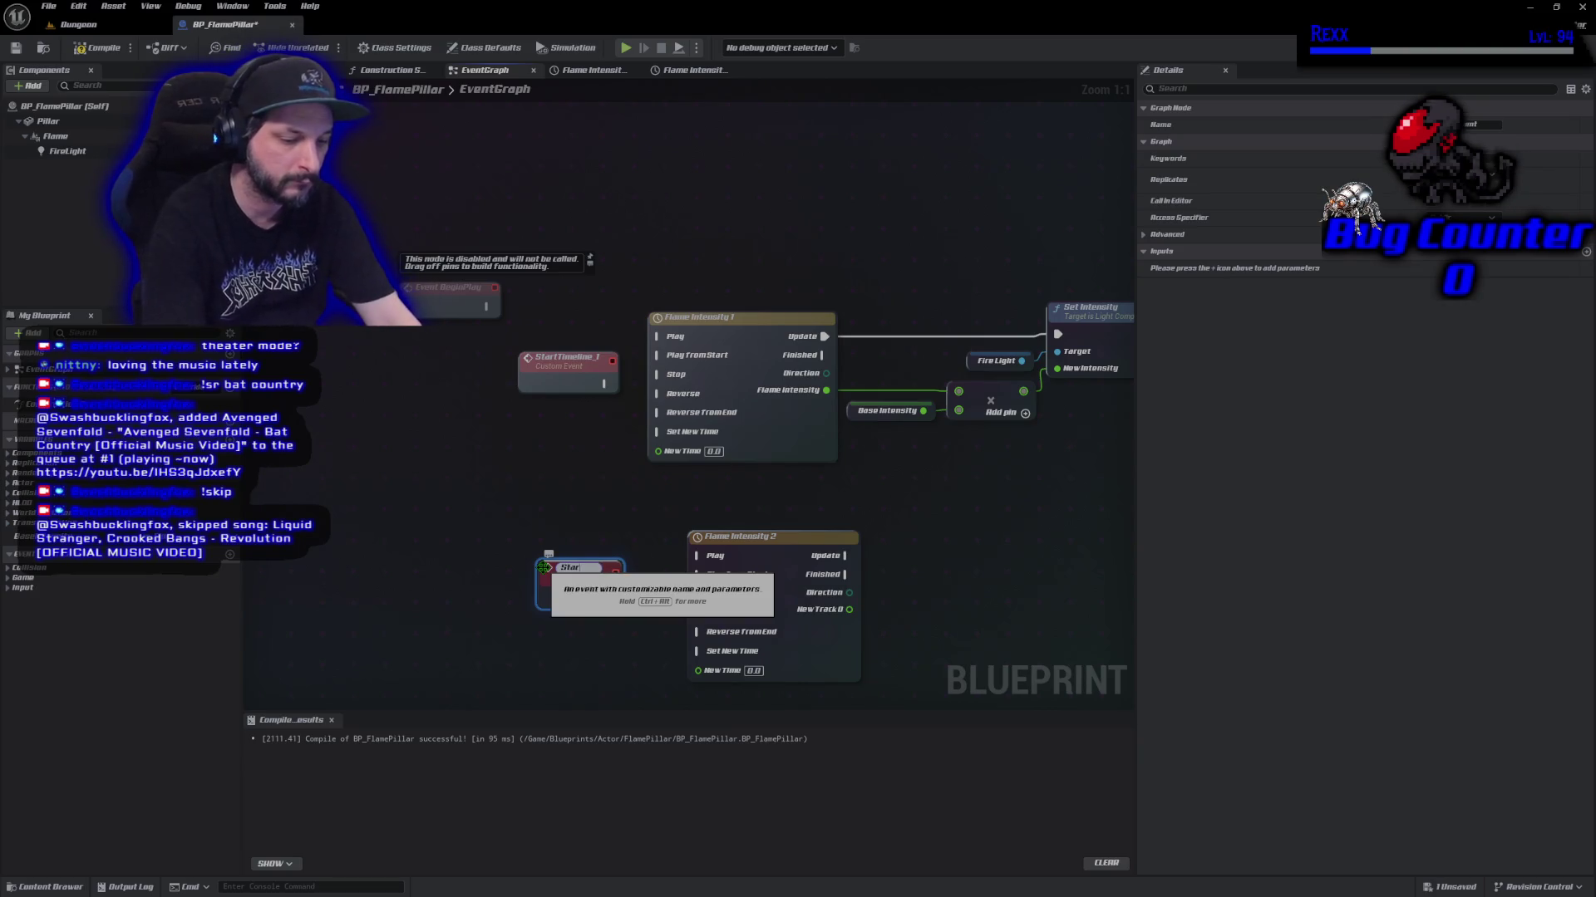
type("t Timeline")
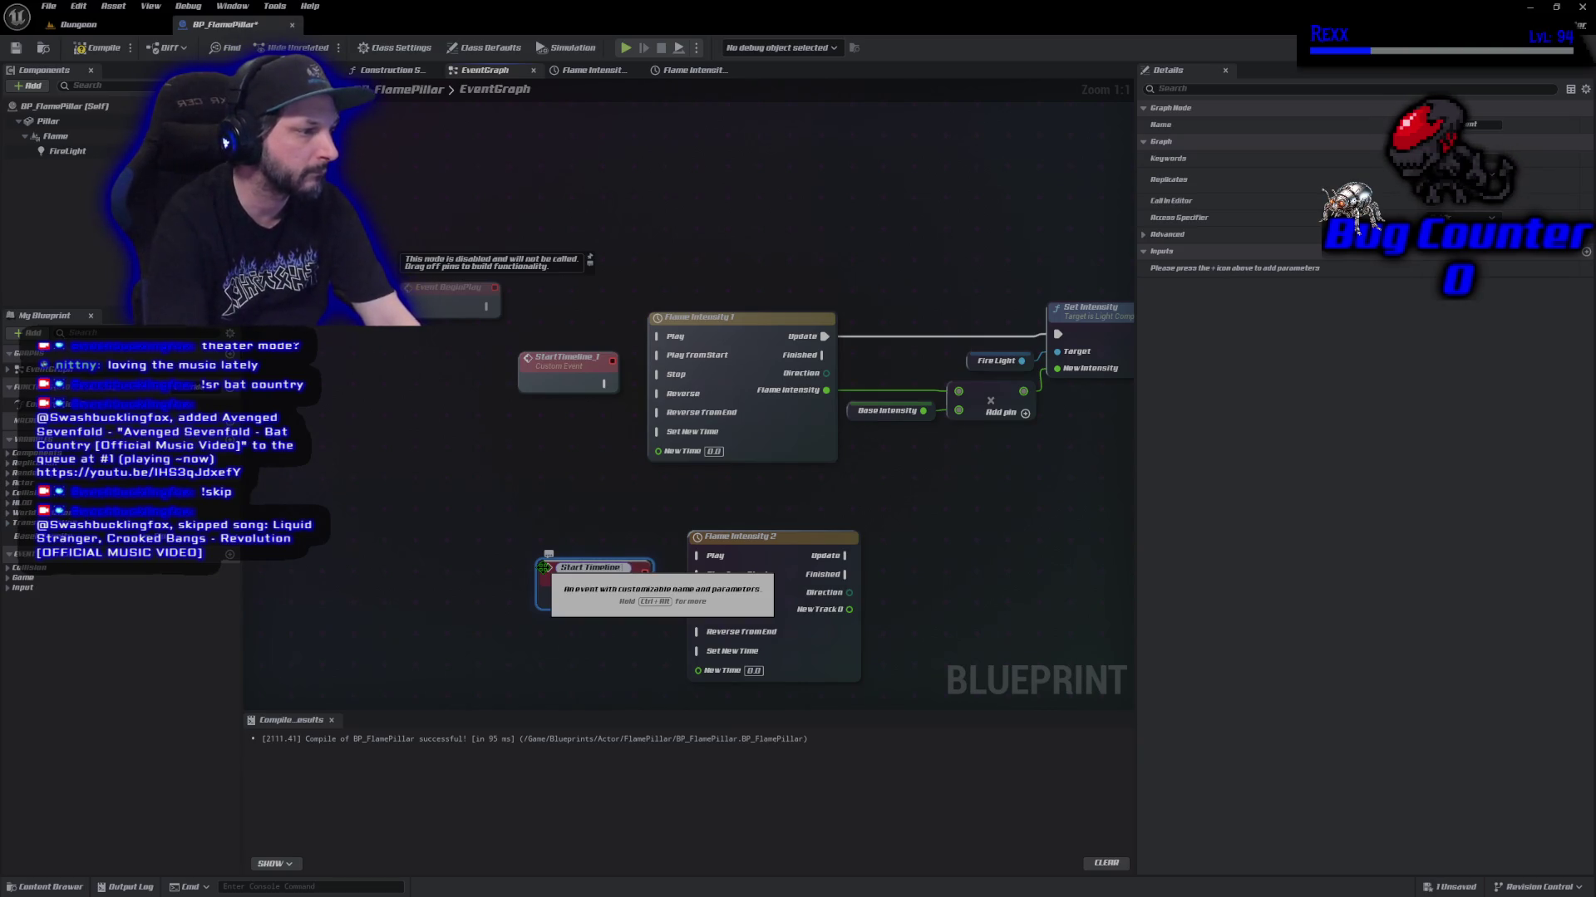
type(" 2")
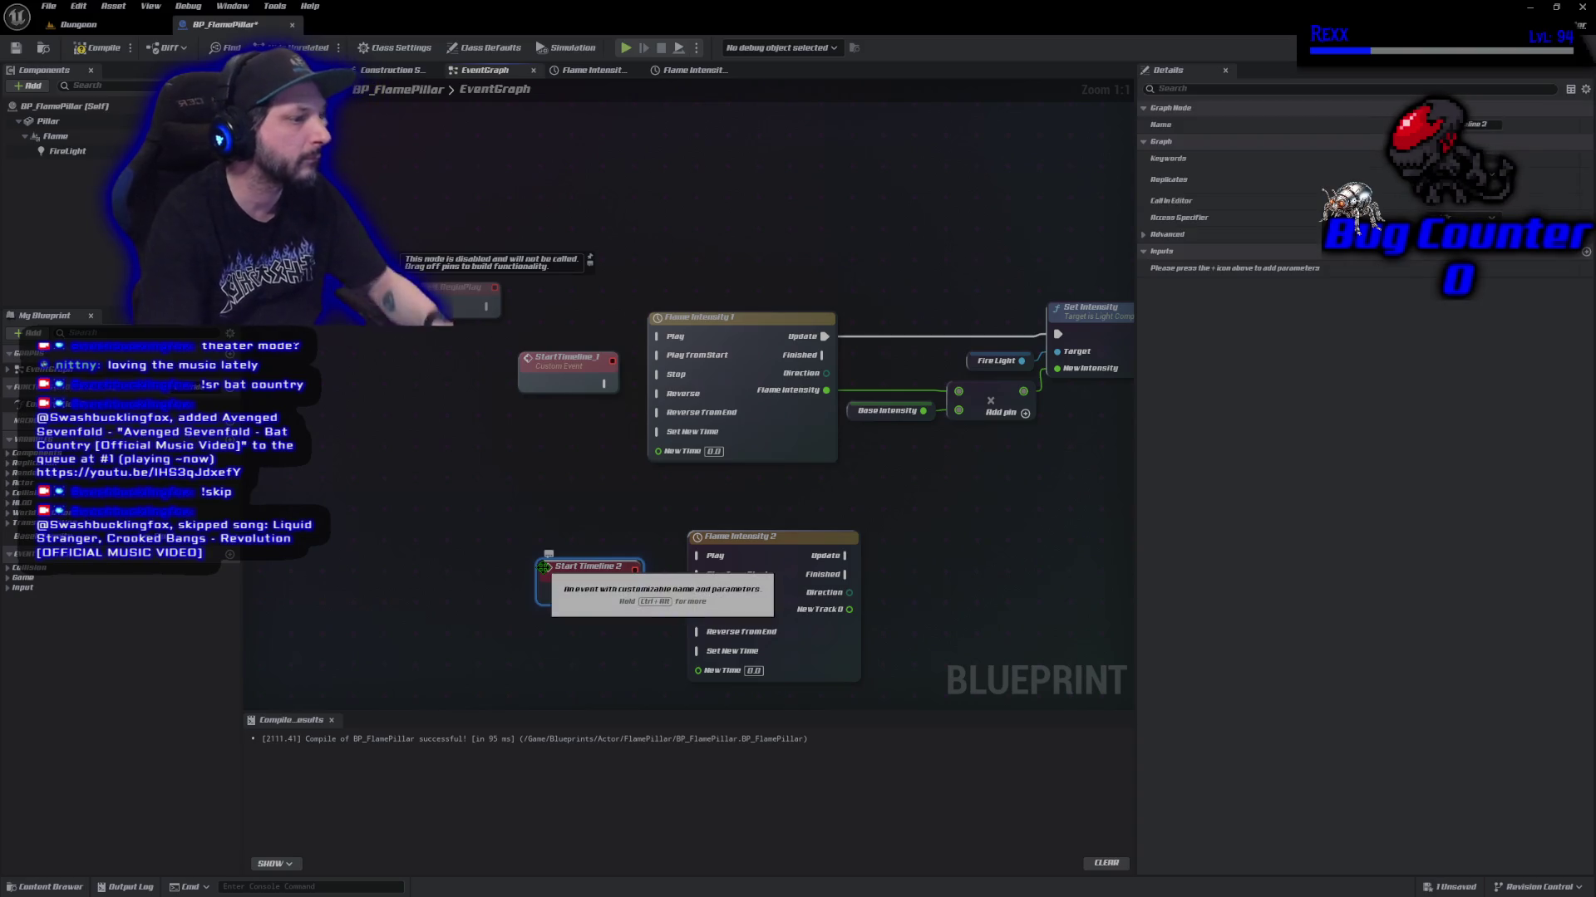
key("Return")
Rename the first custom event to Start Timeline 1, then compile and save the blueprint.
left_click(96, 49)
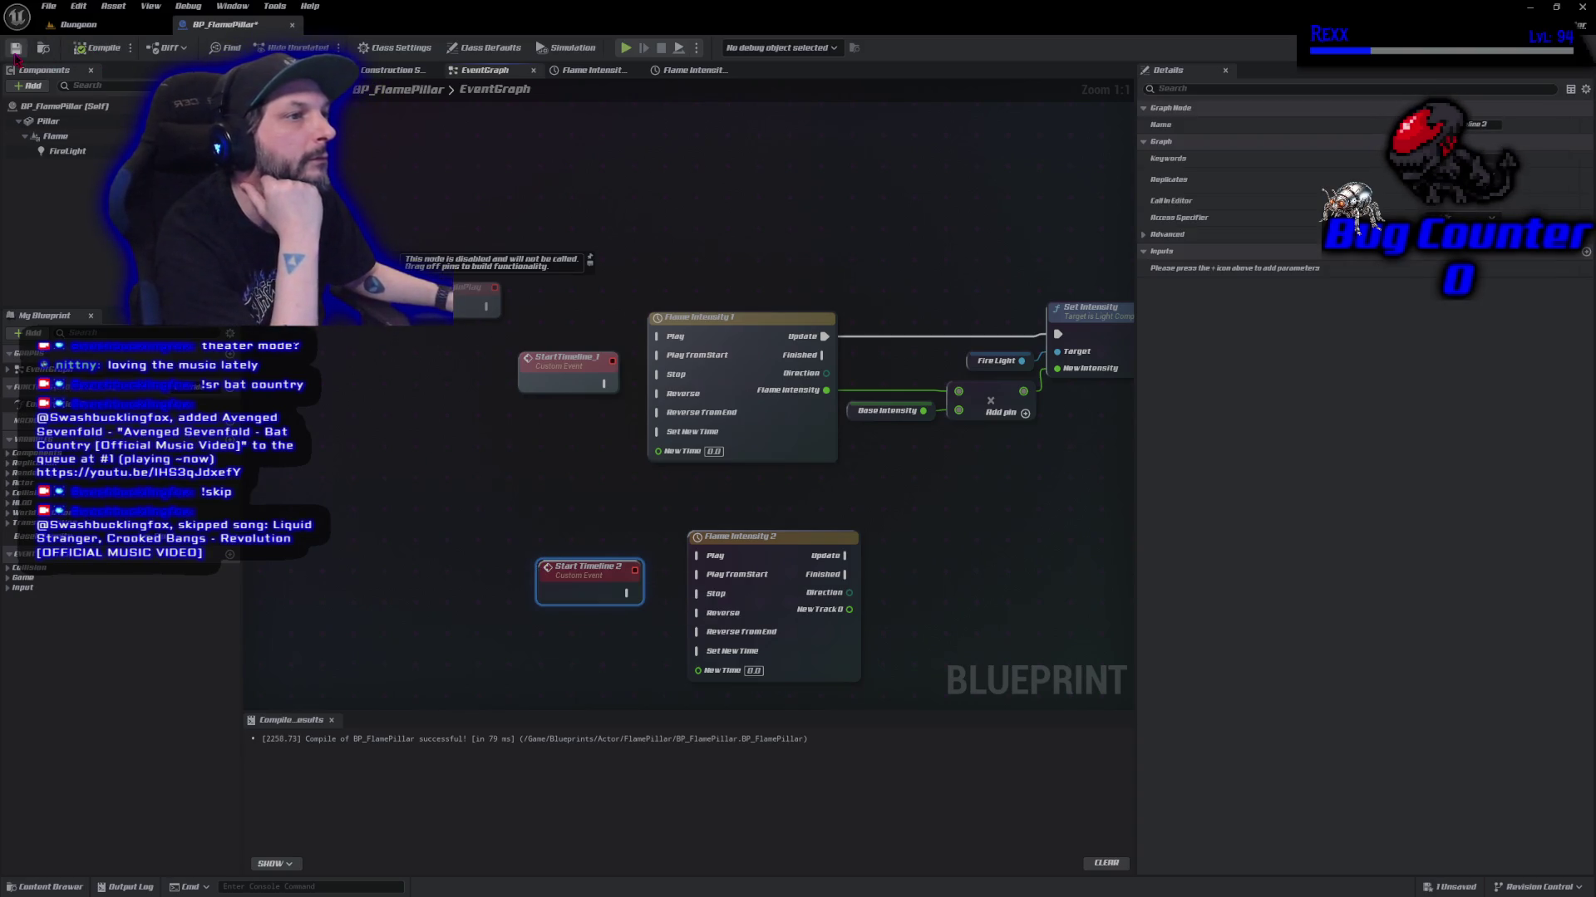
left_click(575, 366)
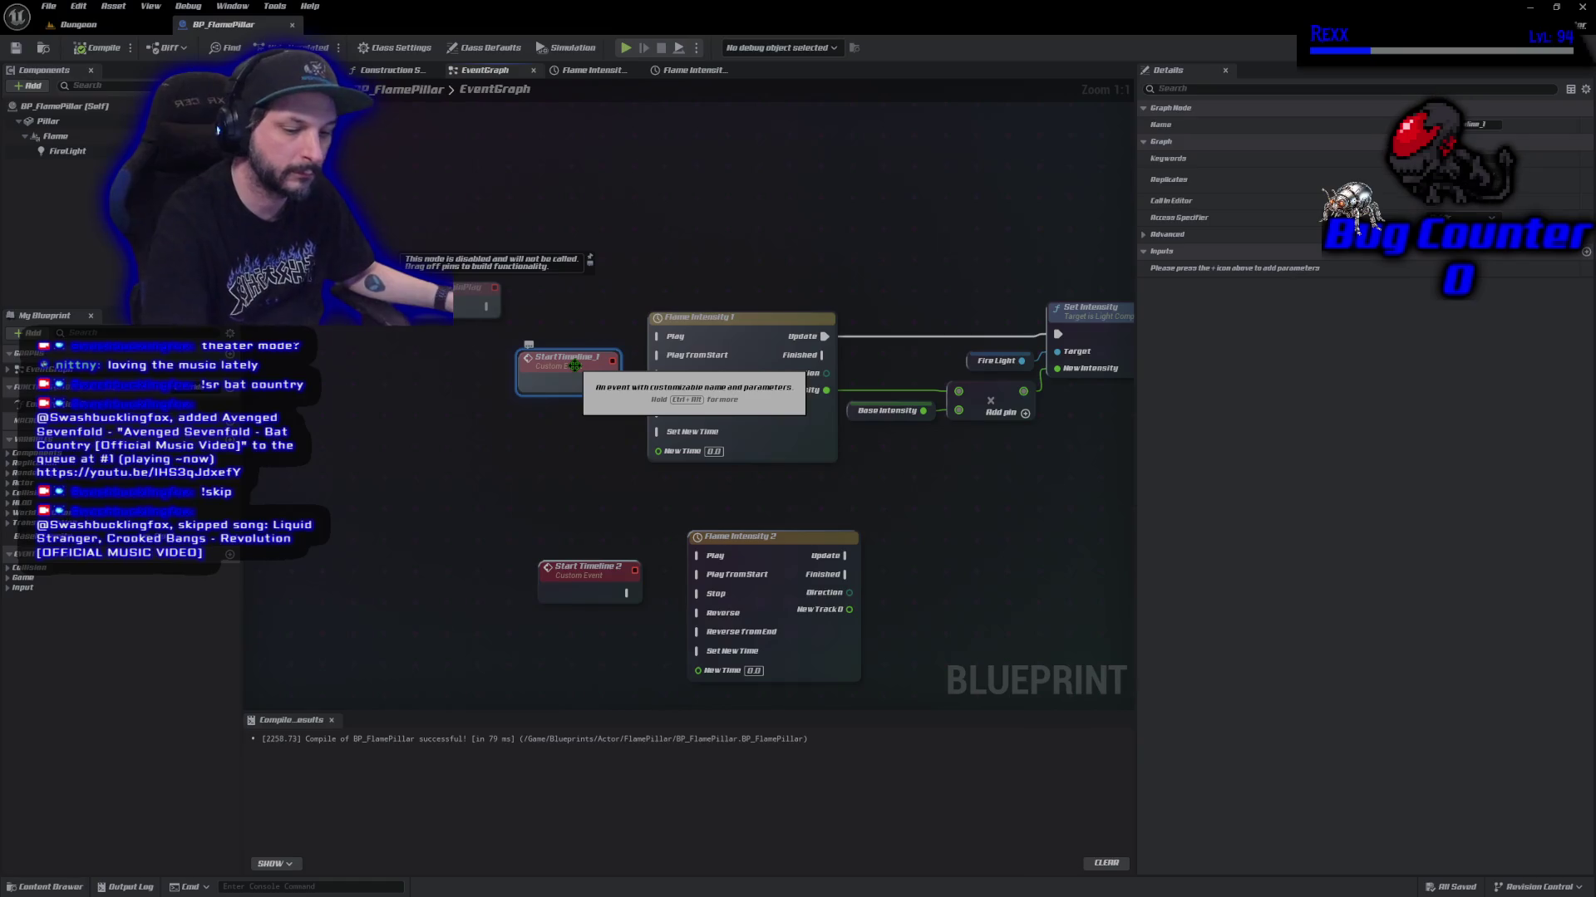
key("F2")
key("Right")
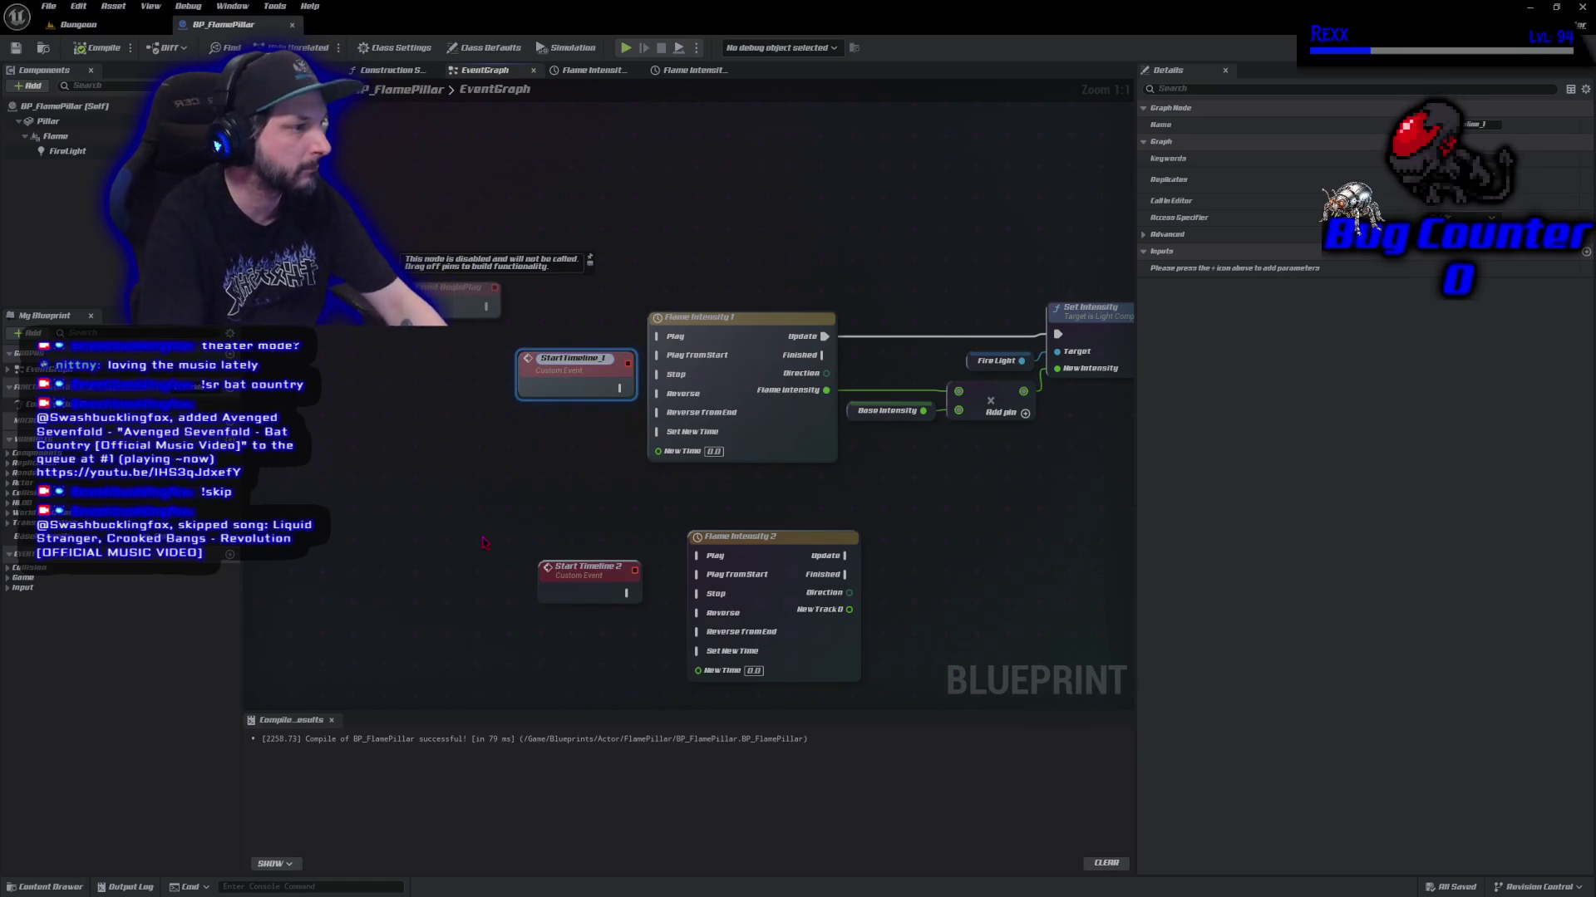
key("BackSpace")
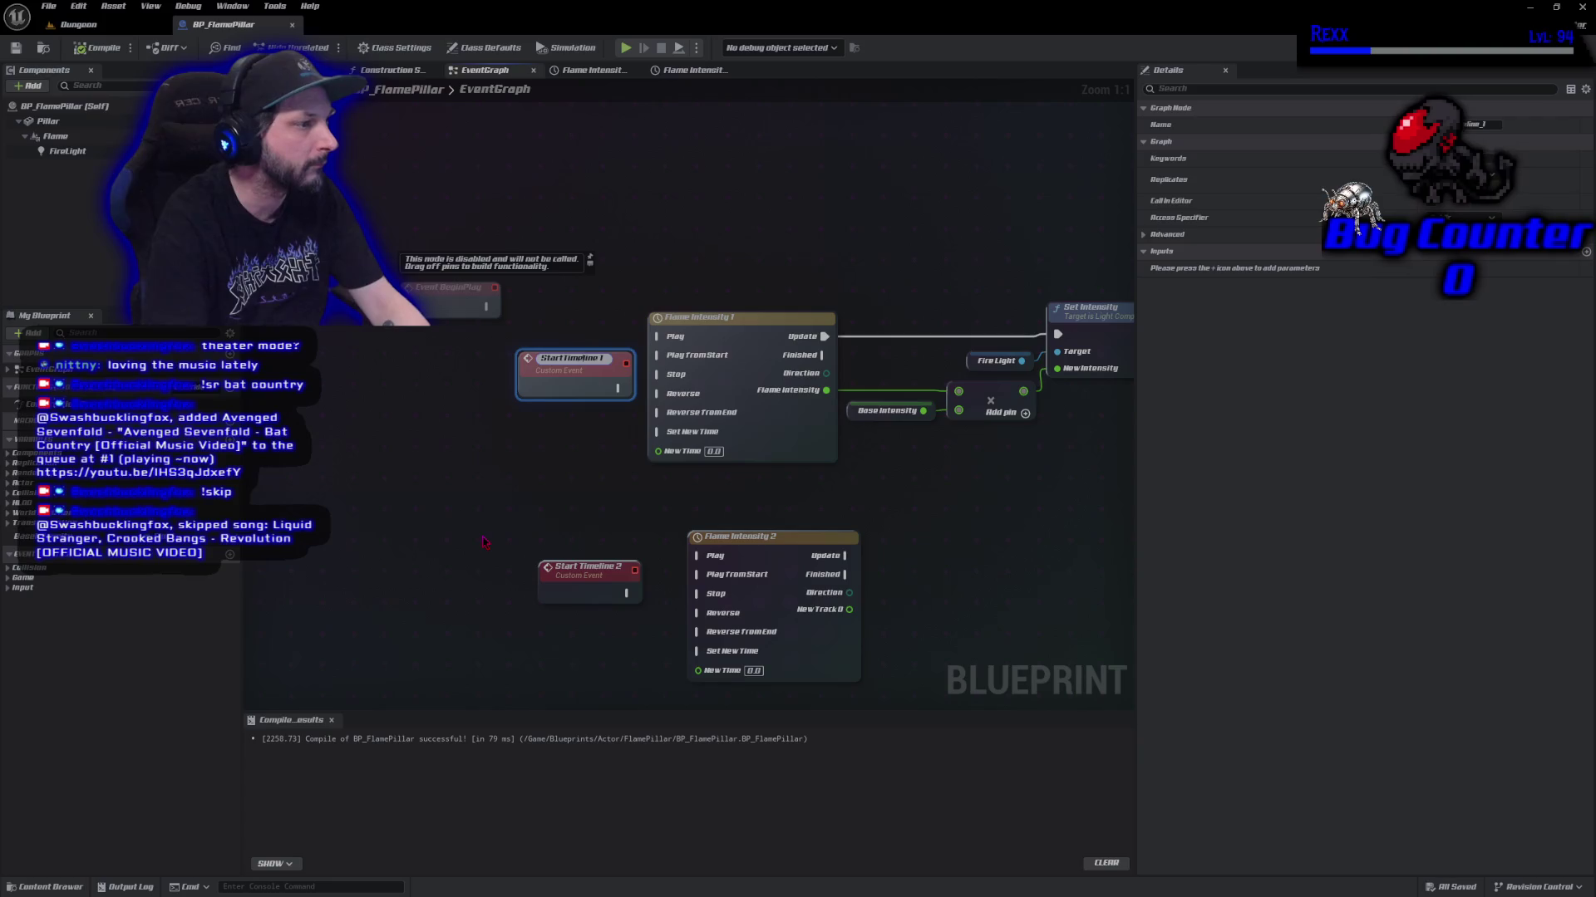
key("Return")
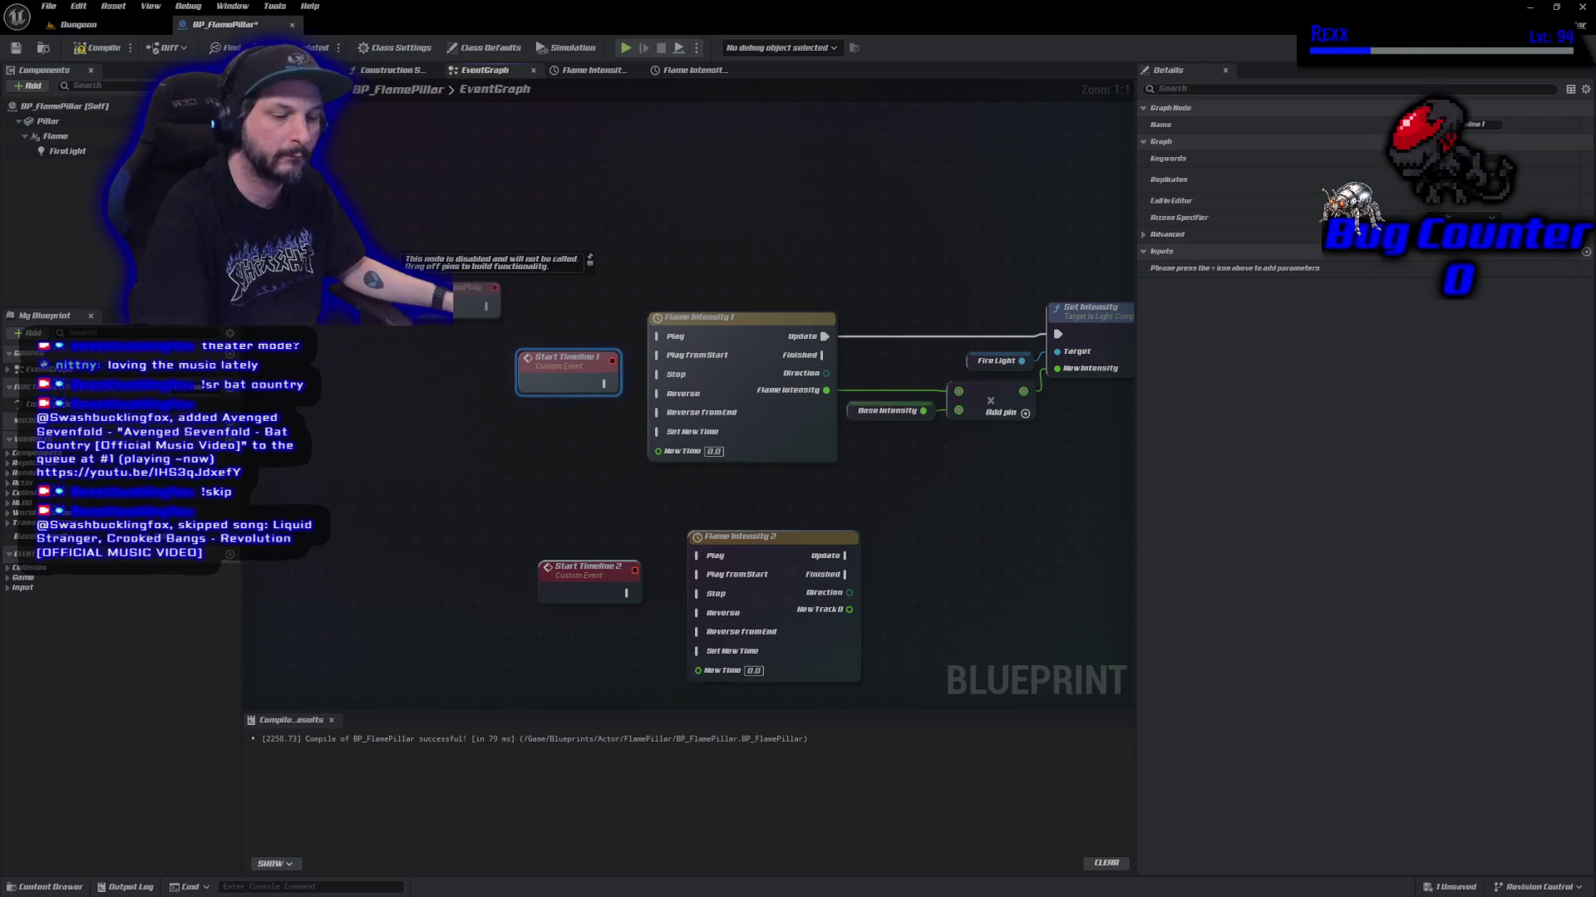
left_click(98, 48)
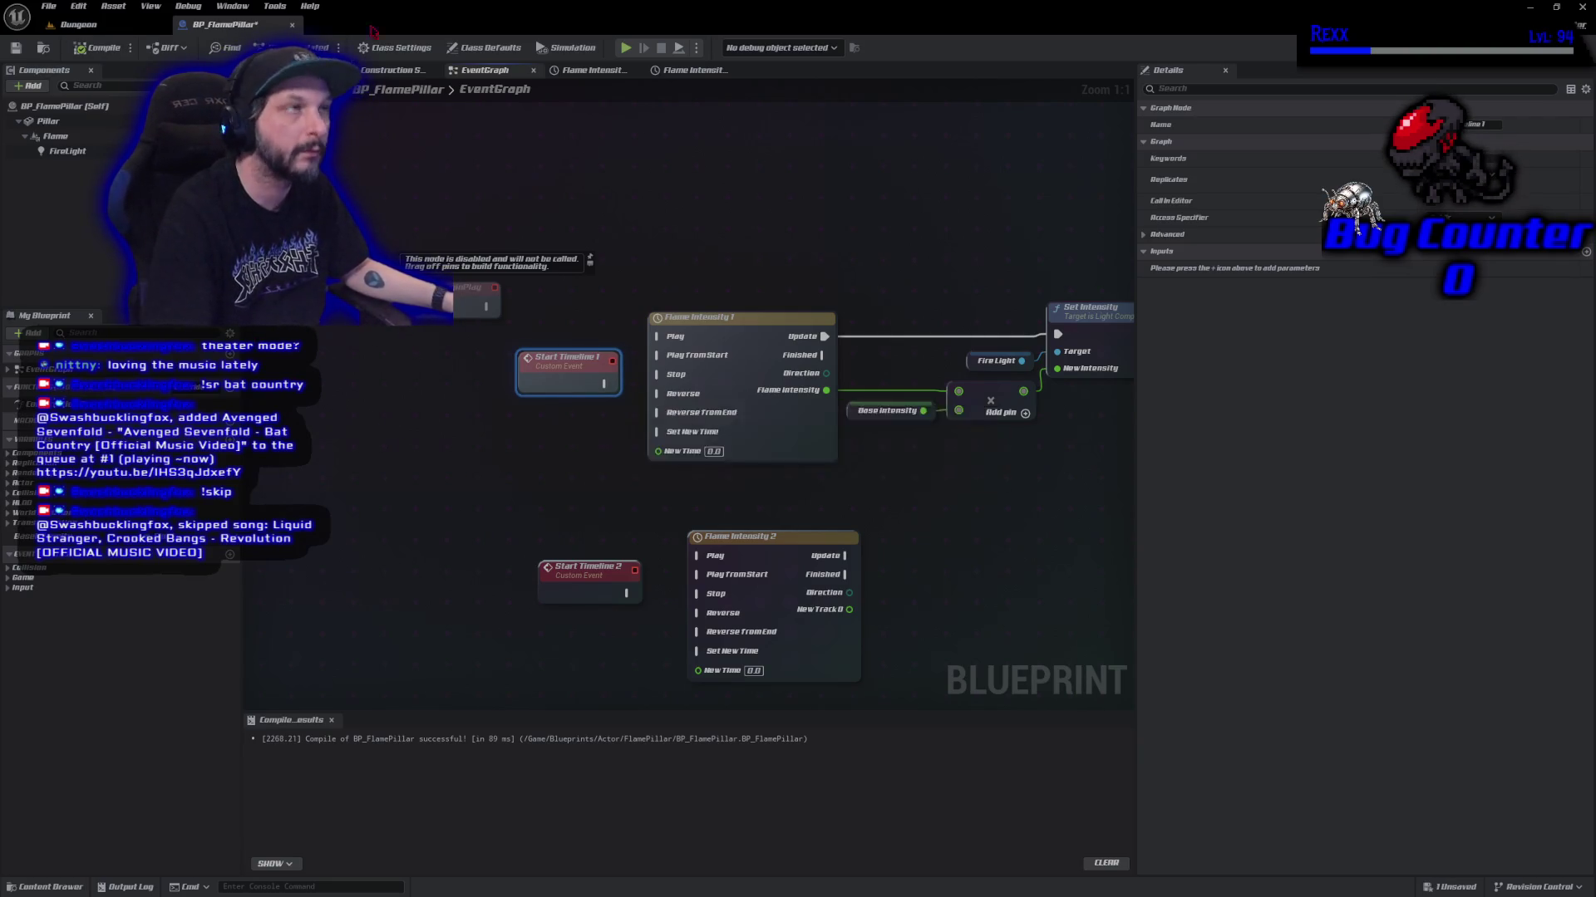
key("ctrl+s")
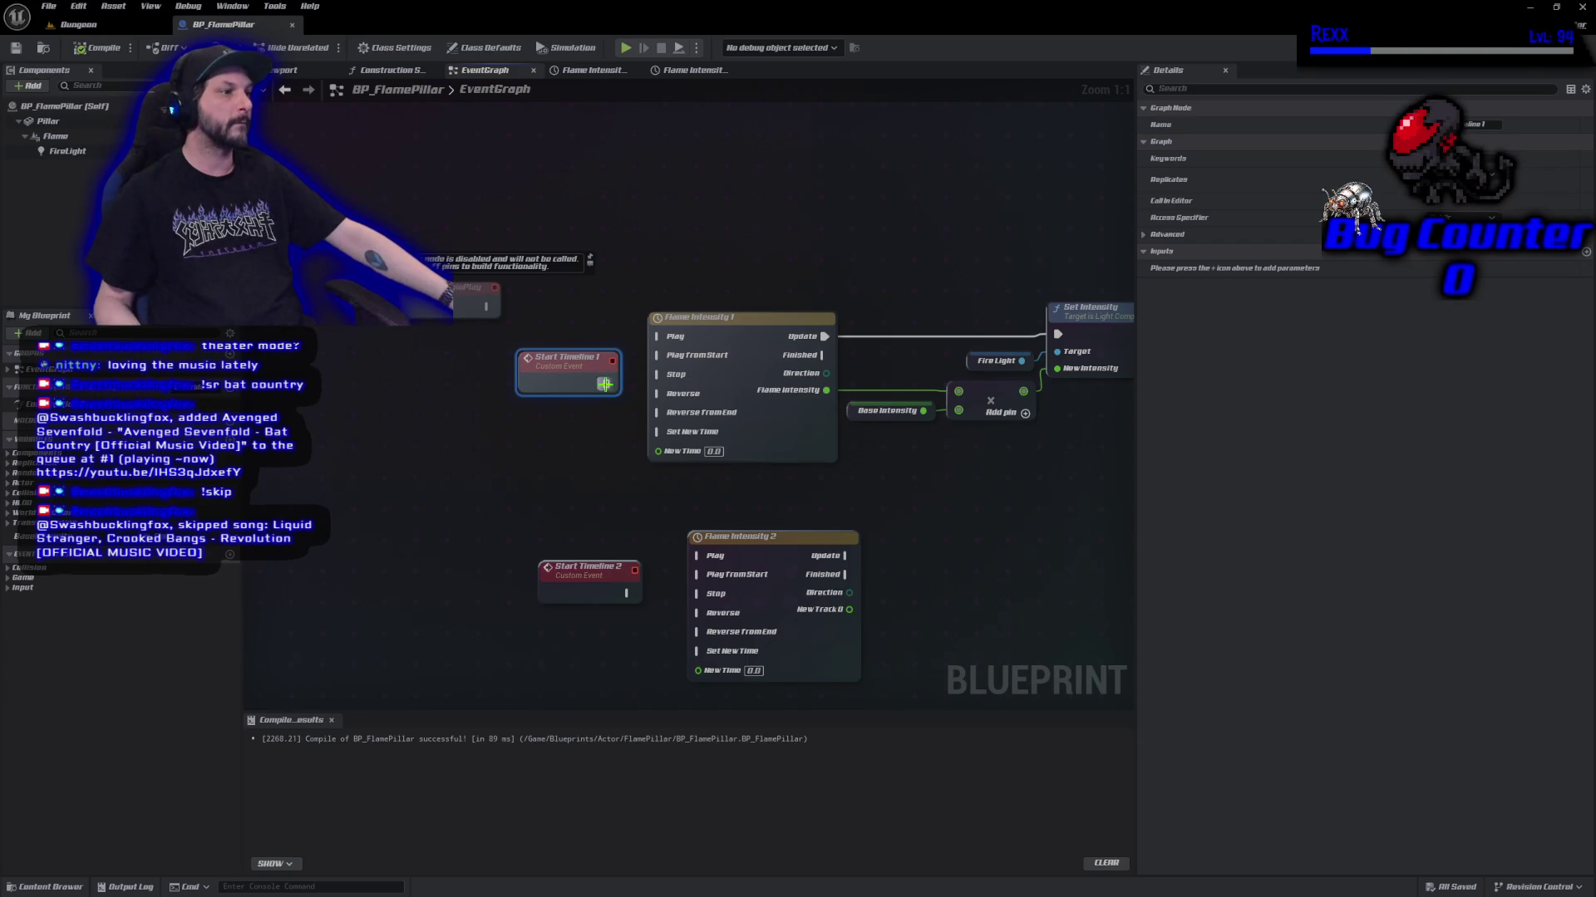
Wire Start Timeline 1 into Flame Intensity 1's Play From Start and tidy the node position.
mouse_move(605, 384)
left_mouse_down()
mouse_move(661, 378)
mouse_move(659, 355)
left_mouse_up()
left_click_drag(570, 364, 569, 347)
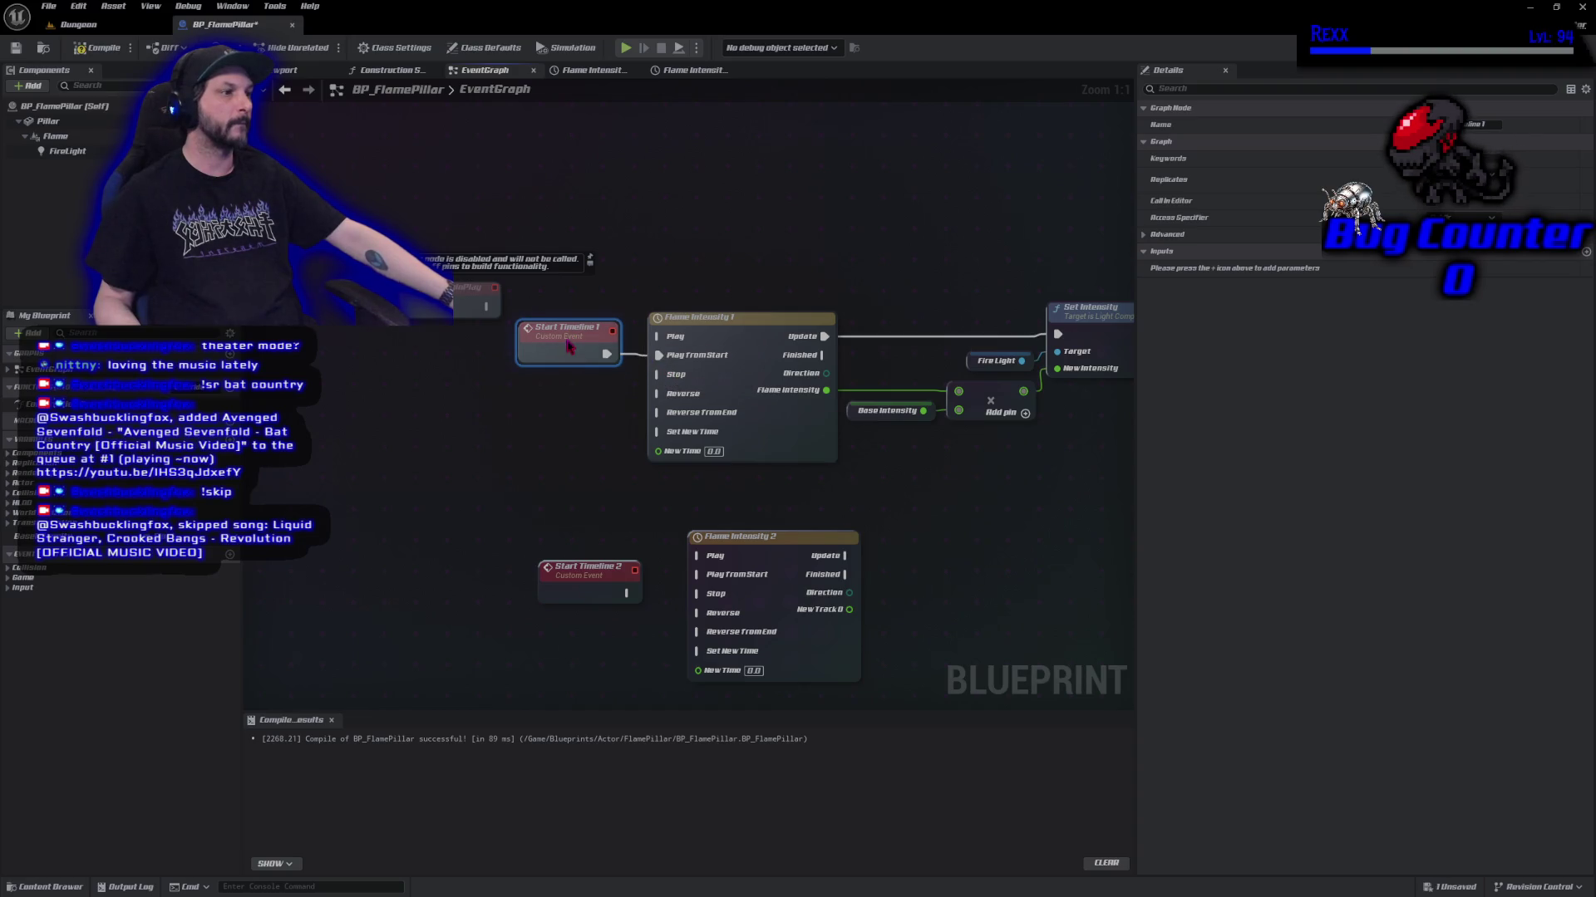
left_click_drag(564, 410, 589, 271)
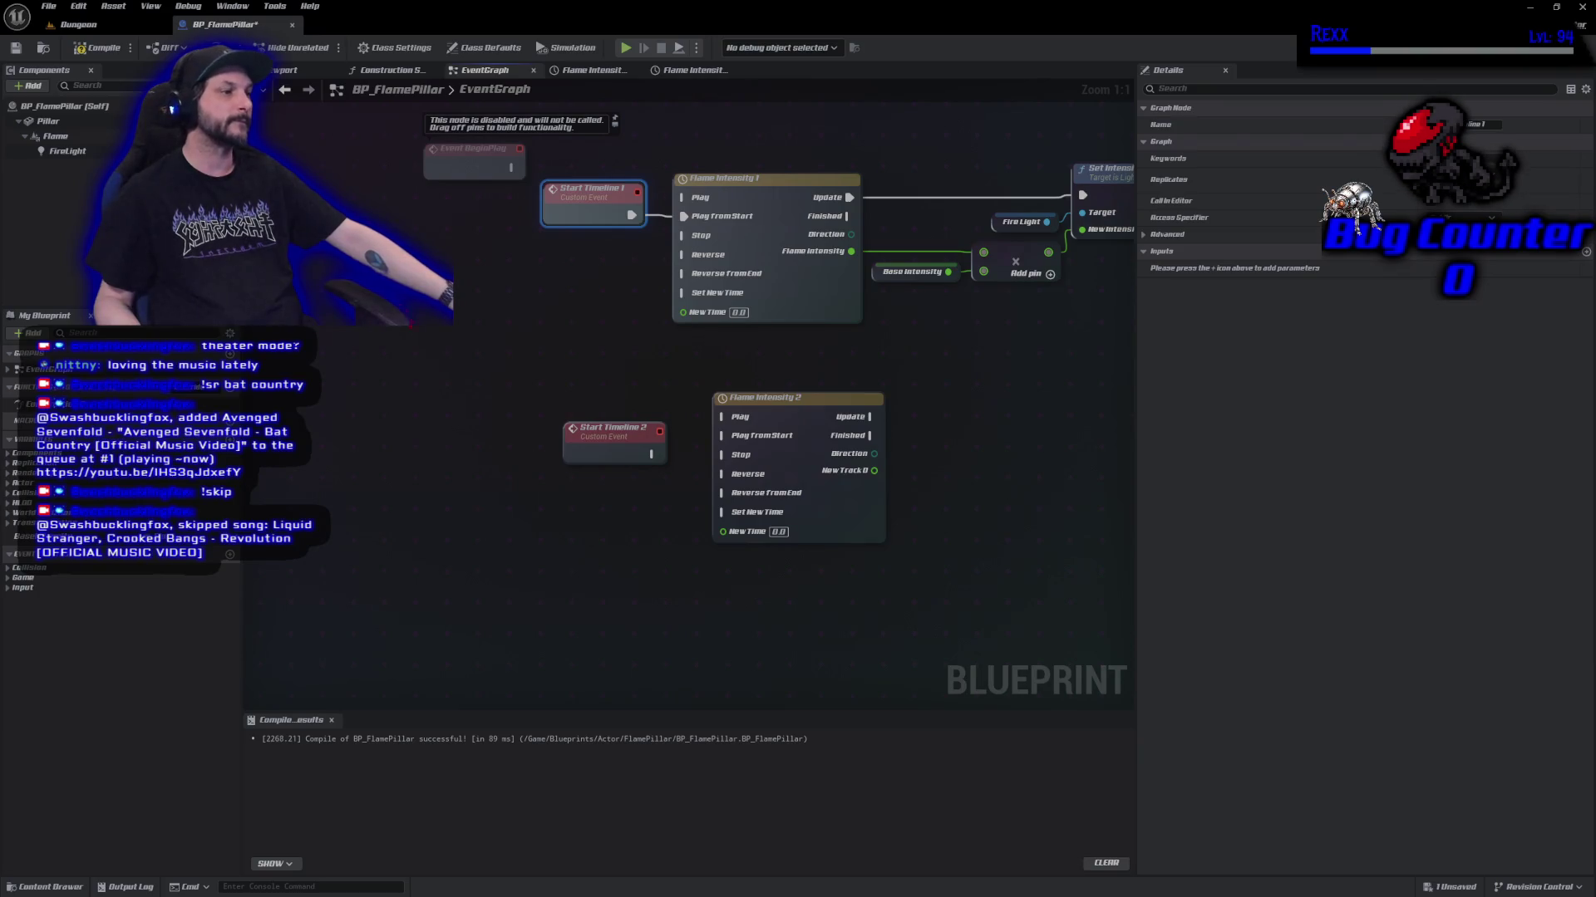
Wire Start Timeline 2 into Flame Intensity 2's Play From Start, then view Flame Intensity 1's curve.
left_click_drag(654, 454, 723, 435)
left_click_drag(596, 447, 595, 427)
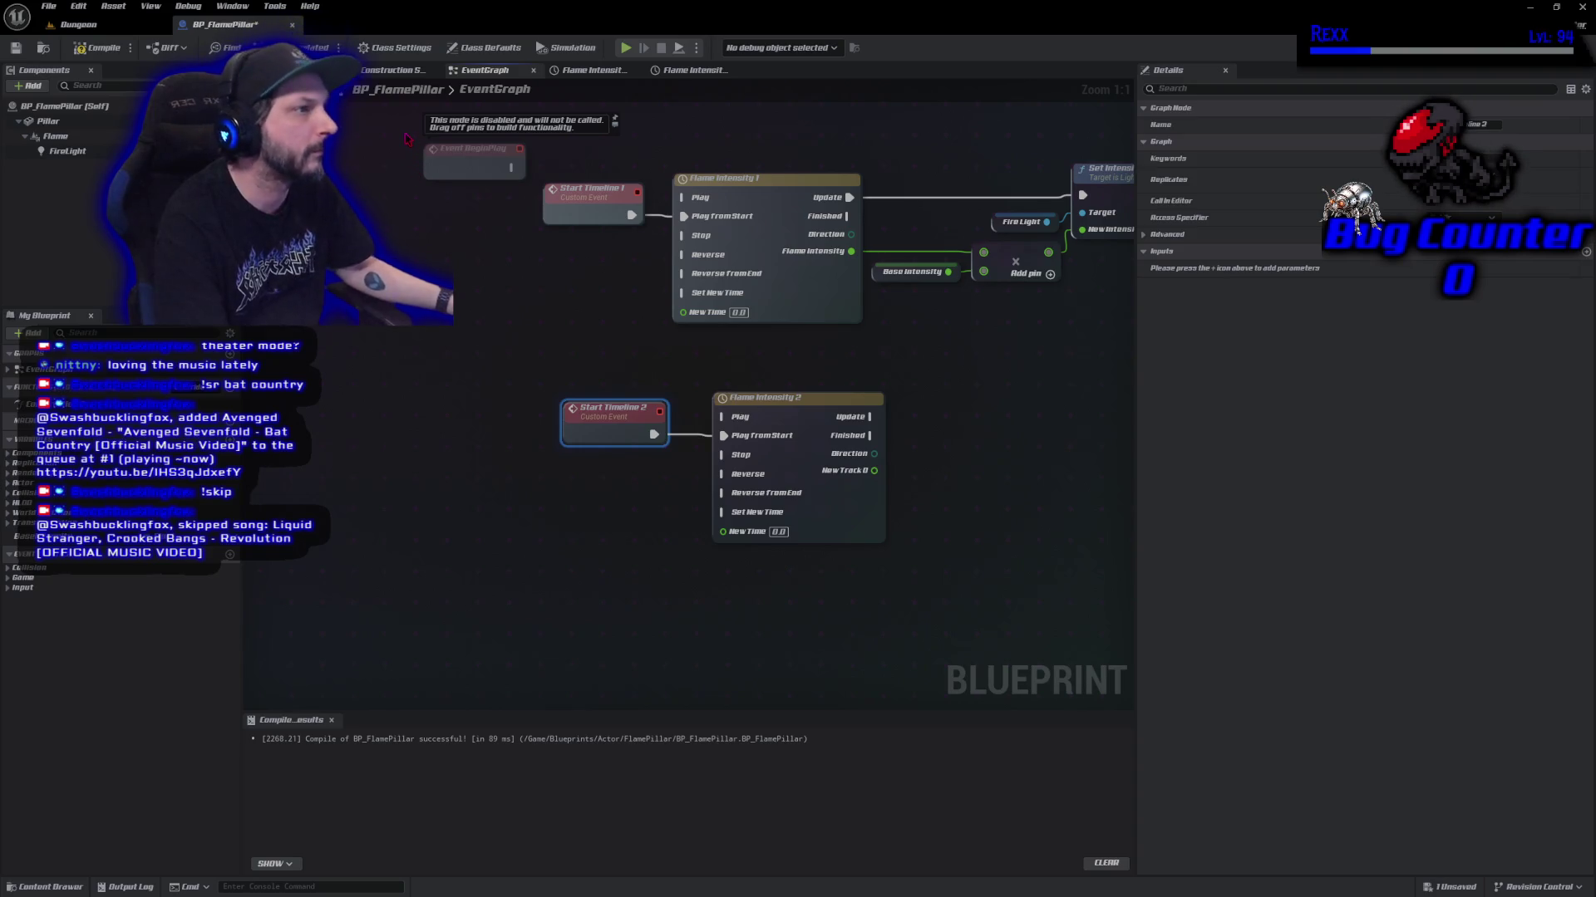
left_click(590, 70)
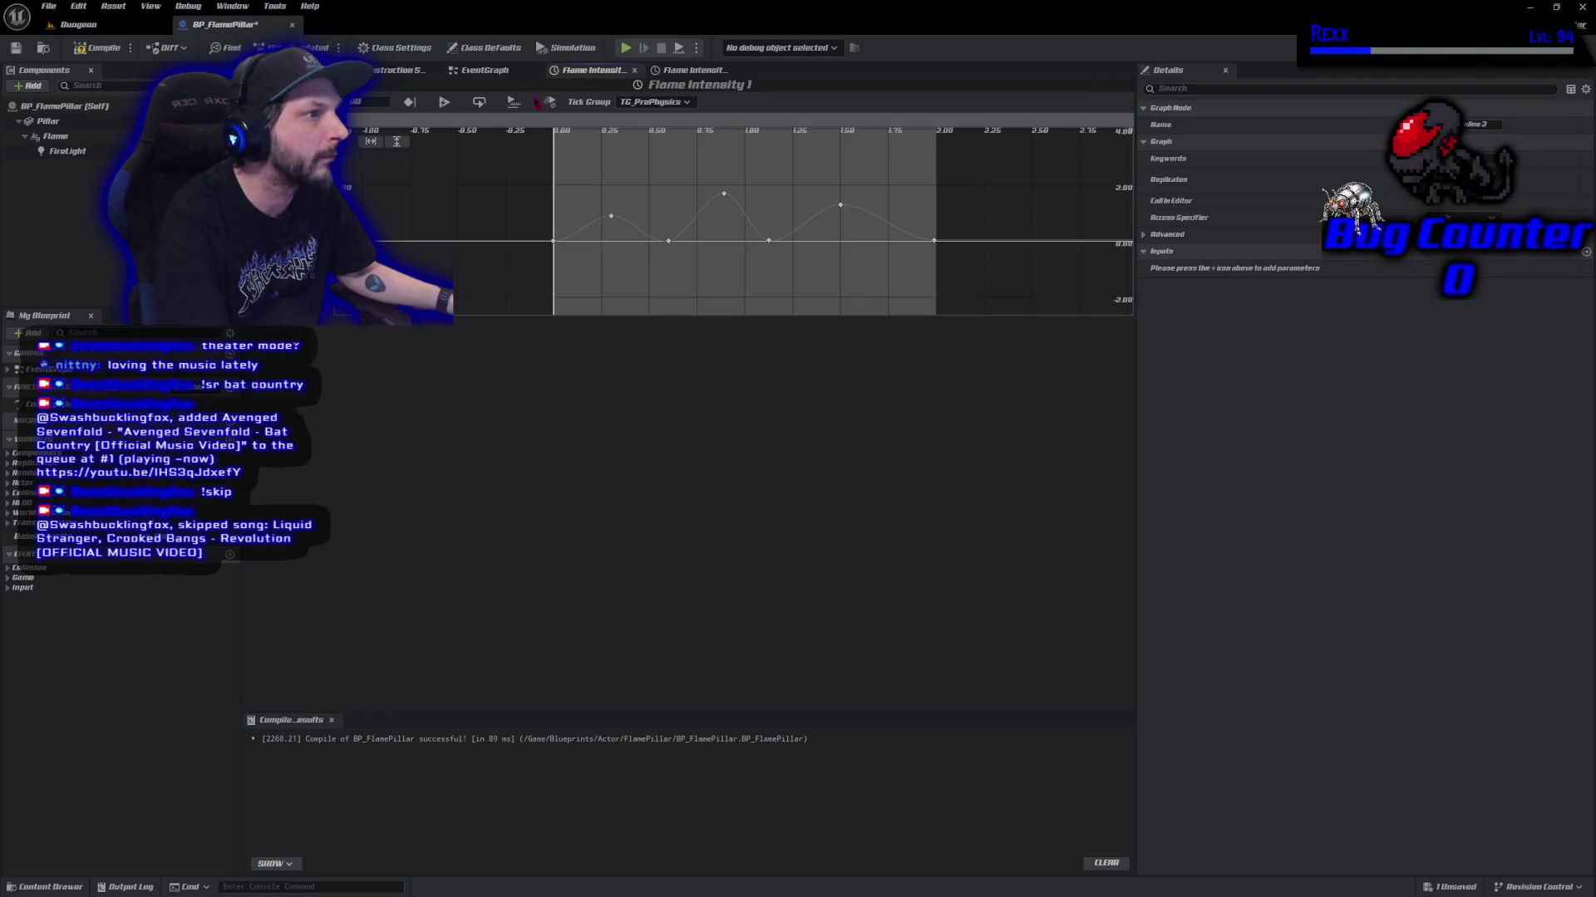
Enable Use Last Keyframe on Flame Intensity 1 and compile the blueprint.
left_click(409, 102)
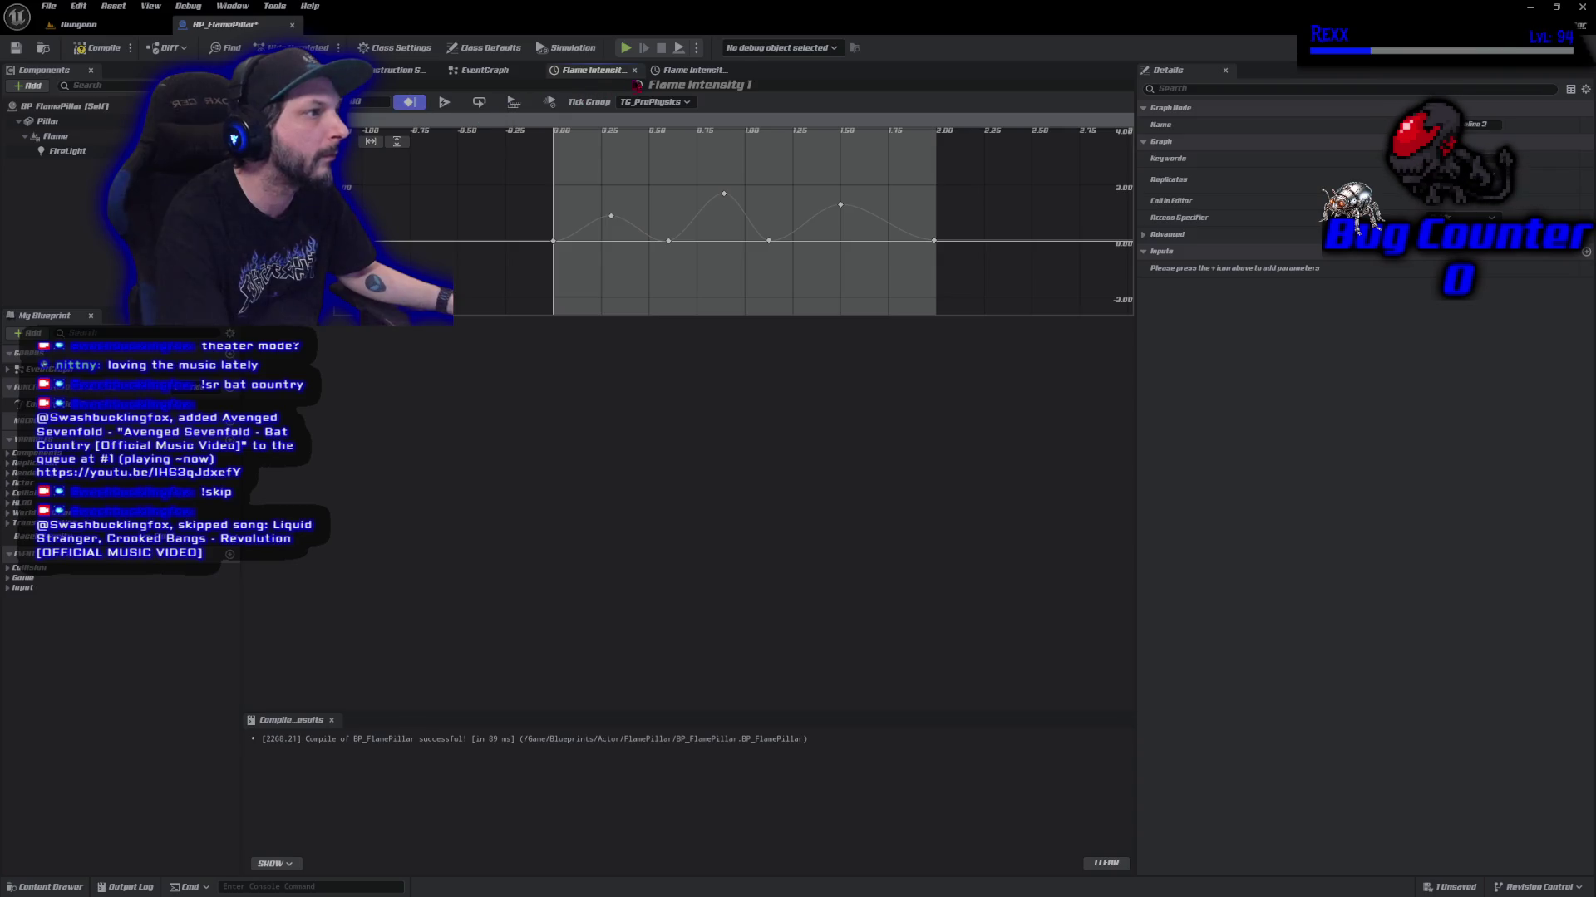
left_click(680, 75)
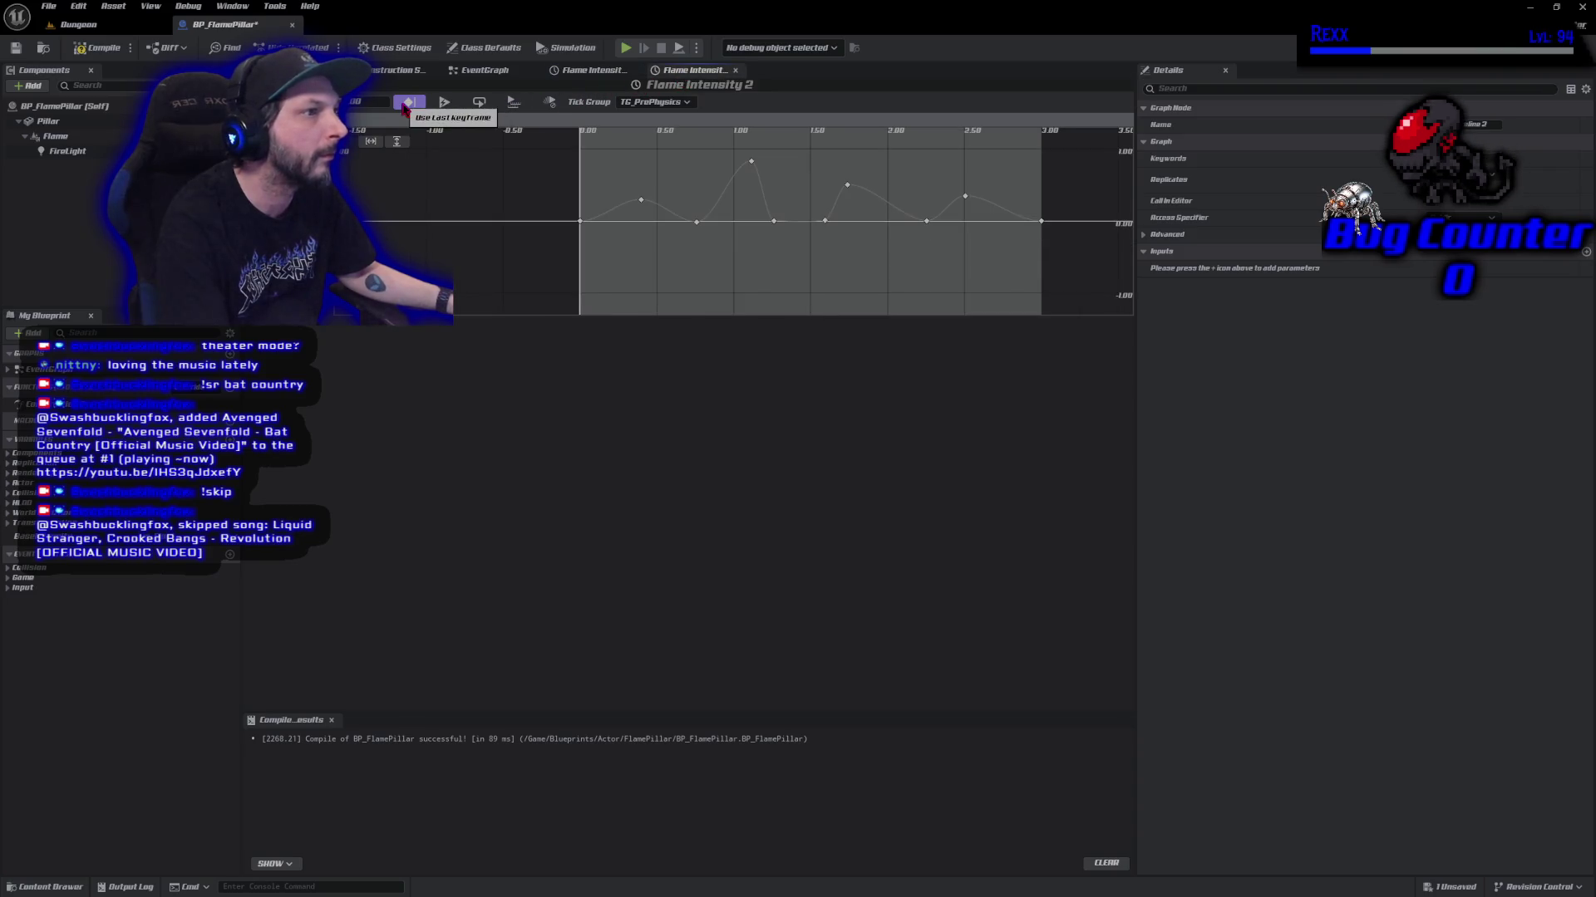
left_click(104, 48)
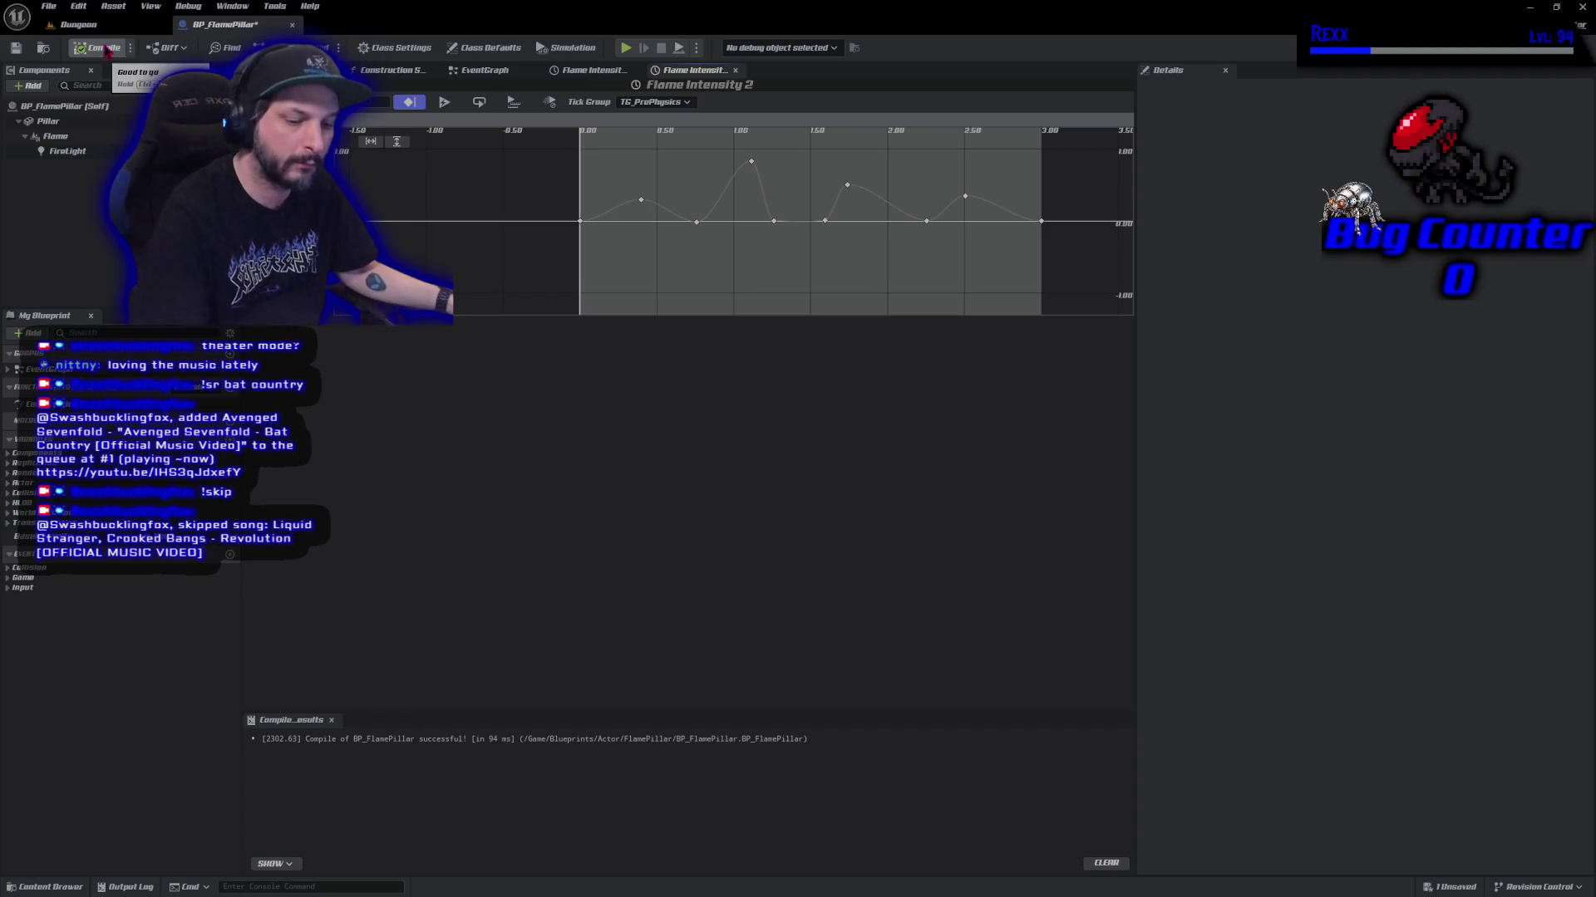
left_click(485, 70)
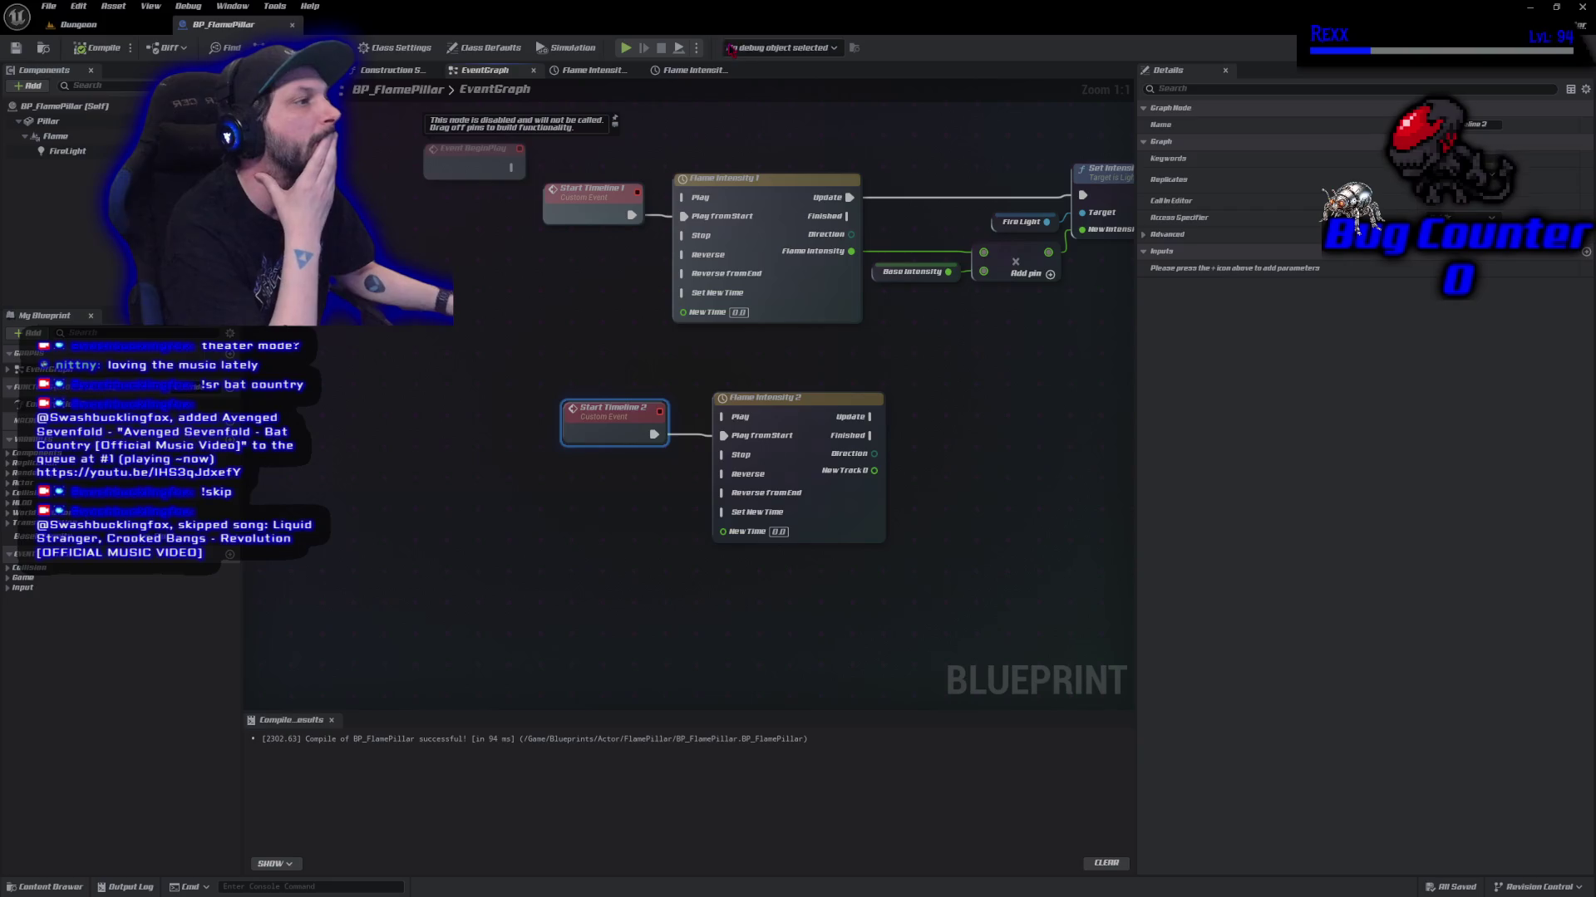
Rename Flame Intensity 2's curve track to Flame Intensity and save the blueprint.
left_click(669, 71)
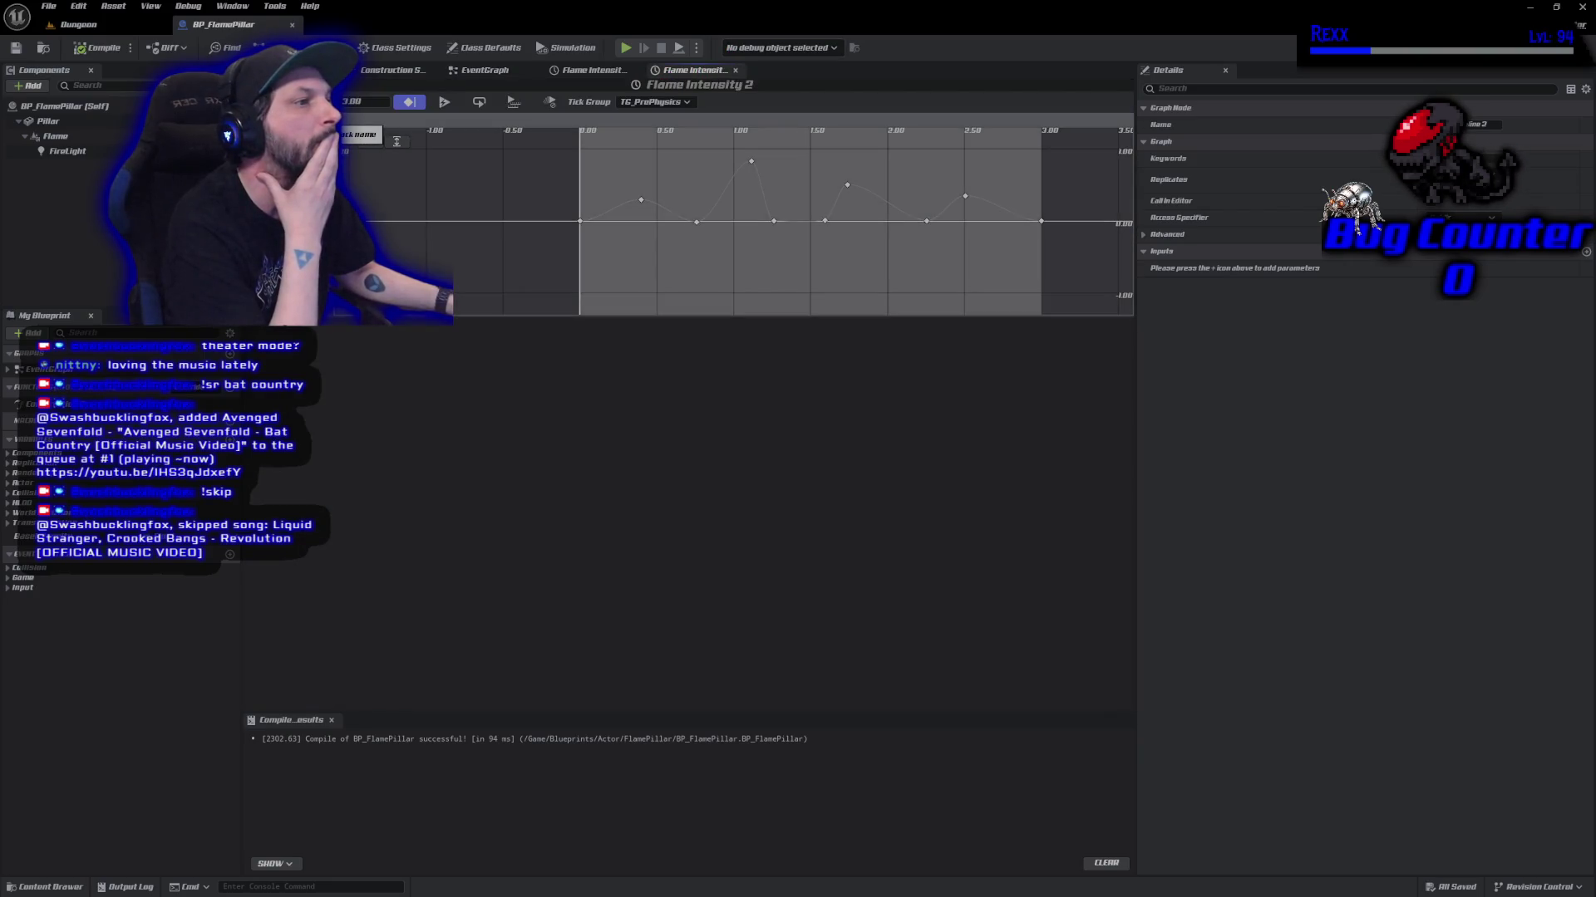
right_click(249, 133)
left_click(340, 133)
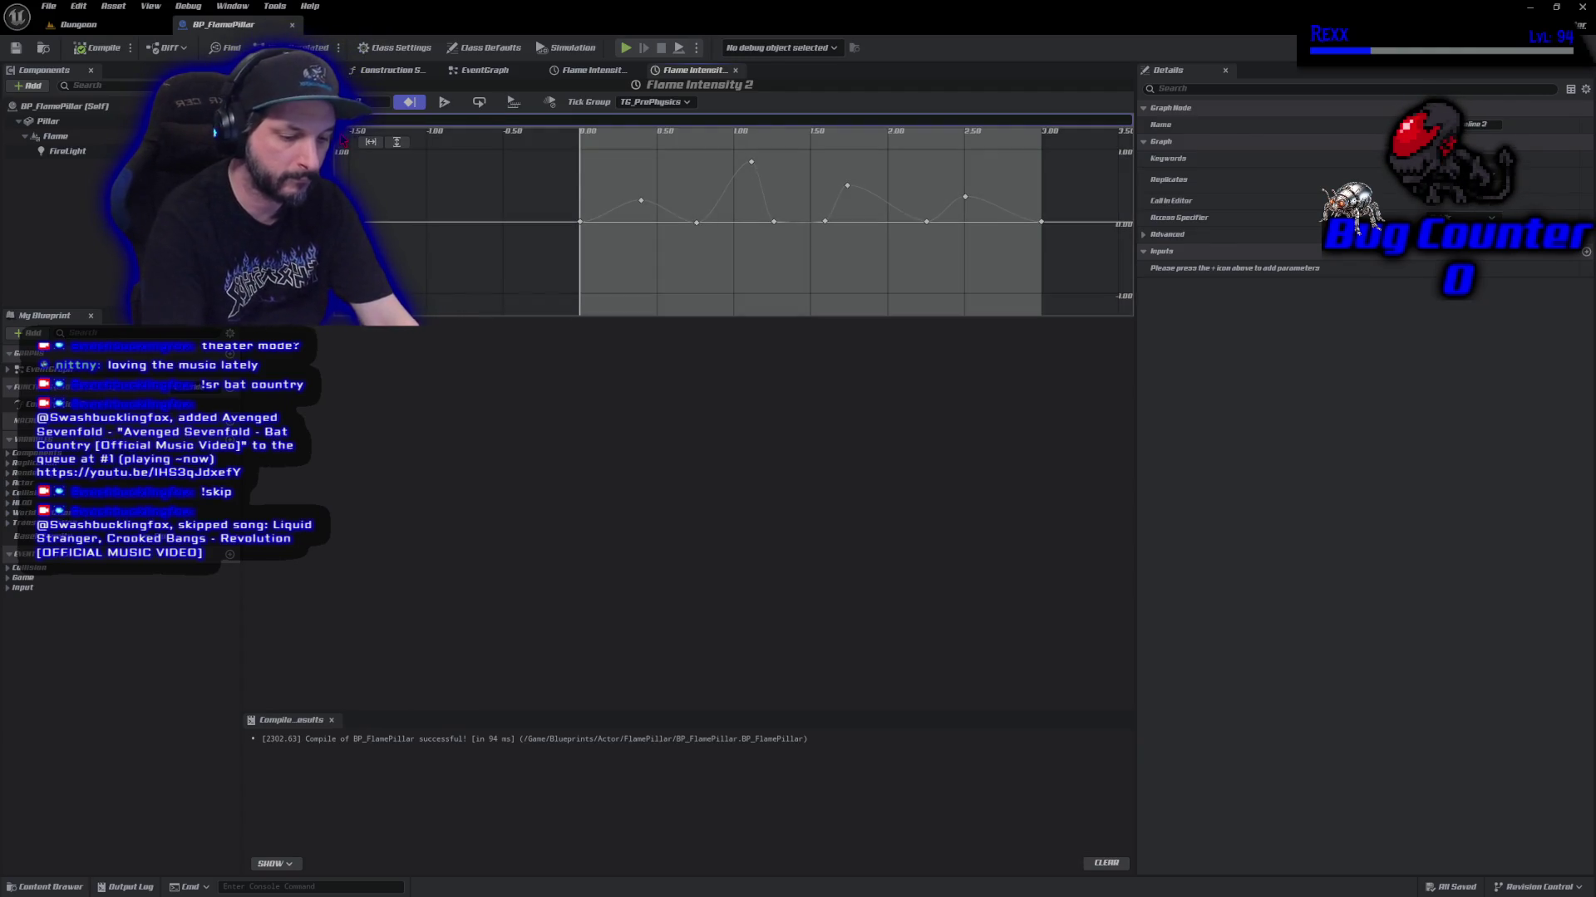
key("Return")
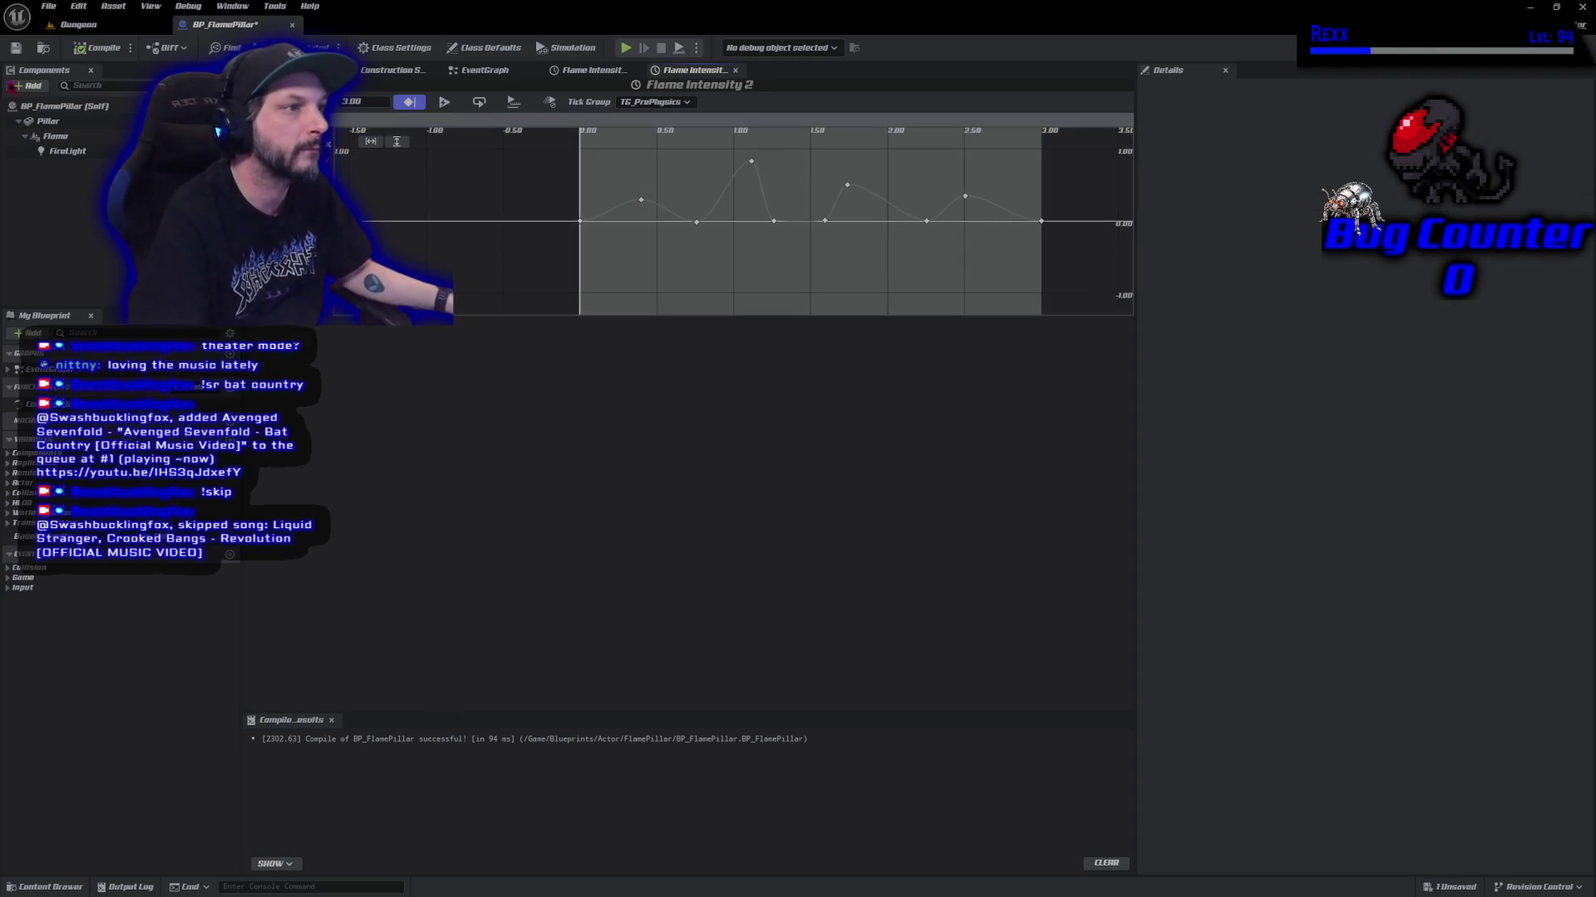
key("ctrl+s")
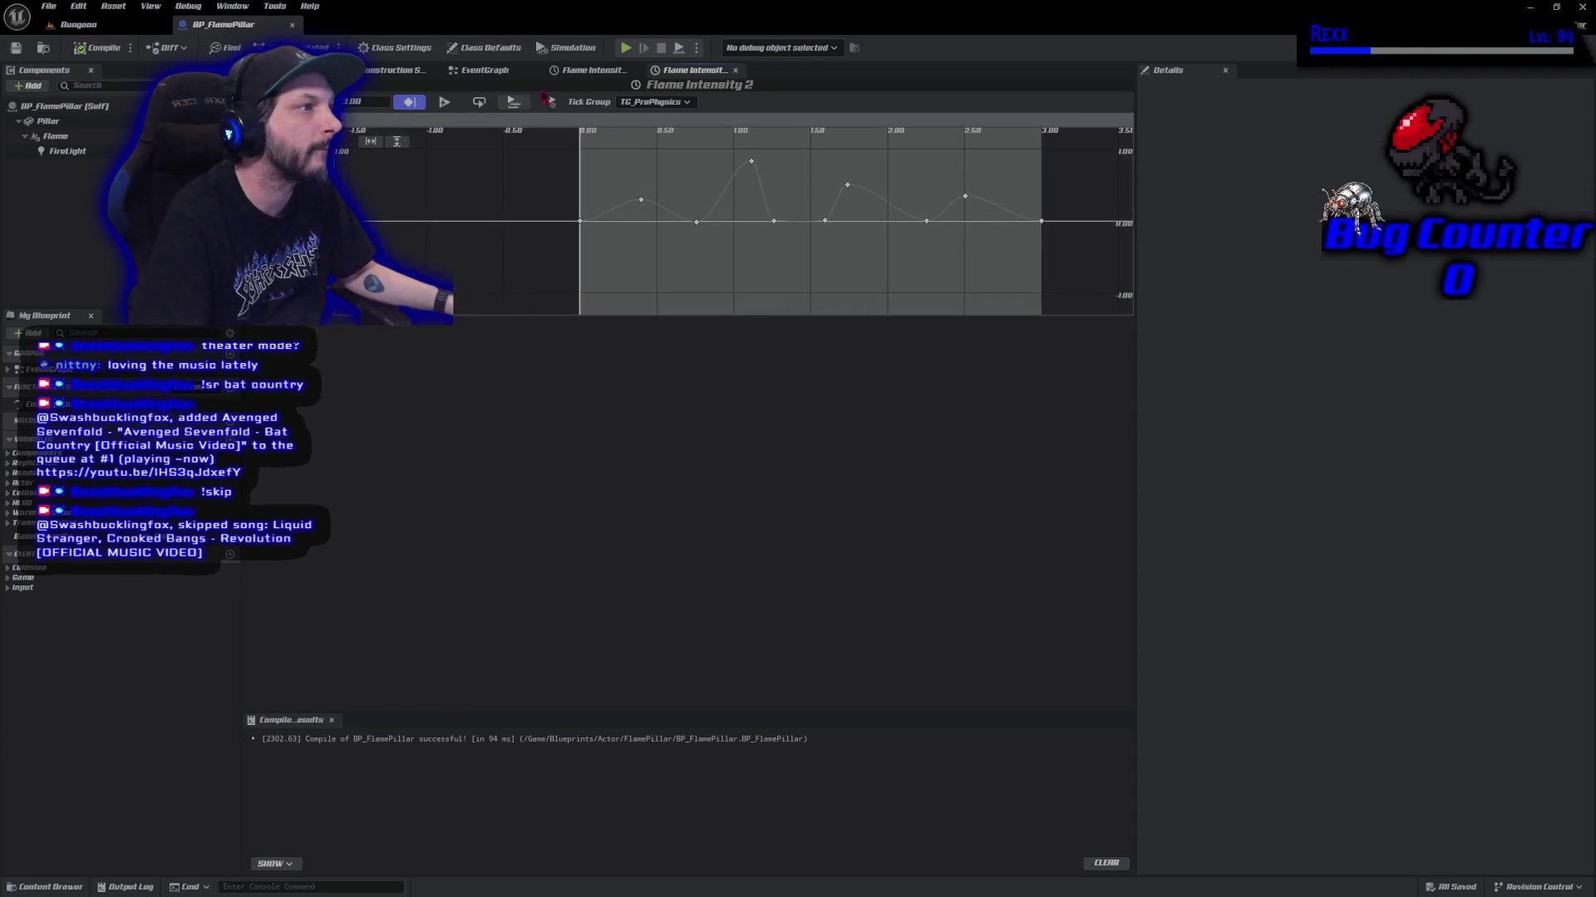
left_click(484, 70)
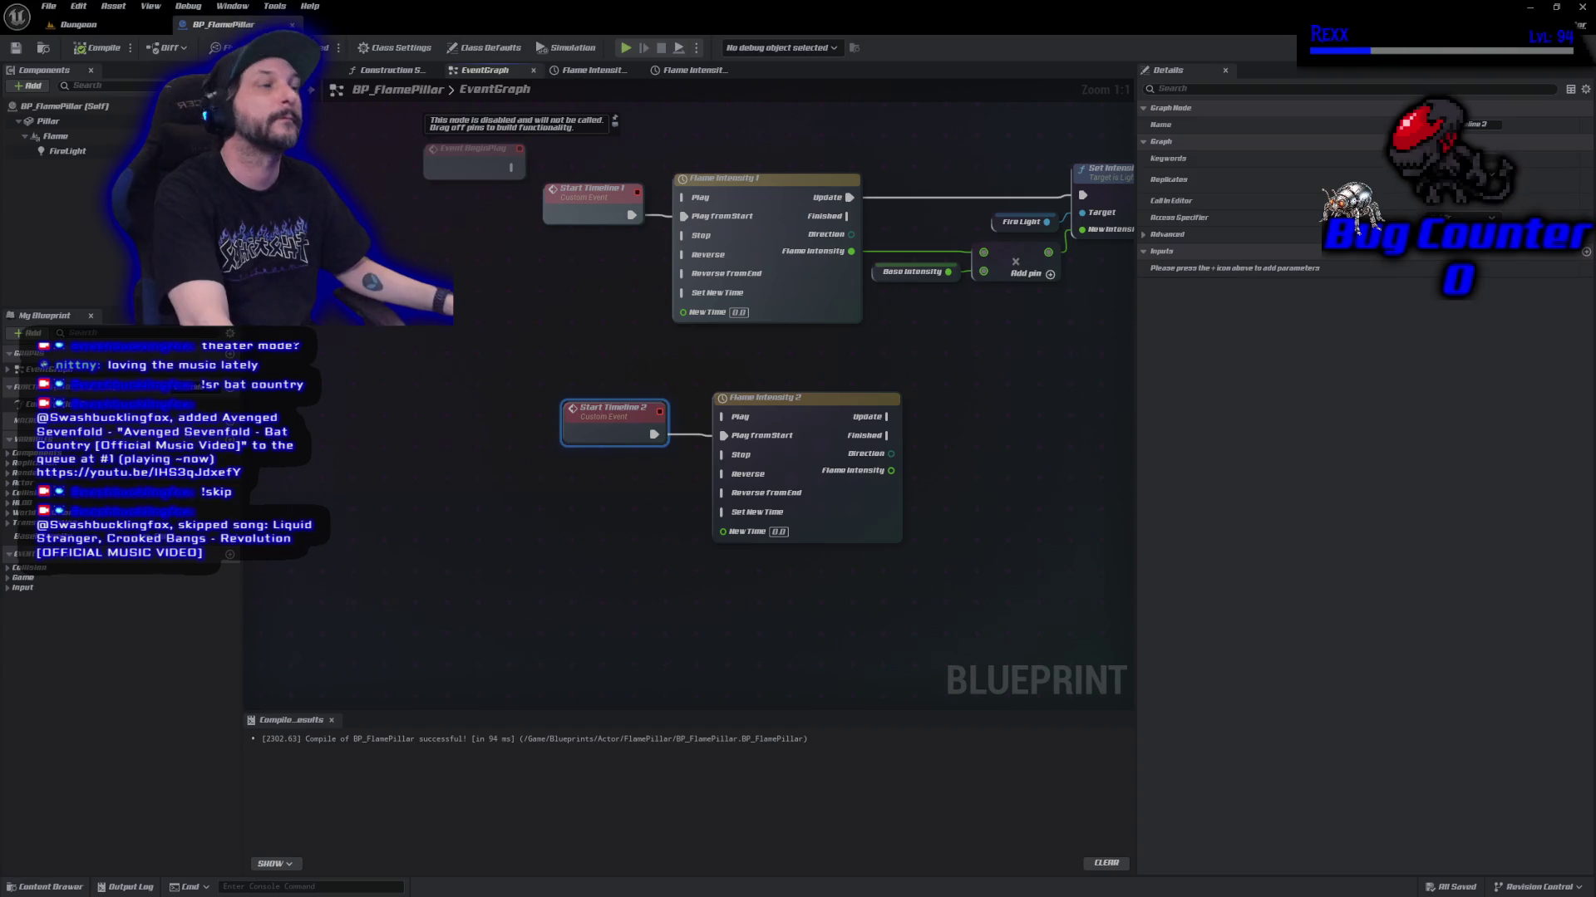
Collapse the Set Intensity, Fire Light and Base Intensity nodes into a ScaleFlameIntensity function, compile and save.
left_click_drag(619, 180, 872, 397)
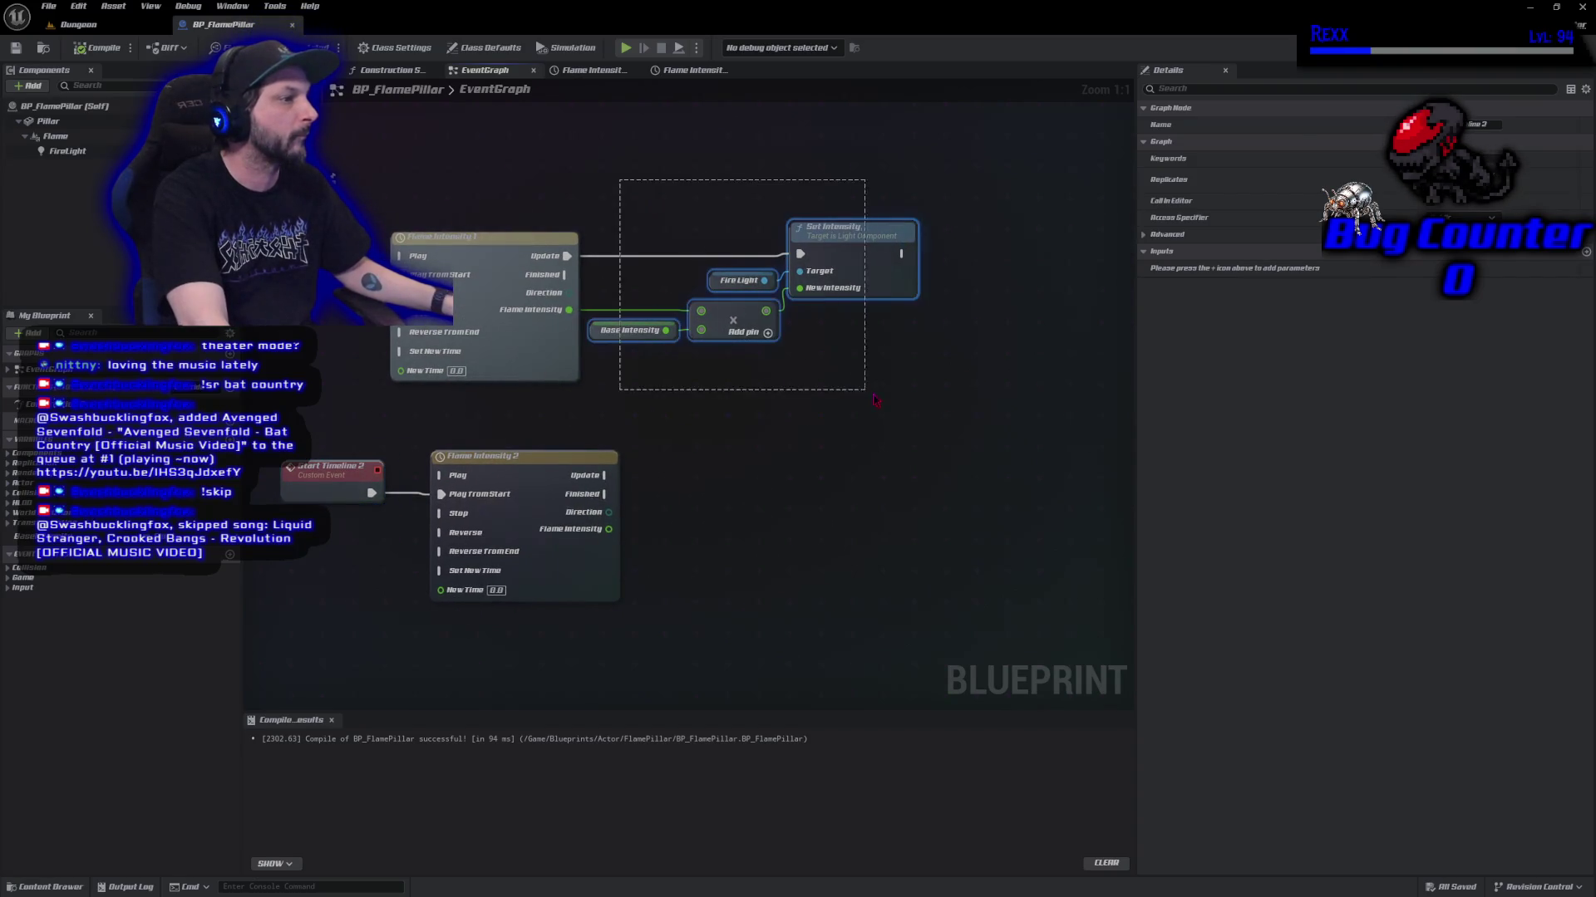
right_click(854, 250)
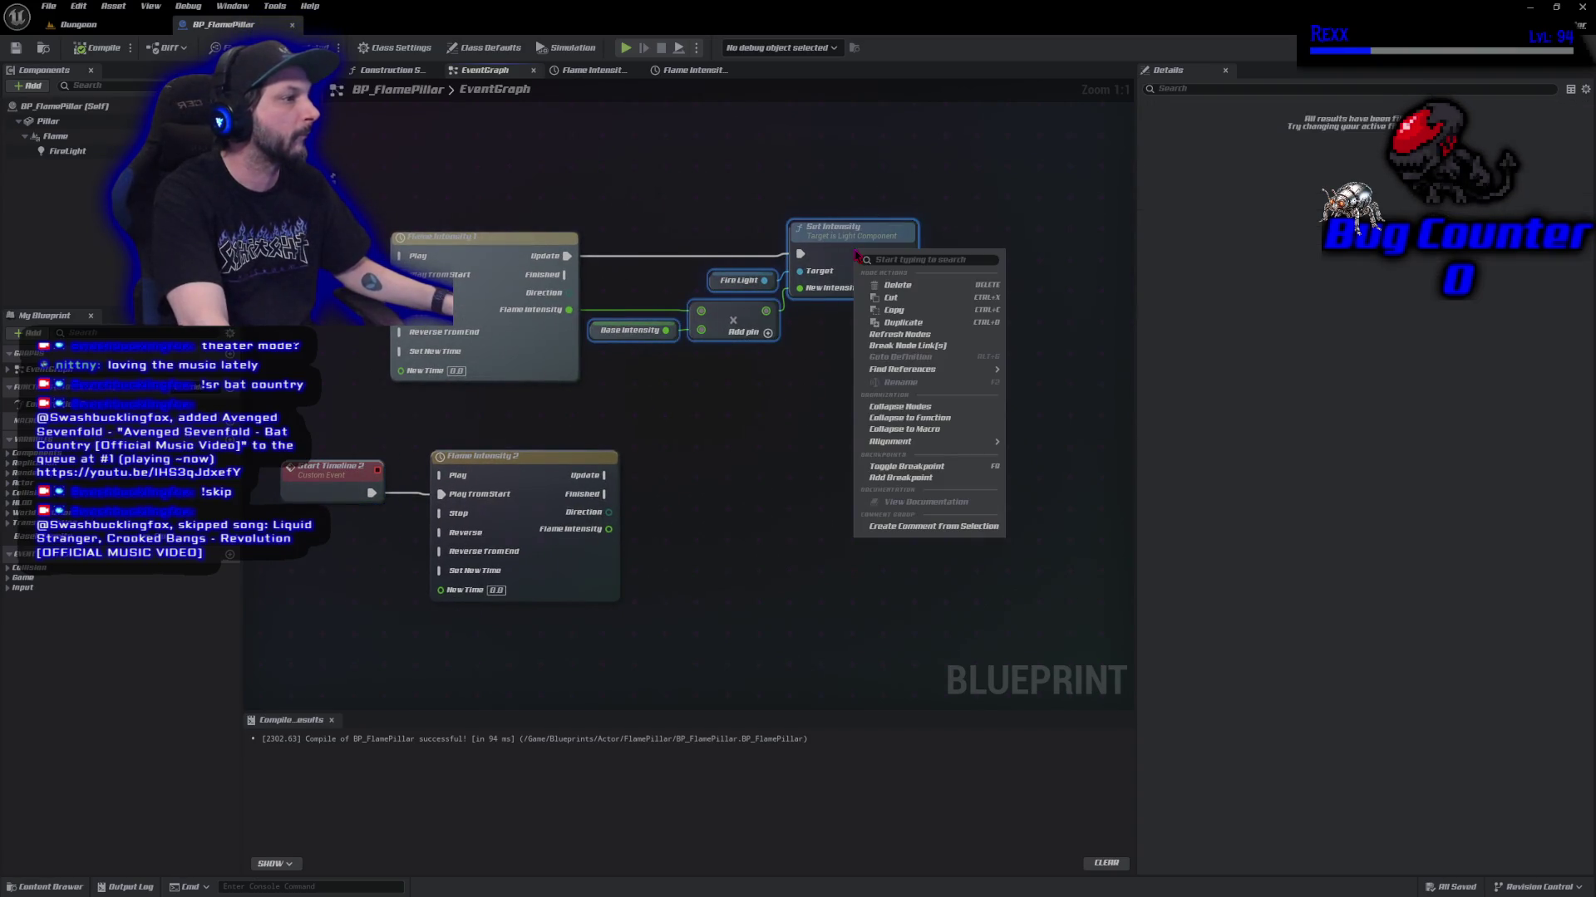
left_click(912, 418)
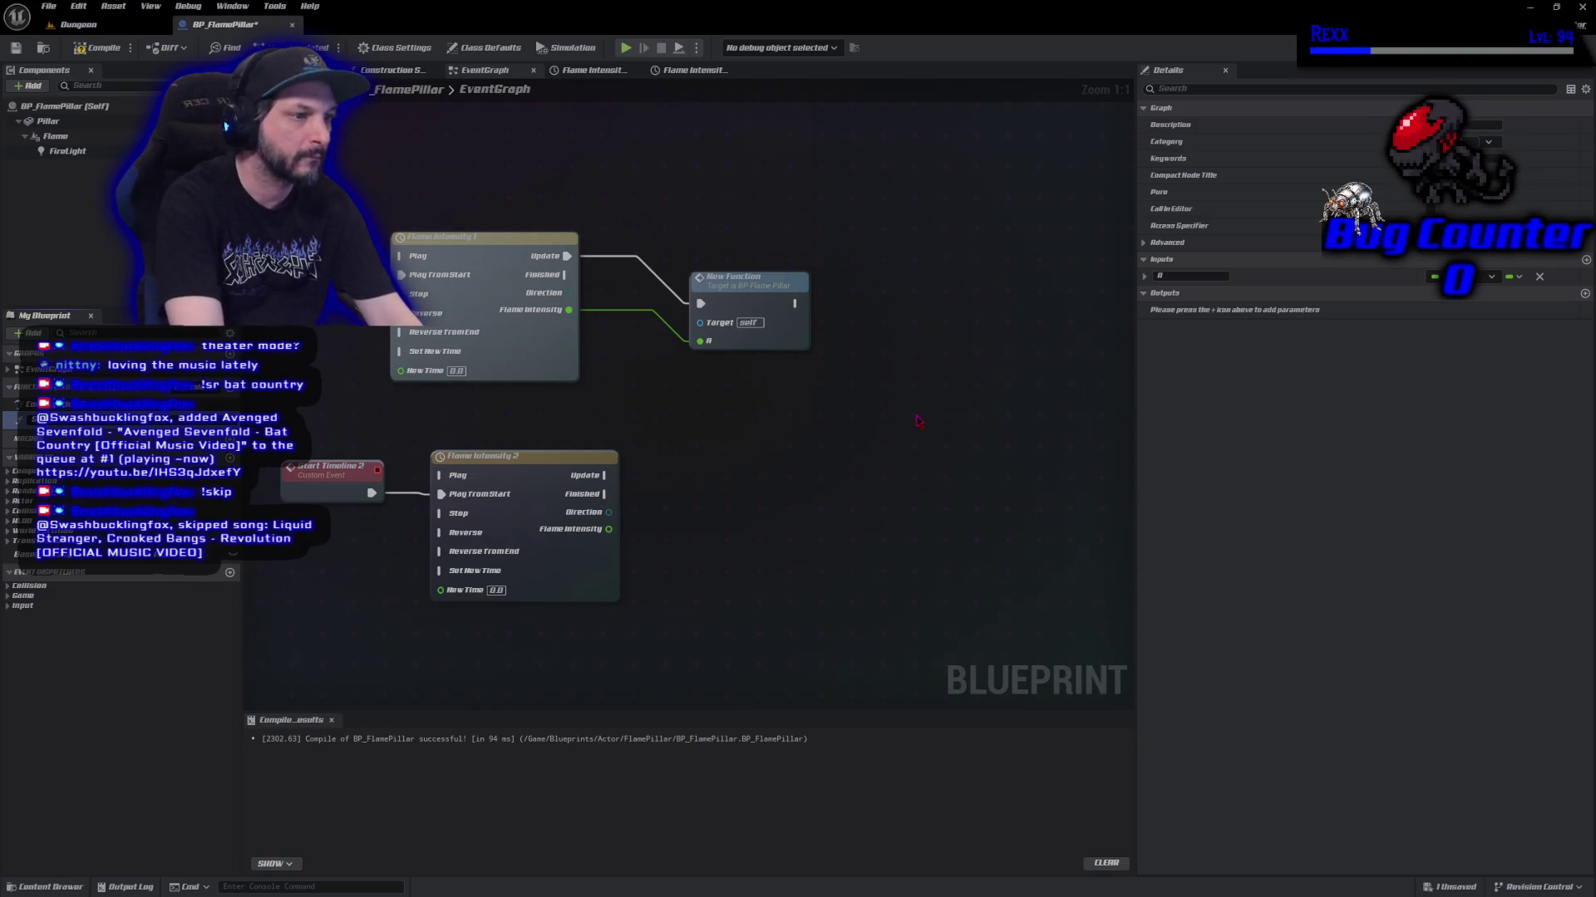
type("ScaleFlameIntensity")
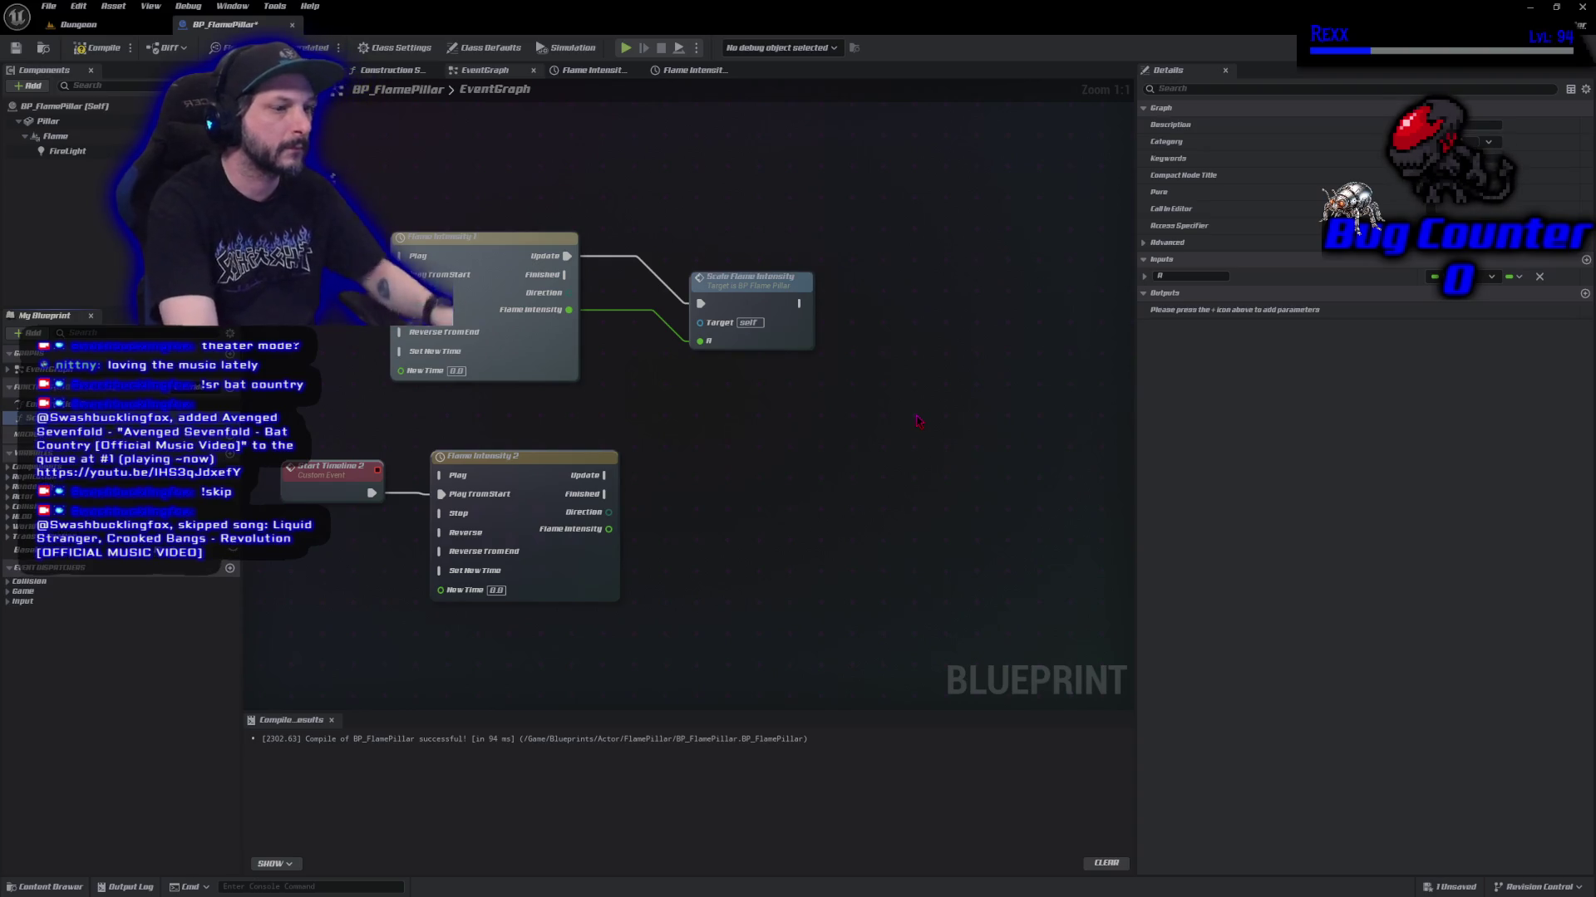
key("Return")
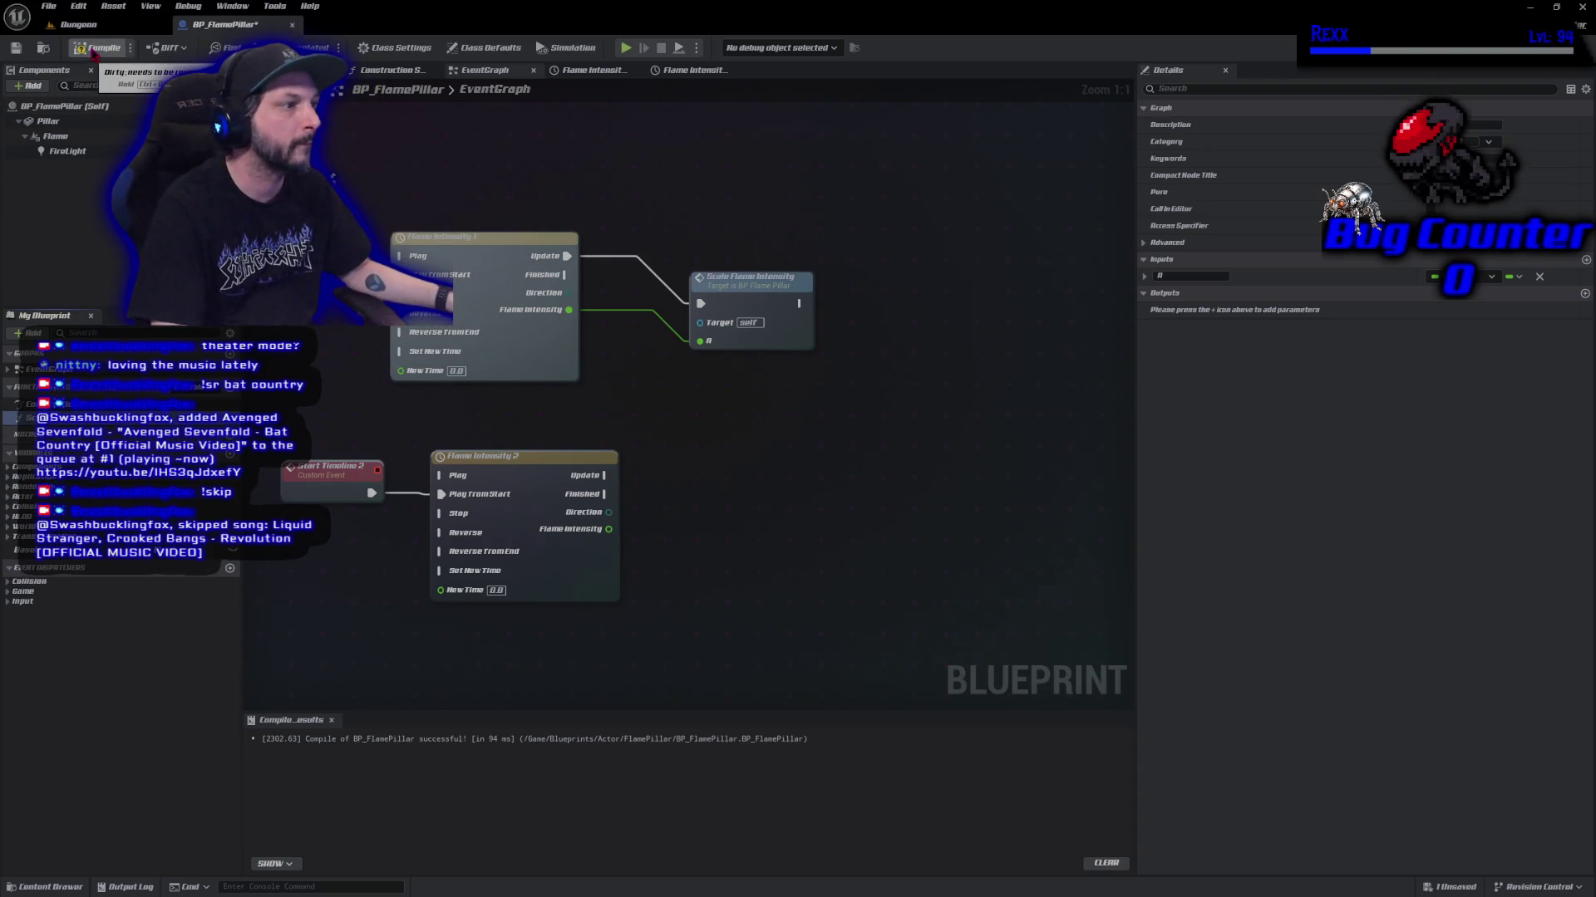
left_click(94, 52)
left_click(15, 47)
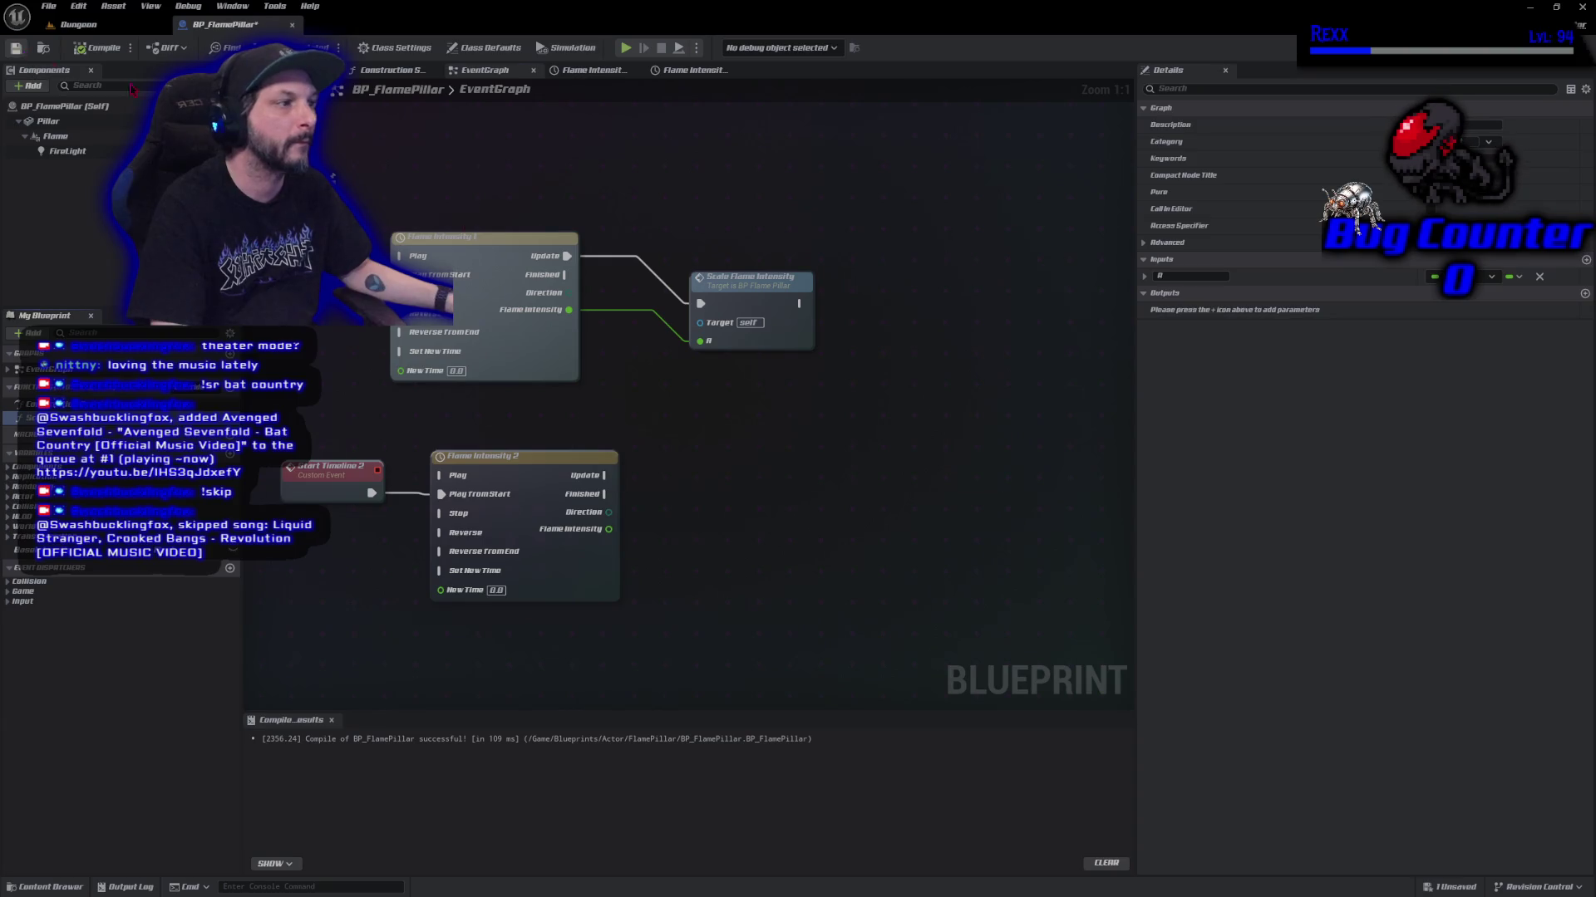
Rename the function's input to Flame Intensity, then compile and save.
double_click(702, 290)
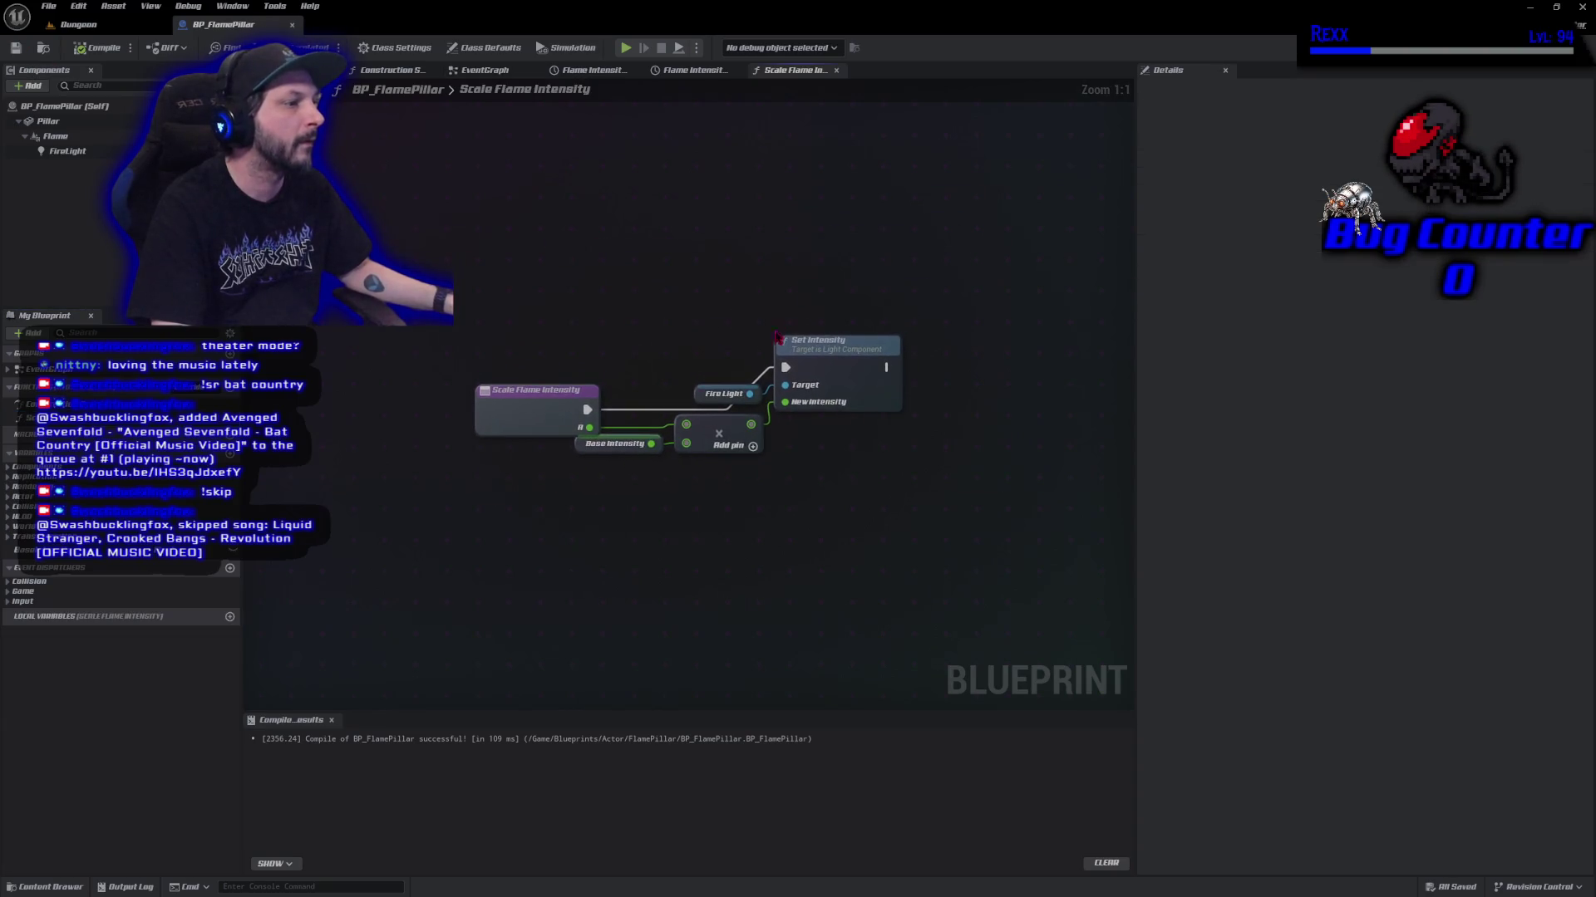
left_click(547, 403)
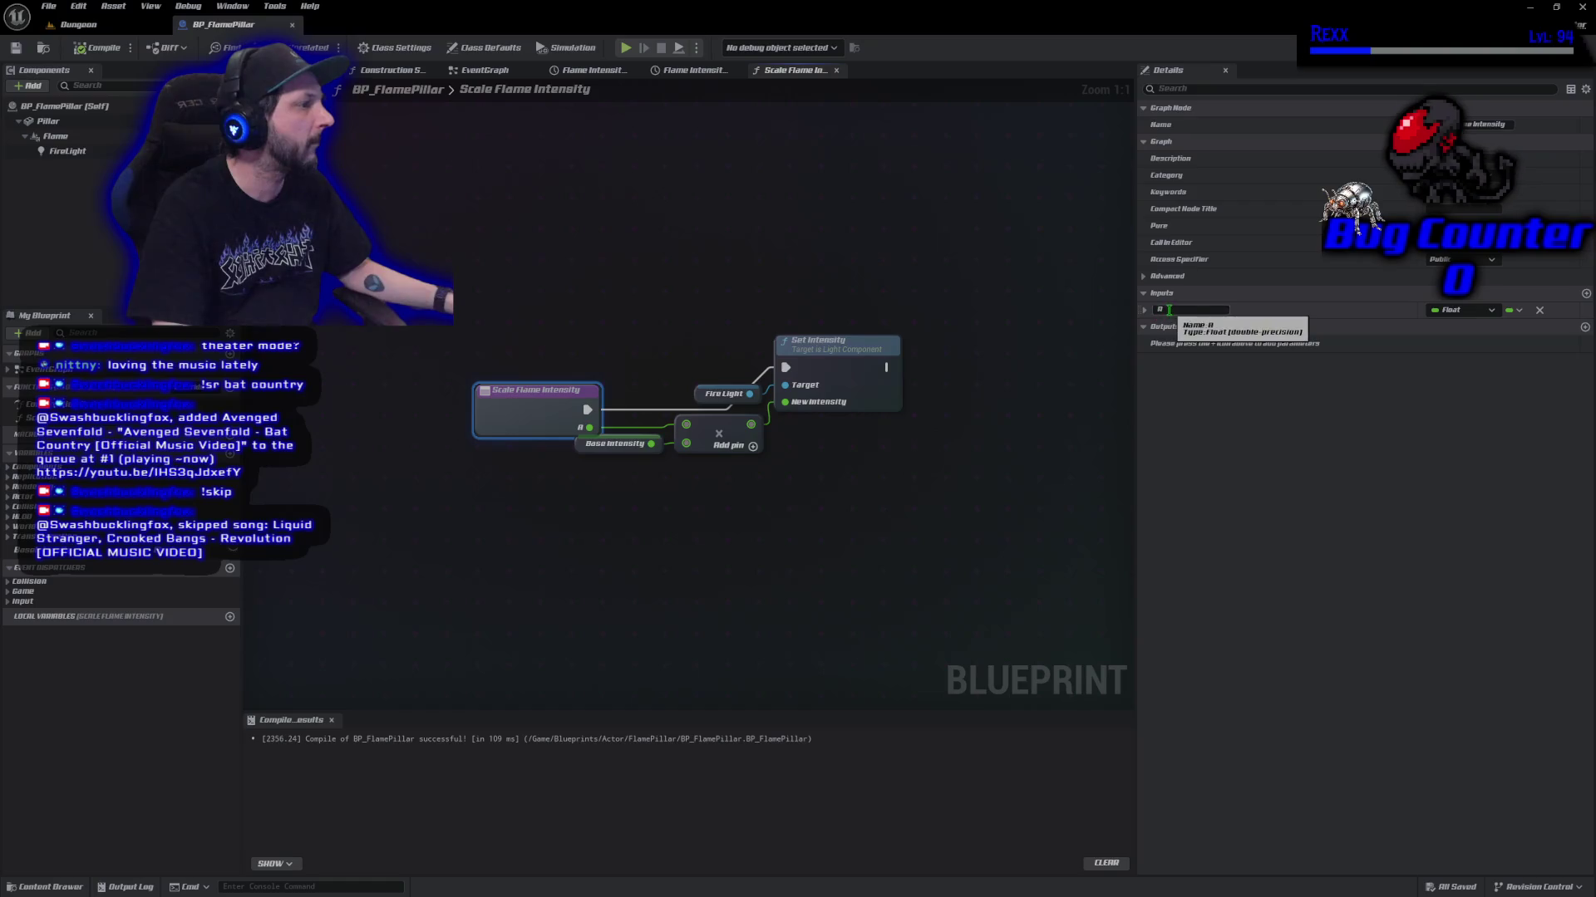
type("Flame I")
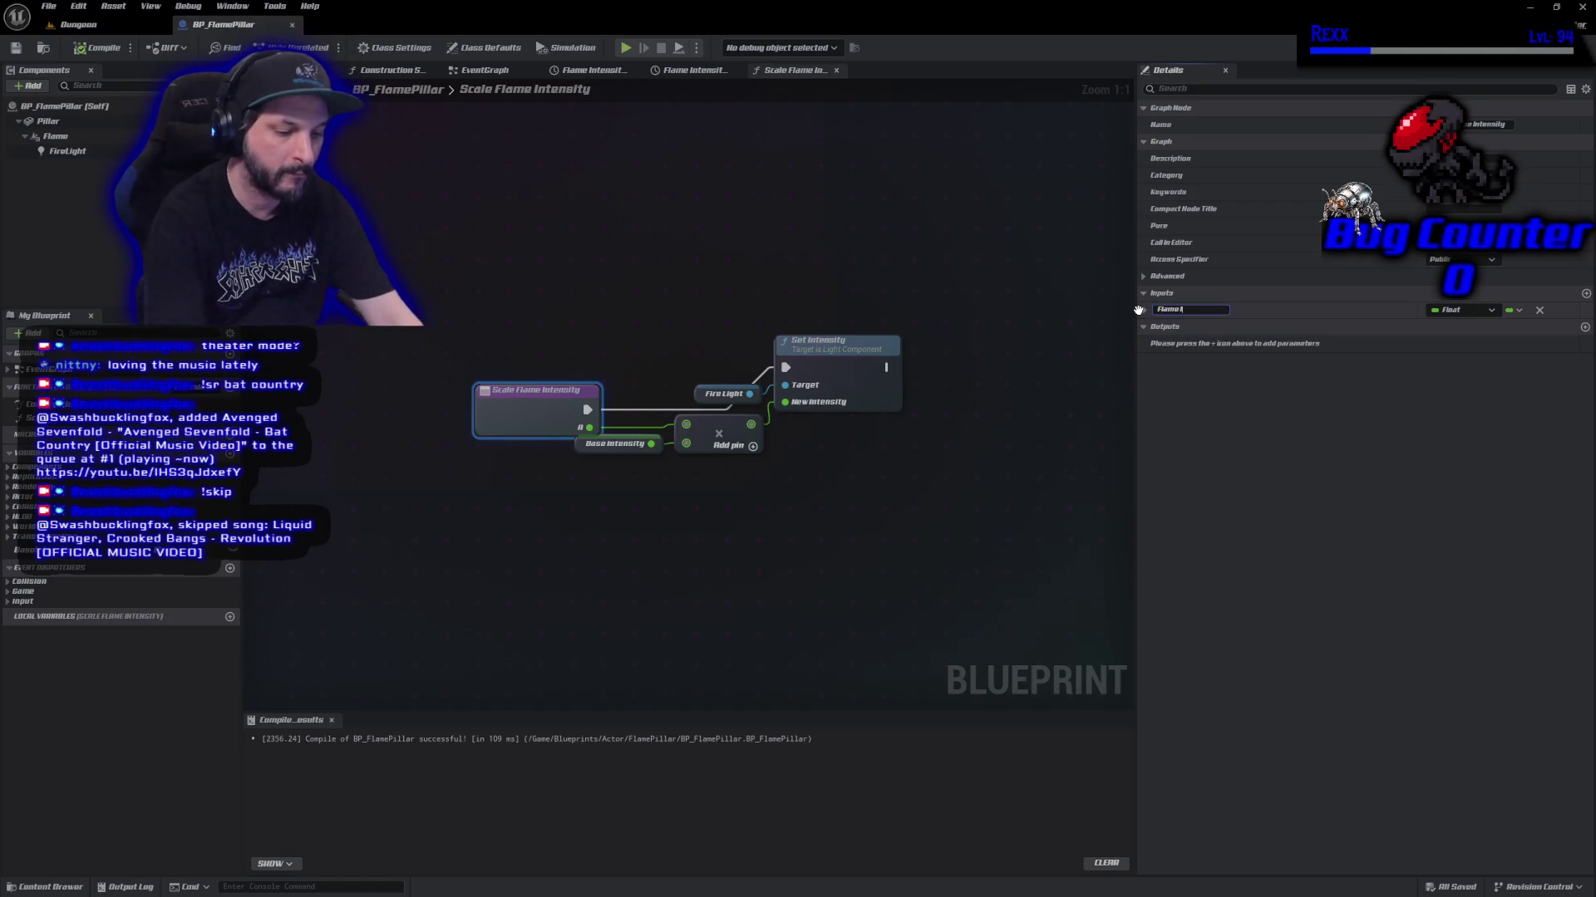
type("ntensity")
key("Return")
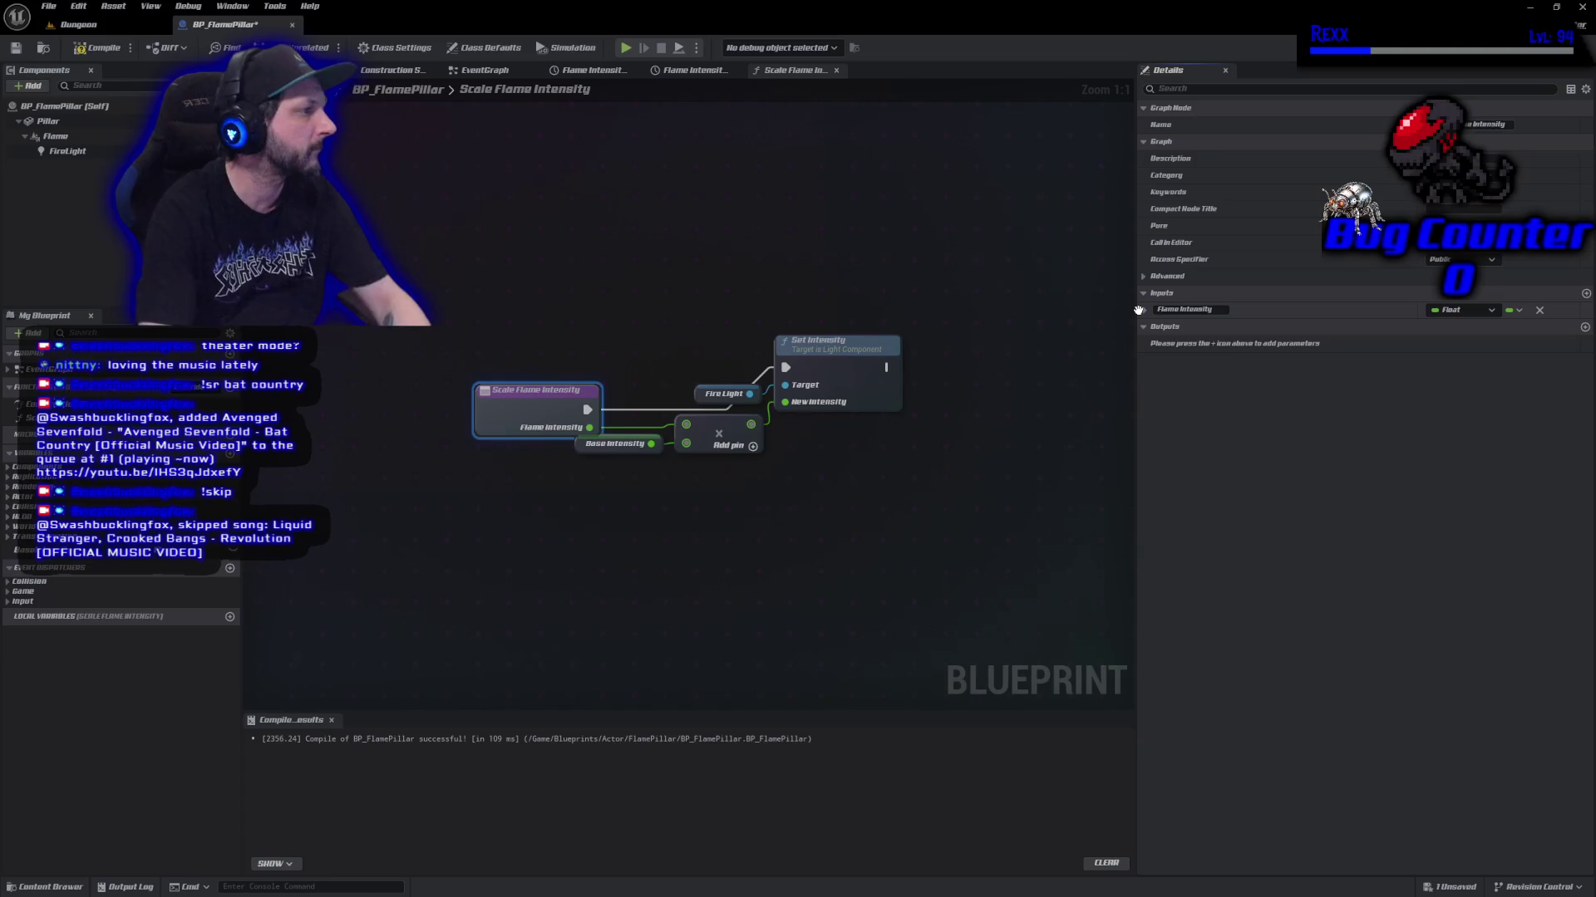
key("F7")
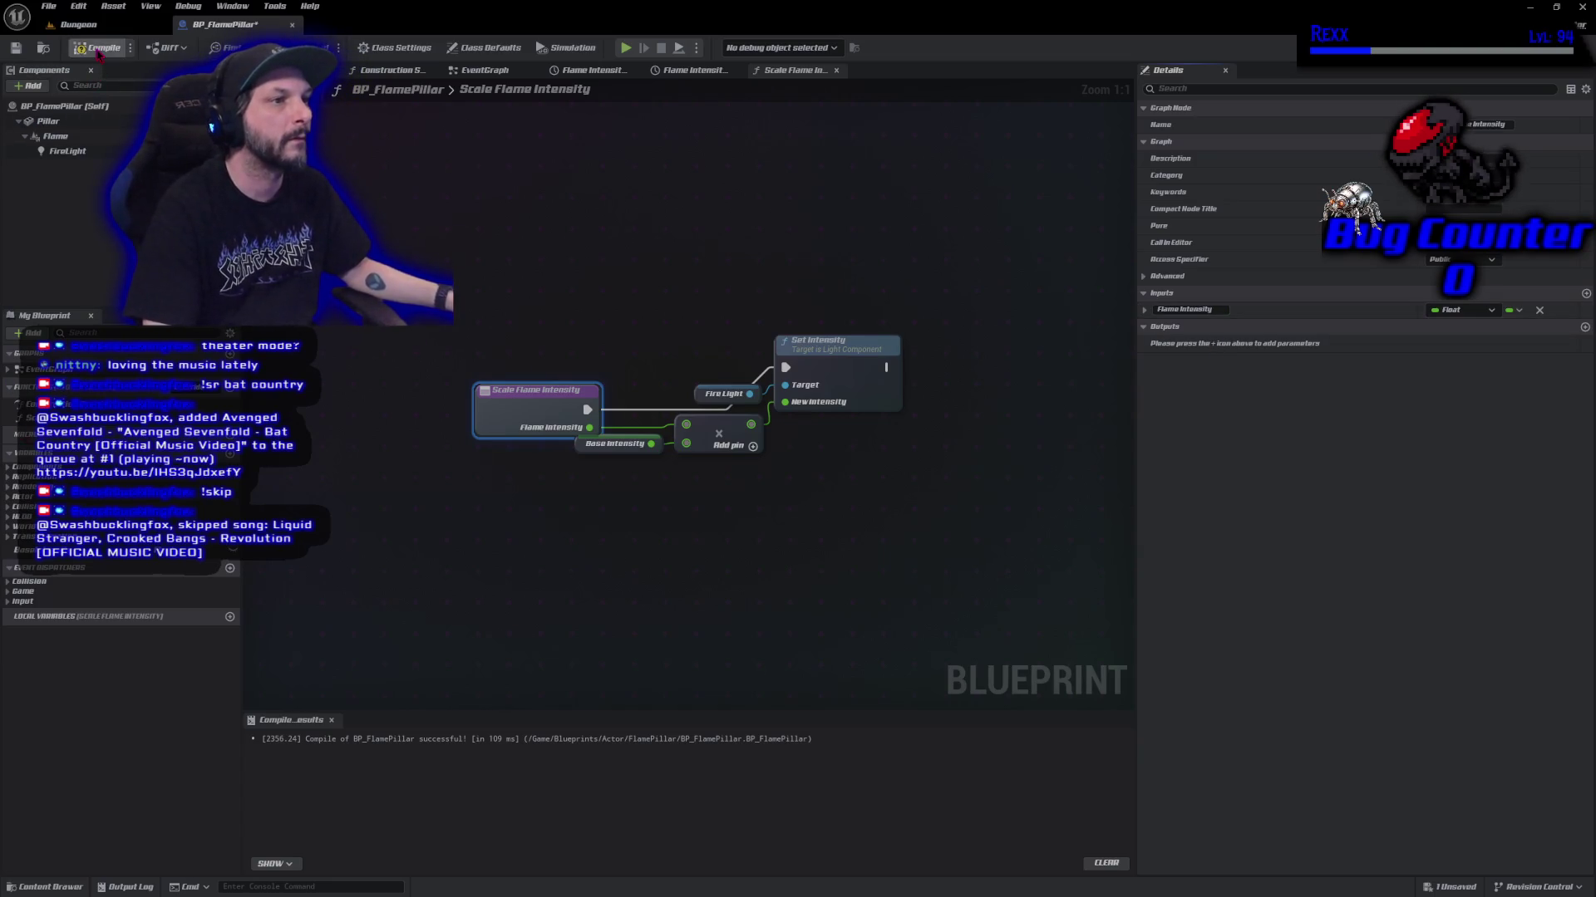
key("ctrl+s")
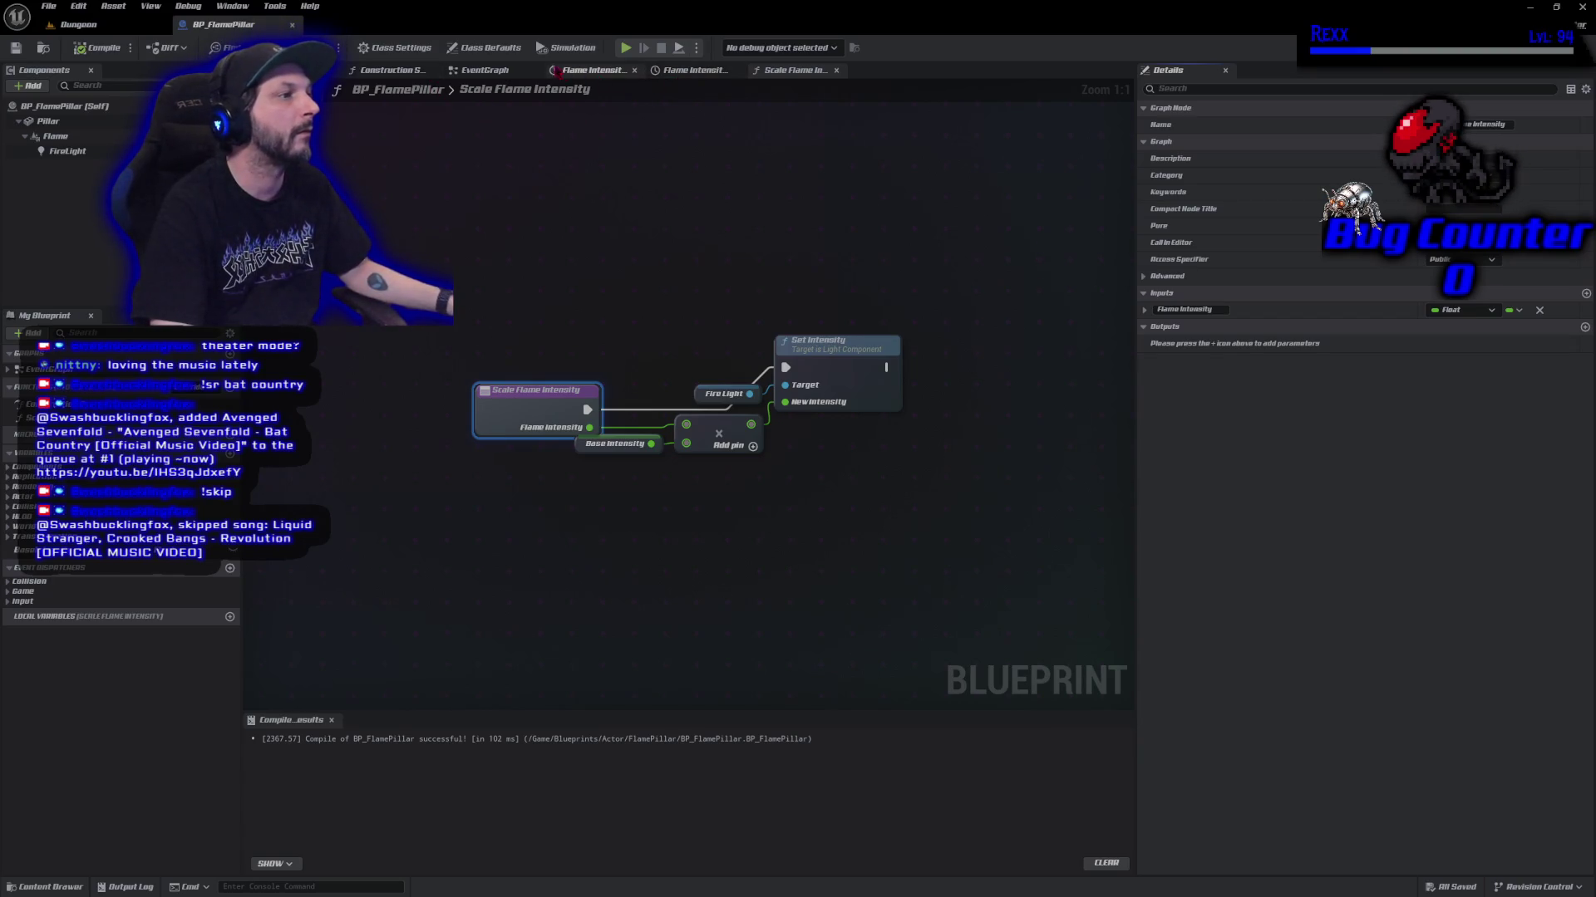
left_click(502, 72)
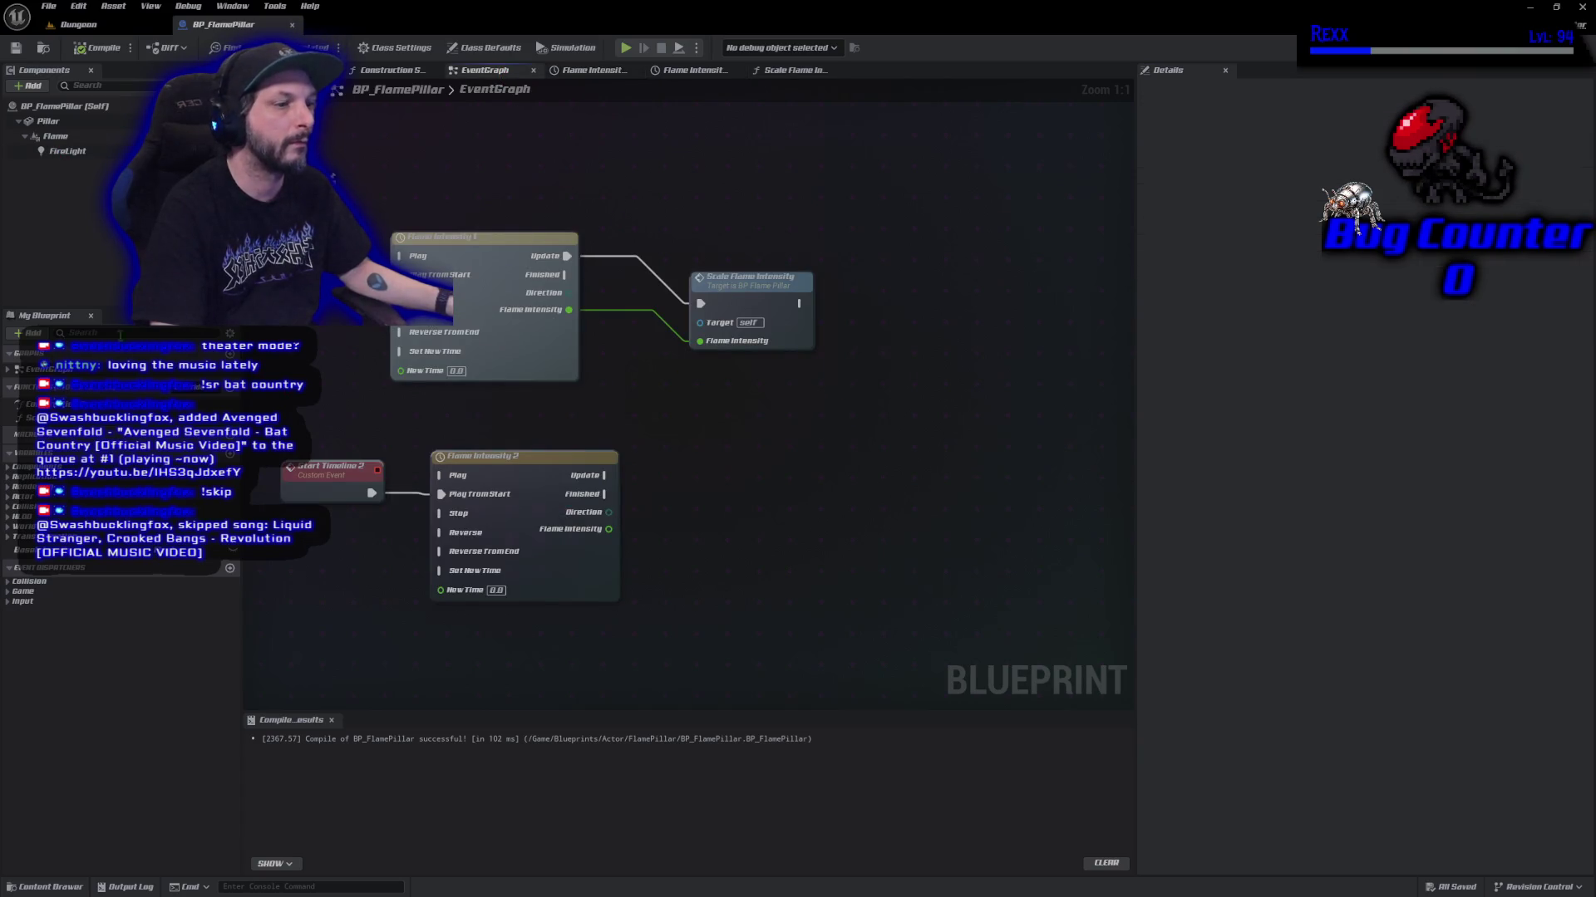
Duplicate the Scale Flame Intensity node and feed it Flame Intensity 2's Update and Flame Intensity output.
mouse_move(759, 308)
left_mouse_down()
mouse_move(704, 256)
mouse_move(681, 267)
left_mouse_up()
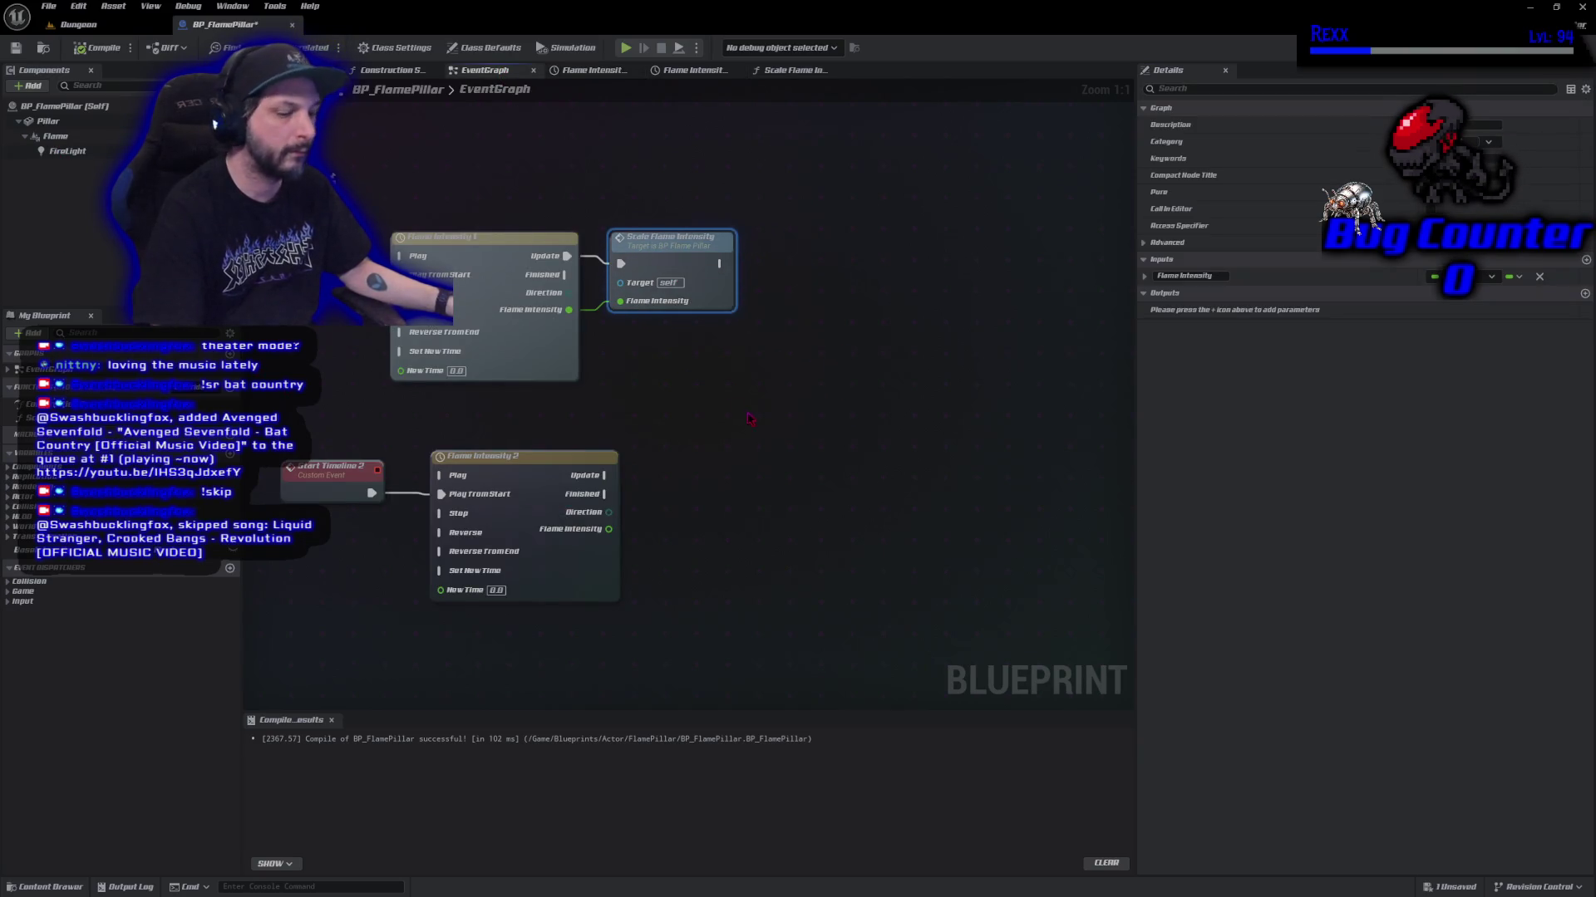
key("ctrl+c")
key("ctrl+v")
mouse_move(608, 529)
left_mouse_down()
mouse_move(827, 526)
mouse_move(759, 491)
left_mouse_up()
mouse_move(605, 476)
left_mouse_down()
mouse_move(758, 453)
mouse_move(745, 472)
left_mouse_up()
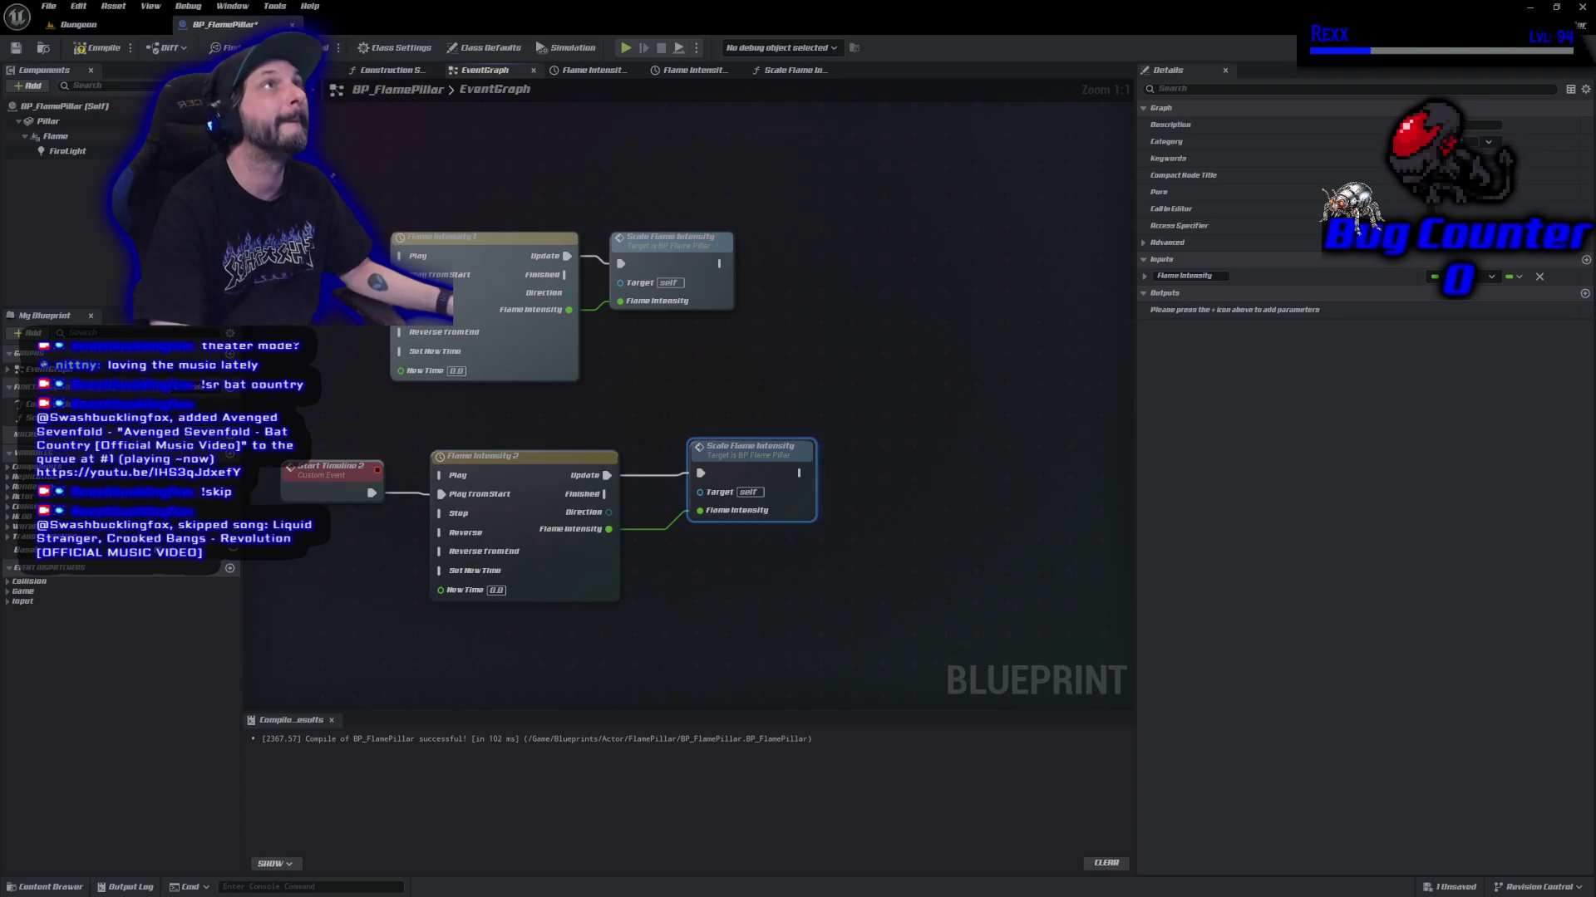
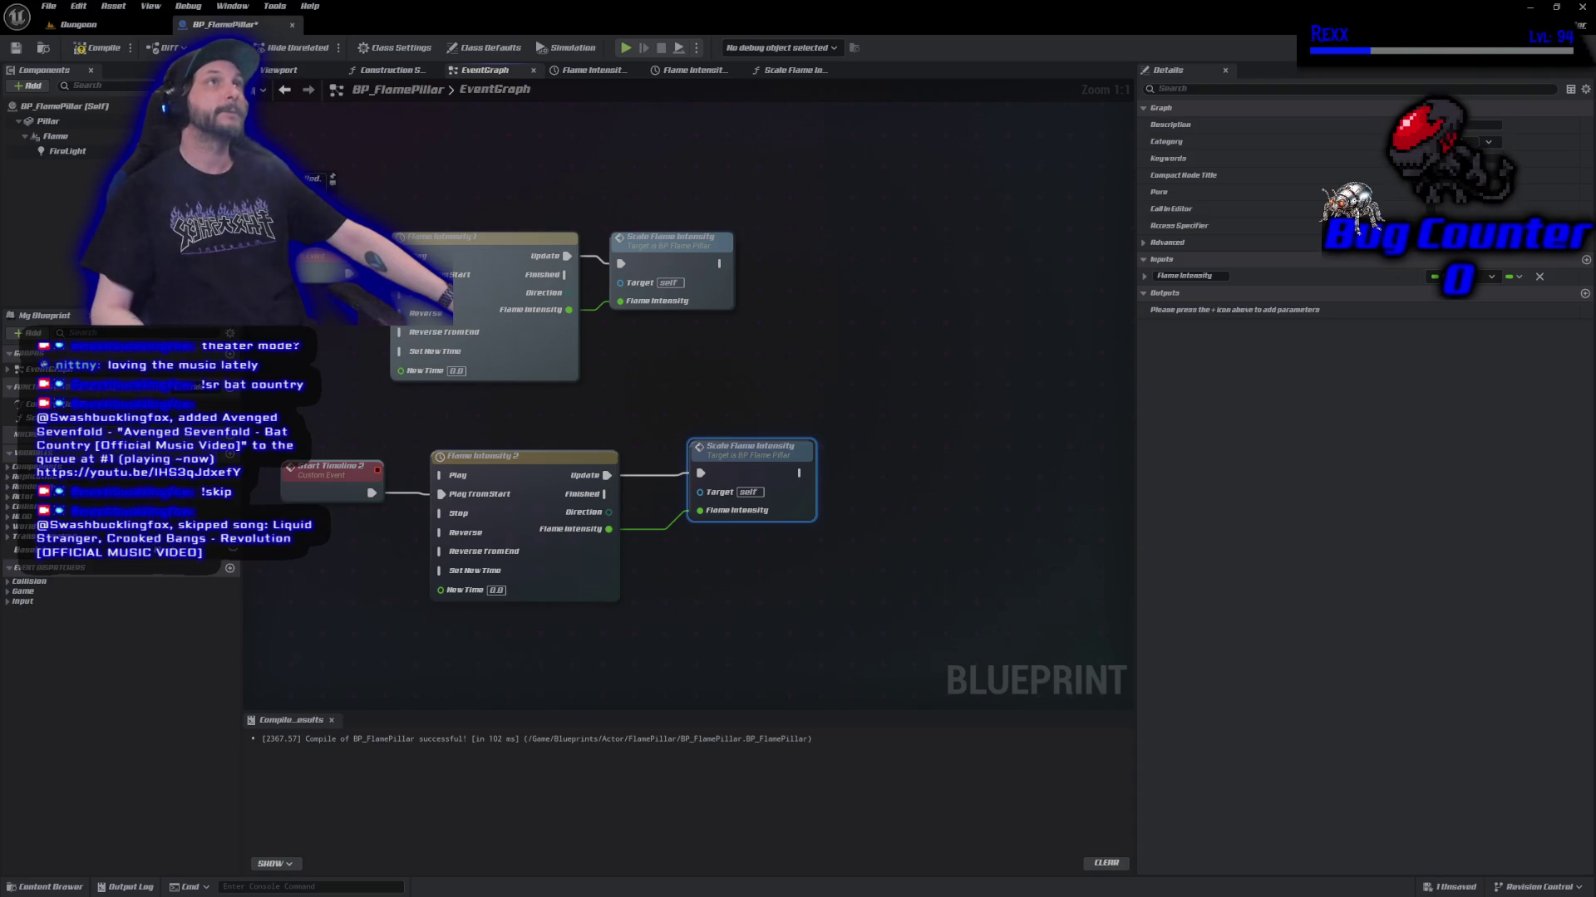
Place a custom event named Choose Timeline in empty space of the BP_FlamePillar event graph.
mouse_move(219, 249)
left_mouse_down()
mouse_move(416, 180)
mouse_move(387, 404)
mouse_move(391, 250)
mouse_move(416, 158)
mouse_move(511, 150)
left_mouse_up()
right_click(497, 281)
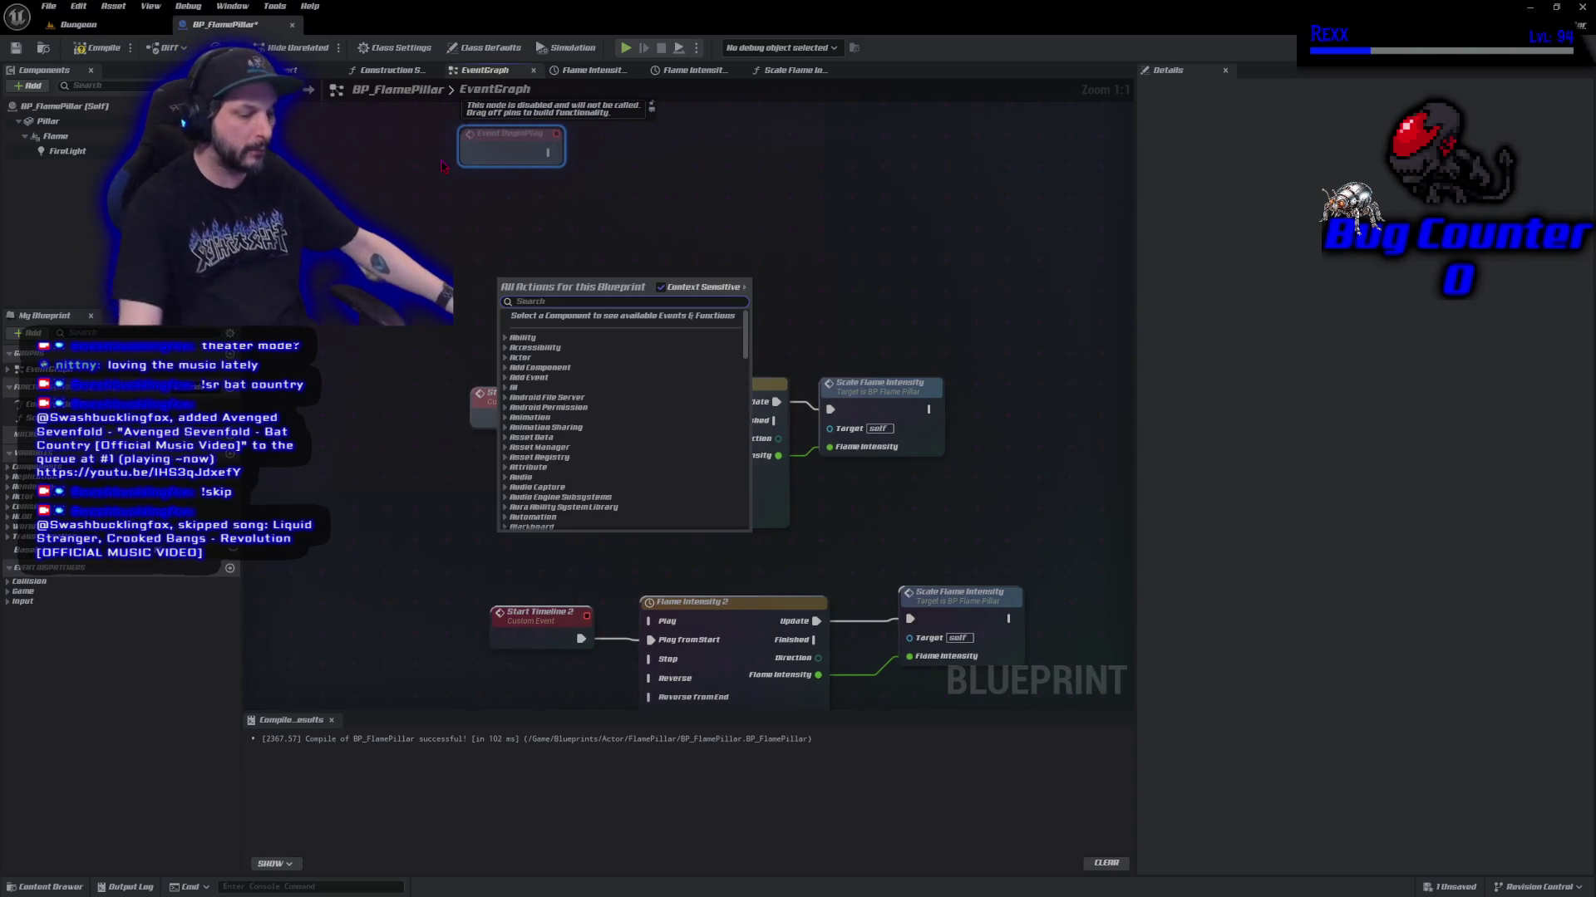
type("custom eventt")
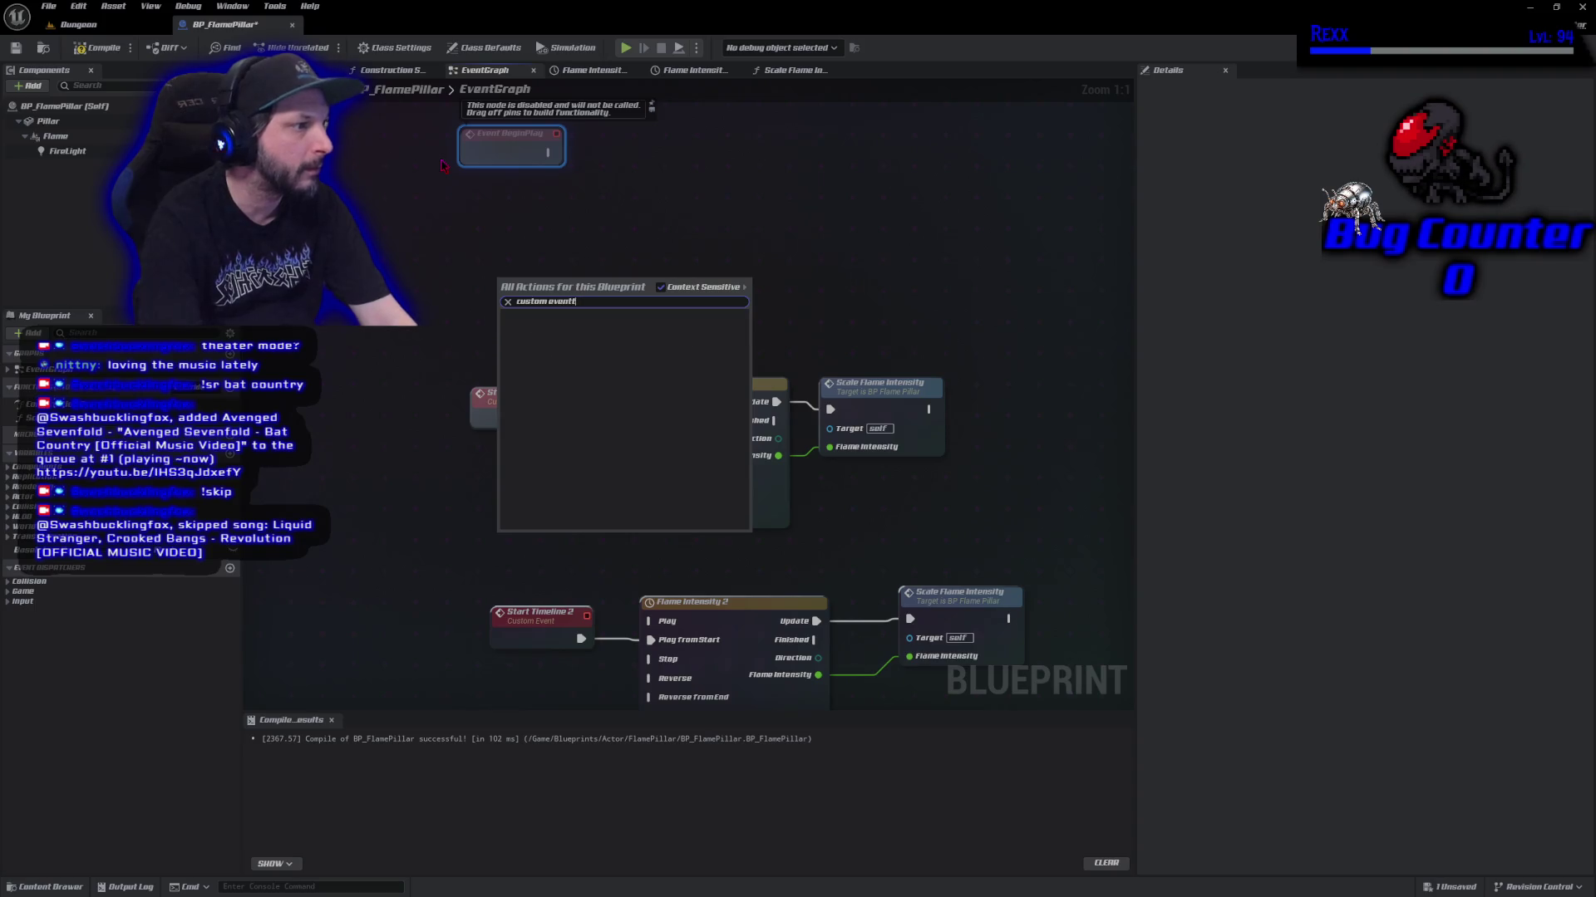
key("Escape")
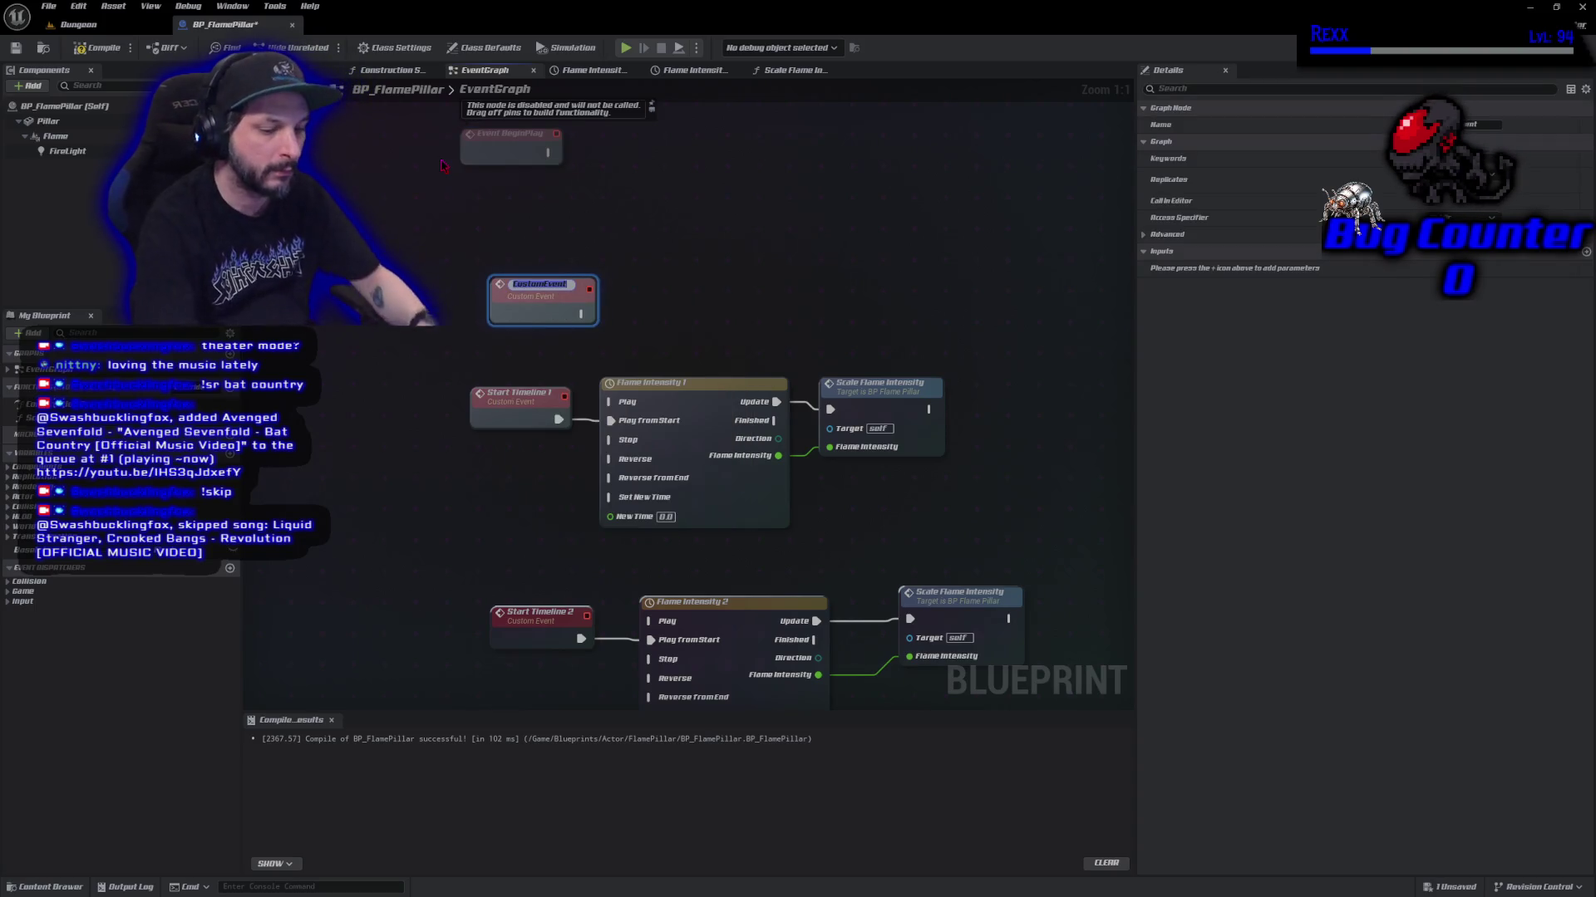
type("Cho")
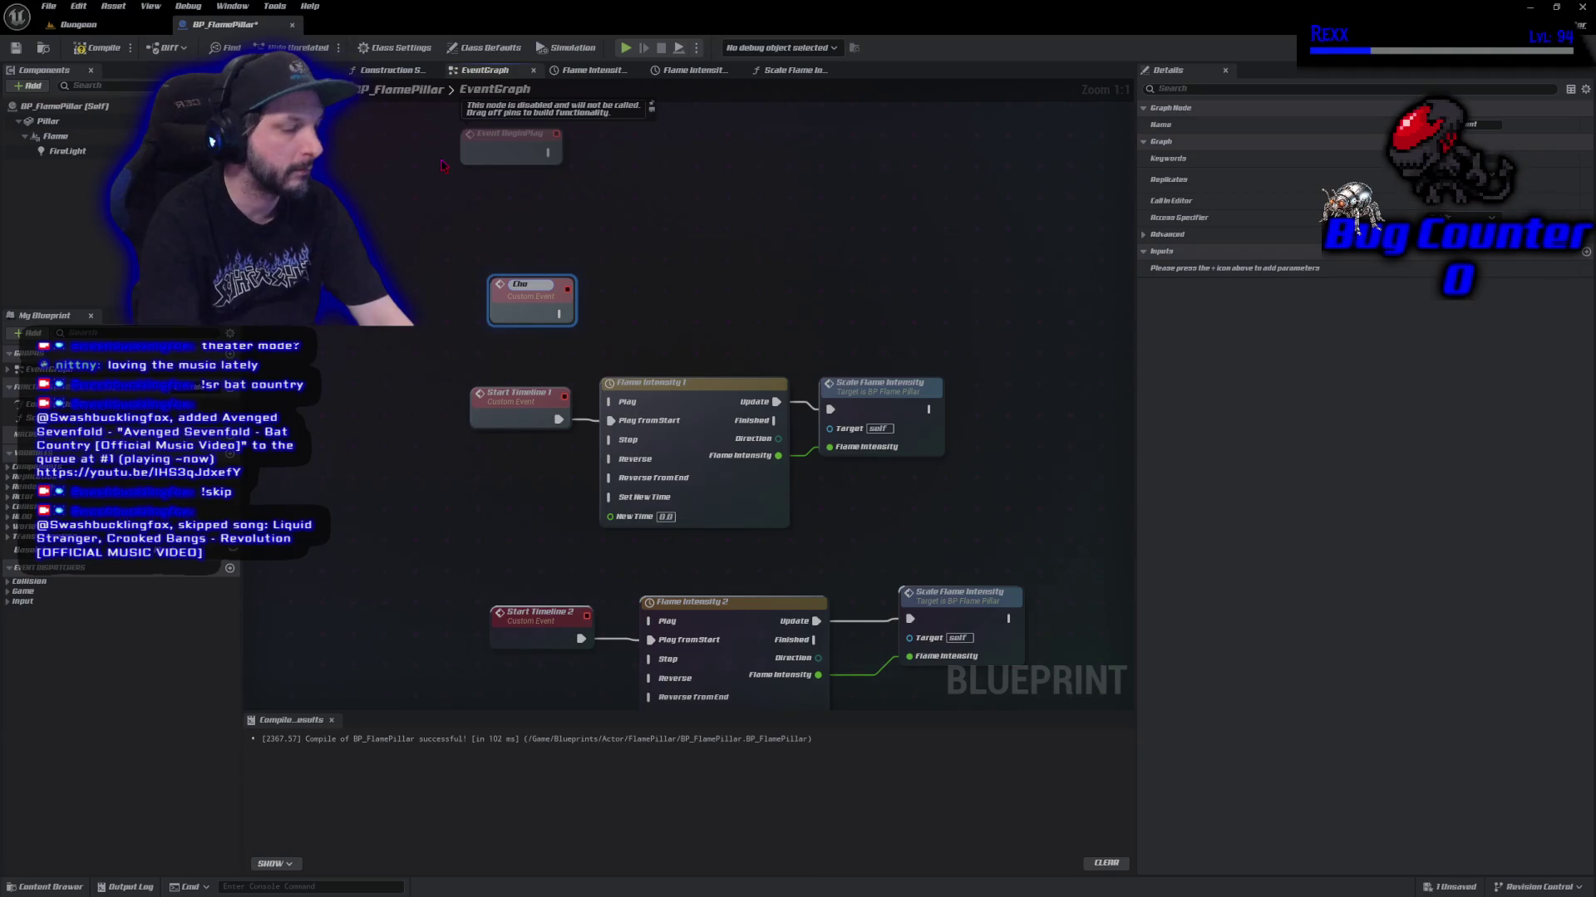
type("pu Timeline")
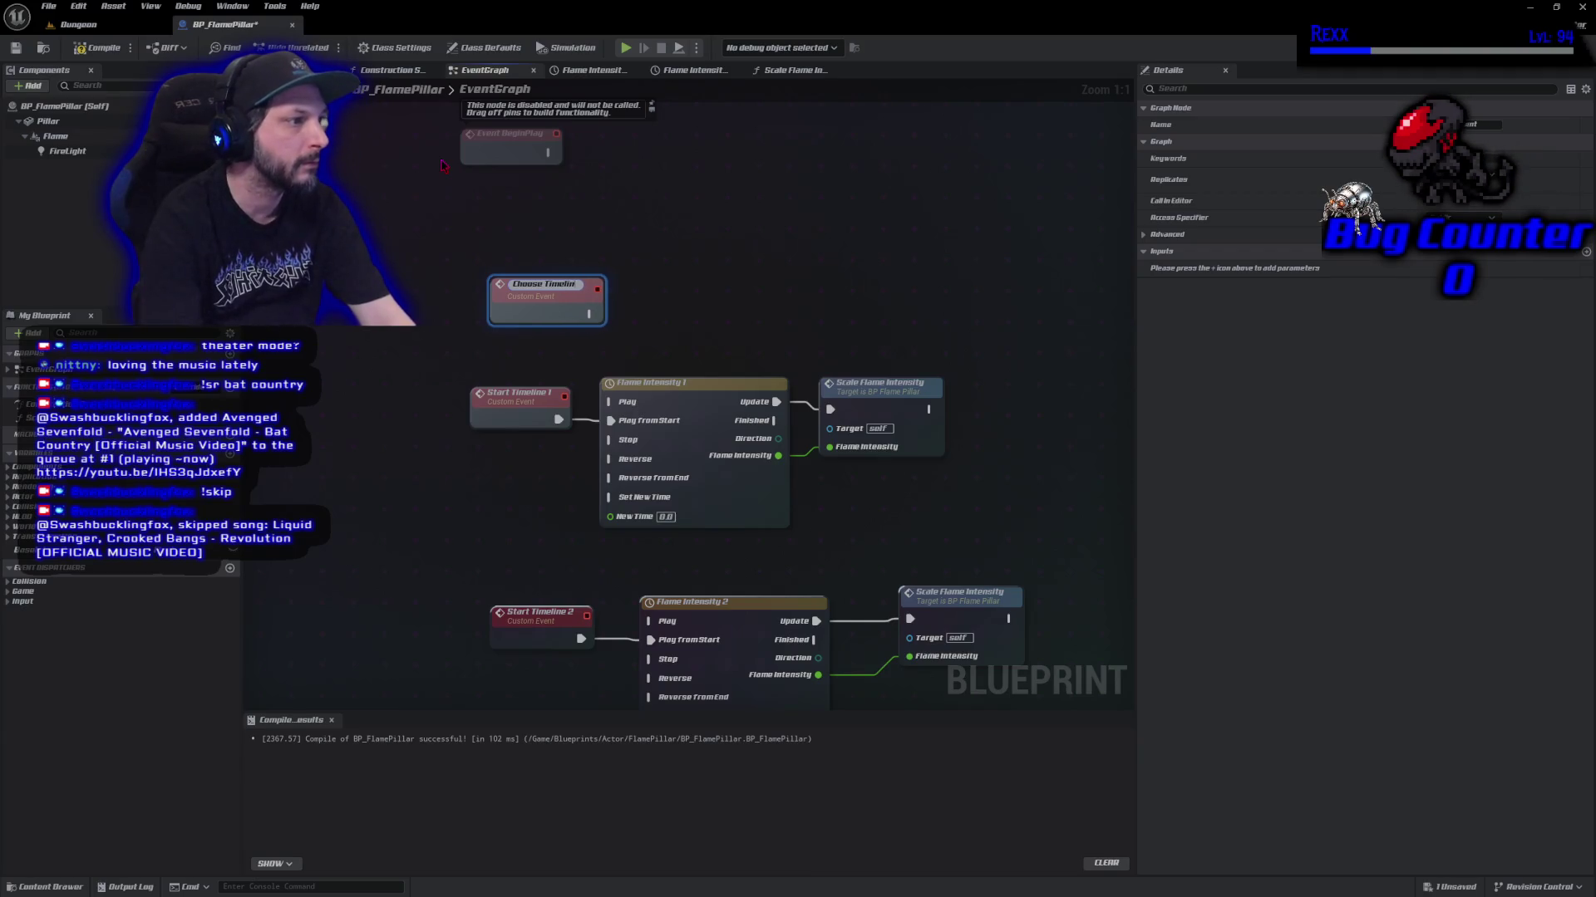
key("Return")
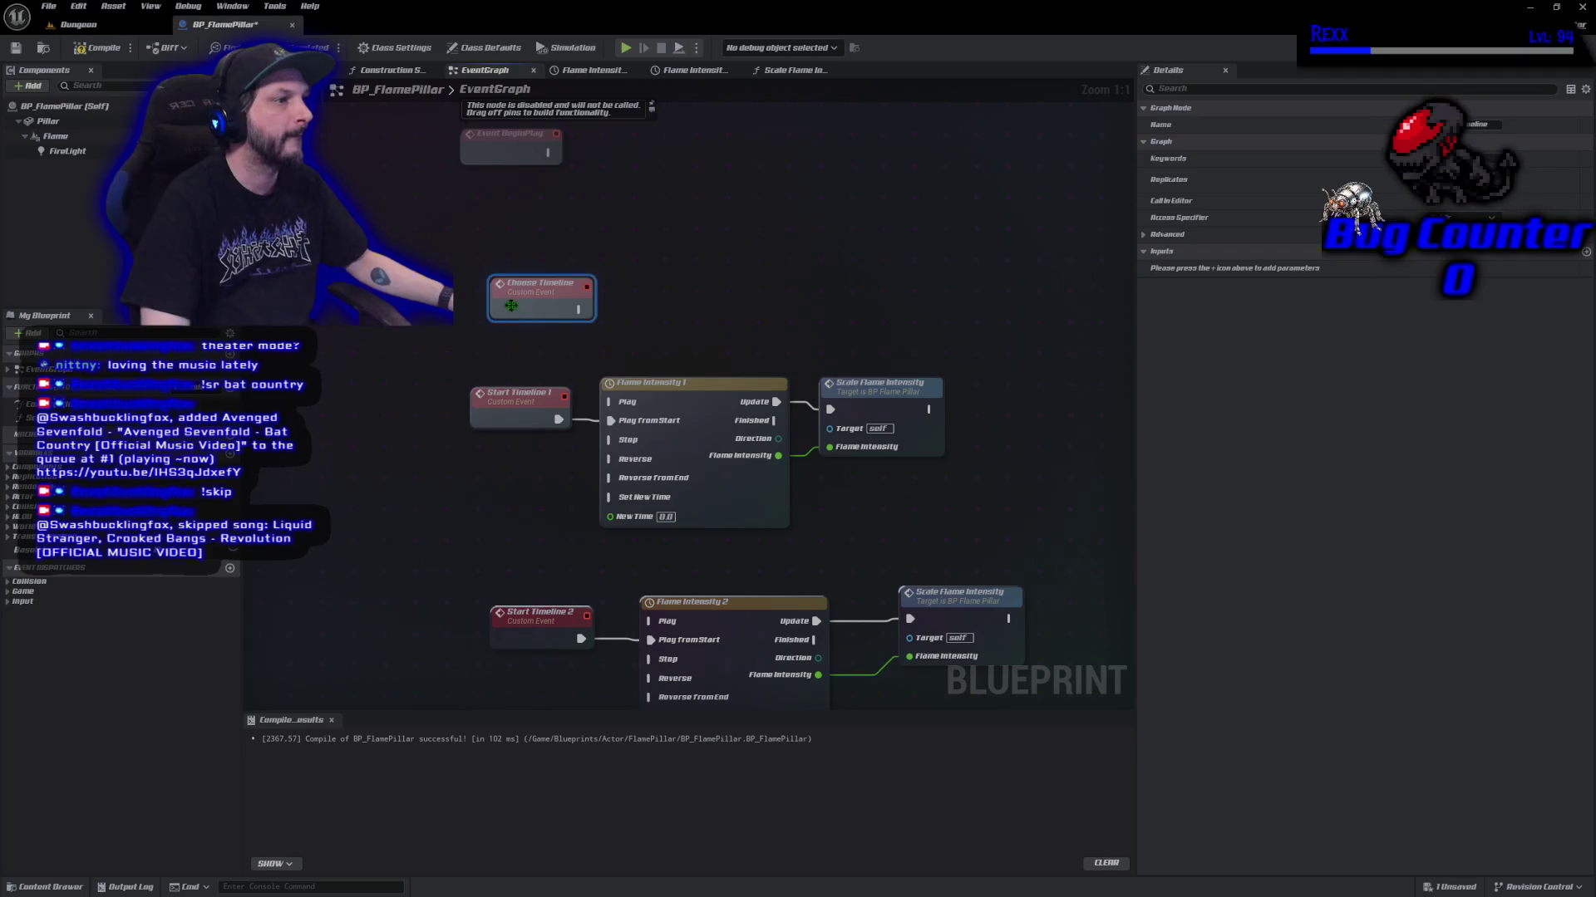
left_click_drag(513, 293, 464, 244)
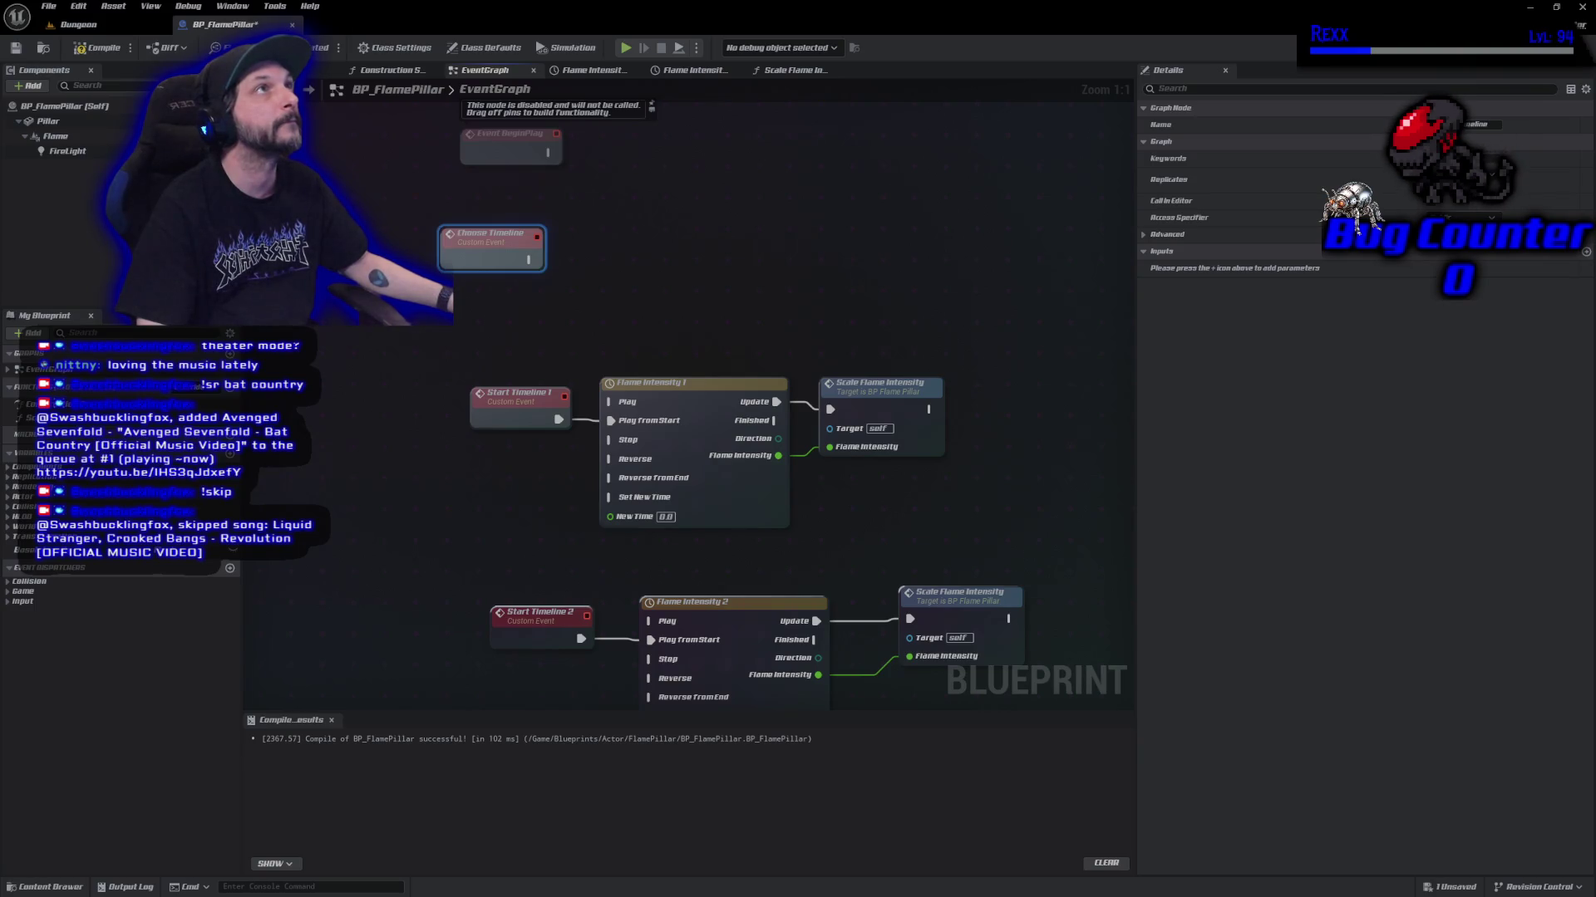
Add a Random Integer in Range node to the graph.
right_click(631, 189)
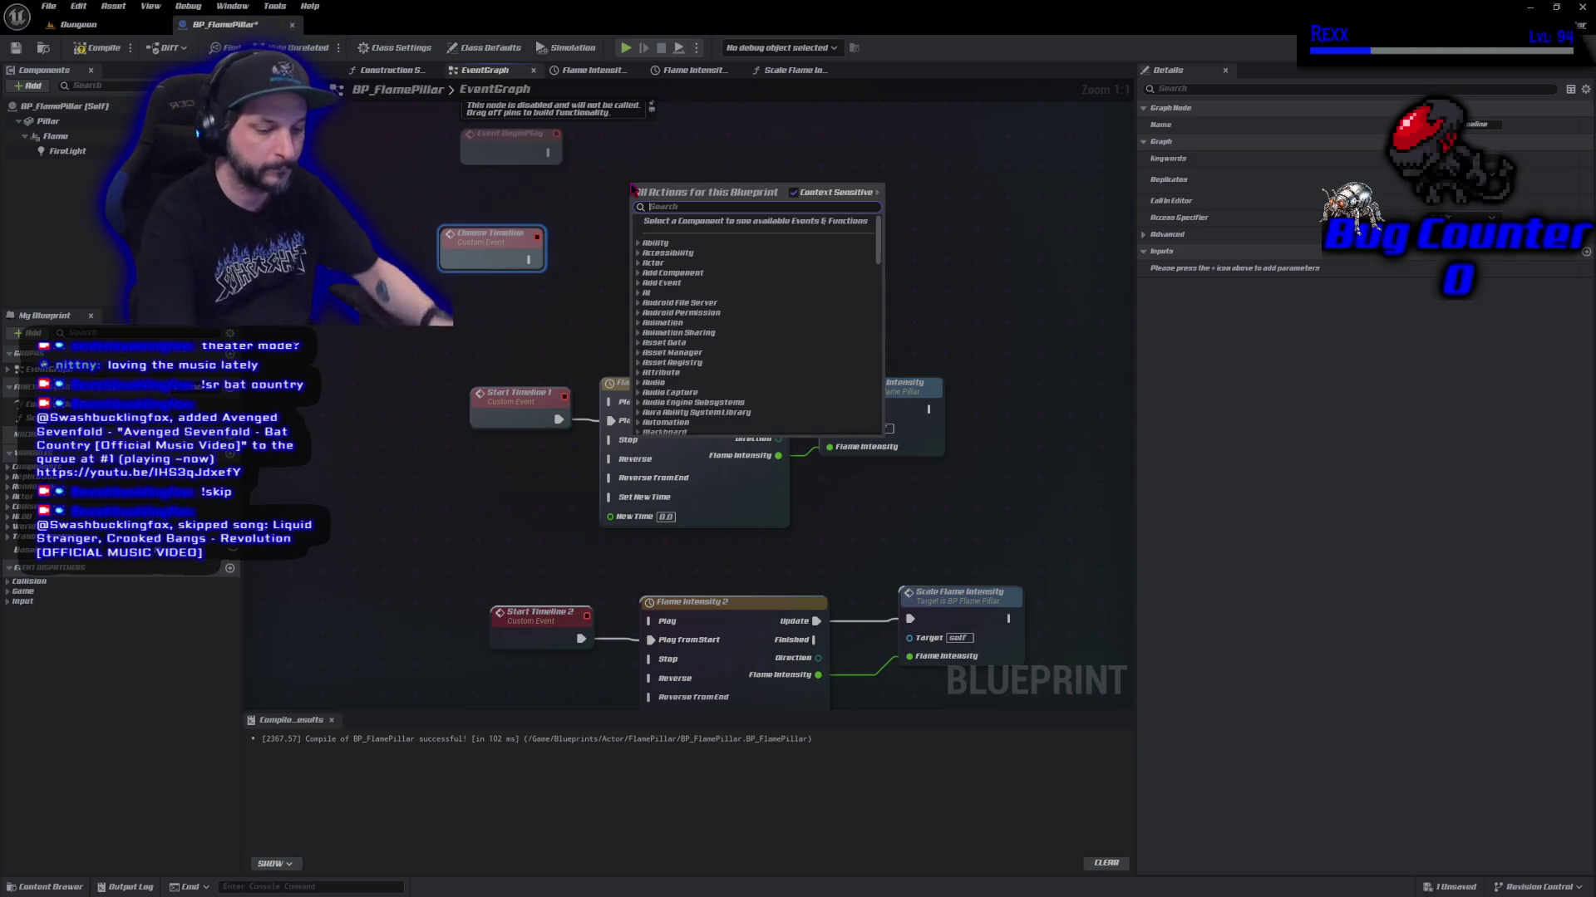
type("random int")
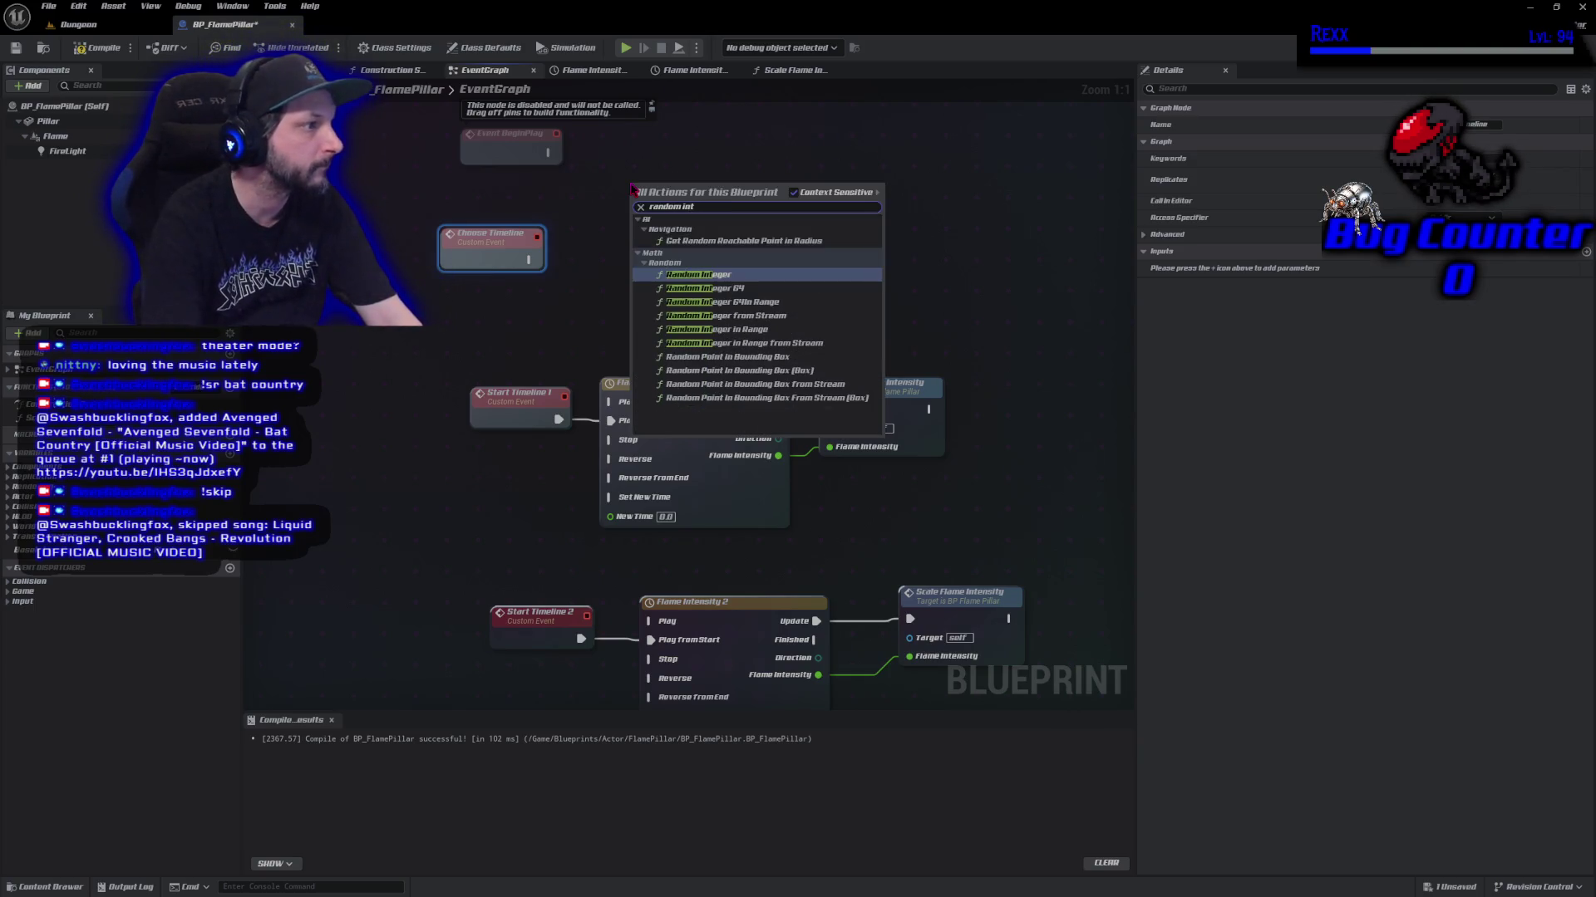
key("Down")
key("Down")
key("Down")
key("Return")
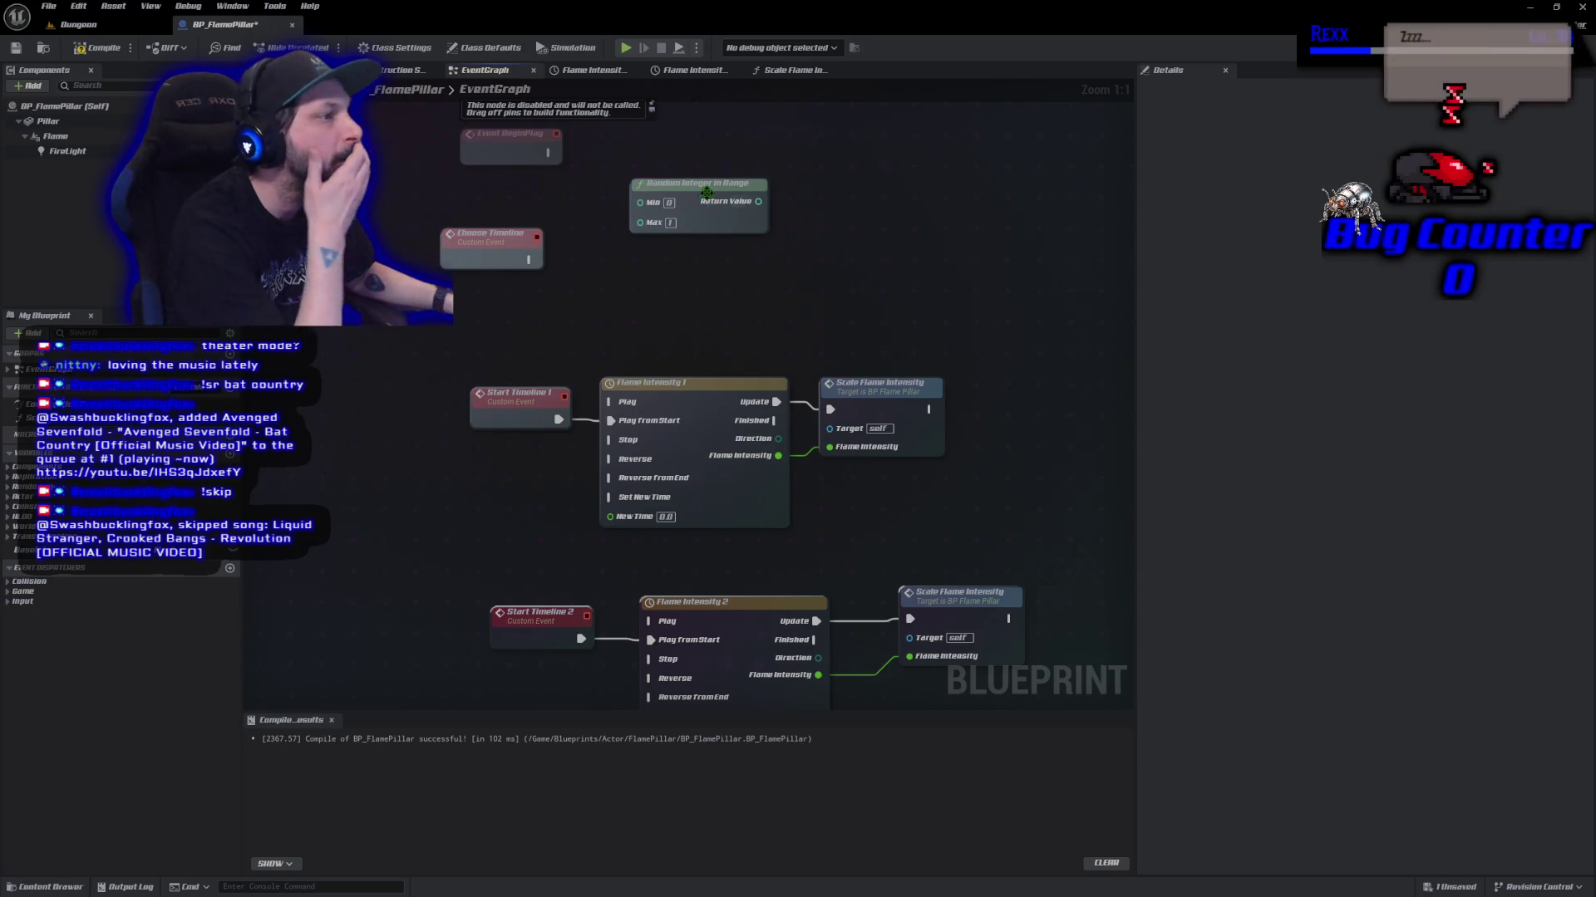
left_click_drag(712, 197, 692, 237)
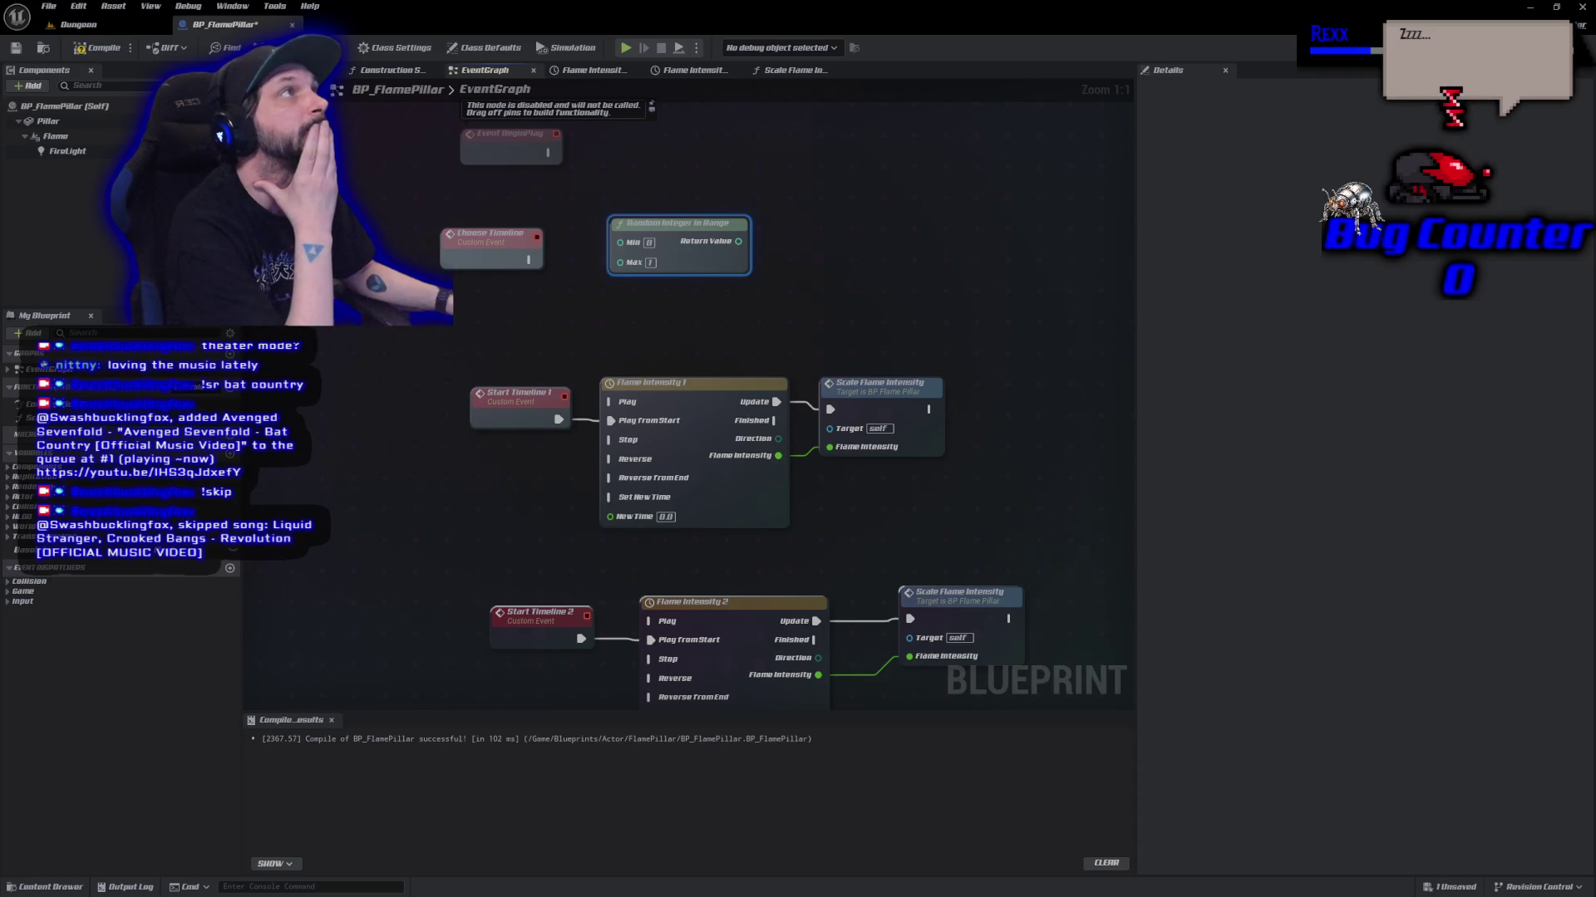
Feed the random Return Value into a Switch on Int with outputs 0 and 1.
left_click_drag(737, 240, 789, 240)
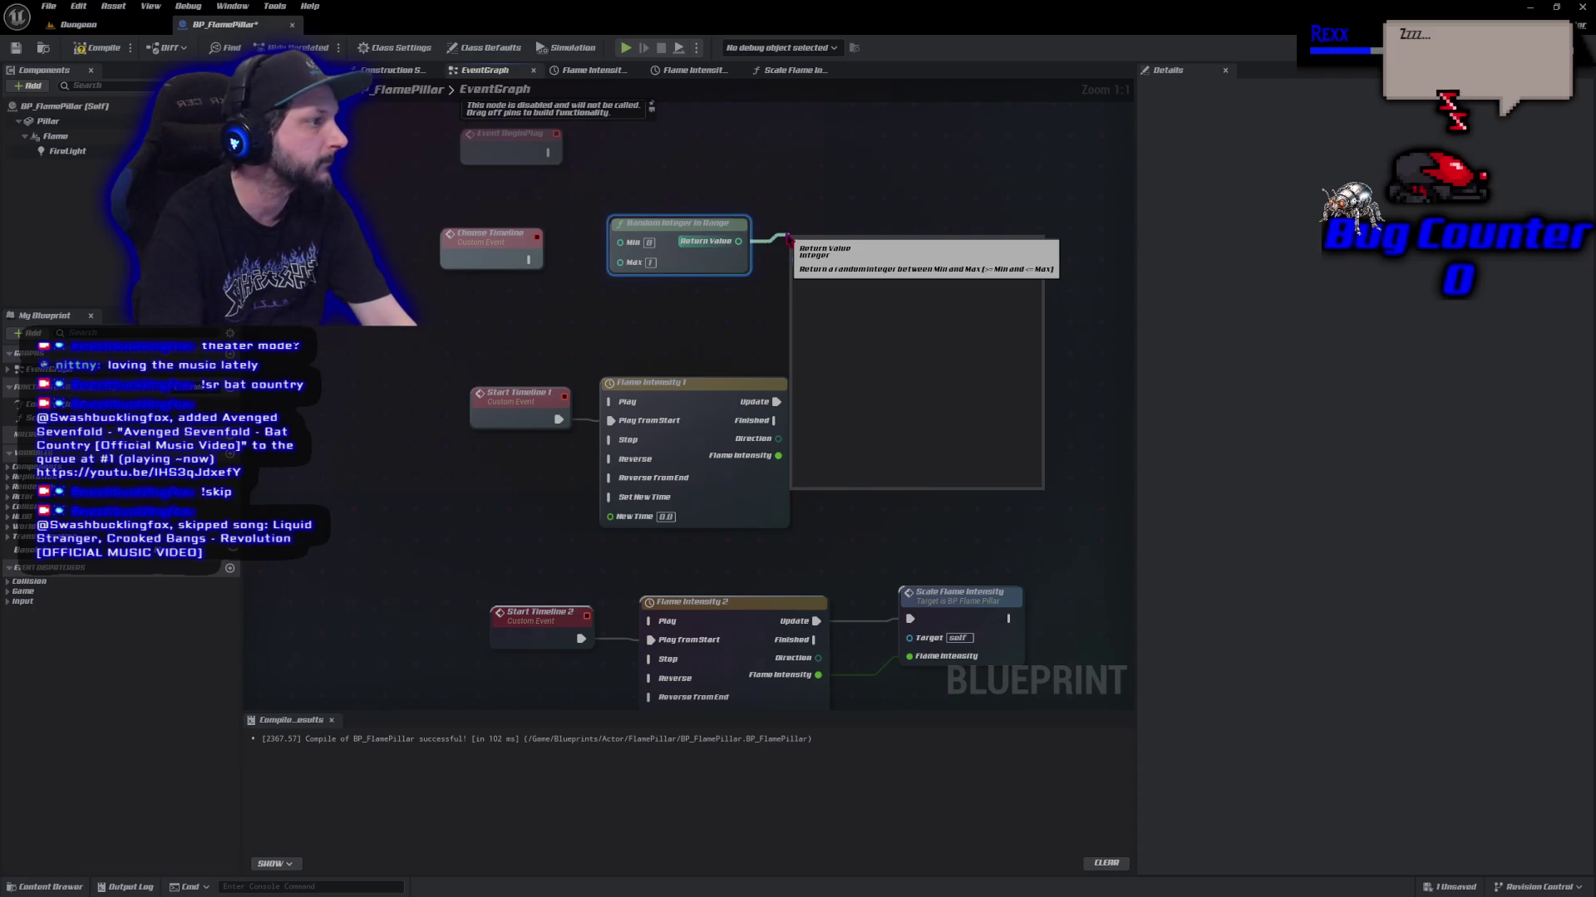
type("sws")
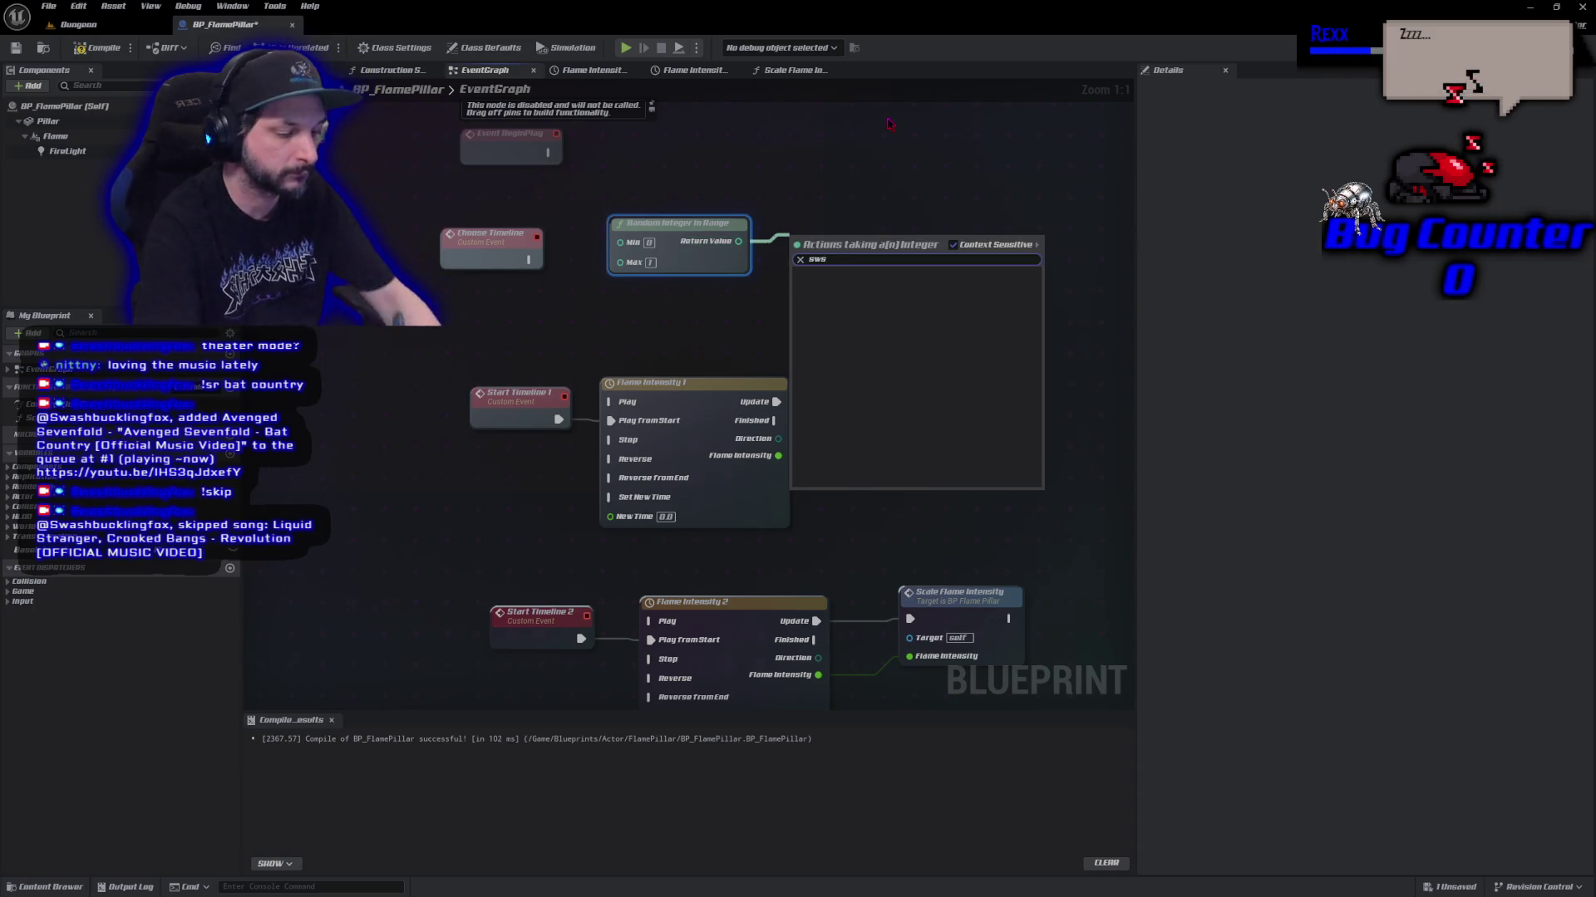
key("BackSpace")
key("BackSpace")
type("witch")
key("Return")
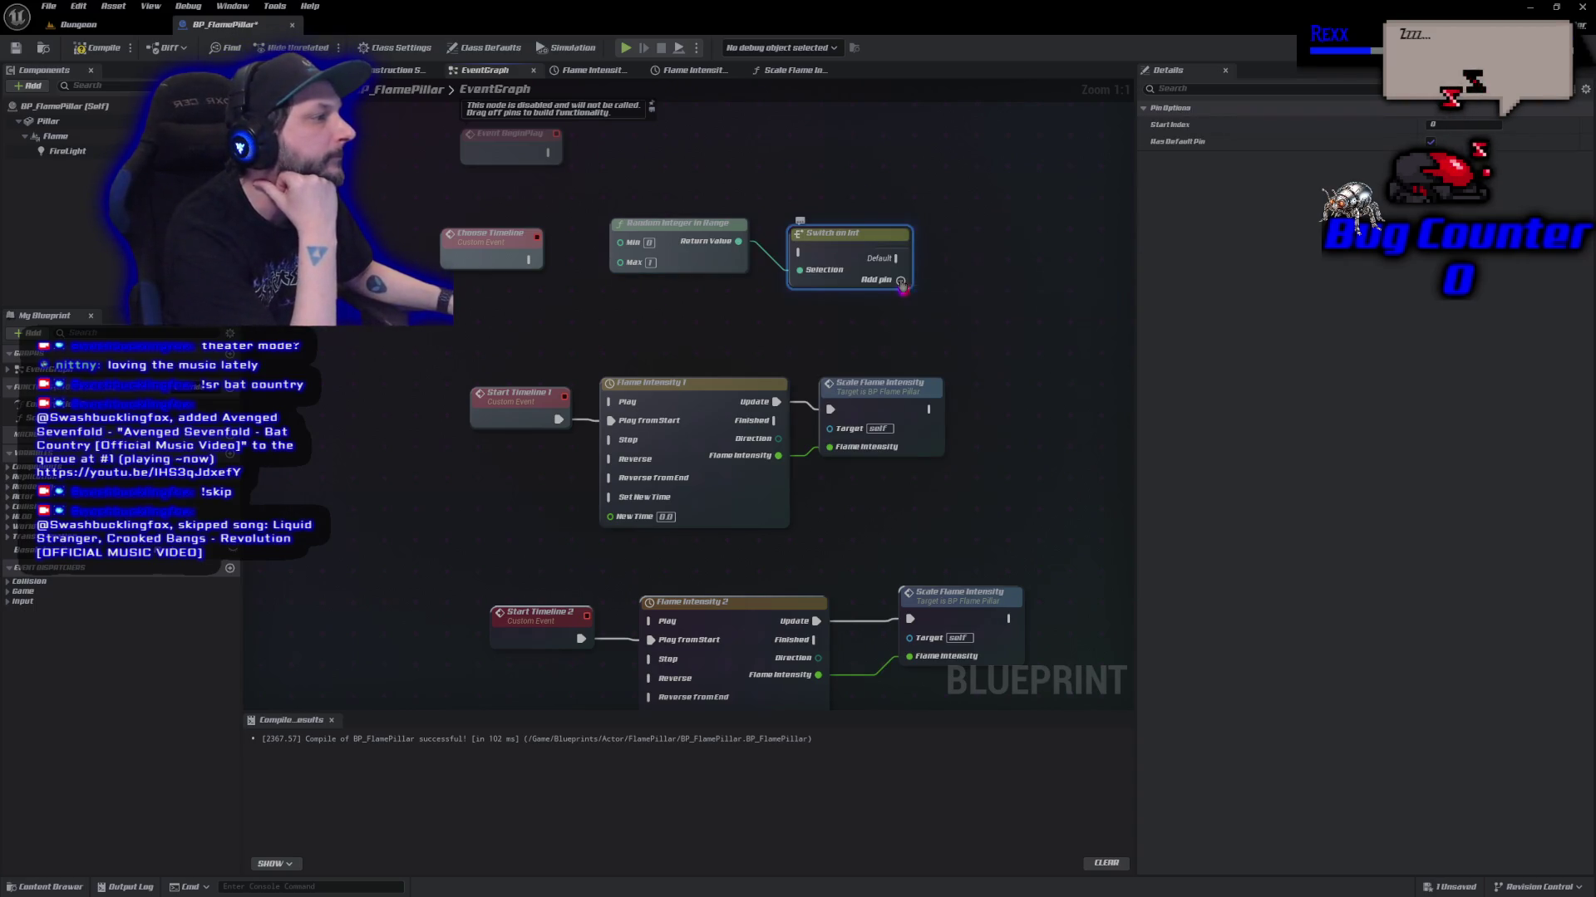
left_click(901, 281)
left_click(899, 300)
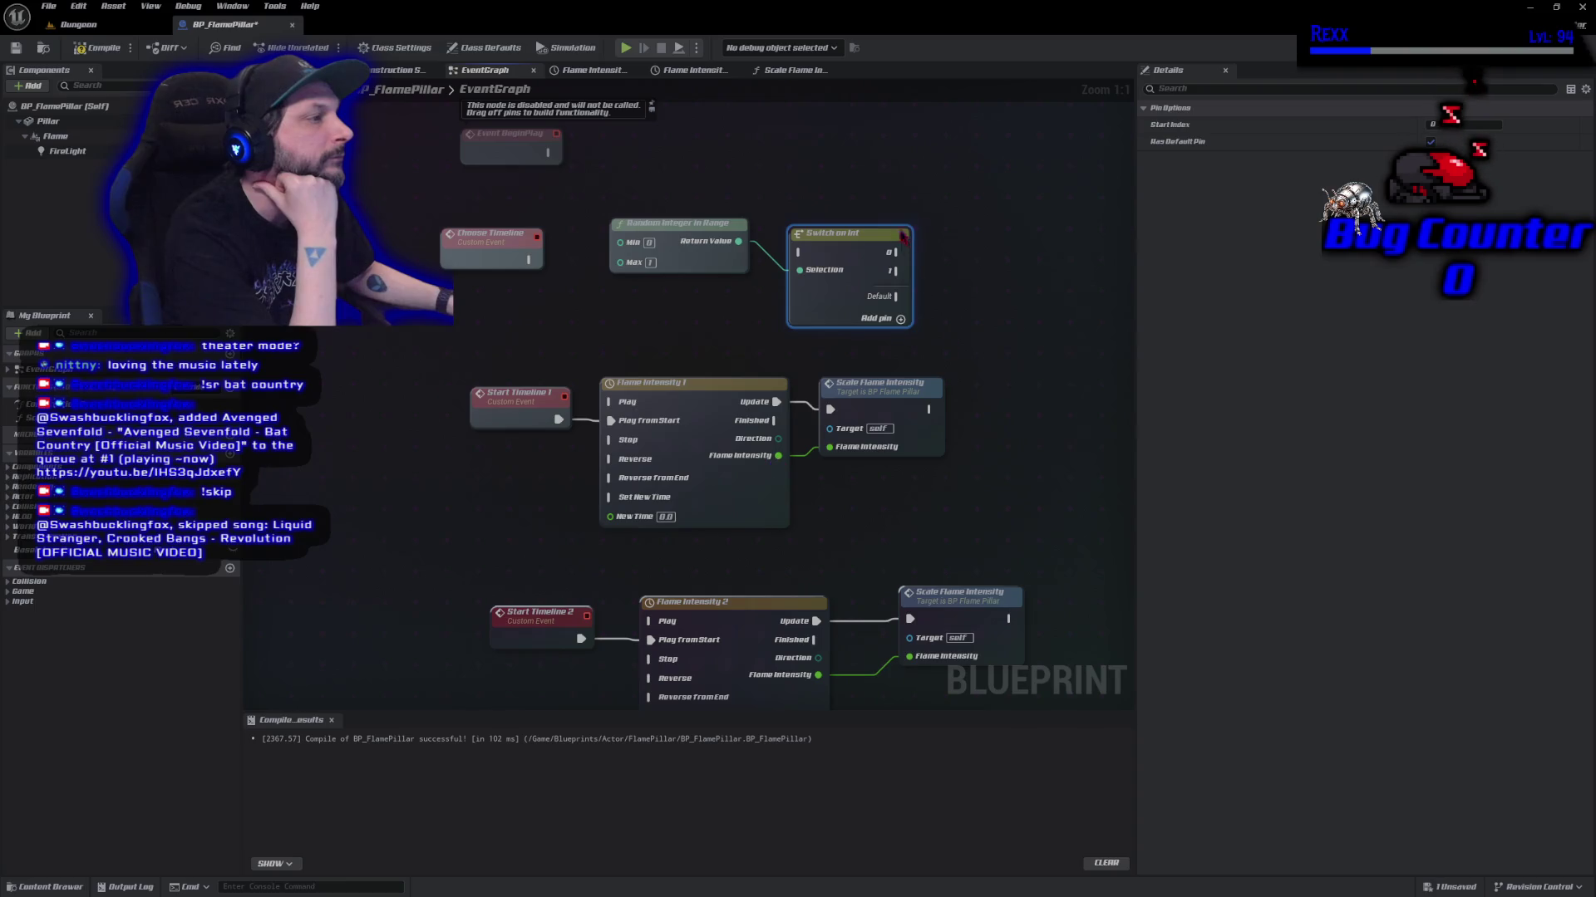
left_click_drag(894, 252, 978, 249)
Wire switch output 0 to Start Timeline 1 and output 1 to Start Timeline 2.
type("start")
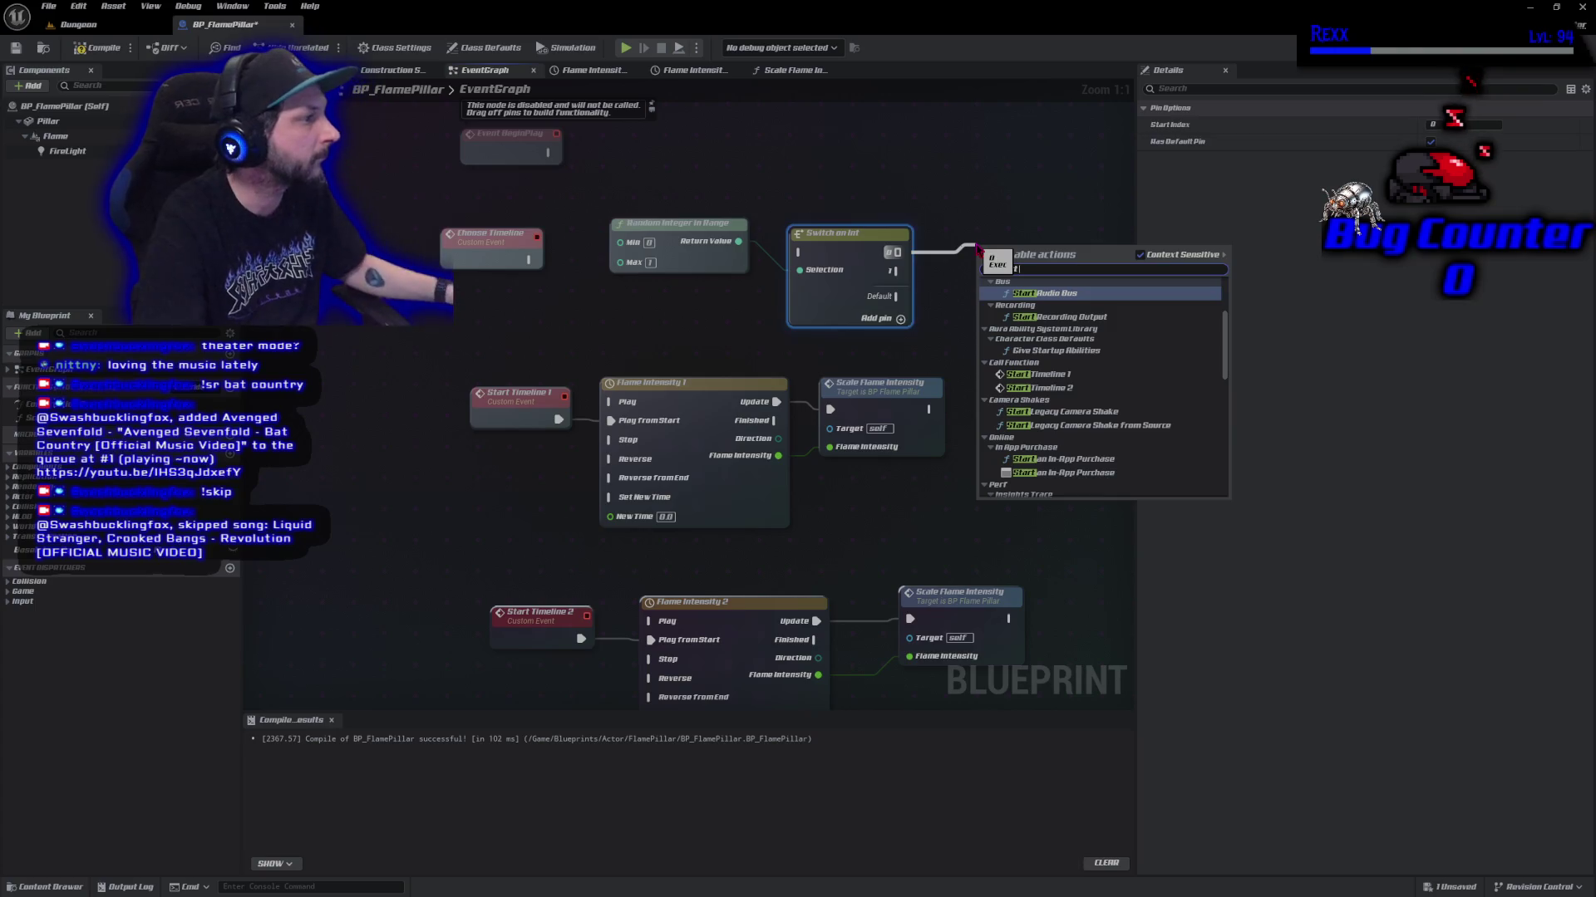
left_click(1089, 384)
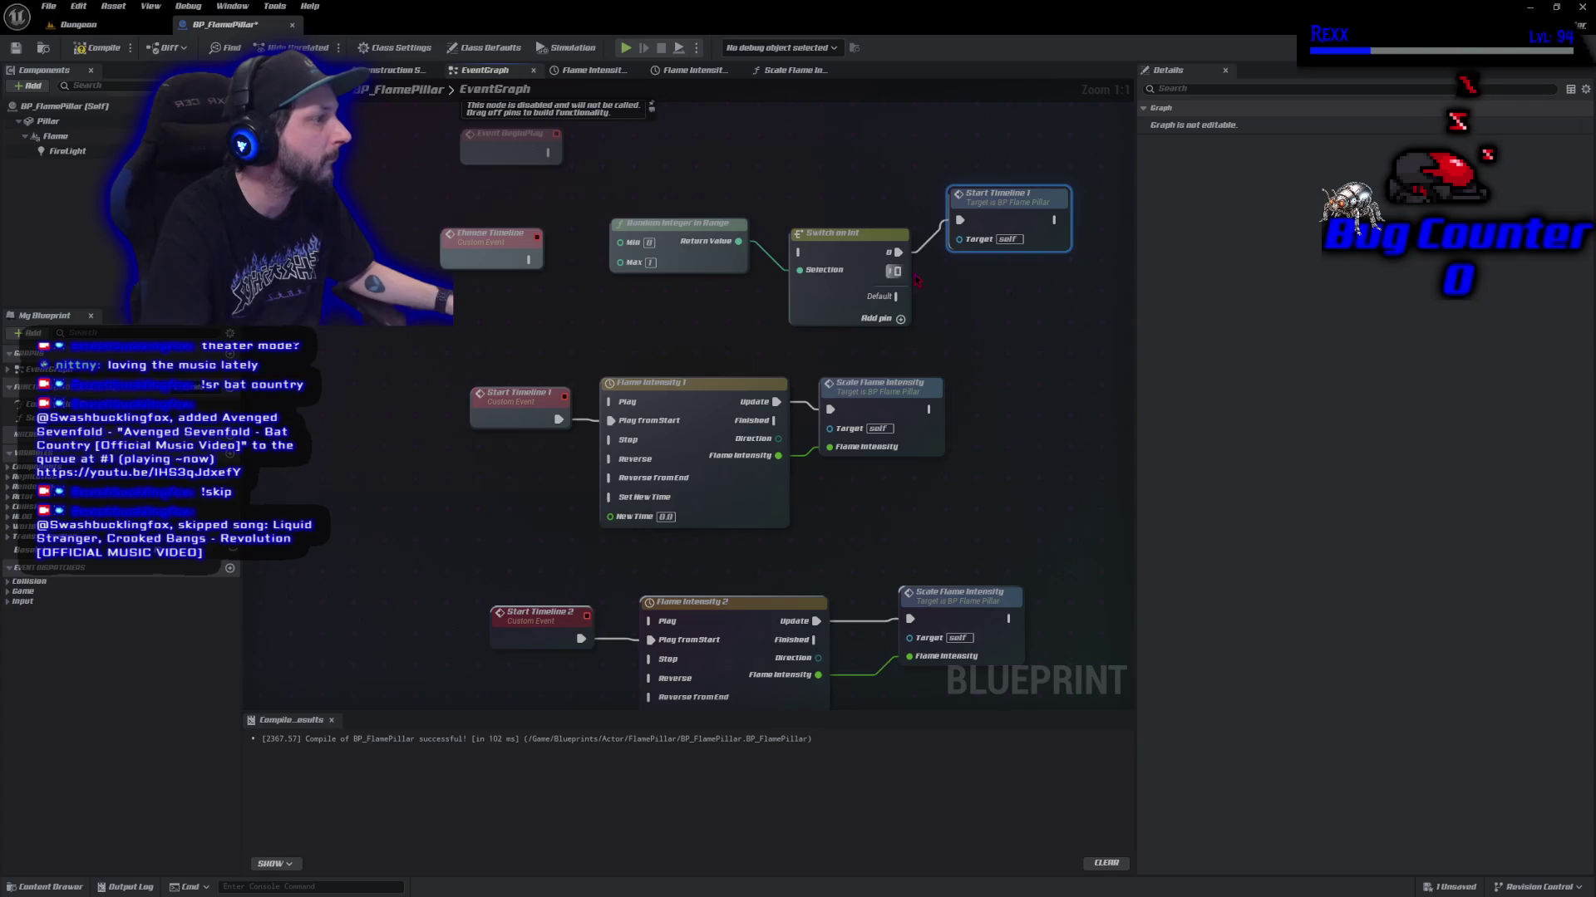
left_click_drag(893, 271, 953, 299)
type("start")
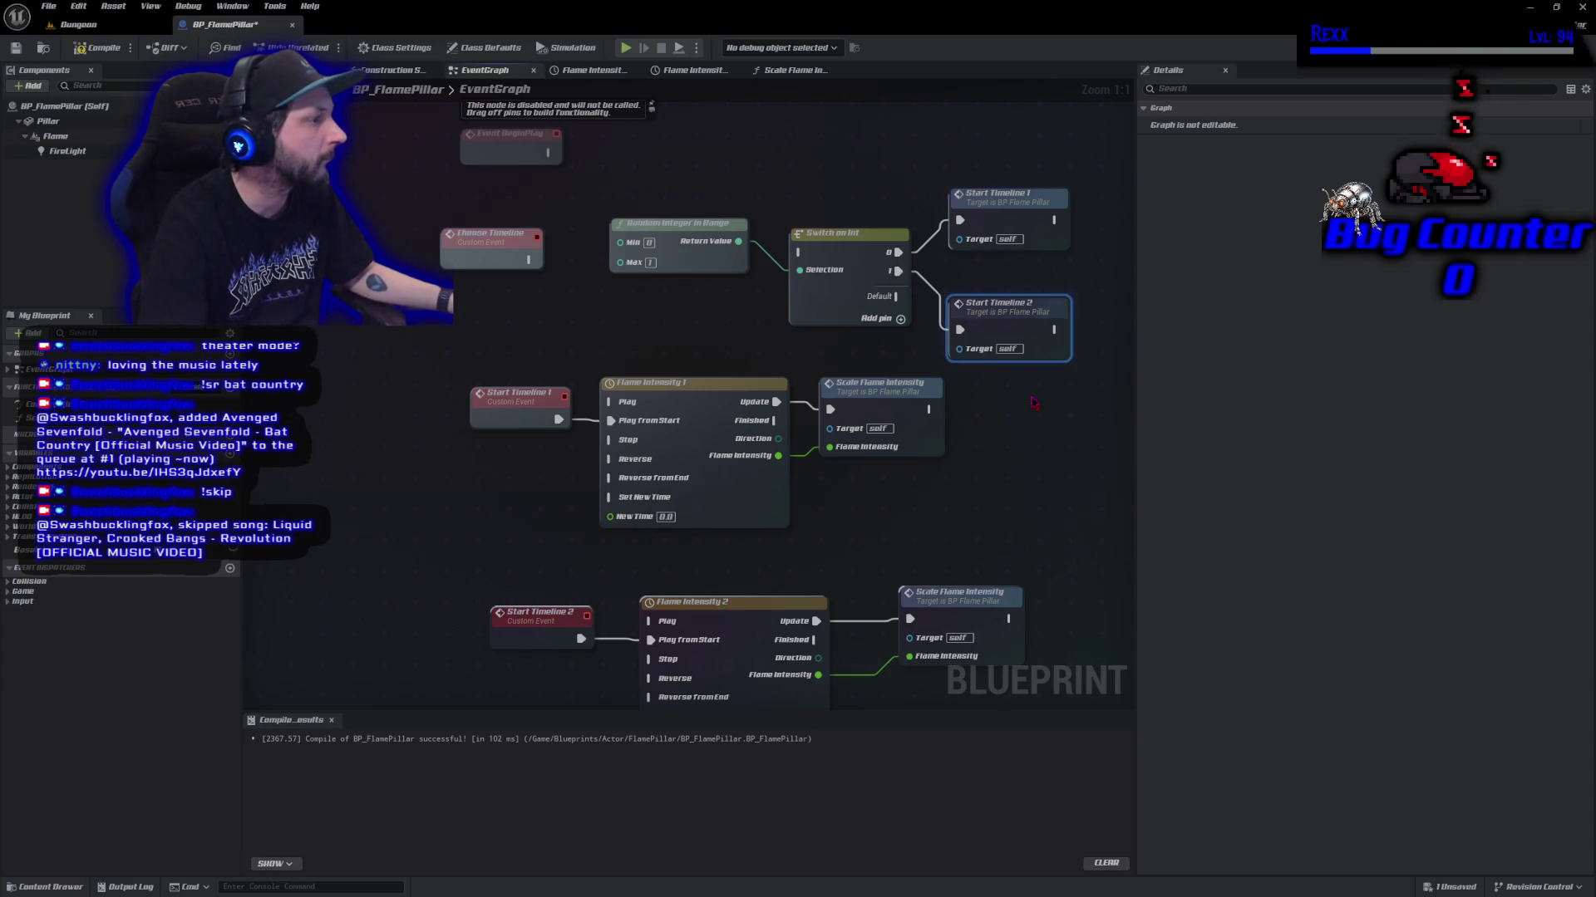
left_click(1013, 391)
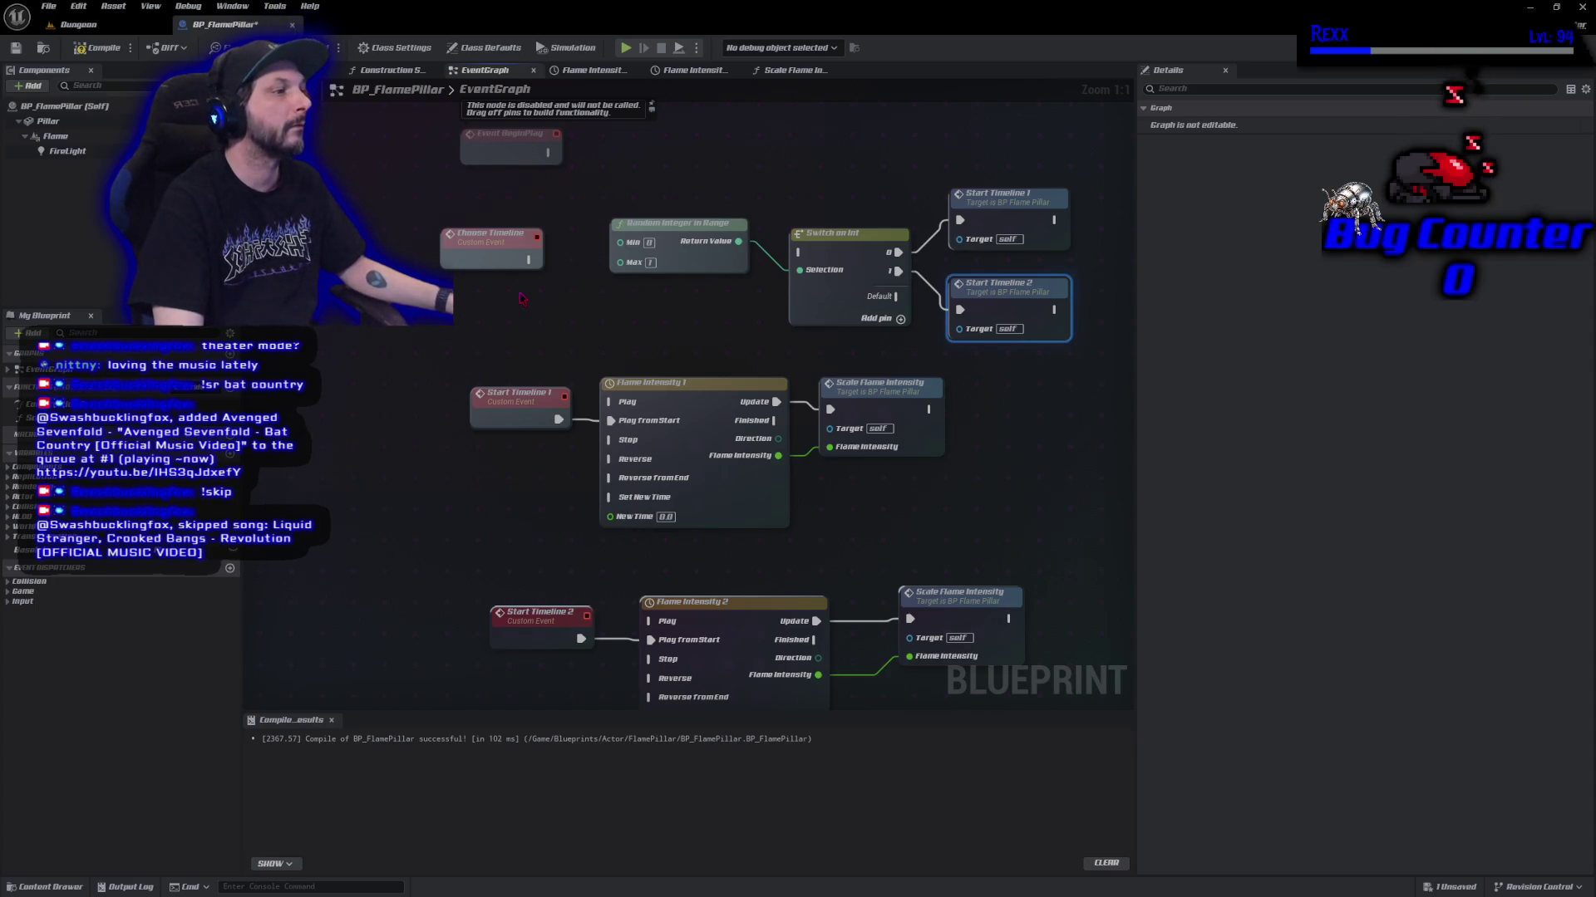
Connect the Choose Timeline event to the Switch on Int and tidy the node layout.
left_click_drag(656, 223, 647, 282)
left_click(524, 263)
left_click_drag(531, 260, 799, 252)
left_click_drag(475, 248, 495, 238)
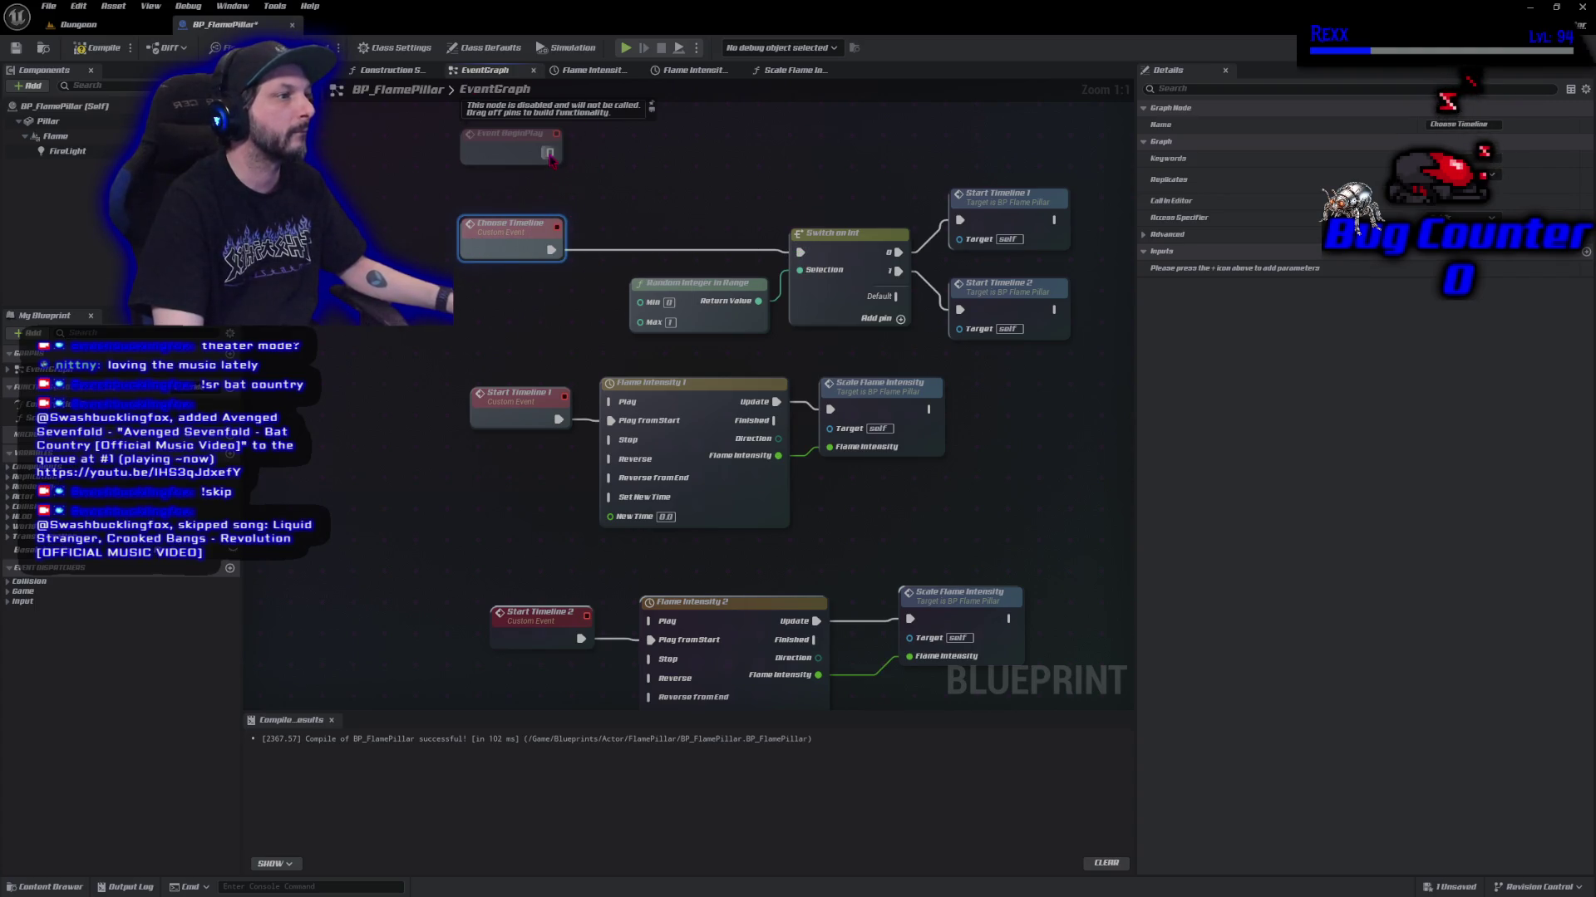
Call Choose Timeline right after Event BeginPlay.
left_click_drag(550, 158, 589, 156)
type("ch")
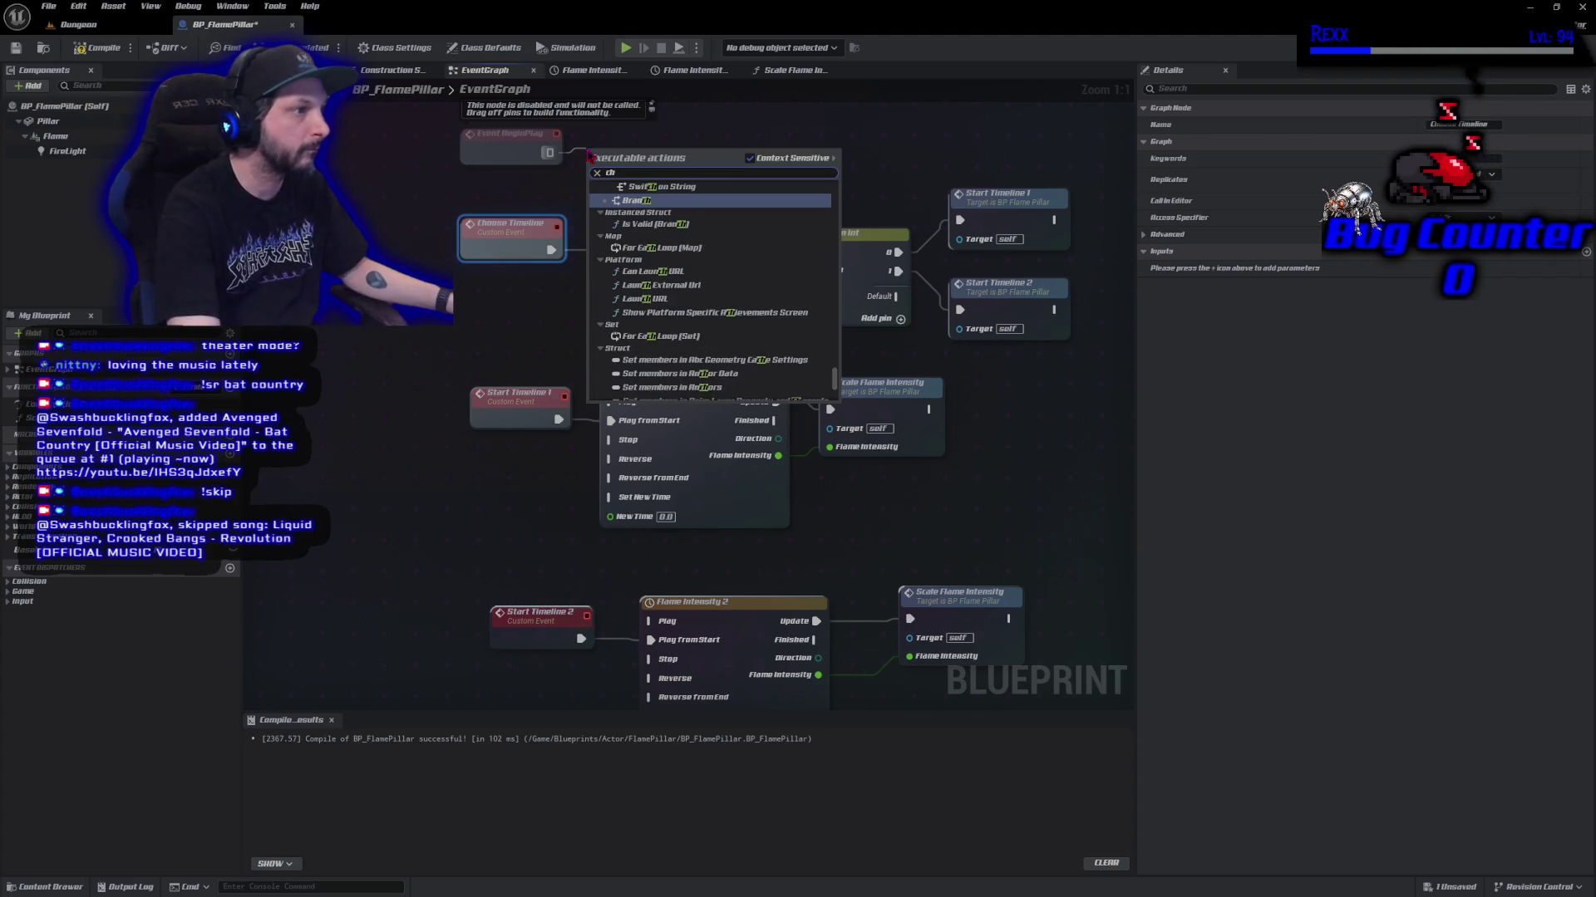
type("oo")
key("Return")
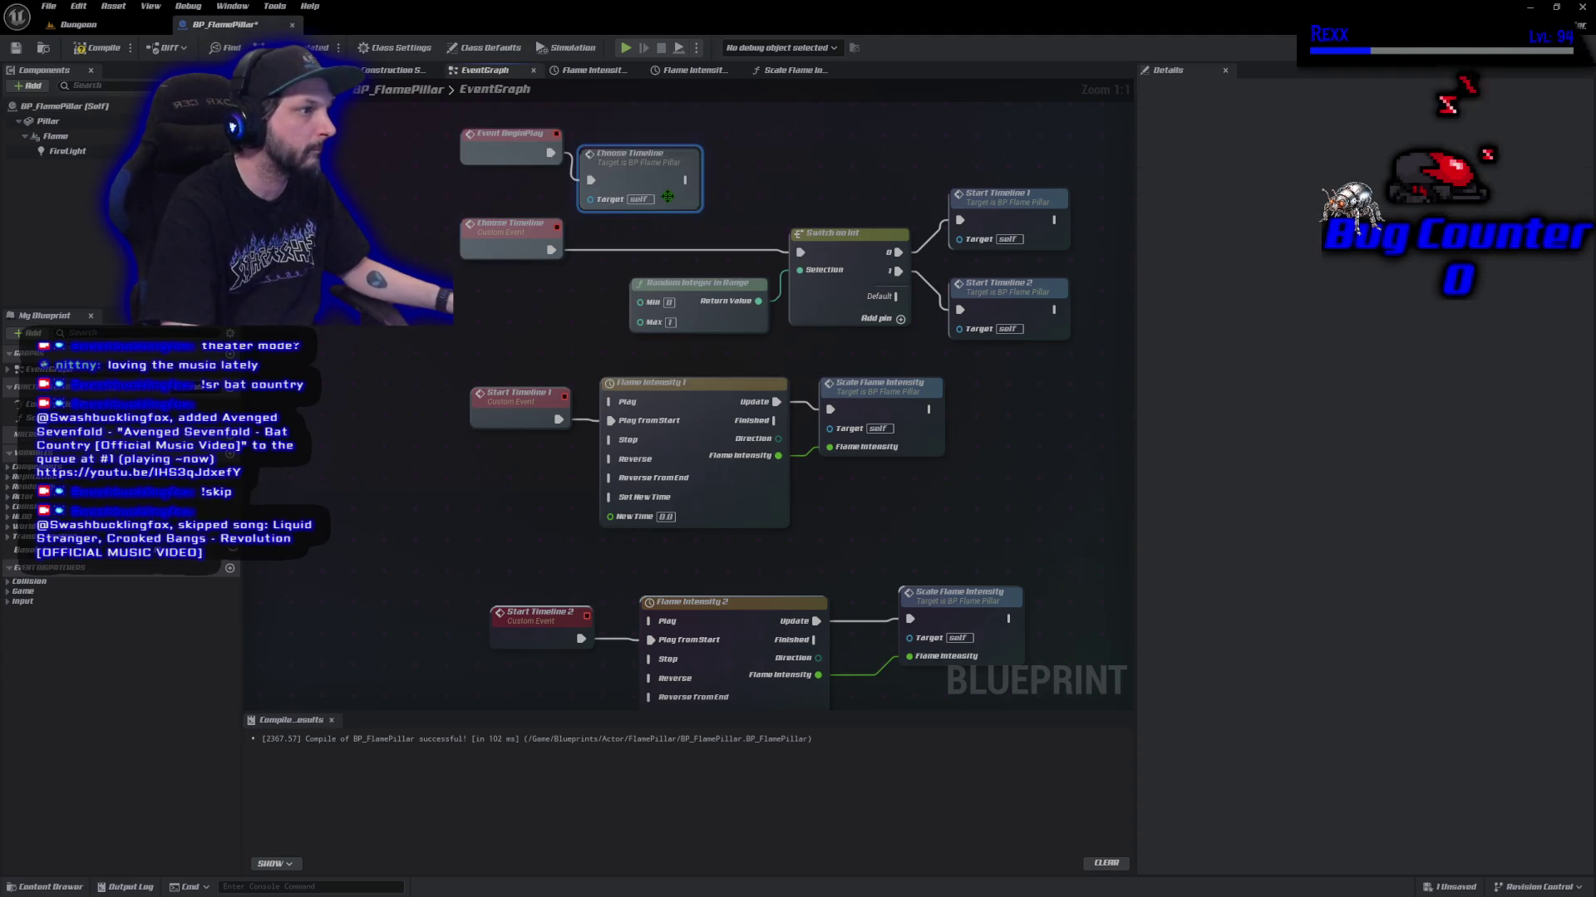
left_click_drag(646, 188, 638, 149)
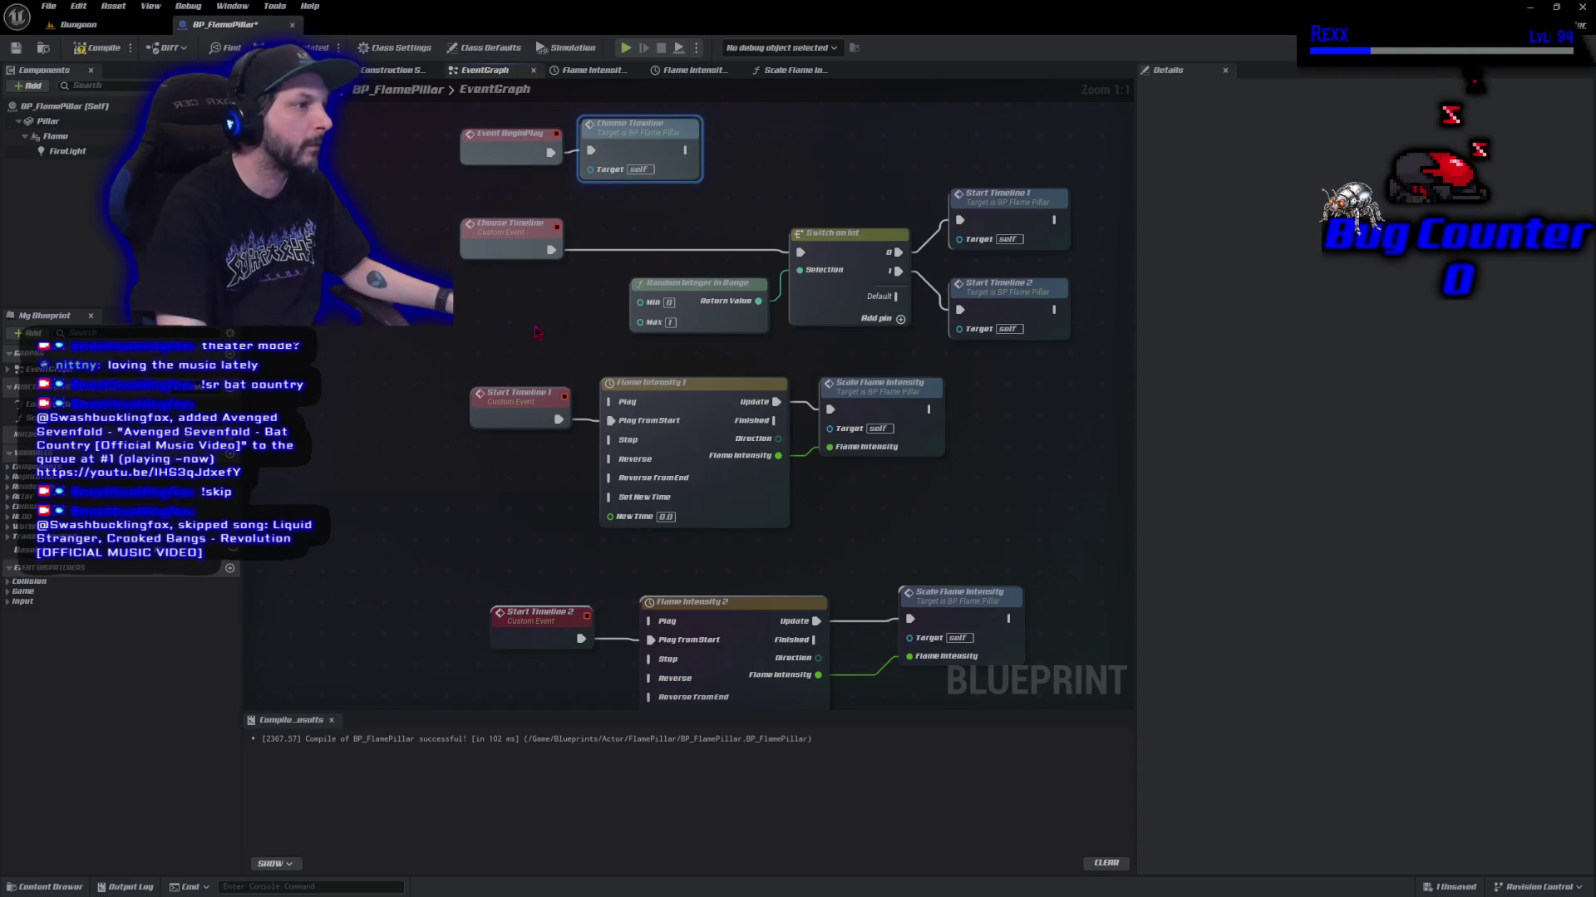
mouse_move(536, 333)
left_mouse_down()
mouse_move(407, 313)
mouse_move(449, 274)
left_mouse_up()
scroll(480, 262, "down", 1)
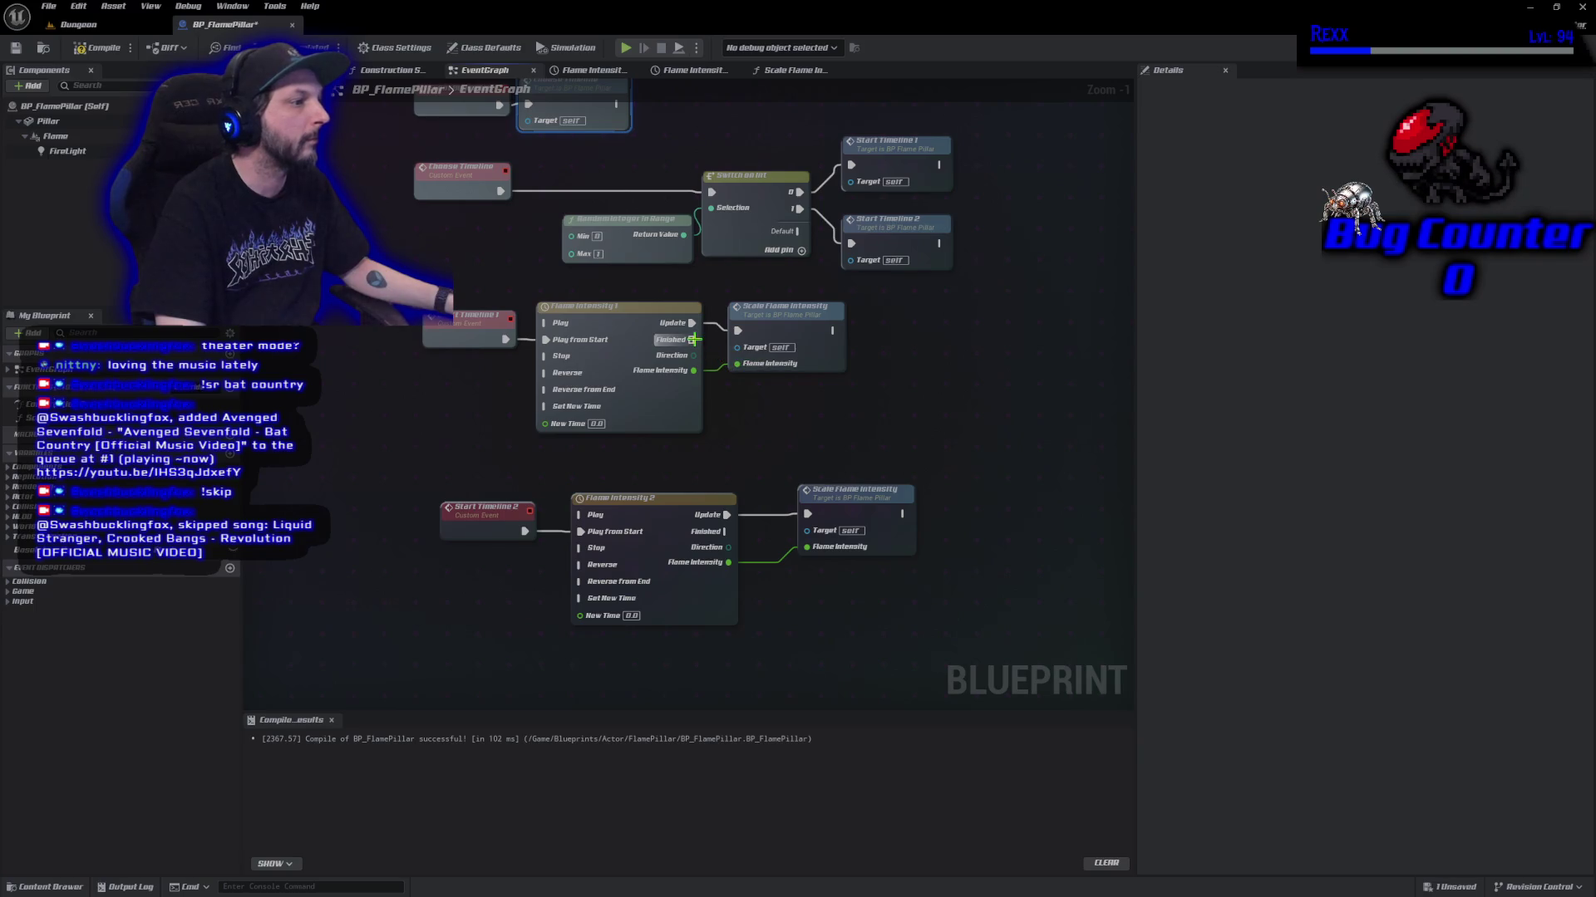
Make both Flame Intensity timelines call Choose Timeline when they finish.
left_click_drag(693, 339, 728, 389)
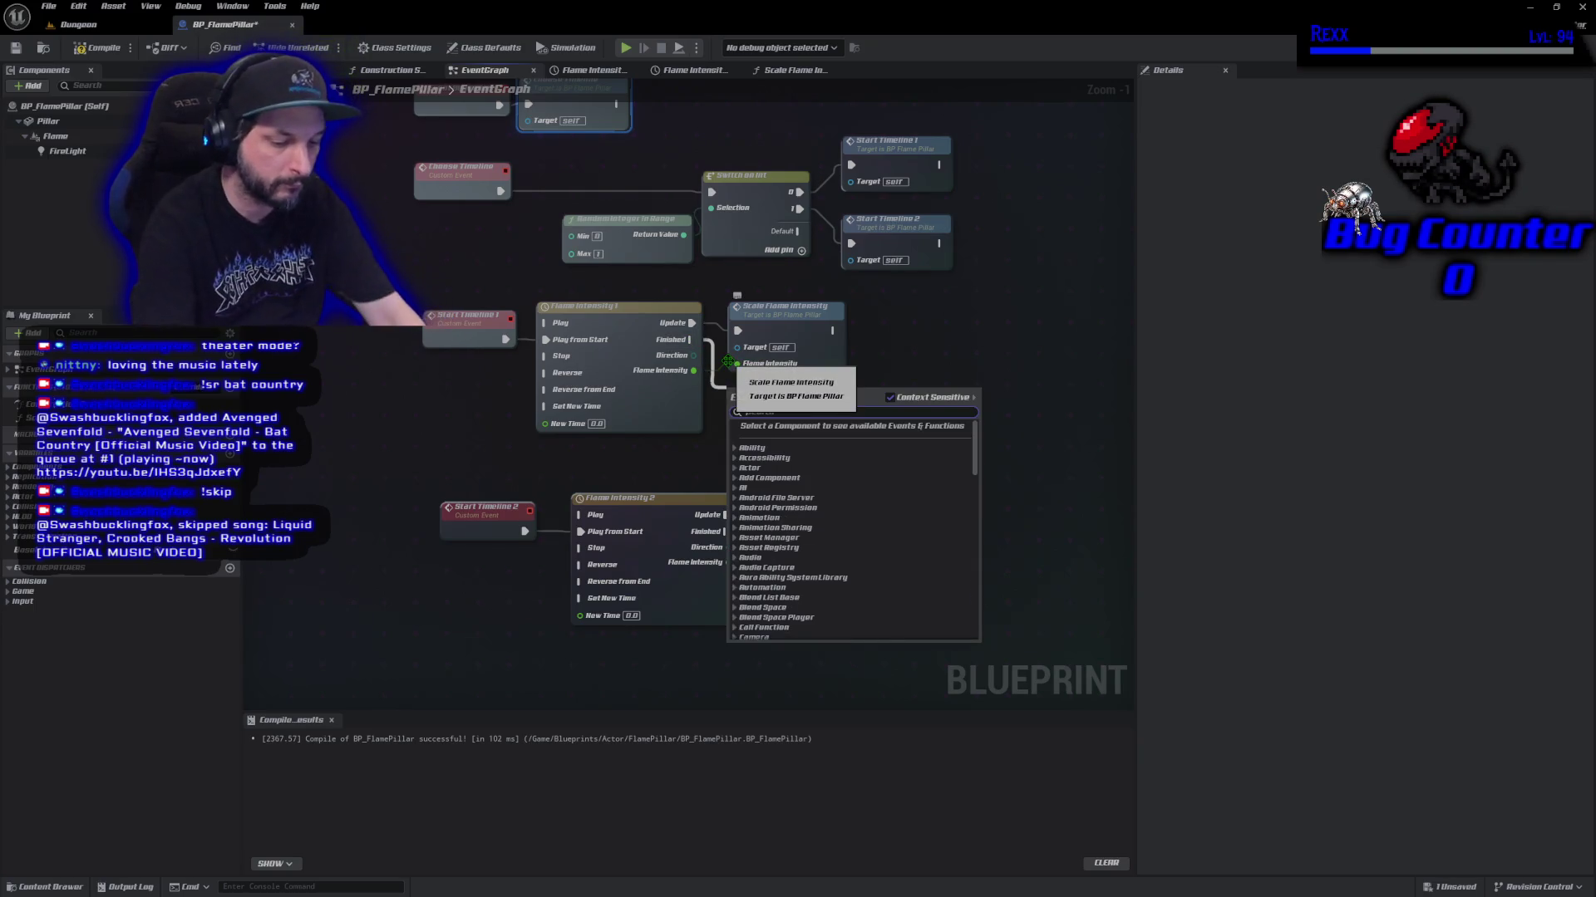
type("choose")
left_click(777, 489)
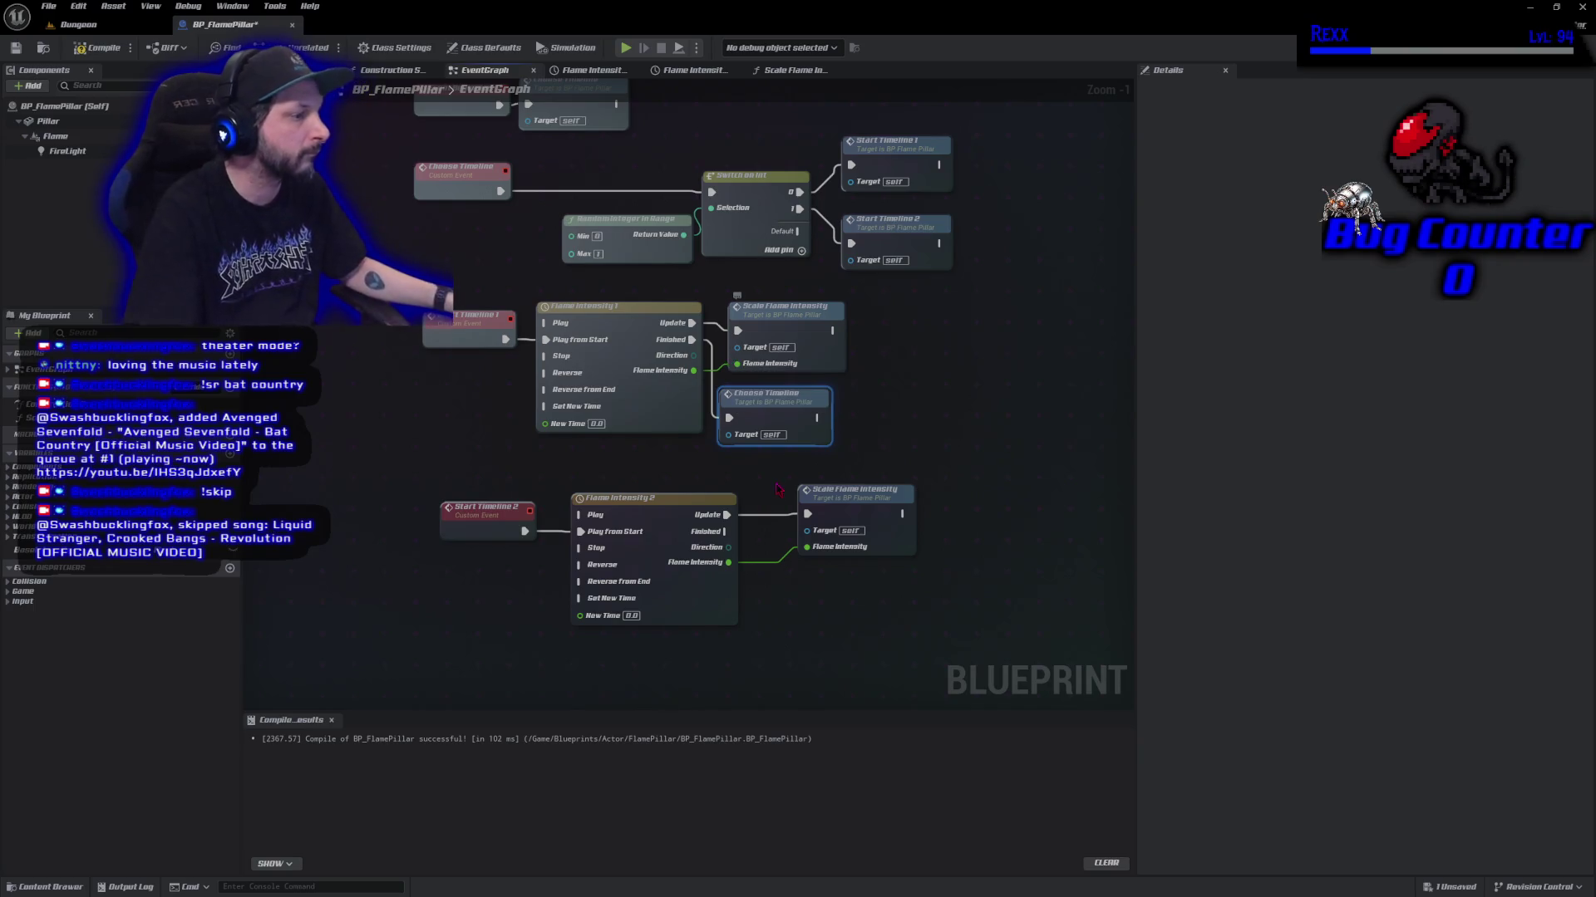
key("ctrl+v")
mouse_move(725, 533)
left_mouse_down()
mouse_move(823, 644)
mouse_move(860, 636)
mouse_move(855, 604)
left_mouse_up()
Nudge the upper Choose Timeline node, then compile and save BP_FlamePillar.
left_click_drag(734, 405, 749, 408)
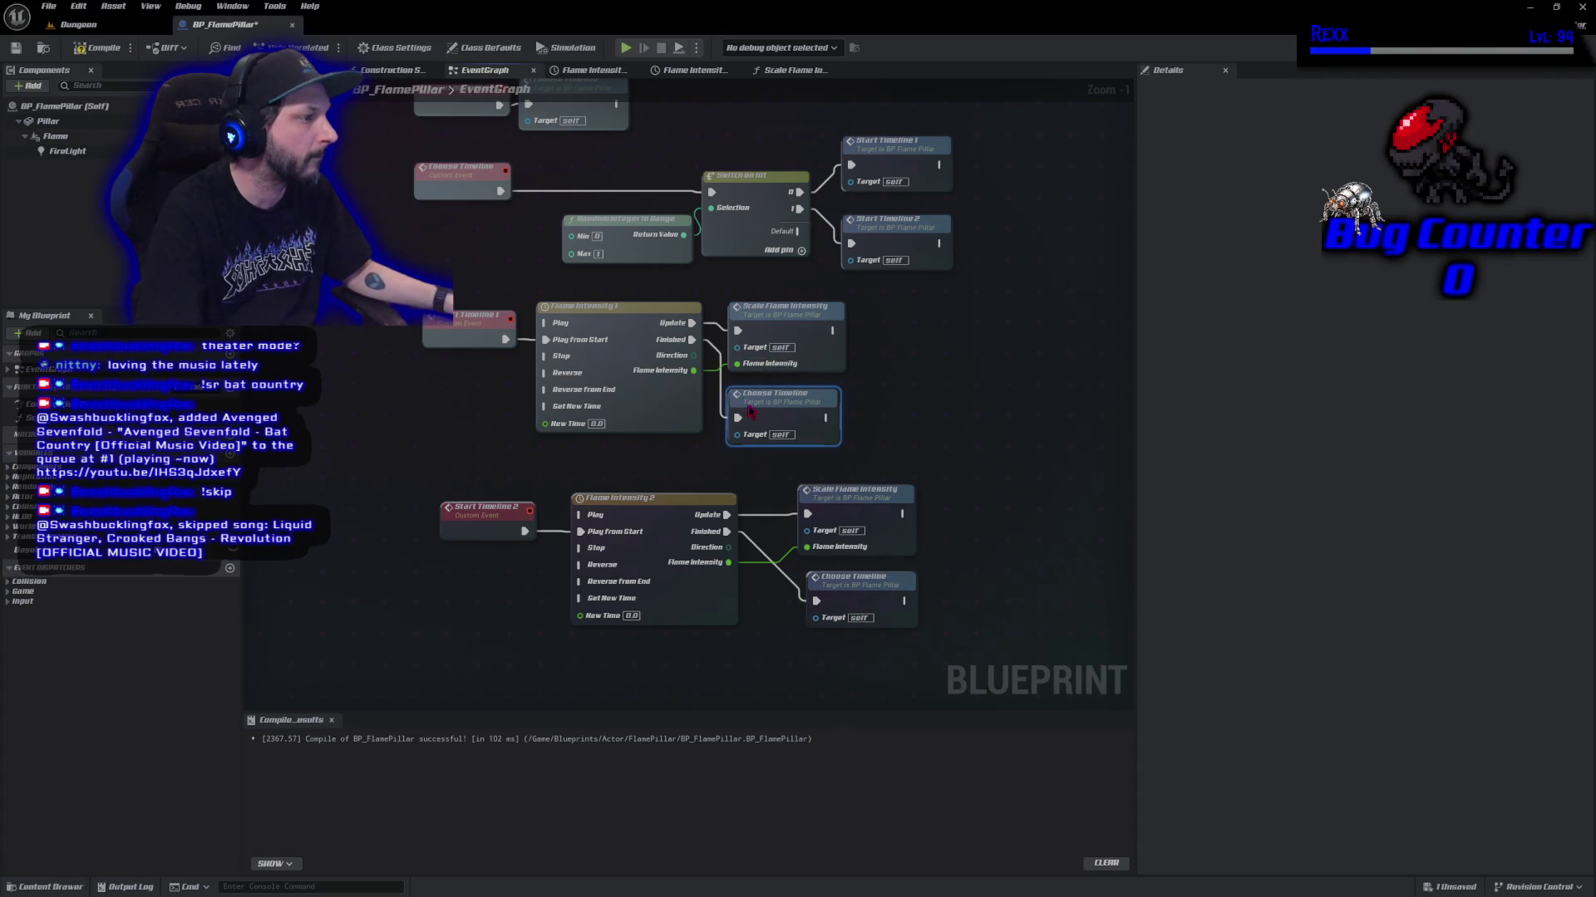
left_click(100, 48)
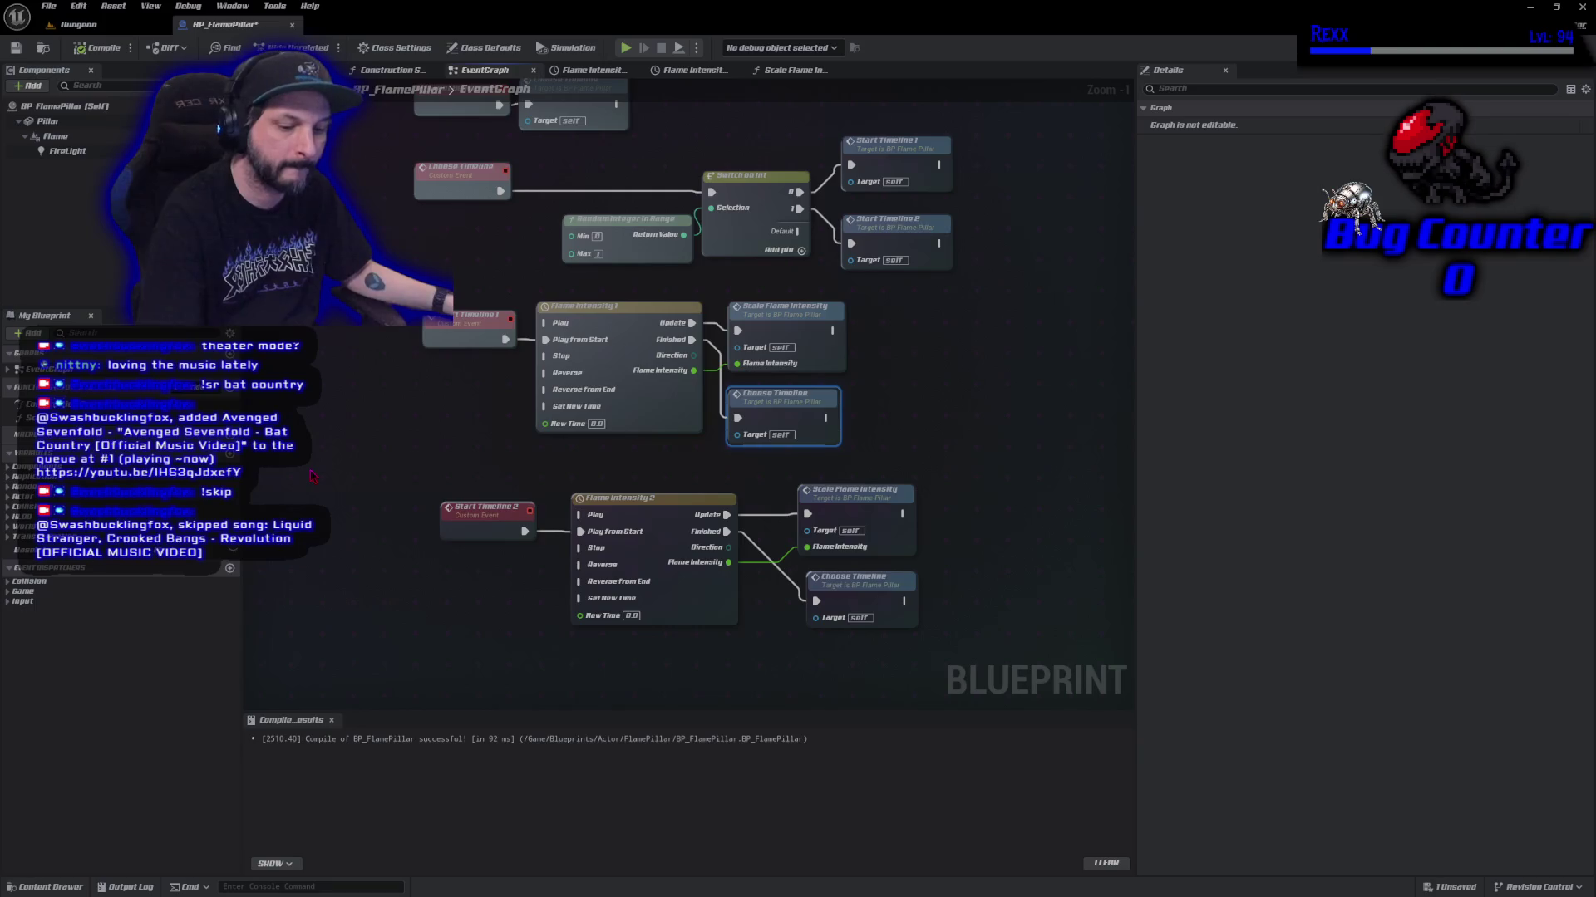
key("ctrl+s")
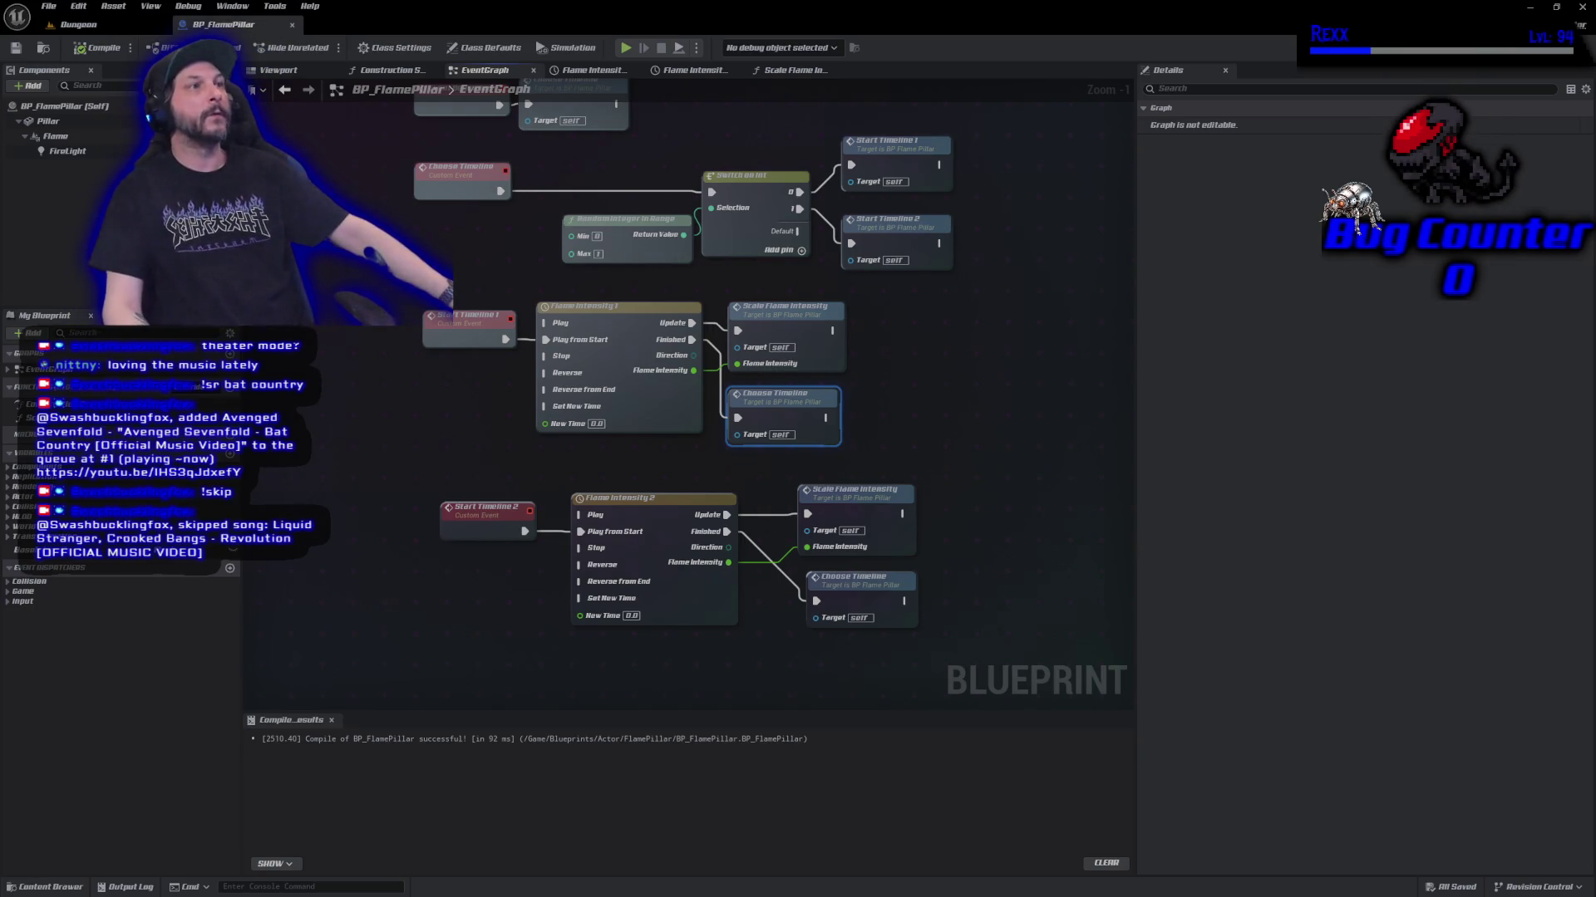
left_click(78, 25)
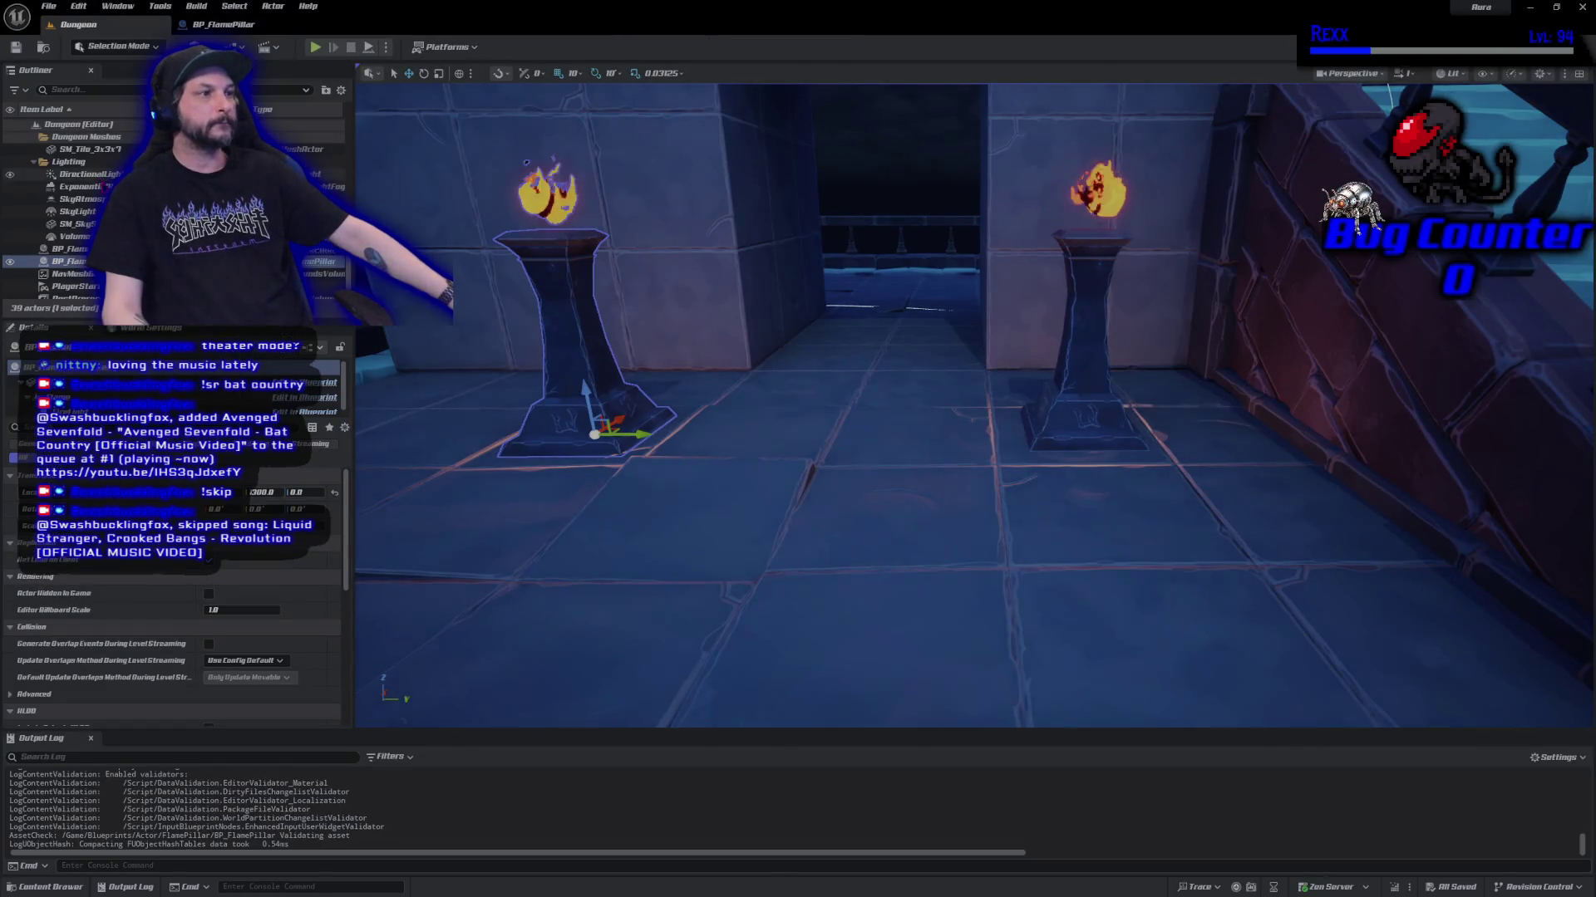
left_click(804, 567)
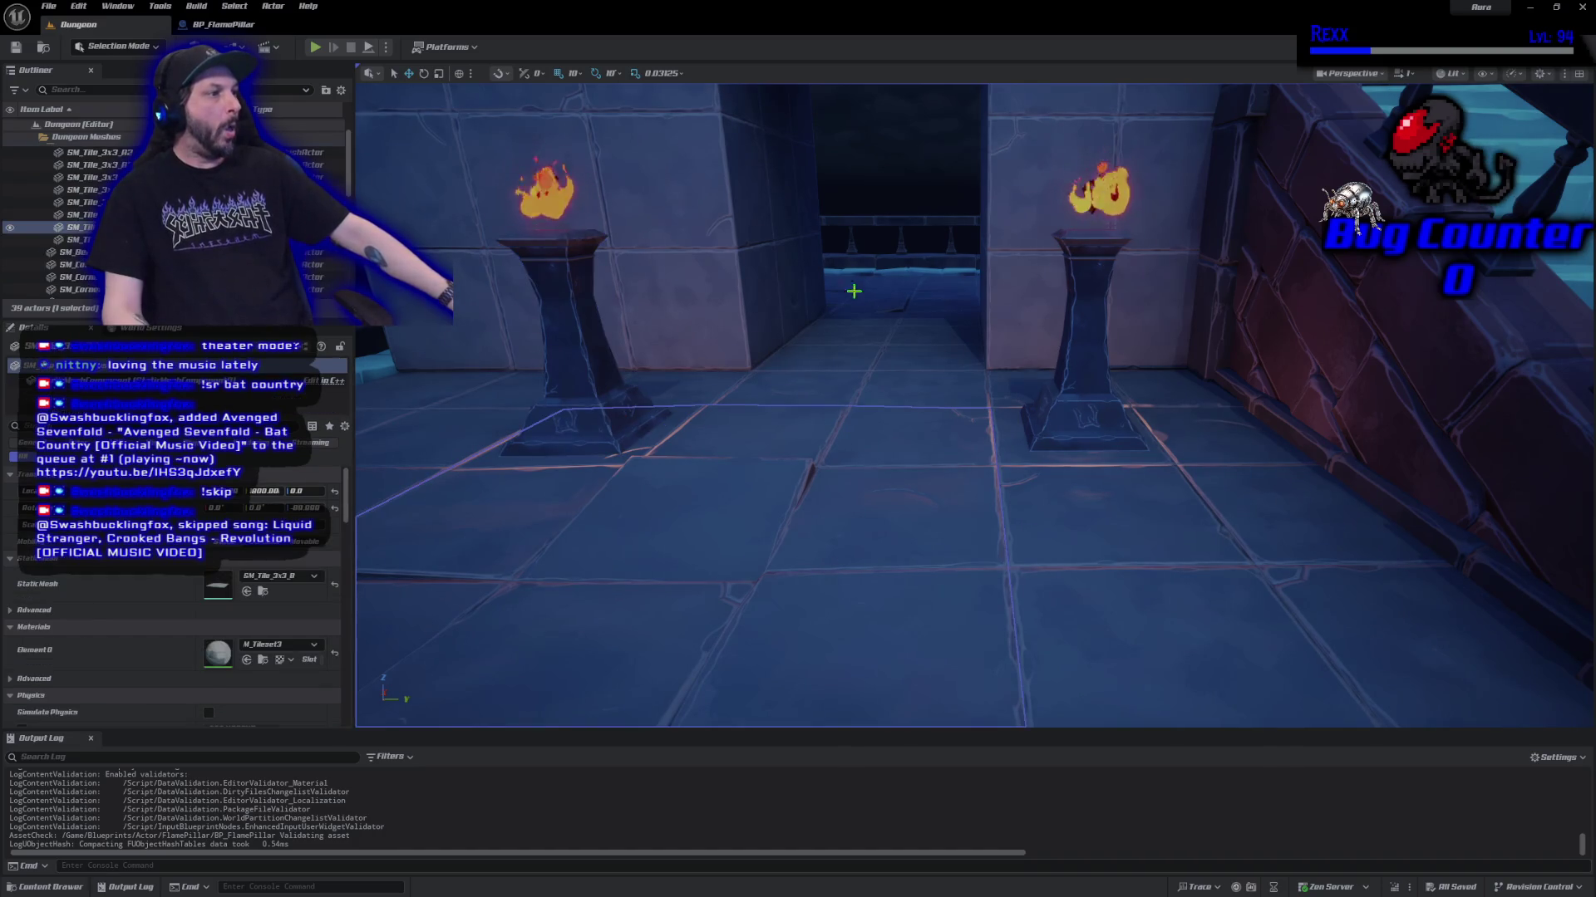
left_click(848, 199)
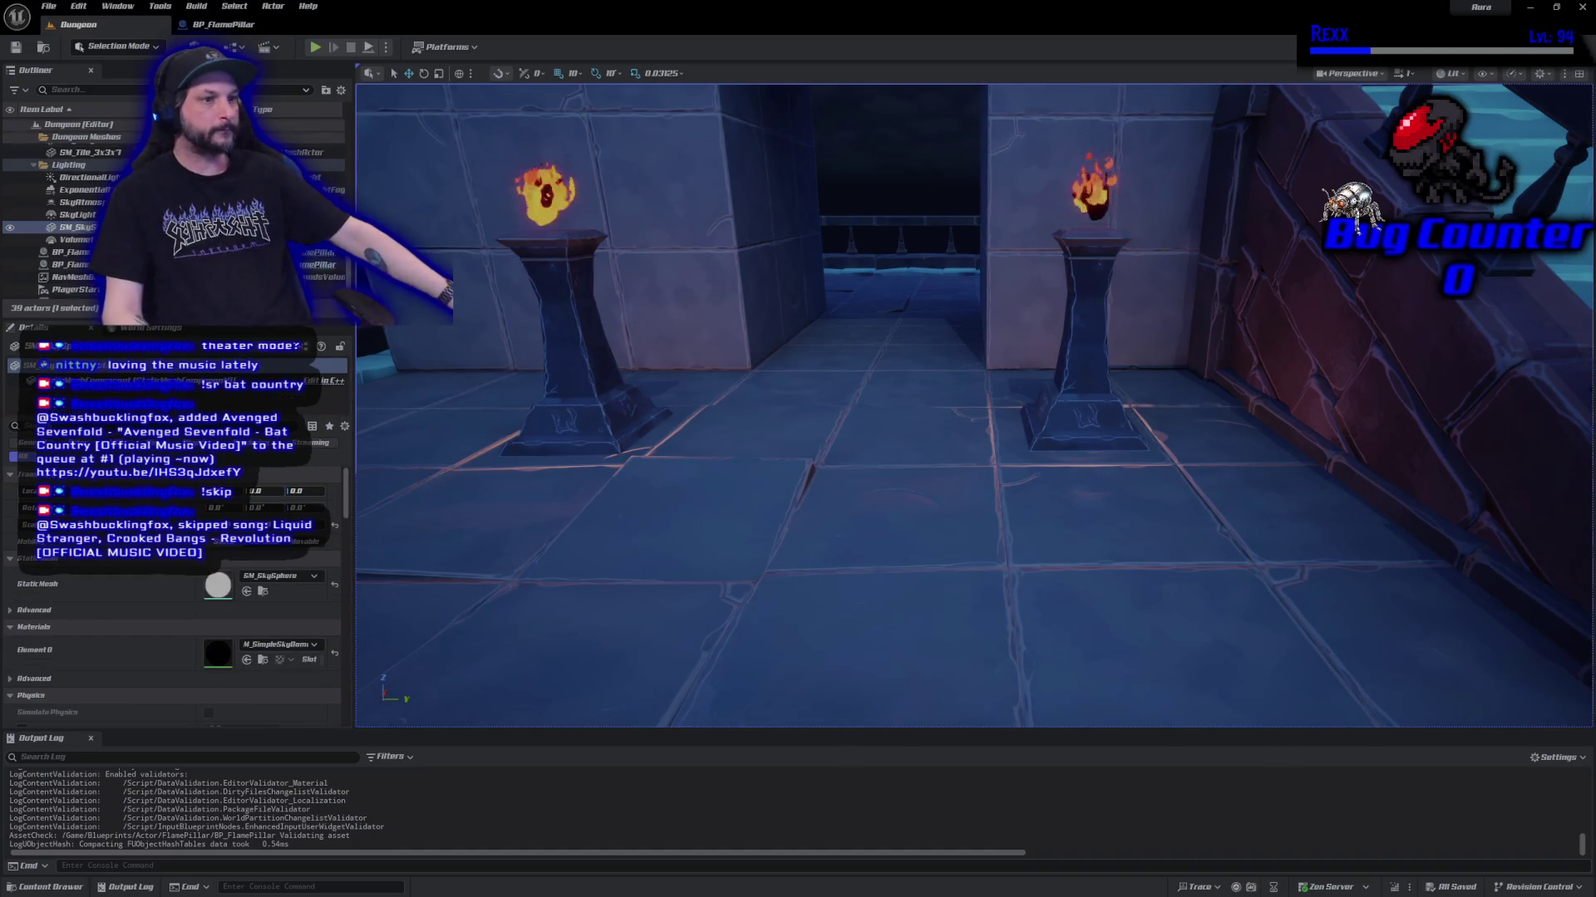
scroll(75, 208, "up", 3)
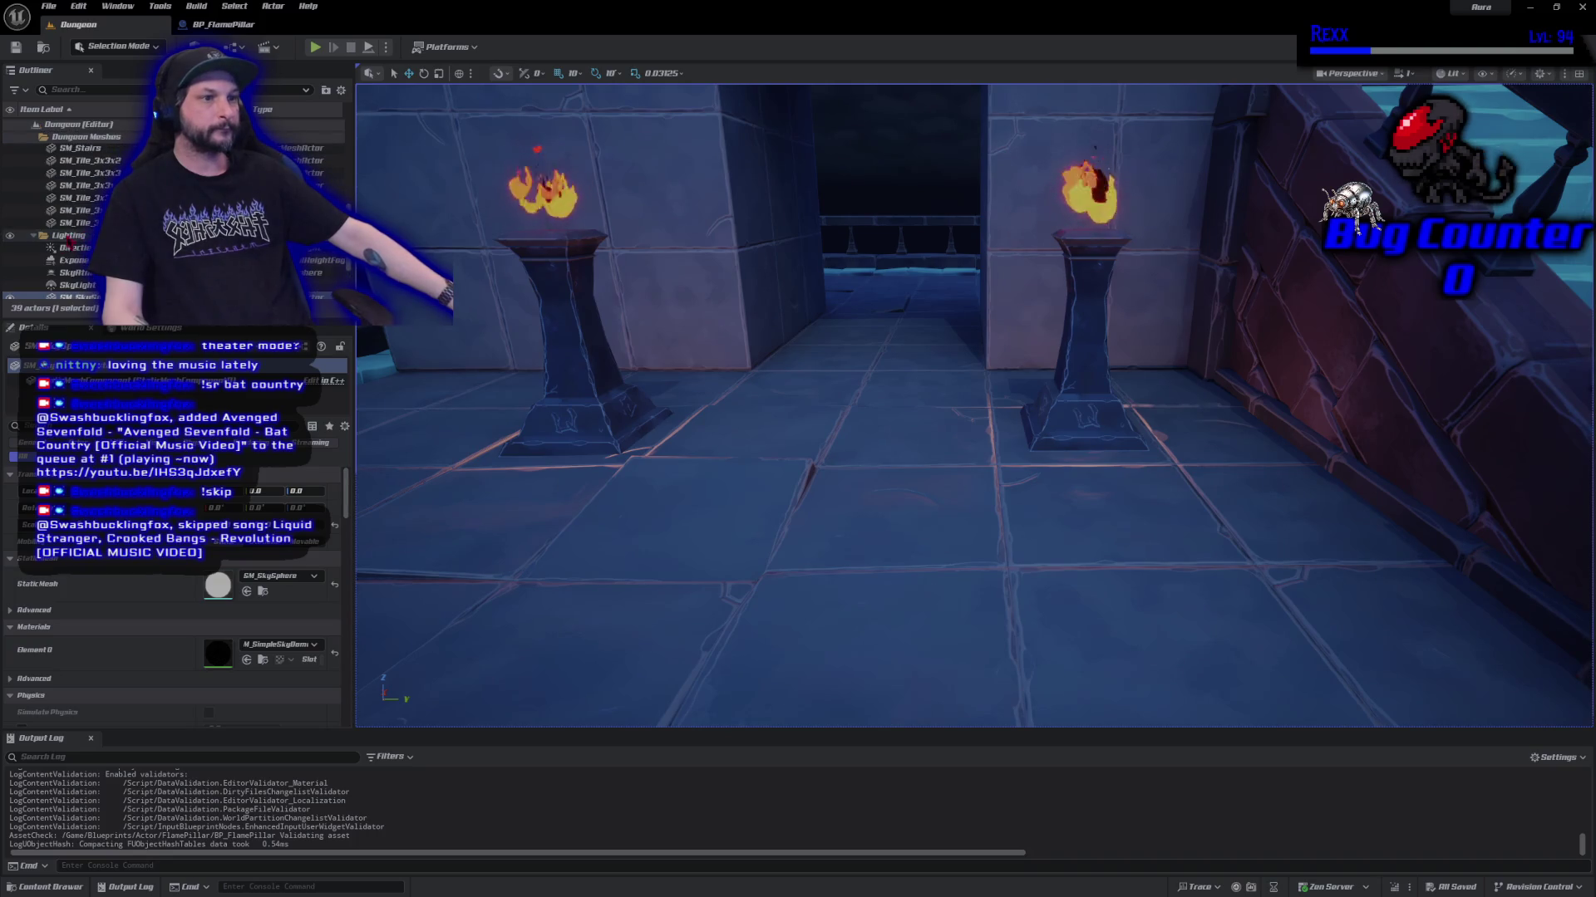
scroll(40, 241, "down", 5)
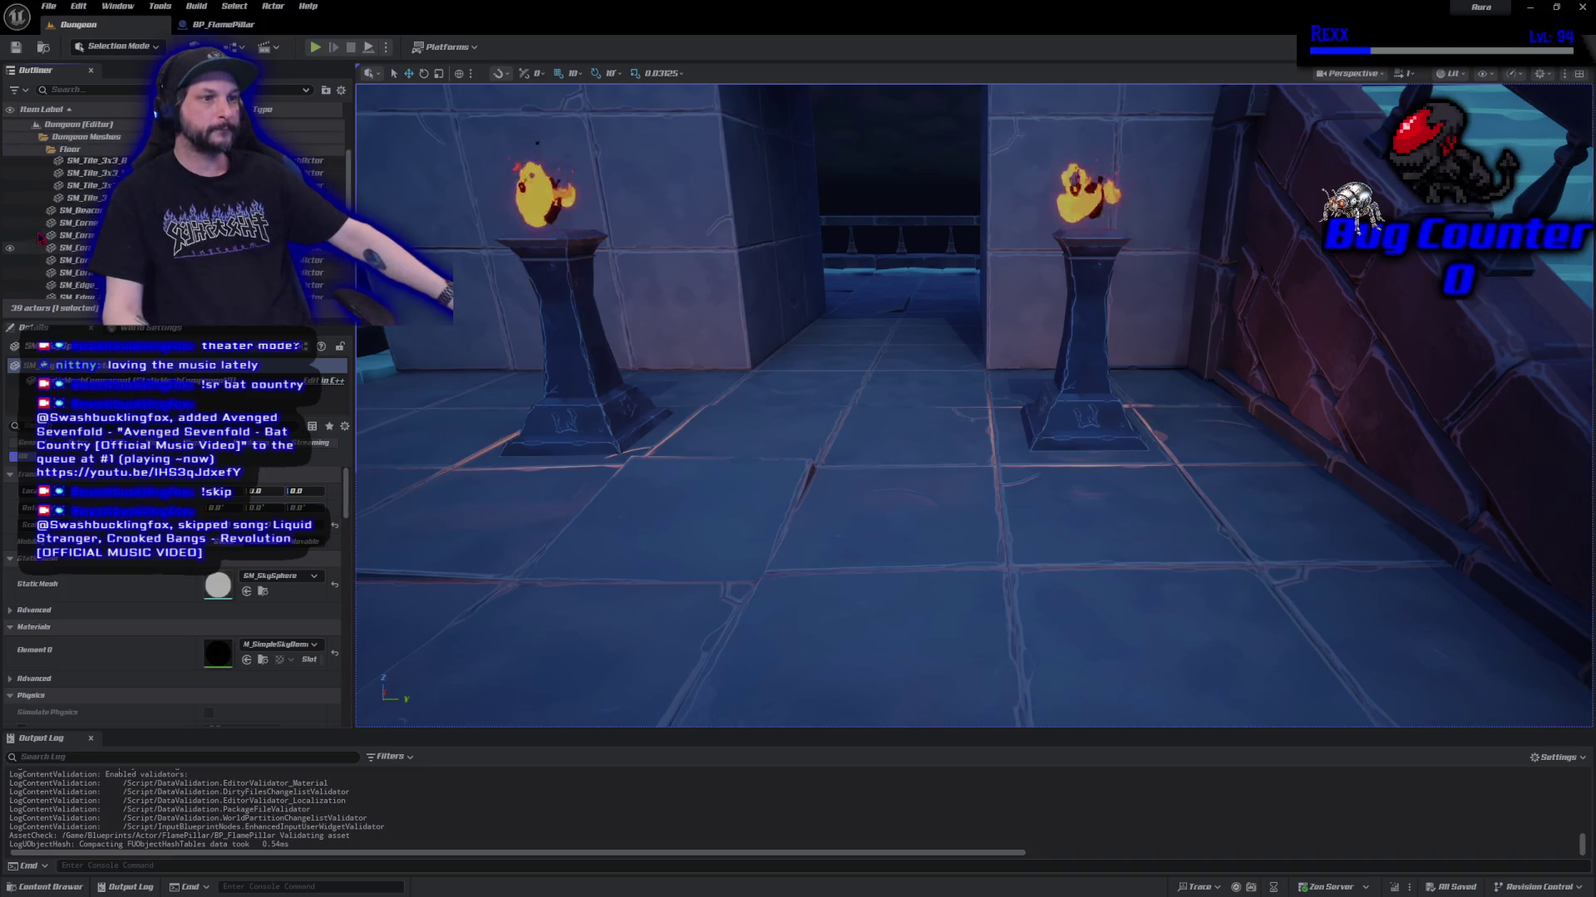
scroll(43, 200, "up", 1)
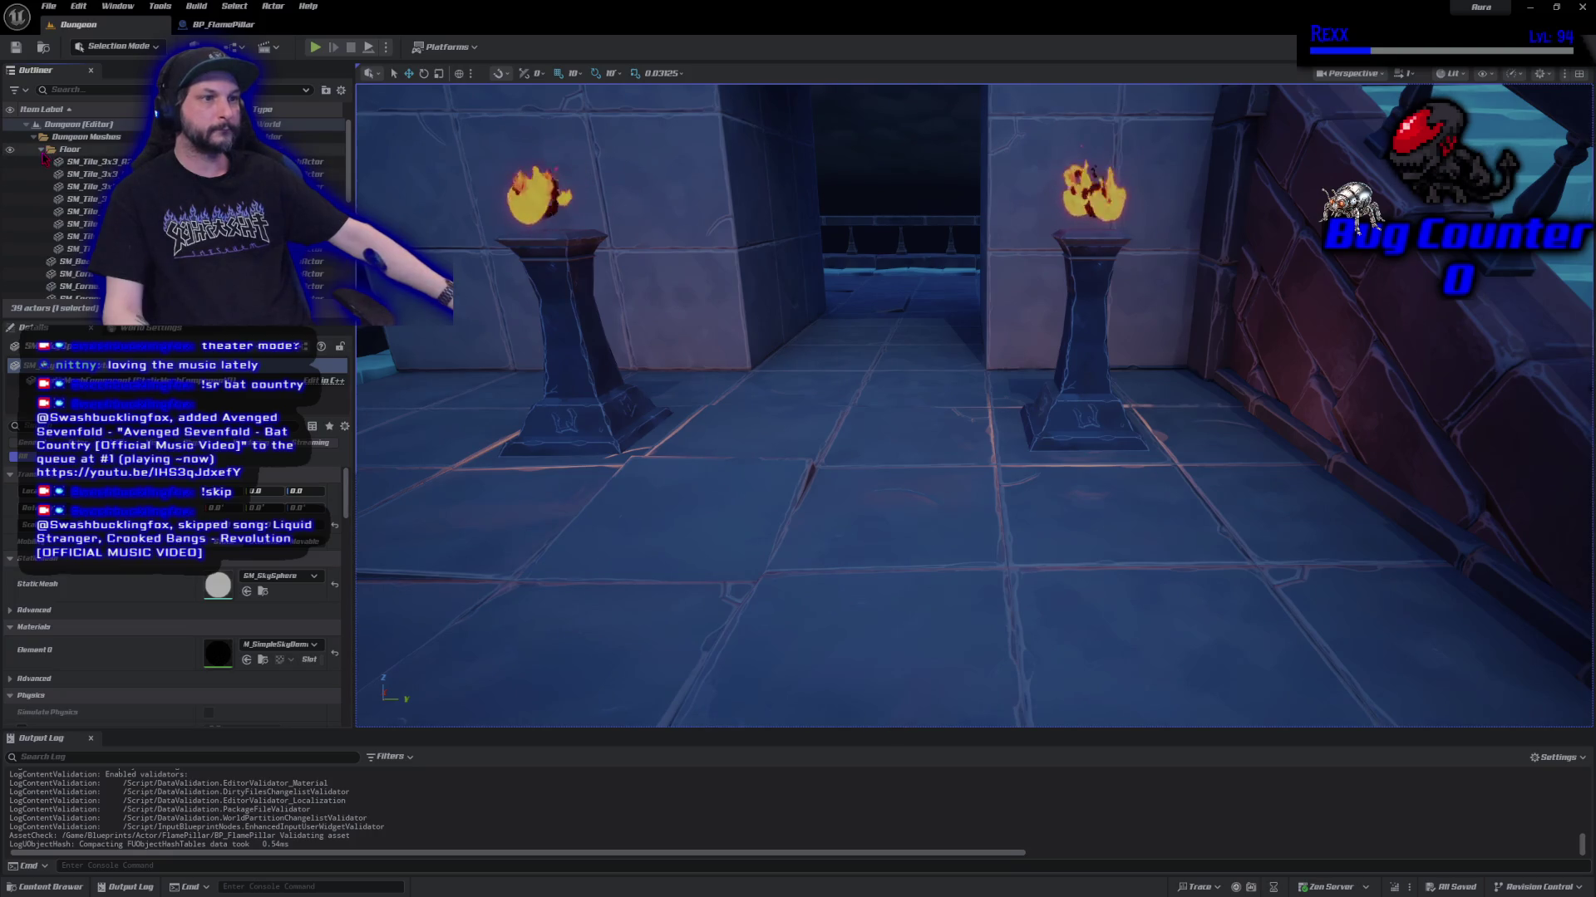
left_click(43, 152)
left_click(34, 137)
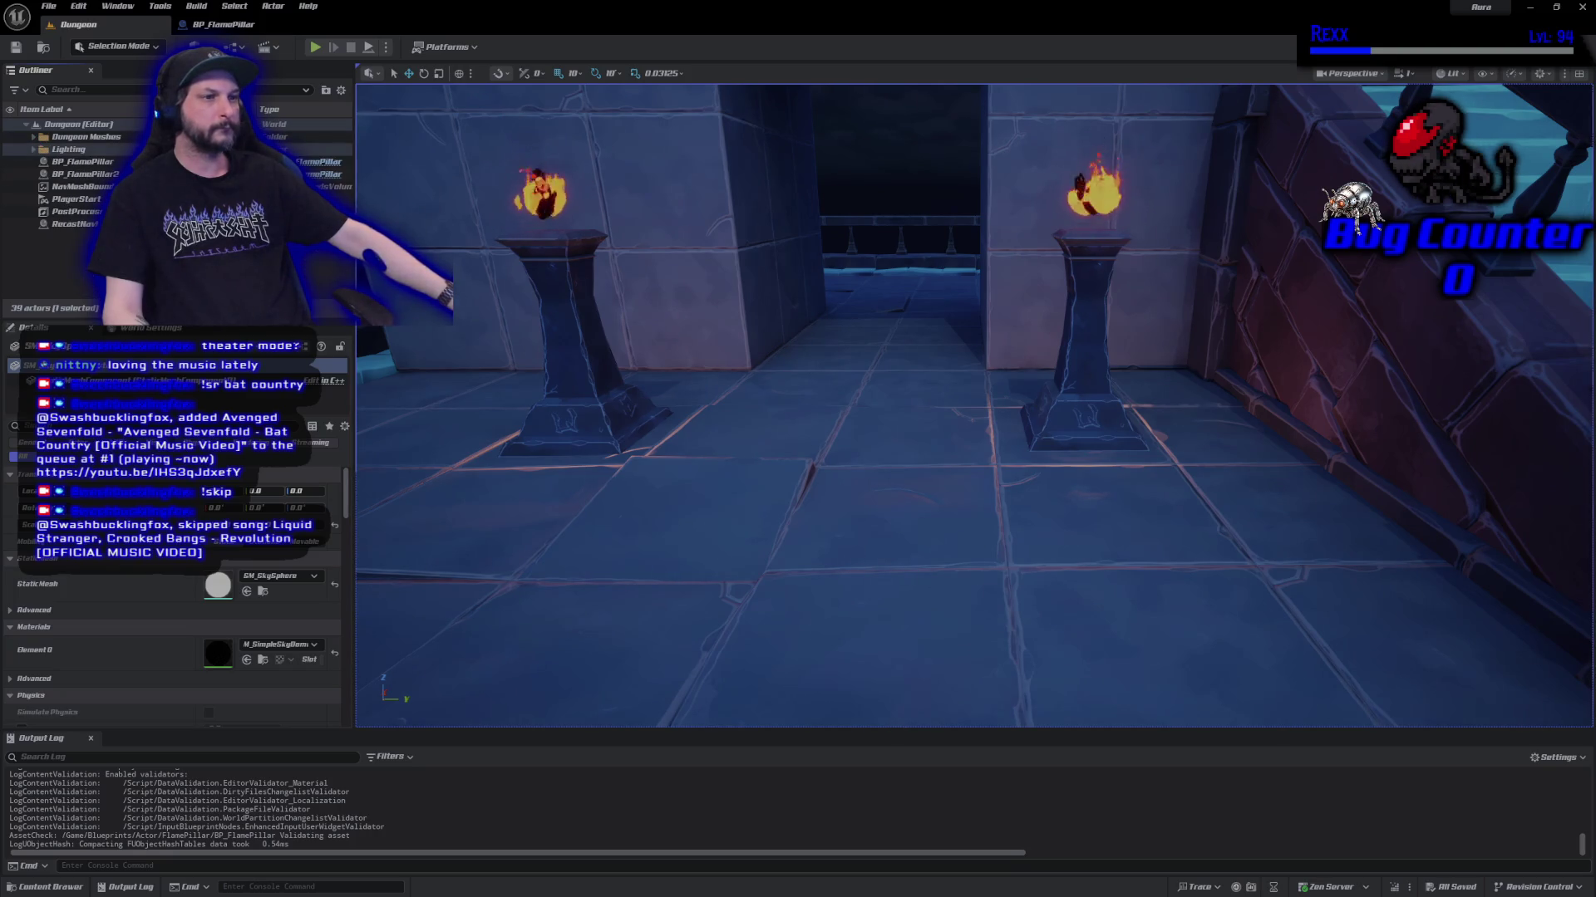
key("Escape")
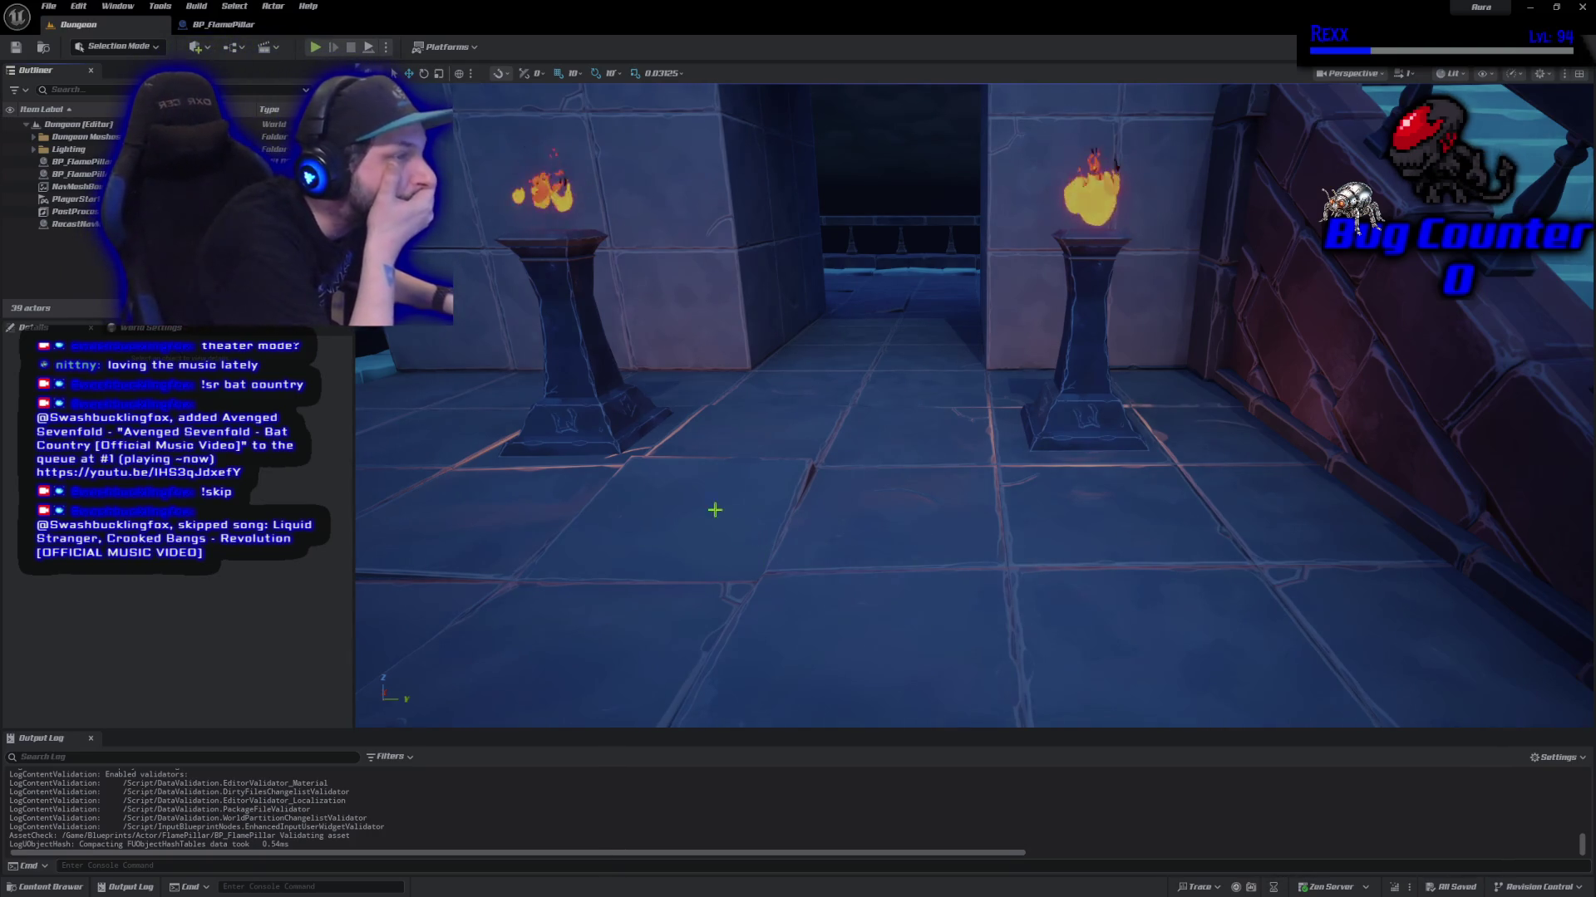
left_click(223, 24)
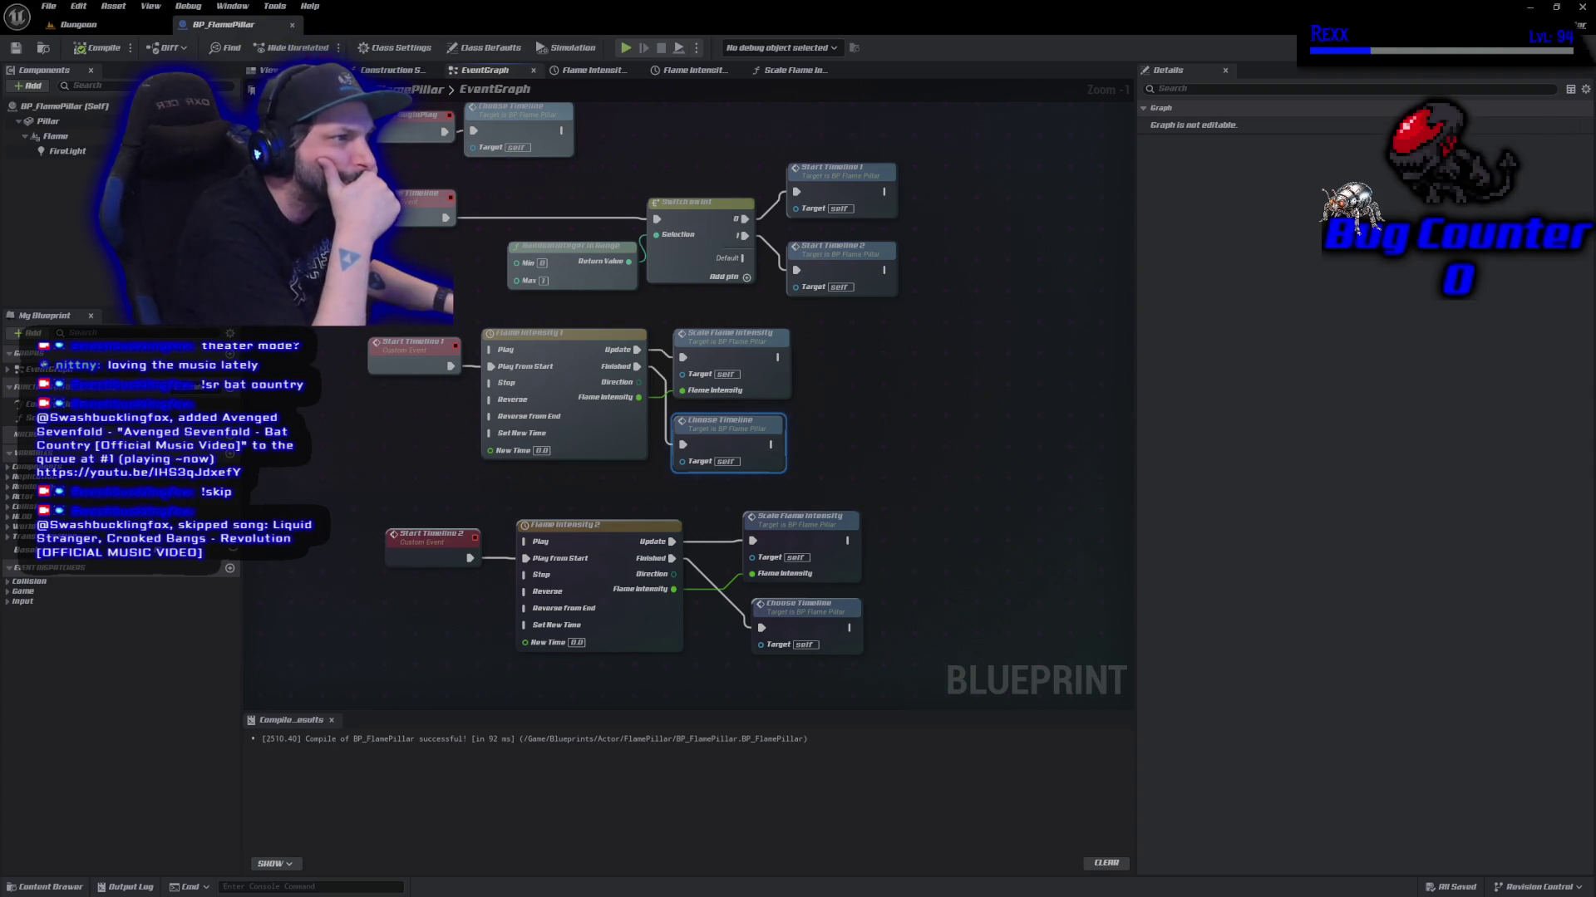
Review the Viewport, both flame intensity curves, the event graph and the Scale Flame Intensity function.
left_click(268, 70)
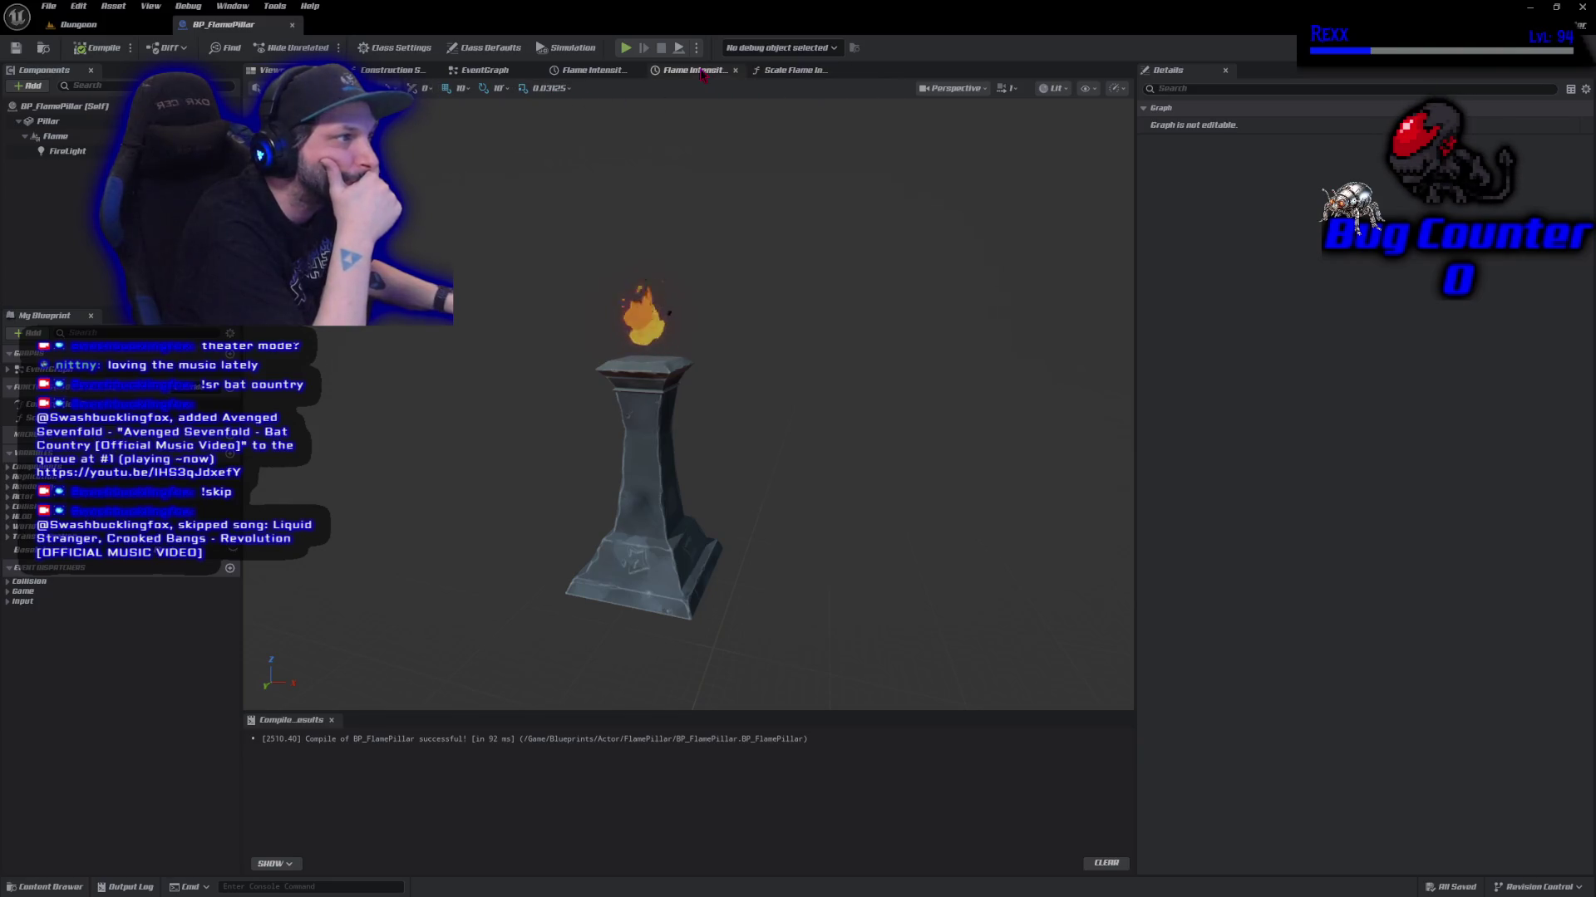
left_click(674, 71)
left_click(588, 71)
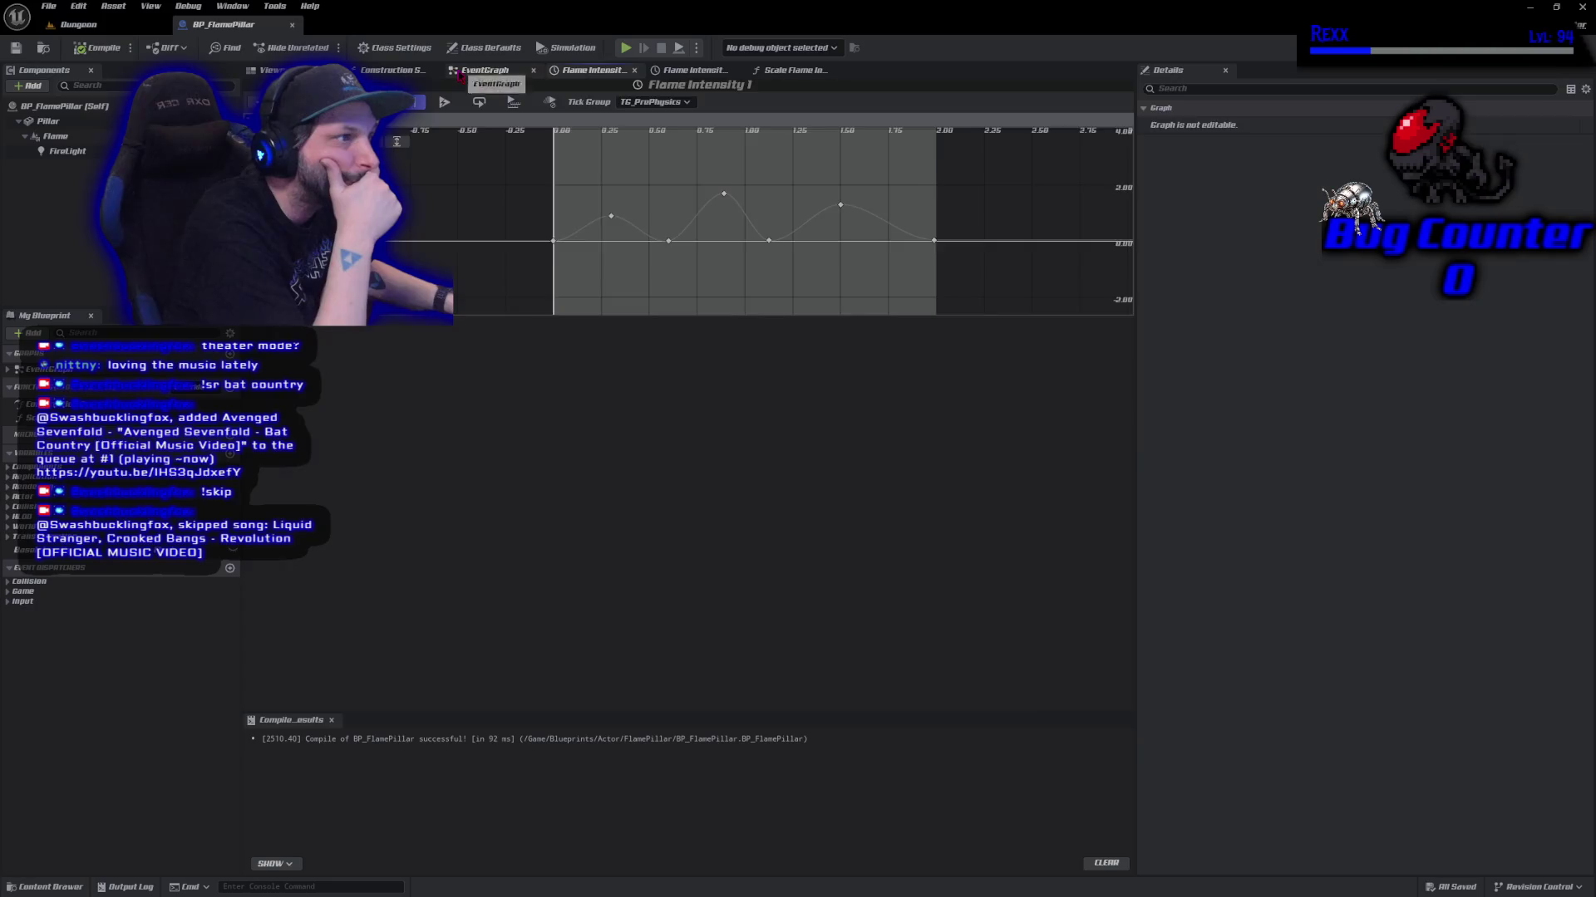
left_click(460, 75)
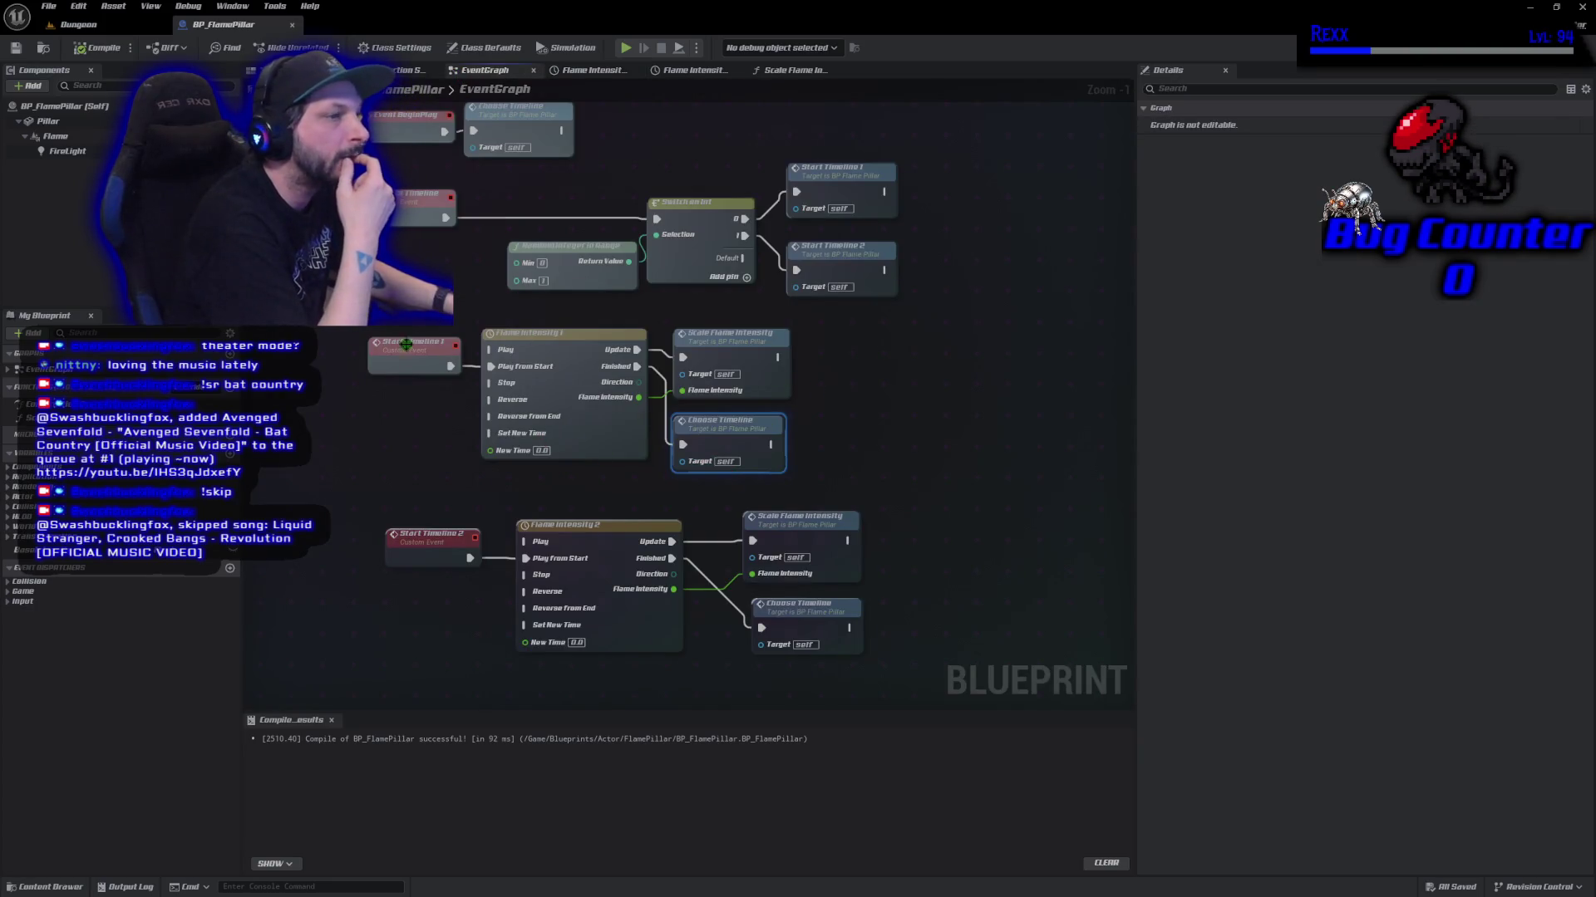
left_click(789, 70)
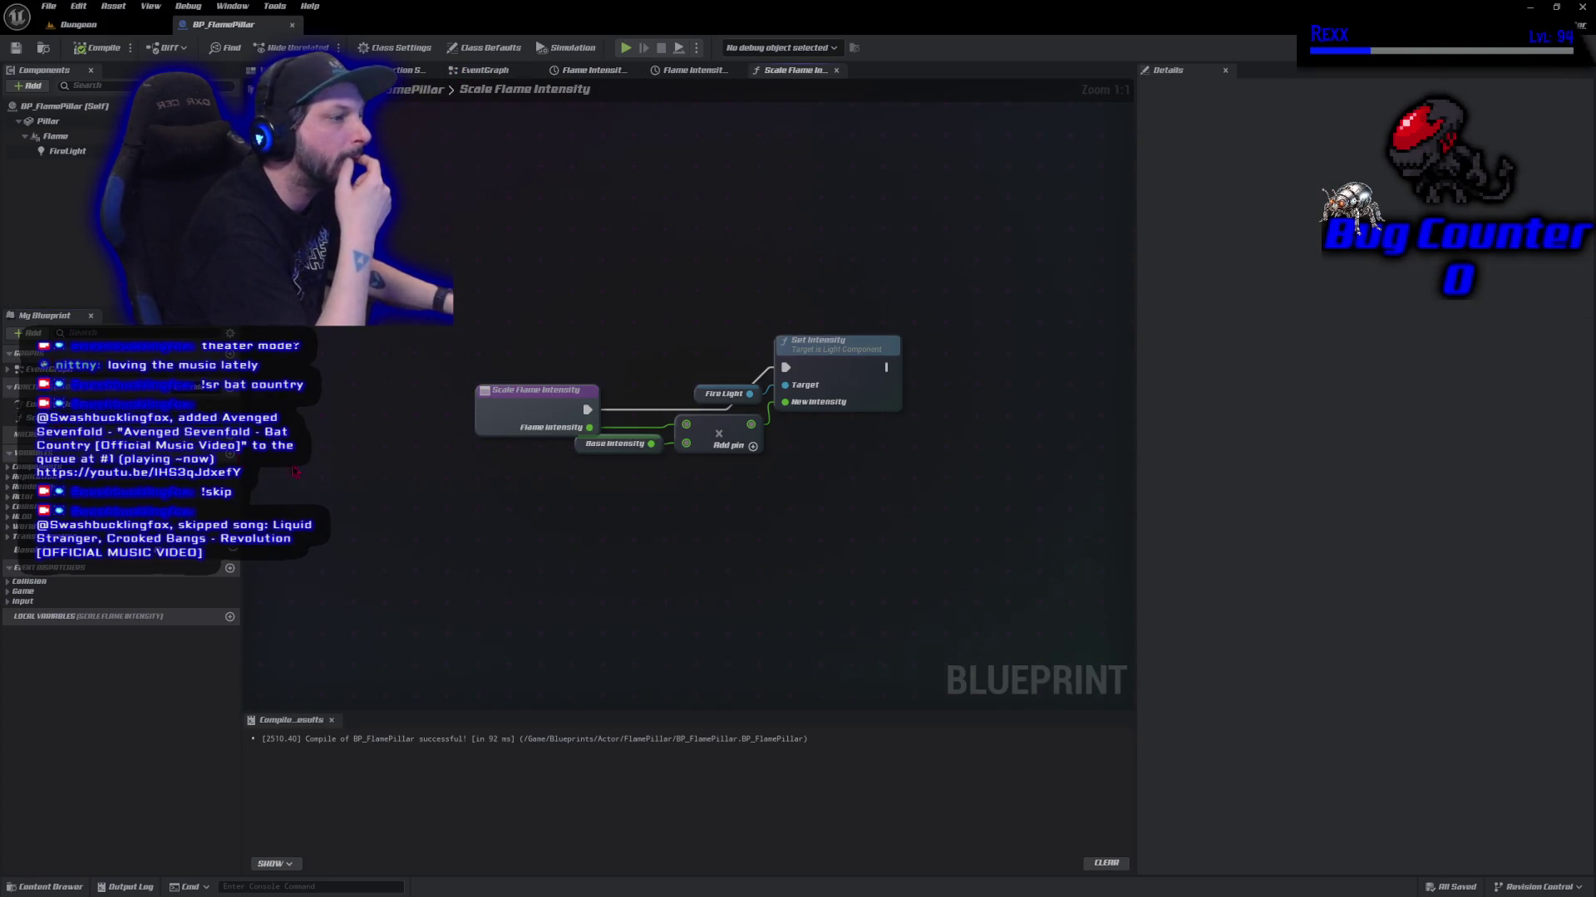
left_click(579, 444)
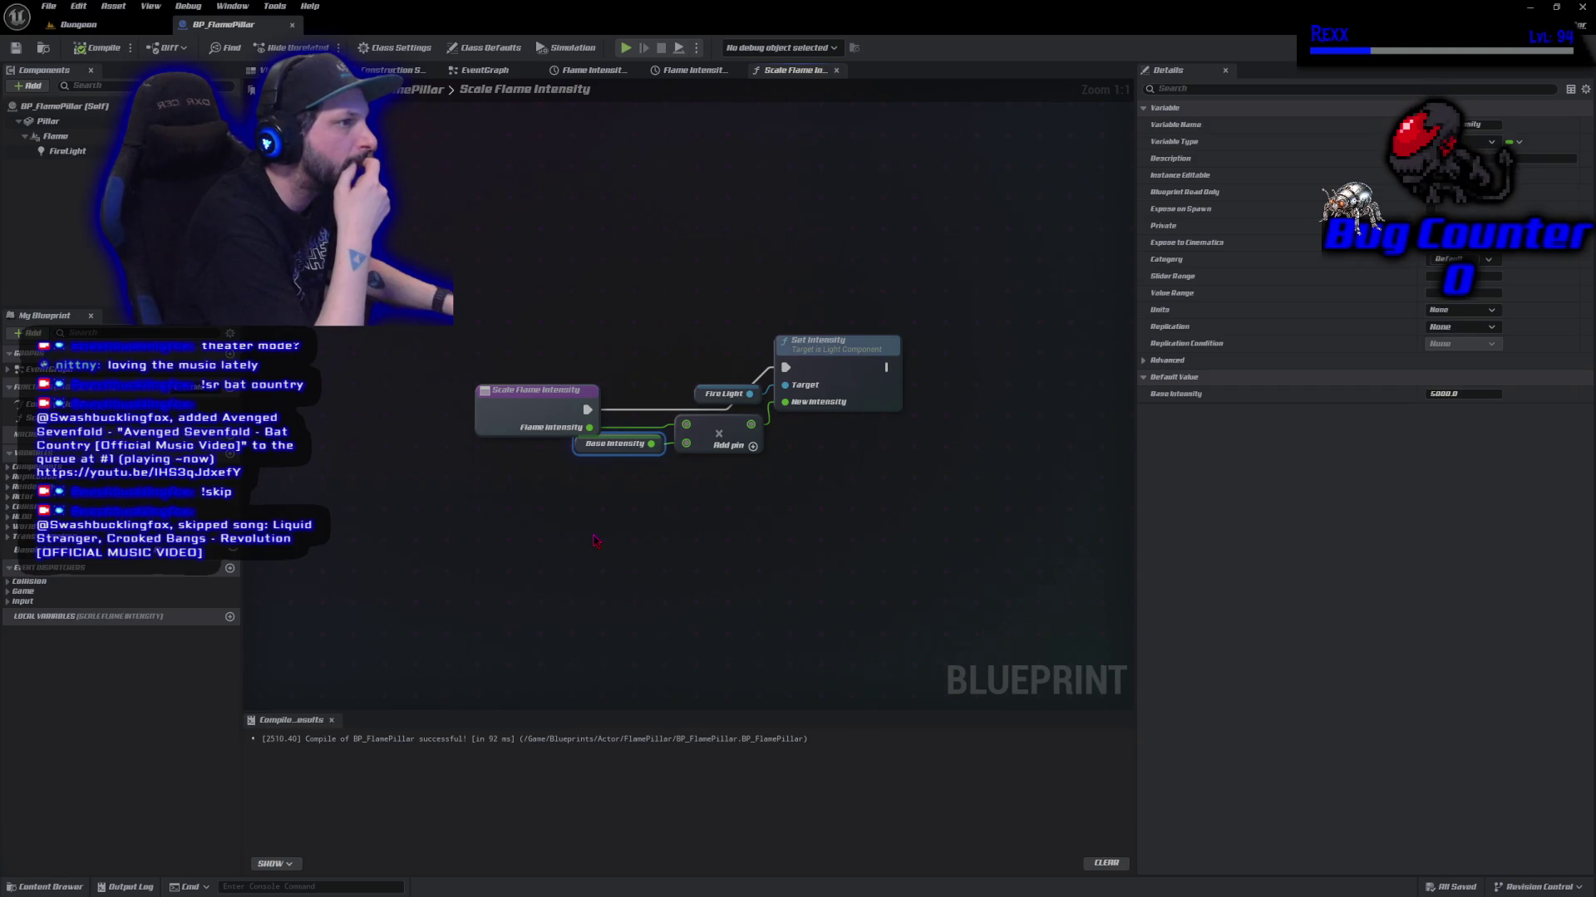
left_click(695, 71)
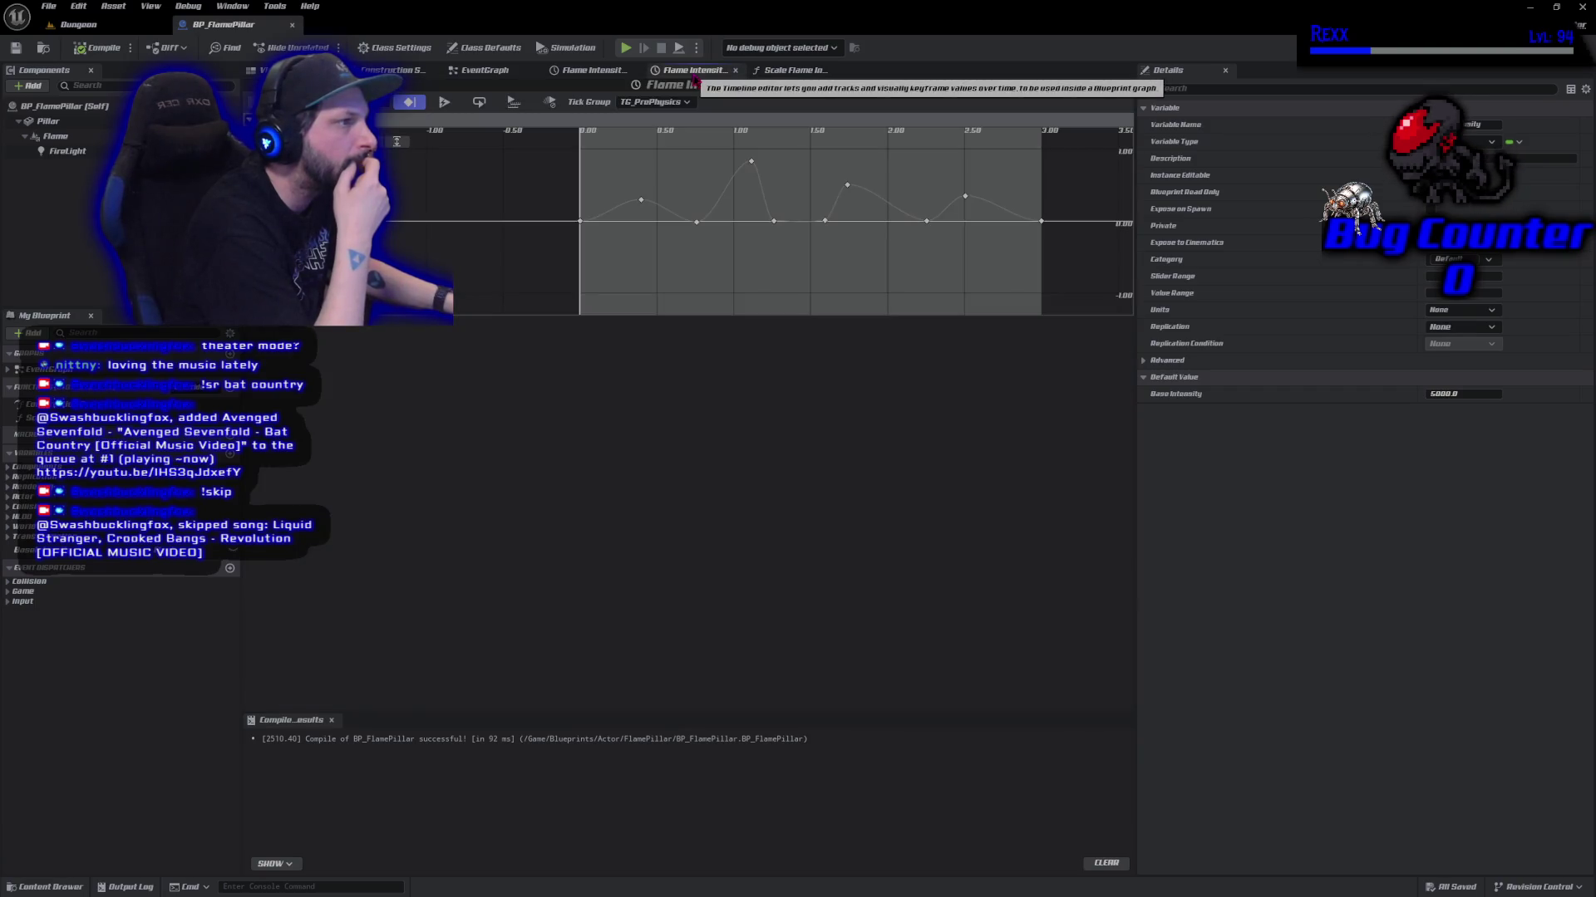
left_click(486, 72)
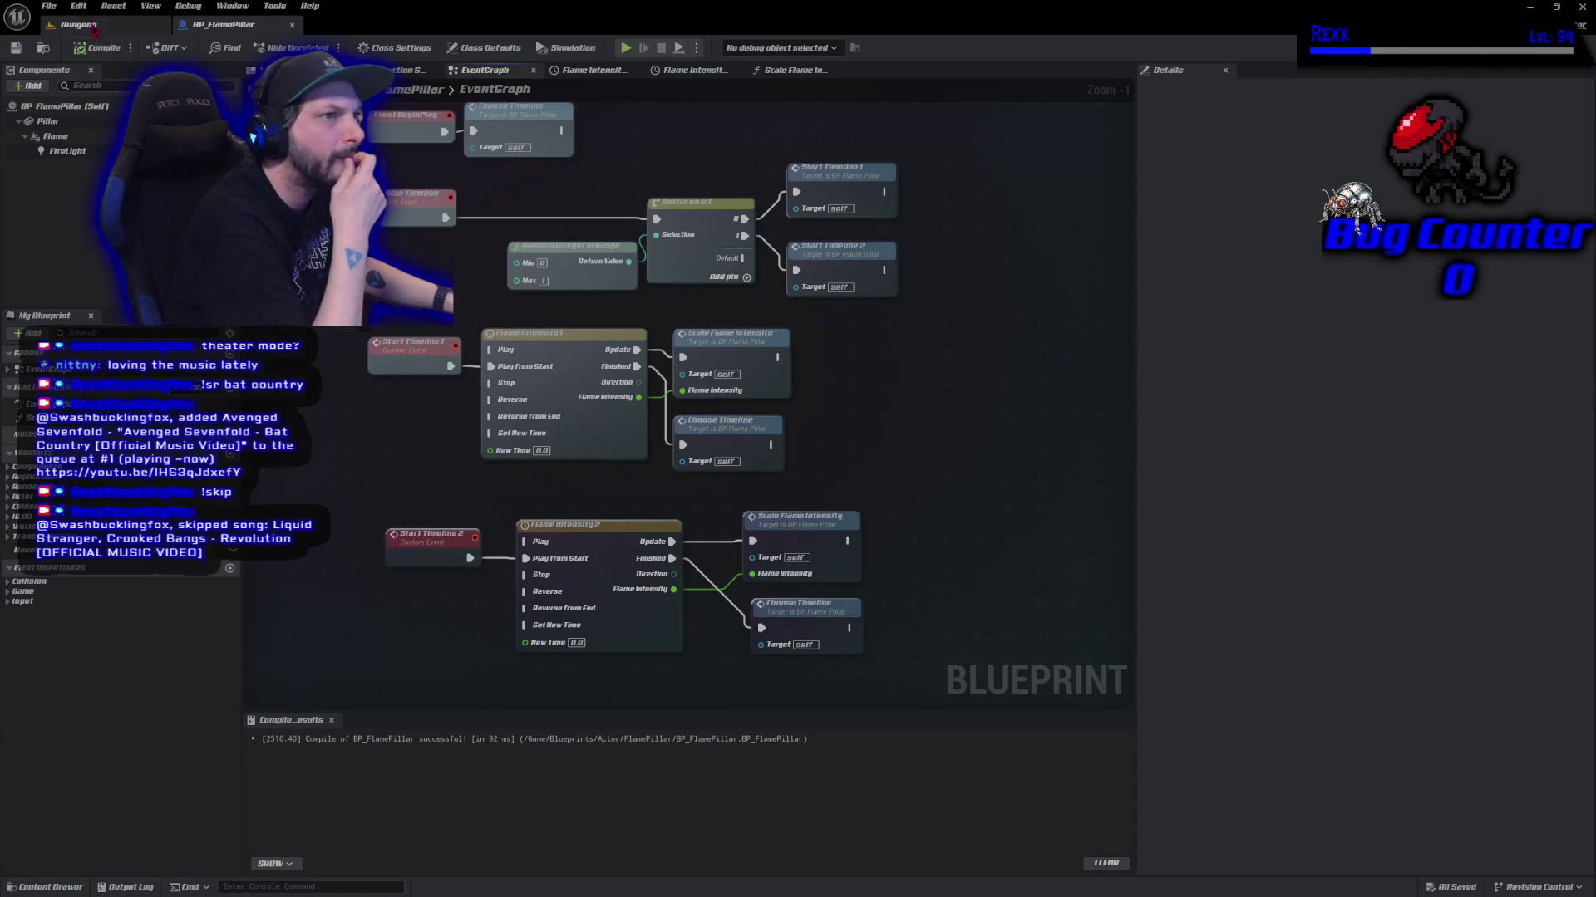
Check the pillars in the Dungeon level, then select the Flame component in BP_FlamePillar.
left_click(79, 24)
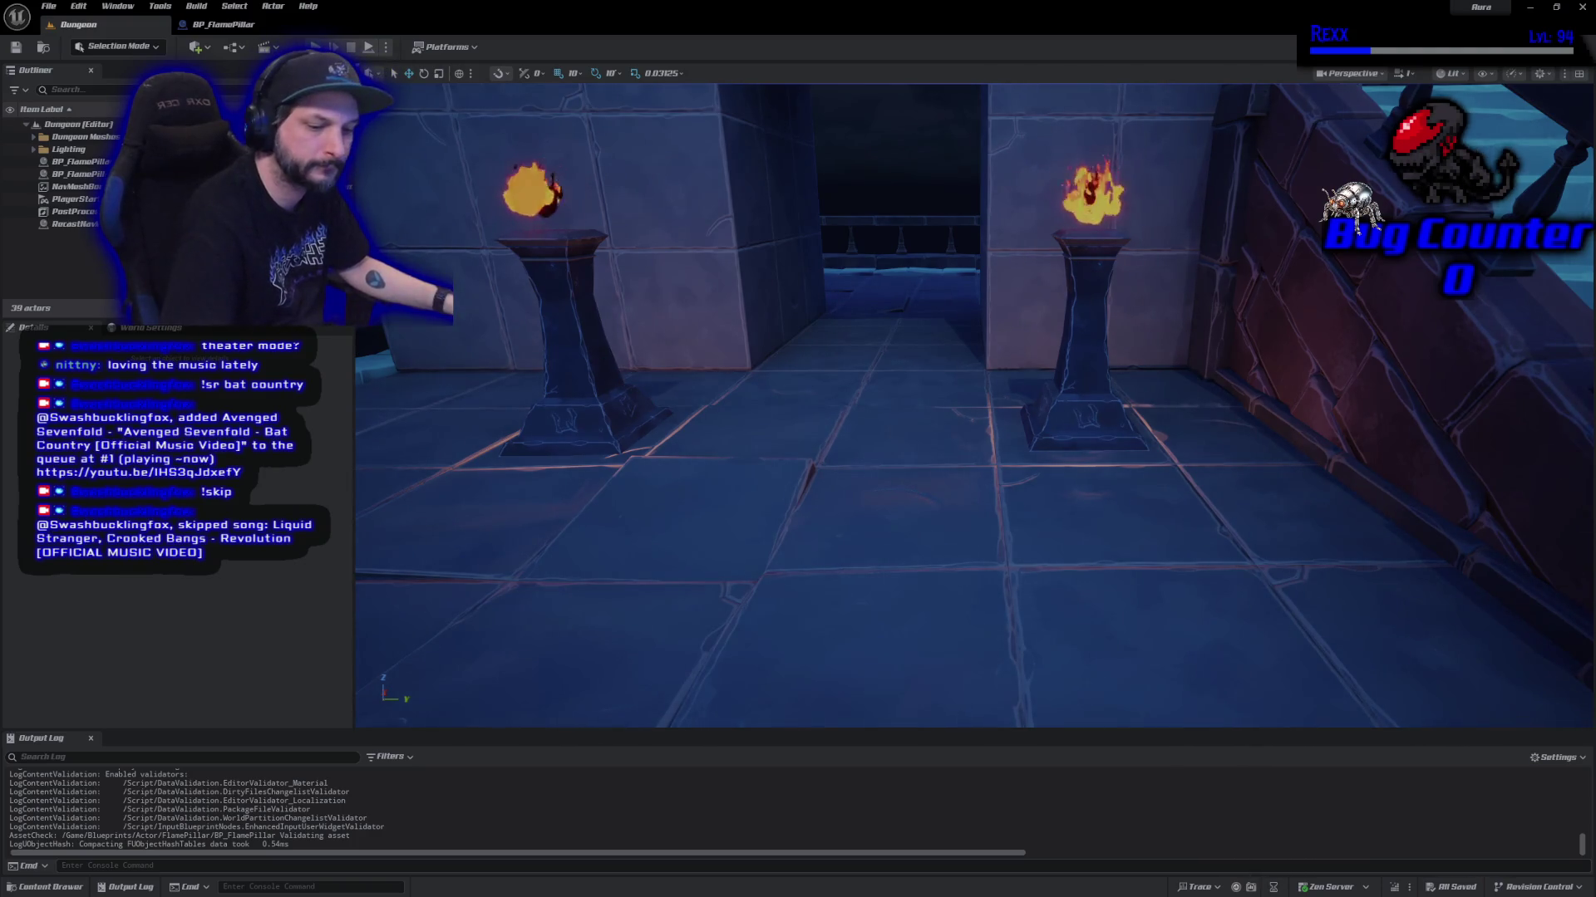
mouse_move(719, 480)
left_mouse_down()
mouse_move(823, 440)
mouse_move(718, 478)
mouse_move(737, 475)
left_mouse_up()
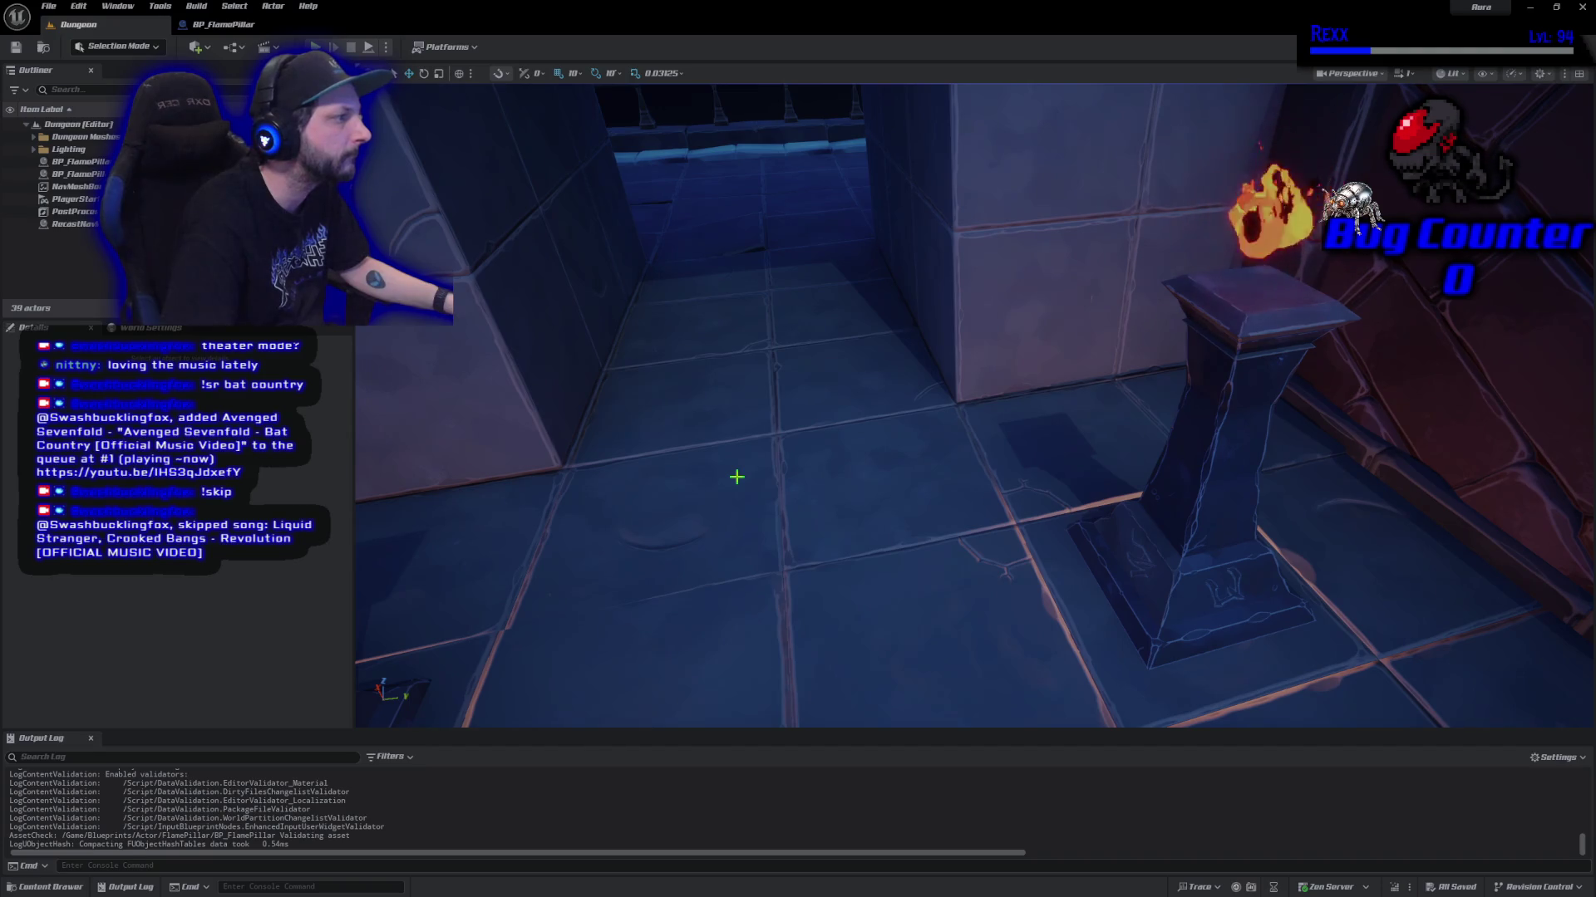
left_click(213, 27)
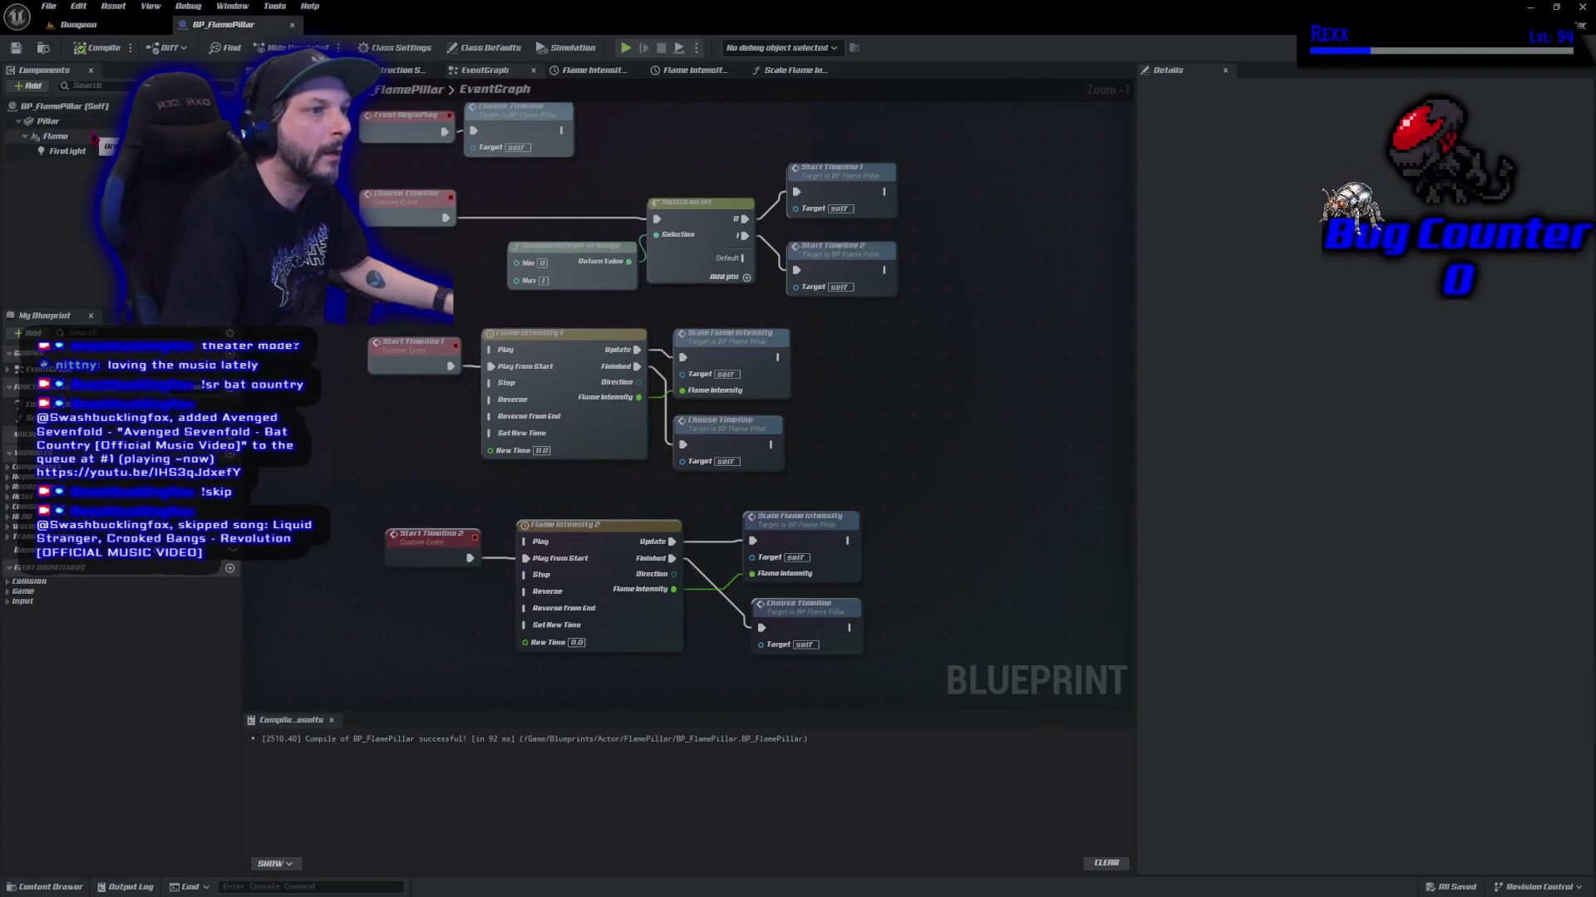
left_click(56, 135)
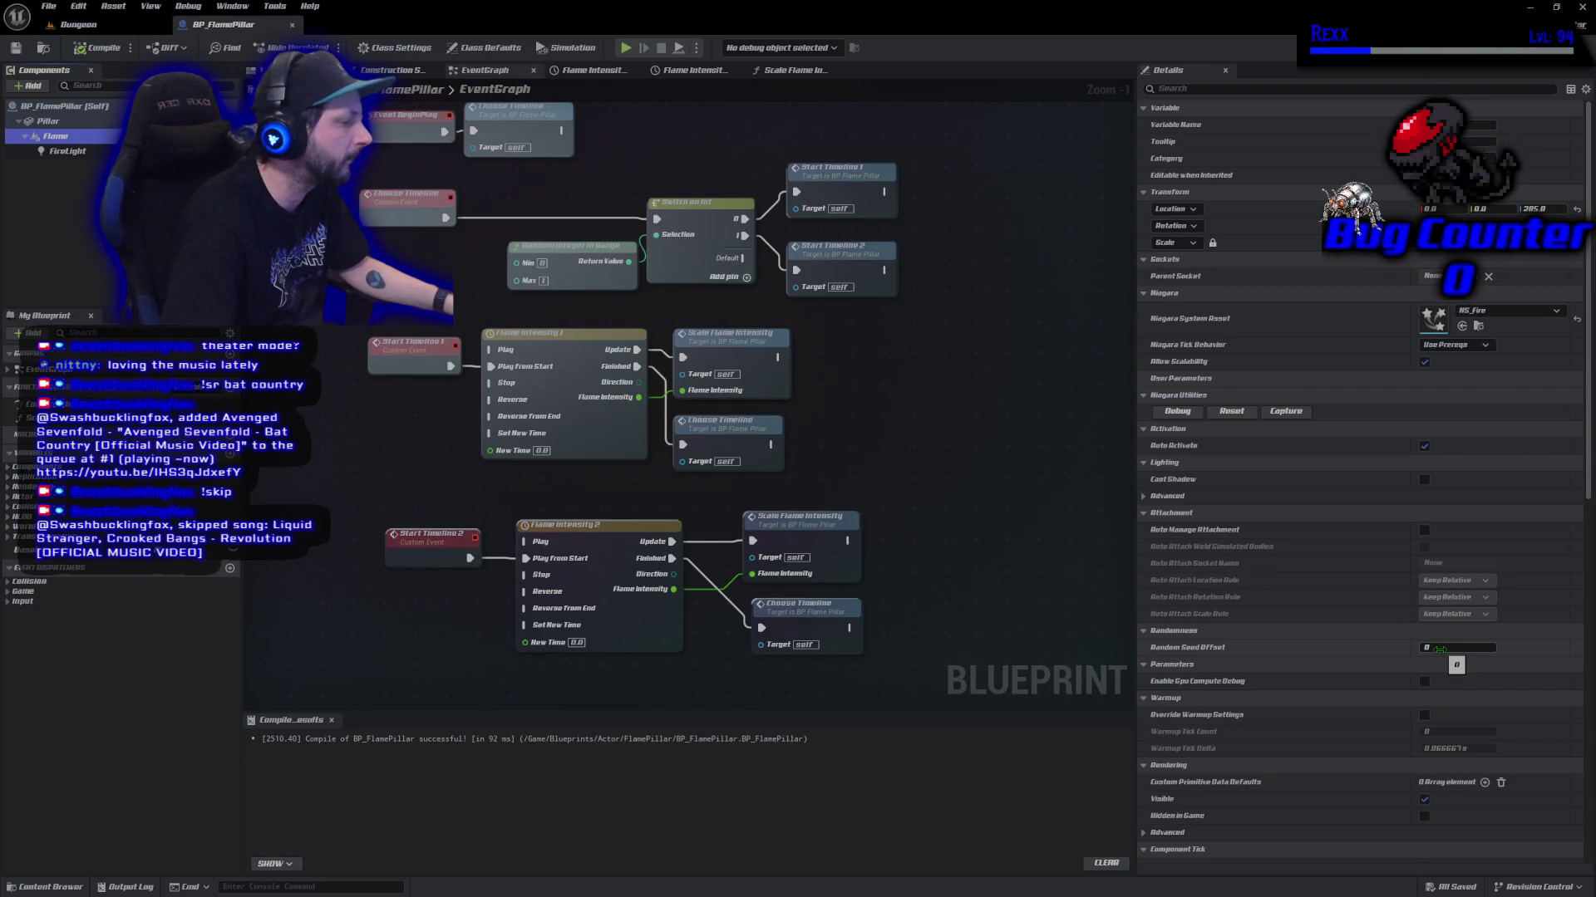
Tick Hidden in Game on the Flame component and playtest the Dungeon level.
scroll(1439, 650, "down", 3)
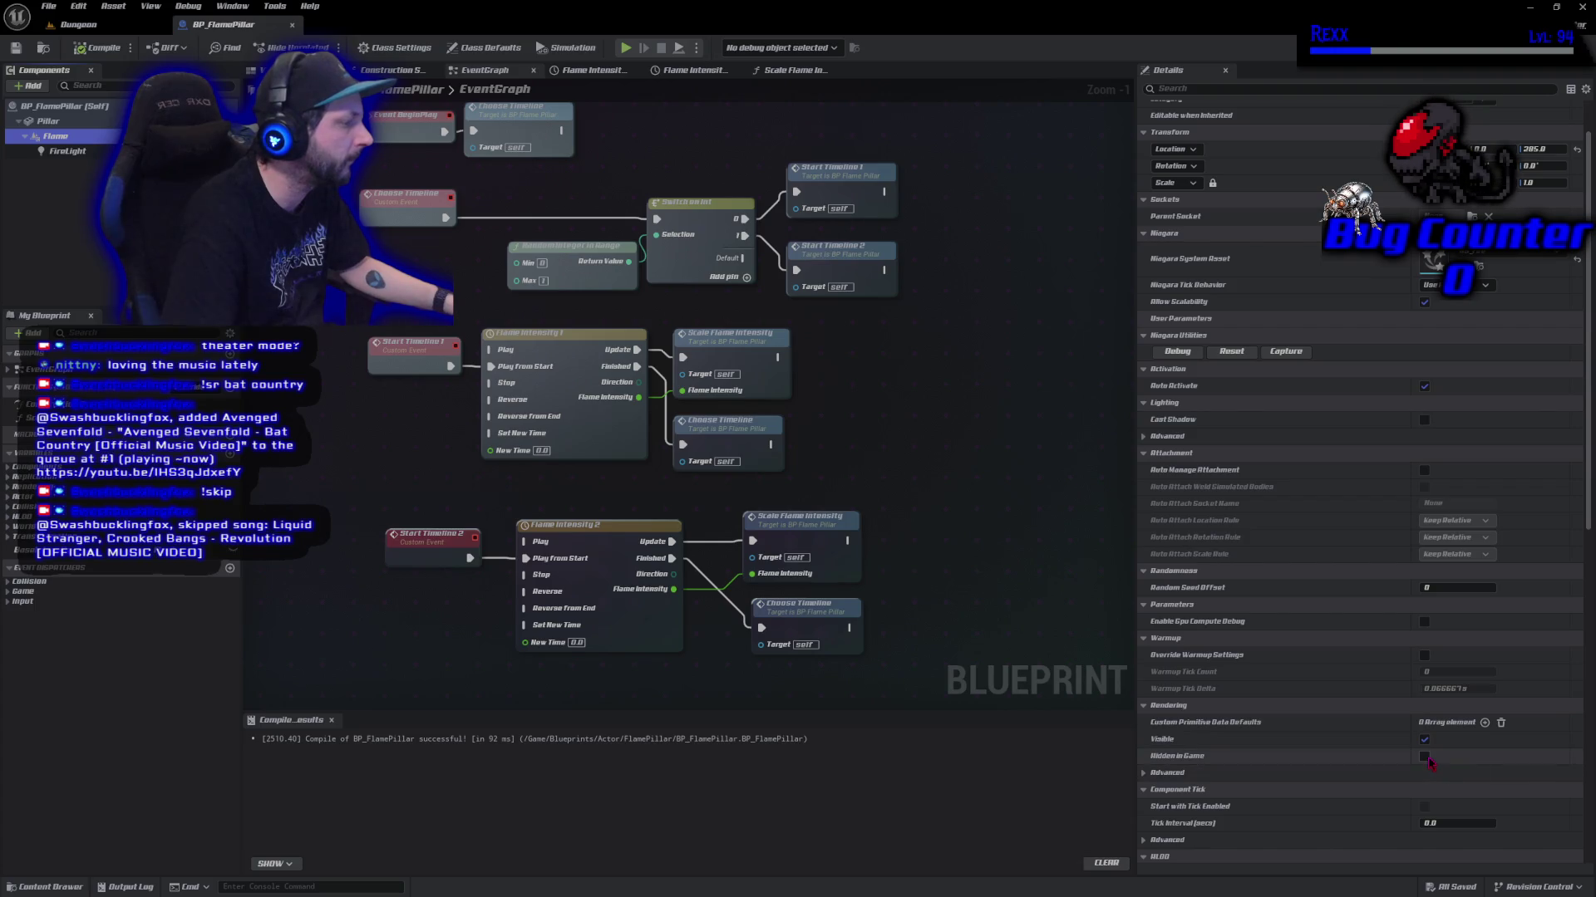
left_click(1425, 757)
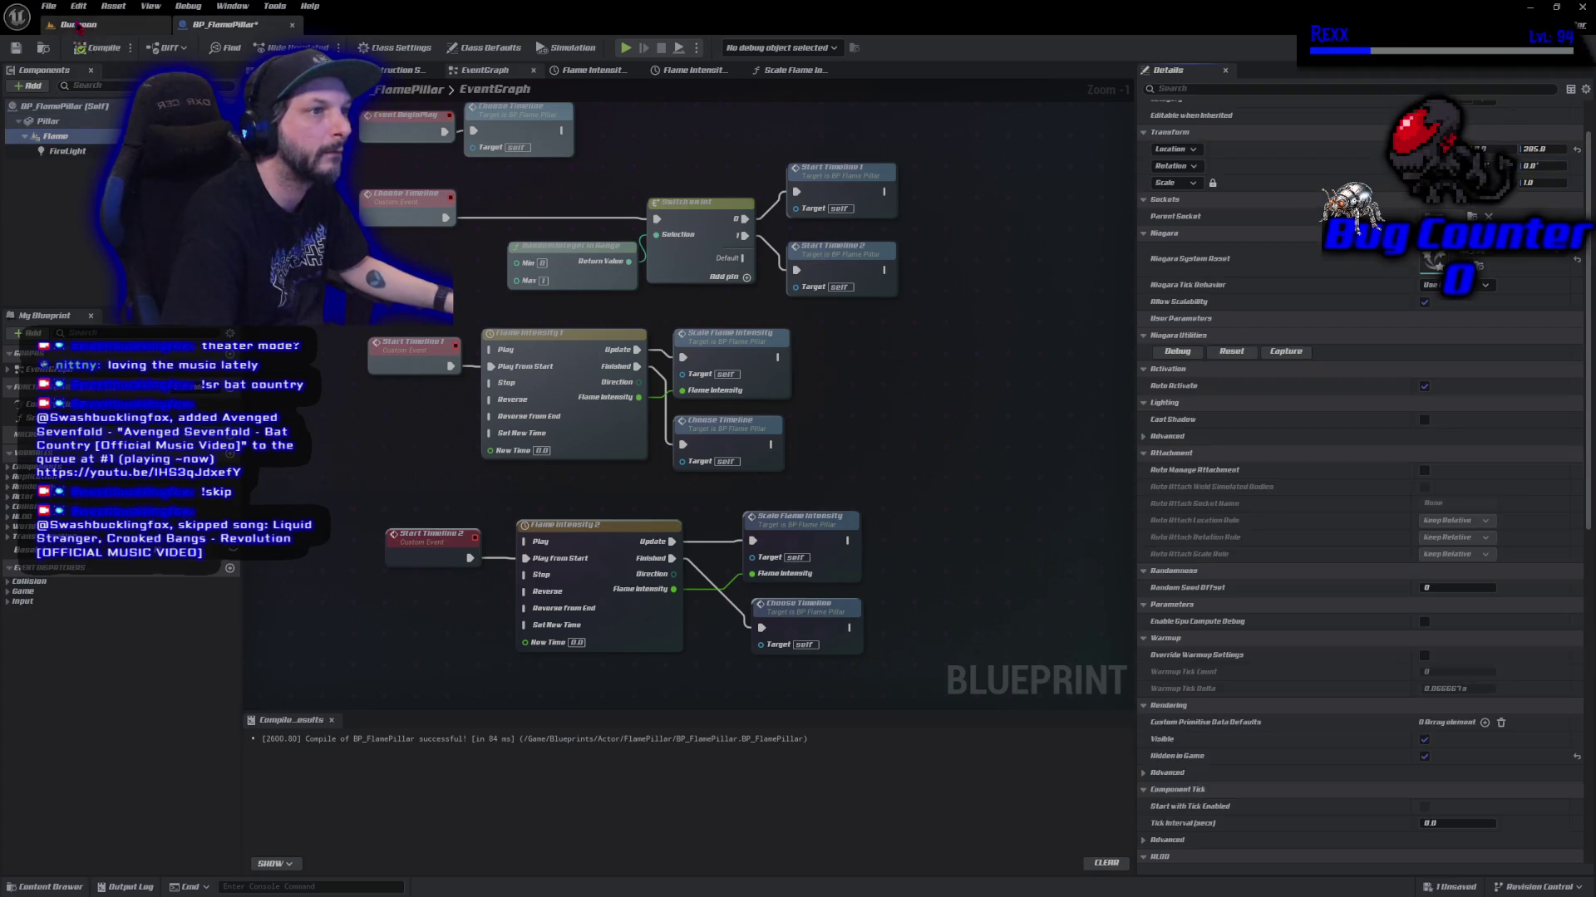
left_click(78, 26)
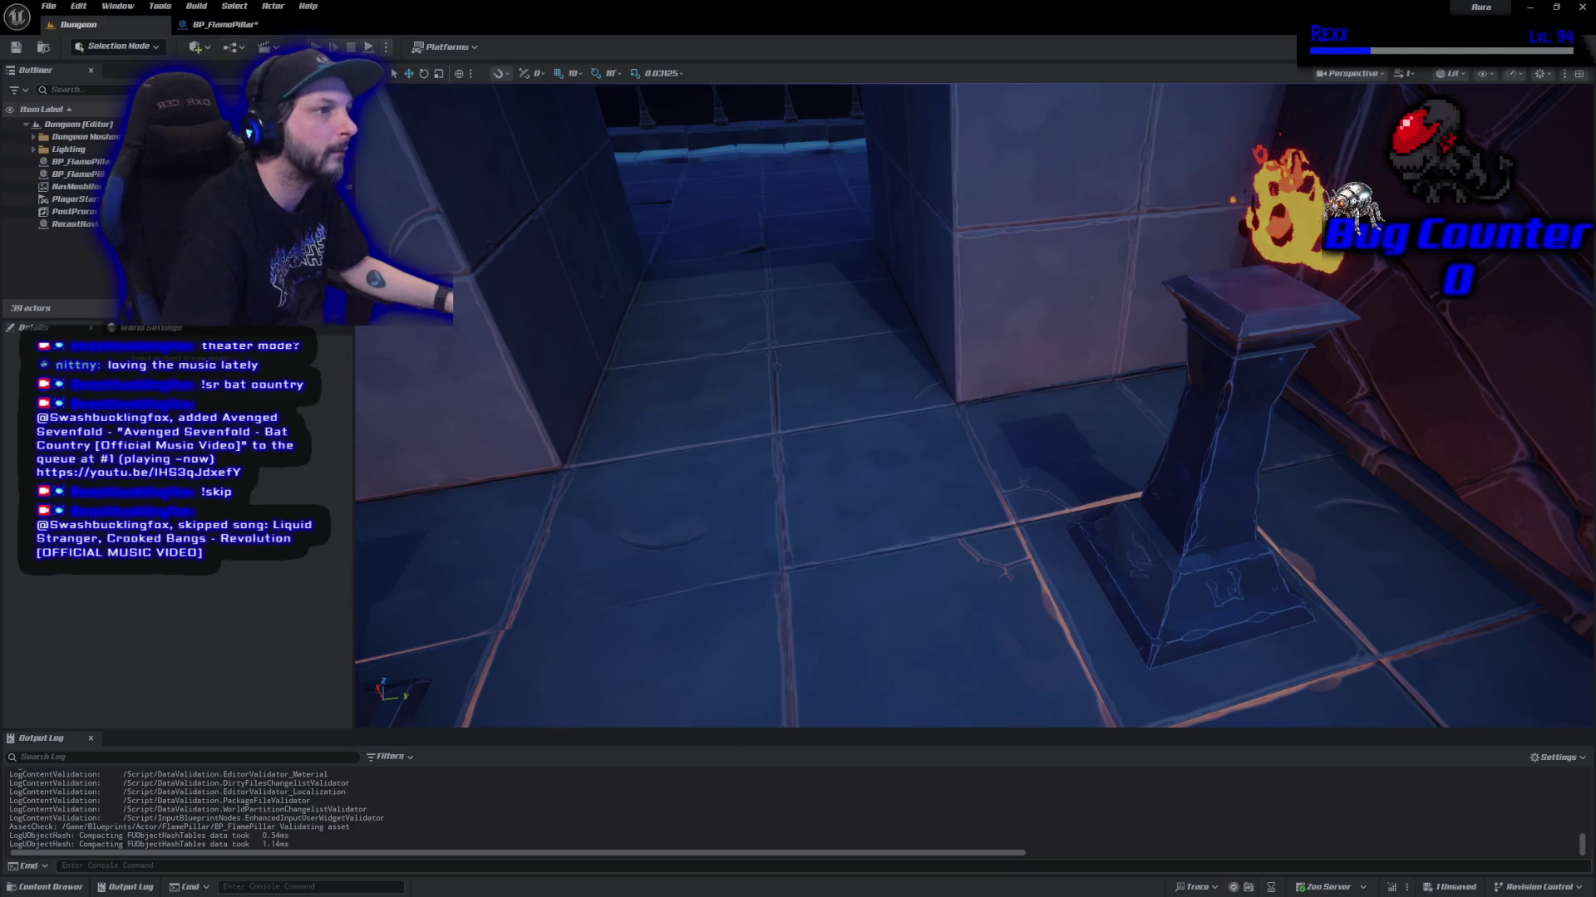
key("alt+p")
left_click(981, 268)
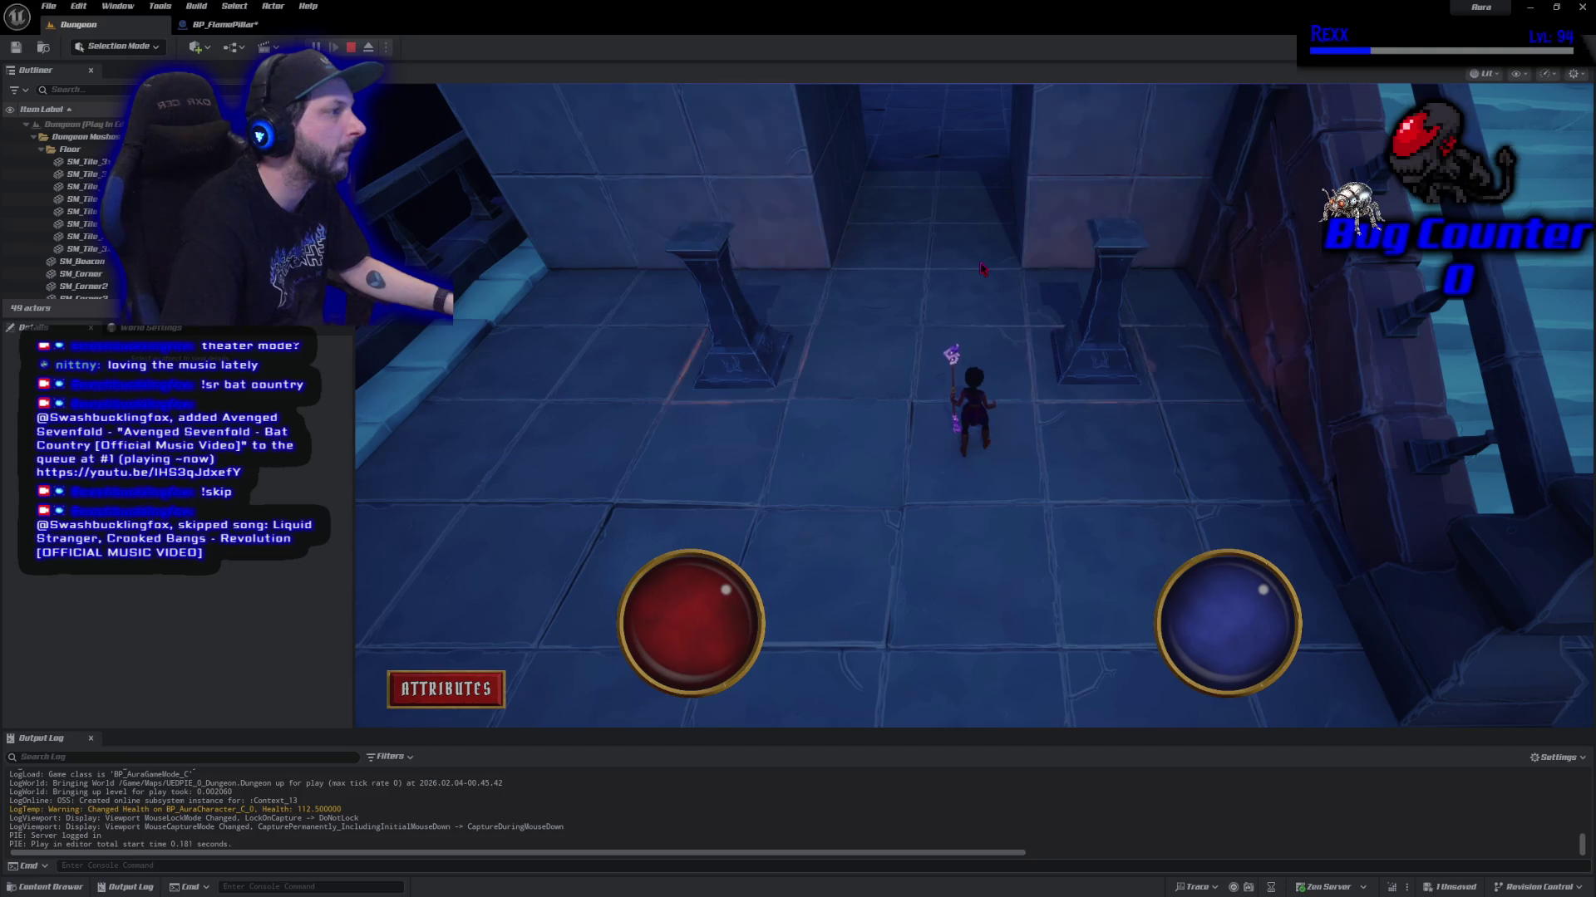
key("Escape")
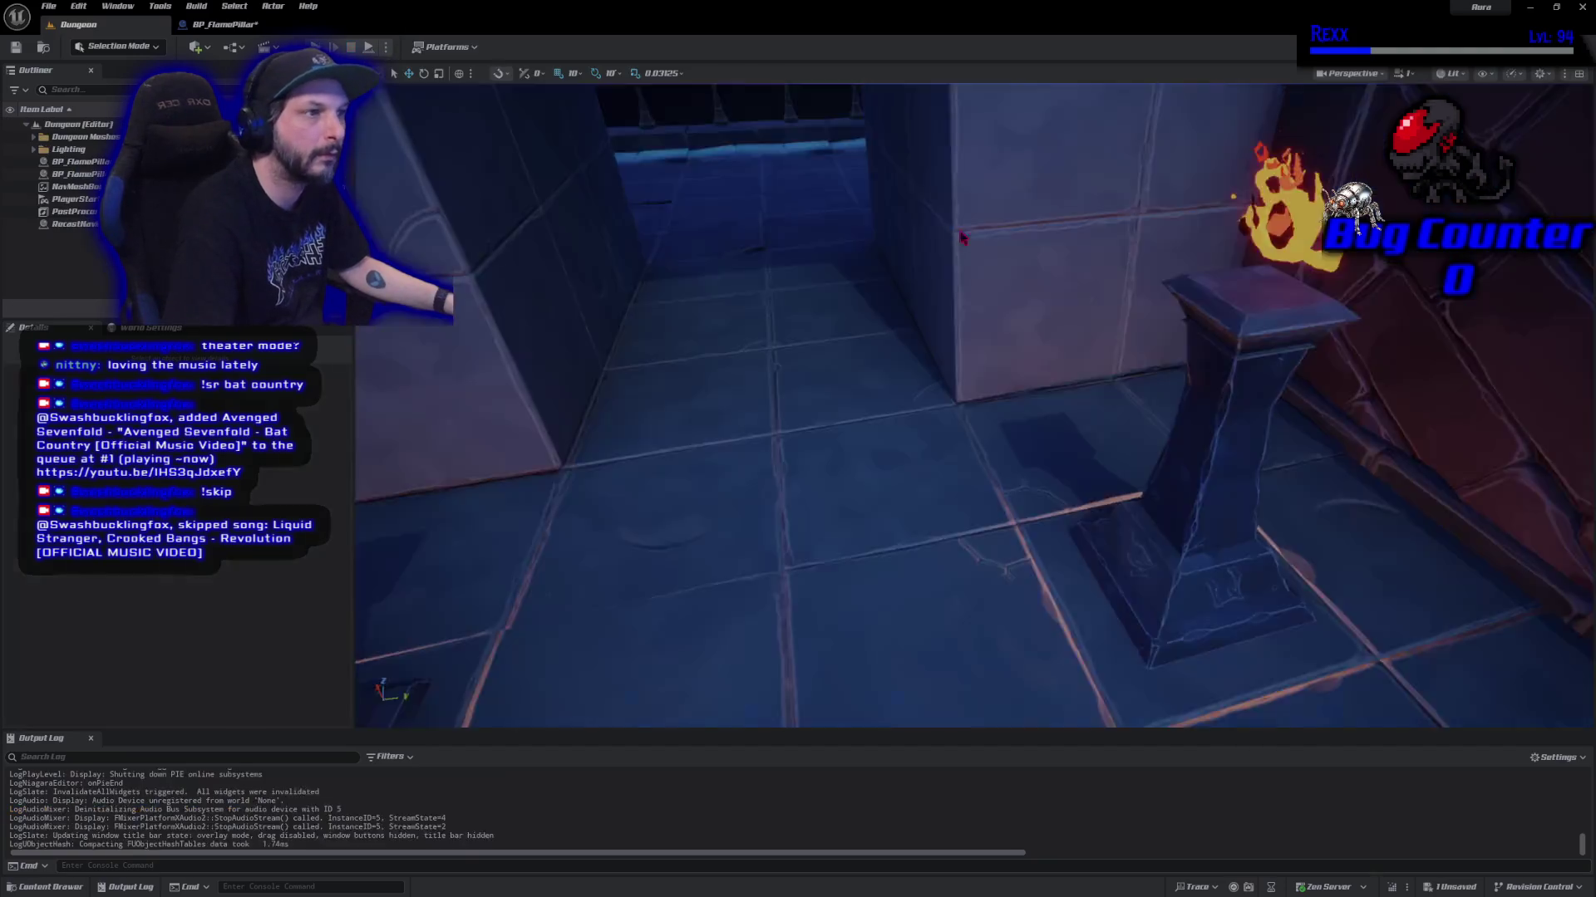
Untick Hidden in Game so the flame shows, and recompile BP_FlamePillar.
left_click(214, 28)
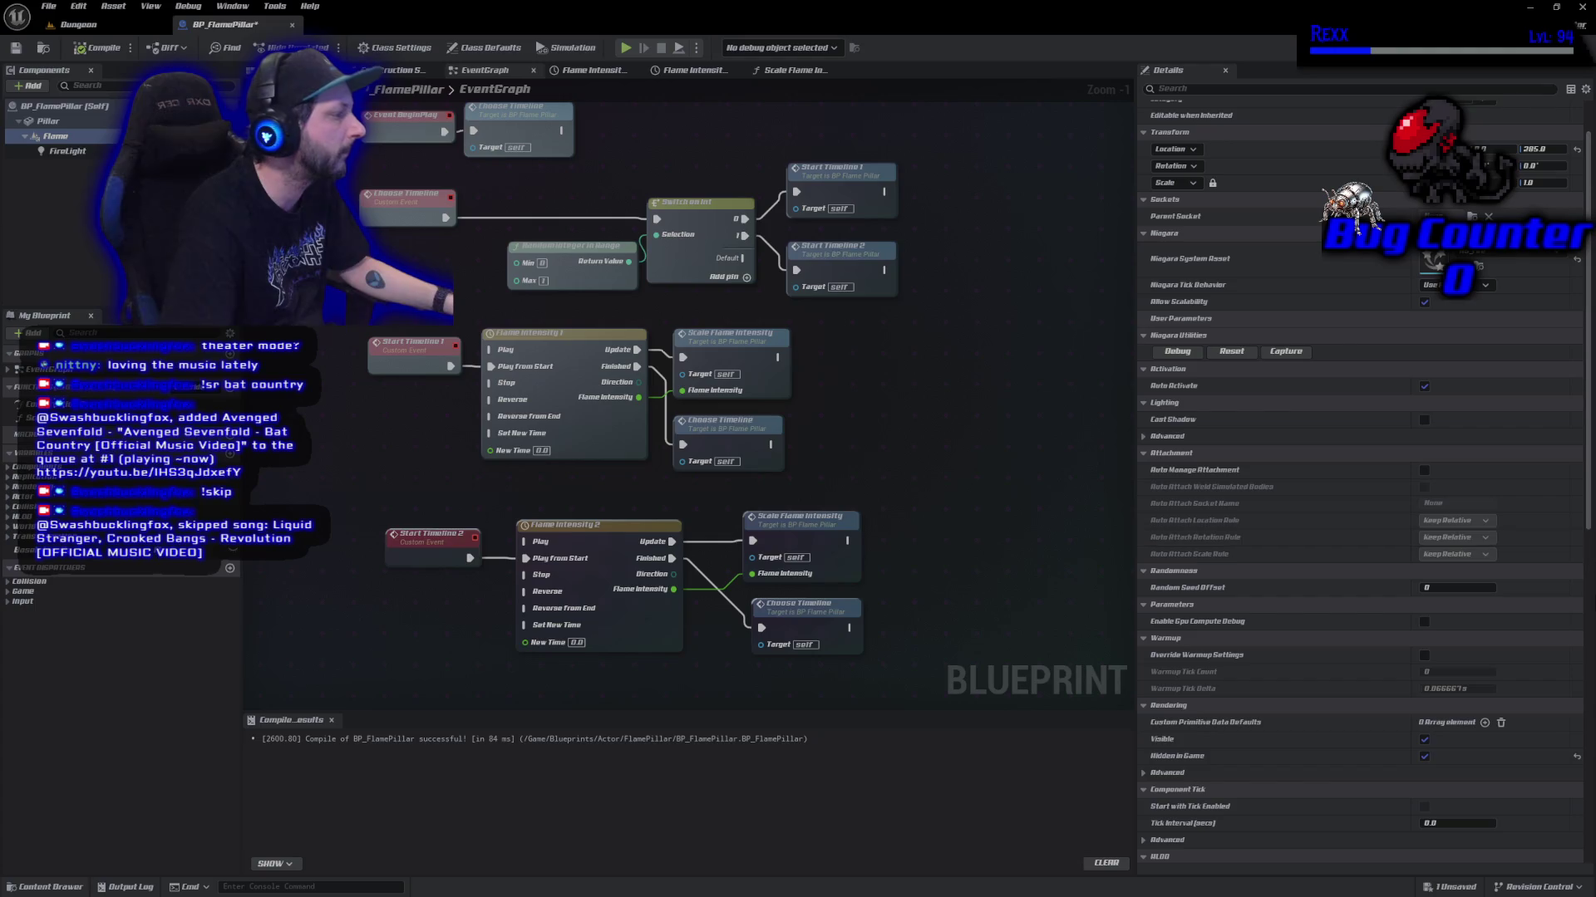
left_click(1424, 758)
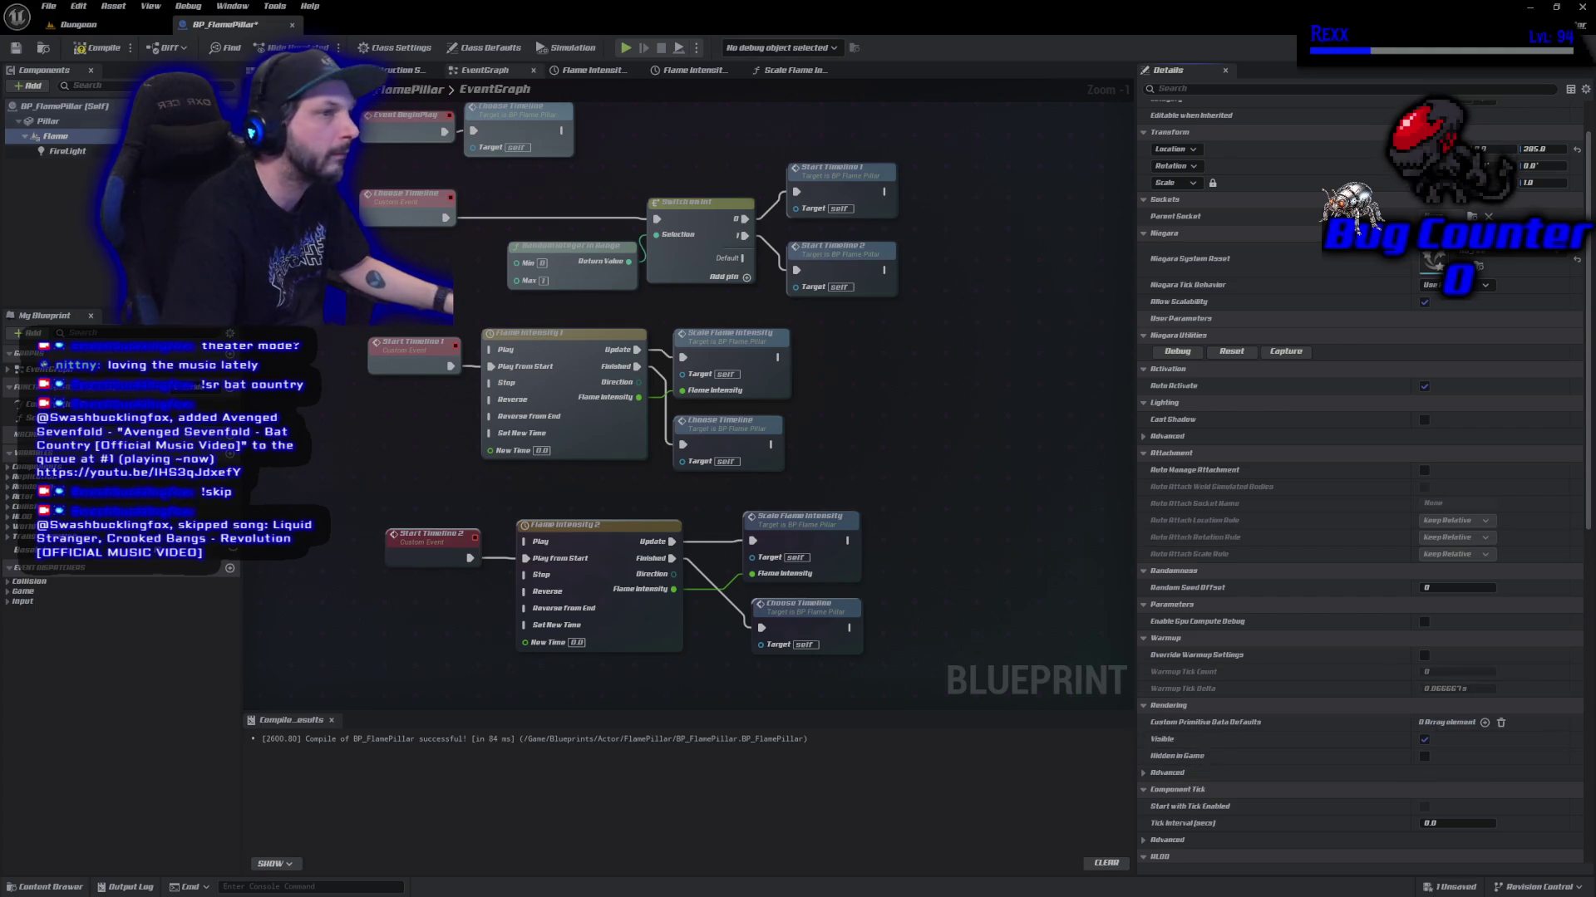
left_click(97, 49)
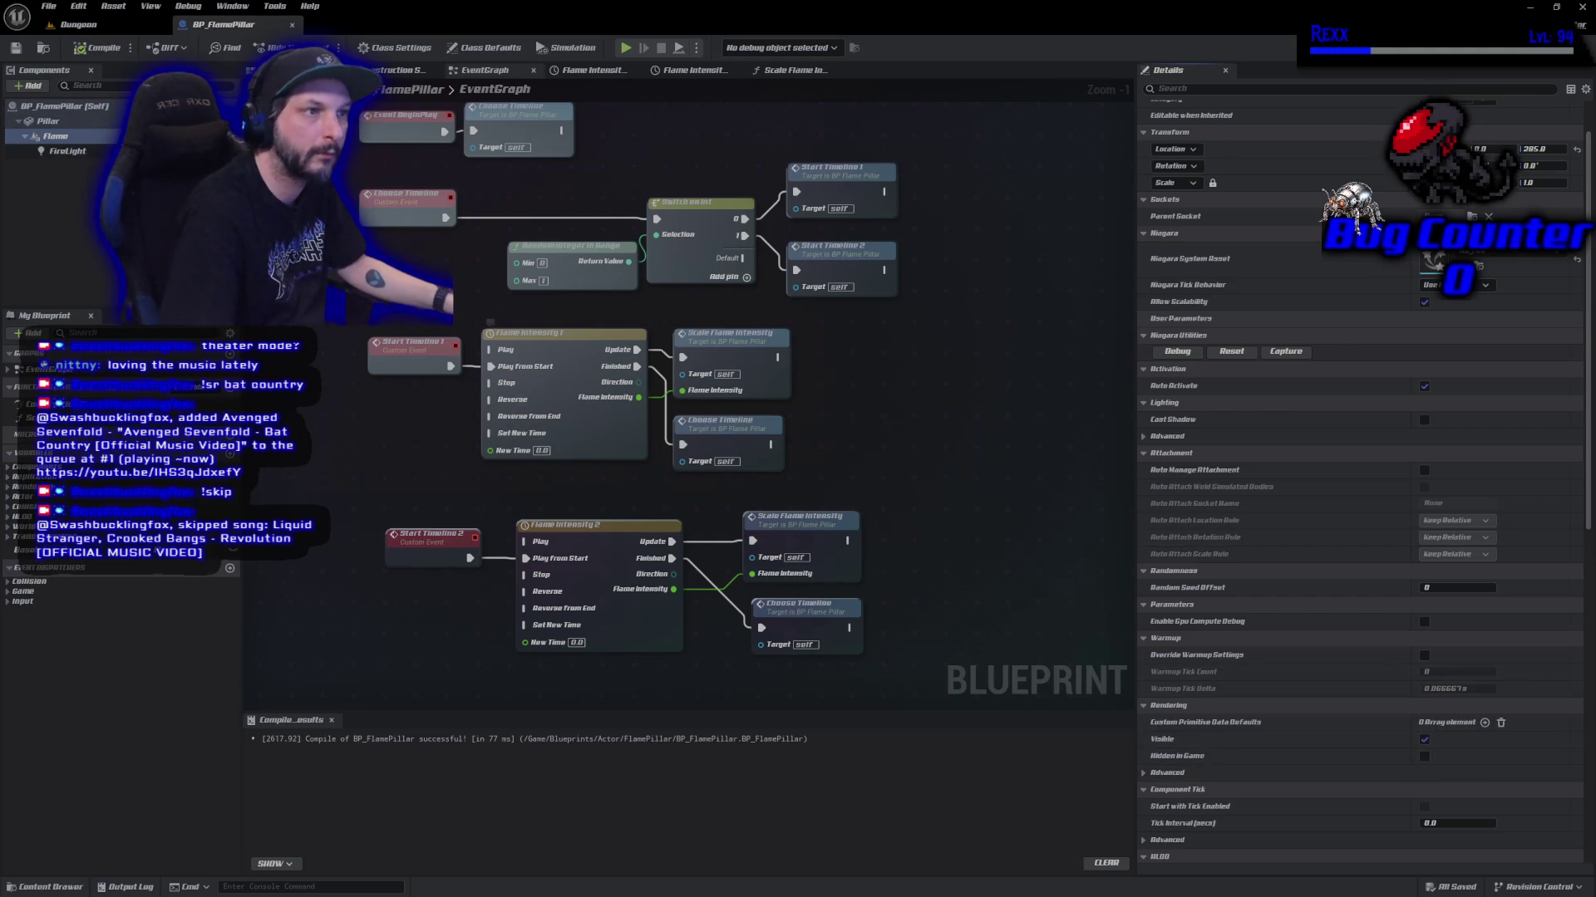
left_click(138, 30)
key("alt+p")
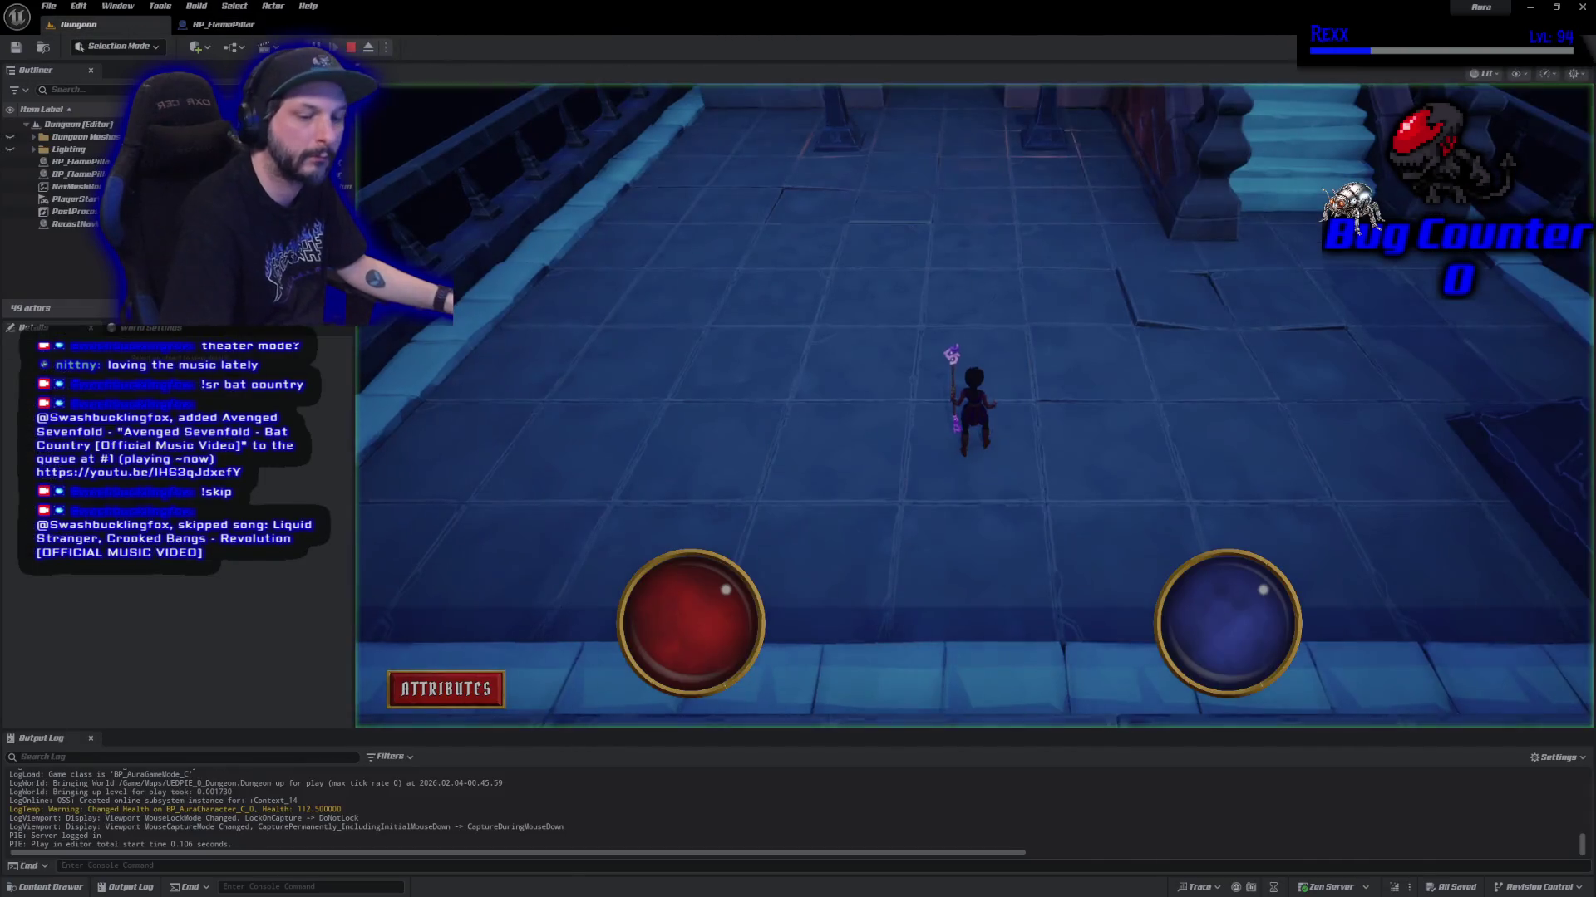
key("w")
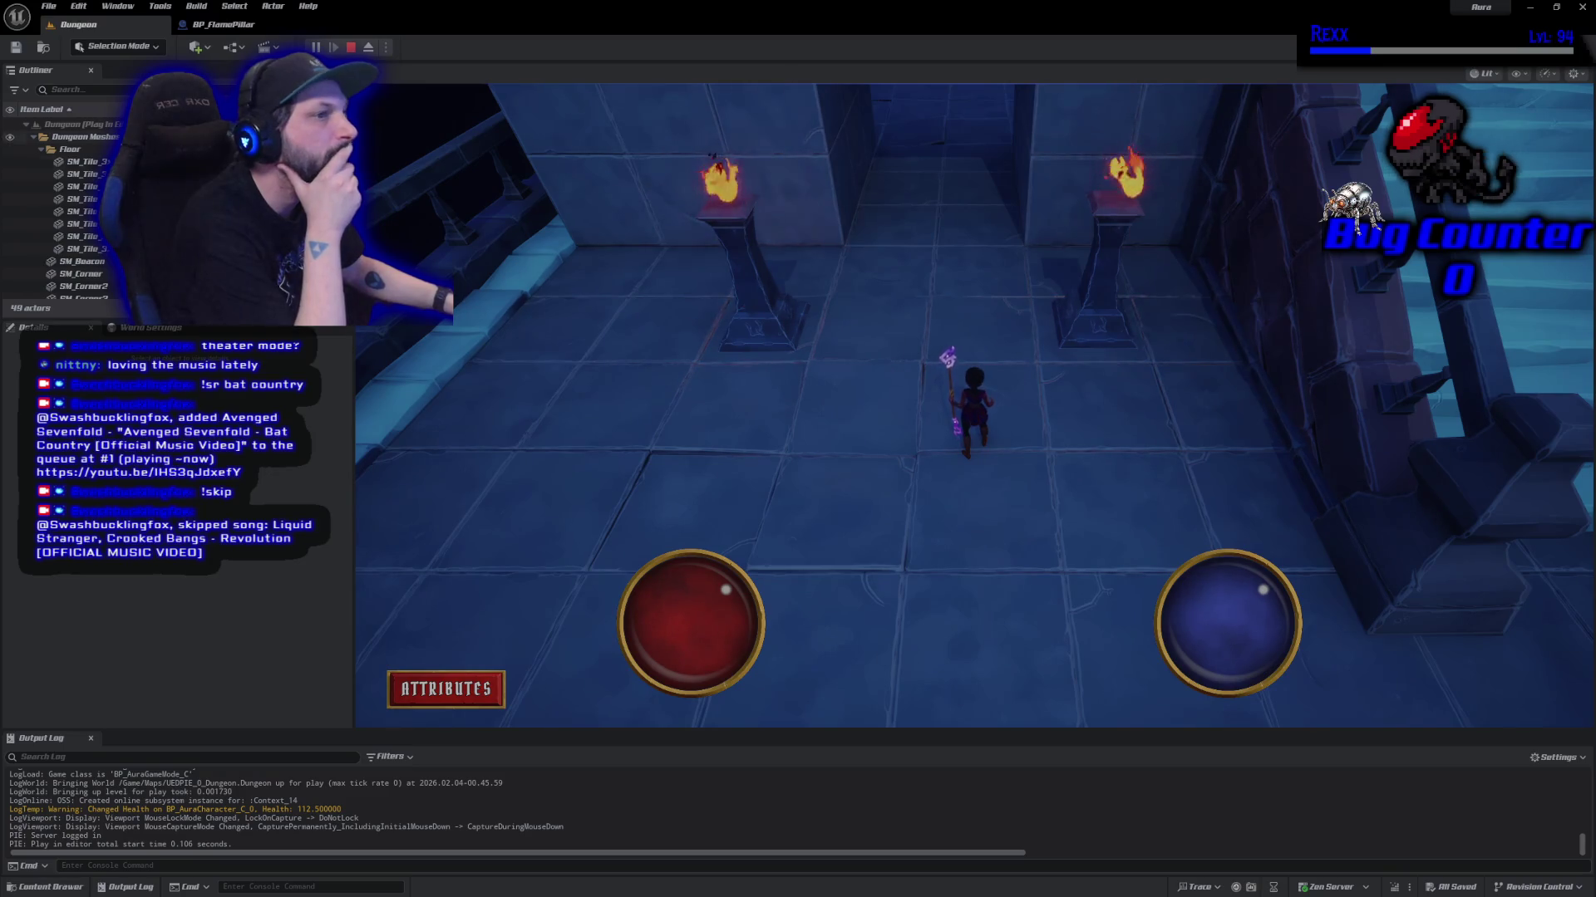
key("Escape")
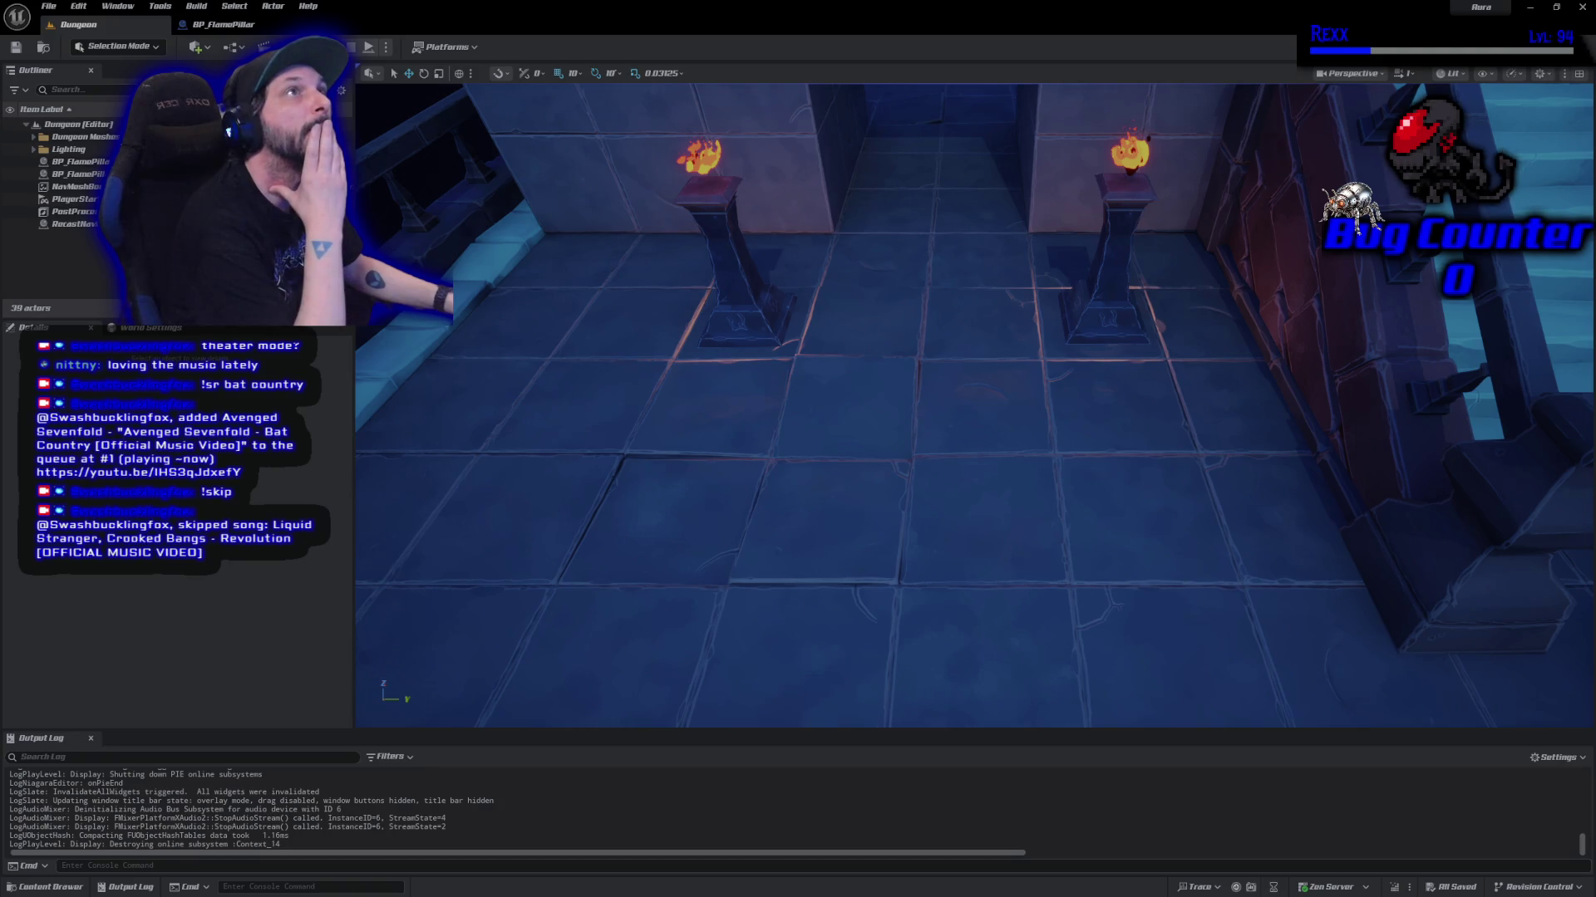
key("alt+p")
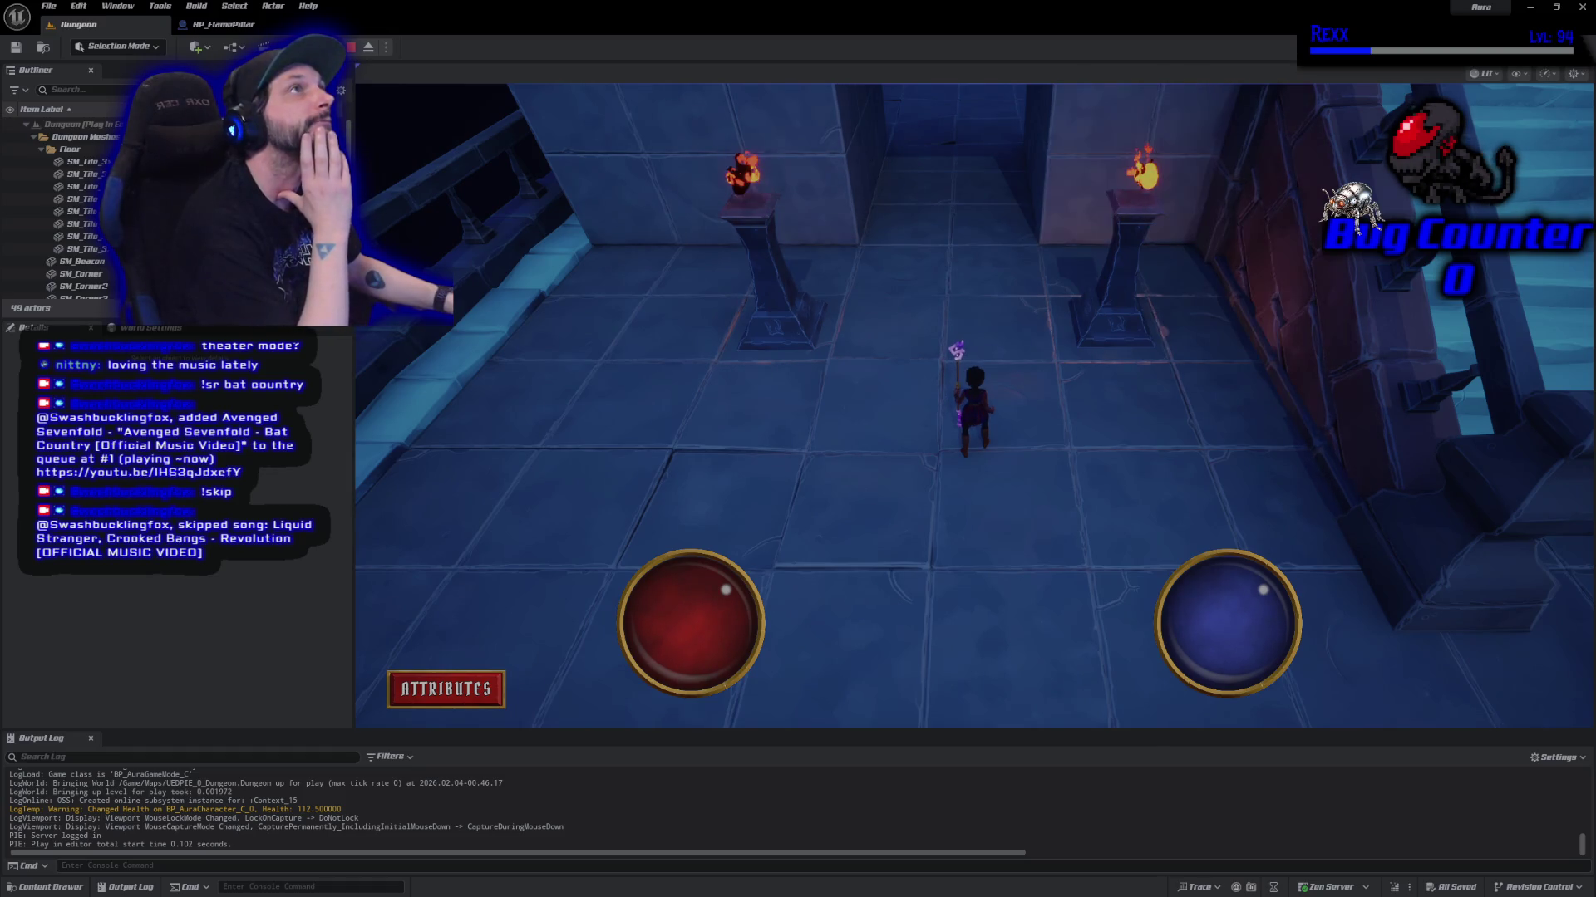
left_click(868, 545)
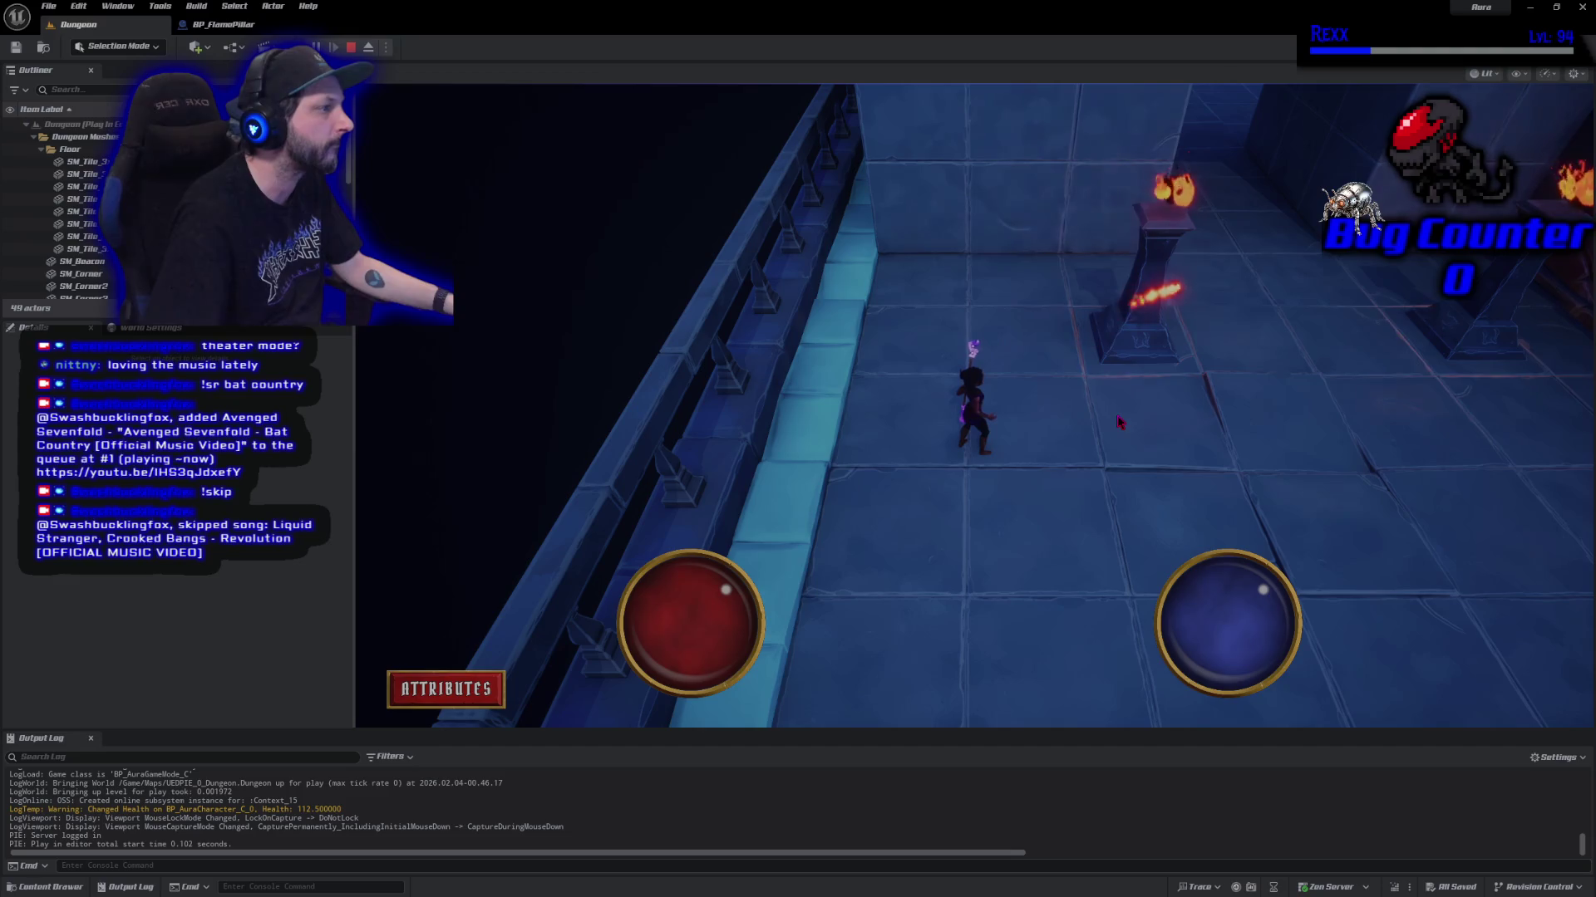
left_click(915, 259)
key("Escape")
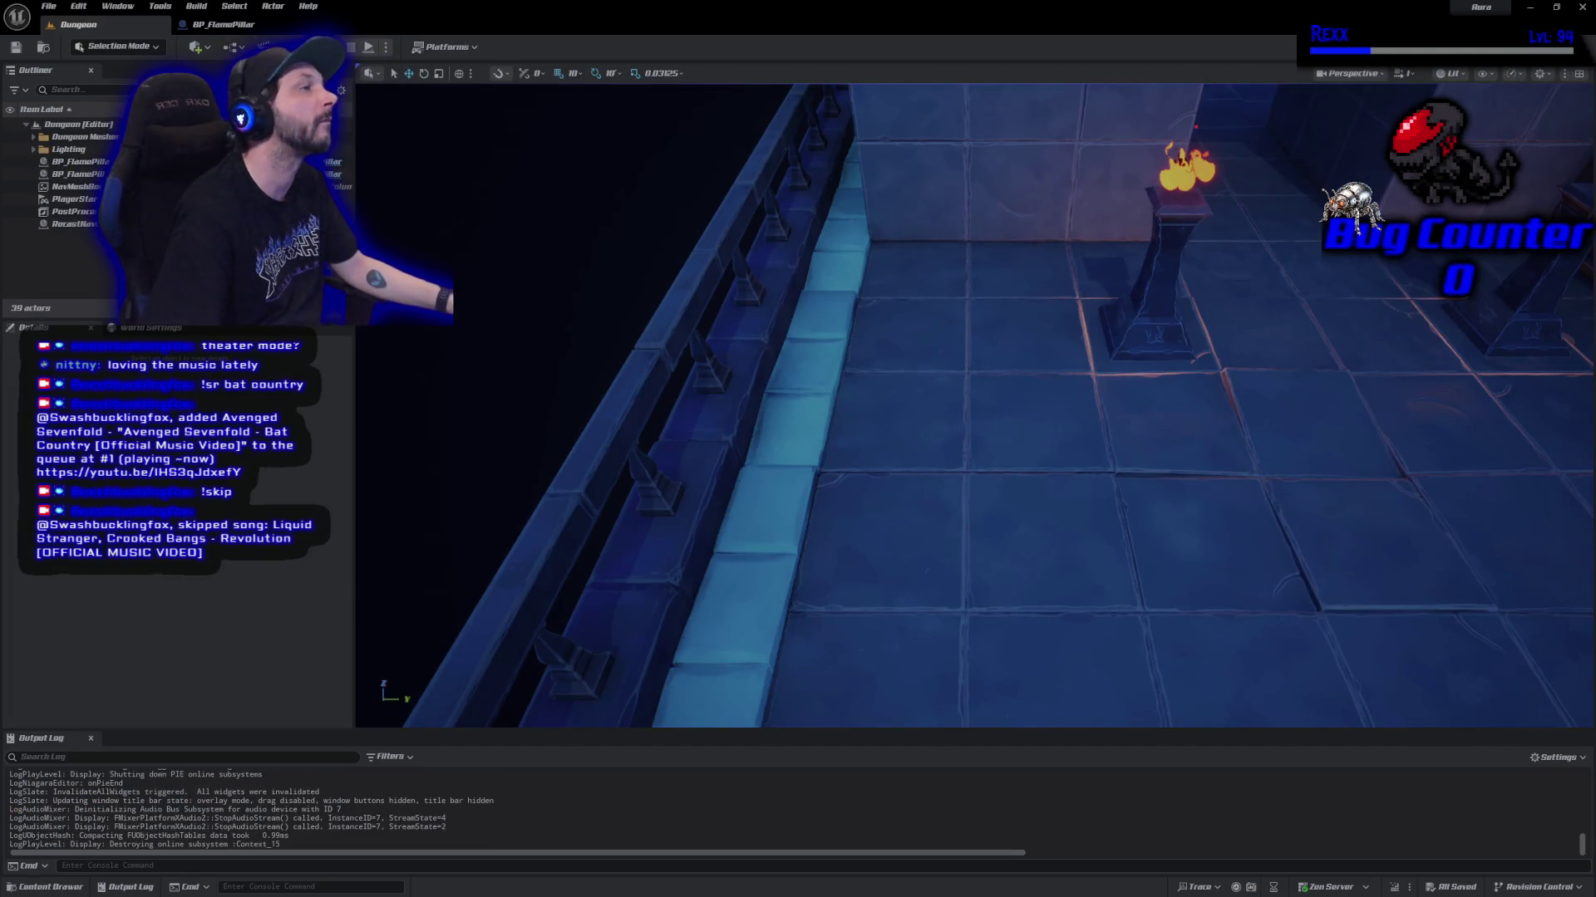
left_click(213, 27)
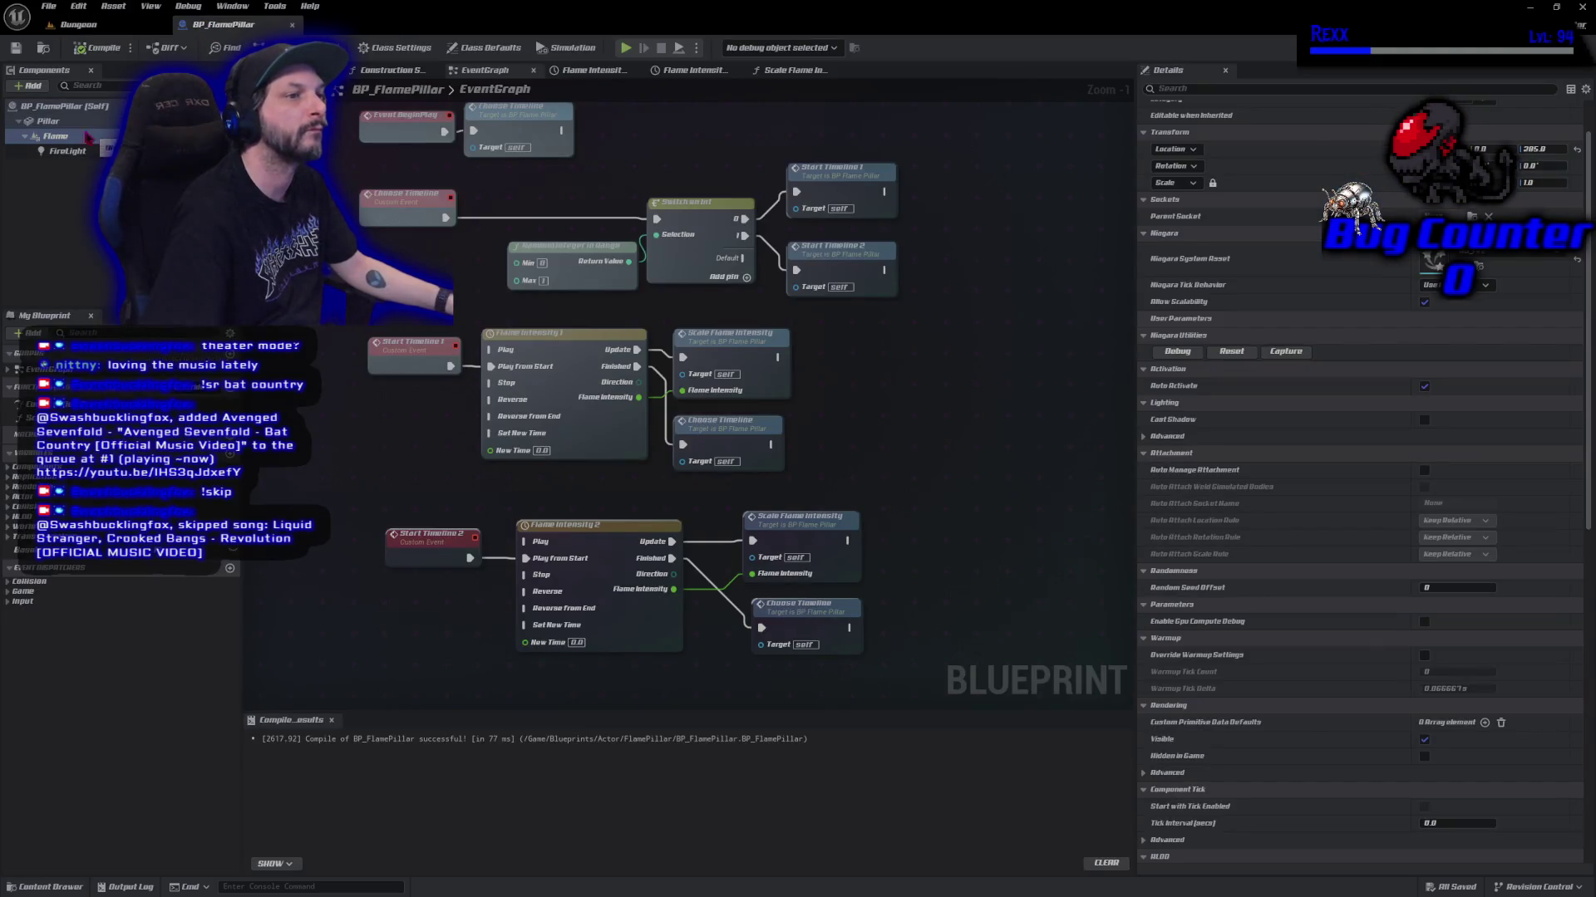
Set the Pillar mesh's collision preset to Custom, ignoring the Visibility trace channel.
left_click(48, 122)
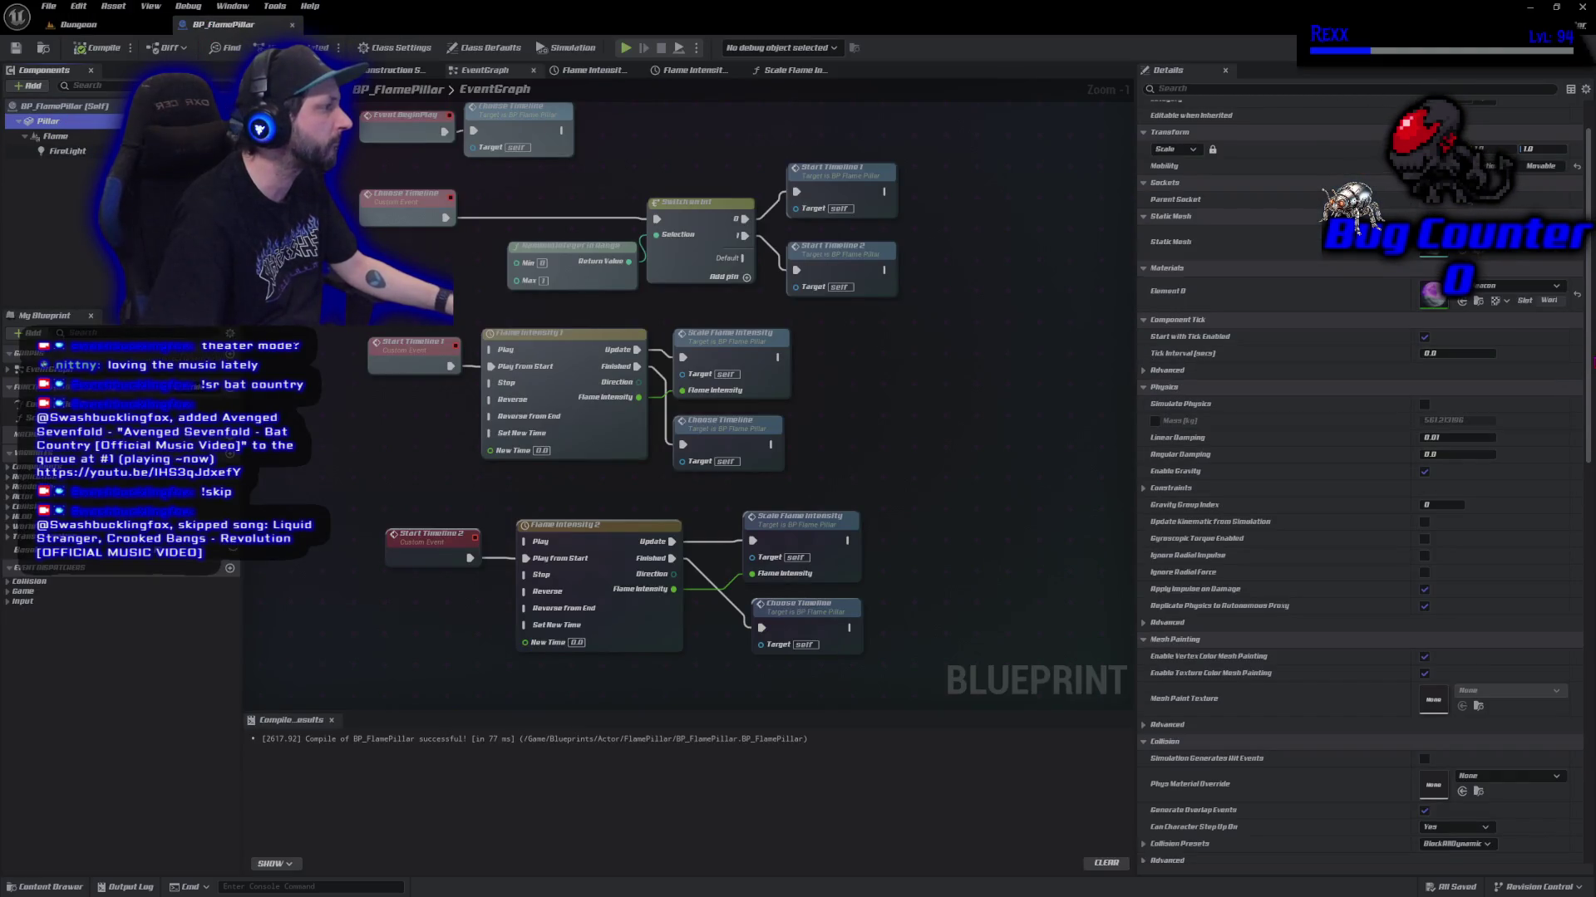
scroll(1540, 780, "down", 10)
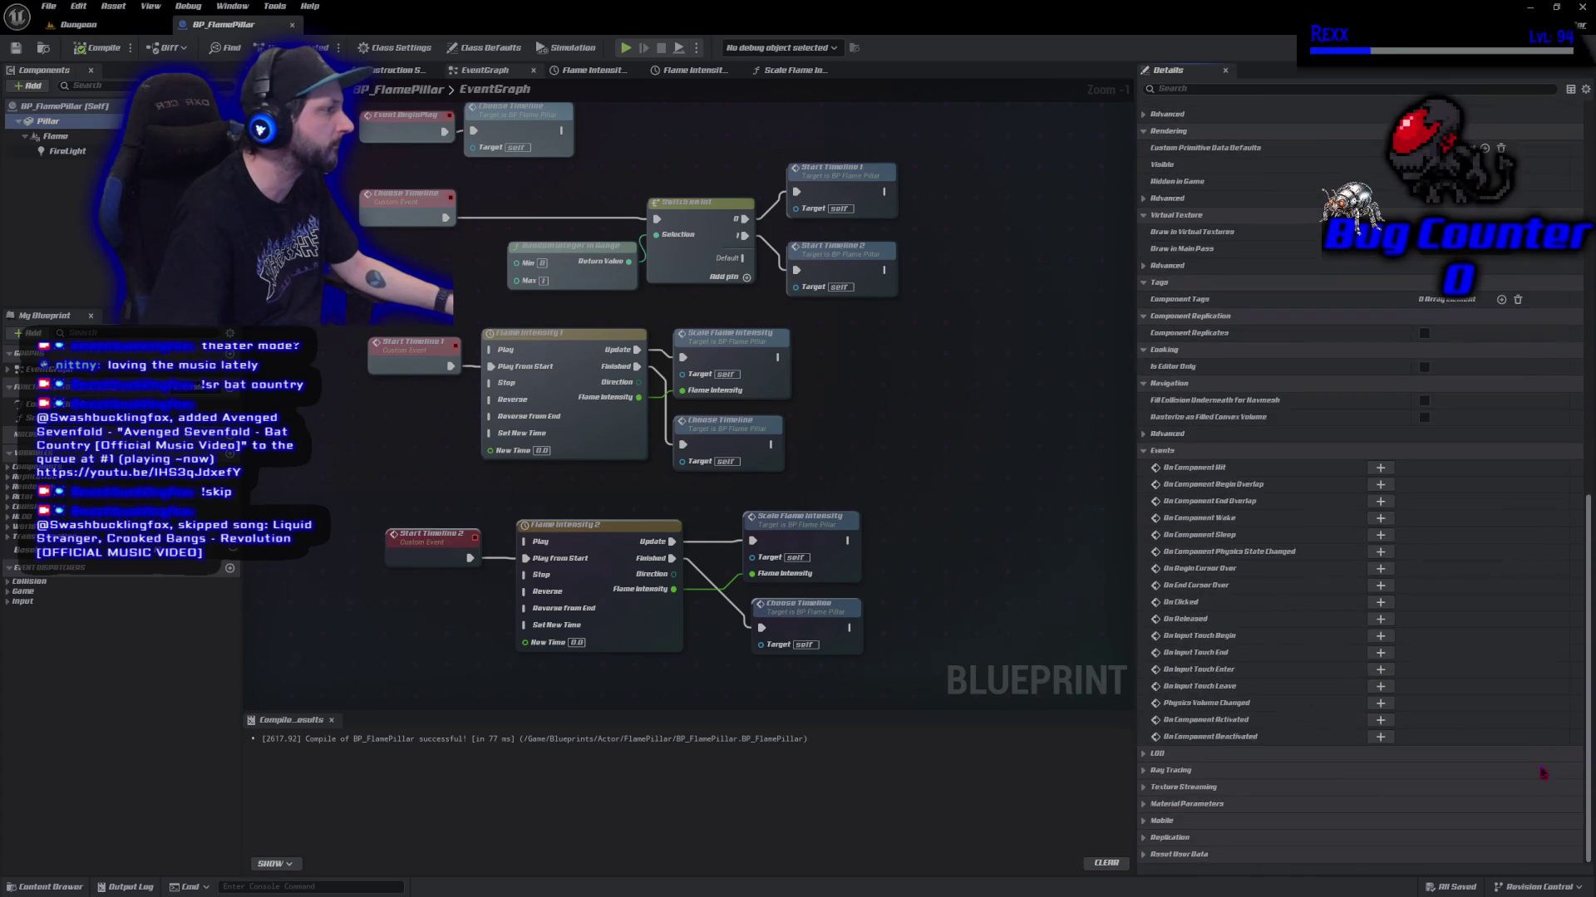
scroll(1541, 773, "up", 10)
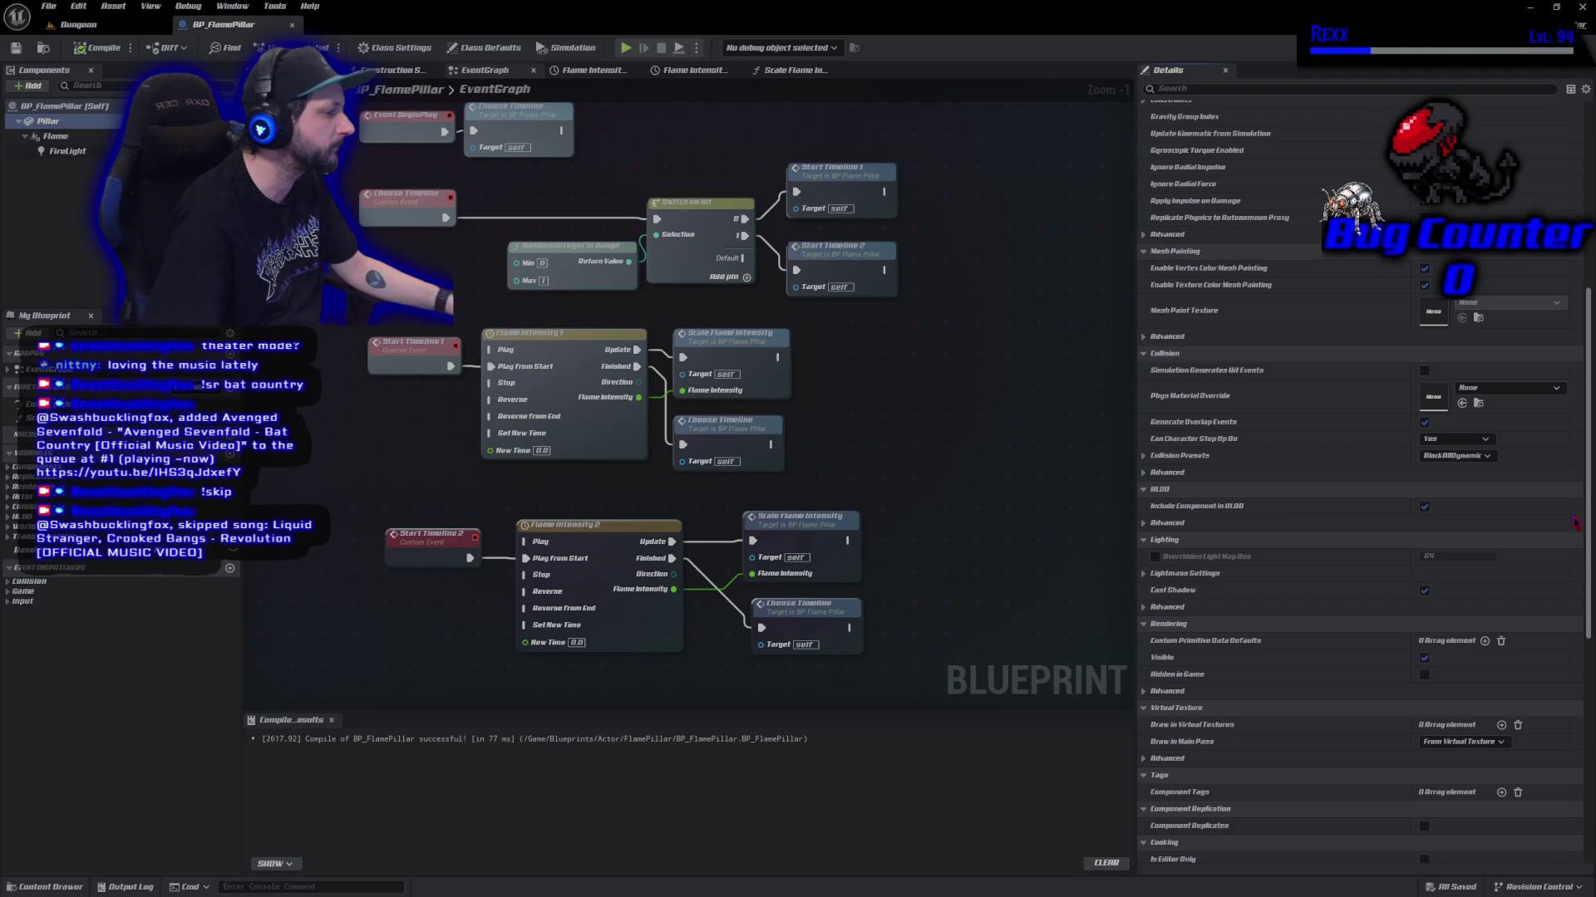
scroll(1575, 524, "up", 10)
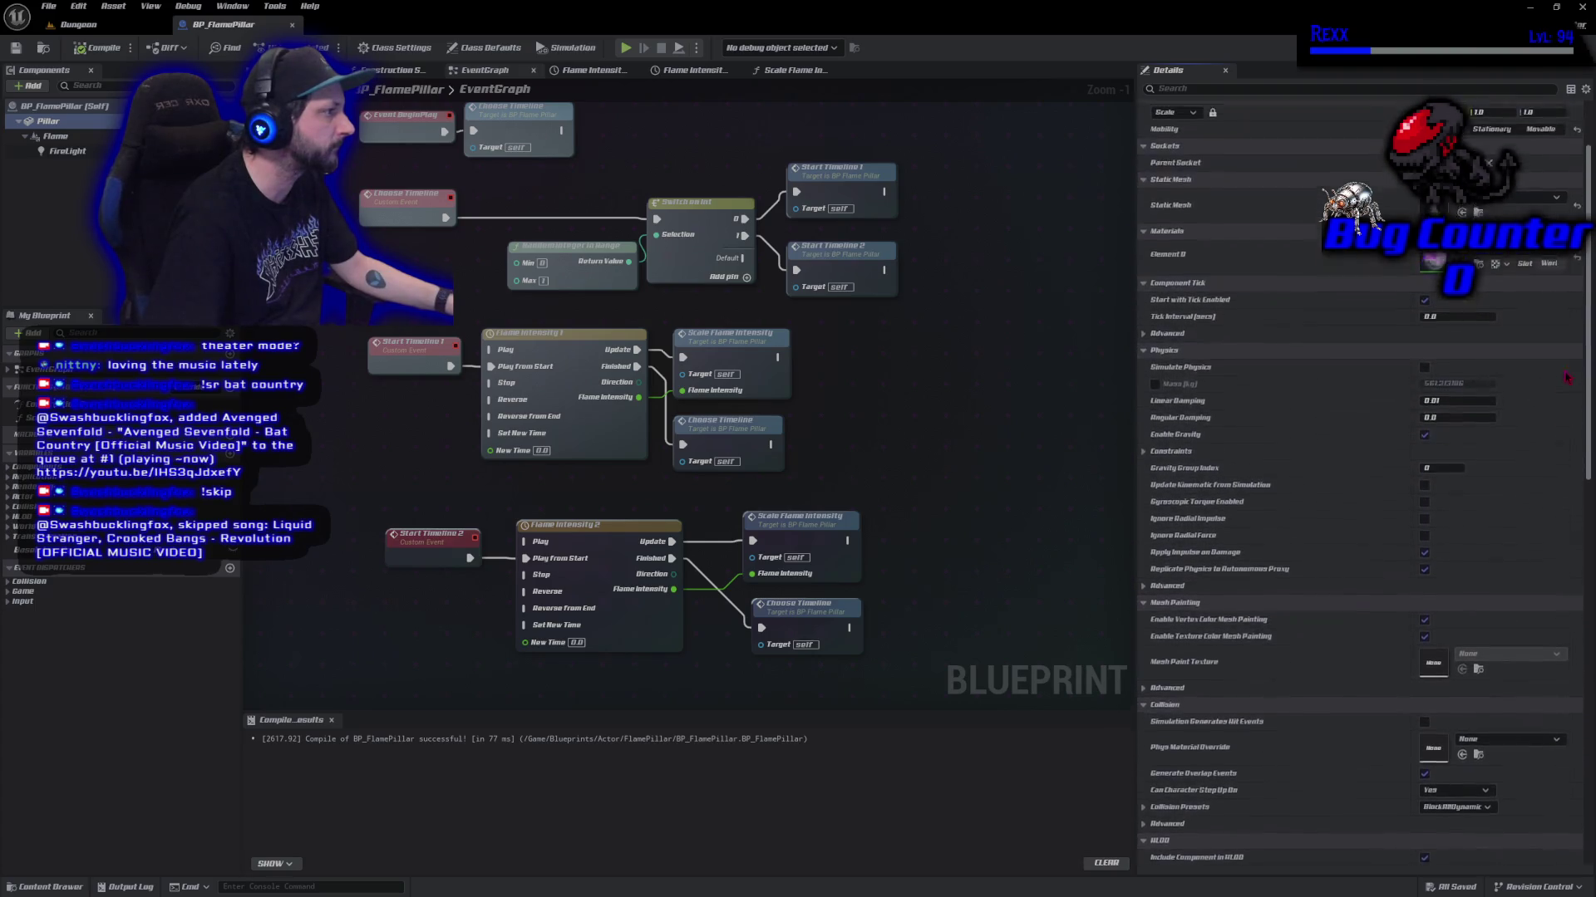
scroll(1572, 383, "down", 5)
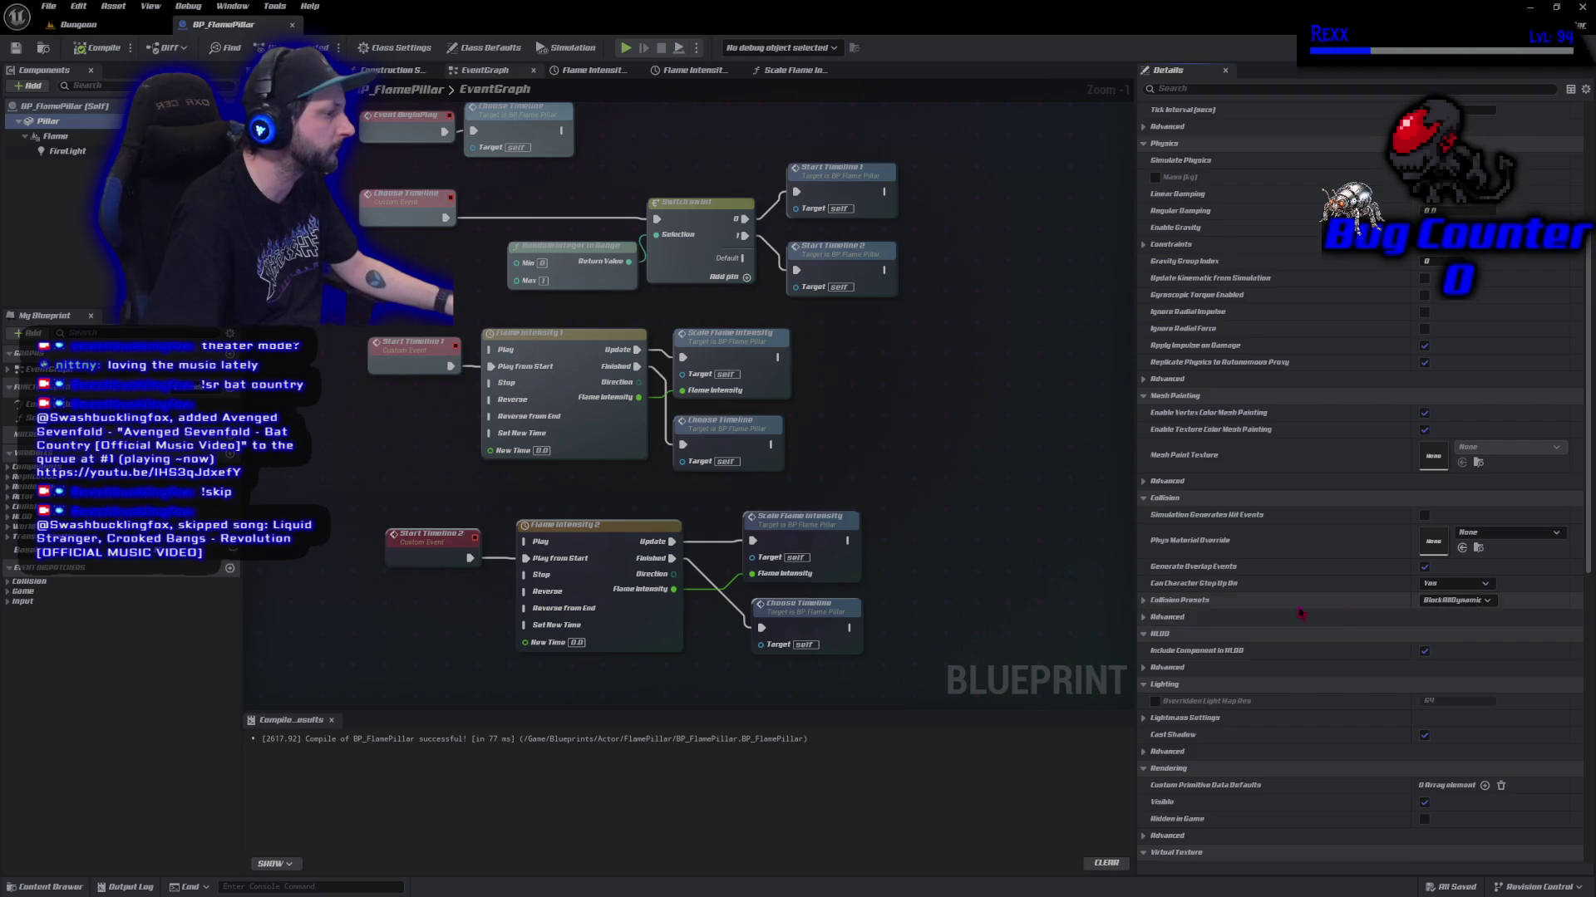
left_click(1143, 601)
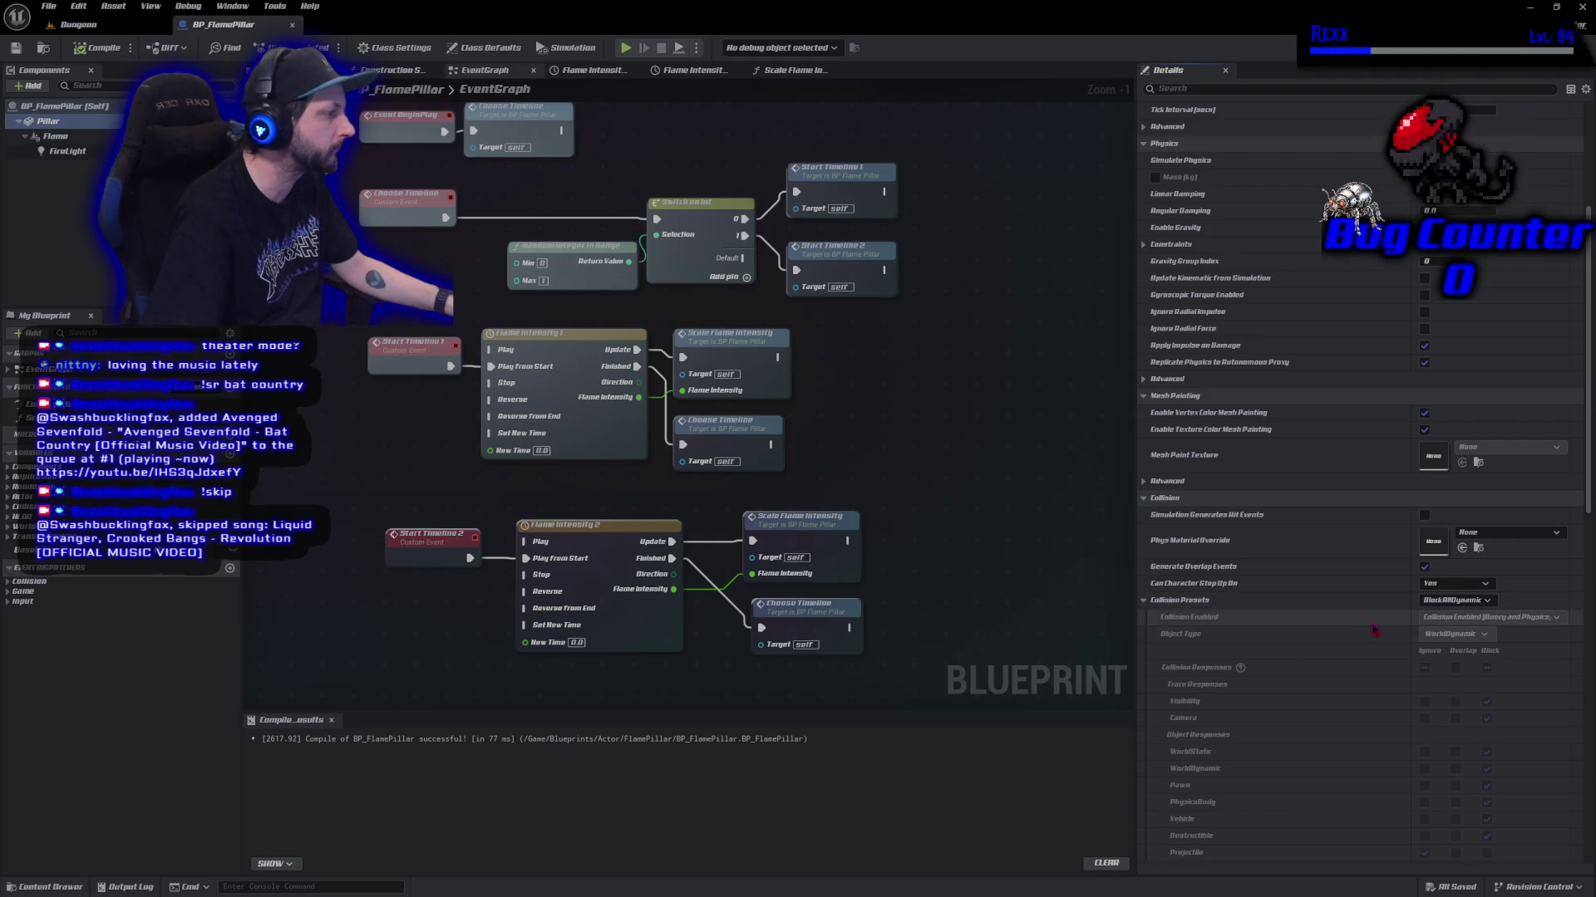
left_click(1456, 600)
left_click(1446, 622)
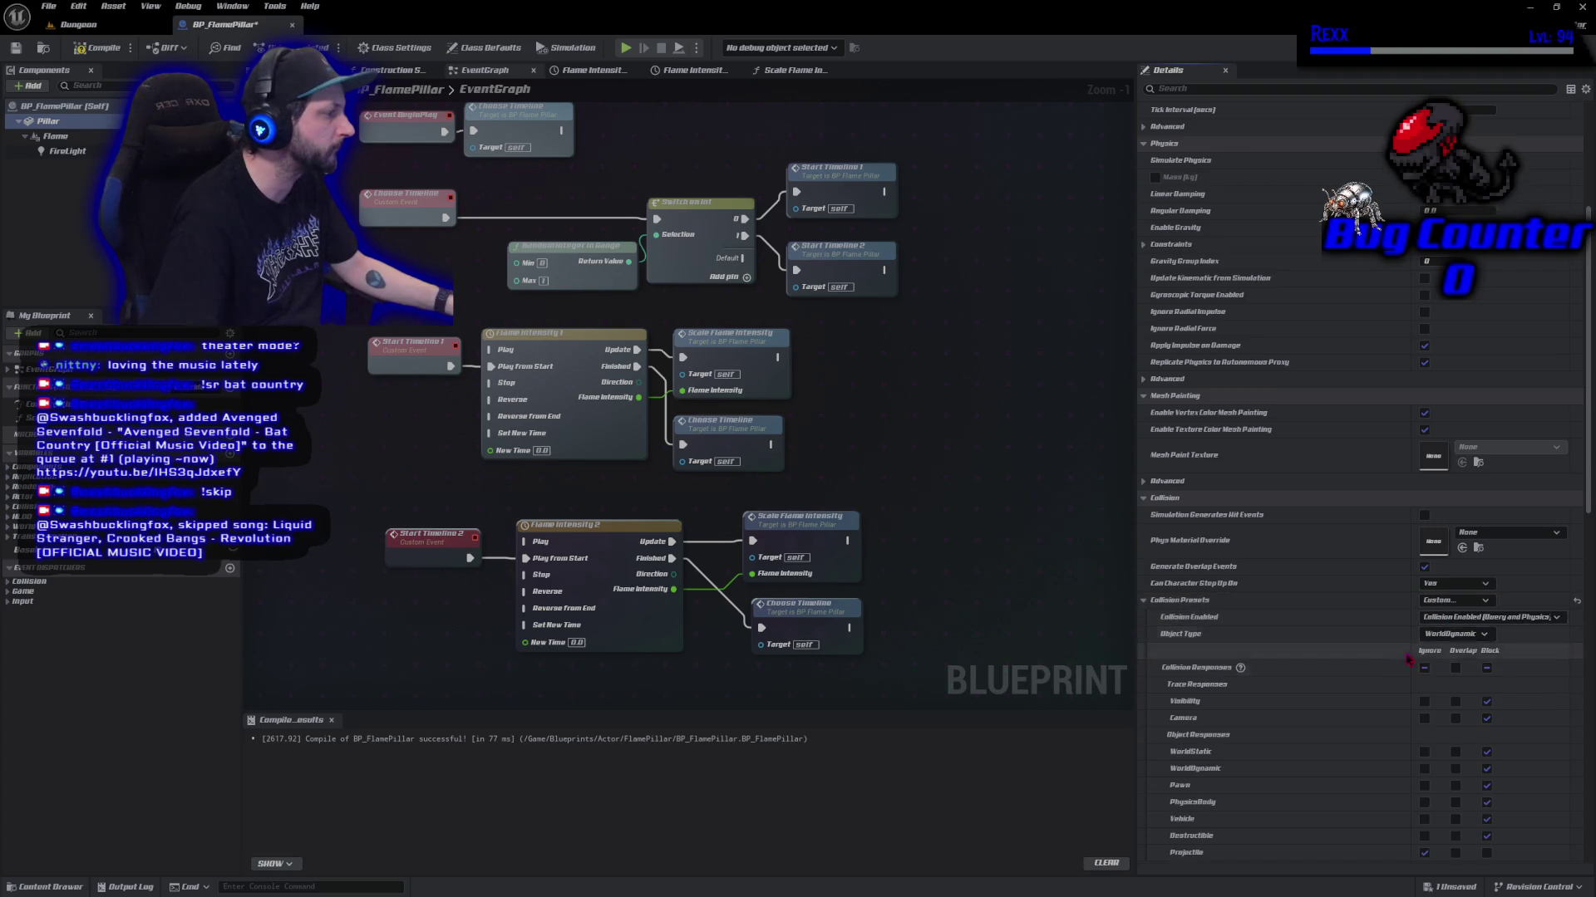
scroll(1413, 642, "down", 3)
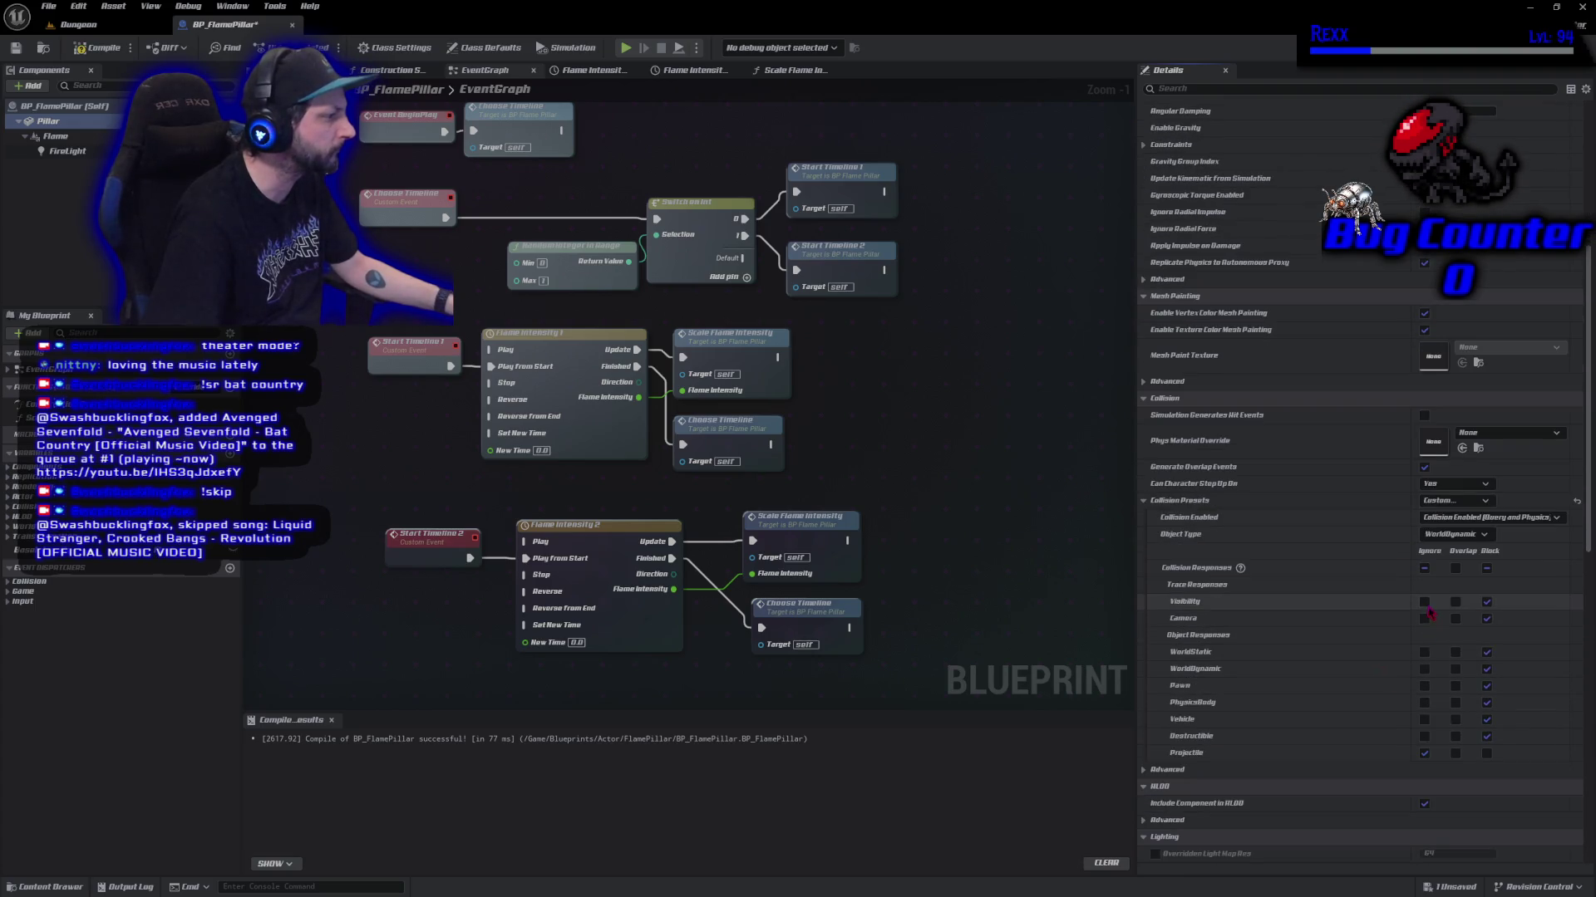
left_click(1426, 604)
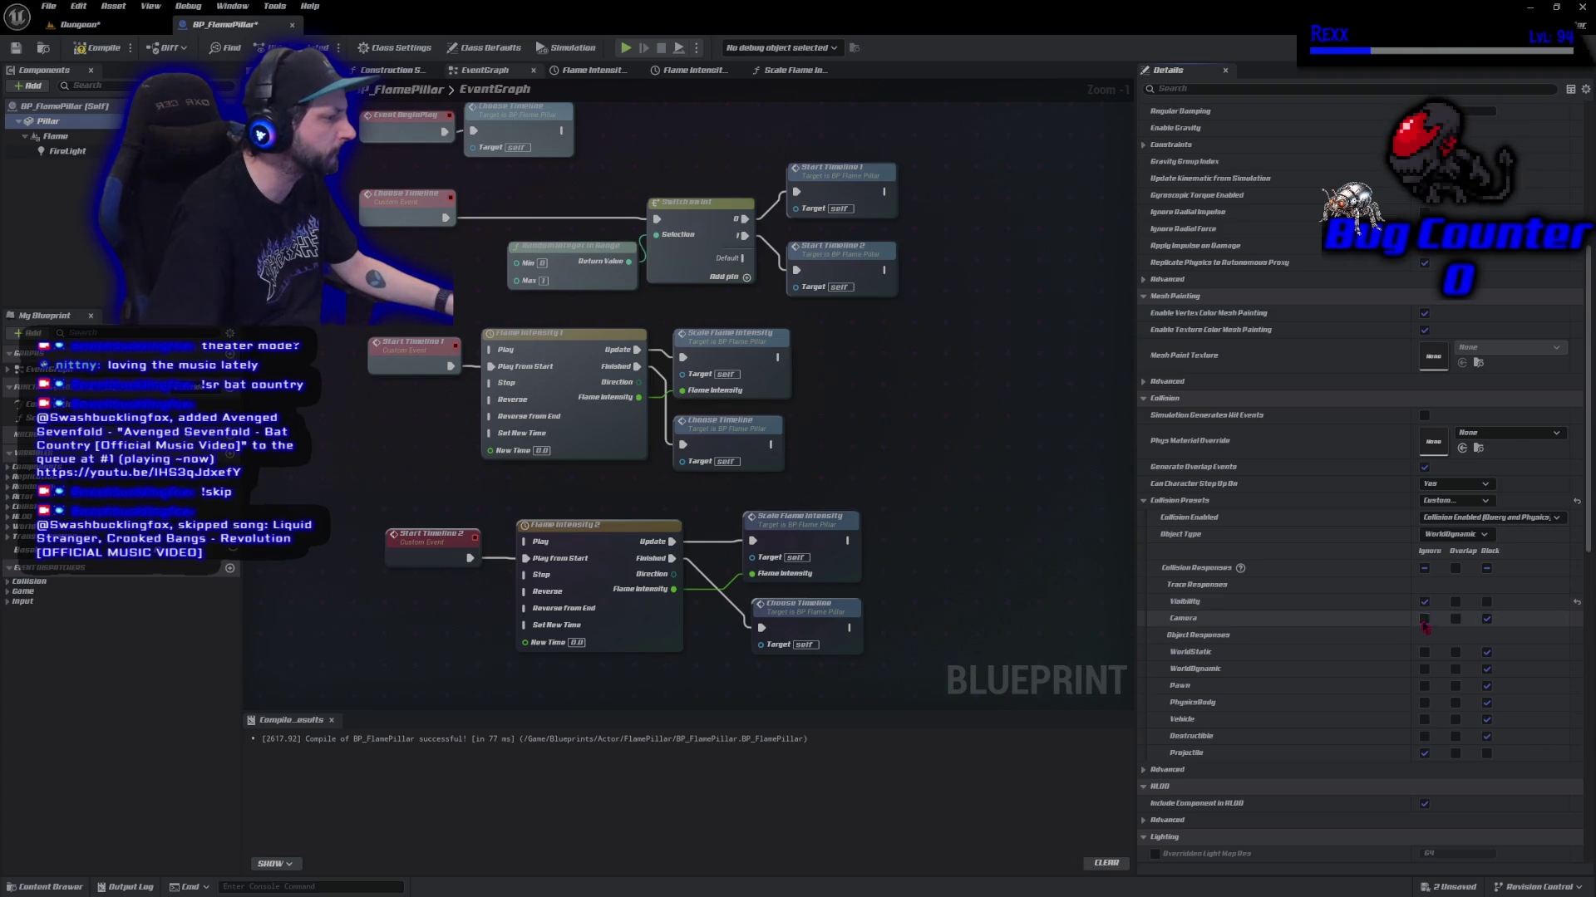
Recompile BP_FlamePillar and save all unsaved changes.
left_click(1486, 754)
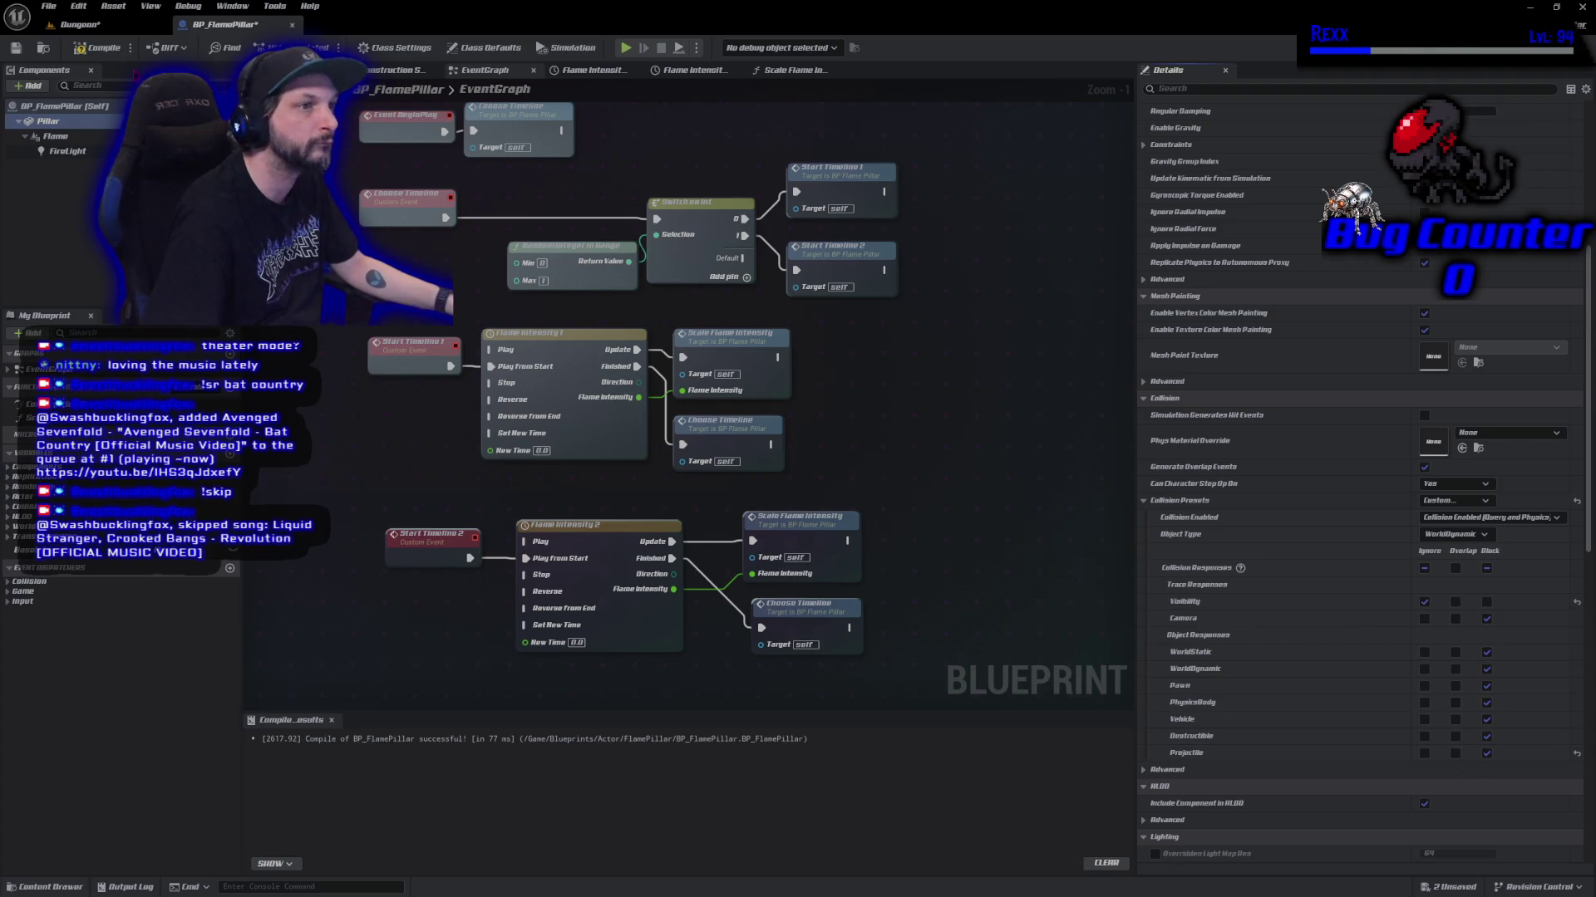
left_click(102, 49)
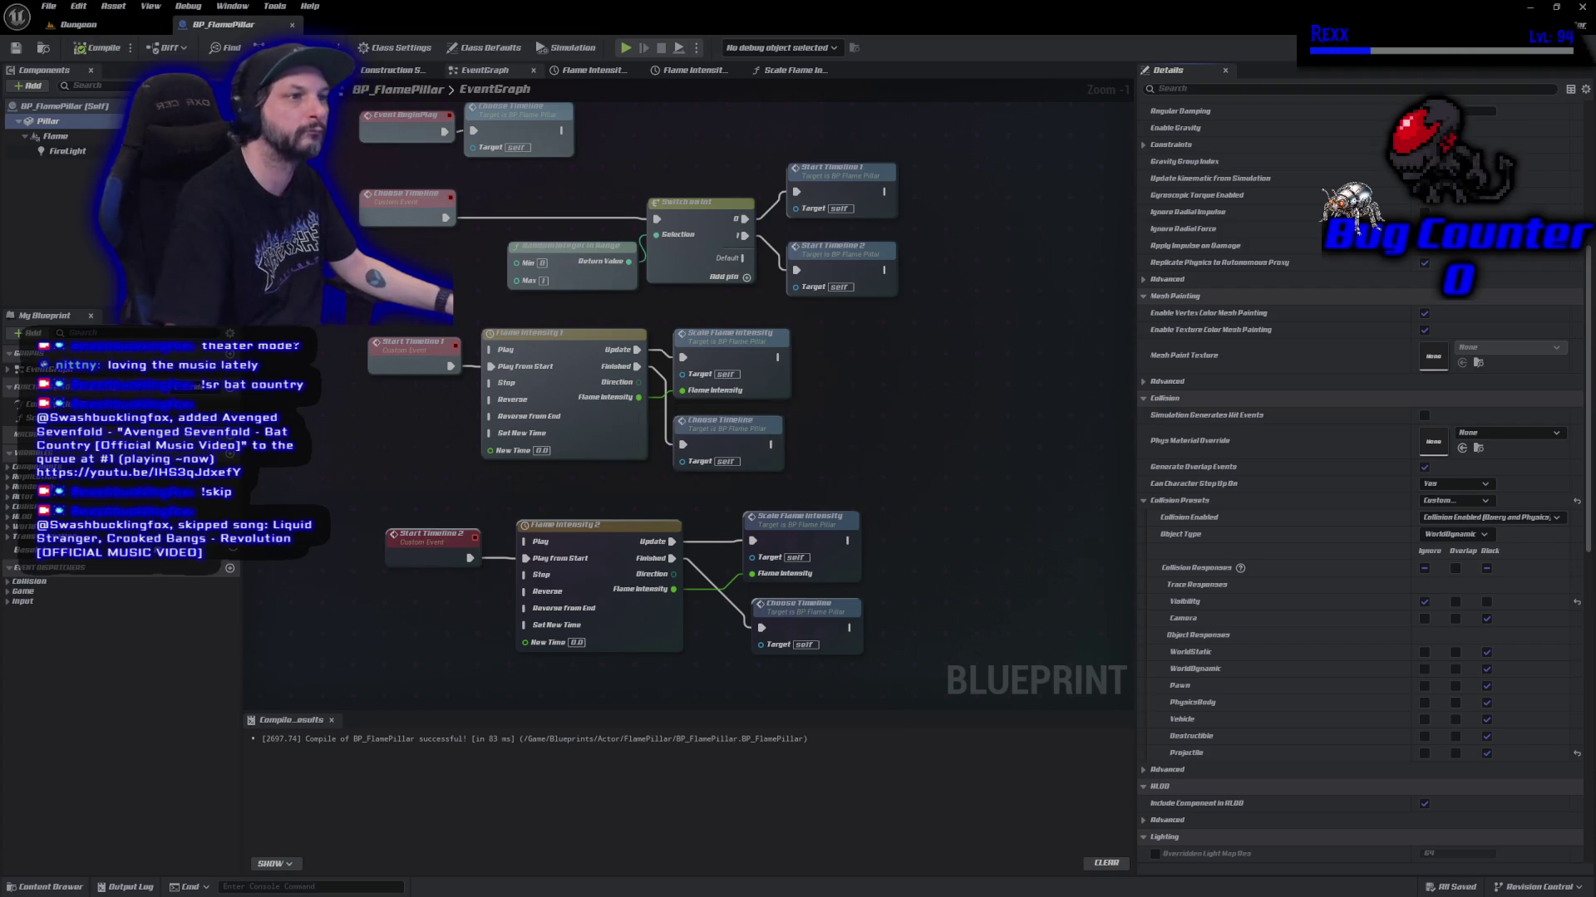
key("ctrl+shift+s")
Playtest the Dungeon level briefly, then stop.
left_click(77, 28)
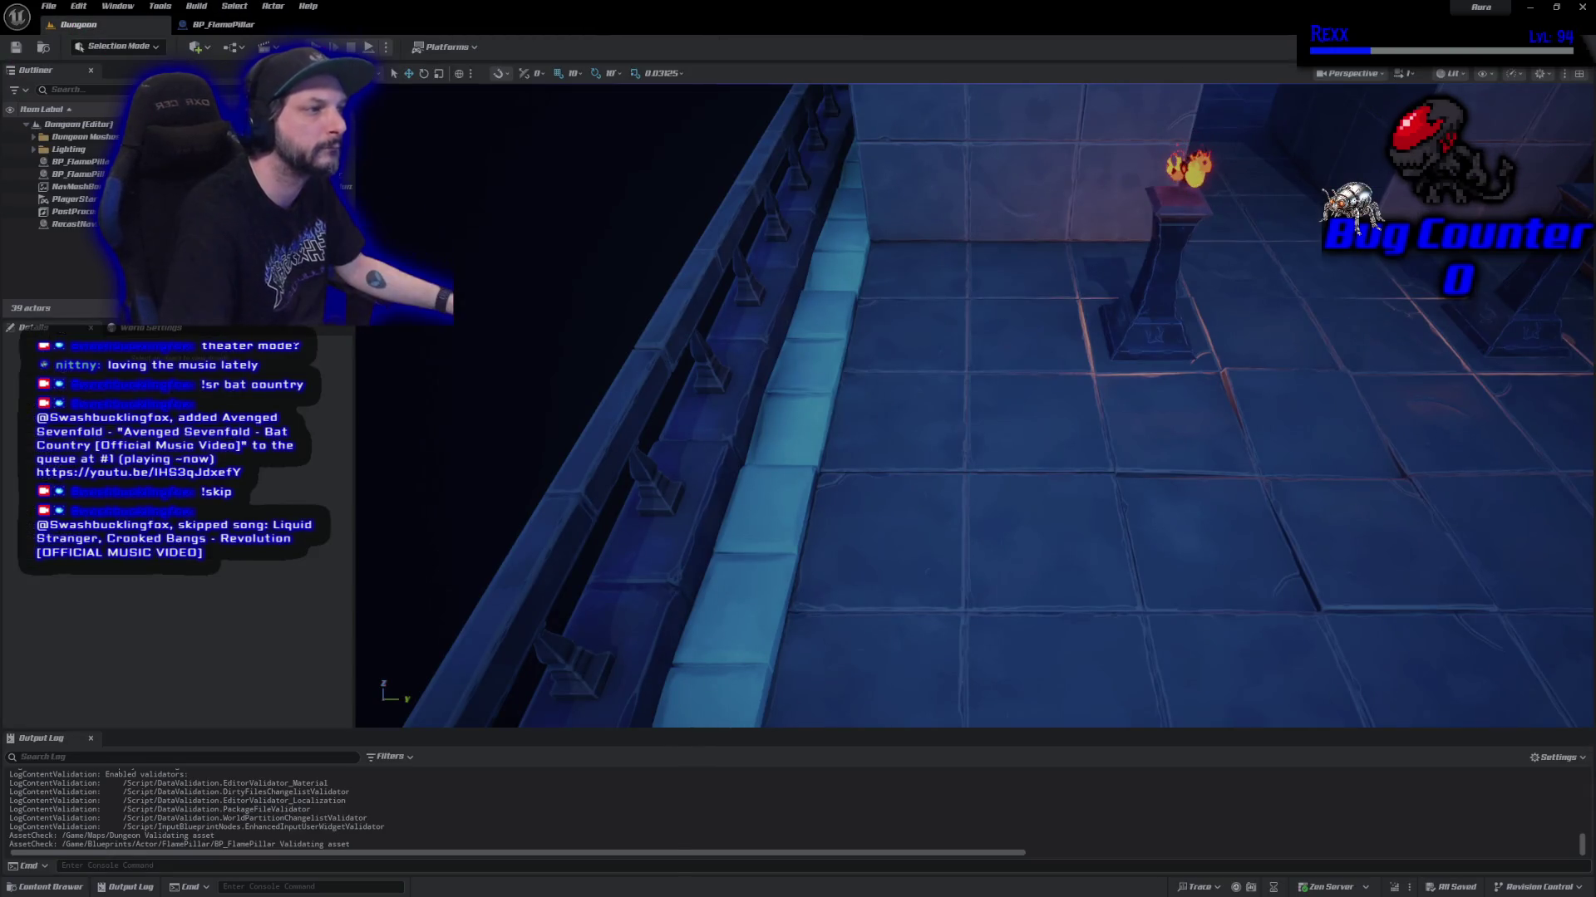
key("alt+p")
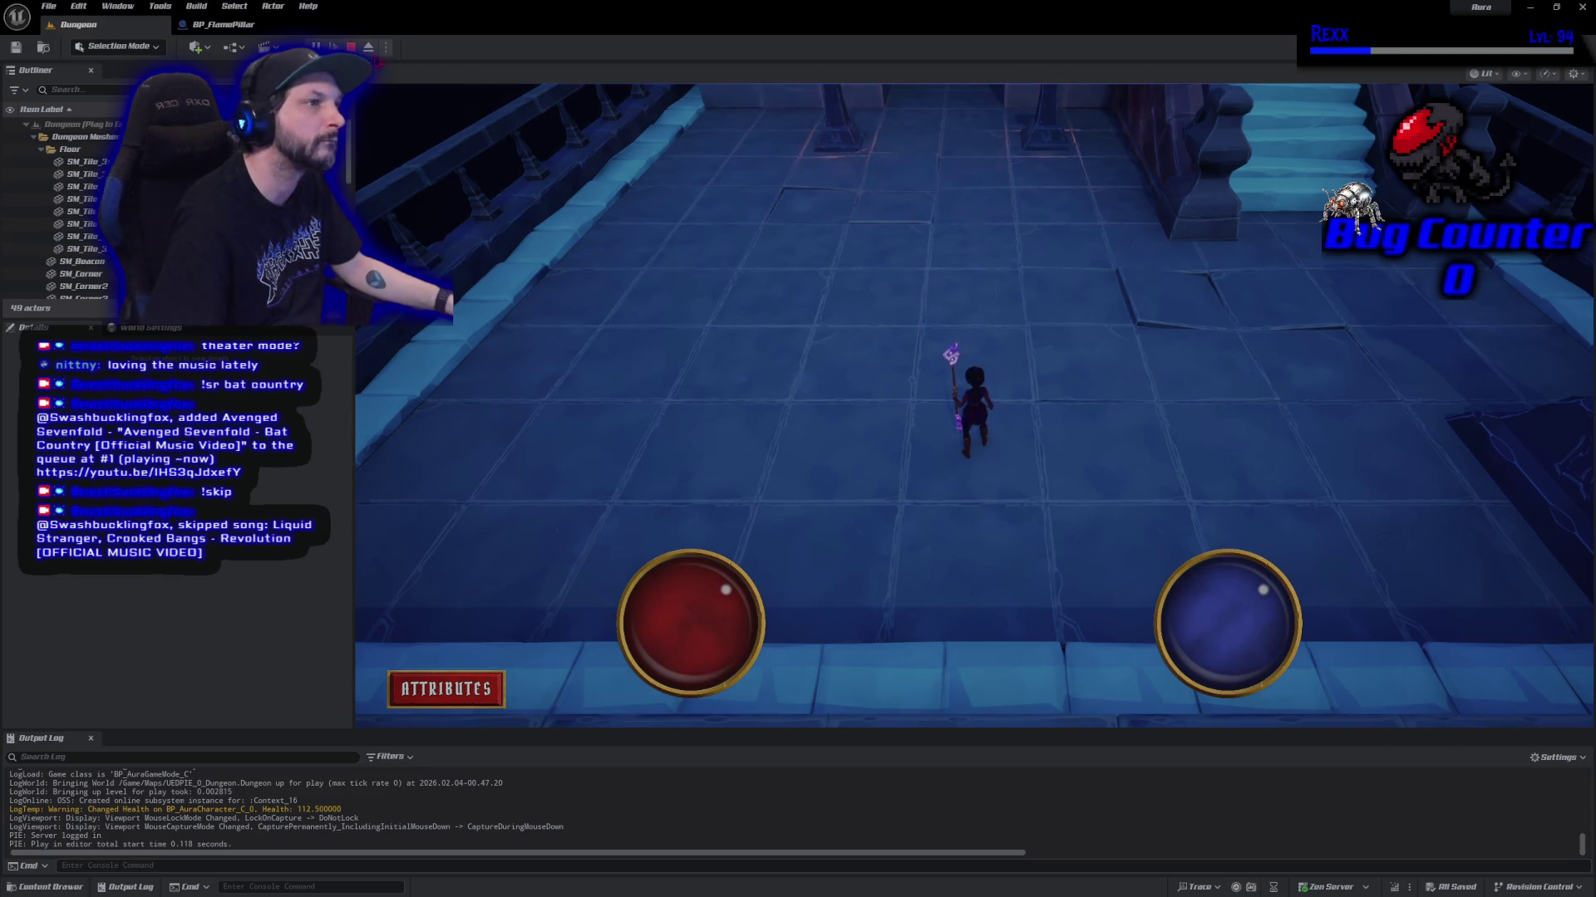
key("Escape")
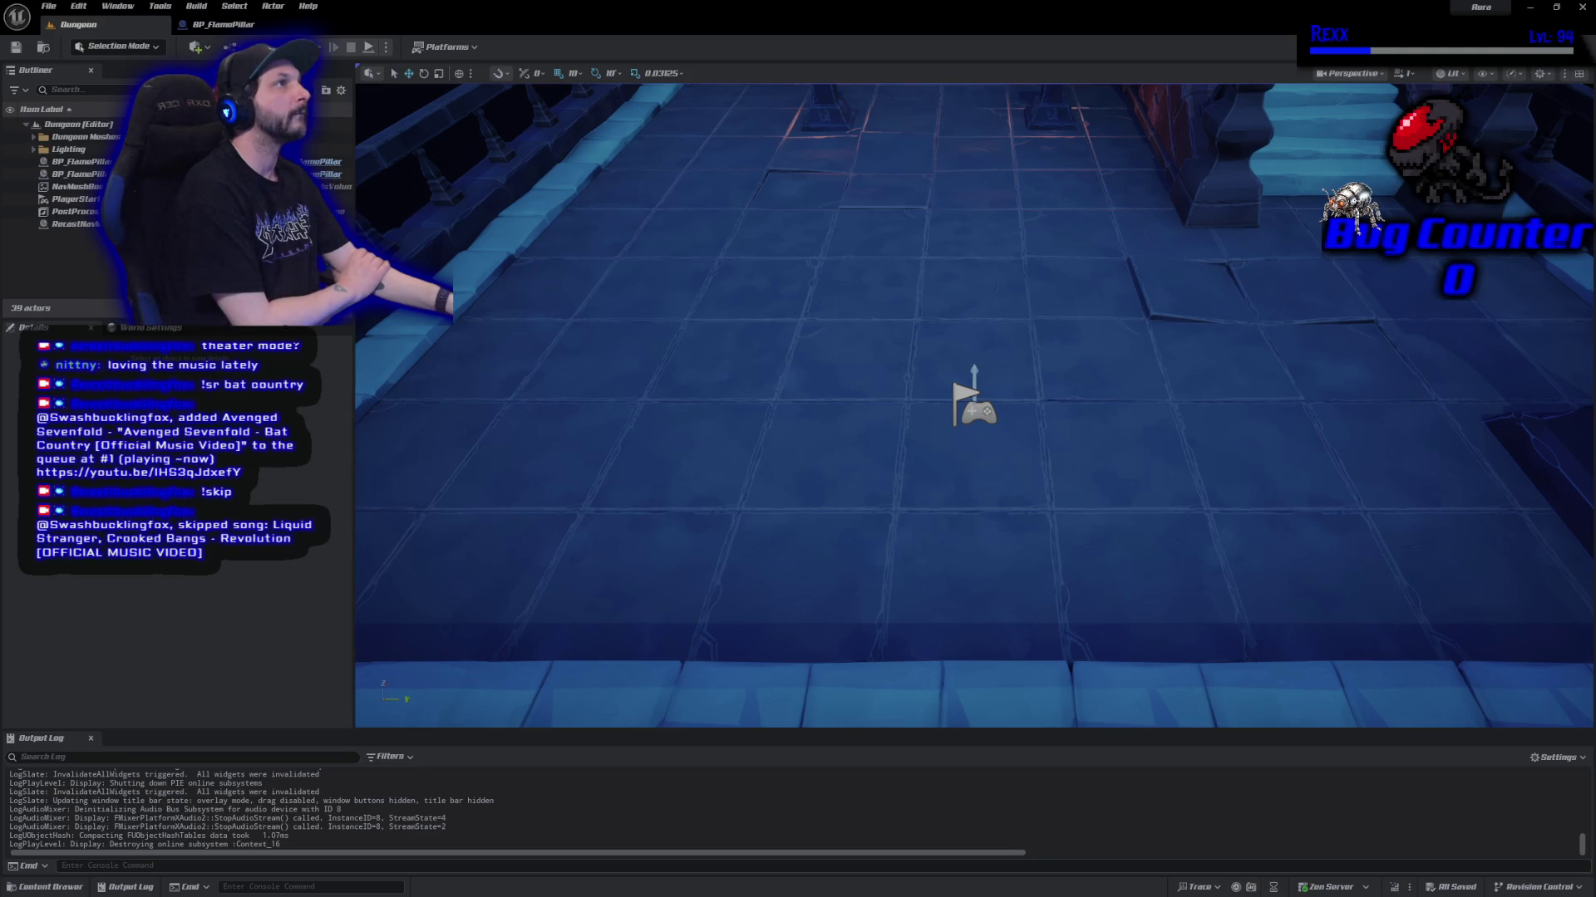
Make the Pillar also ignore the Camera trace, then recompile and save BP_FlamePillar.
left_click(187, 24)
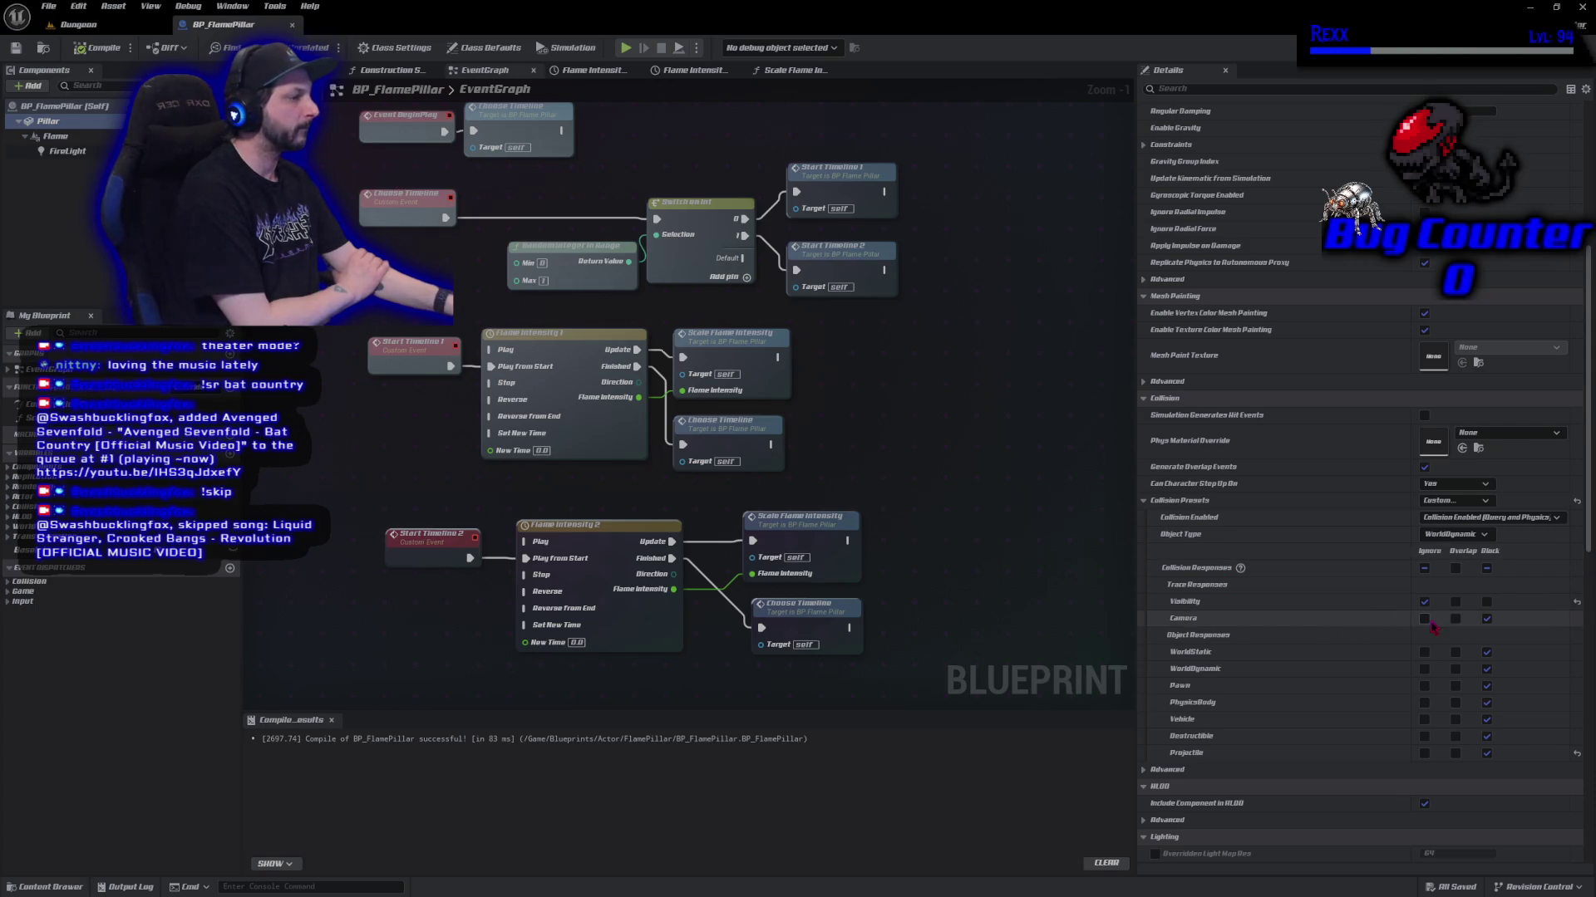
left_click(1424, 619)
left_click(83, 48)
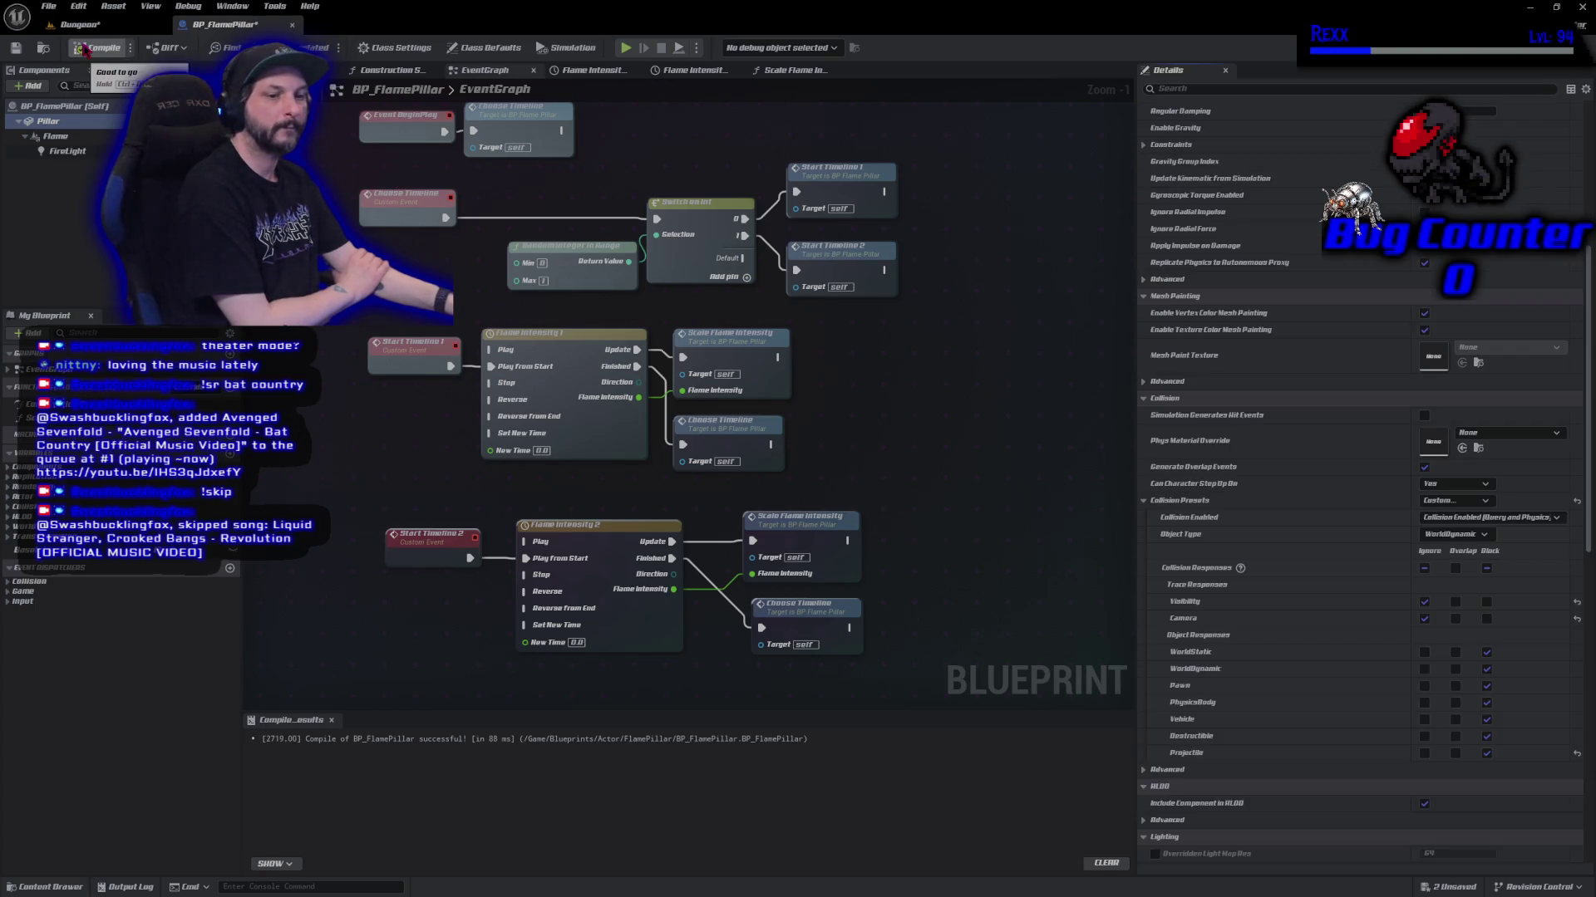
left_click(16, 48)
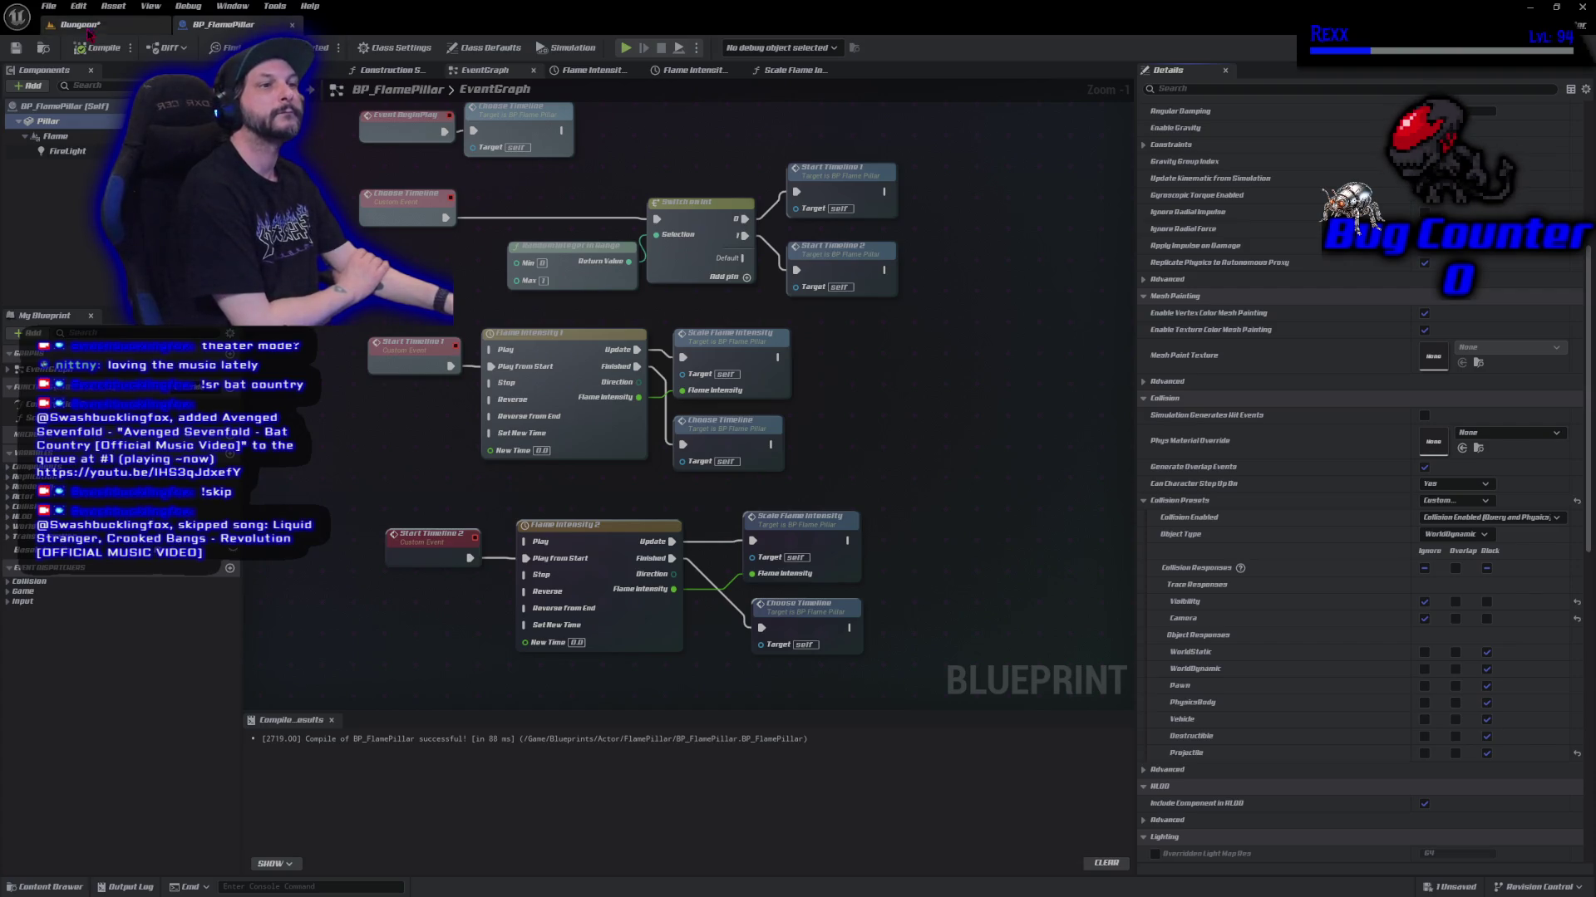
Playtest the Dungeon level again and stop the session.
left_click(79, 24)
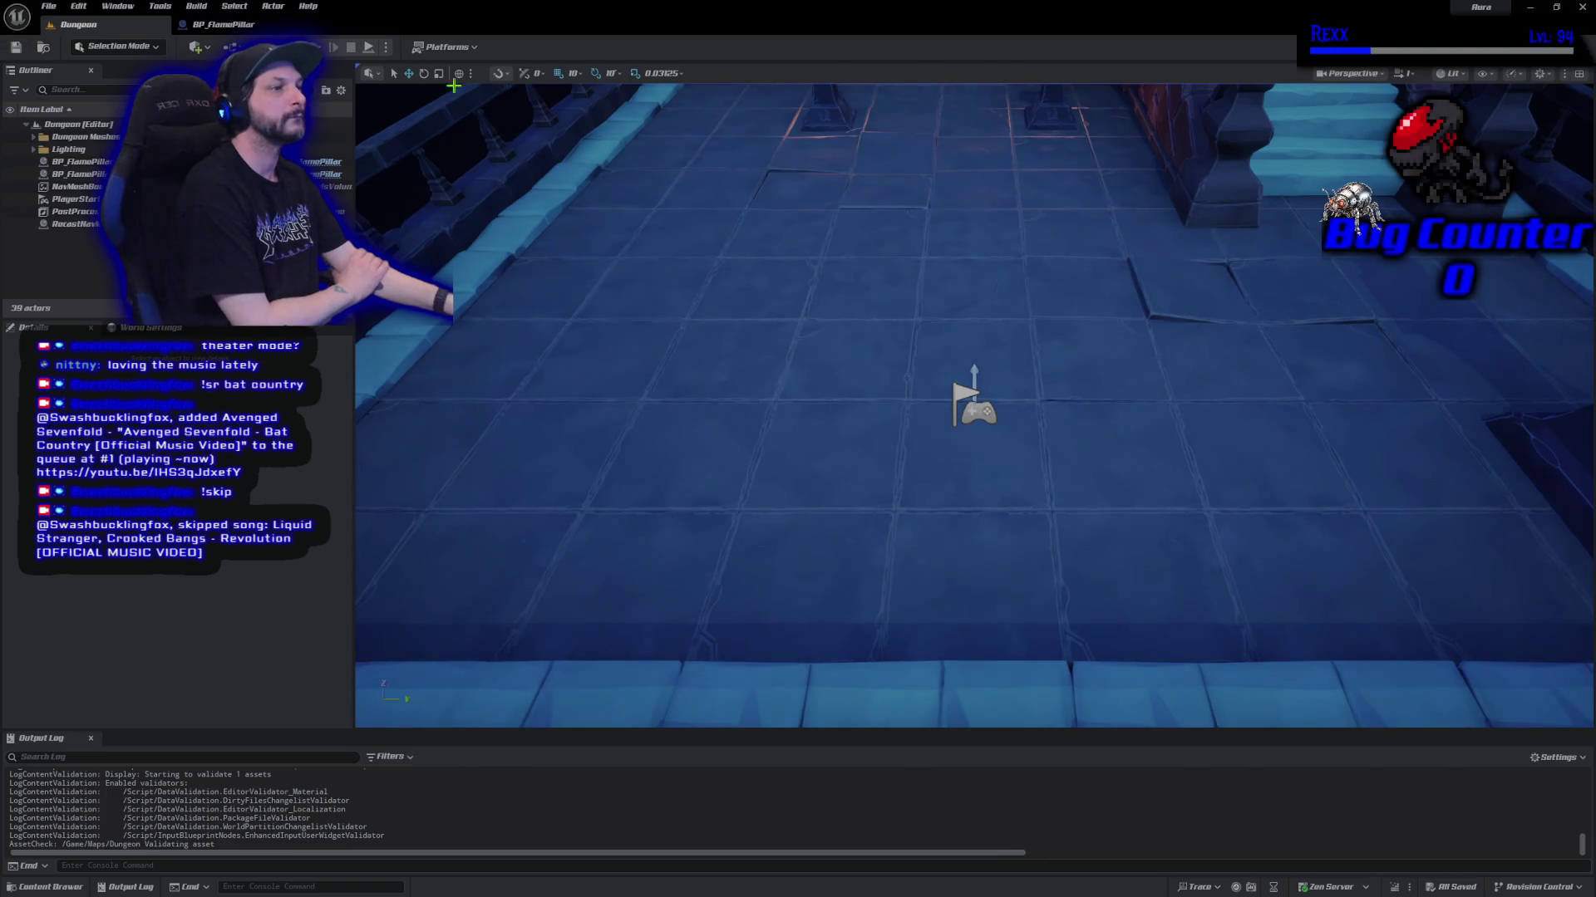
key("alt+p")
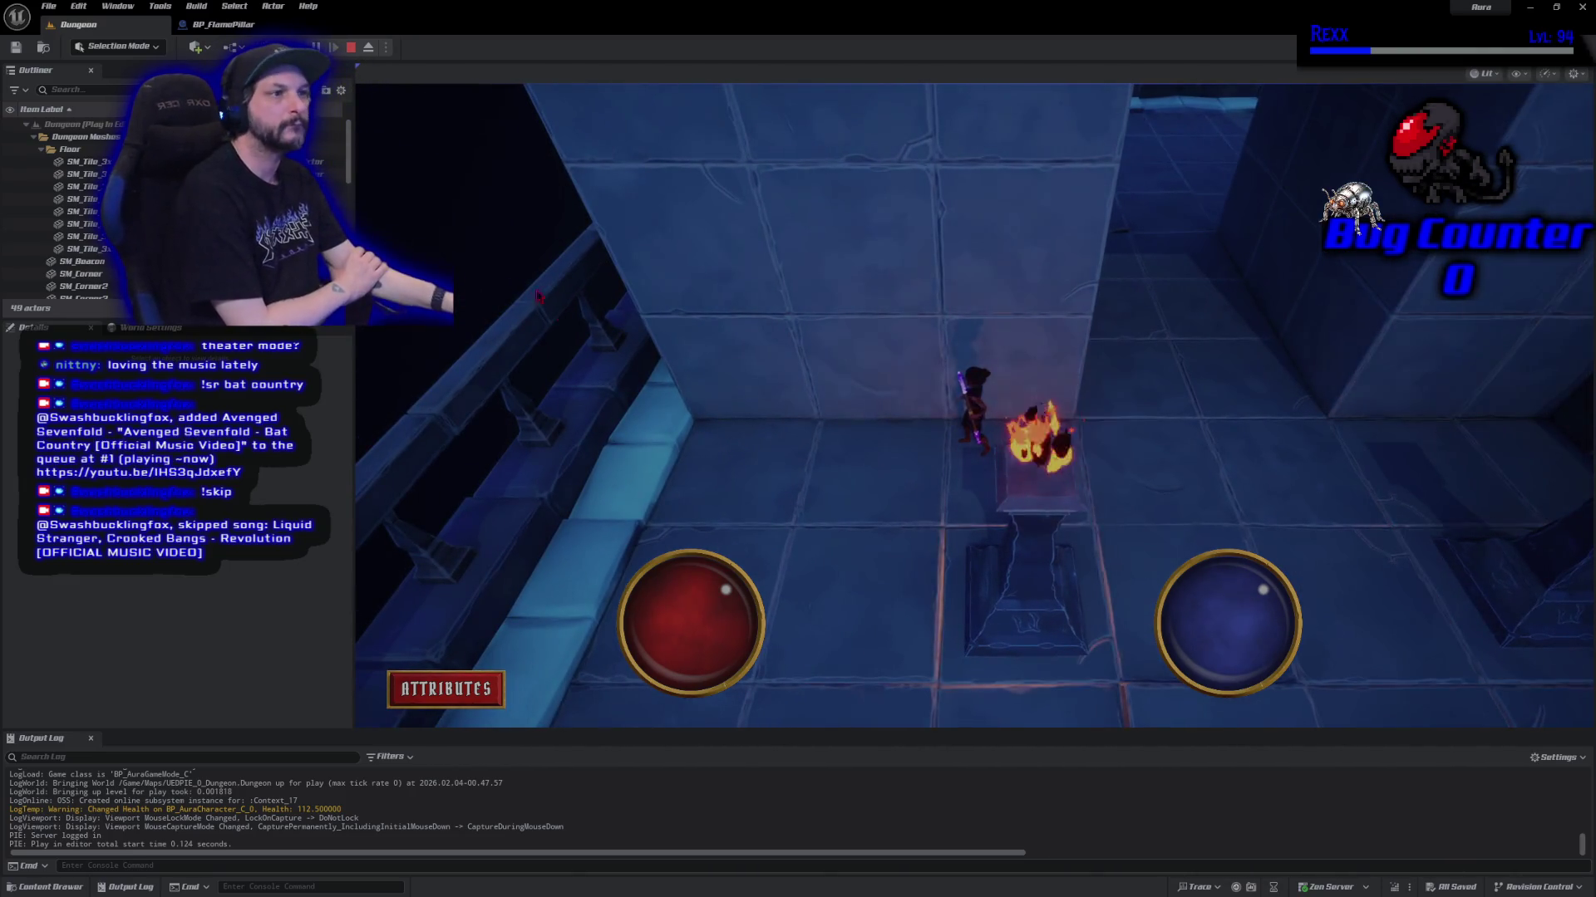
left_click(353, 48)
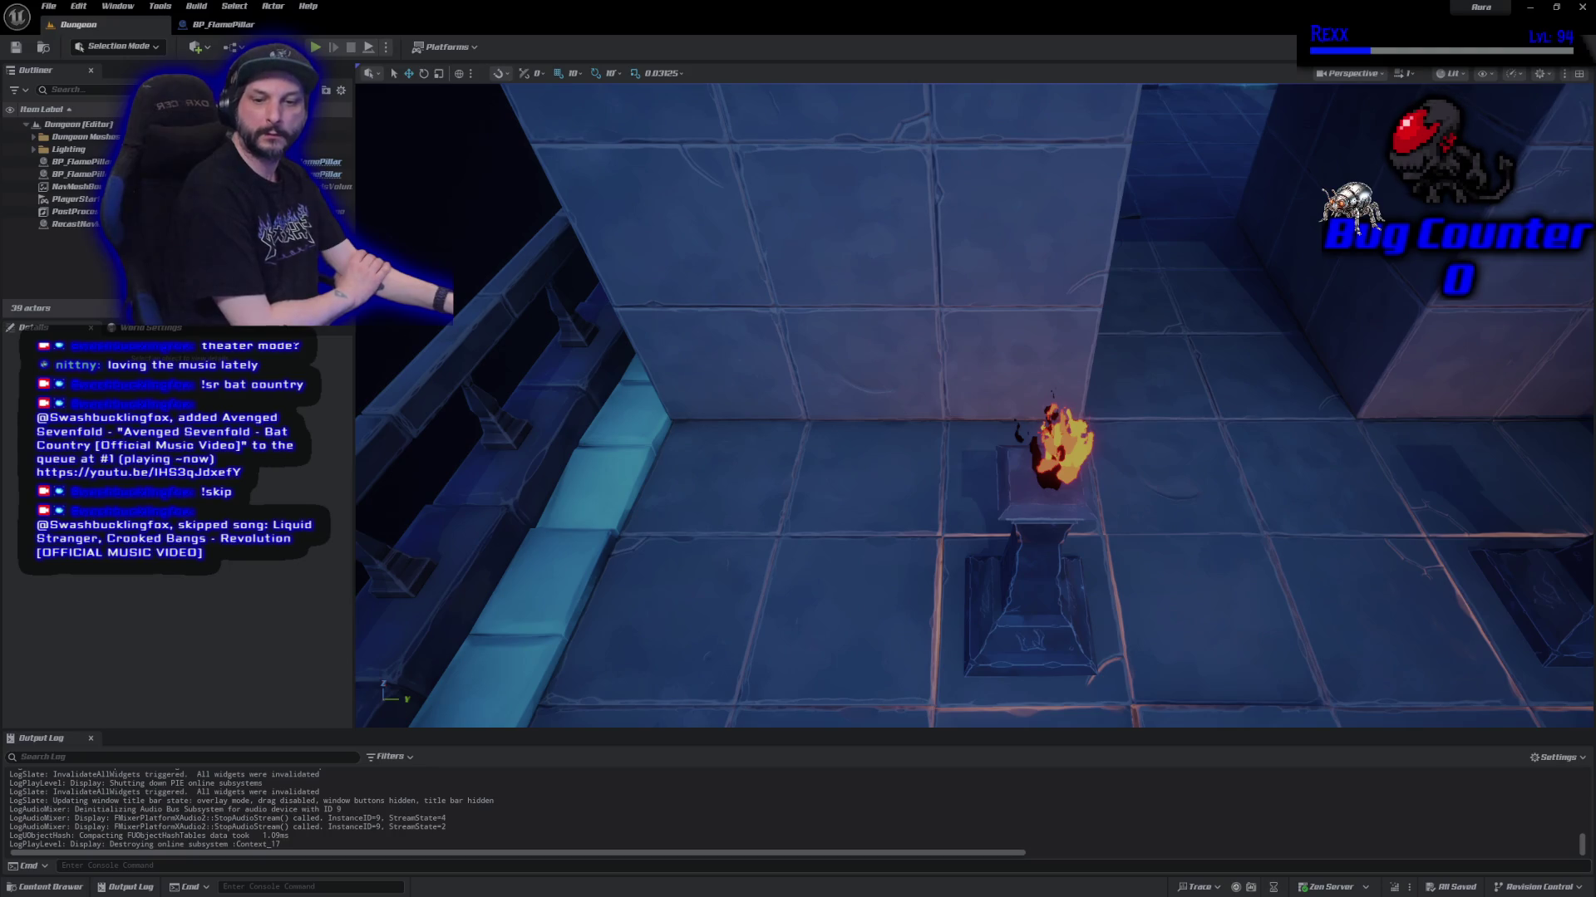
key("alt+Tab")
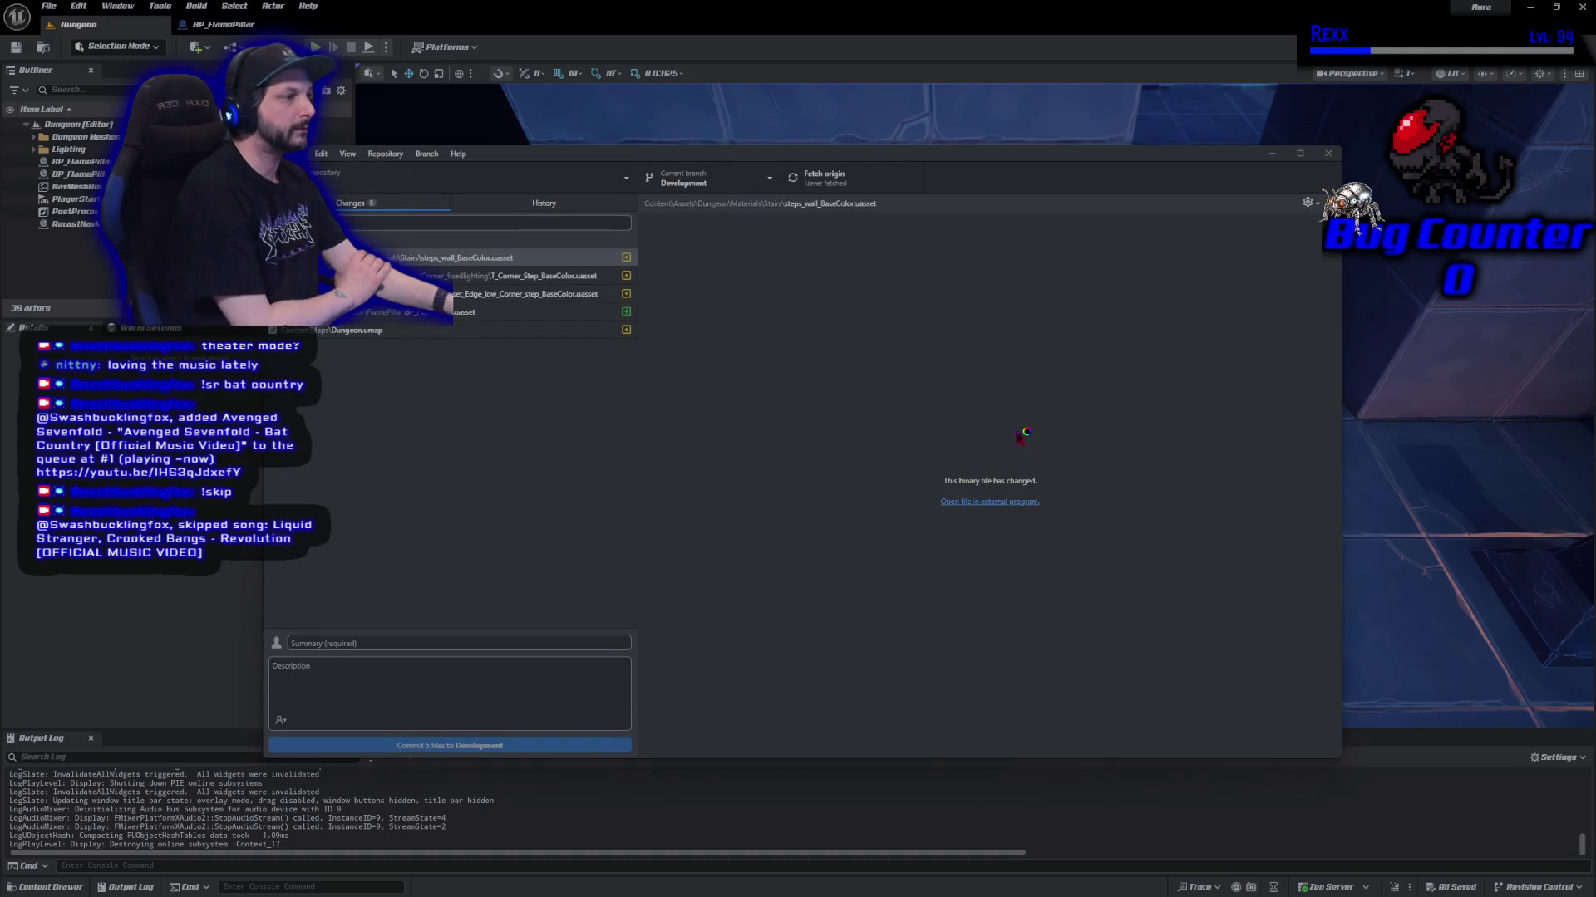
Commit the five files to Development with summary 'Flame Pillar' and push to origin.
left_click(335, 644)
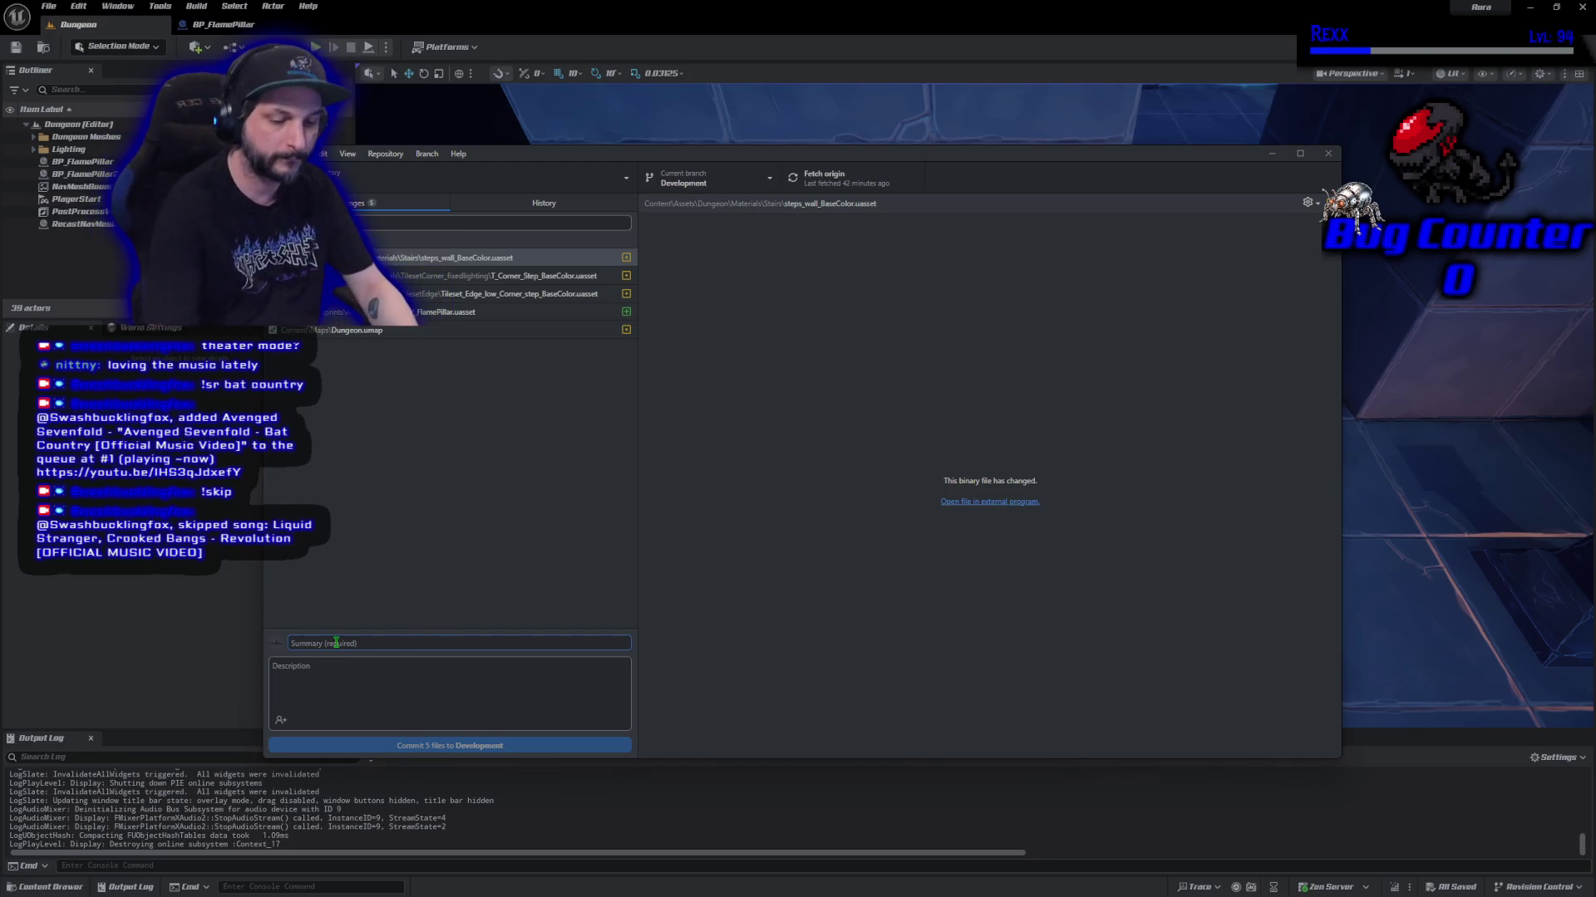
type("Flame Pilalr")
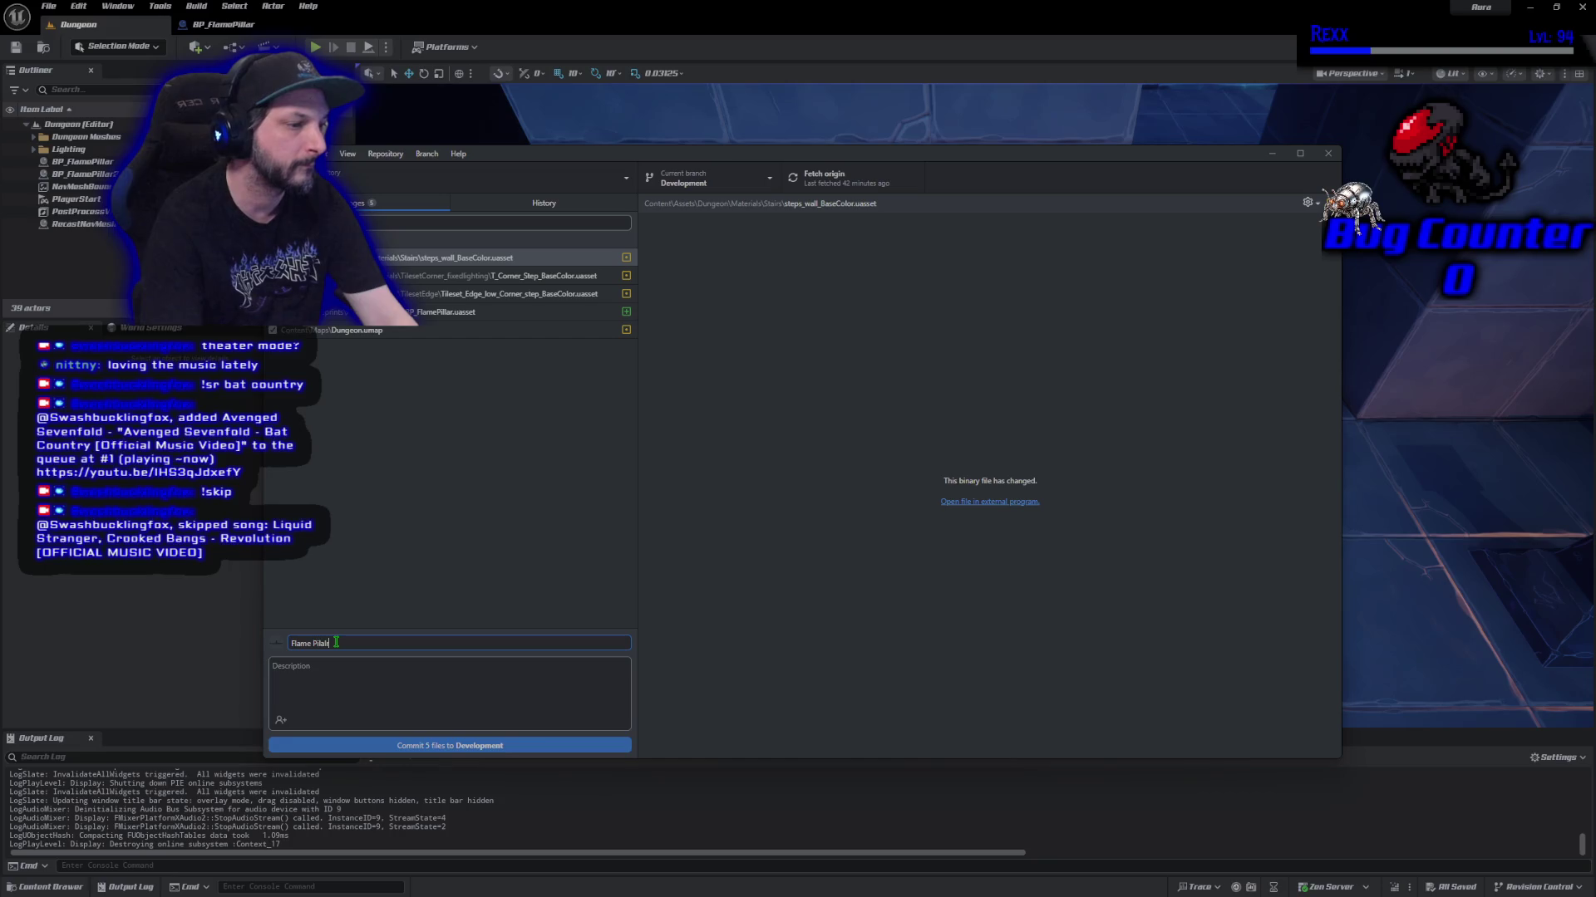
key("BackSpace")
key("BackSpace")
key("BackSpace")
type("la")
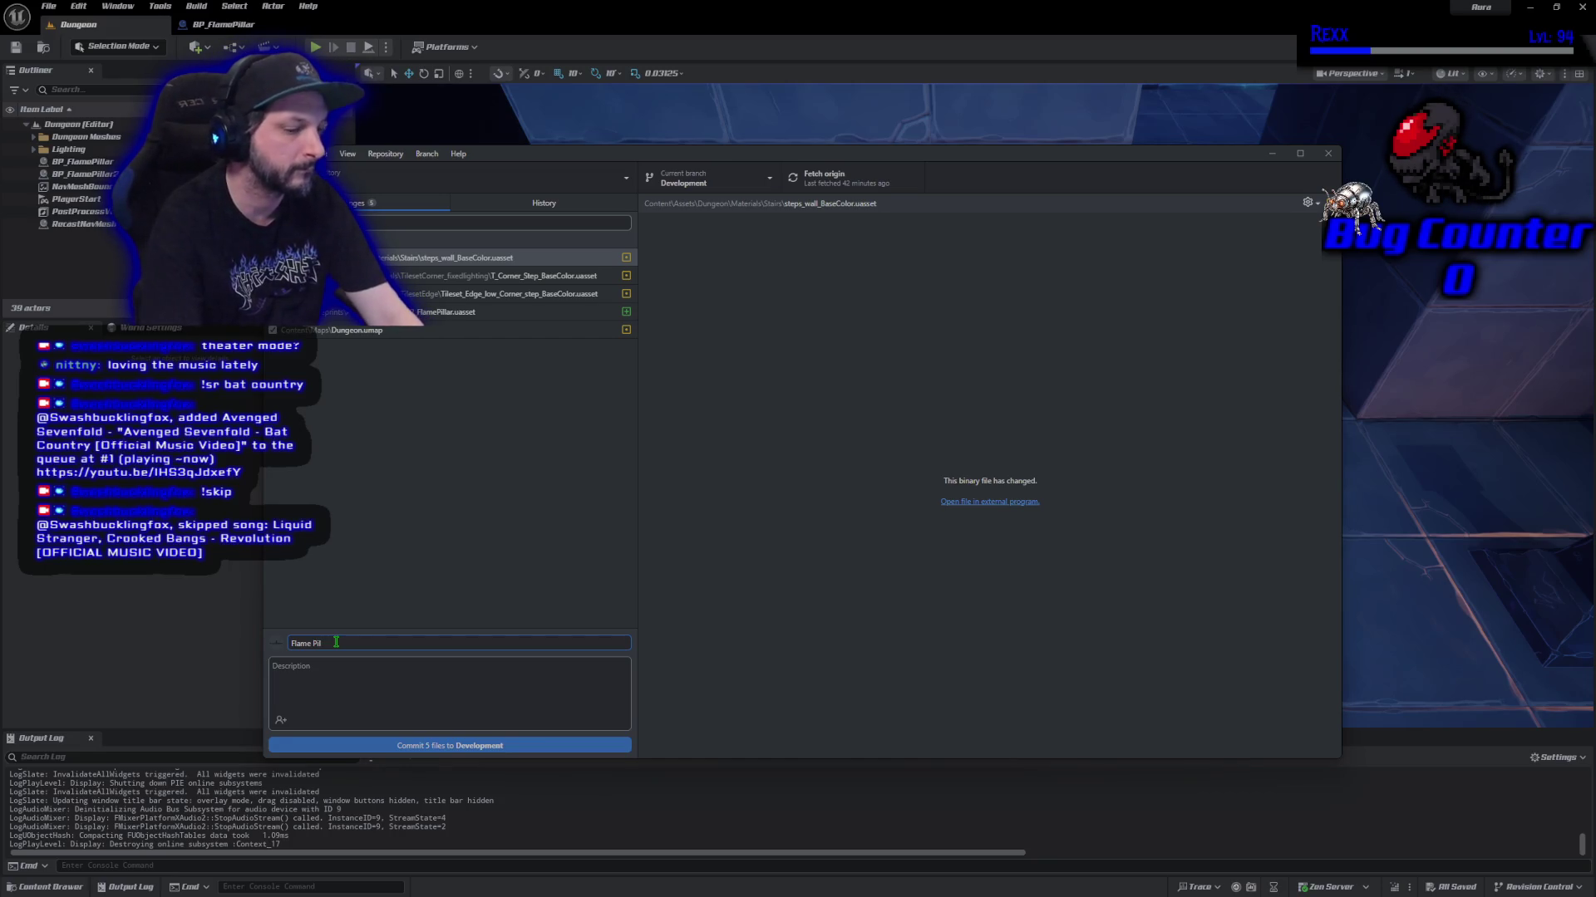
type("r")
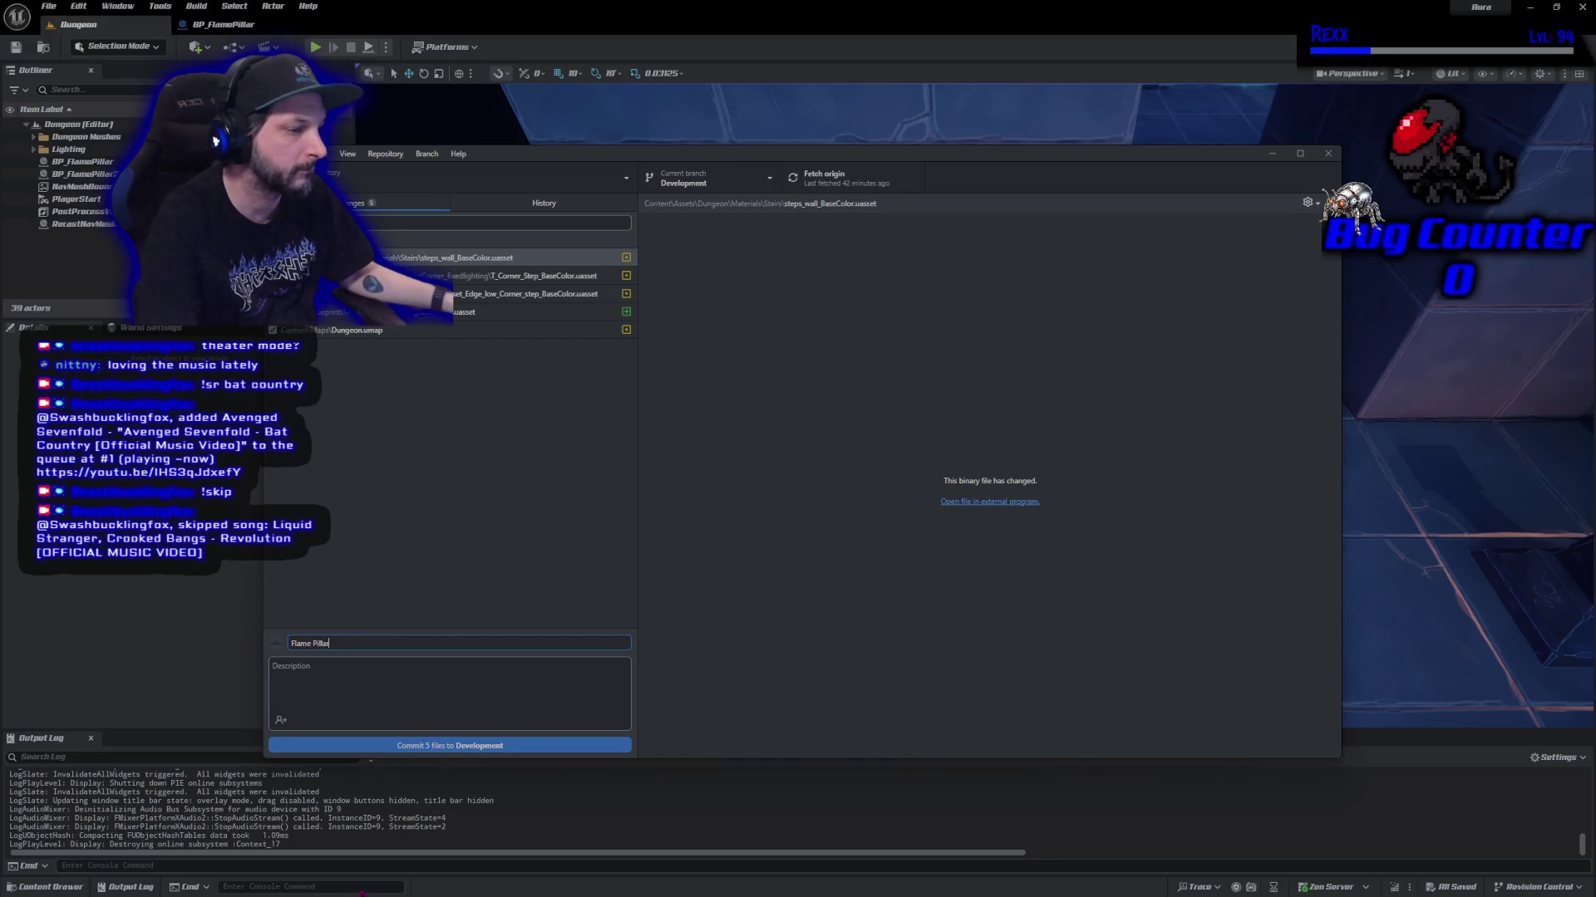
left_click(425, 746)
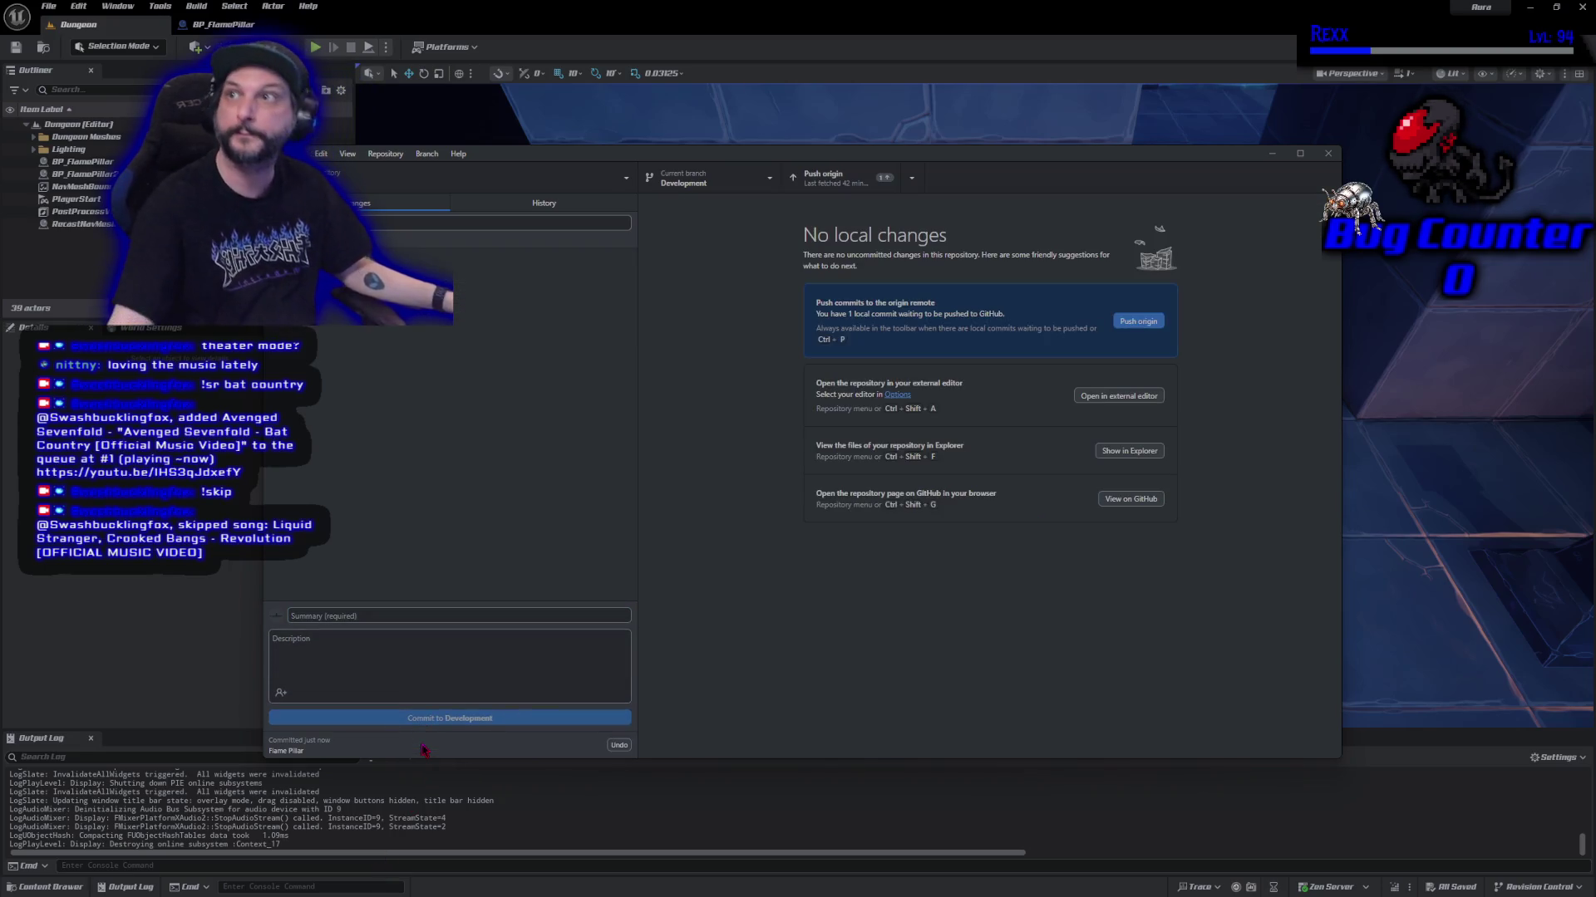
left_click(1138, 324)
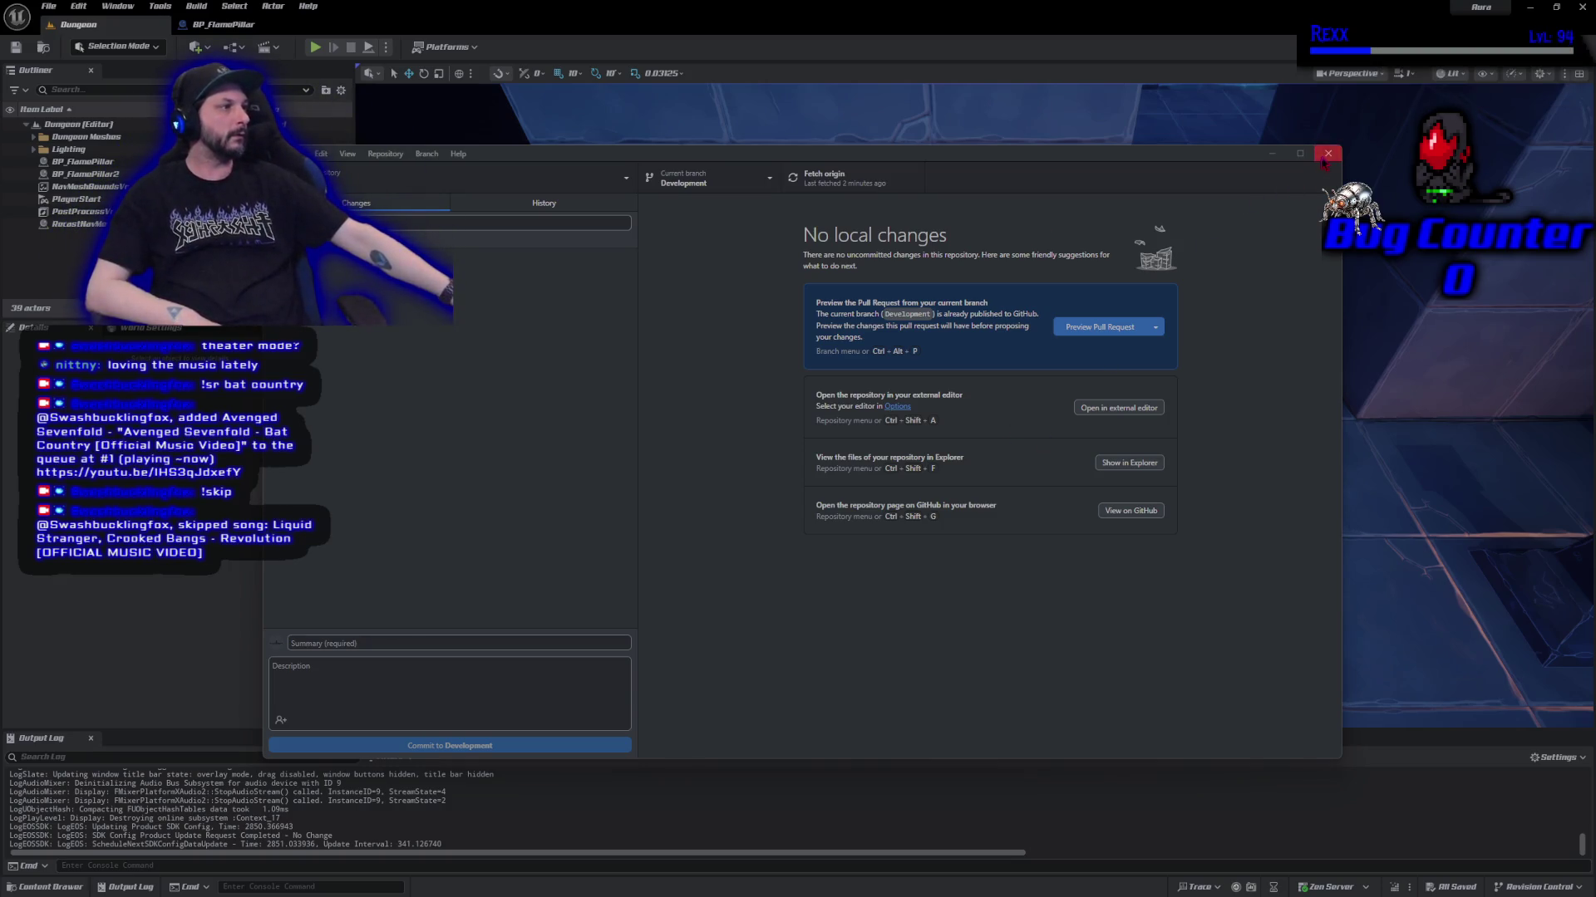
Return to Unreal and orbit the viewport to frame the room with both flame pillars.
key("alt+Tab")
mouse_move(1045, 462)
left_mouse_down()
mouse_move(1045, 441)
mouse_move(1044, 462)
left_mouse_up()
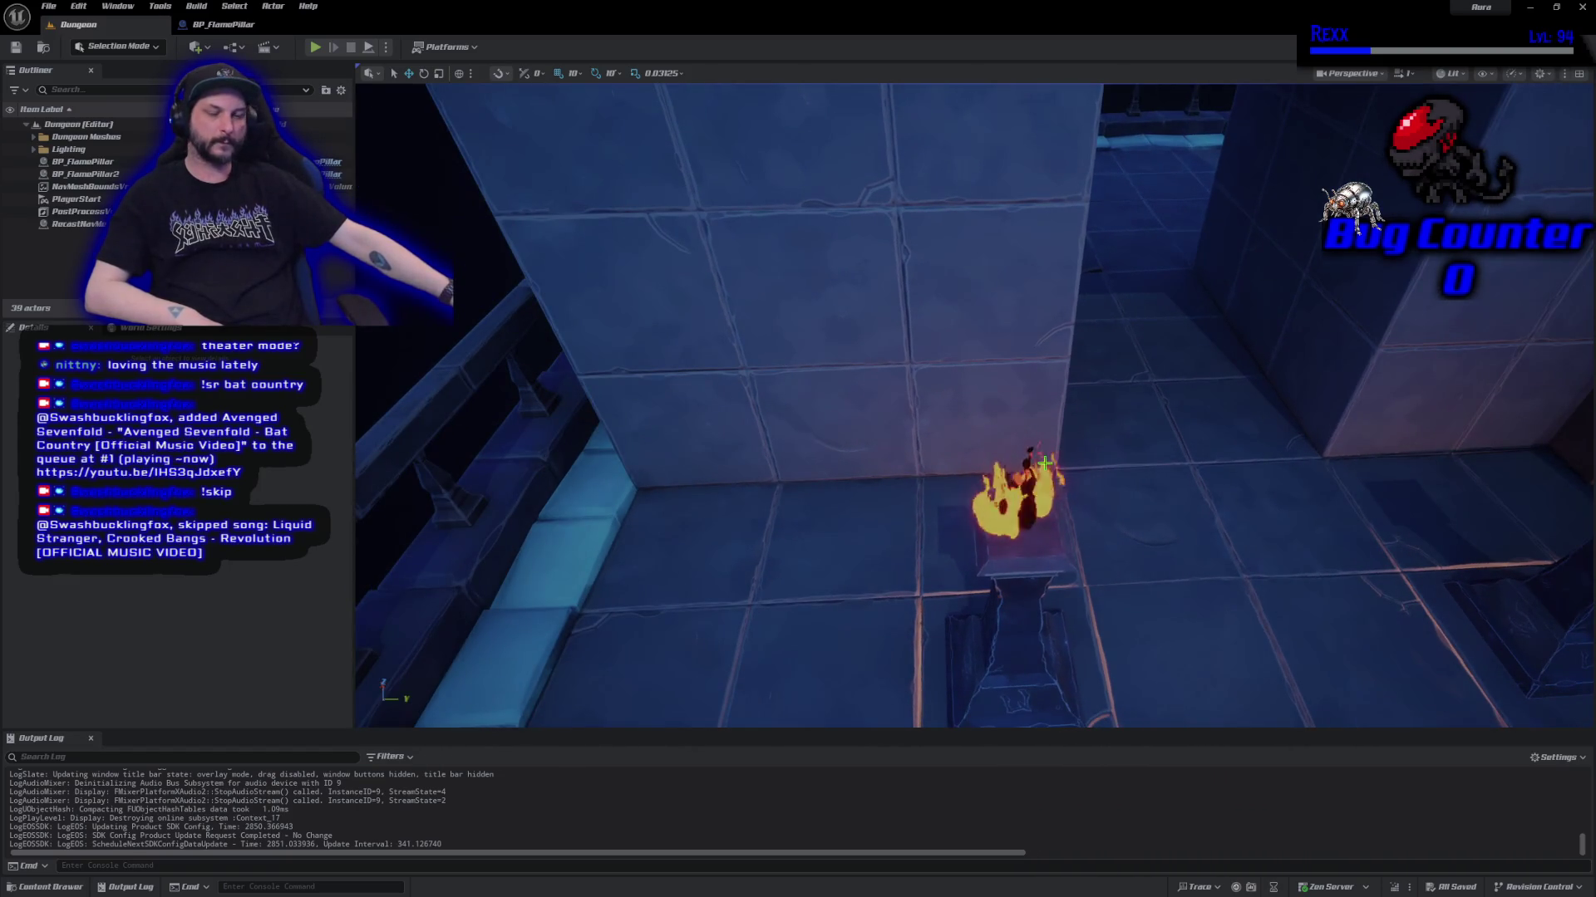
left_click_drag(1044, 462, 1062, 469)
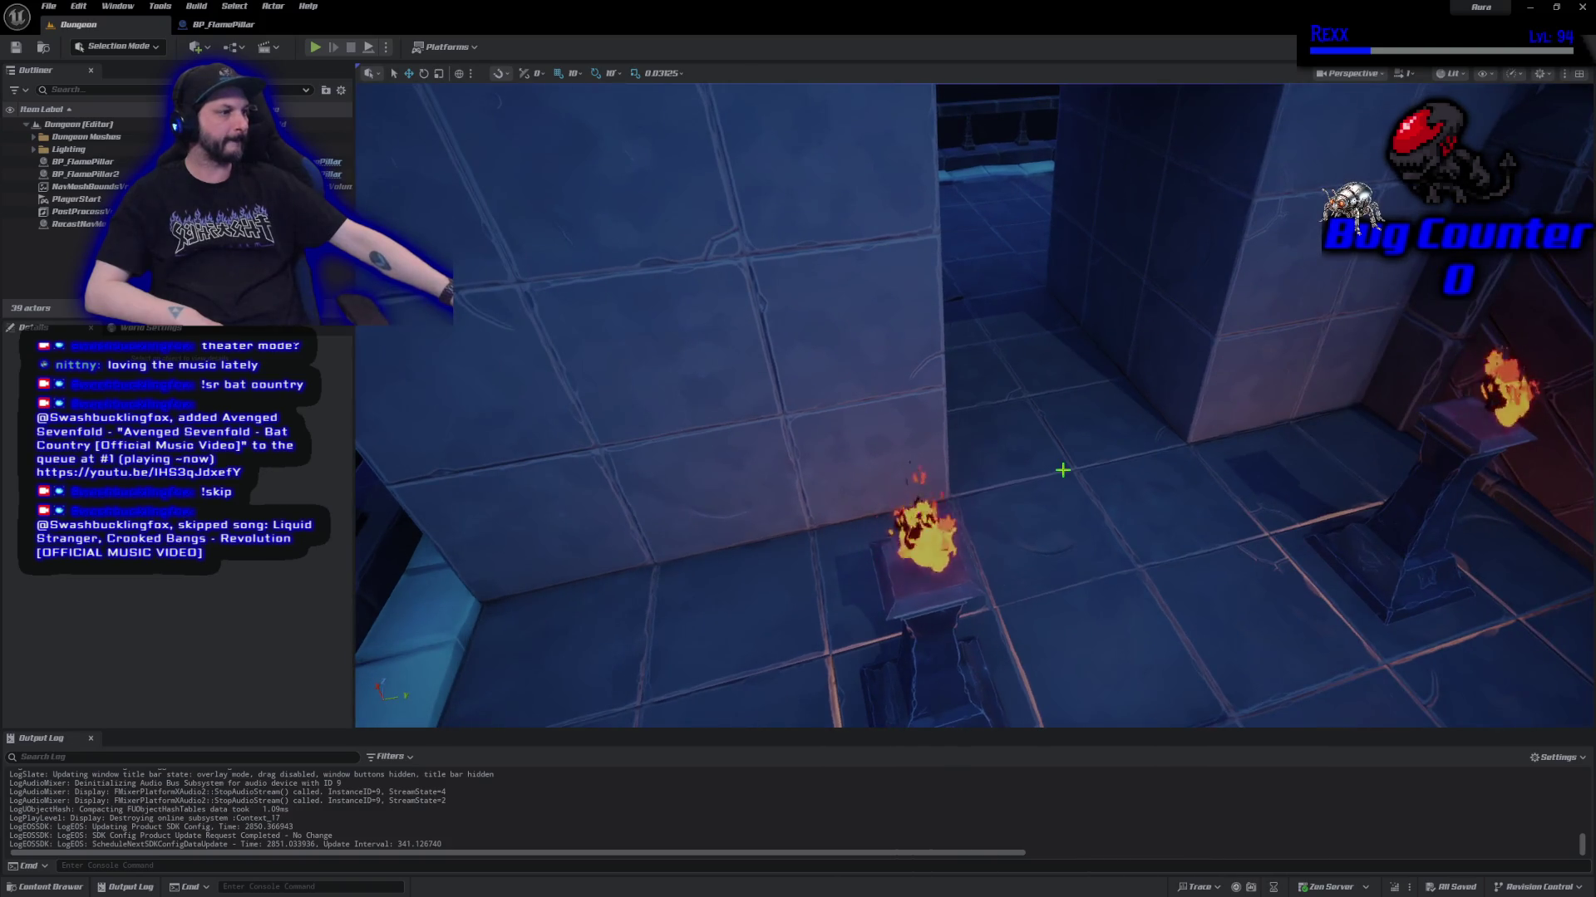
scroll(1062, 469, "down", 10)
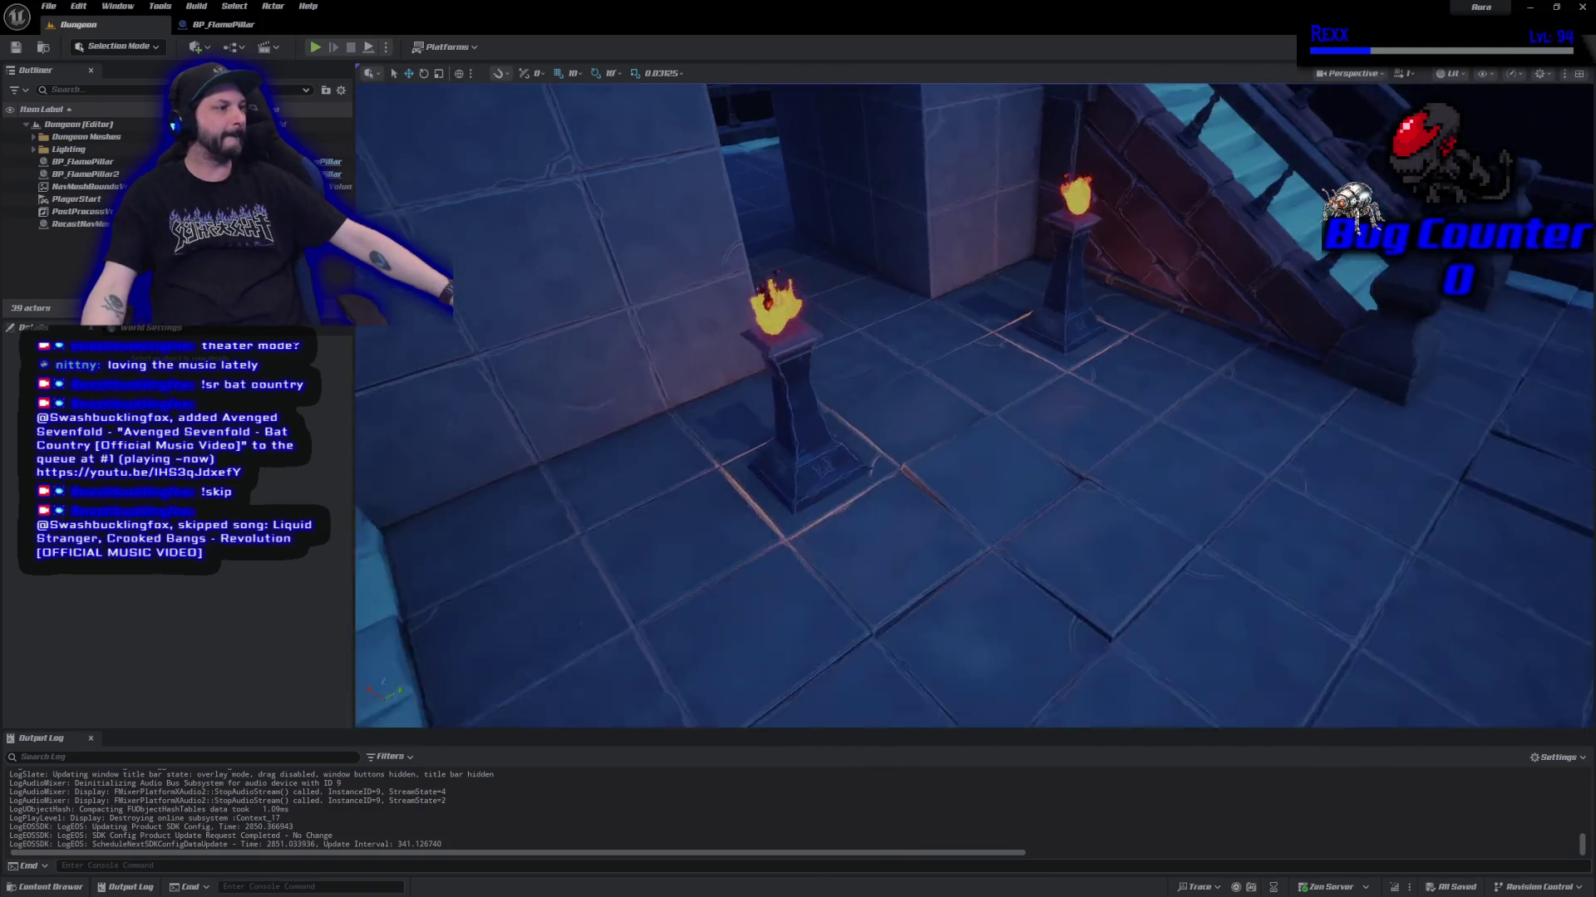
mouse_move(1327, 544)
left_mouse_down()
mouse_move(827, 656)
mouse_move(1040, 570)
mouse_move(1045, 476)
left_mouse_up()
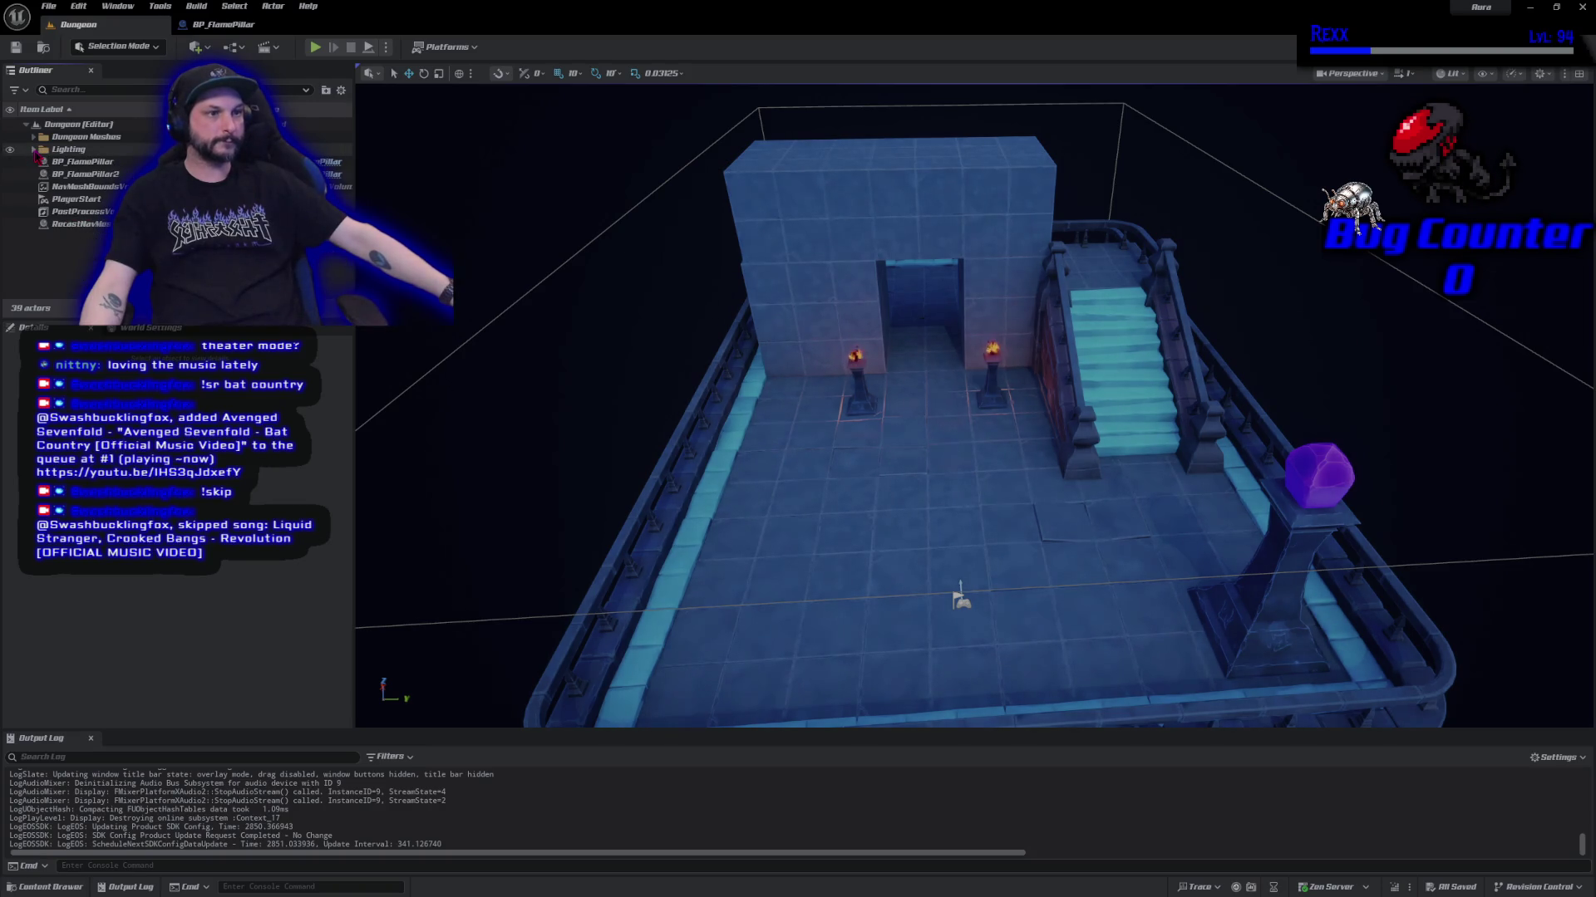
Move the eight SM_Tile pieces into Dungeon Meshes > Floor, then delete the Floor folder.
left_click(67, 162)
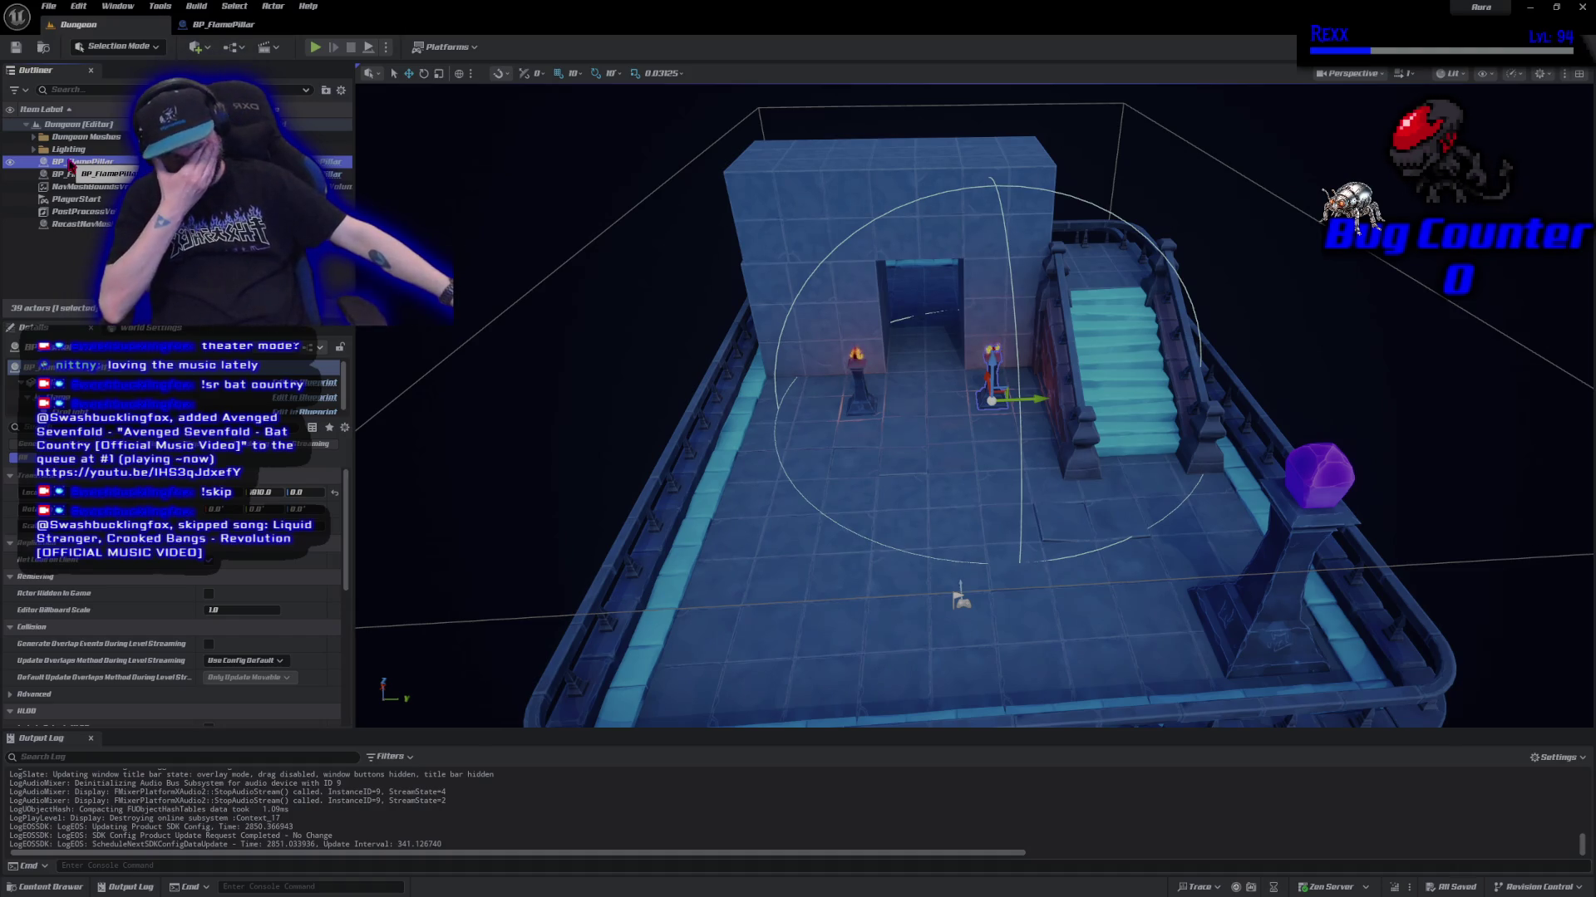
left_click(34, 136)
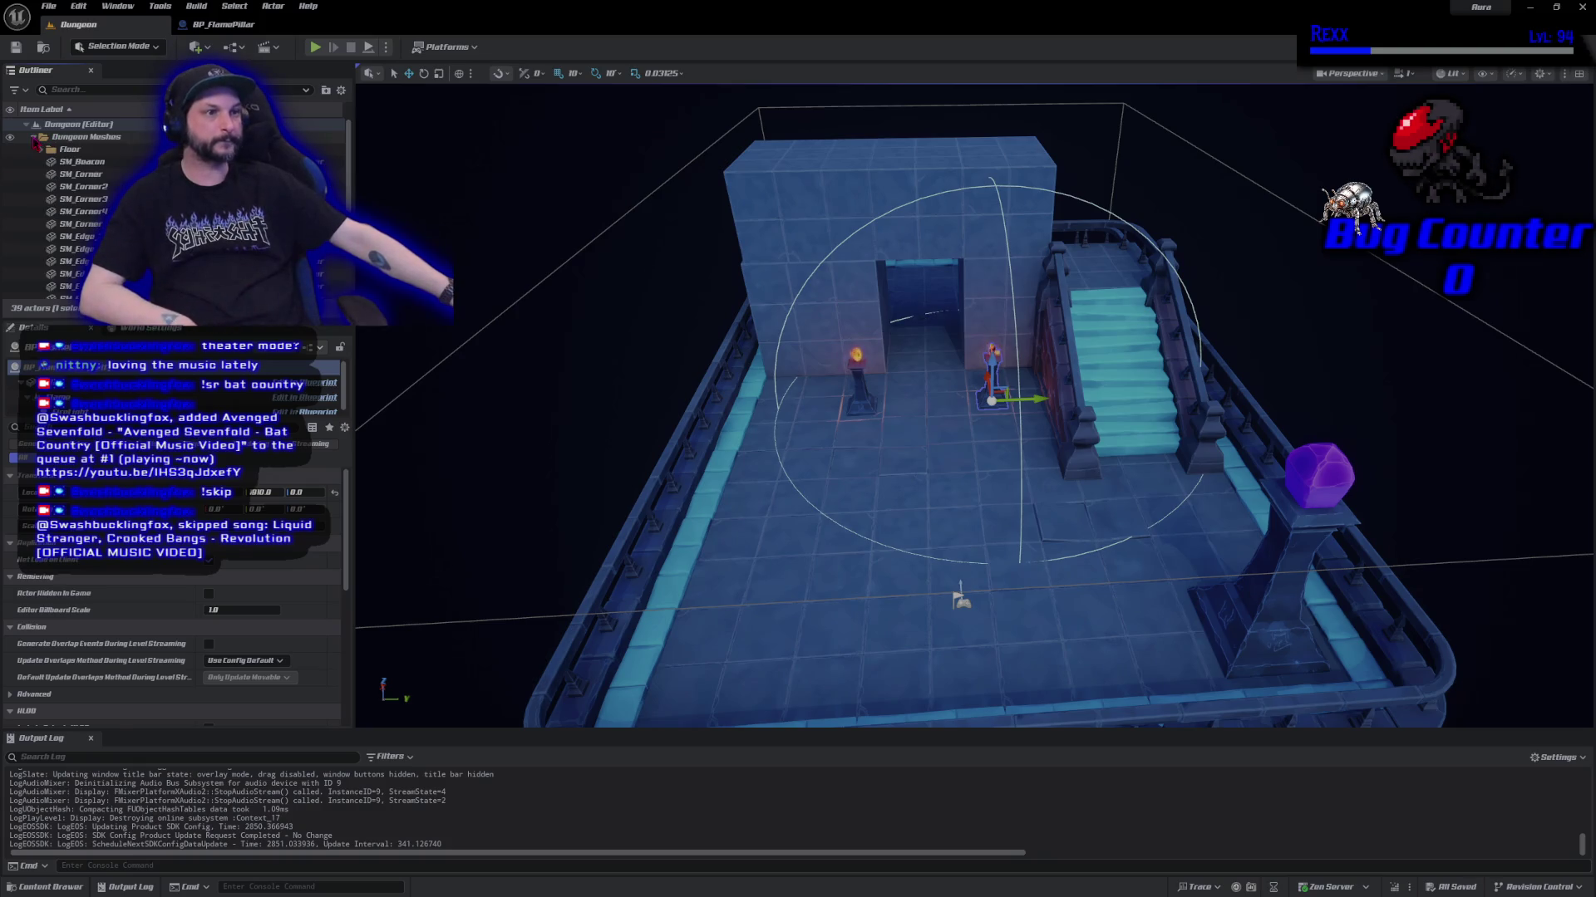
left_click(41, 149)
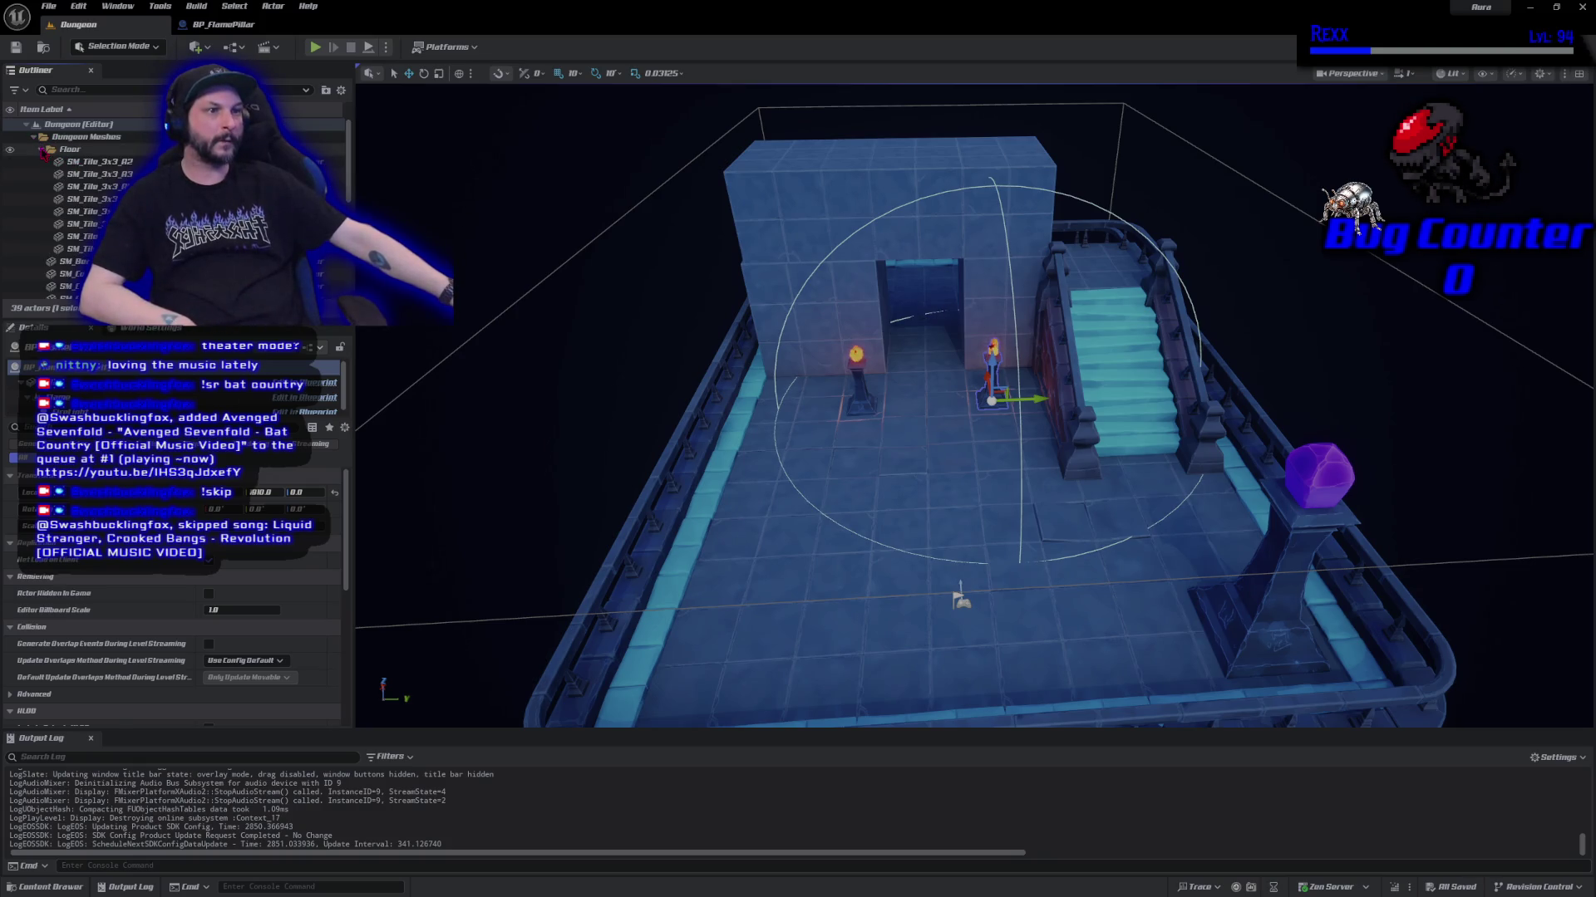
left_click(87, 249)
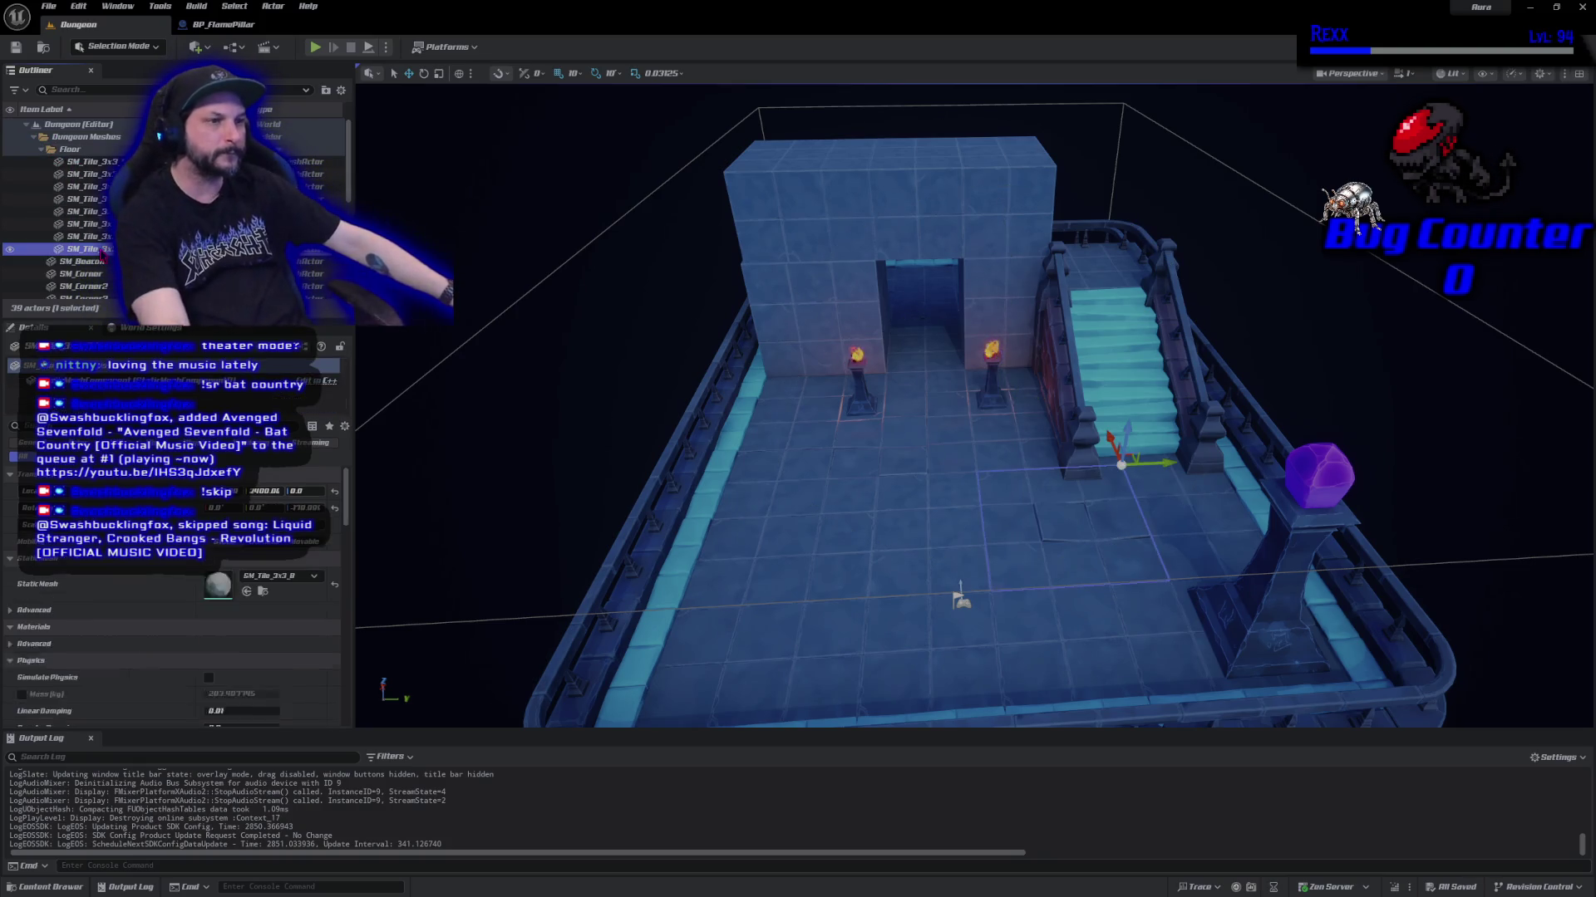
left_click(93, 164, "shift")
left_click_drag(94, 168, 98, 148)
left_click(79, 151)
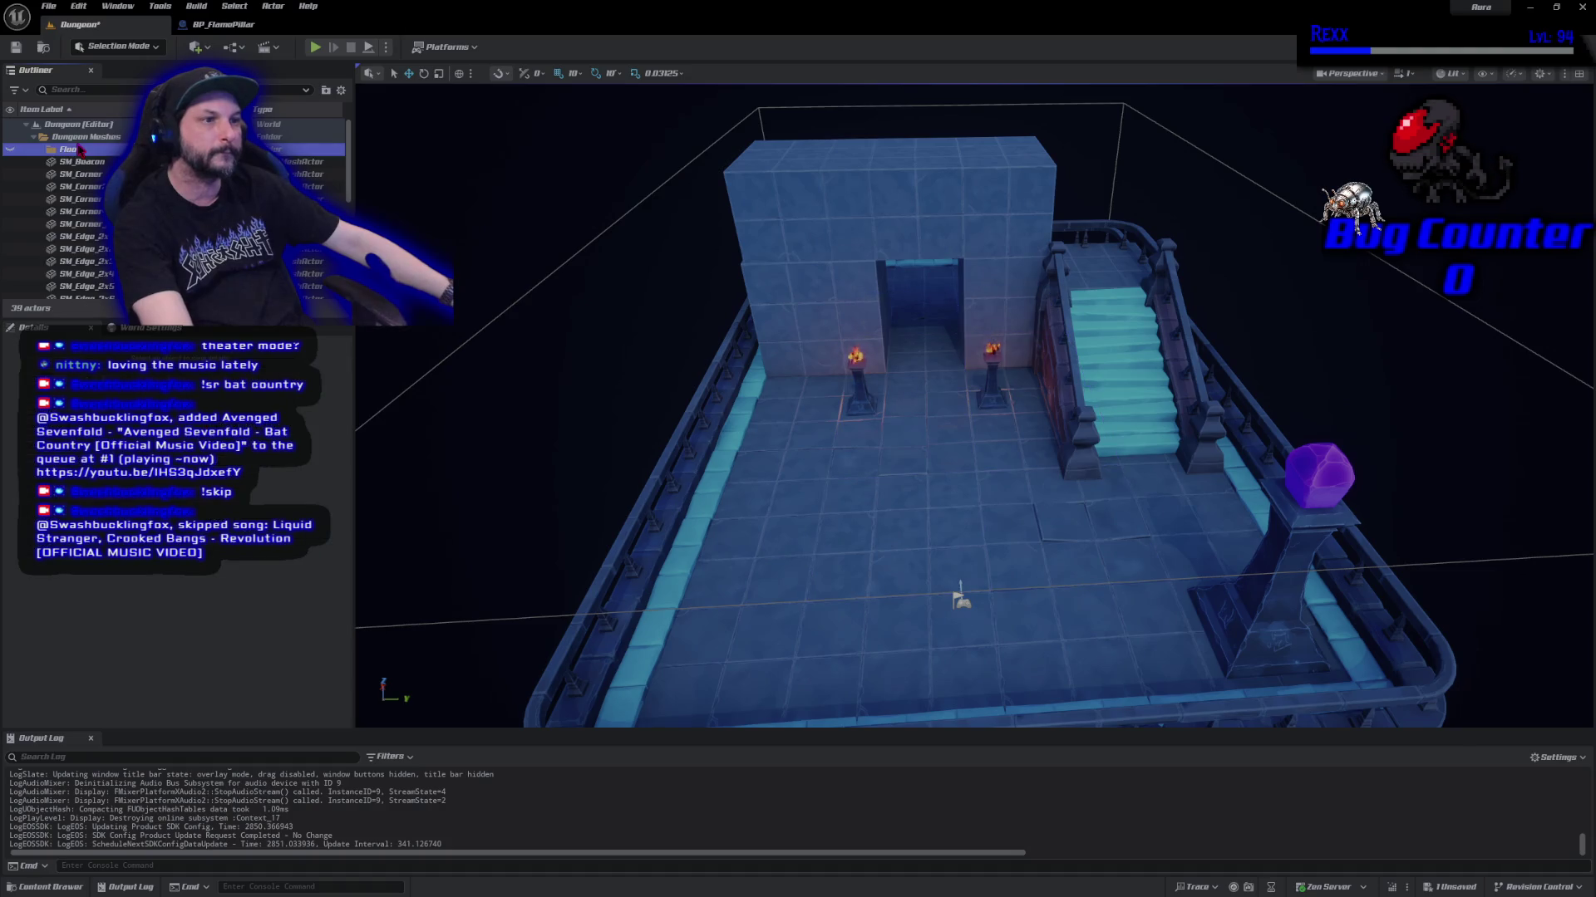
key("Delete")
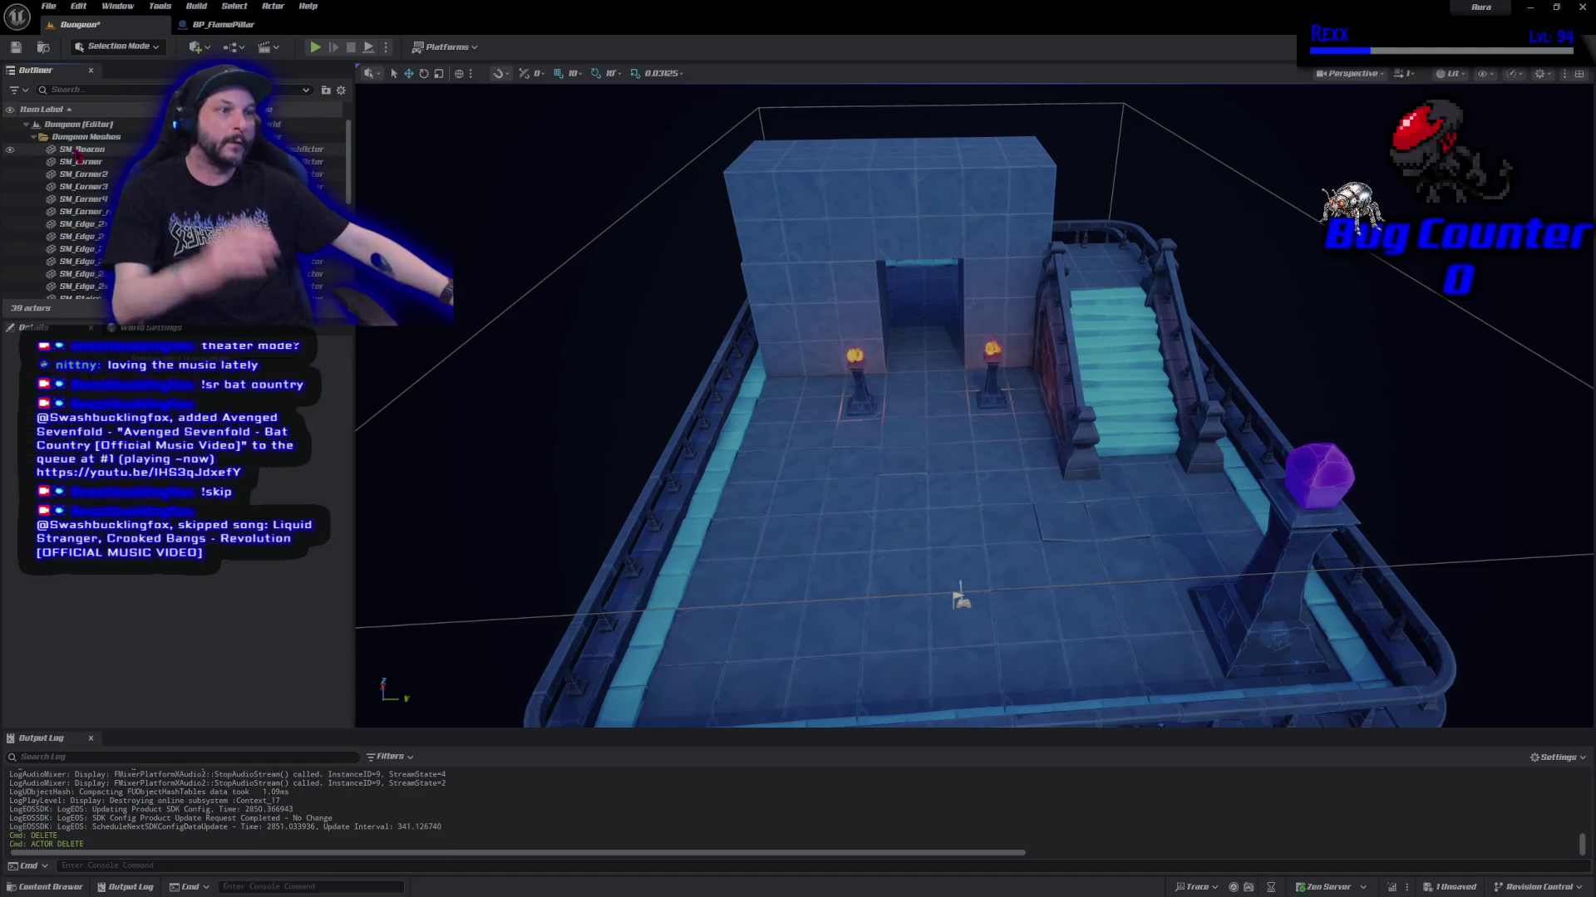
Re-expand Dungeon Meshes and range-select from SM_Beacon down through the SM_Tile rows.
scroll(73, 161, "down", 5)
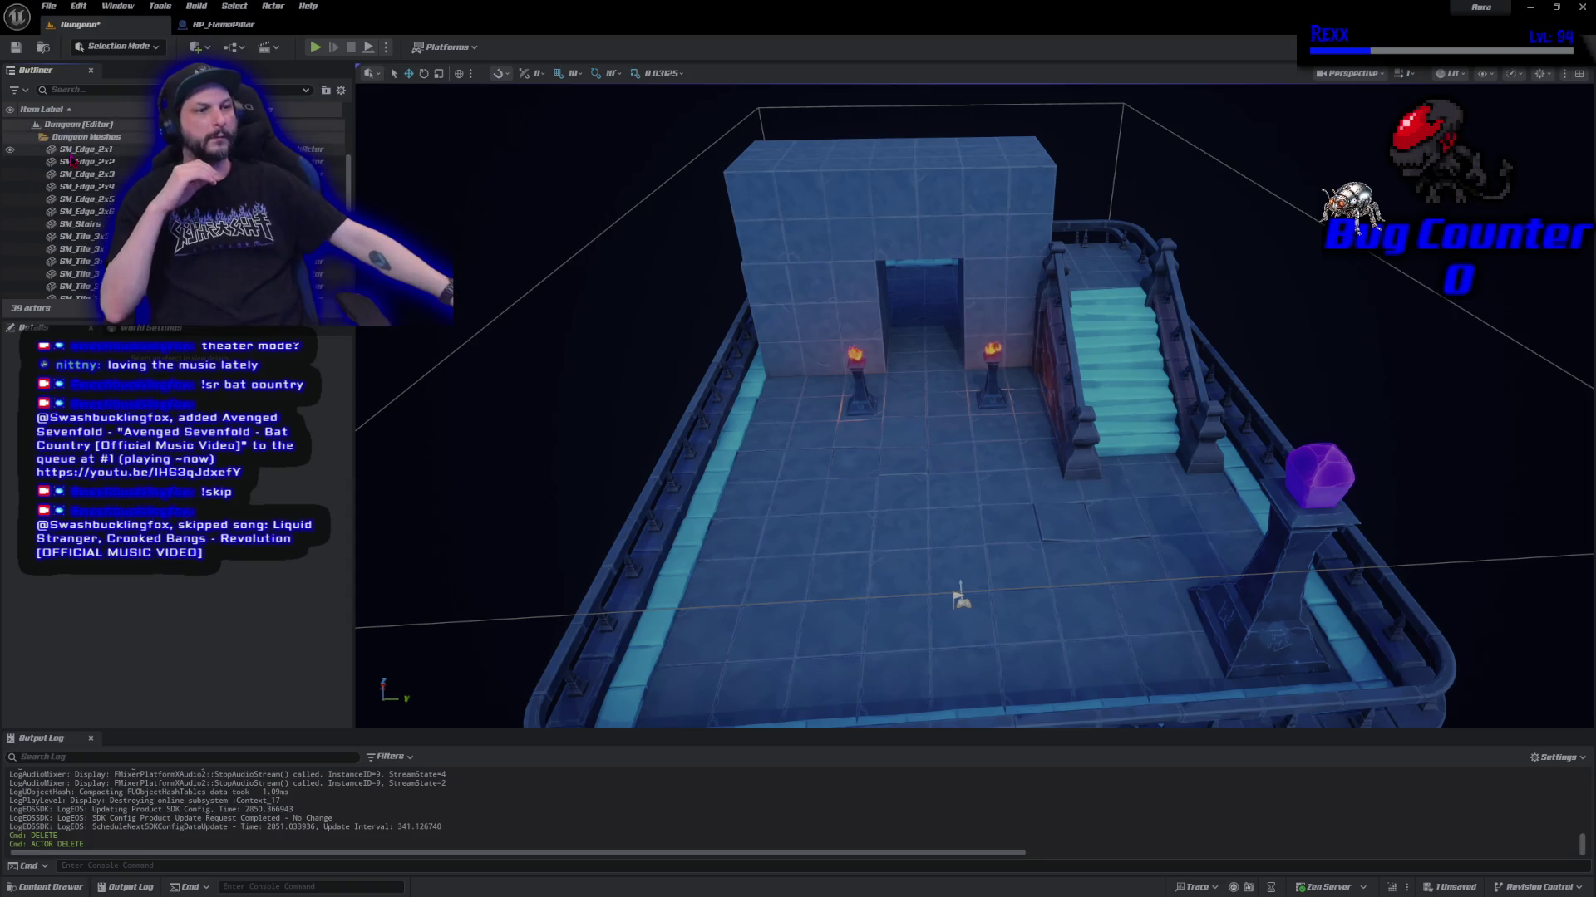
scroll(73, 160, "up", 5)
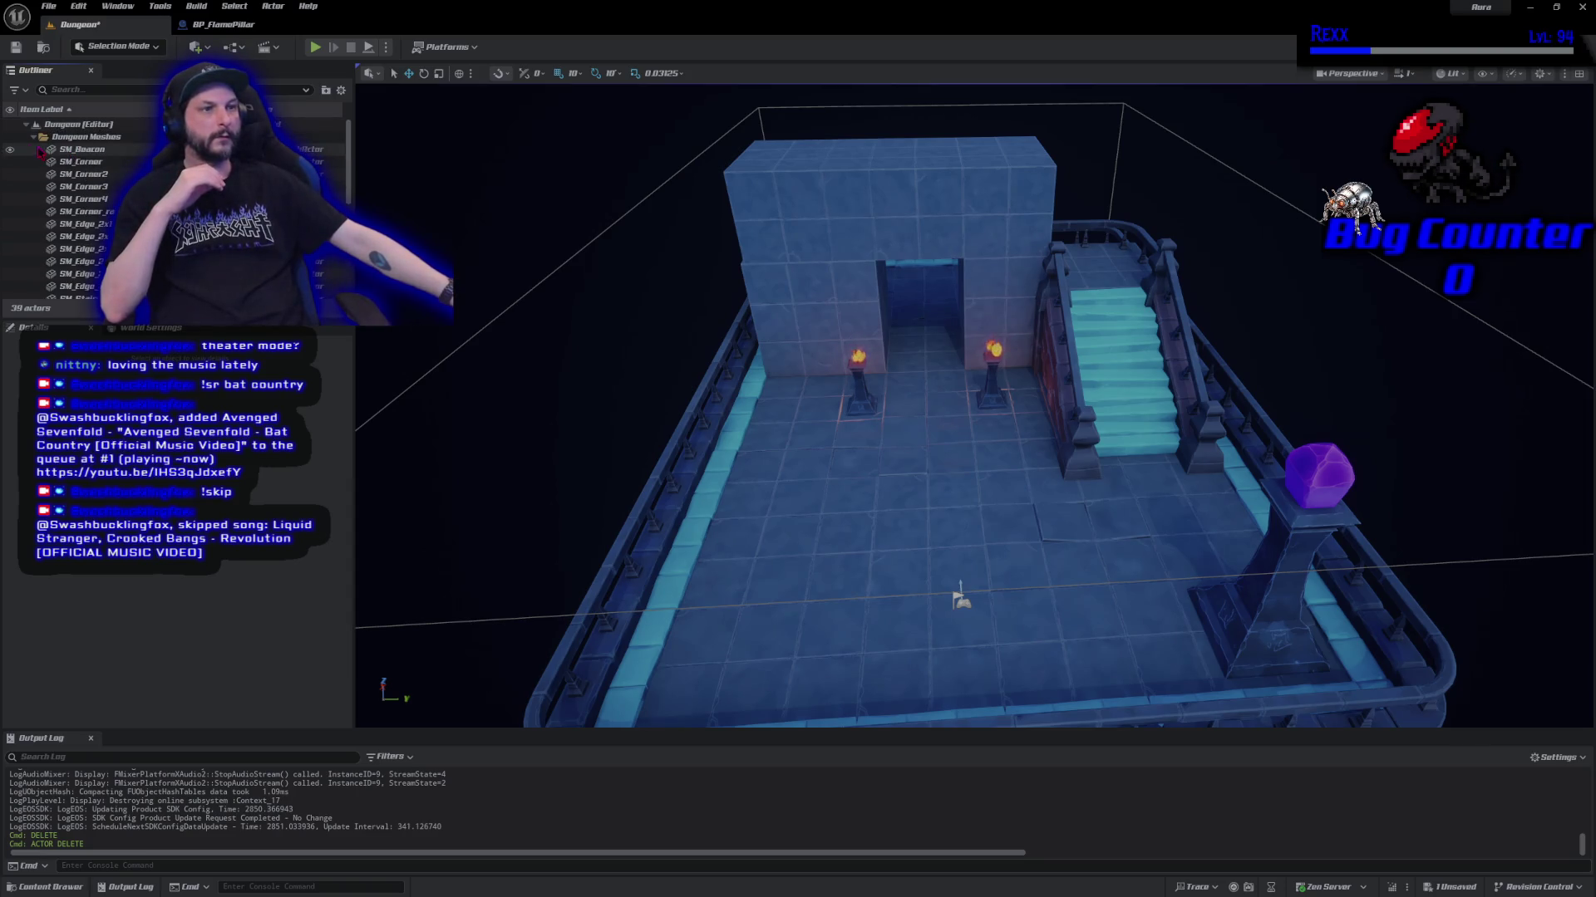
left_click(34, 138)
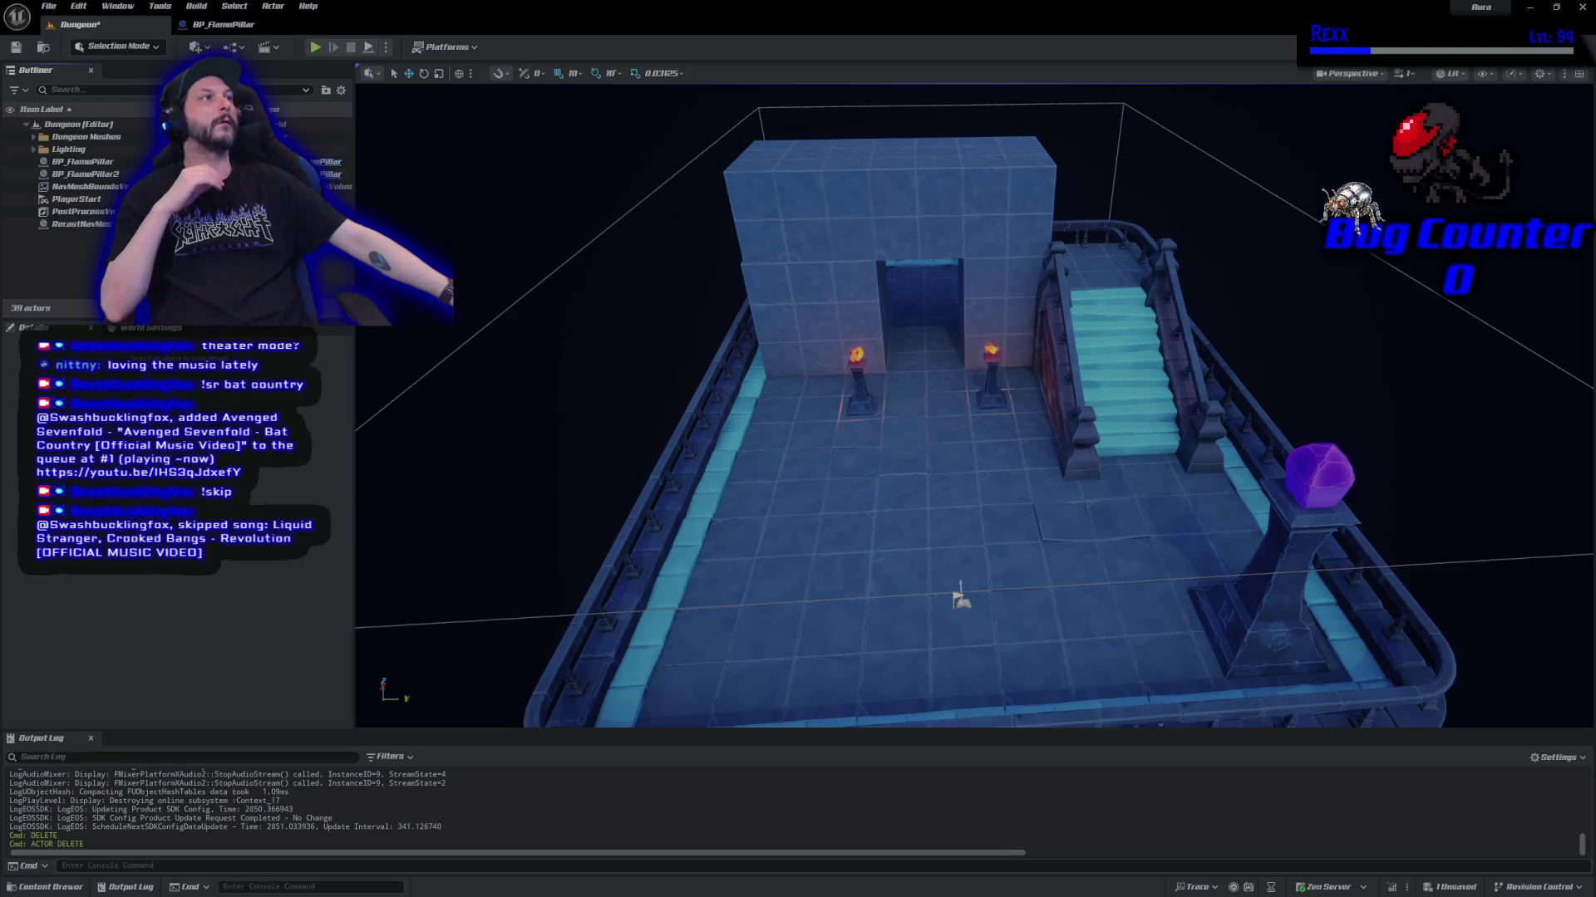
left_click(50, 138)
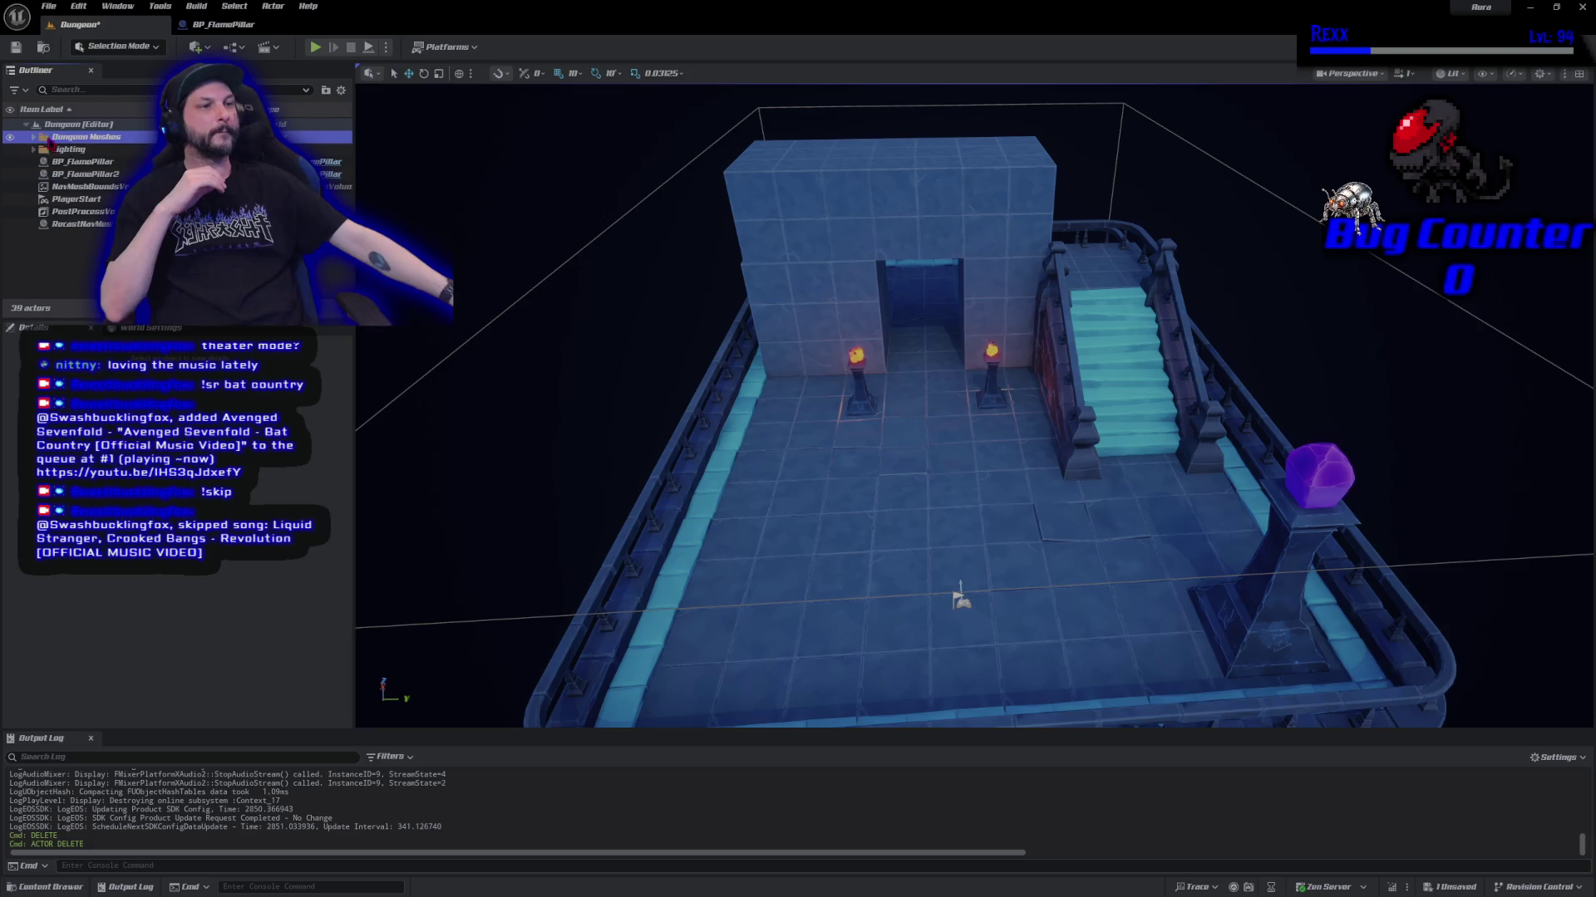
left_click(35, 137)
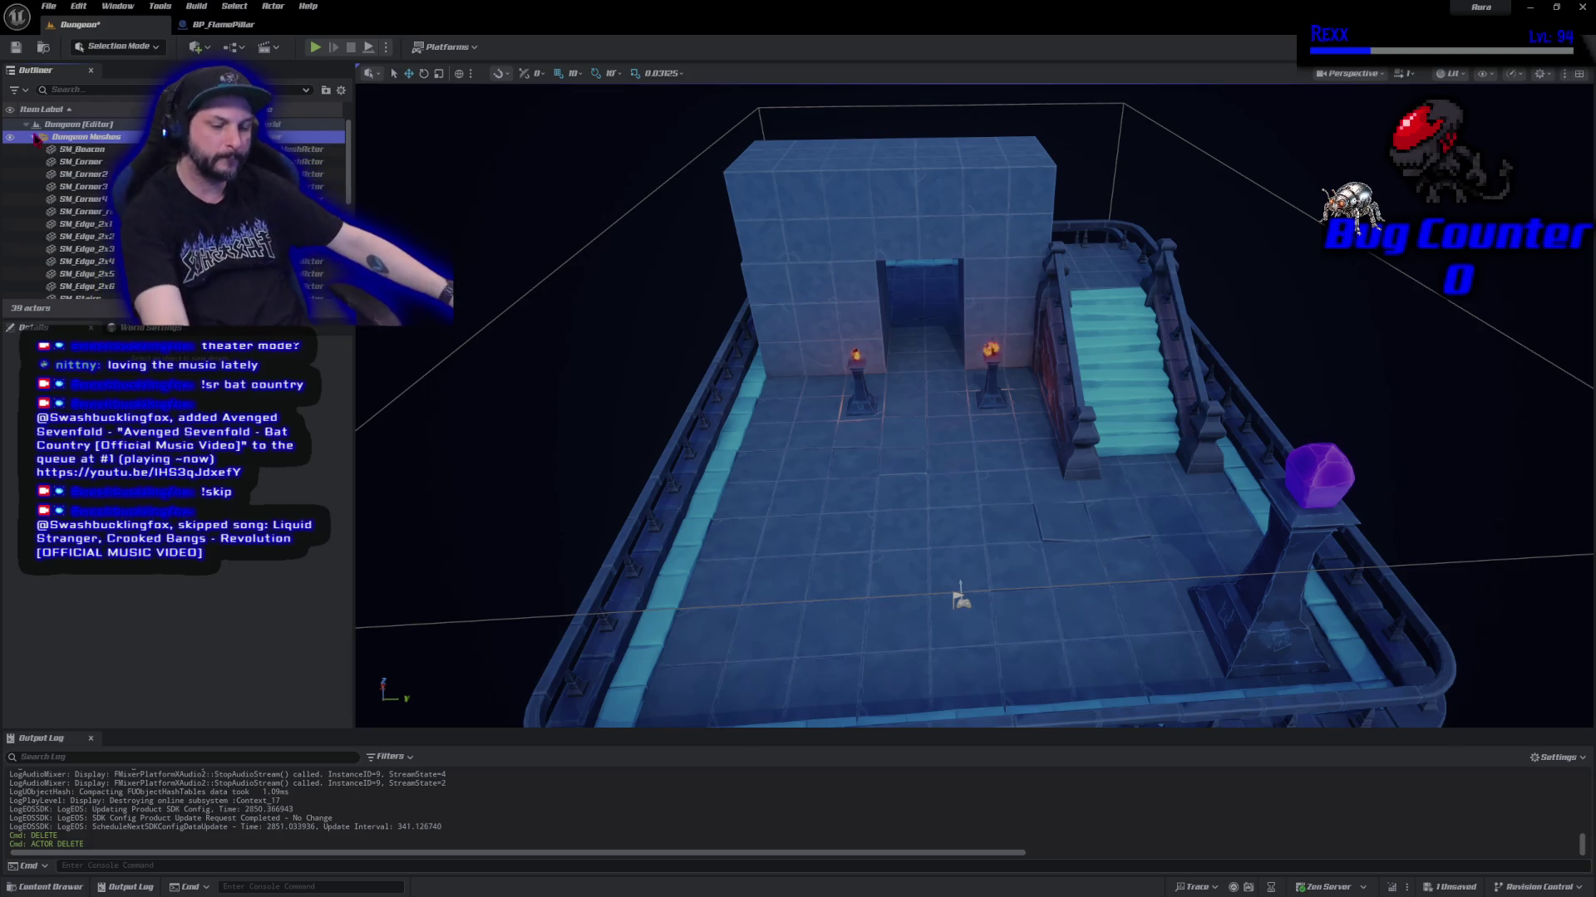
left_click(54, 148)
scroll(83, 187, "down", 5)
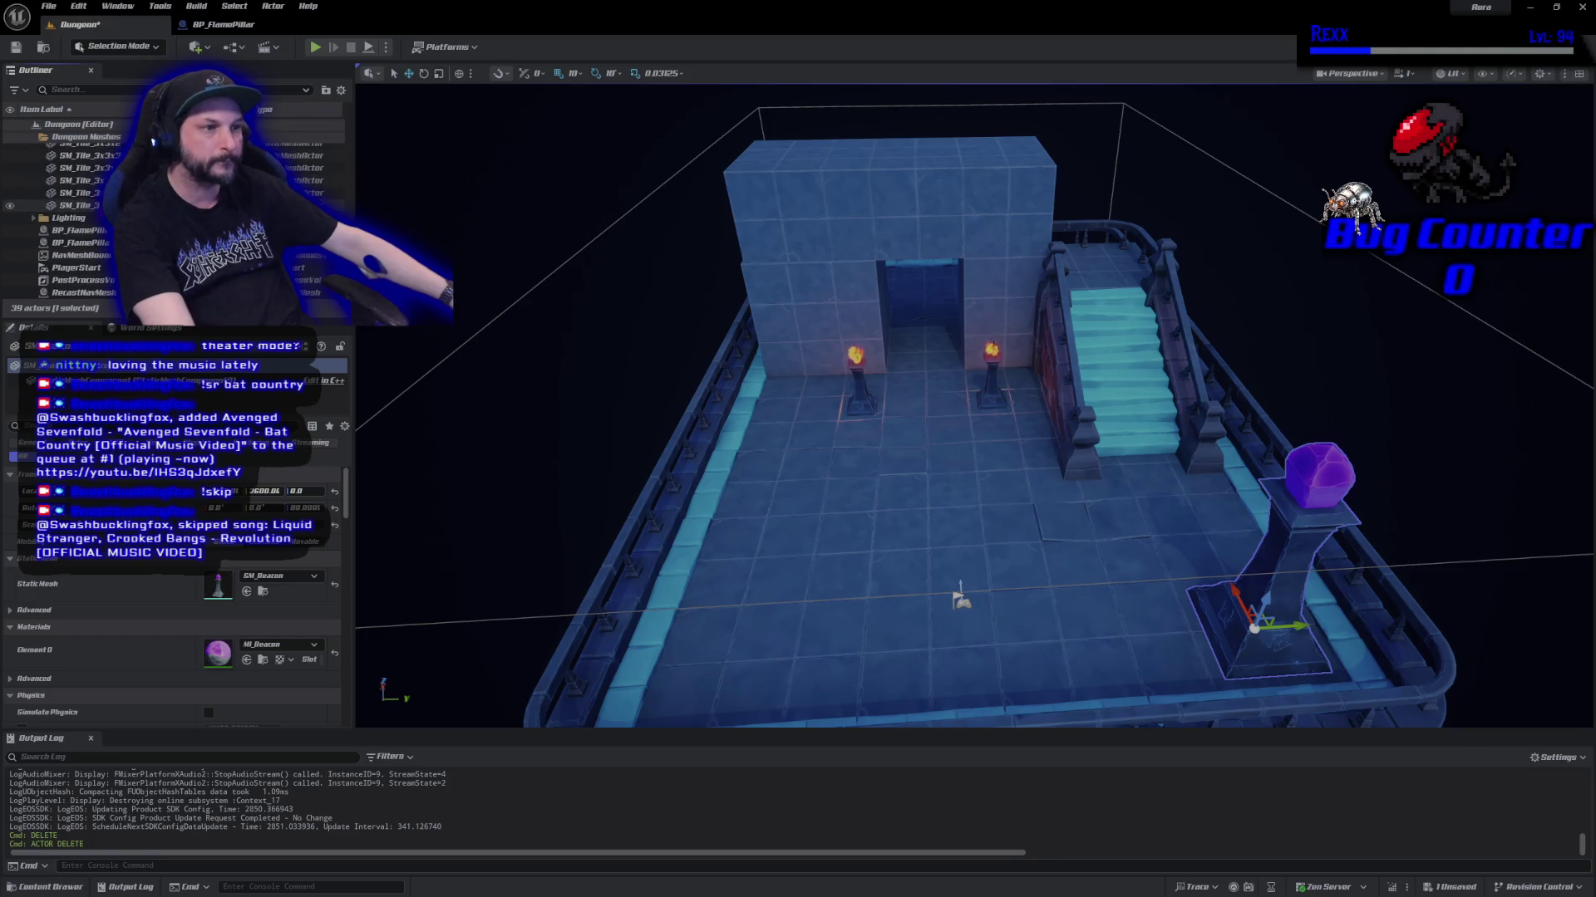
left_click(96, 205, "shift")
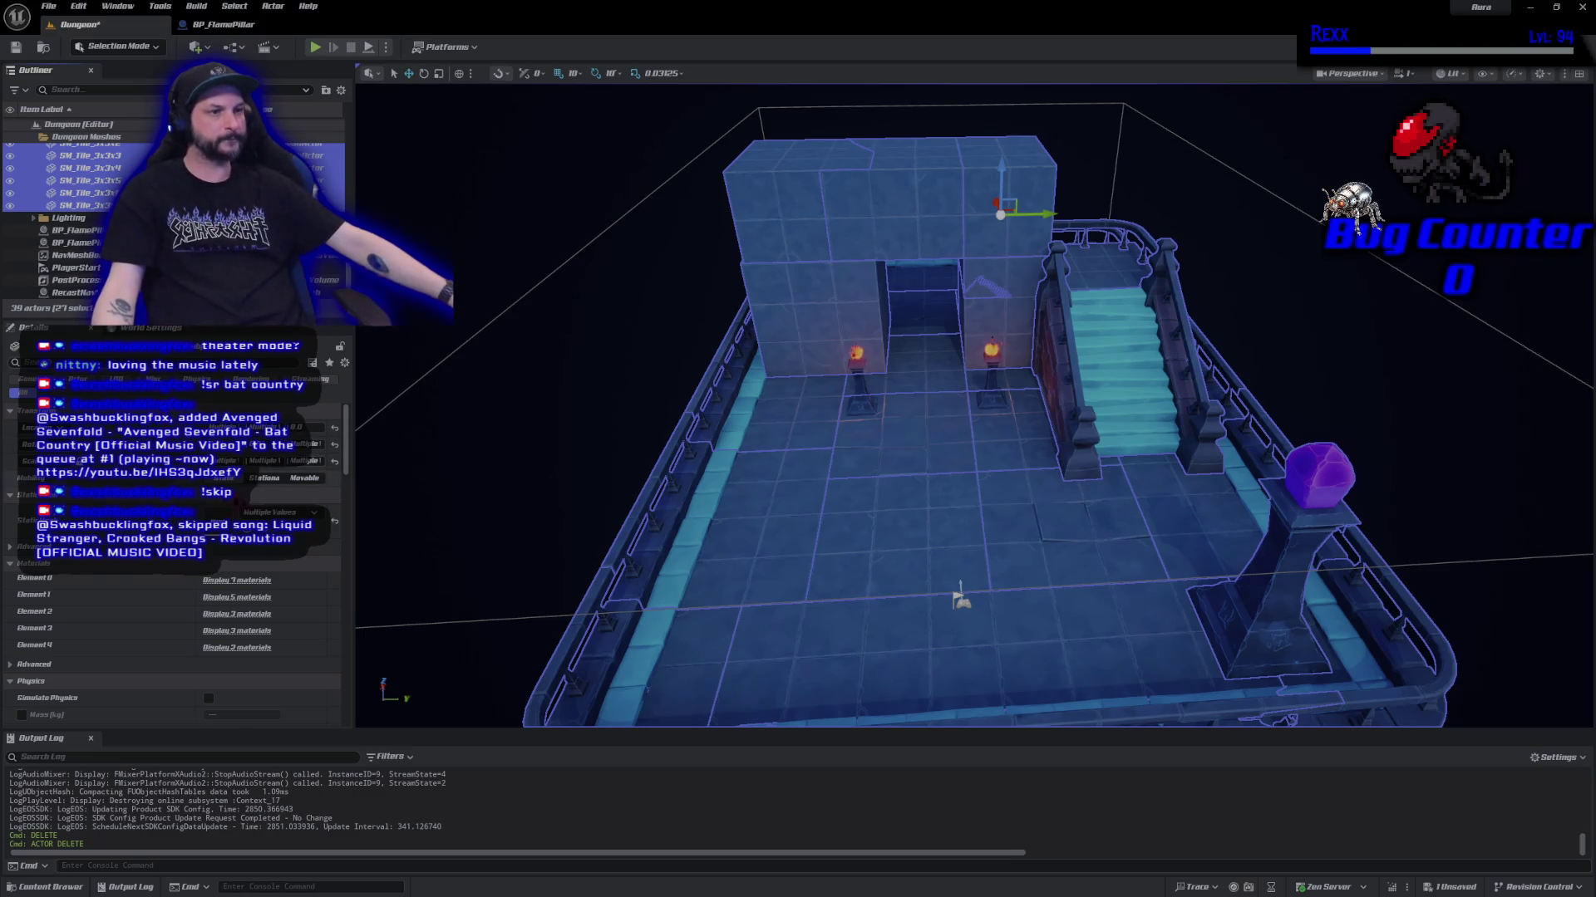
Apply a blocking WorldStatic collision preset to the tiles, save the Dungeon level, and start play.
left_click_drag(350, 472, 355, 564)
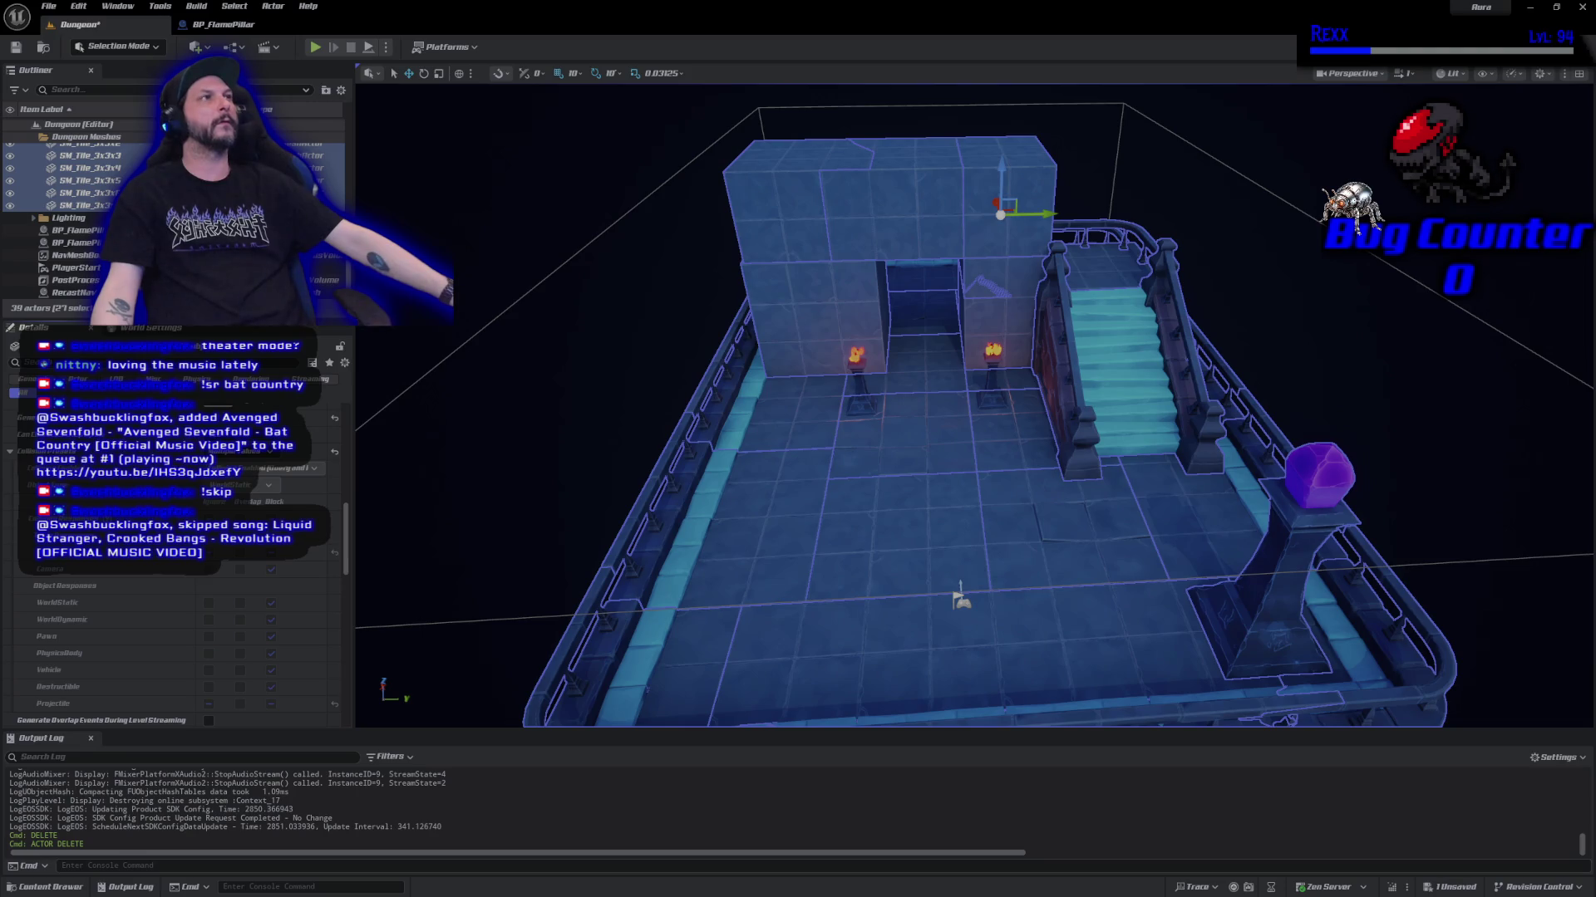
left_click(307, 451)
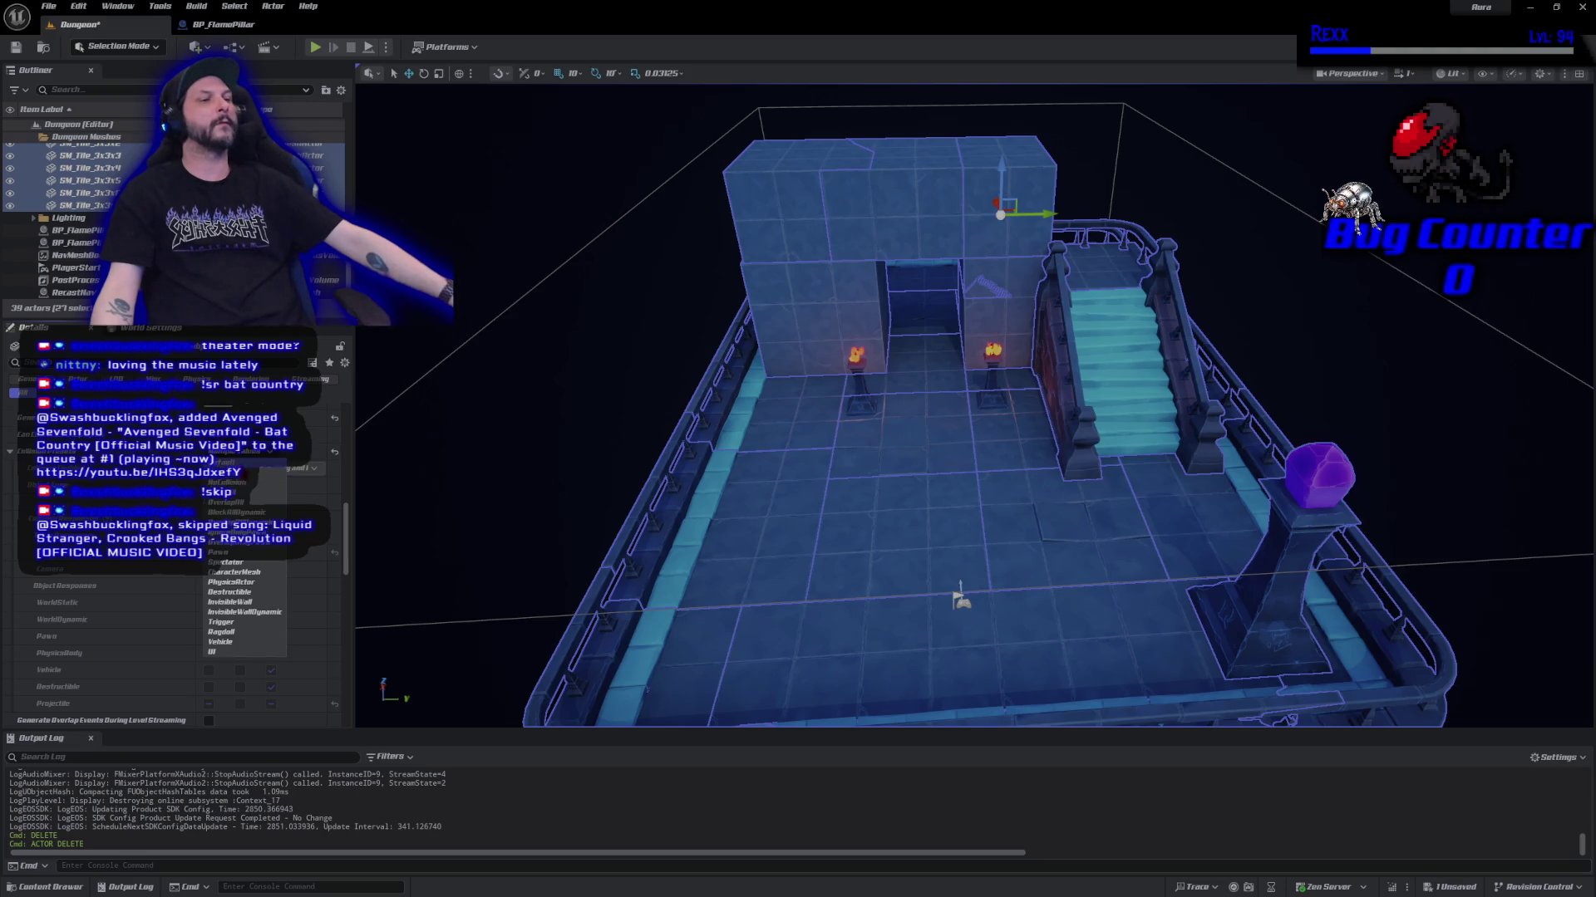
left_click(259, 492)
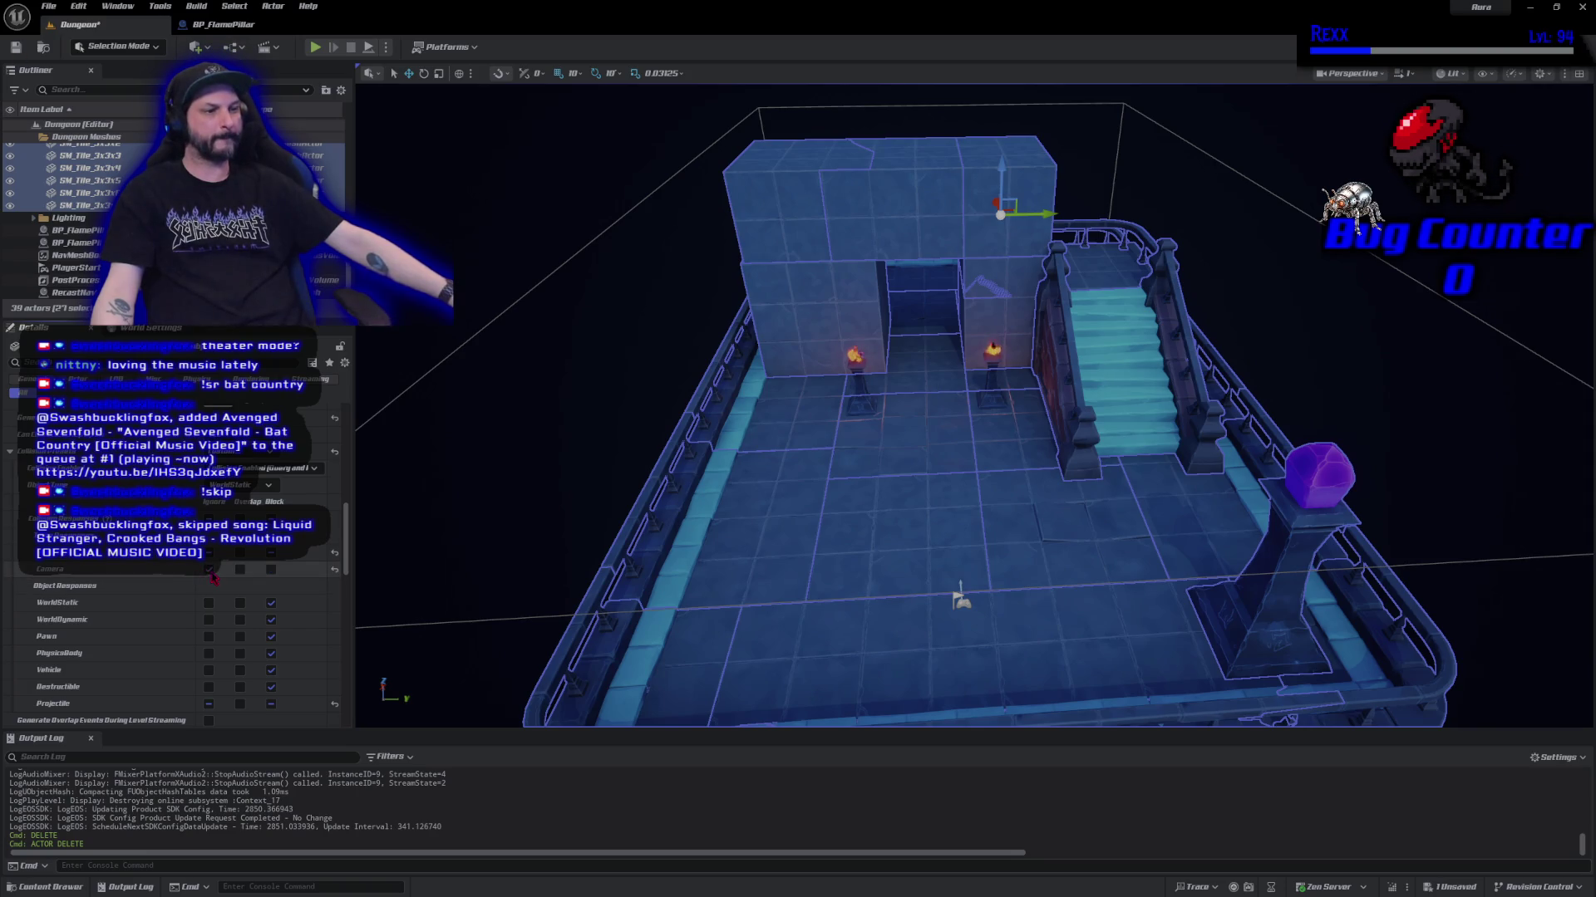
left_click(14, 50)
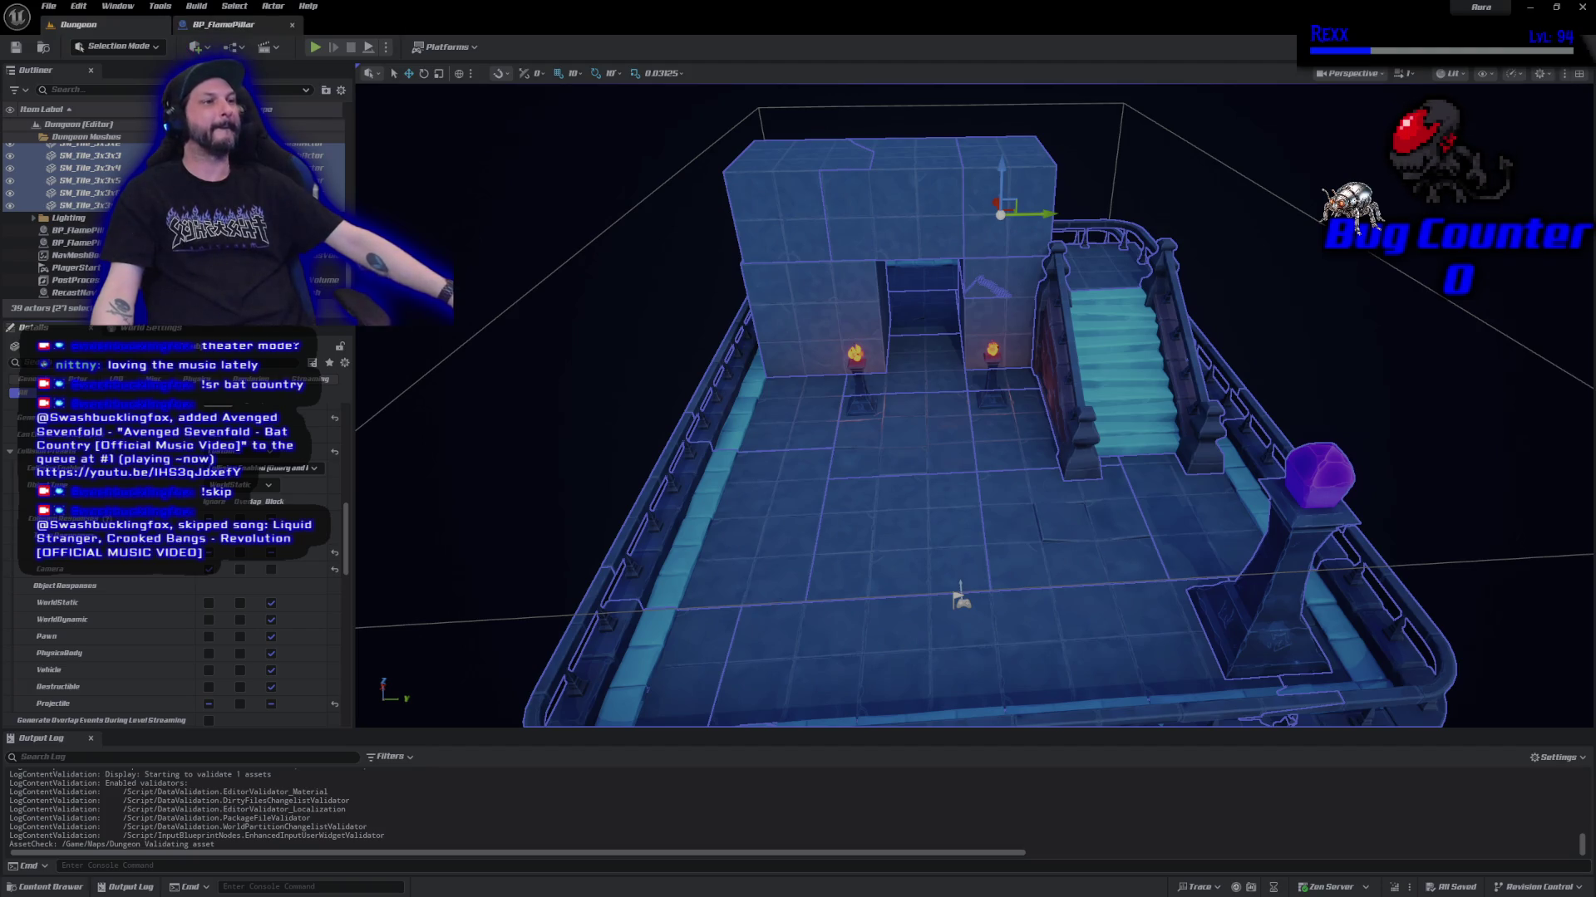
left_click(314, 47)
left_click(1136, 452)
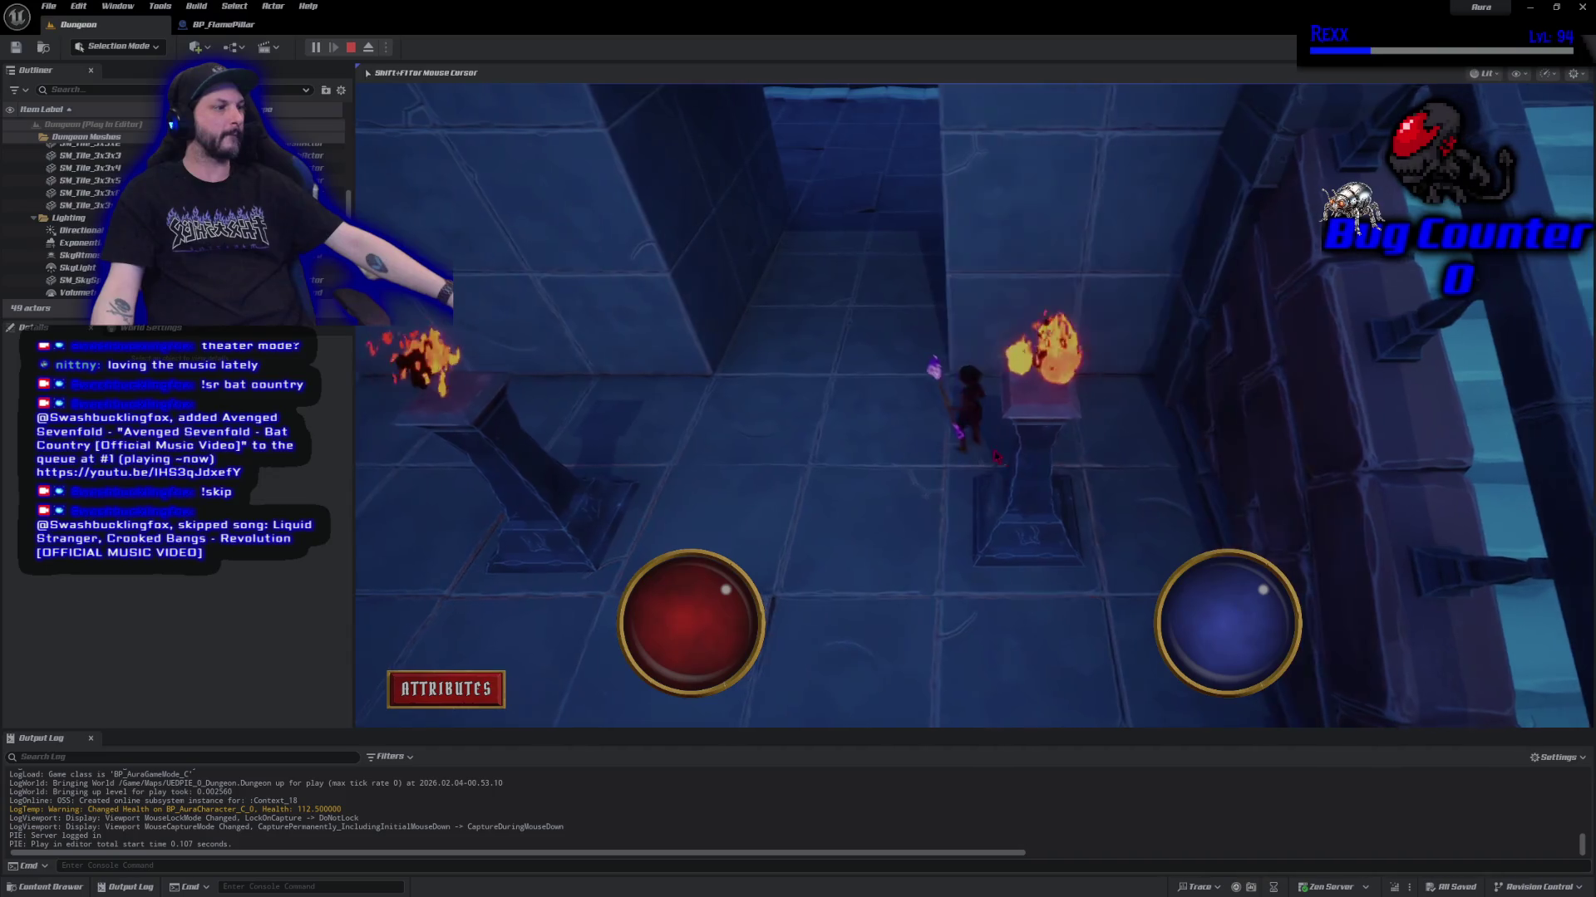
left_click(915, 490)
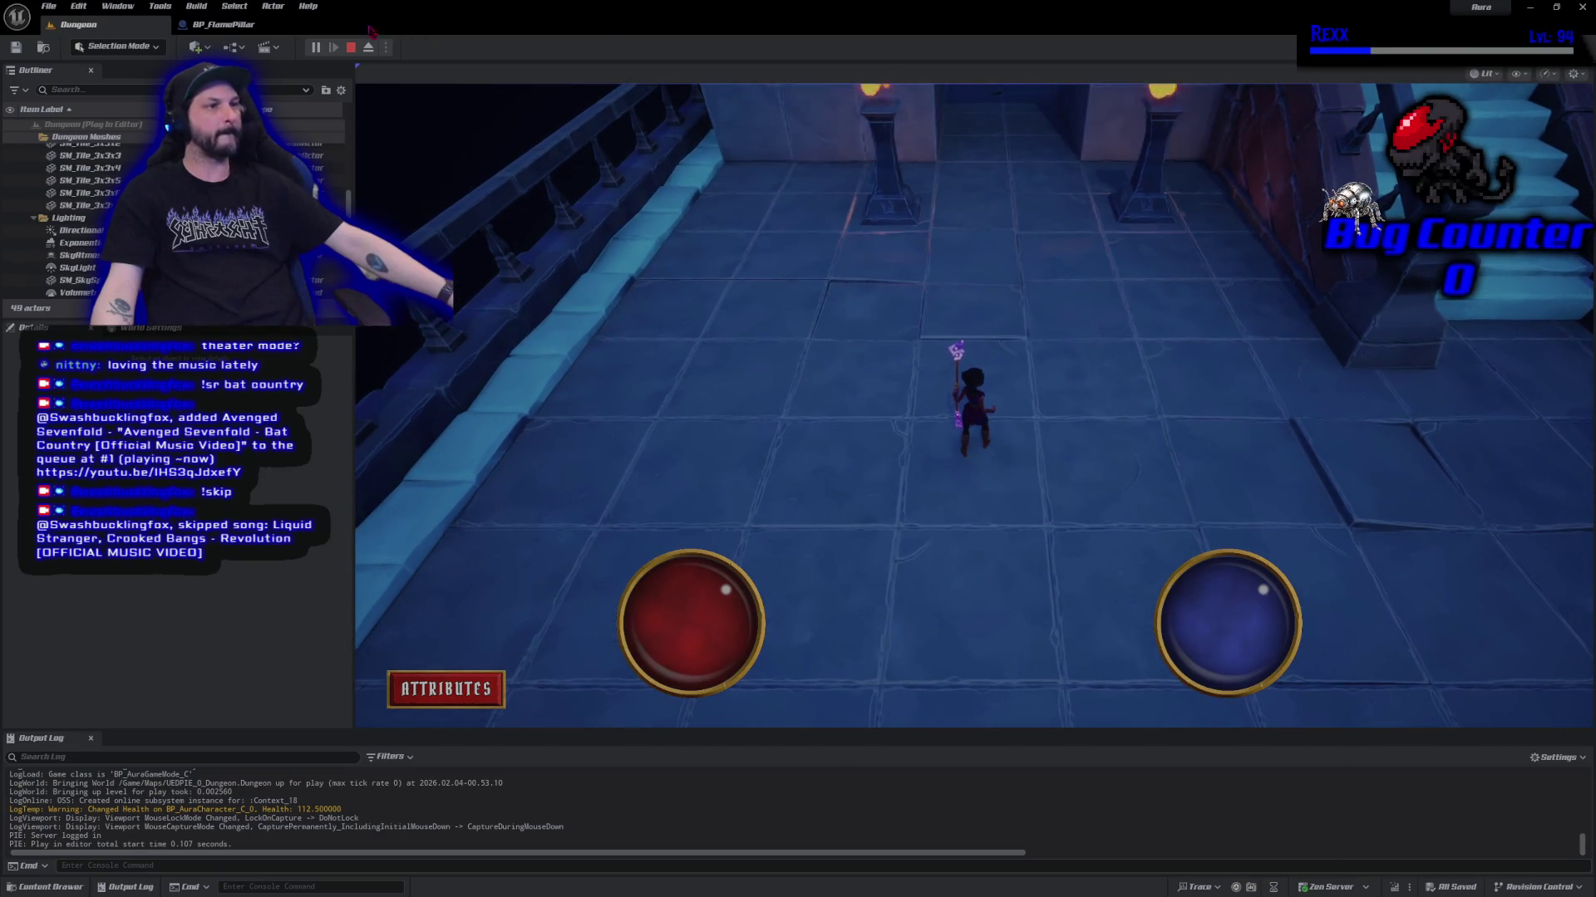
key("Escape")
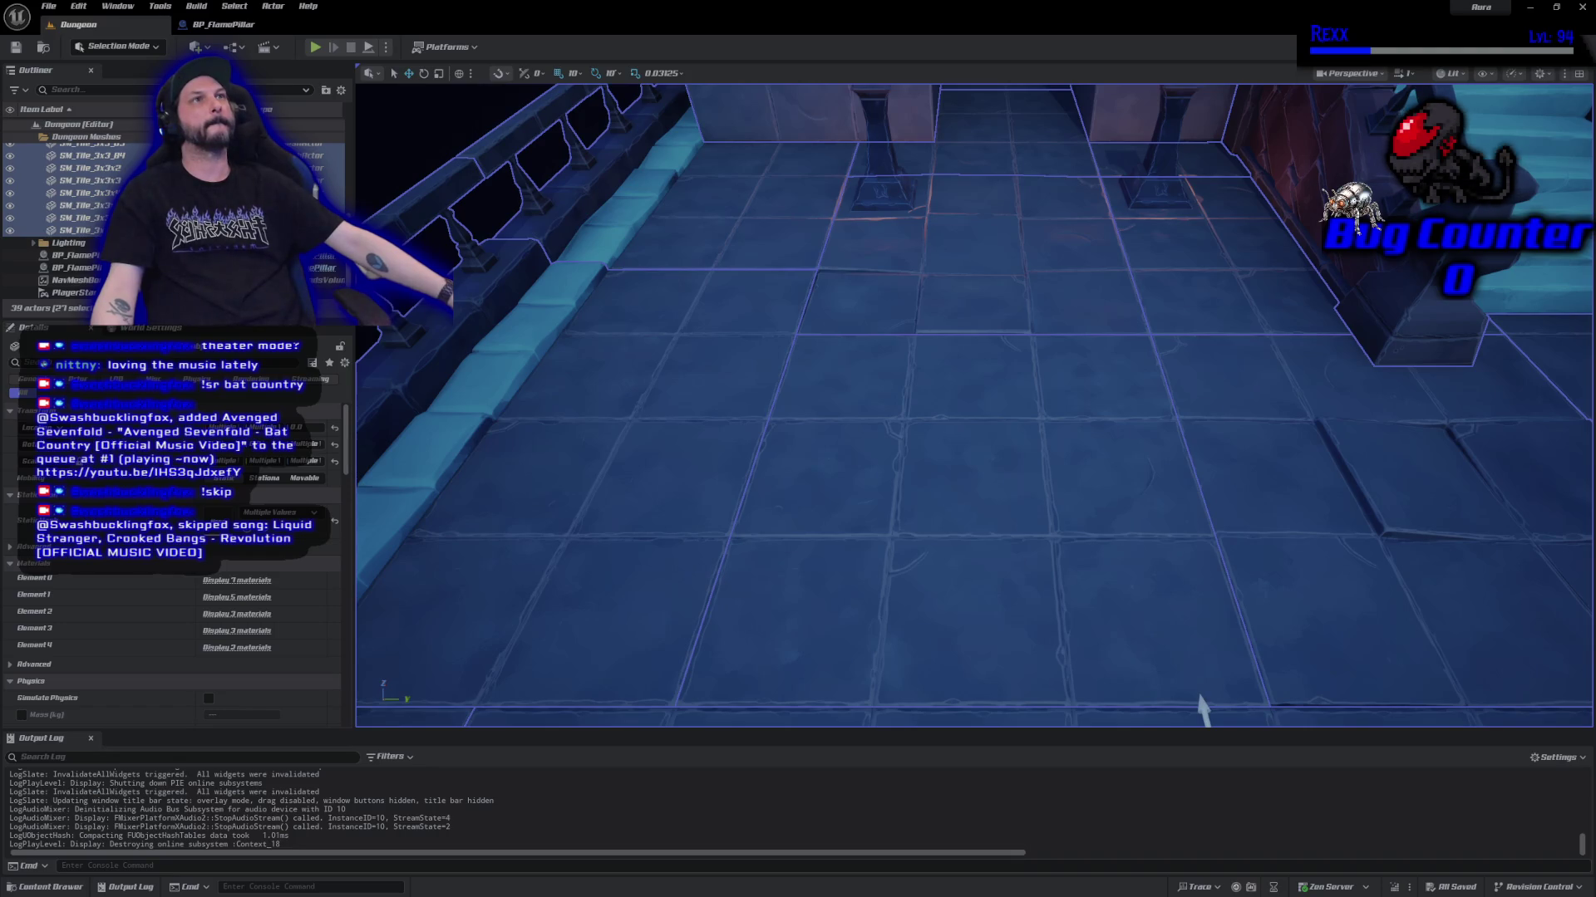
left_click(317, 50)
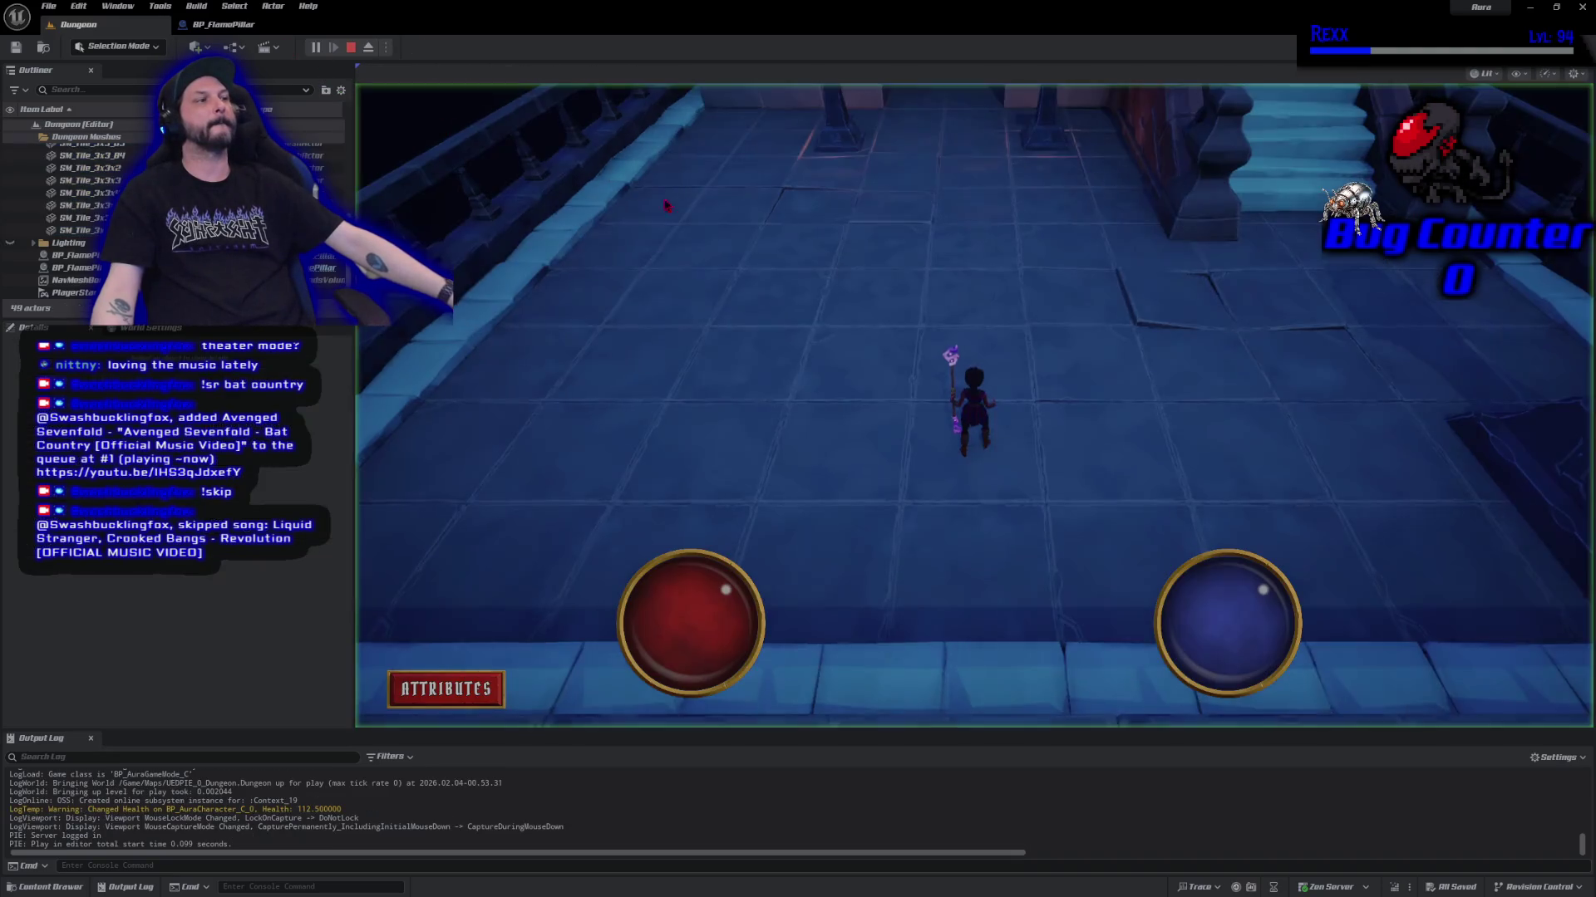
mouse_move(995, 222)
left_mouse_down()
mouse_move(936, 211)
mouse_move(978, 173)
left_mouse_up()
left_click(1028, 276)
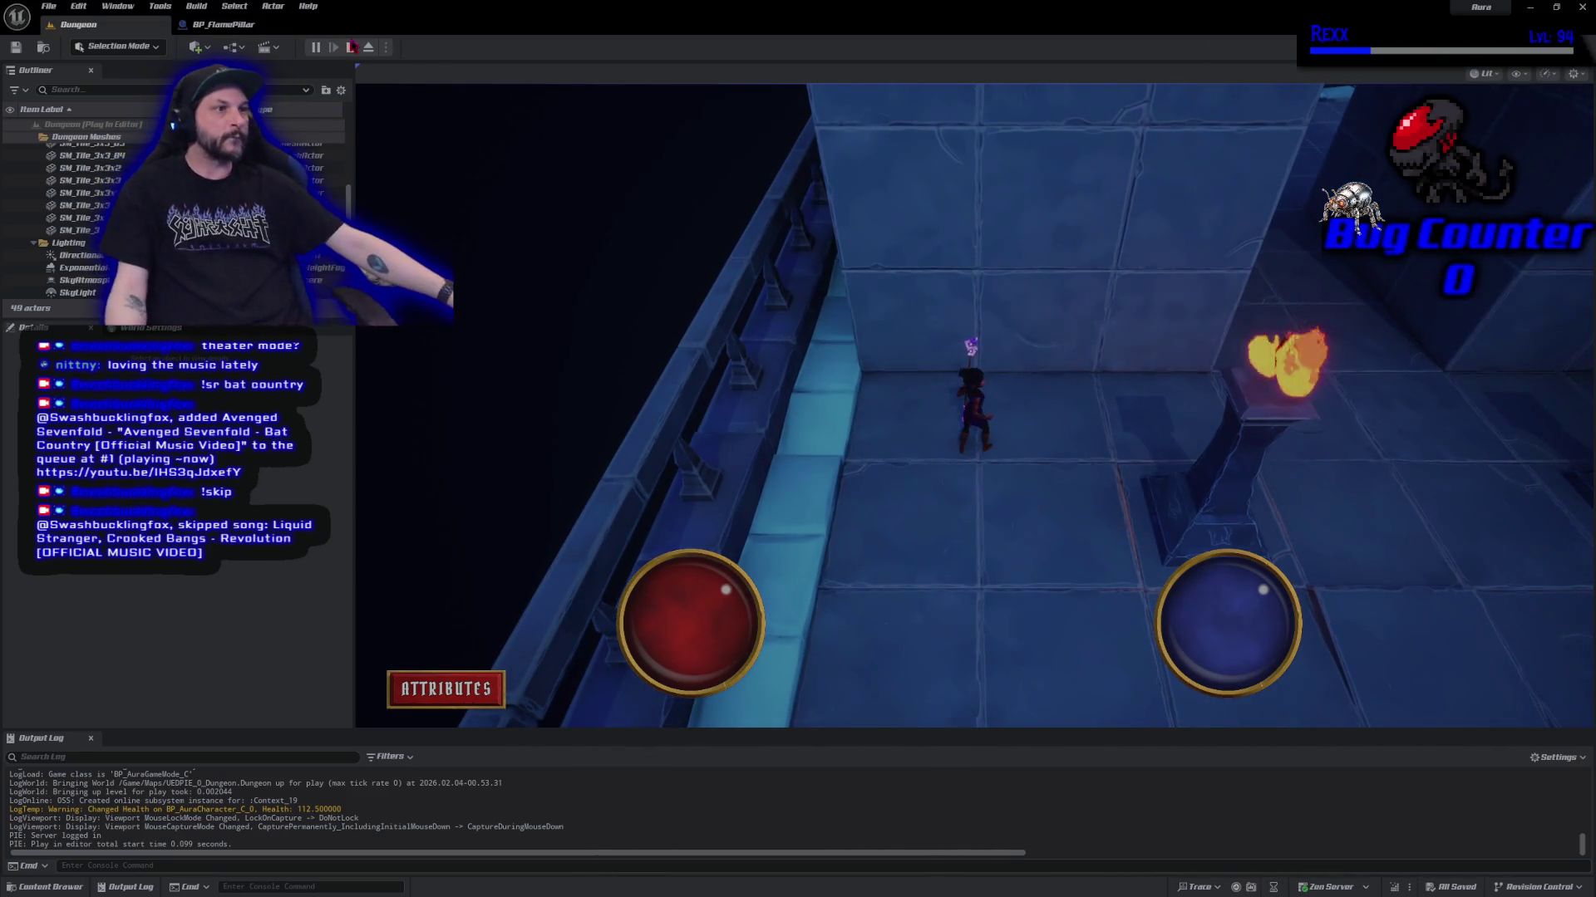
key("Escape")
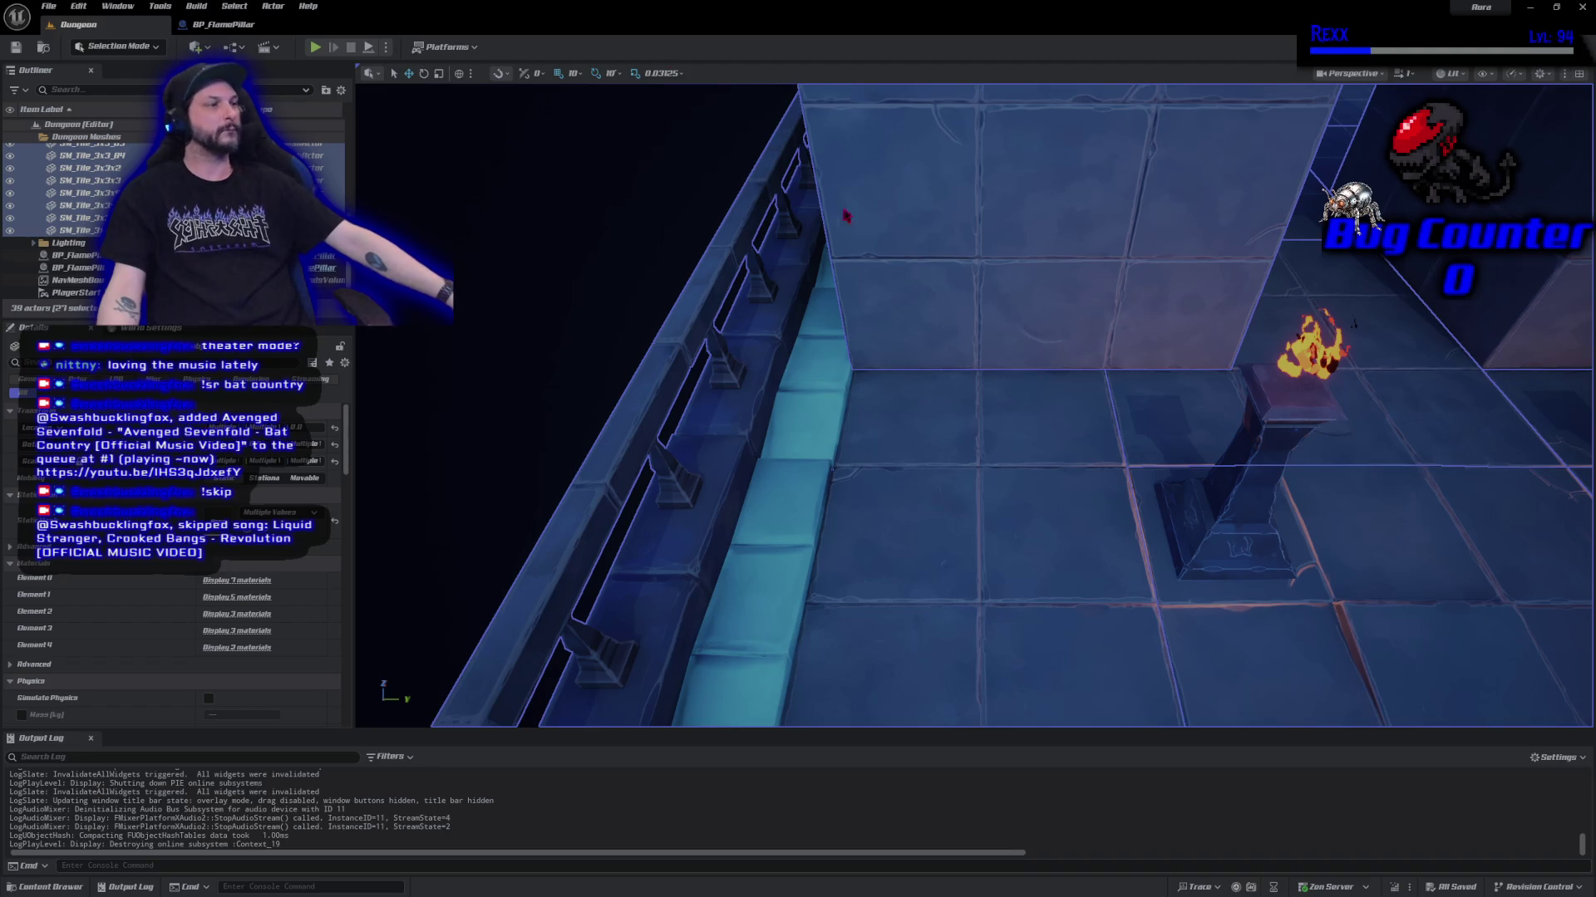
Select the wall blocks beside and above the doorway, drag them down along Z, then save.
mouse_move(925, 381)
left_mouse_down()
mouse_move(914, 357)
mouse_move(911, 432)
mouse_move(922, 425)
mouse_move(964, 511)
left_mouse_up()
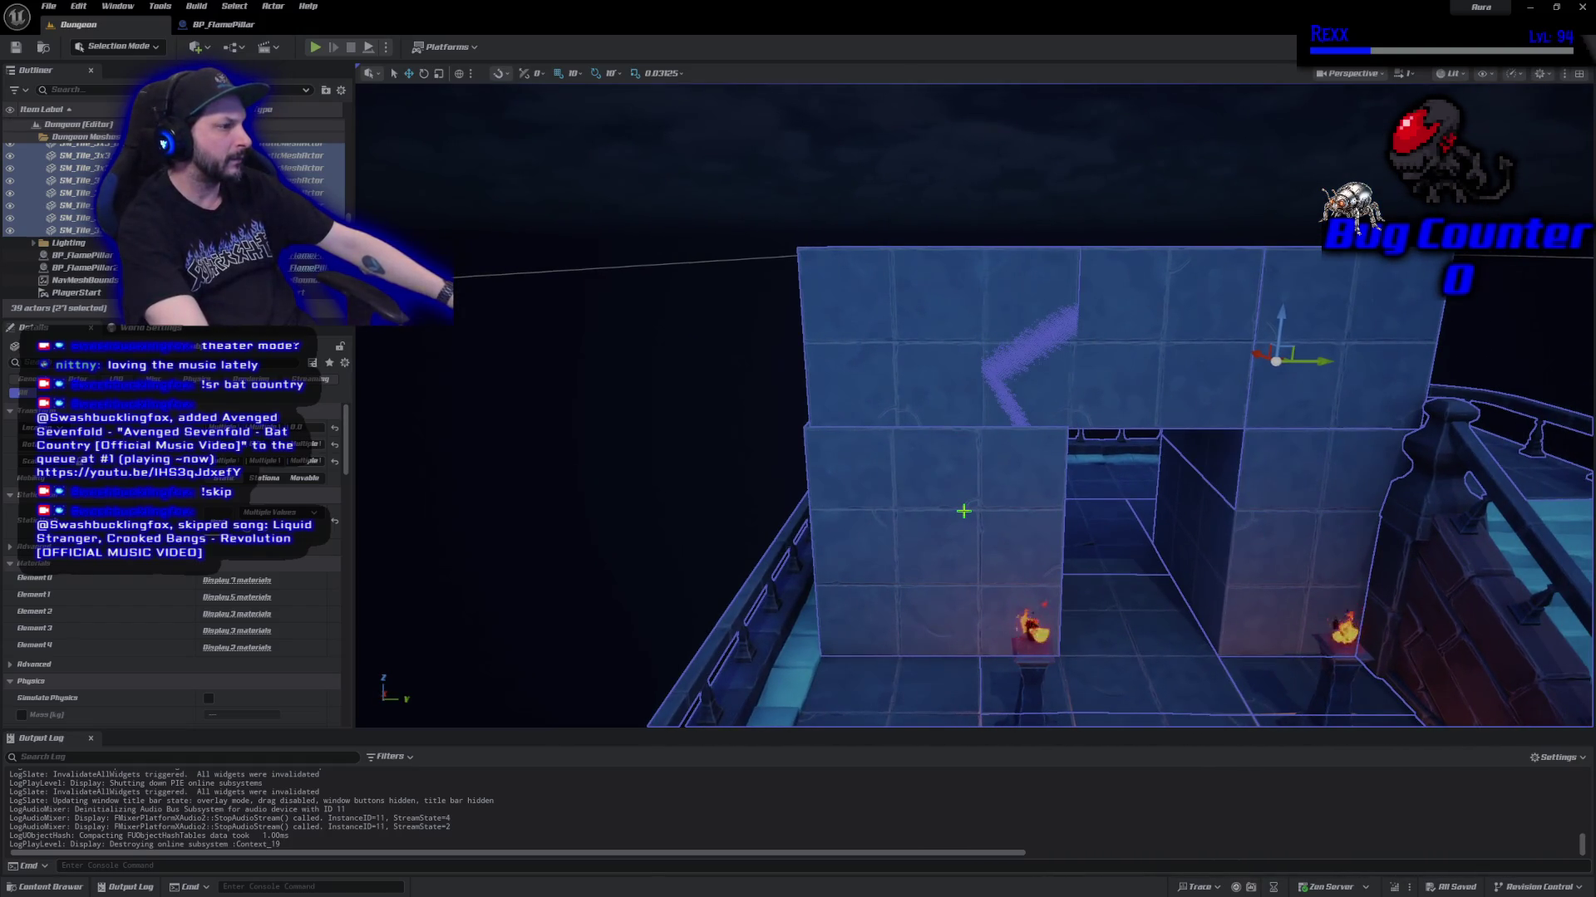
left_click(910, 349)
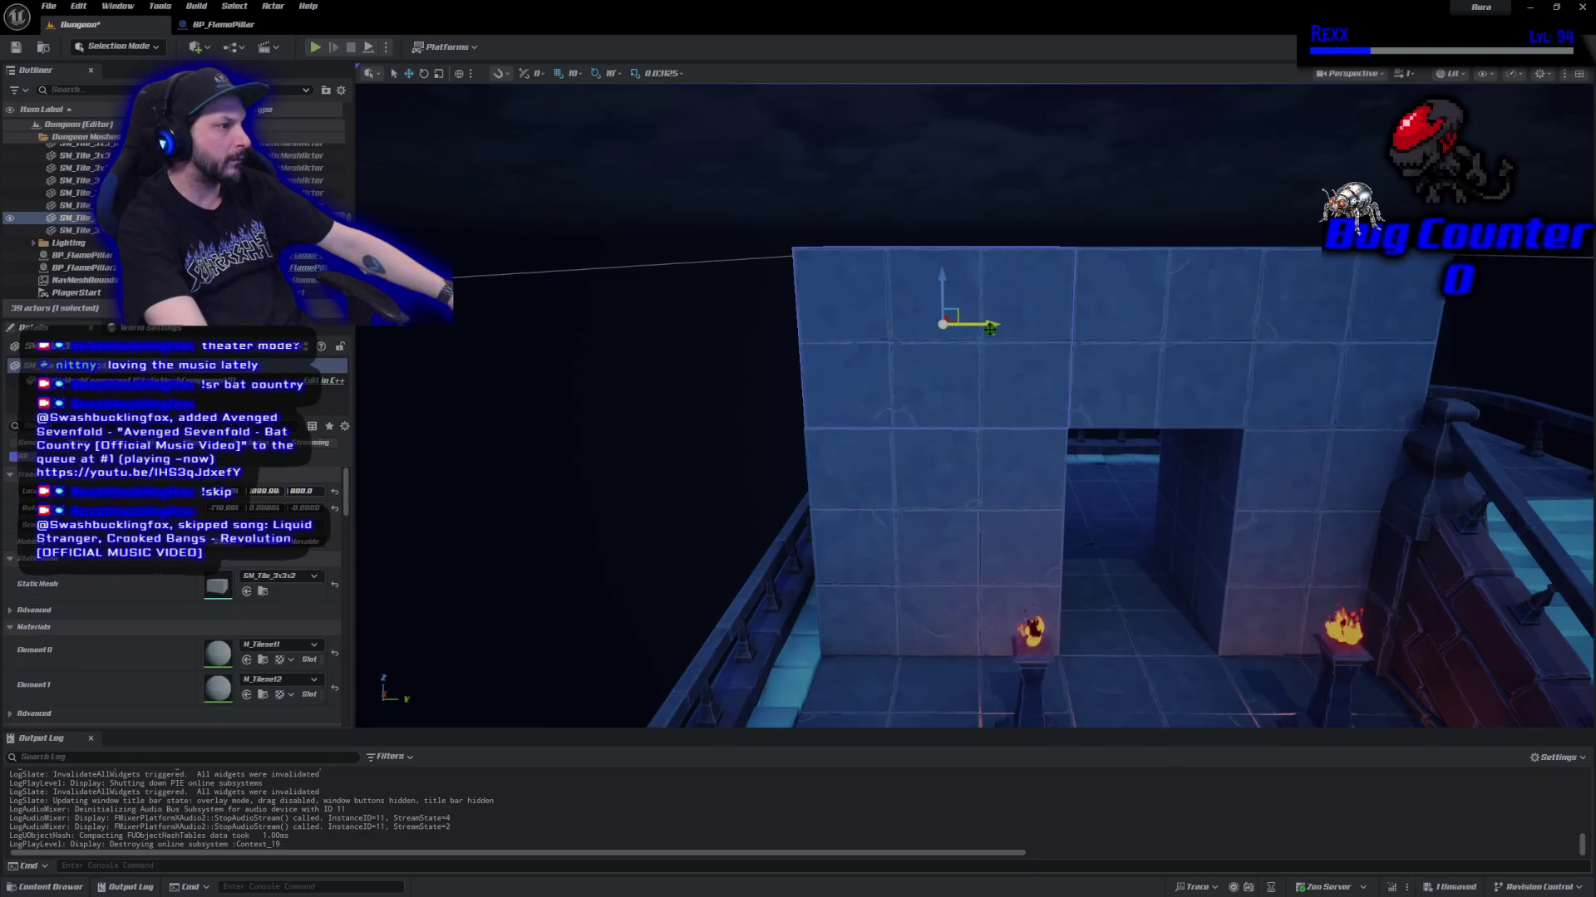
left_click(665, 385)
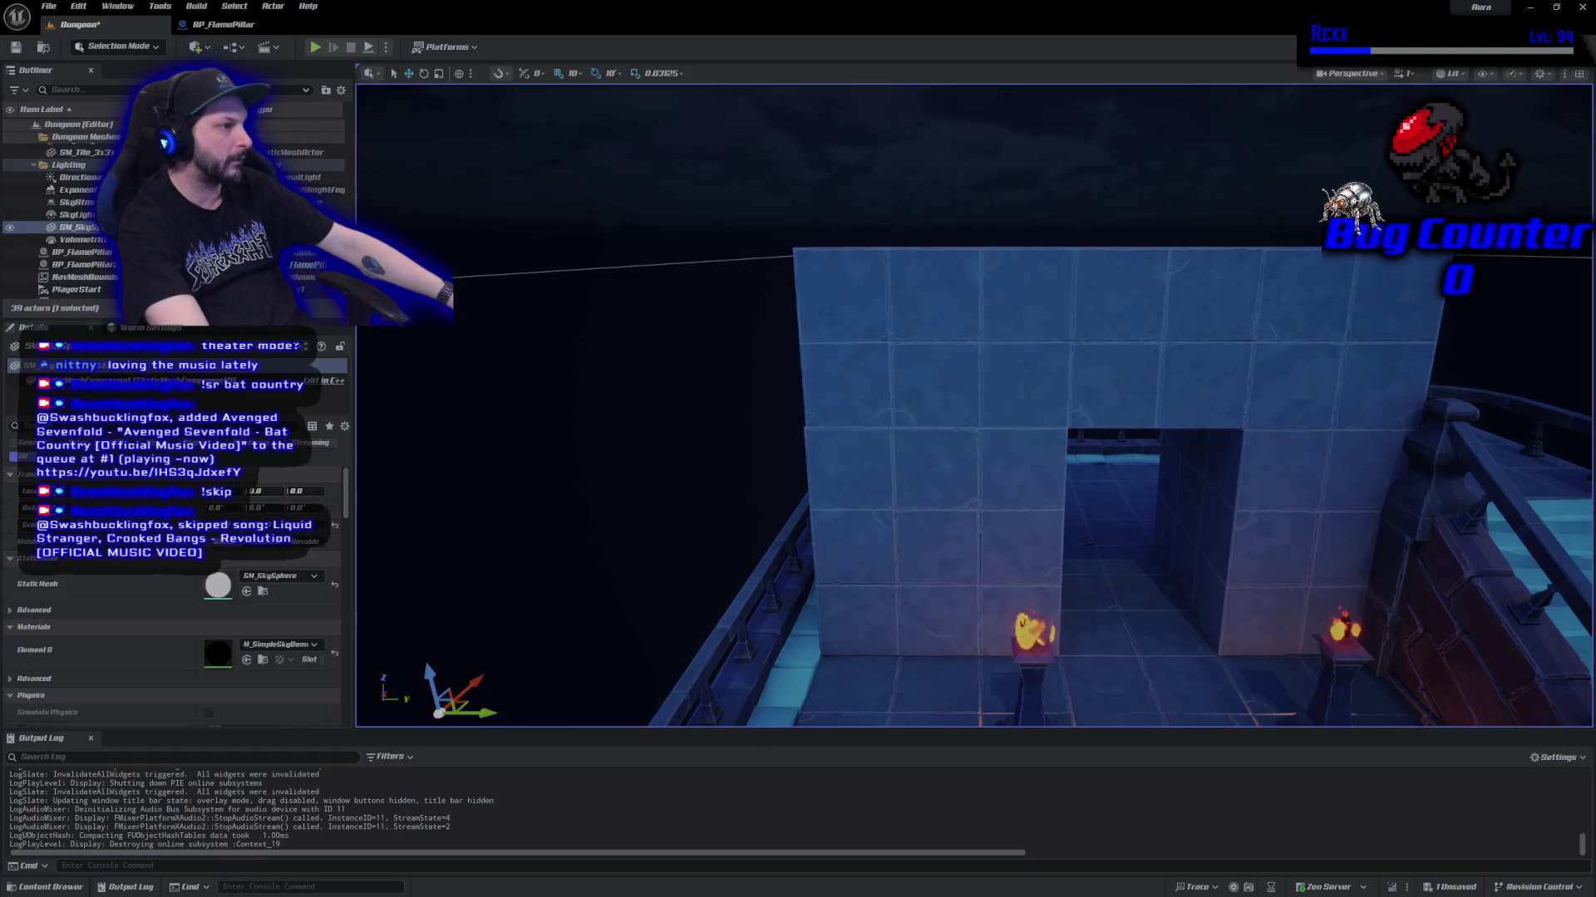
mouse_move(930, 503)
left_mouse_down()
mouse_move(831, 498)
mouse_move(904, 499)
left_mouse_up()
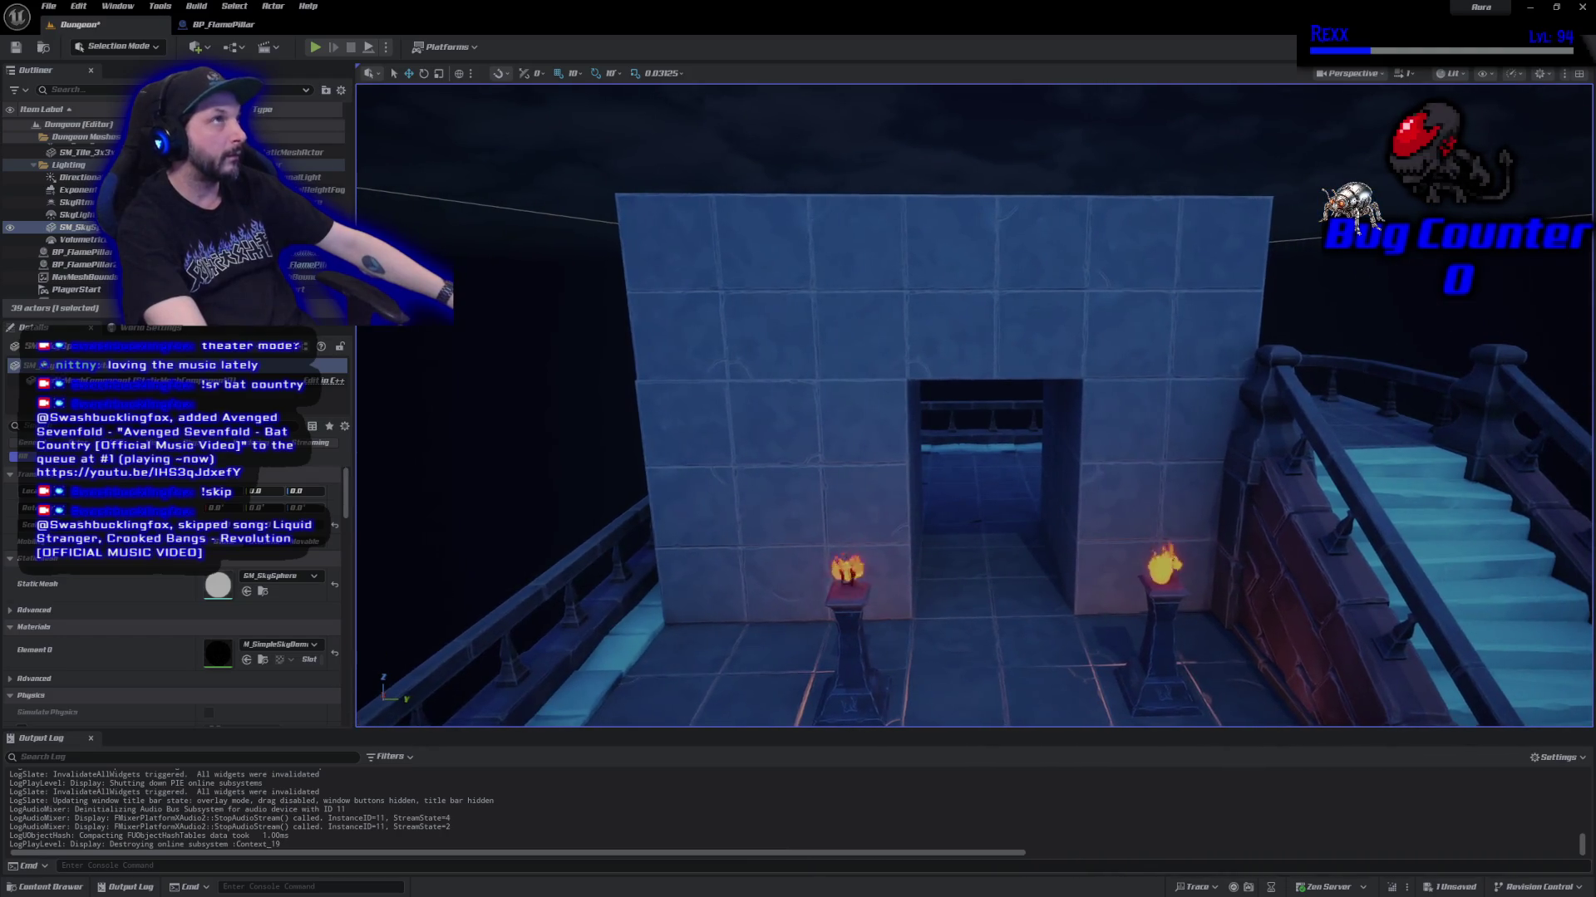
left_click(800, 495)
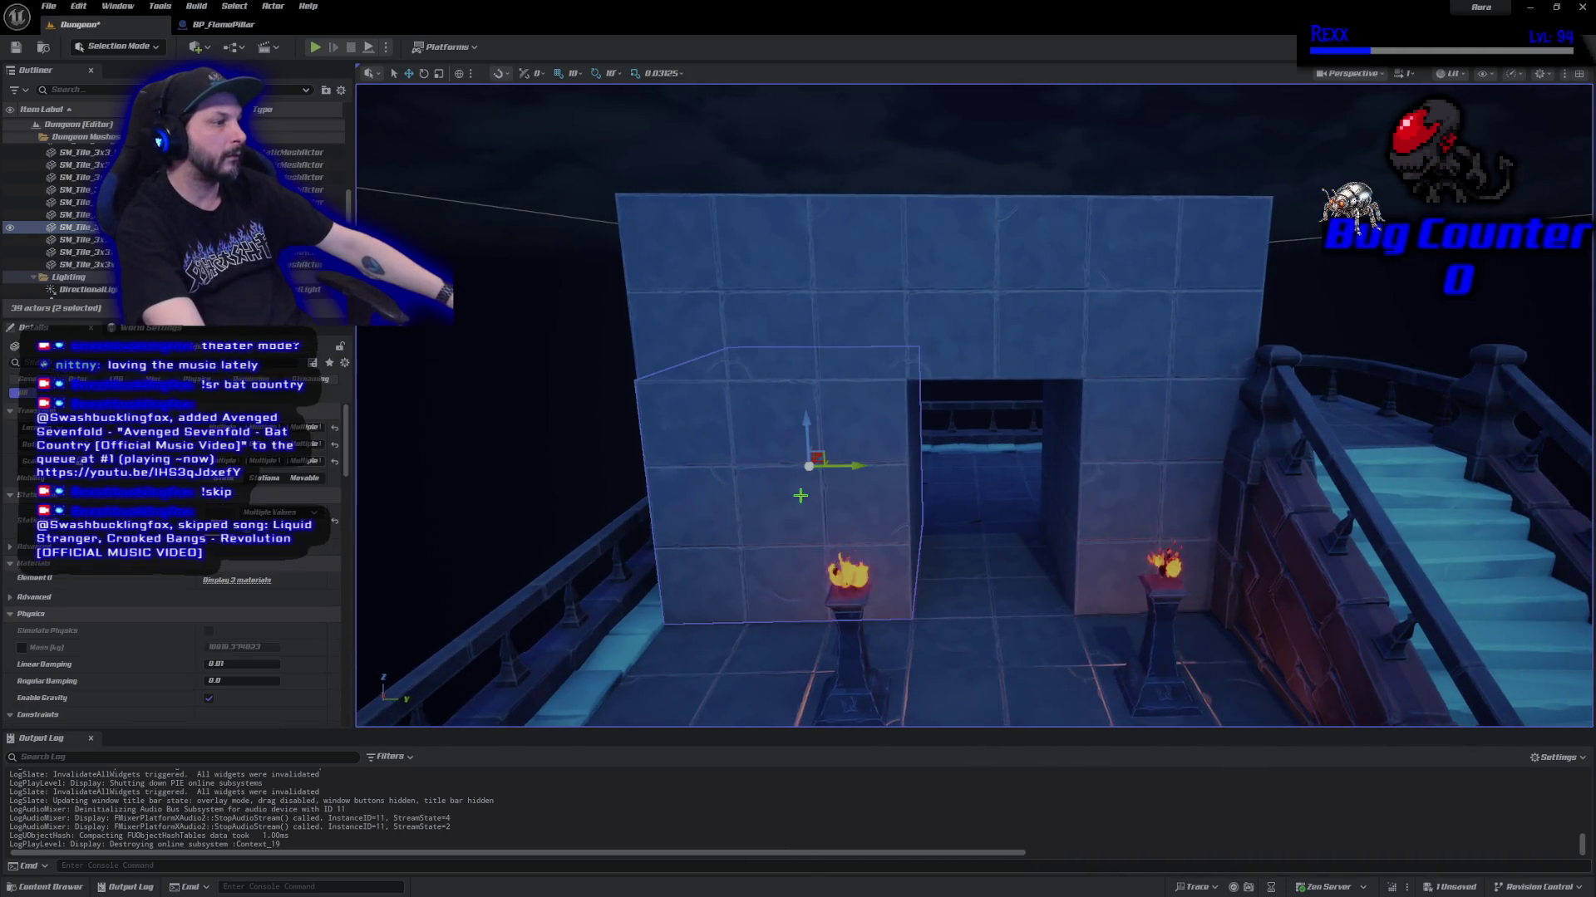
left_click(1091, 474, "ctrl")
left_click(1114, 253, "ctrl")
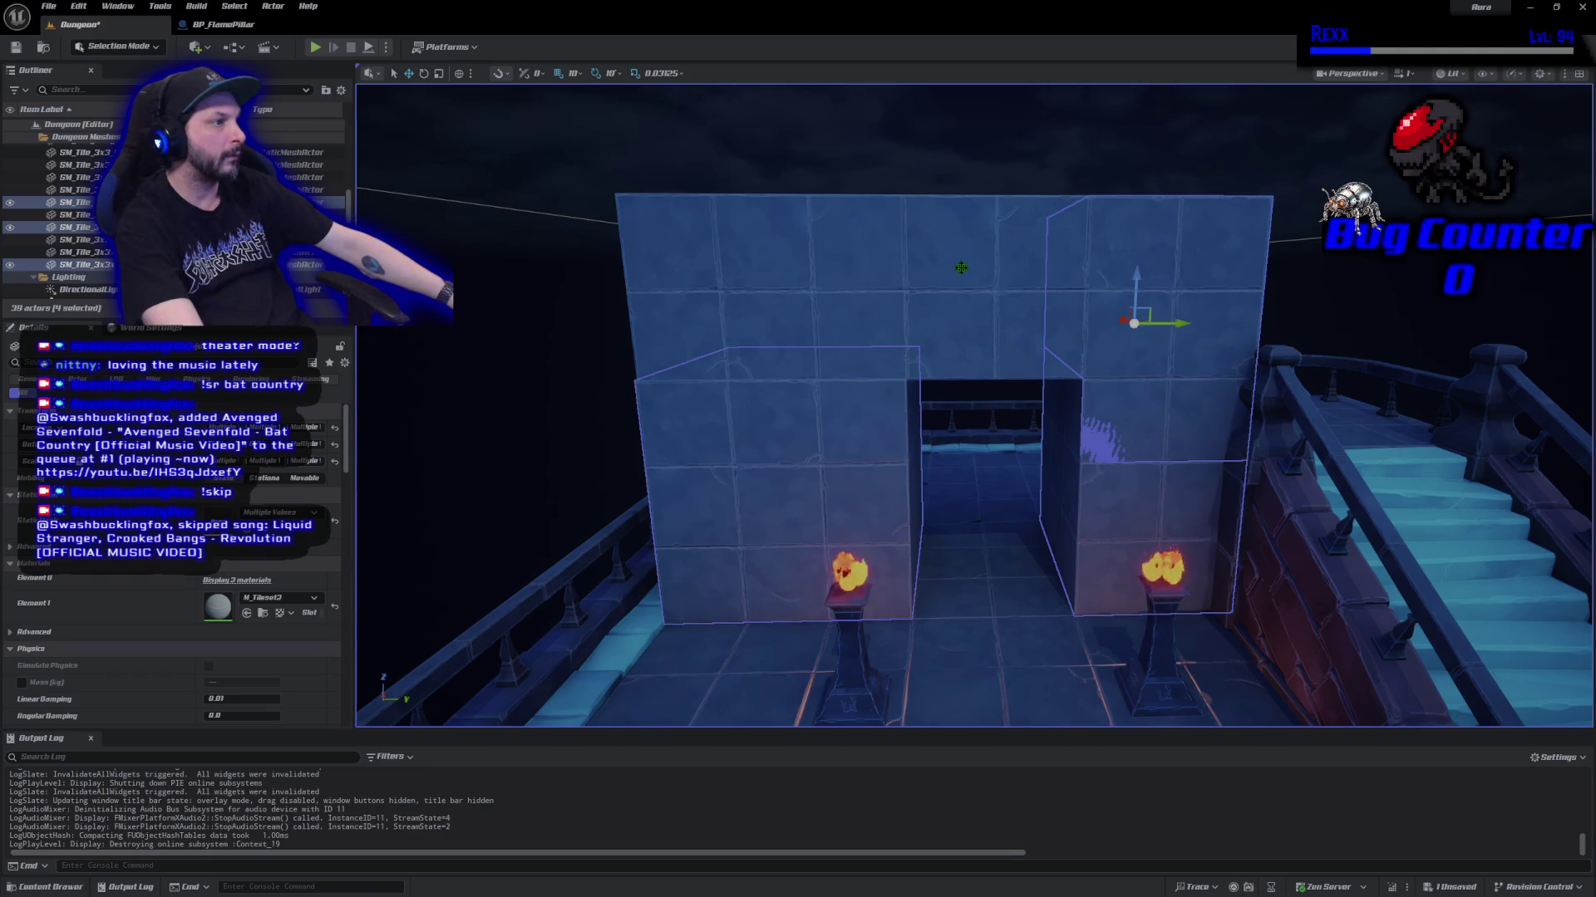
left_click(867, 279, "ctrl")
left_click(735, 255, "ctrl")
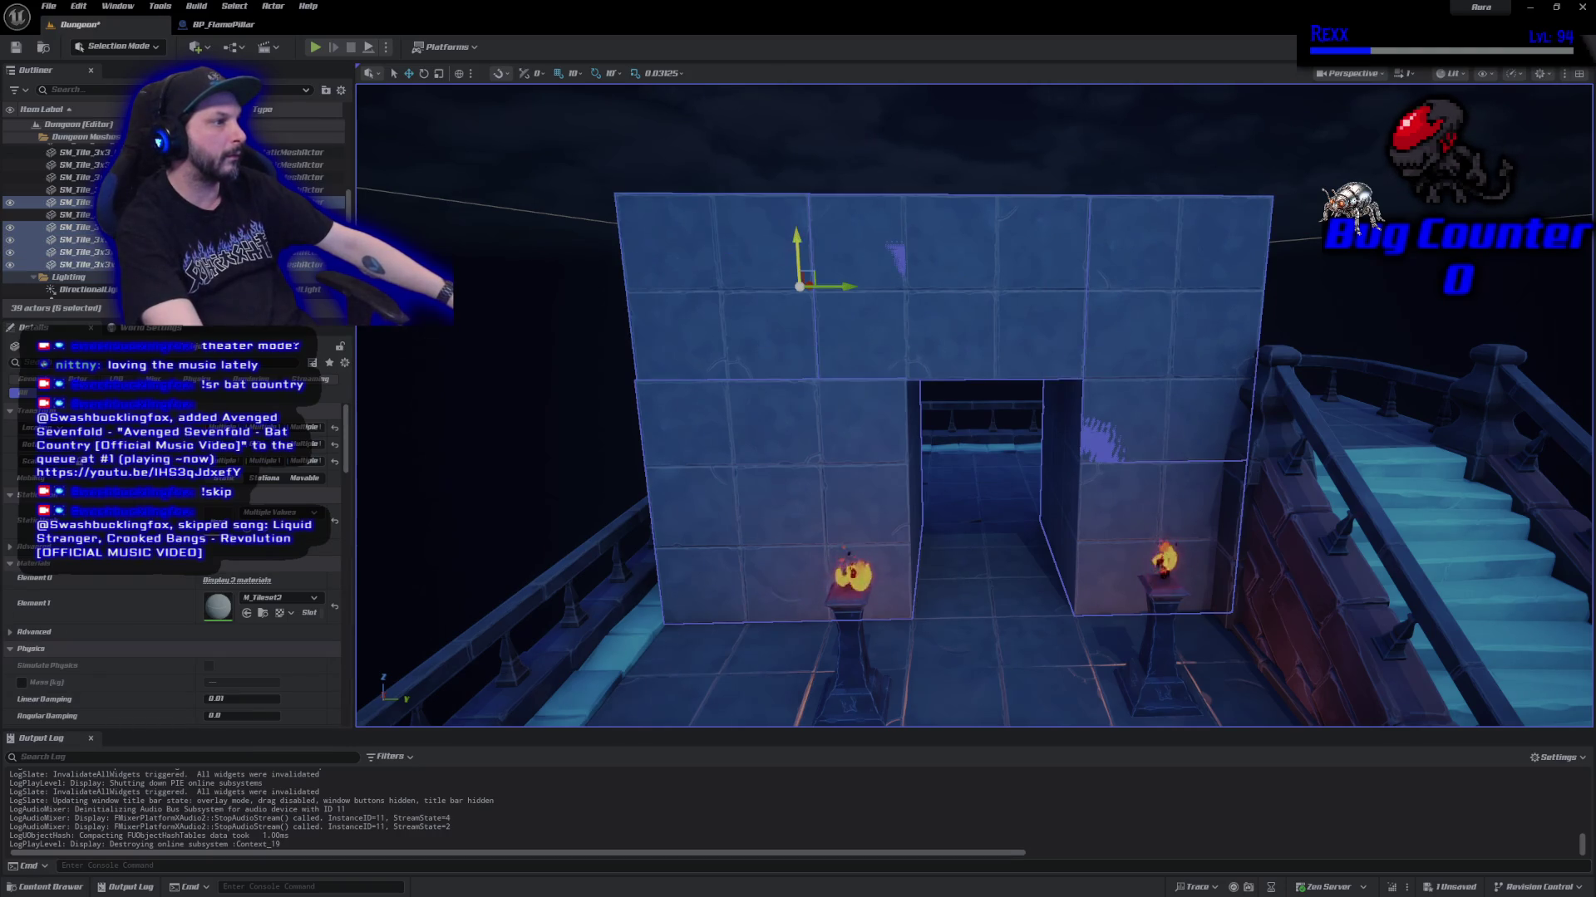
left_click_drag(796, 241, 788, 322)
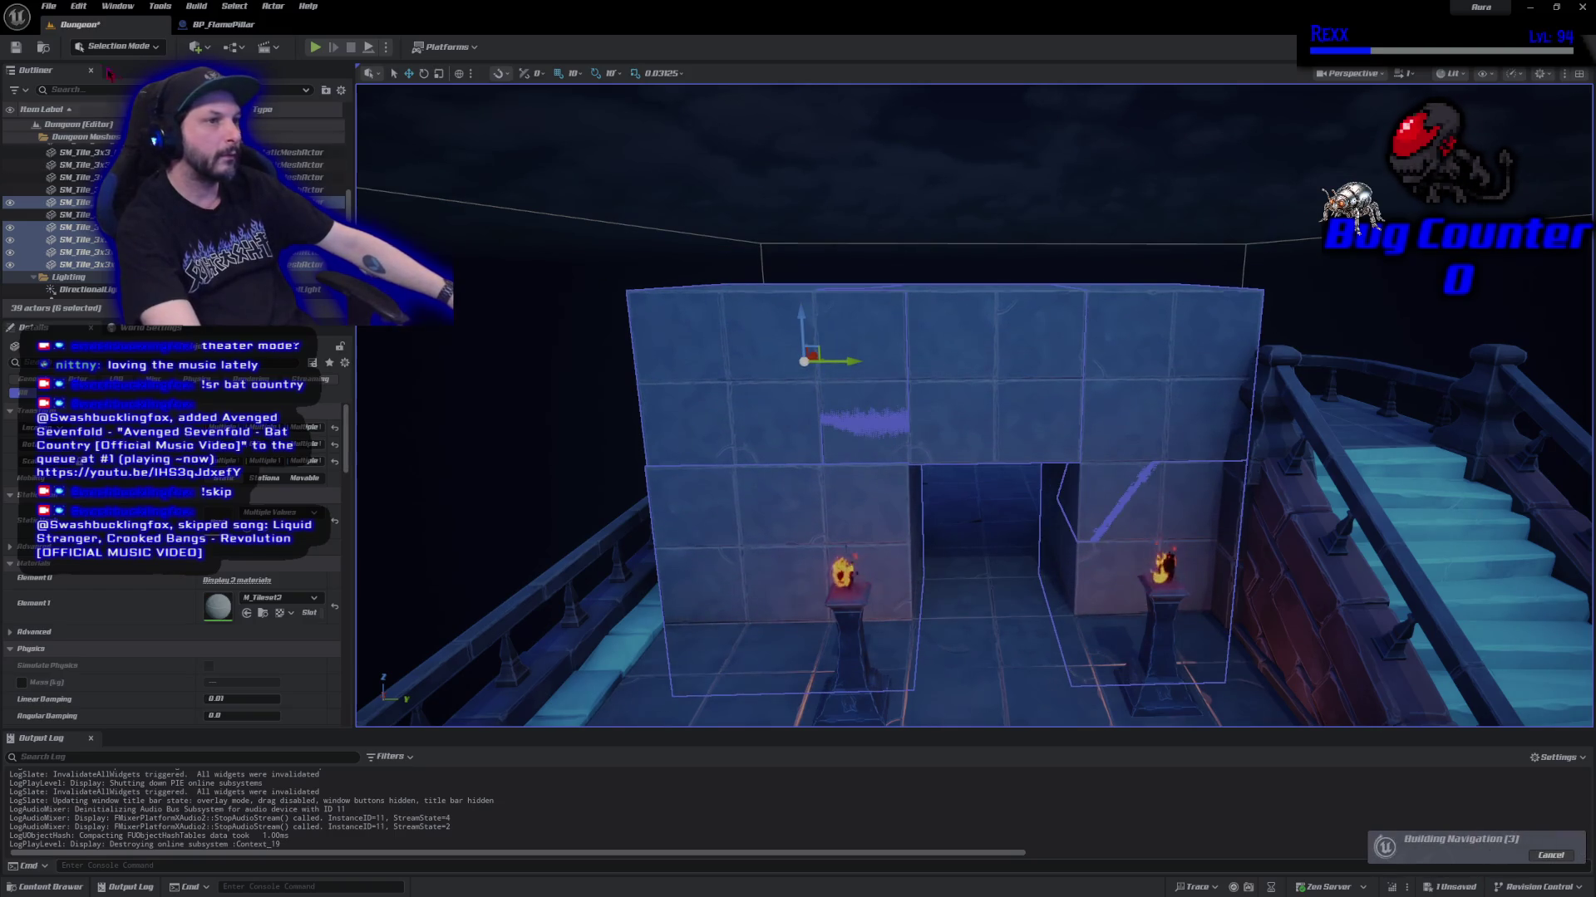
key("ctrl+s")
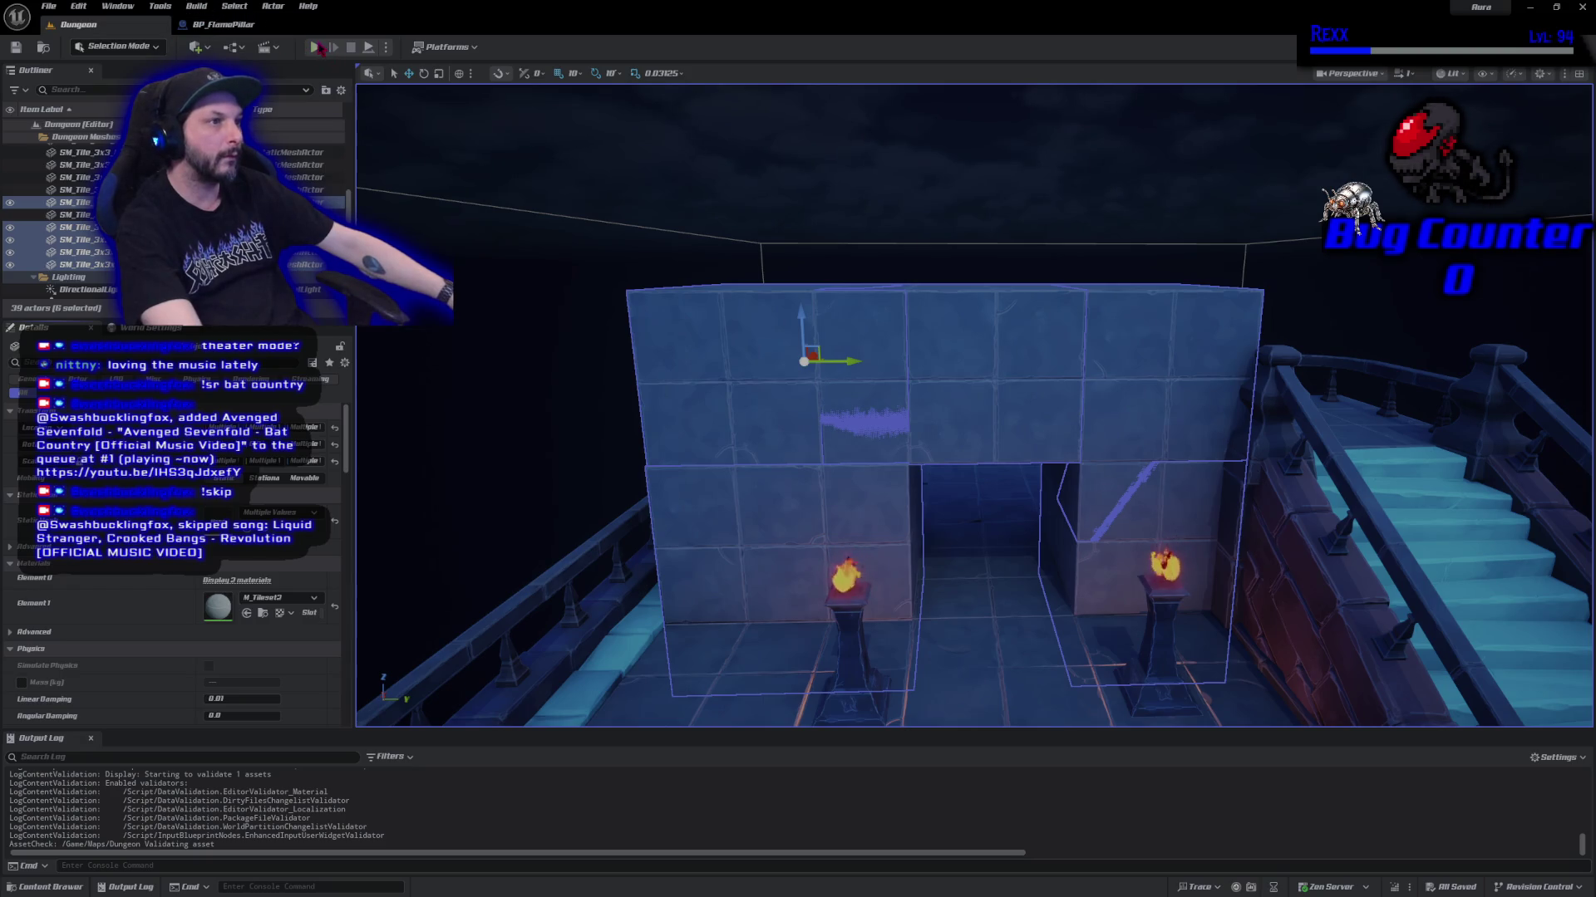
left_click(315, 48)
key("w")
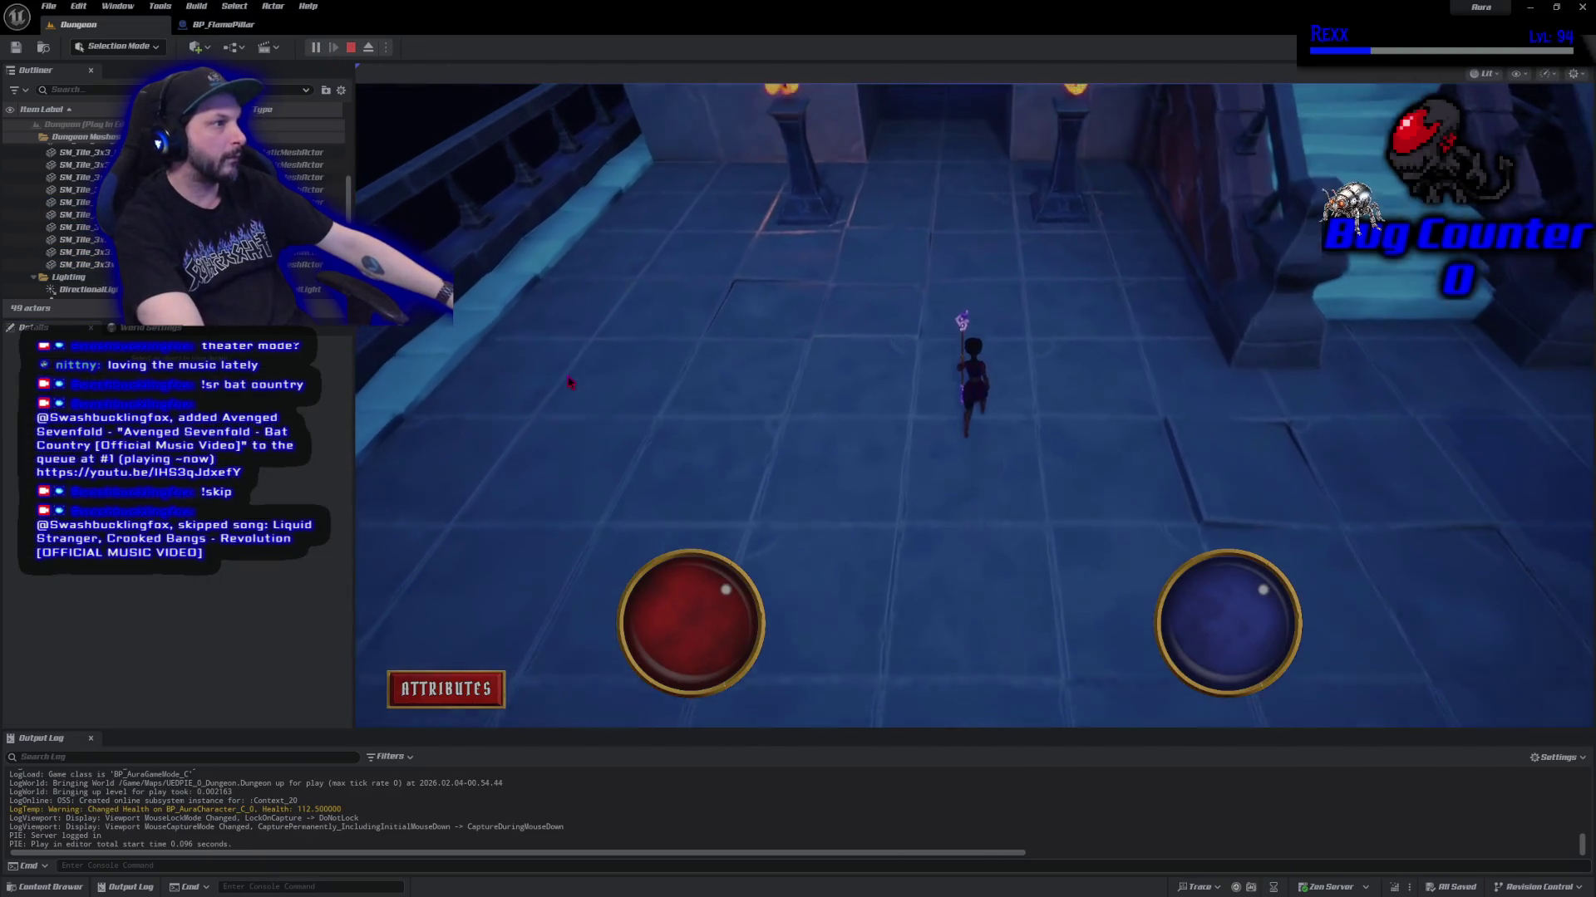
key("w")
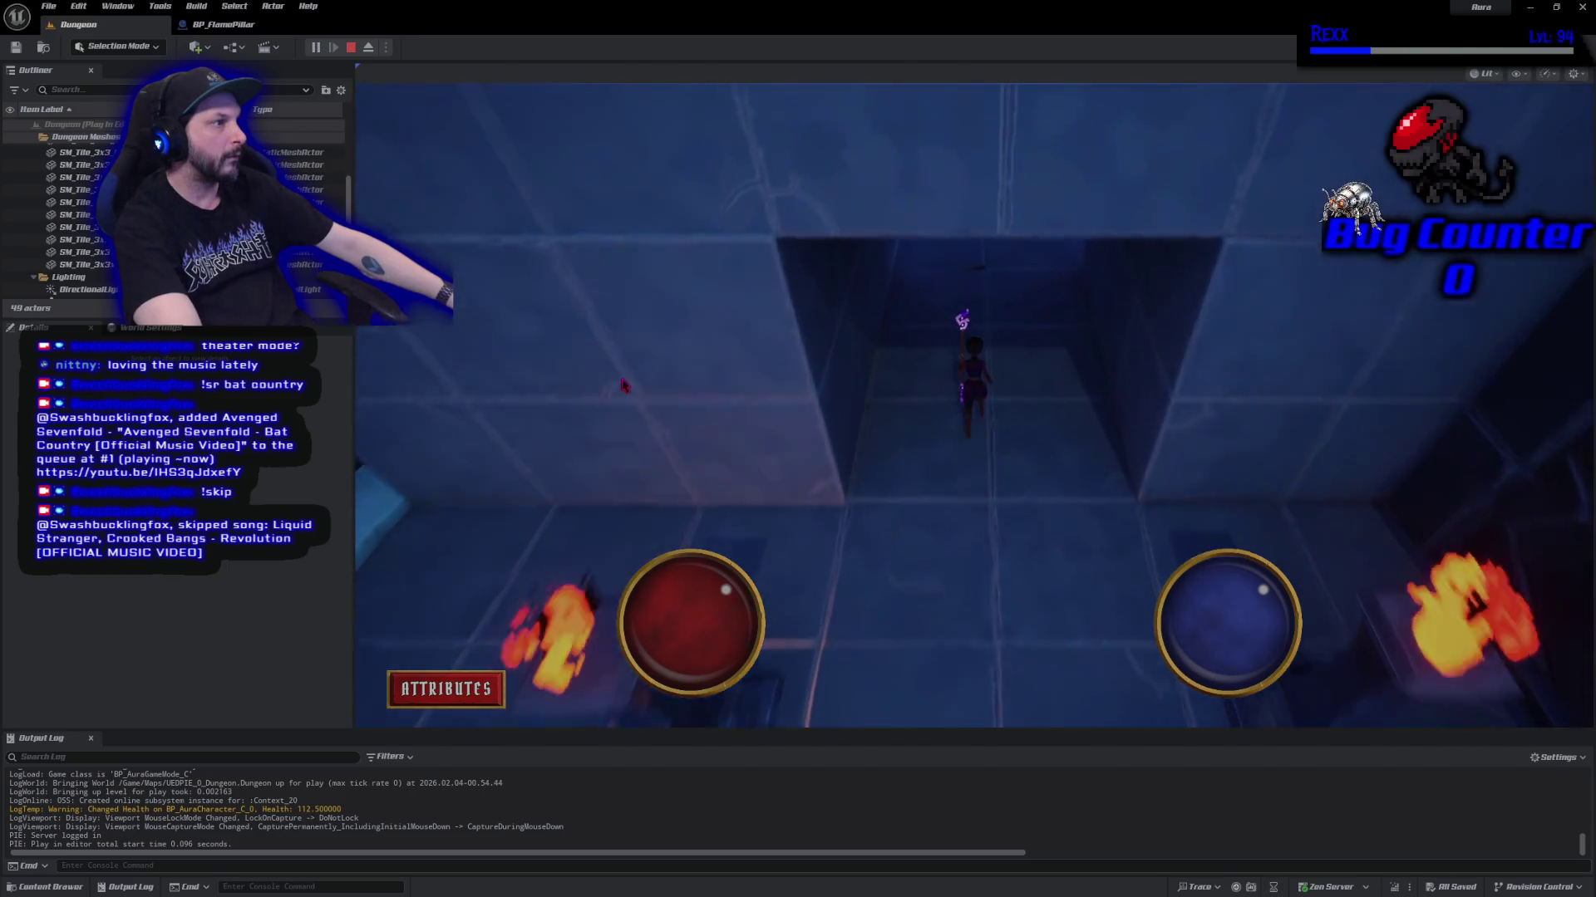
key("s")
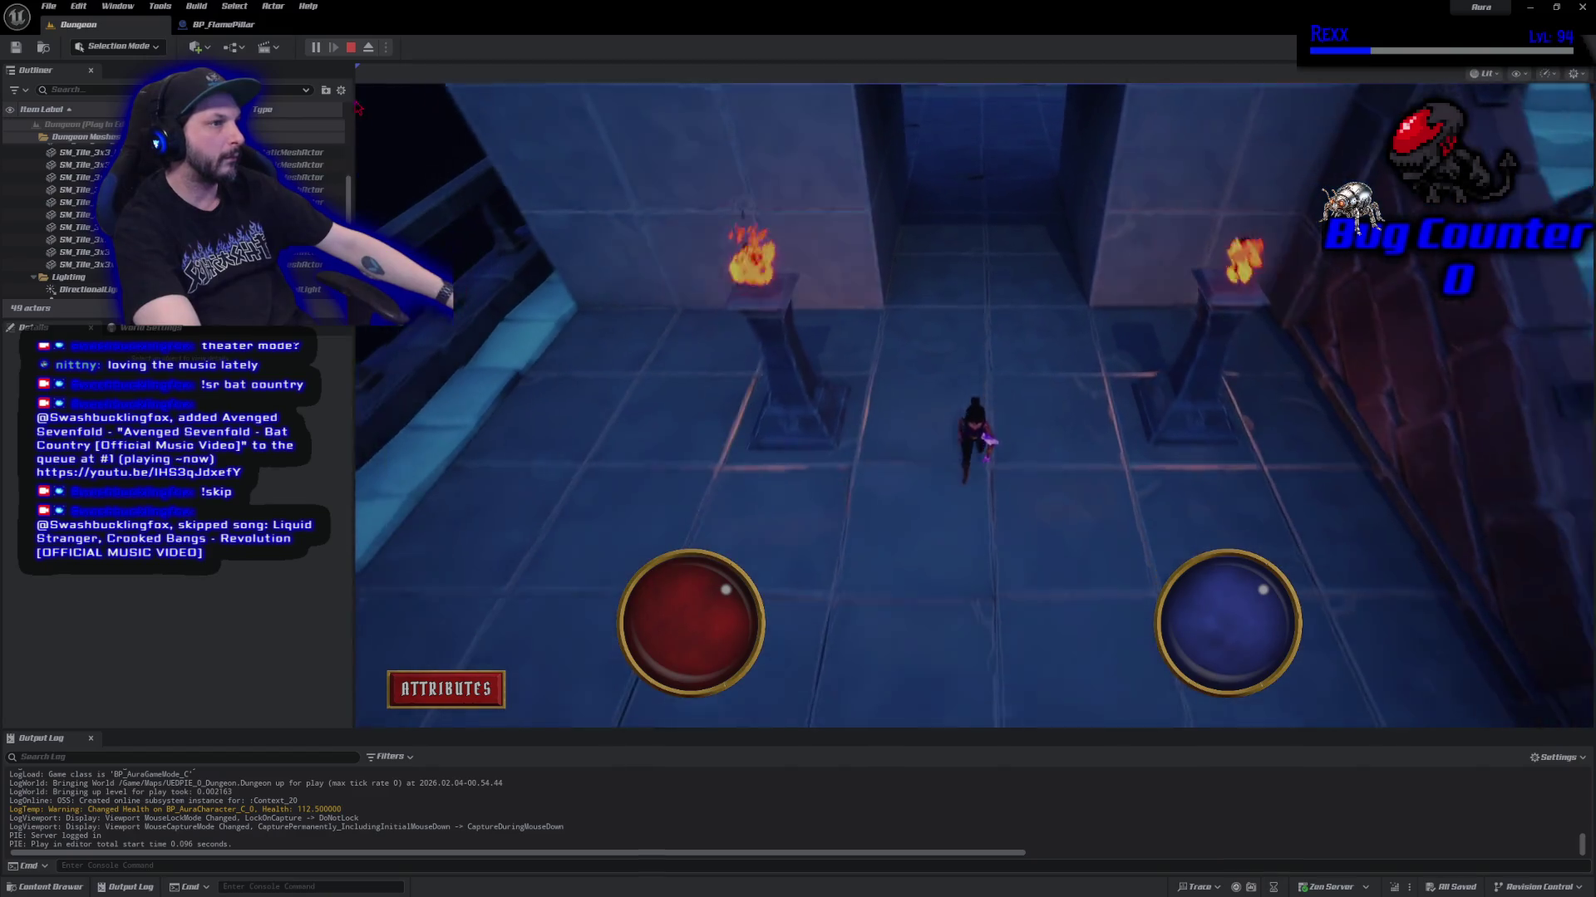
key("Escape")
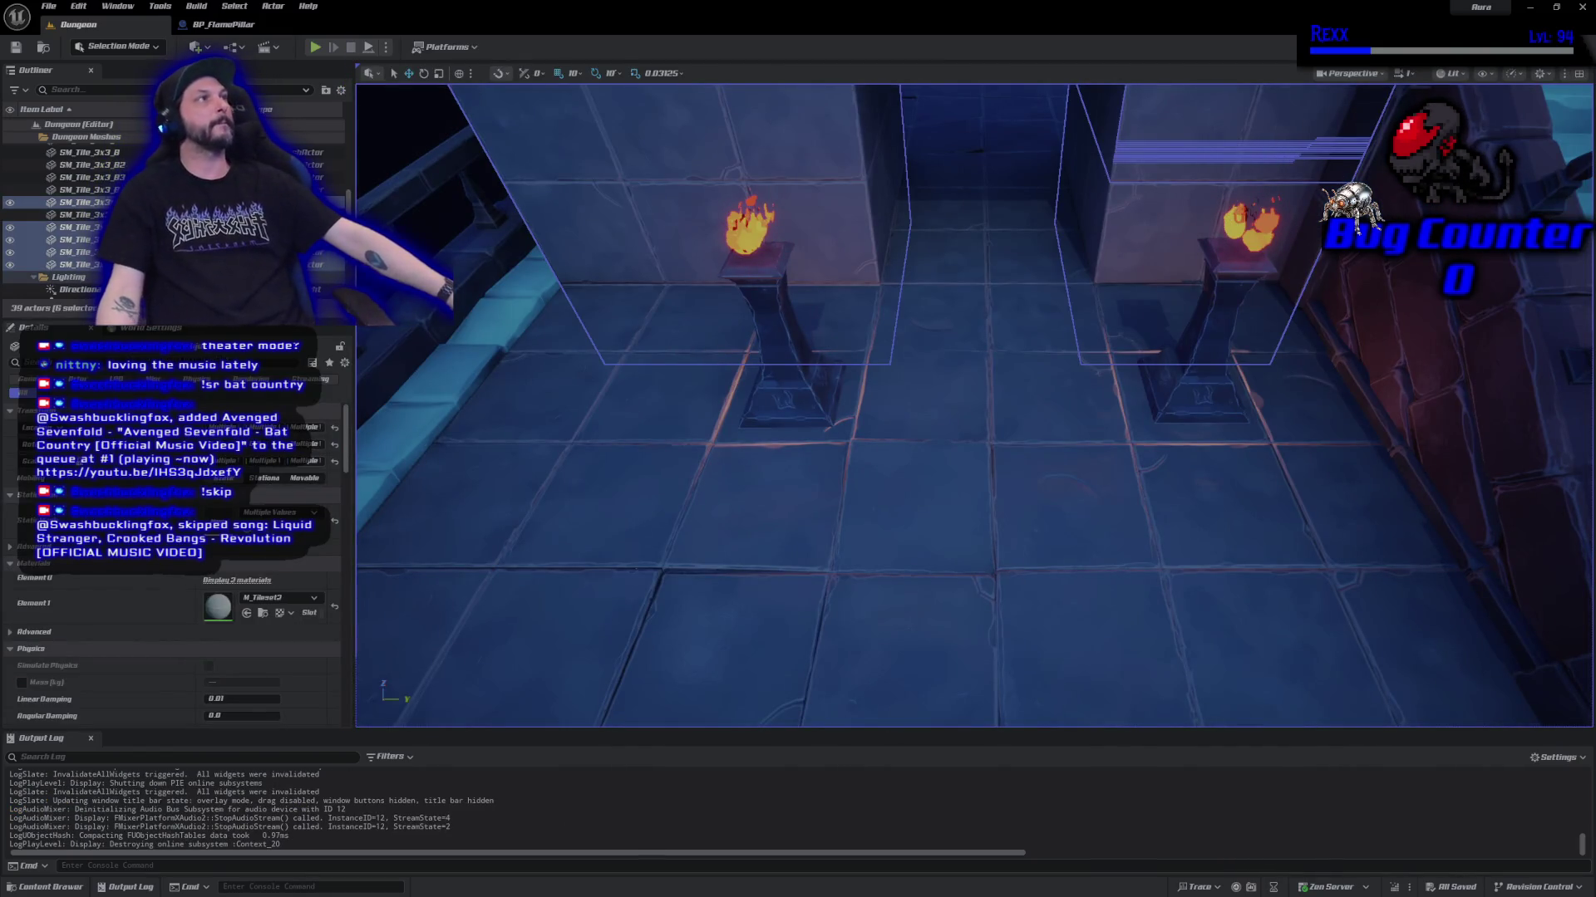